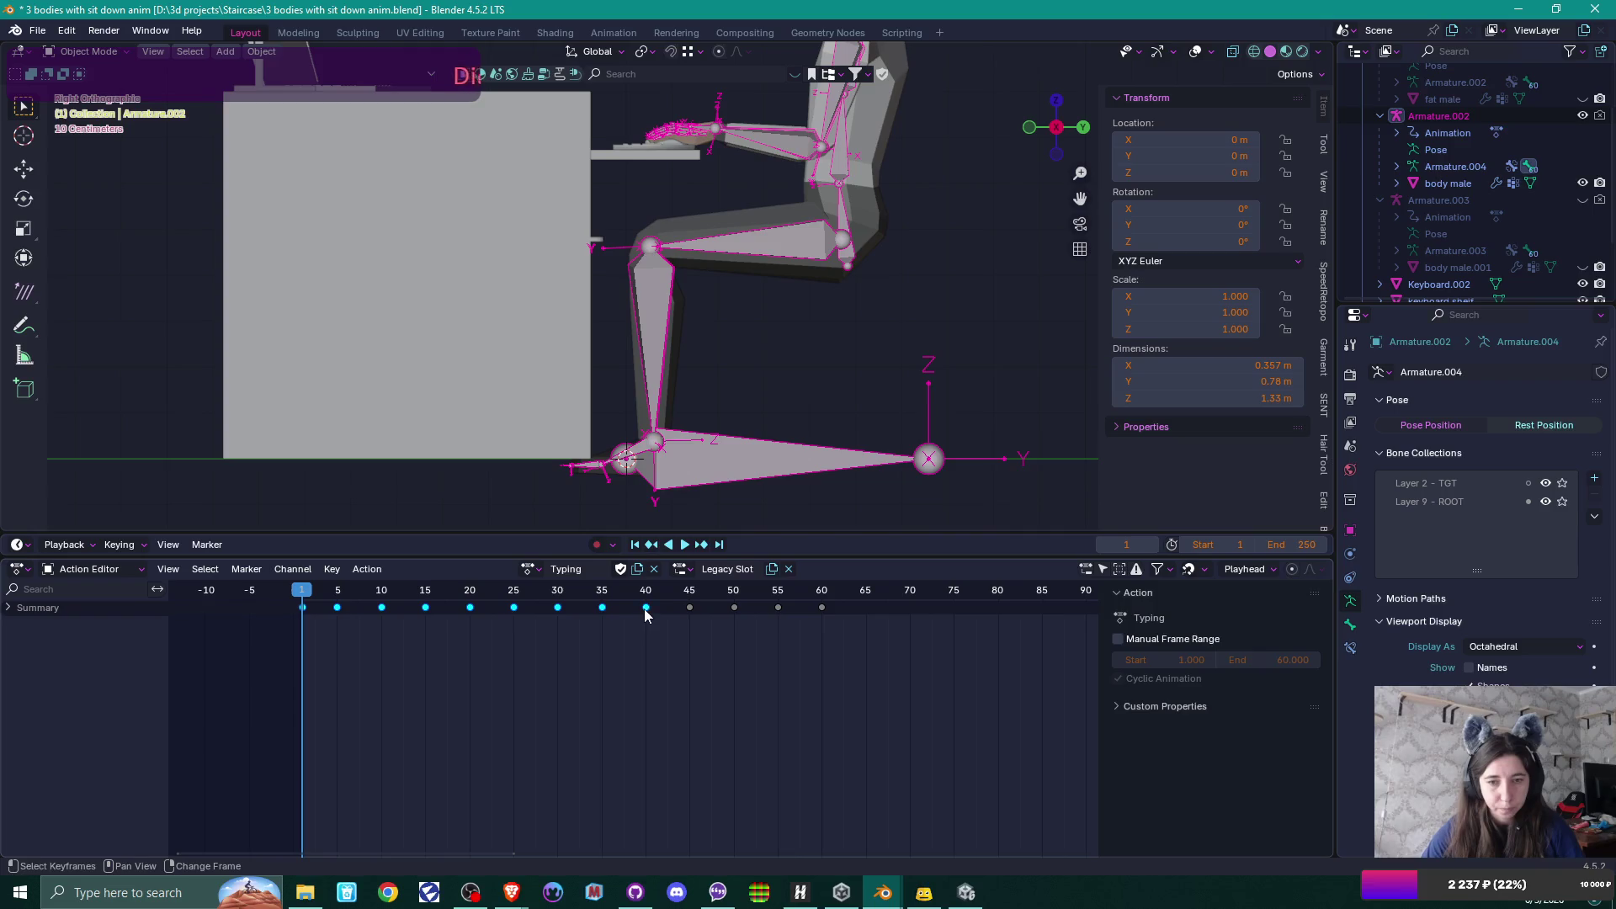
Select all Typing keyframes and move a bone vertically along Z in Pose Mode.
{"action": "left_click", "coordinate": [778, 607], "text": "shift"}
{"action": "left_click", "coordinate": [822, 607], "text": "shift"}
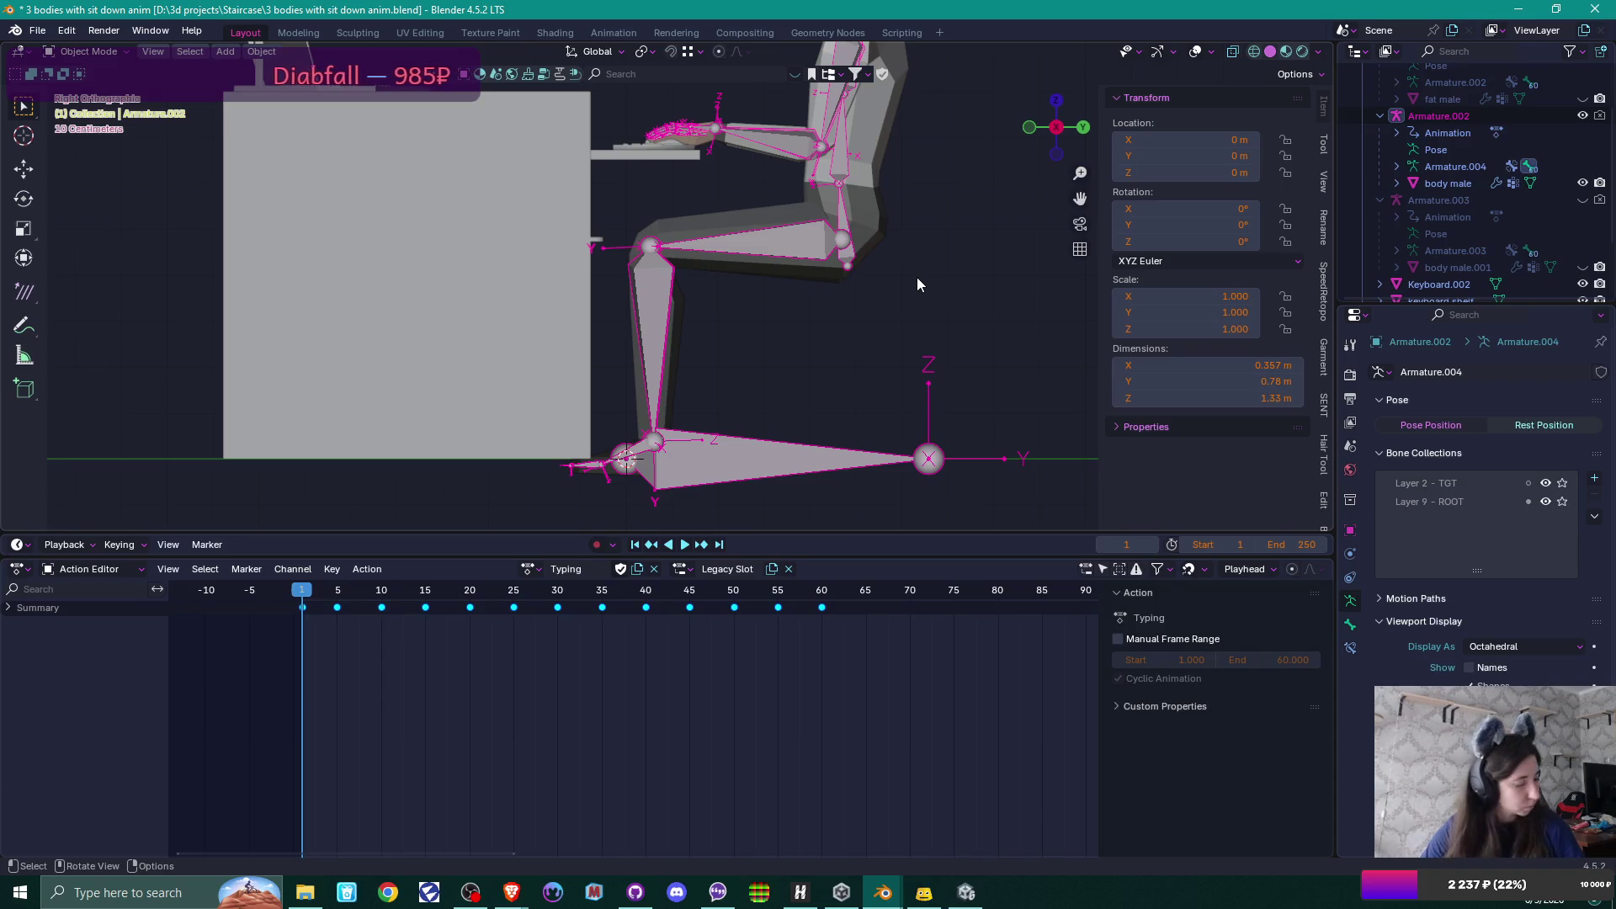
{"action": "key", "text": "ctrl+Tab"}
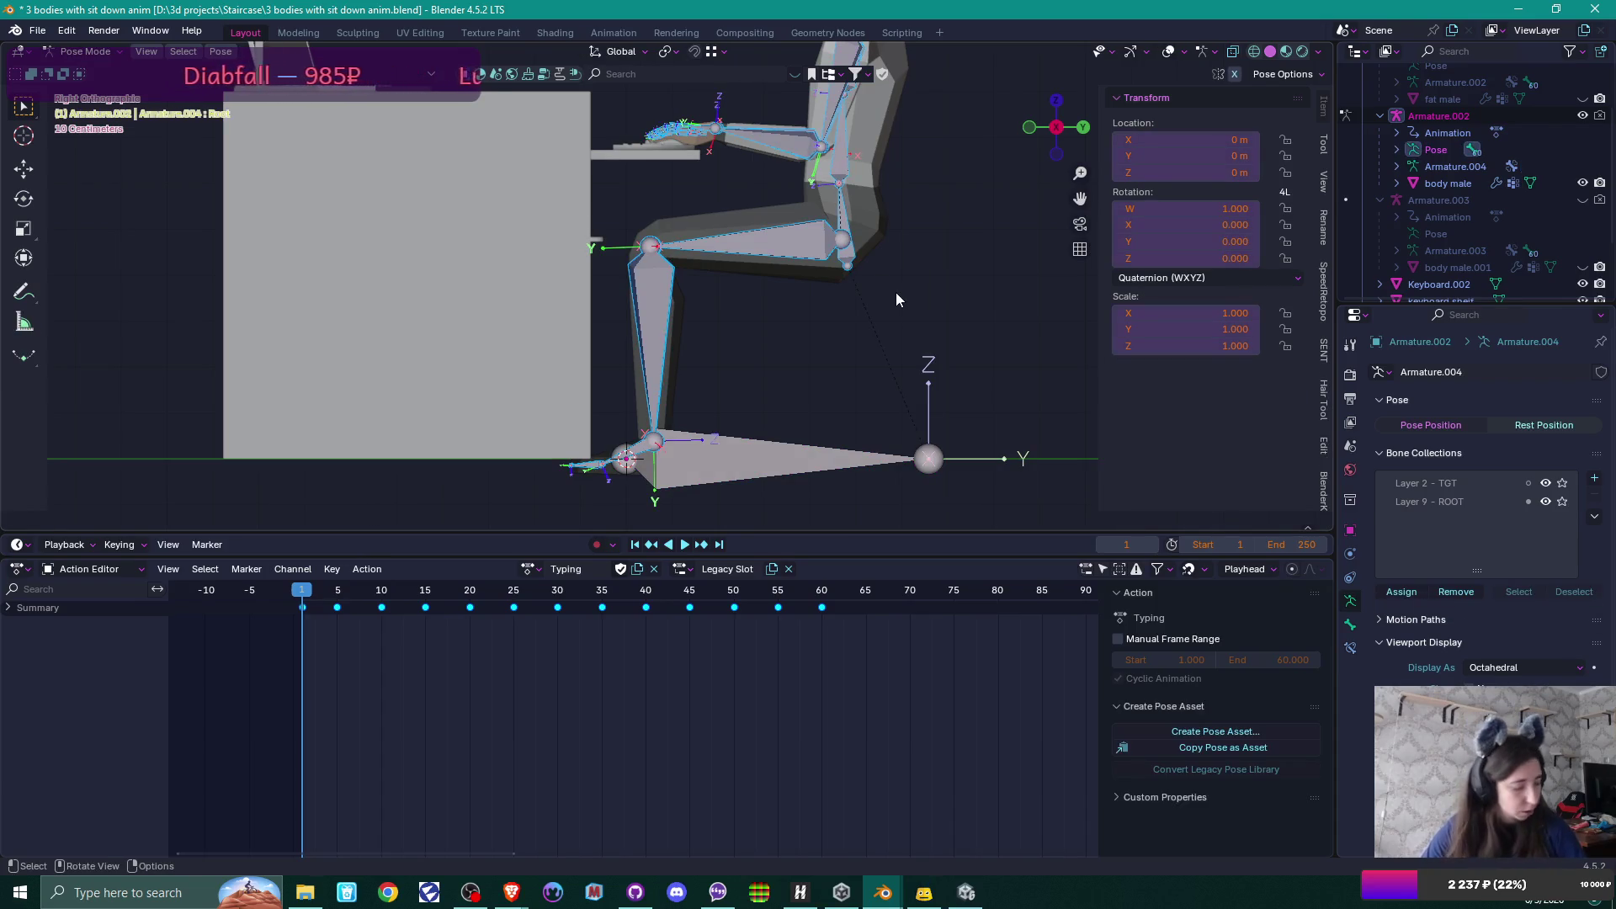
{"action": "key", "text": "g"}
{"action": "key", "text": "z"}
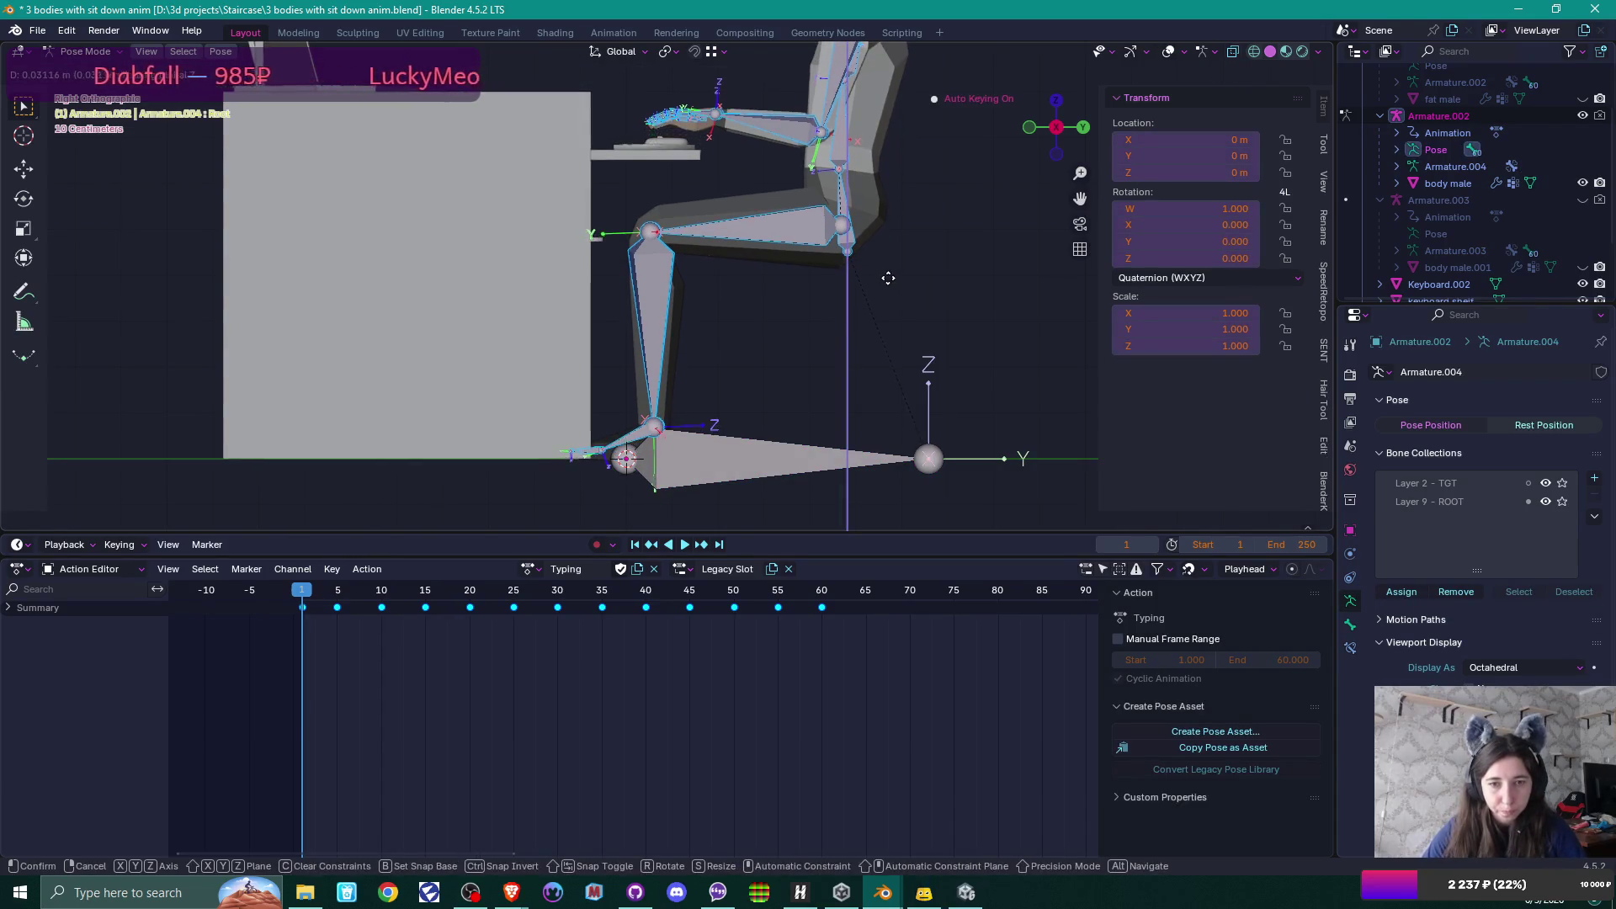
{"action": "left_click", "coordinate": [884, 282]}
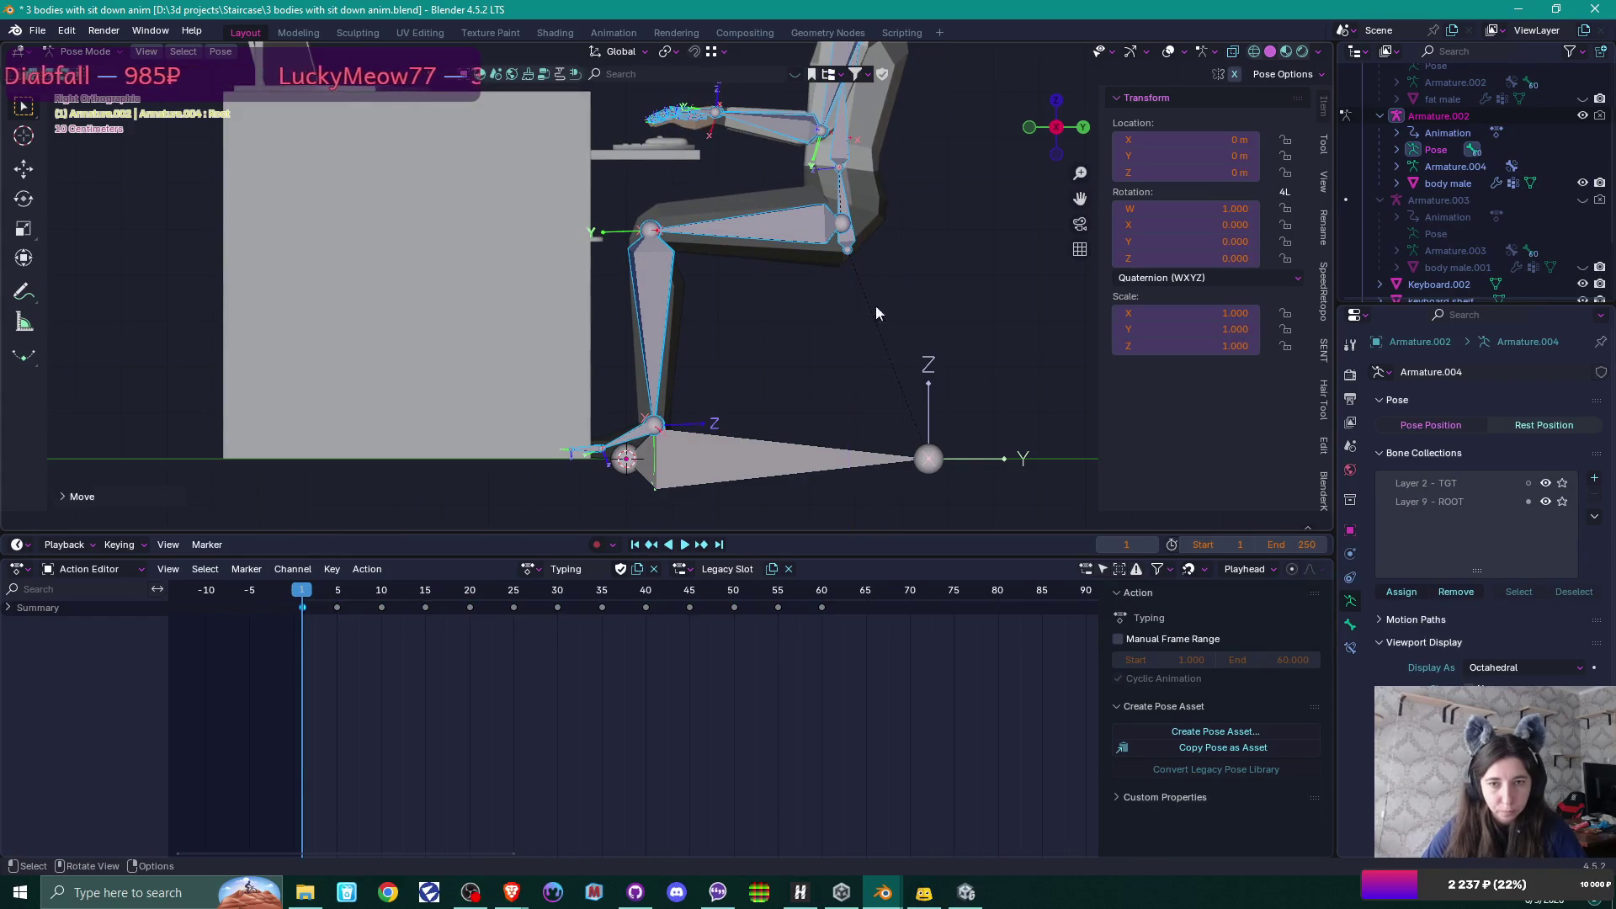
{"action": "key", "text": "ctrl+Tab"}
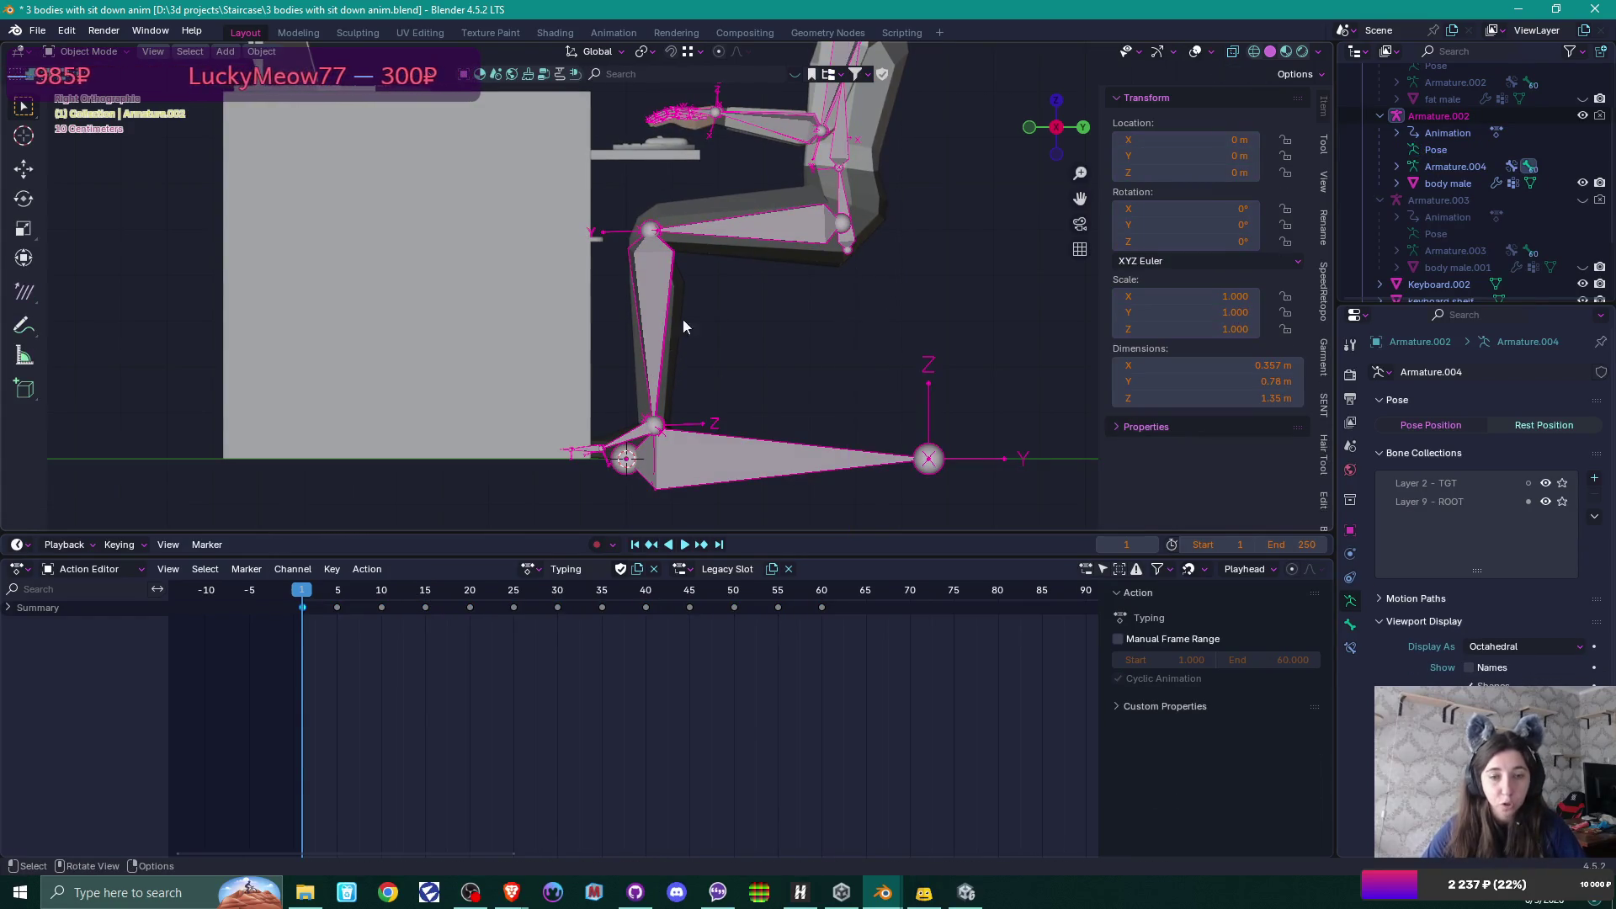
Switch the rig's action from Typing to Idle and save the .blend file.
{"action": "left_click", "coordinate": [527, 569]}
{"action": "left_click", "coordinate": [548, 585]}
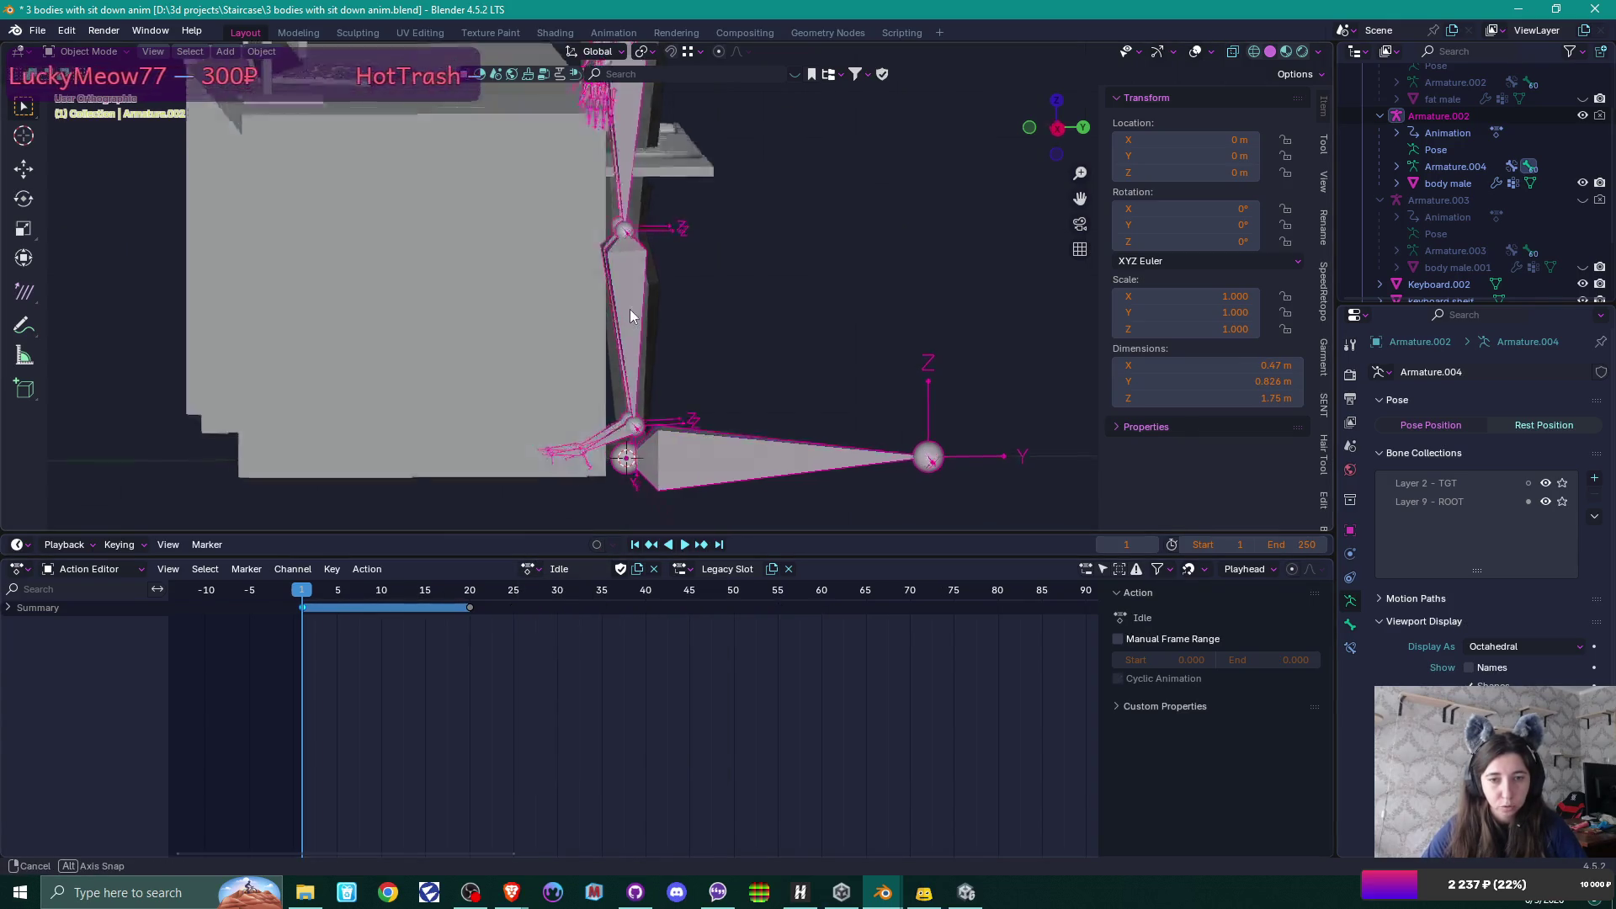
{"action": "left_click_drag", "start_coordinate": [629, 310], "coordinate": [542, 521]}
{"action": "left_click", "coordinate": [534, 570]}
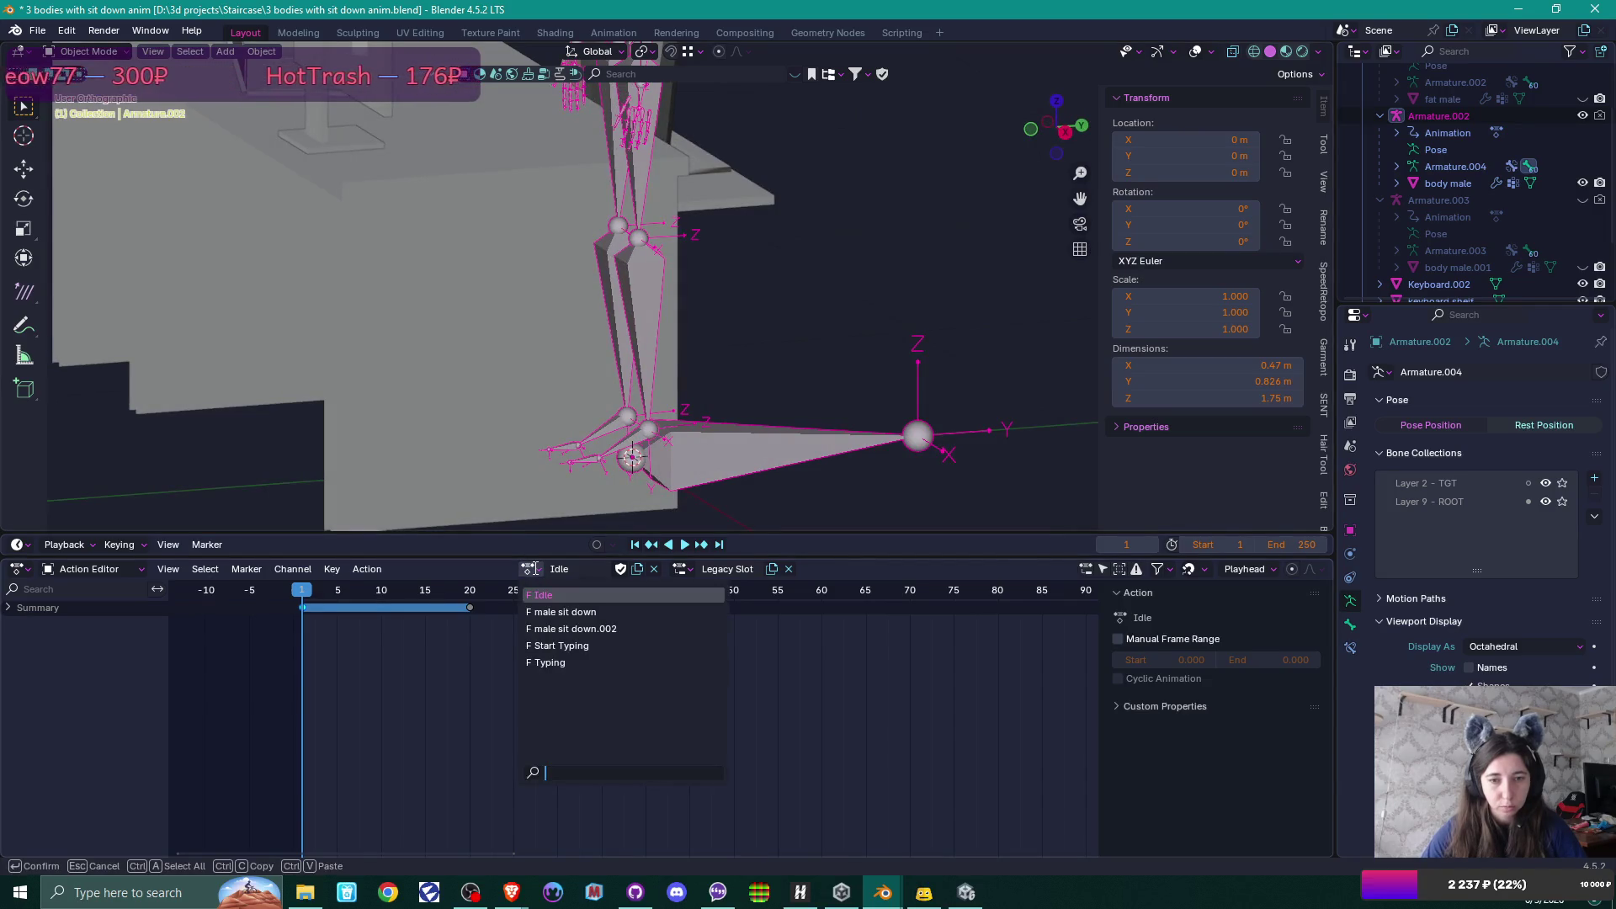
{"action": "scroll", "coordinate": [685, 351], "scroll_direction": "down", "scroll_amount": 6}
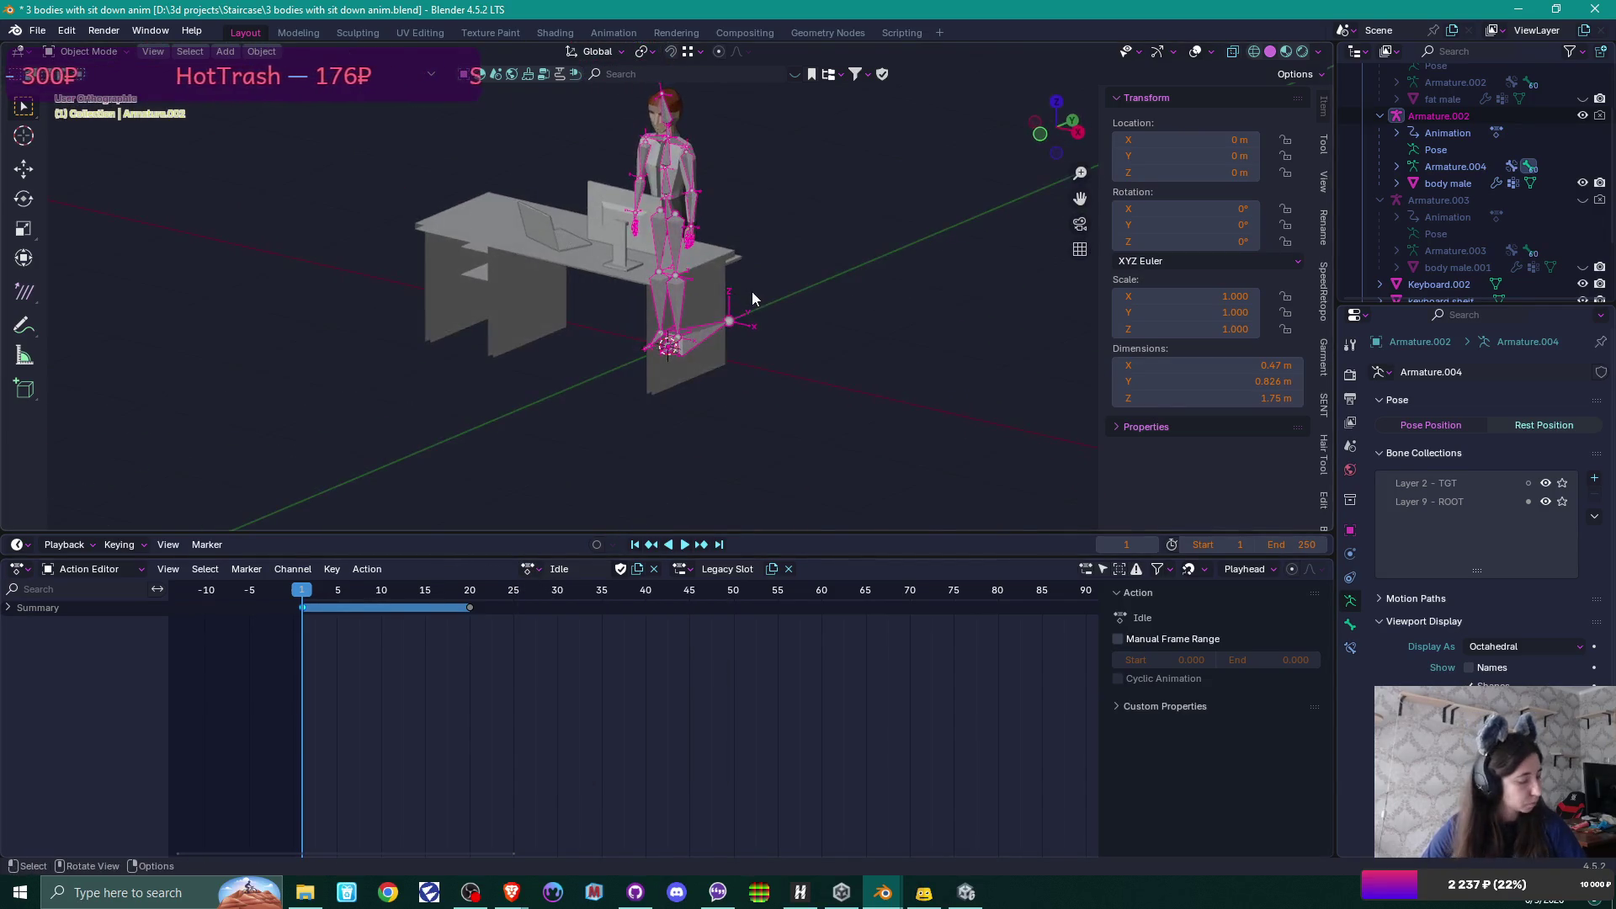
{"action": "key", "text": "ctrl+s"}
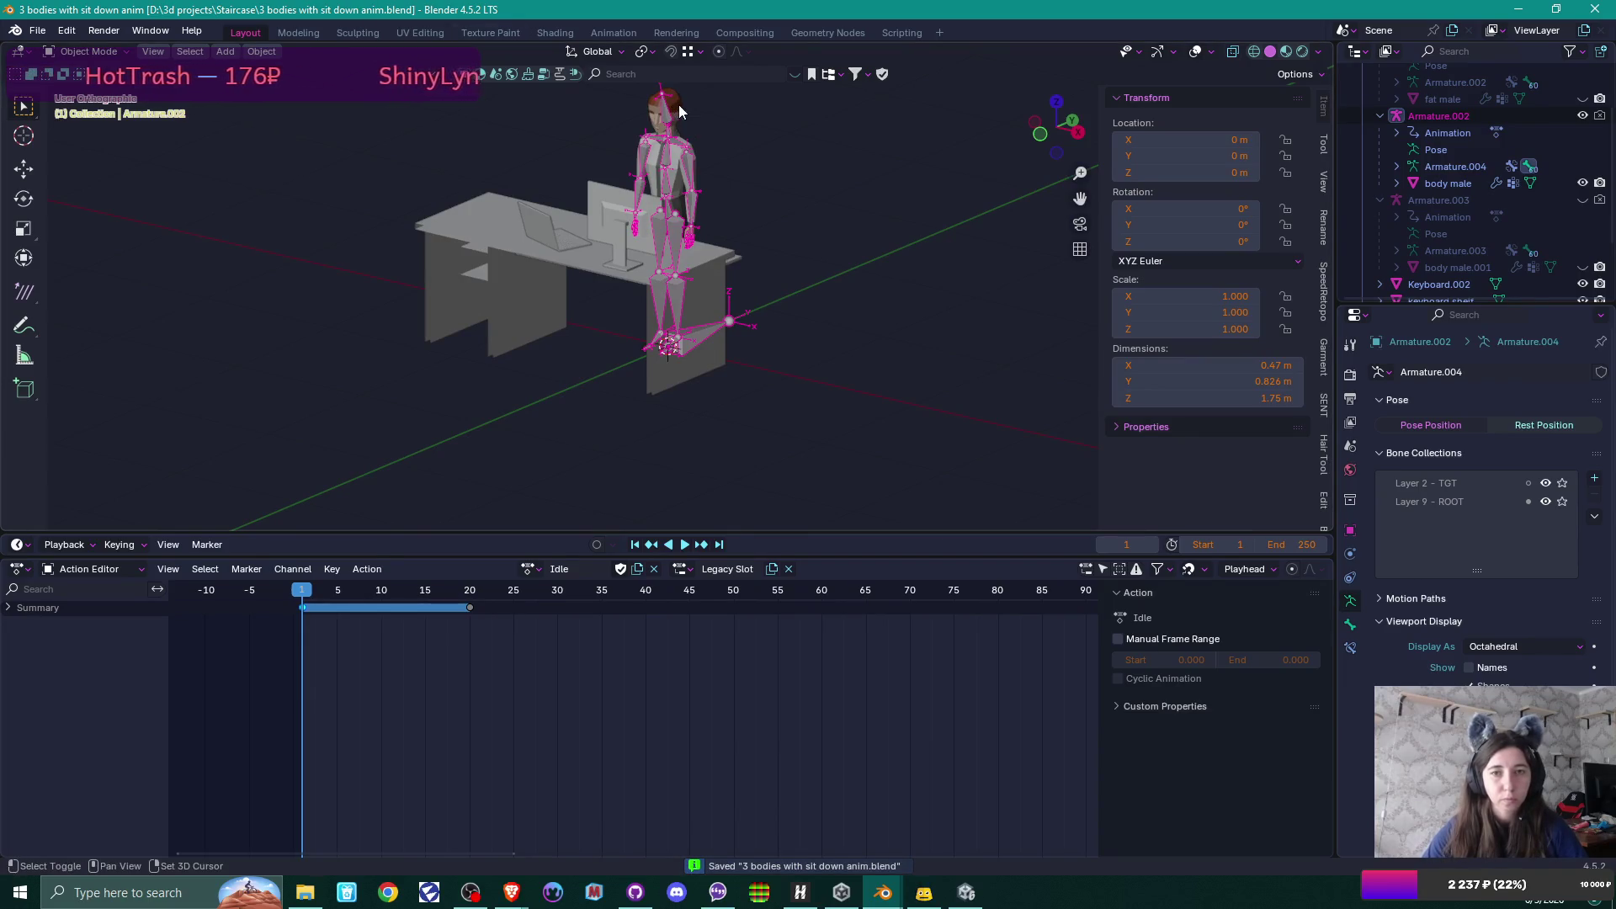
{"action": "key", "text": "ctrl+z"}
{"action": "key", "text": "ctrl+shift+z"}
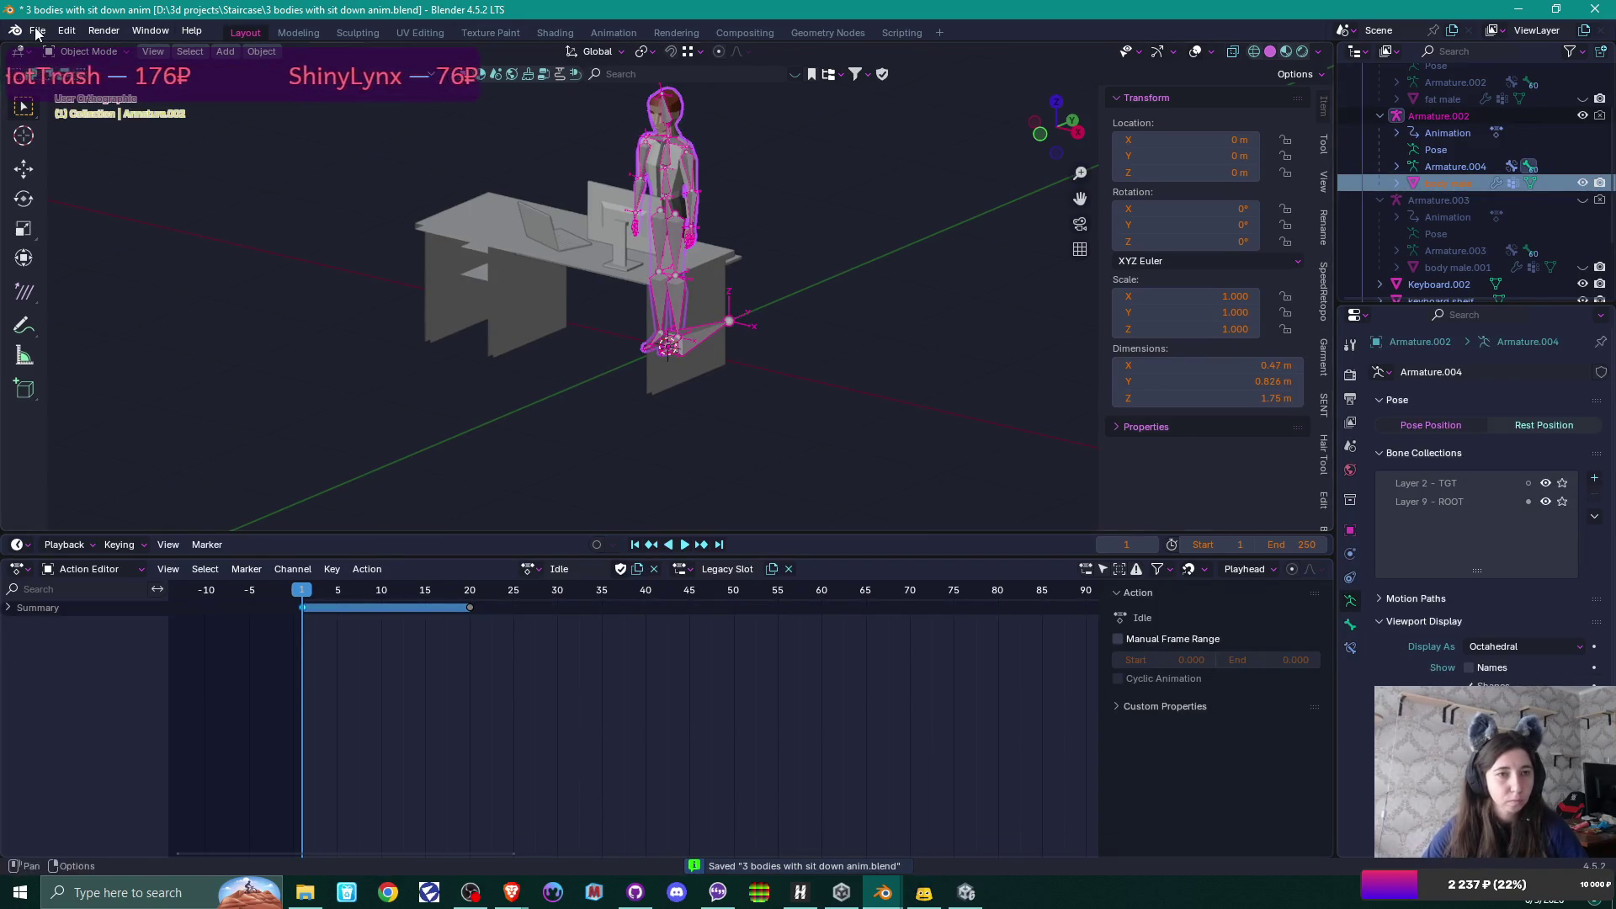
Export the rig as office guy.fbx into the Models folder and bring Unity forward.
{"action": "left_click", "coordinate": [37, 30]}
{"action": "mouse_move", "coordinate": [67, 286]}
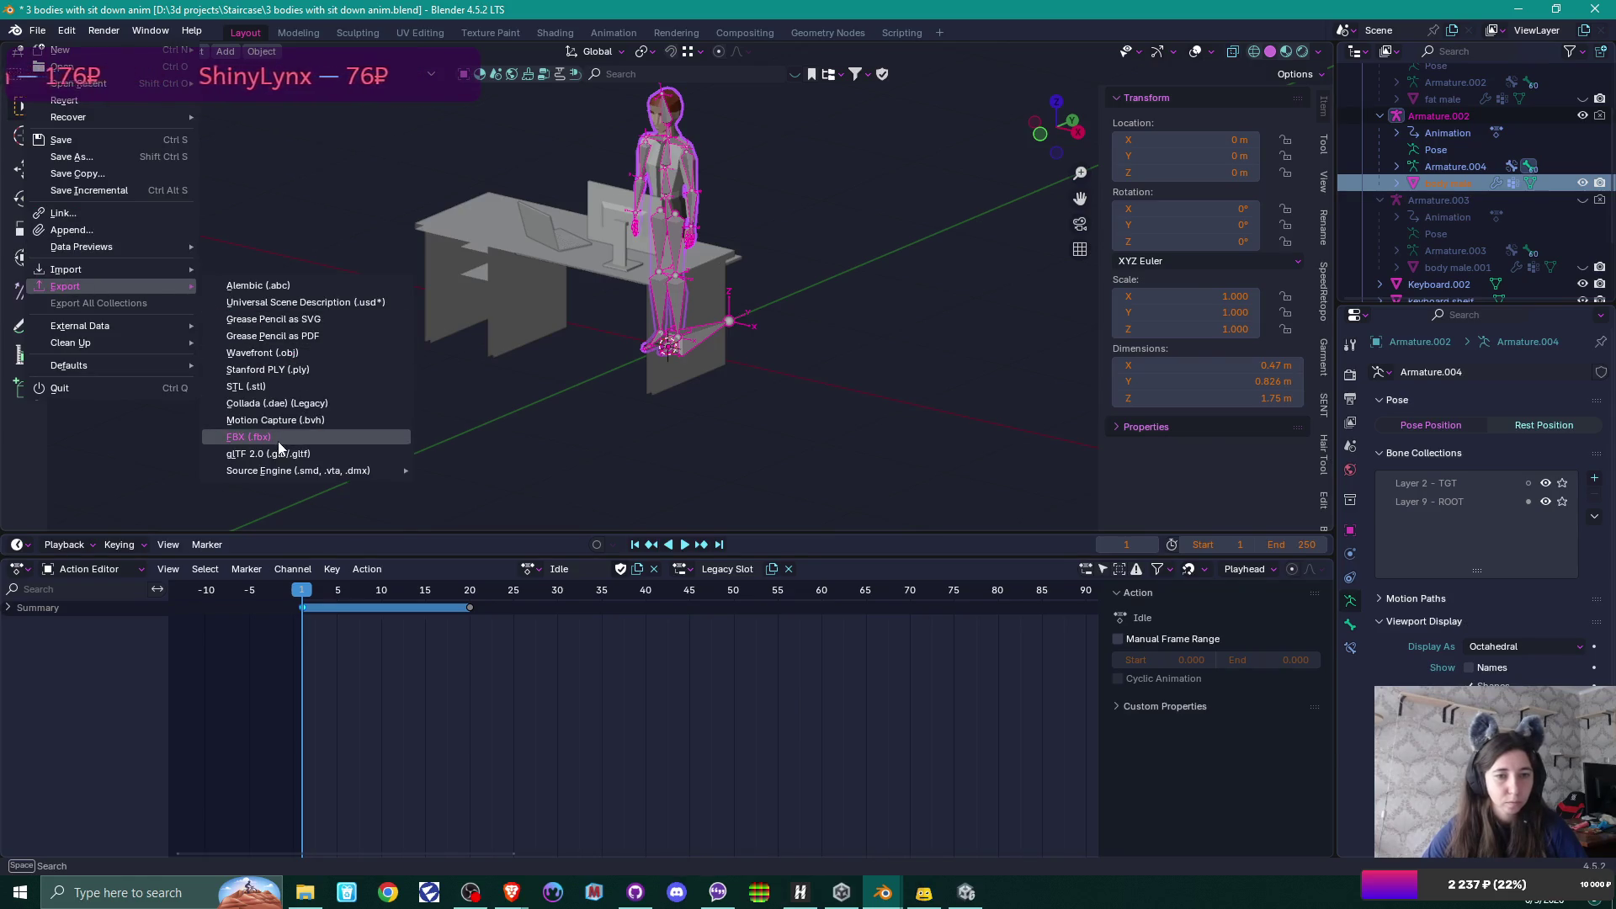
{"action": "left_click", "coordinate": [278, 441]}
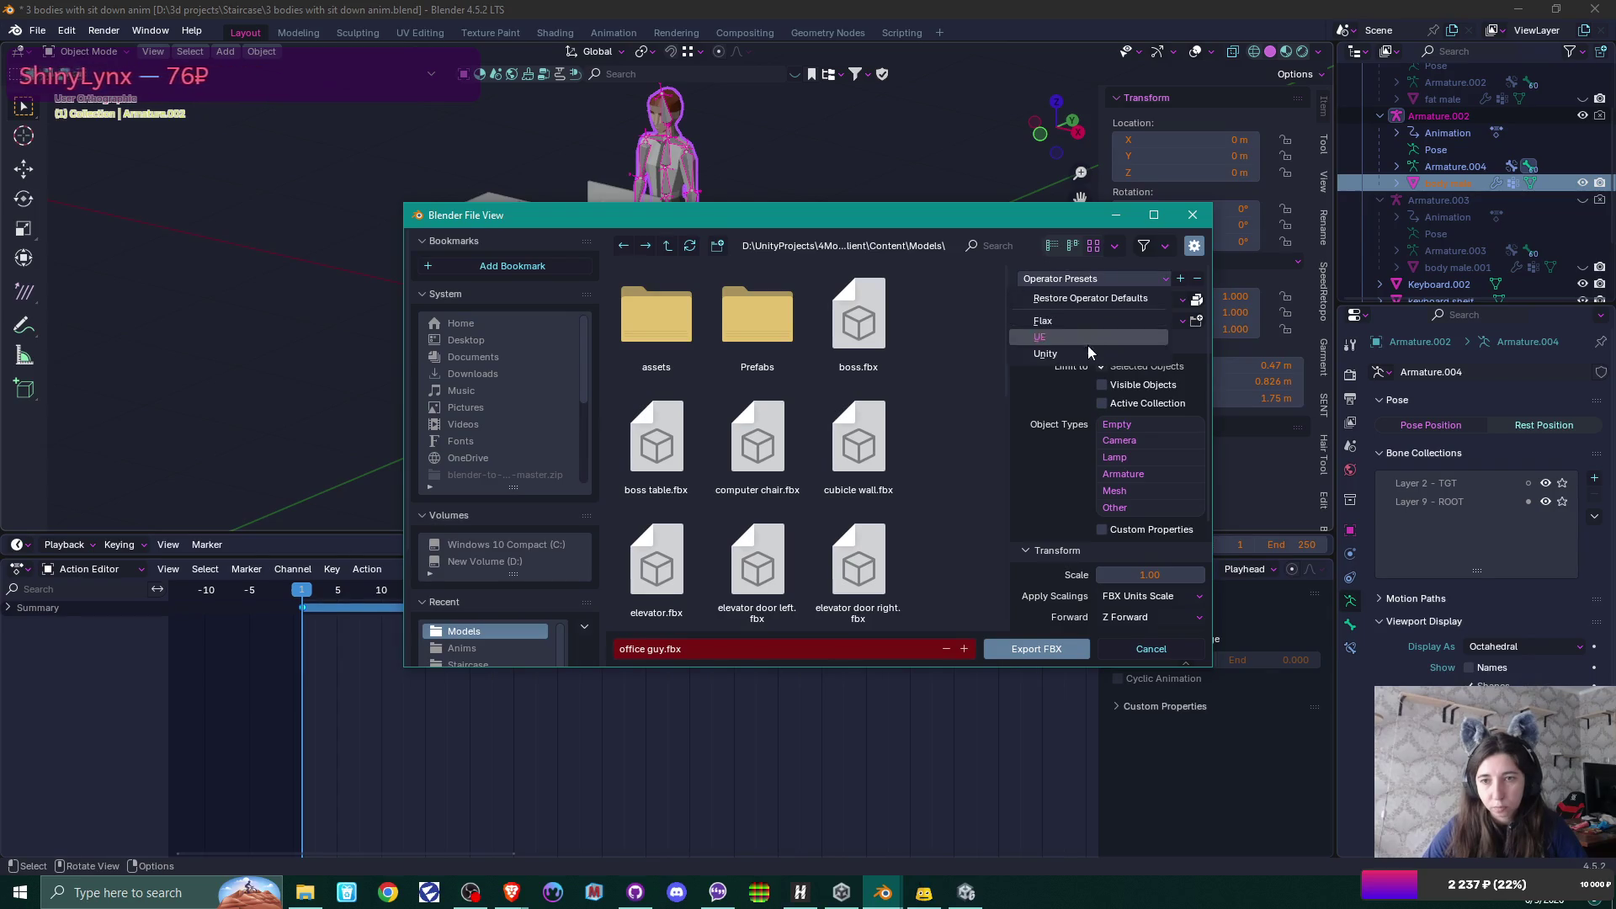
{"action": "scroll", "coordinate": [1100, 404], "scroll_direction": "down", "scroll_amount": 5}
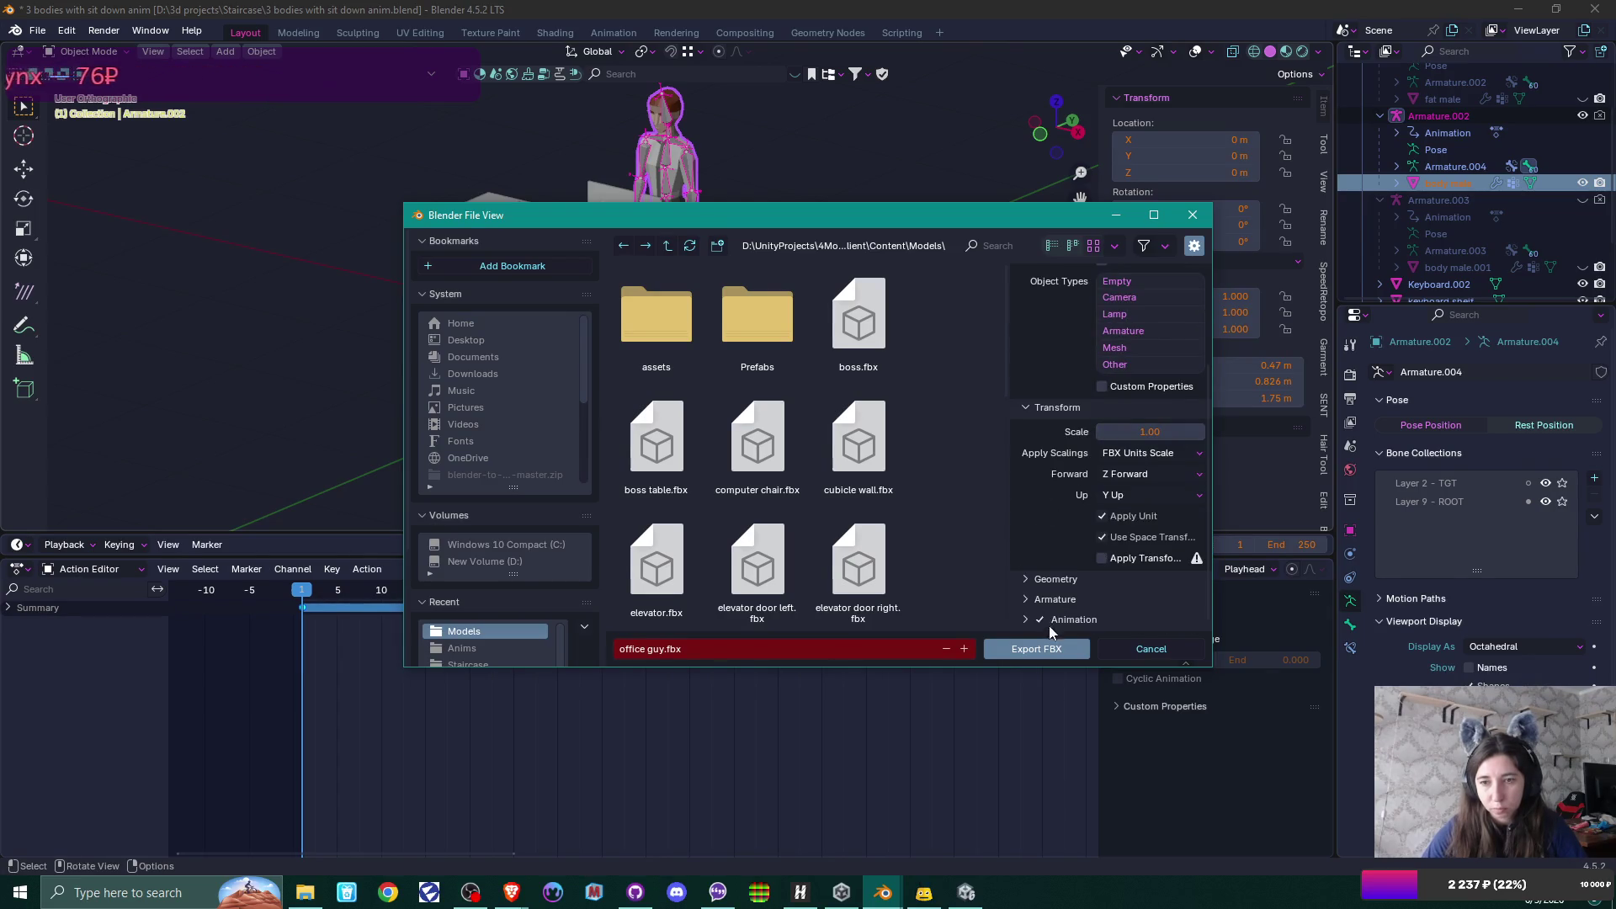
{"action": "left_click", "coordinate": [1036, 649]}
{"action": "left_click", "coordinate": [965, 892]}
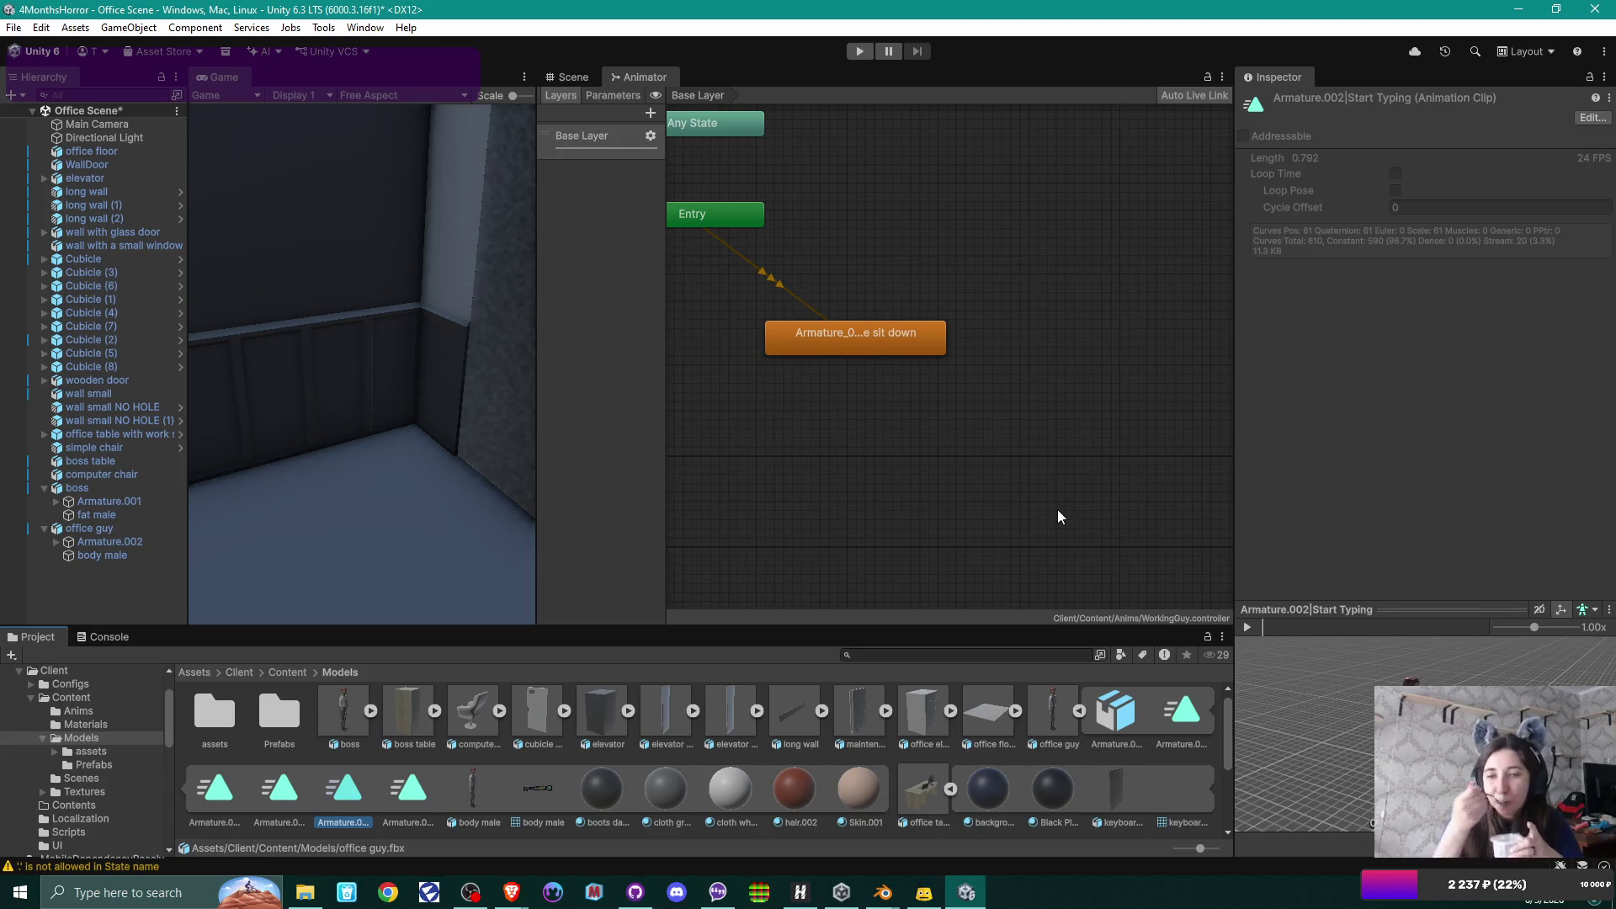
Add the Typing and Start Typing clips as new states in the Animator.
{"action": "left_click", "coordinate": [1181, 717]}
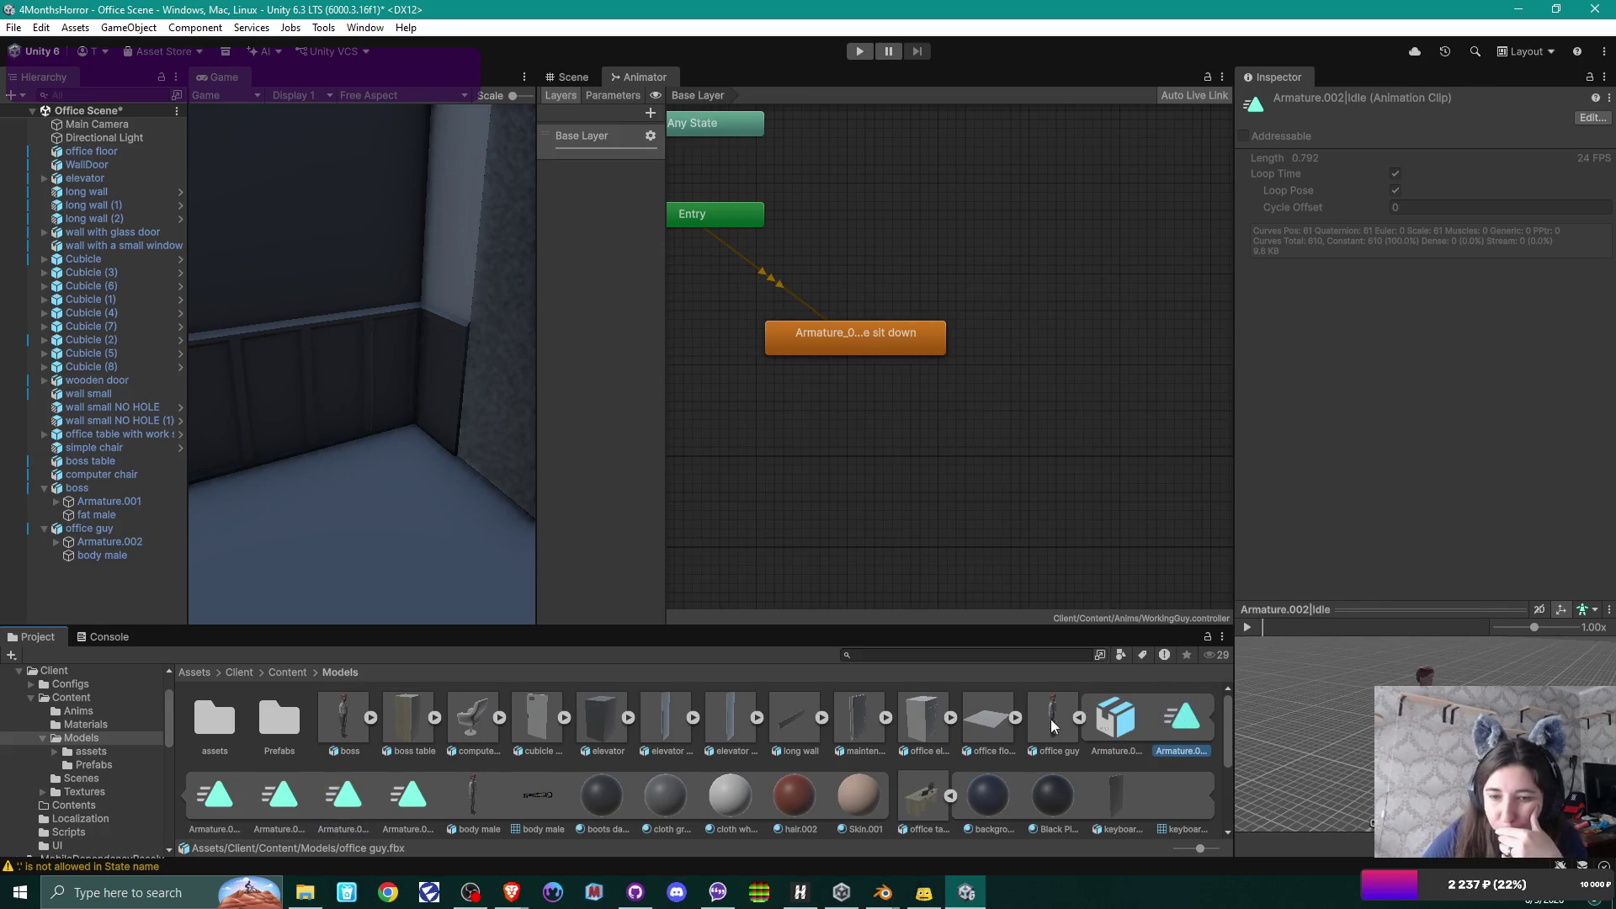
{"action": "left_click", "coordinate": [411, 795]}
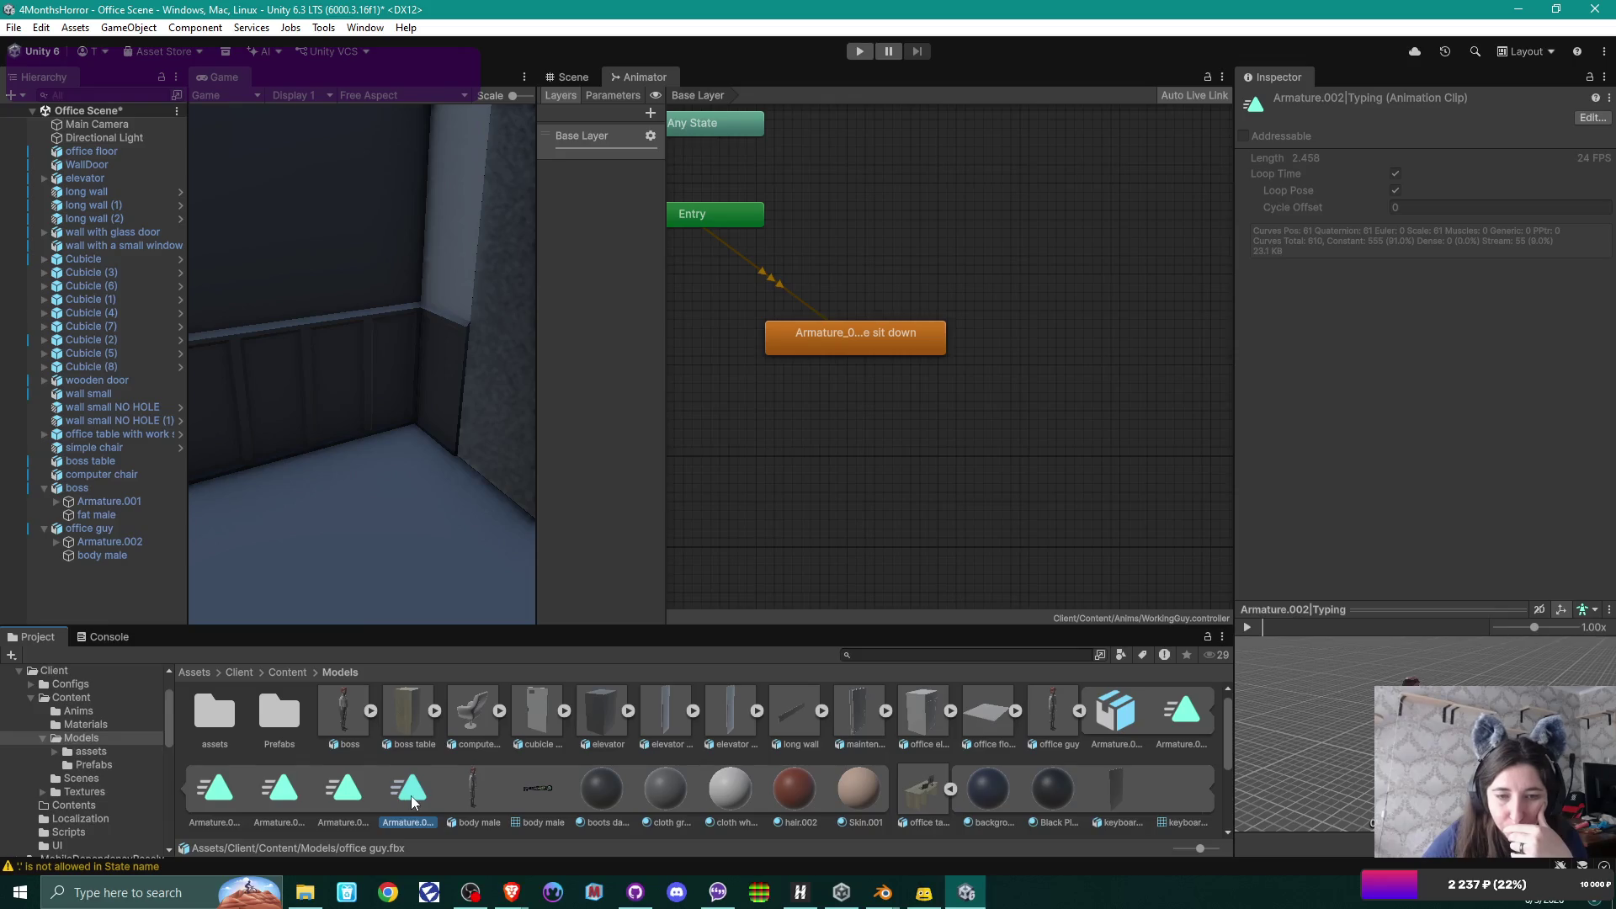
{"action": "left_click_drag", "start_coordinate": [413, 802], "coordinate": [1160, 455]}
{"action": "left_click", "coordinate": [352, 803]}
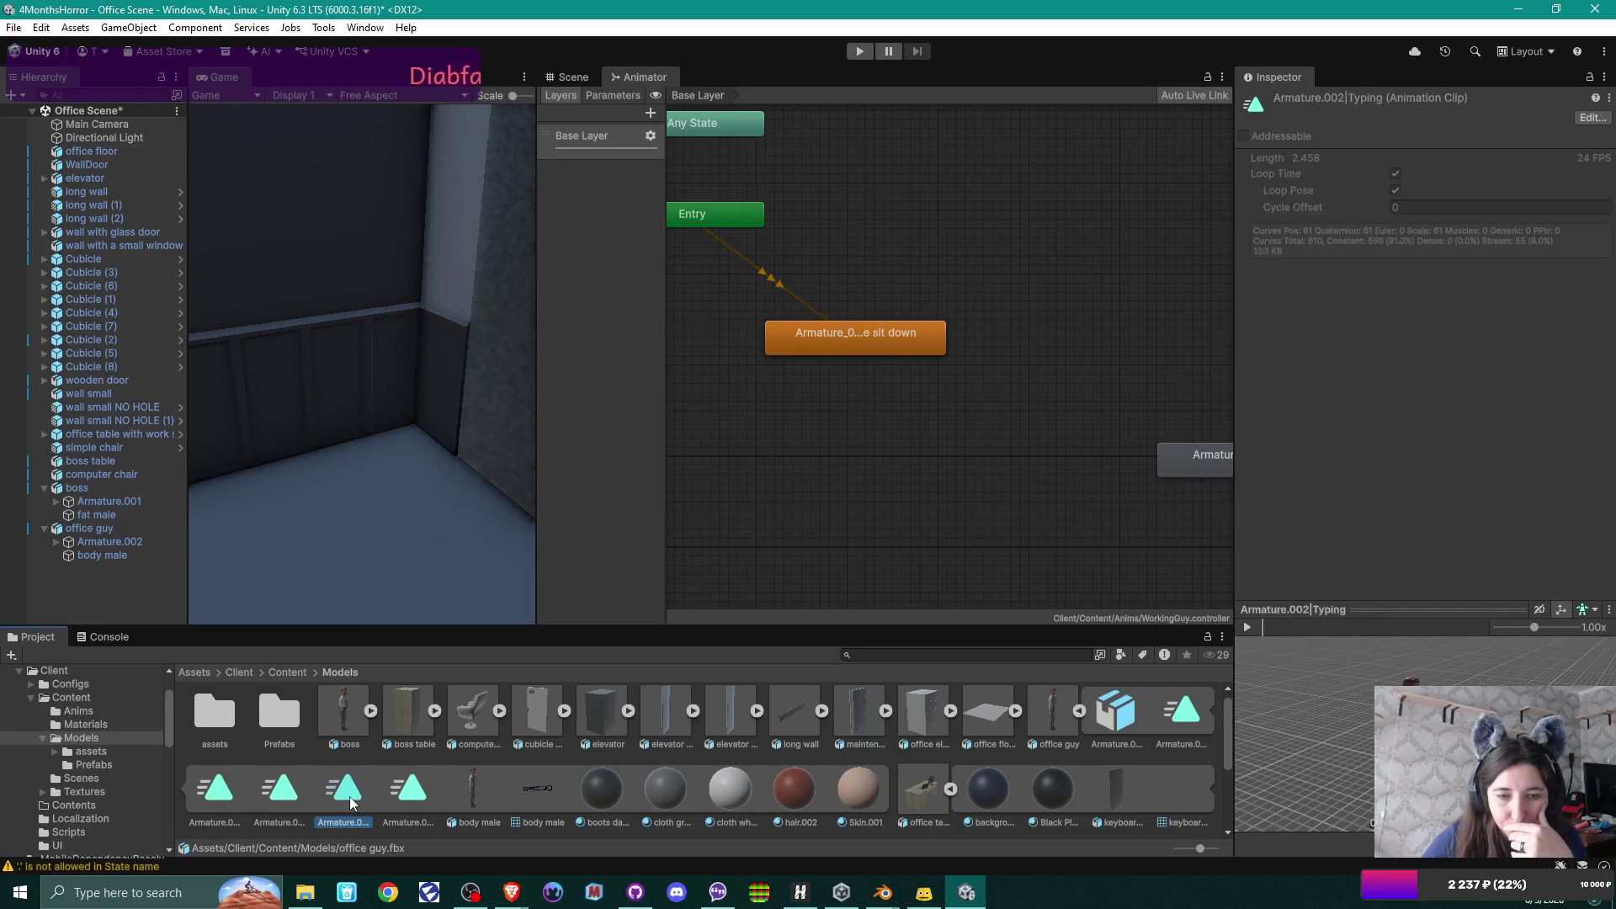
{"action": "mouse_move", "coordinate": [352, 802]}
{"action": "left_mouse_down"}
{"action": "mouse_move", "coordinate": [522, 707]}
{"action": "mouse_move", "coordinate": [858, 454]}
{"action": "mouse_move", "coordinate": [950, 421]}
{"action": "left_mouse_up"}
Create transitions from sit down to Start Typing and from Start Typing to Typing.
{"action": "right_click", "coordinate": [895, 337]}
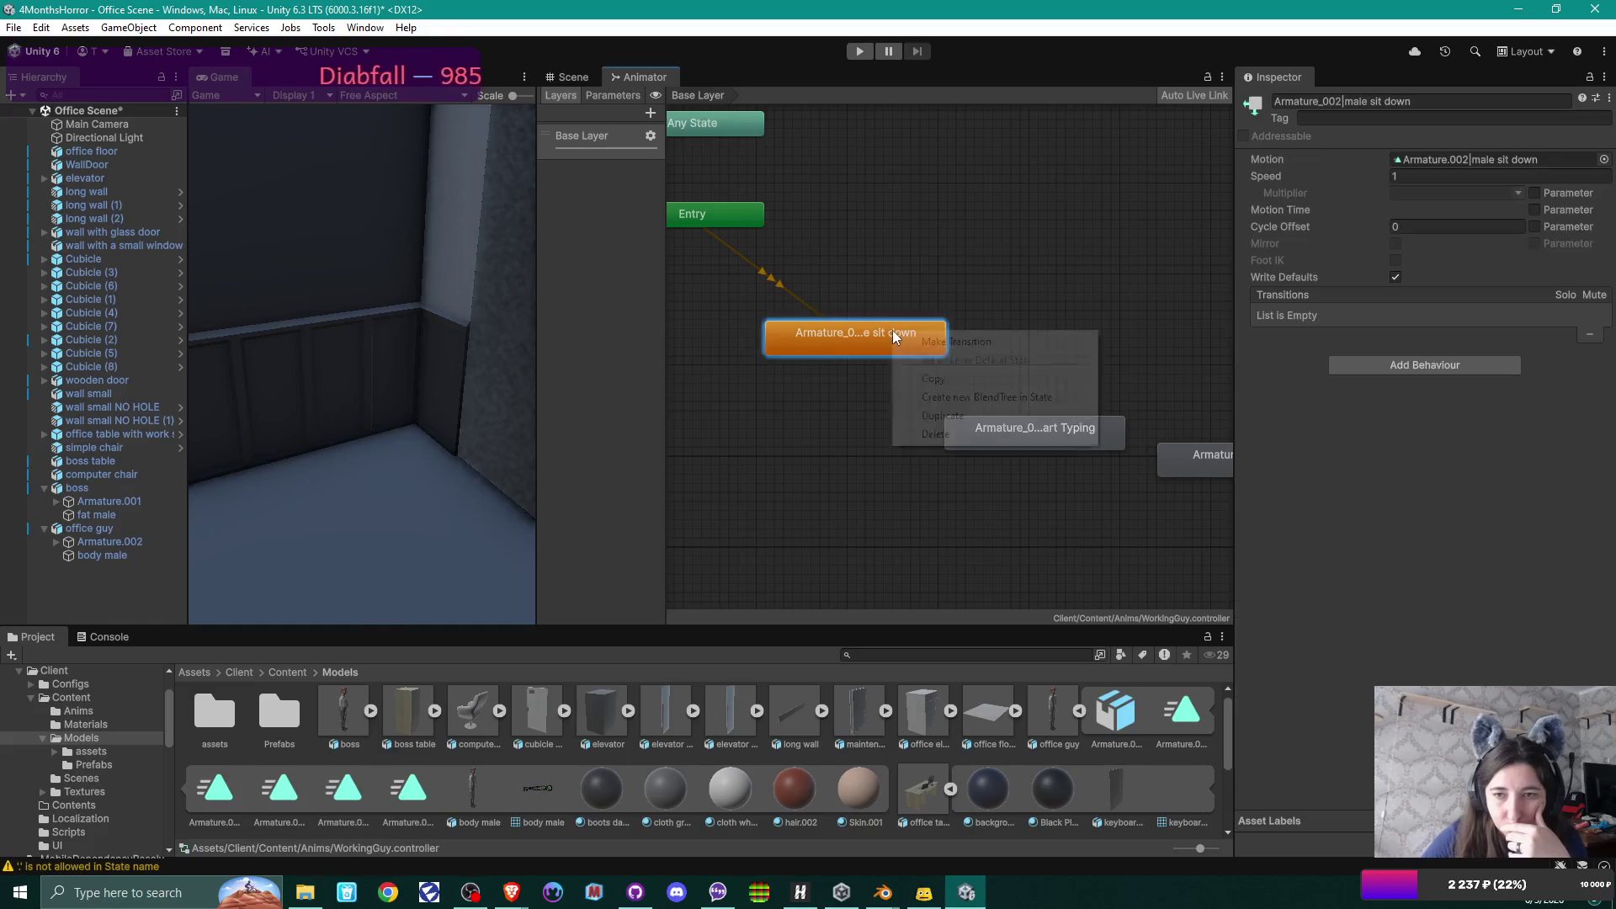
{"action": "left_click", "coordinate": [934, 341]}
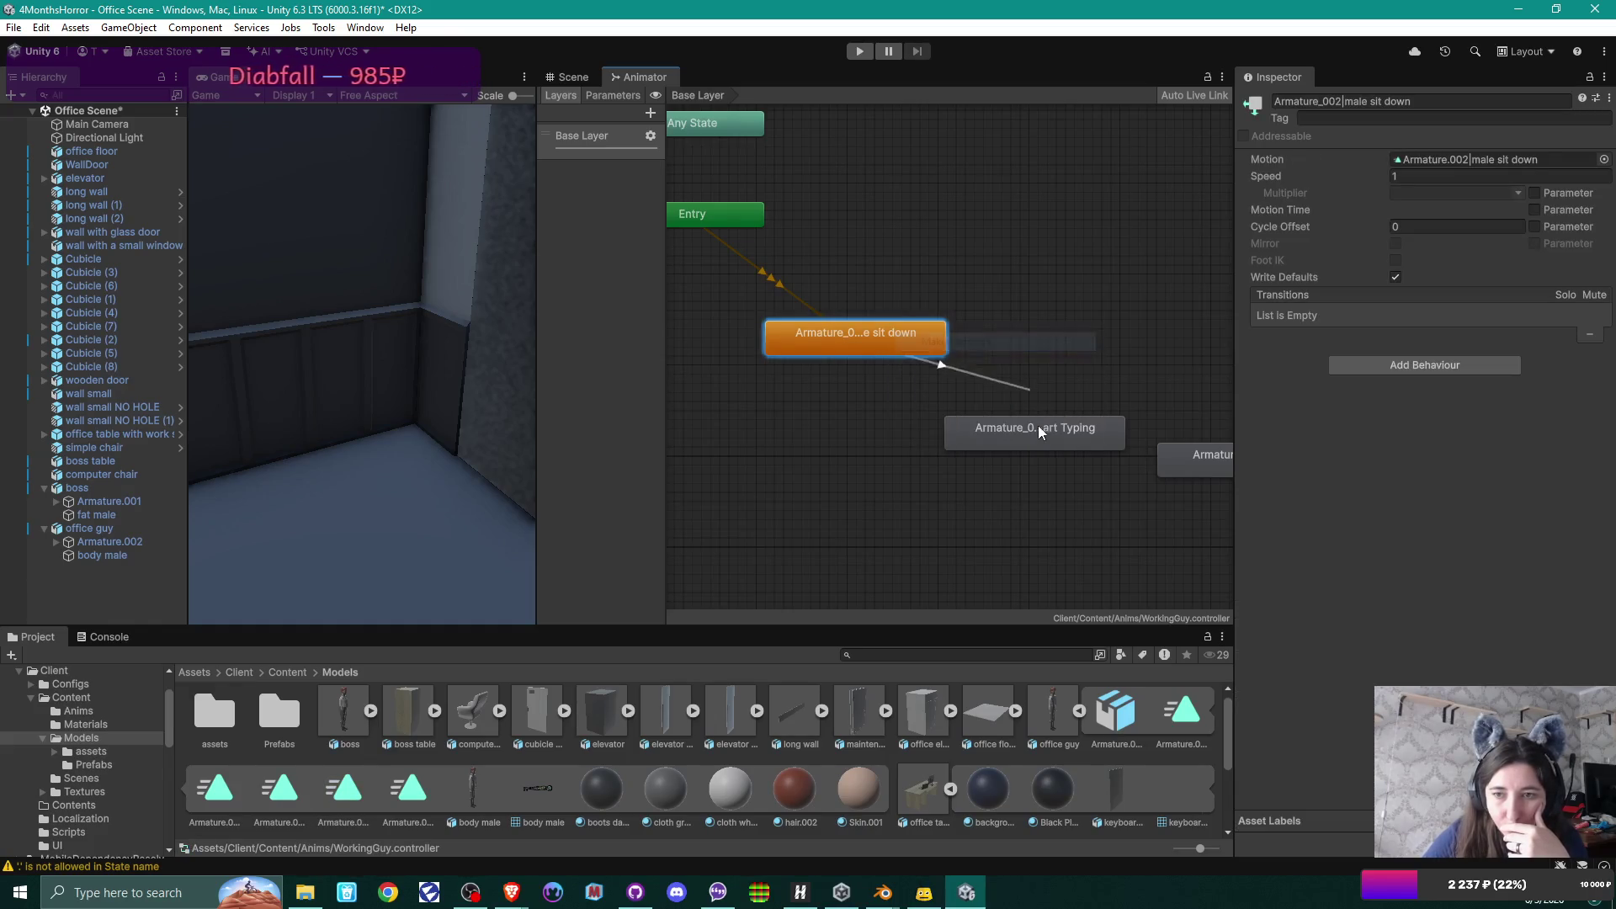
{"action": "left_click", "coordinate": [1041, 433]}
{"action": "left_click_drag", "start_coordinate": [1041, 433], "coordinate": [973, 459]}
{"action": "right_click", "coordinate": [1004, 465]}
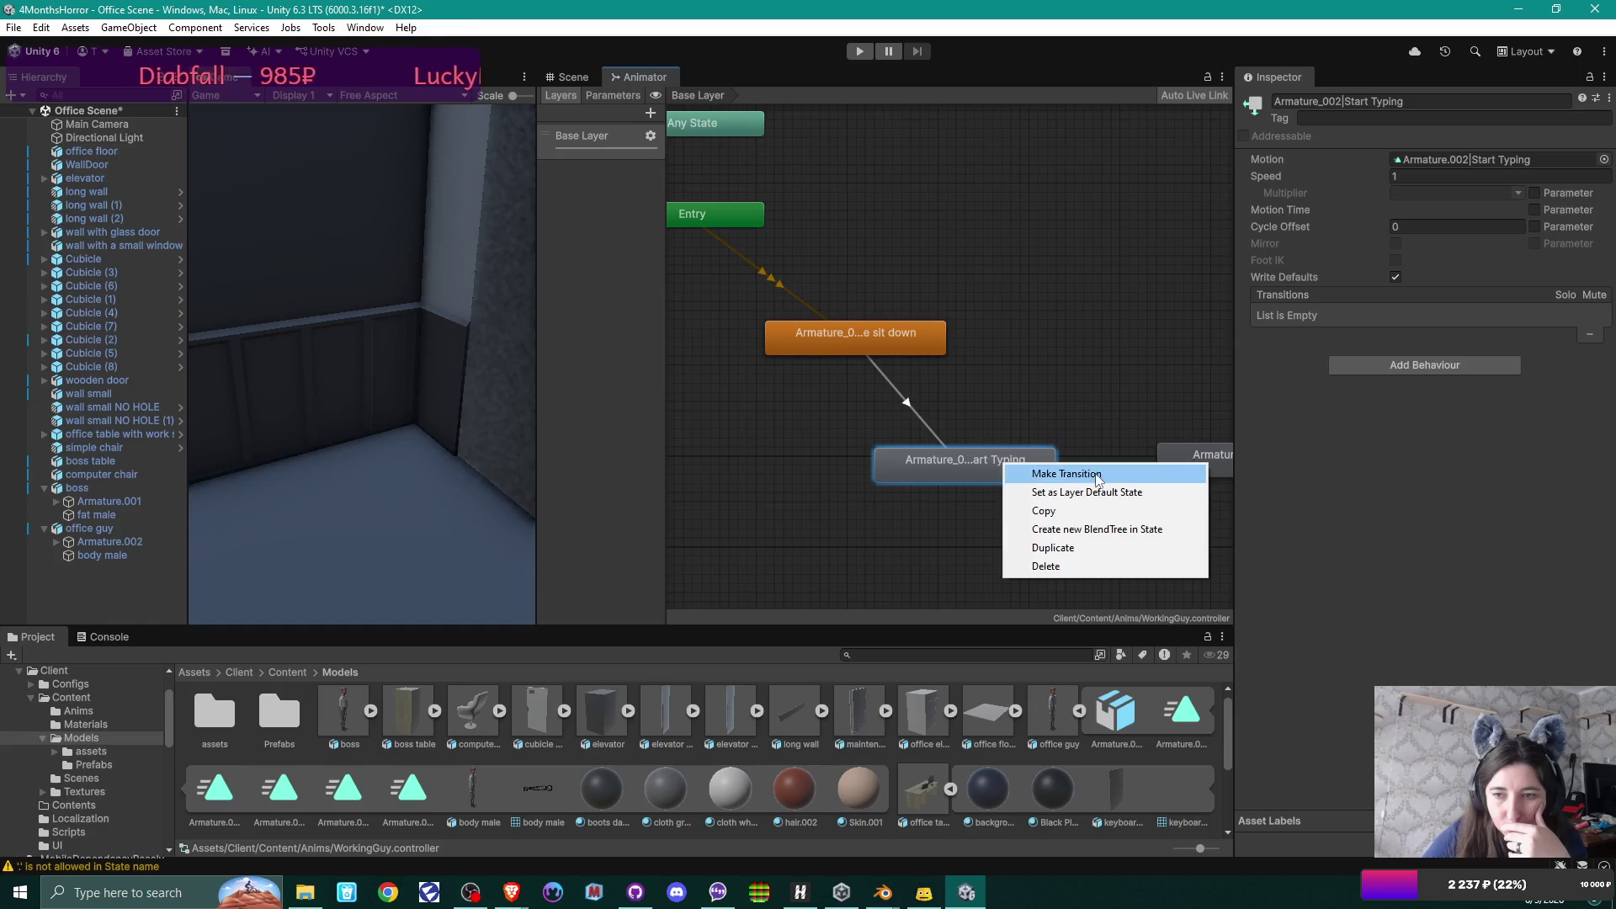
{"action": "left_click", "coordinate": [1066, 474]}
{"action": "left_click", "coordinate": [1195, 461]}
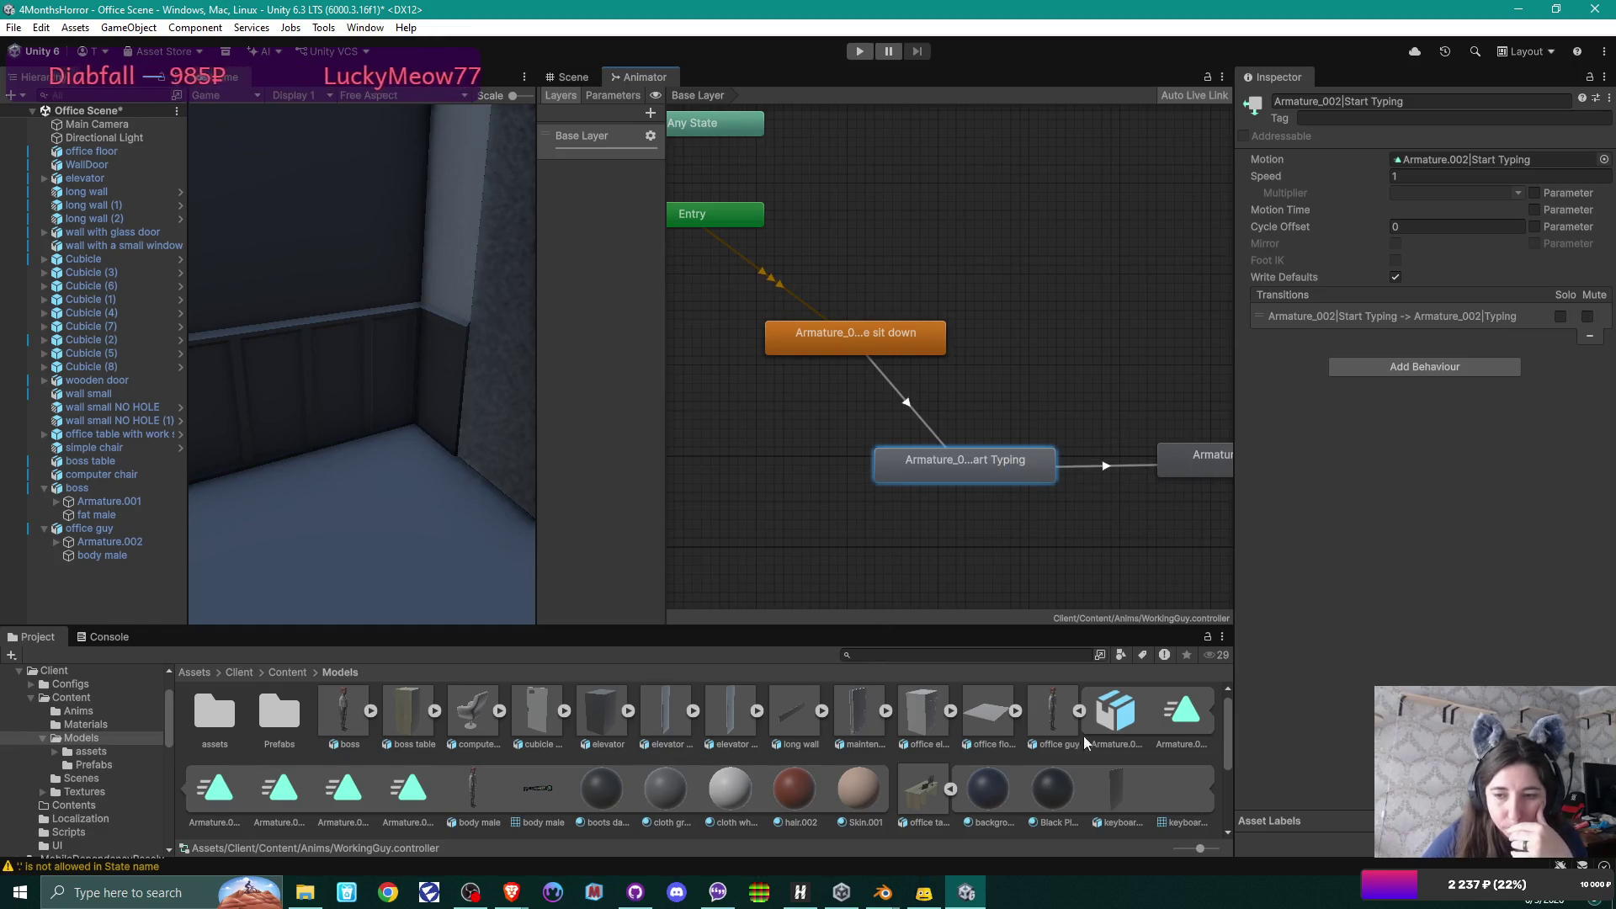
{"action": "left_click", "coordinate": [419, 794]}
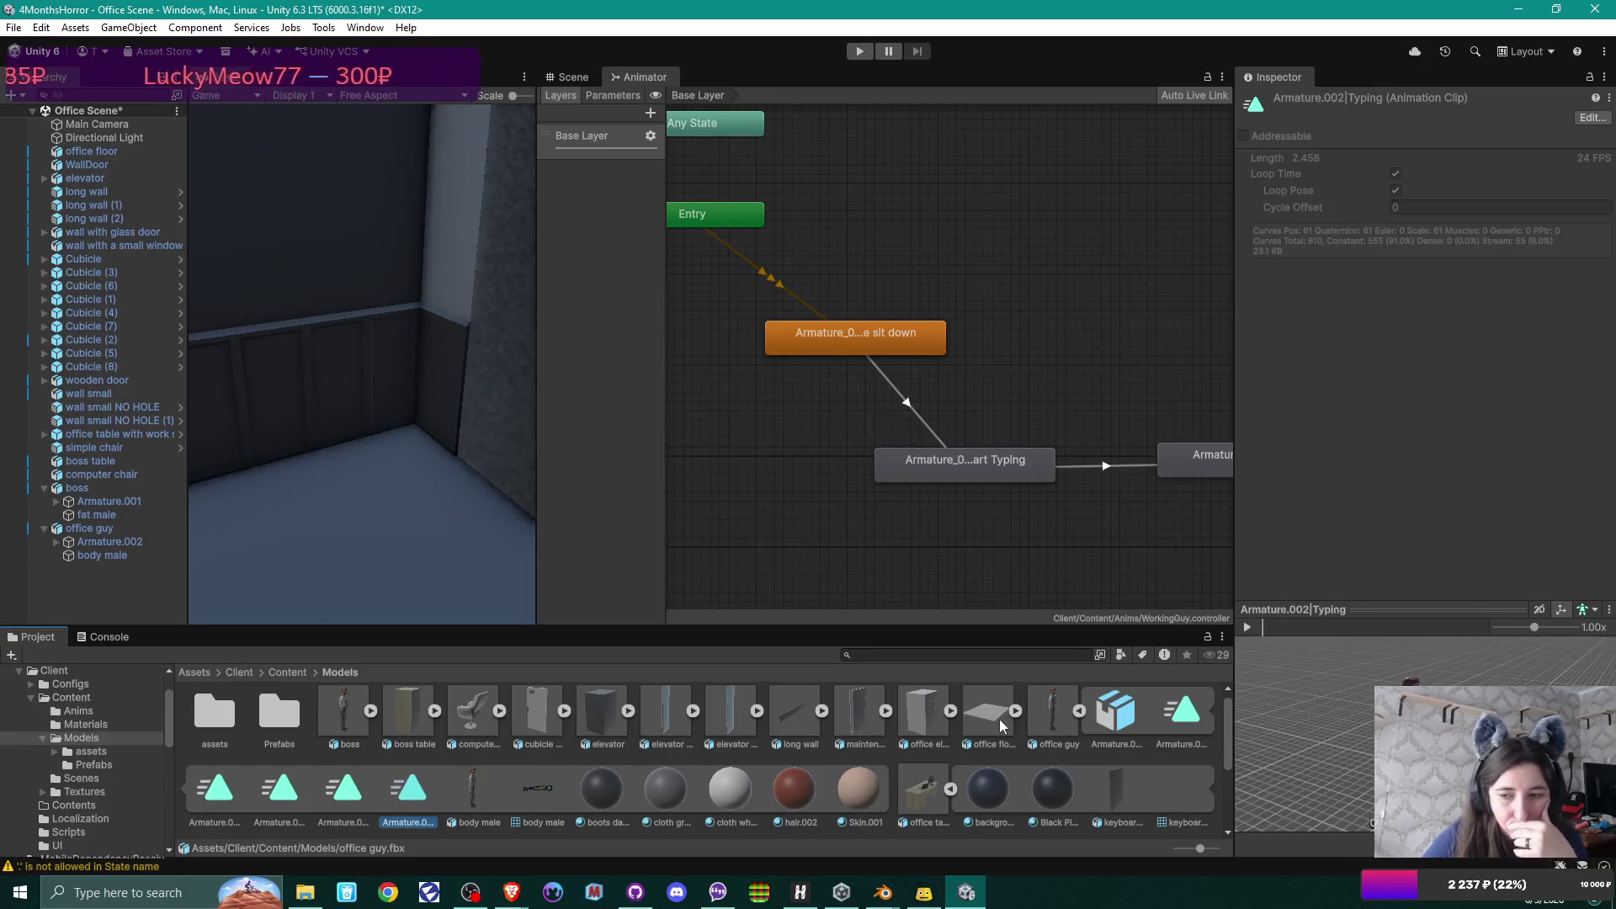
Review the Typing and Idle clip import settings, then play the office scene.
{"action": "left_click", "coordinate": [1032, 703]}
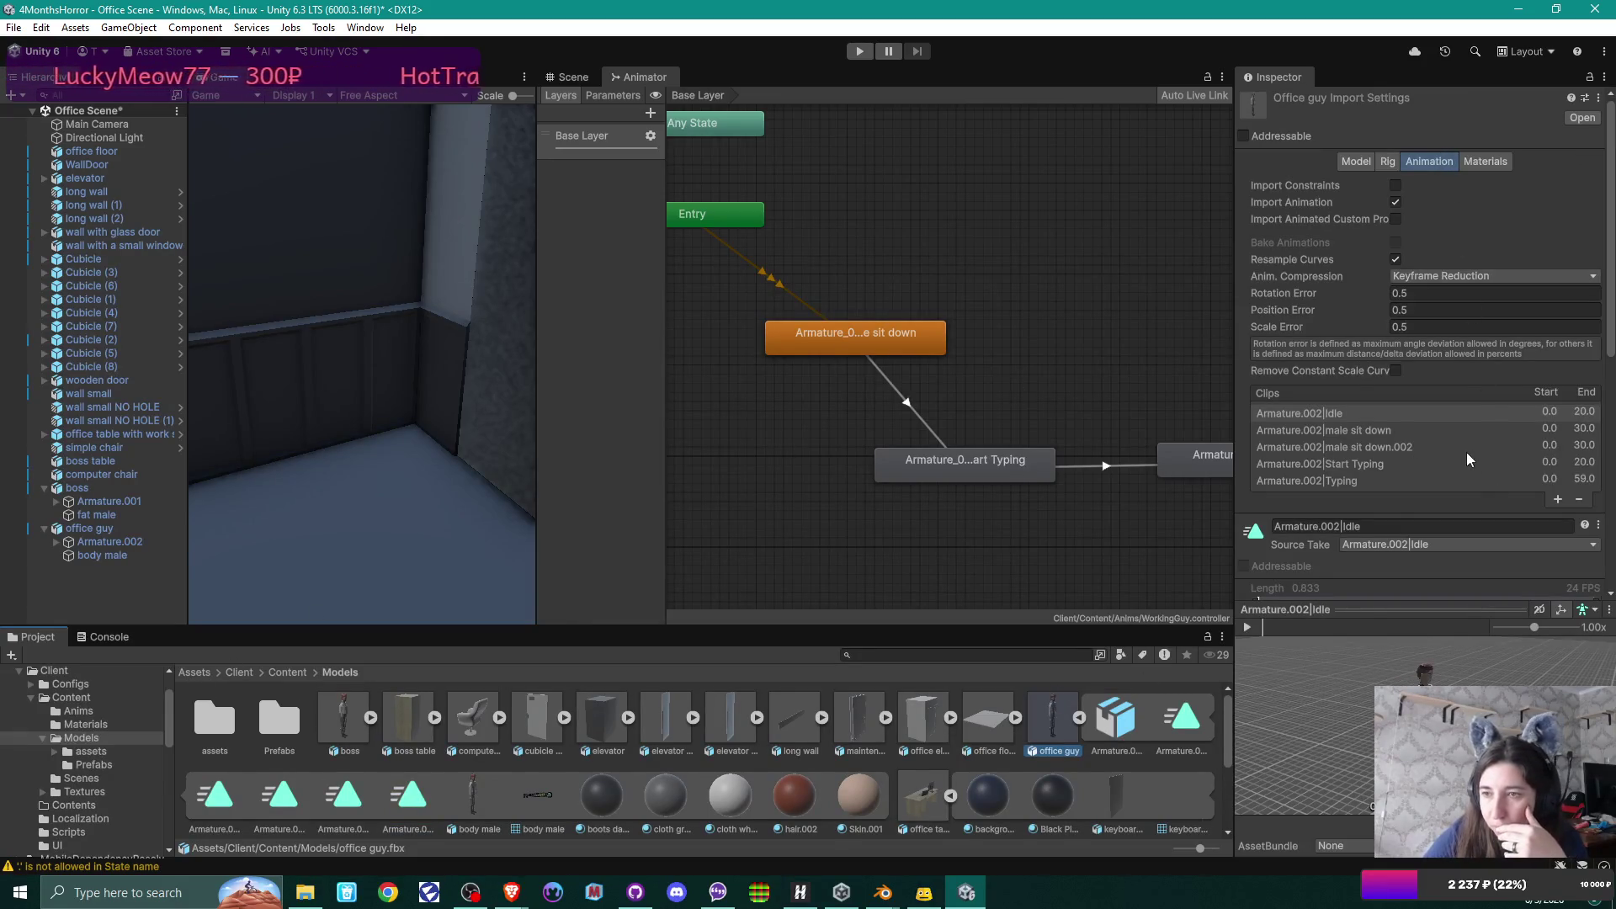
{"action": "left_click", "coordinate": [1344, 479]}
{"action": "scroll", "coordinate": [1398, 492], "scroll_direction": "down", "scroll_amount": 3}
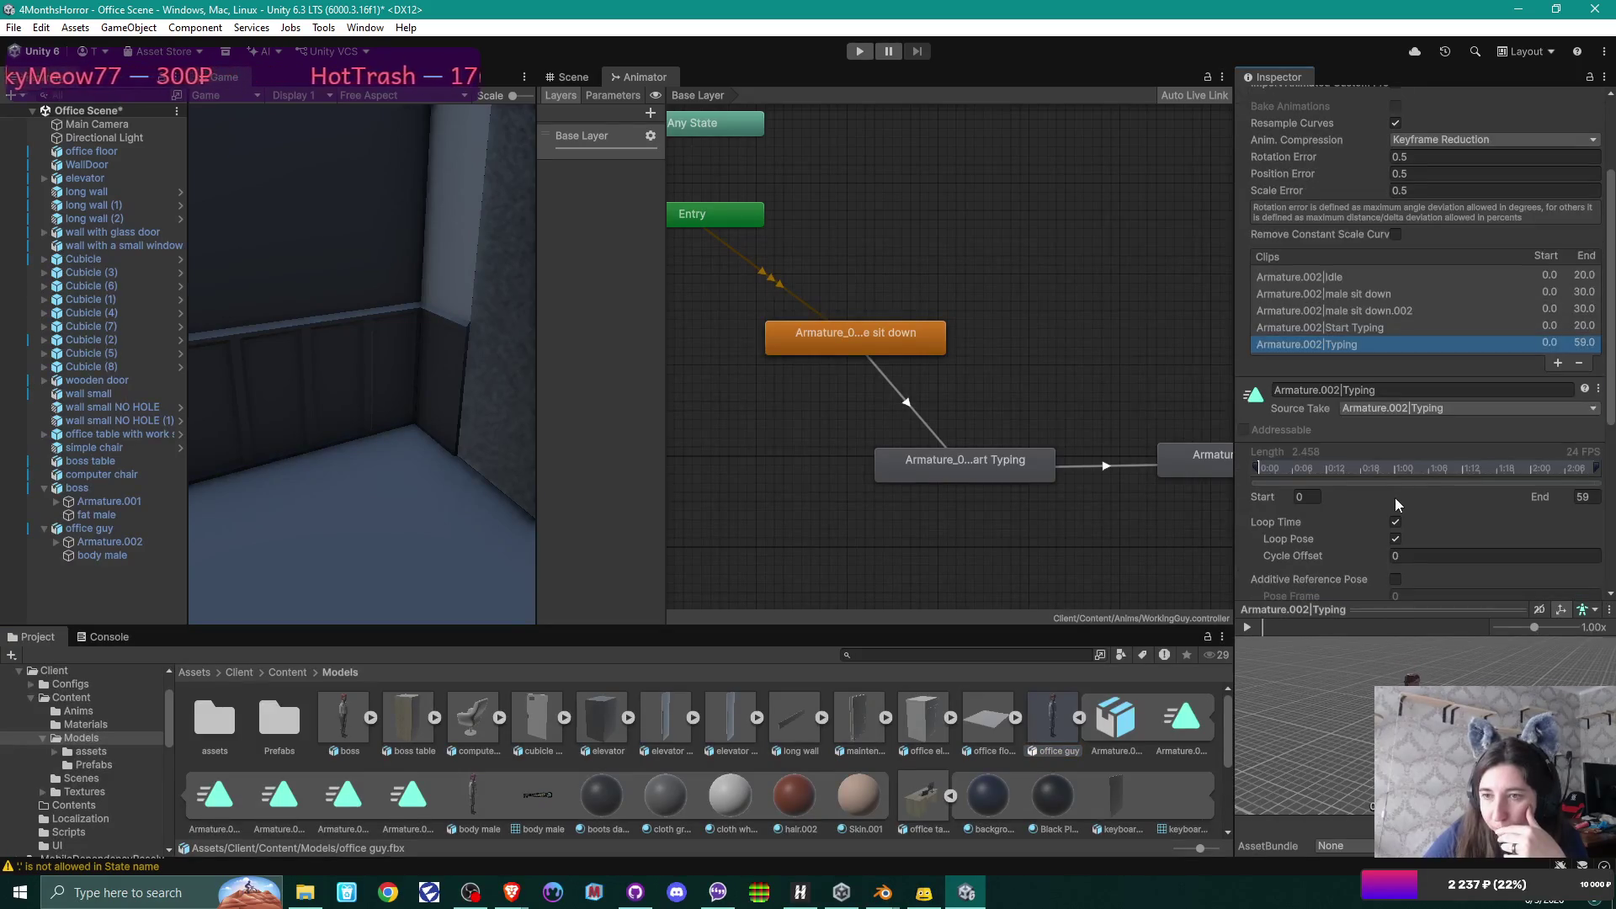
{"action": "left_click", "coordinate": [1355, 278]}
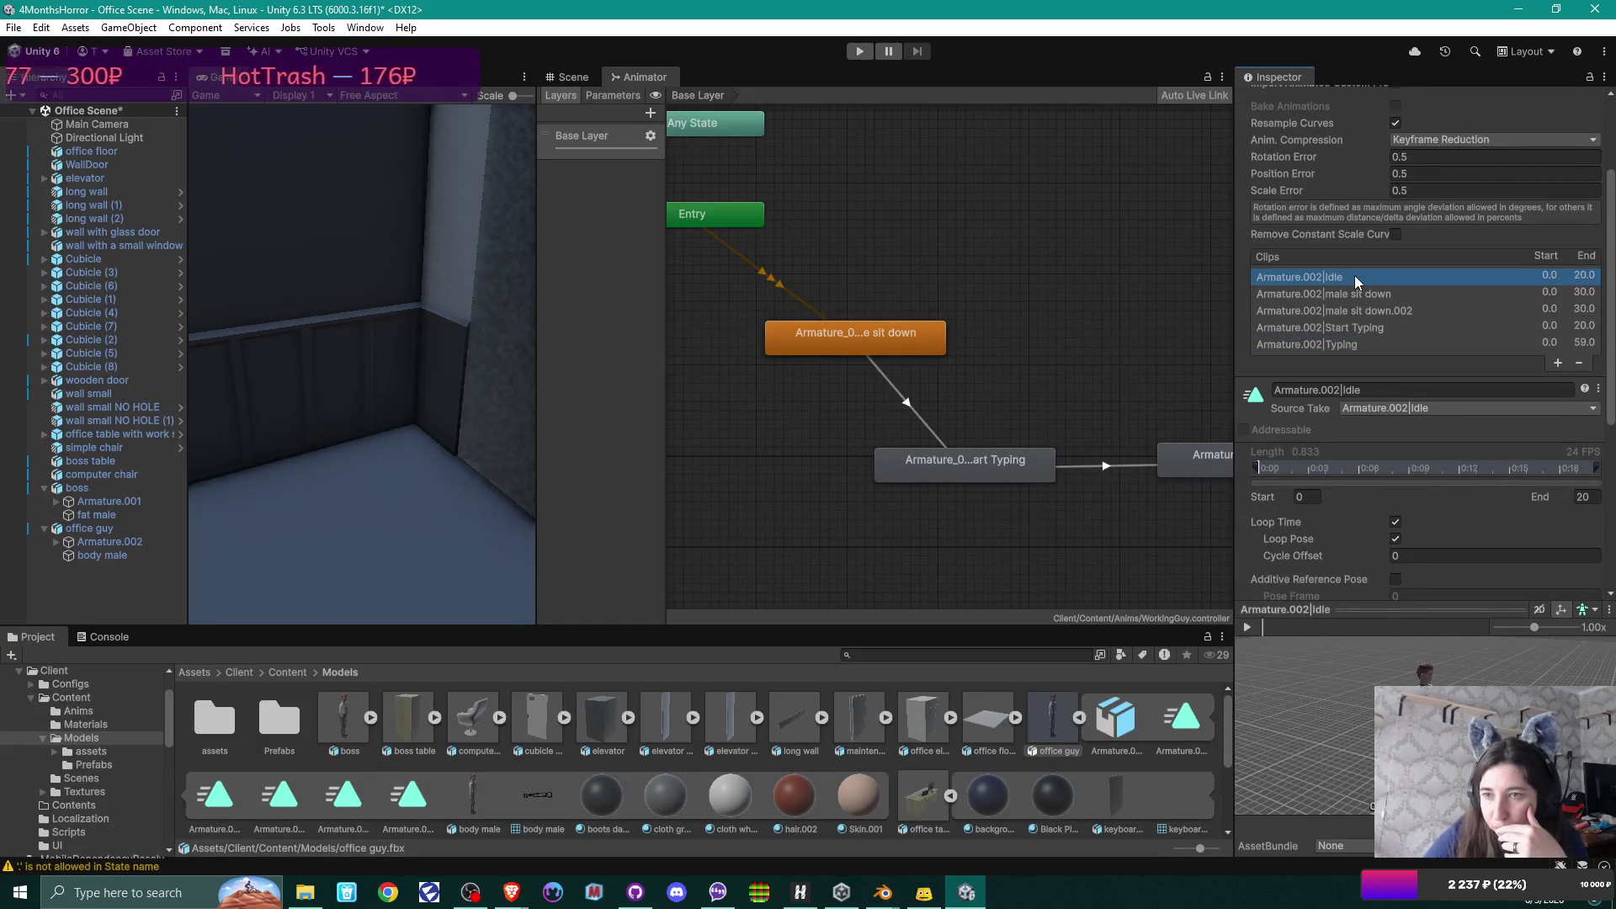
{"action": "left_click", "coordinate": [566, 76]}
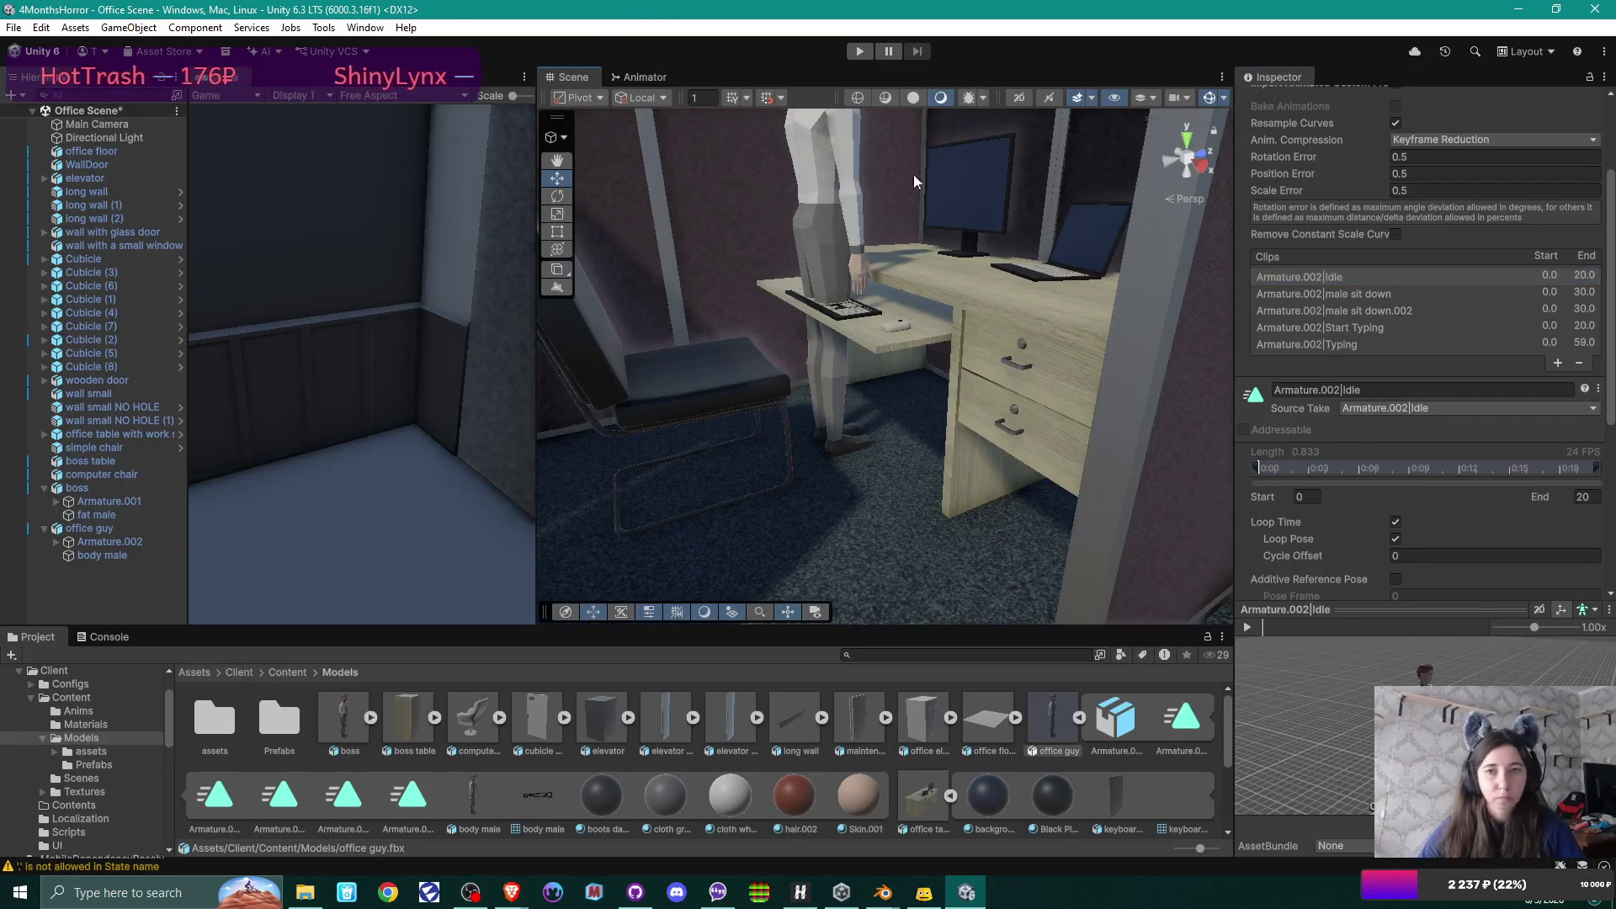
{"action": "left_click", "coordinate": [862, 53]}
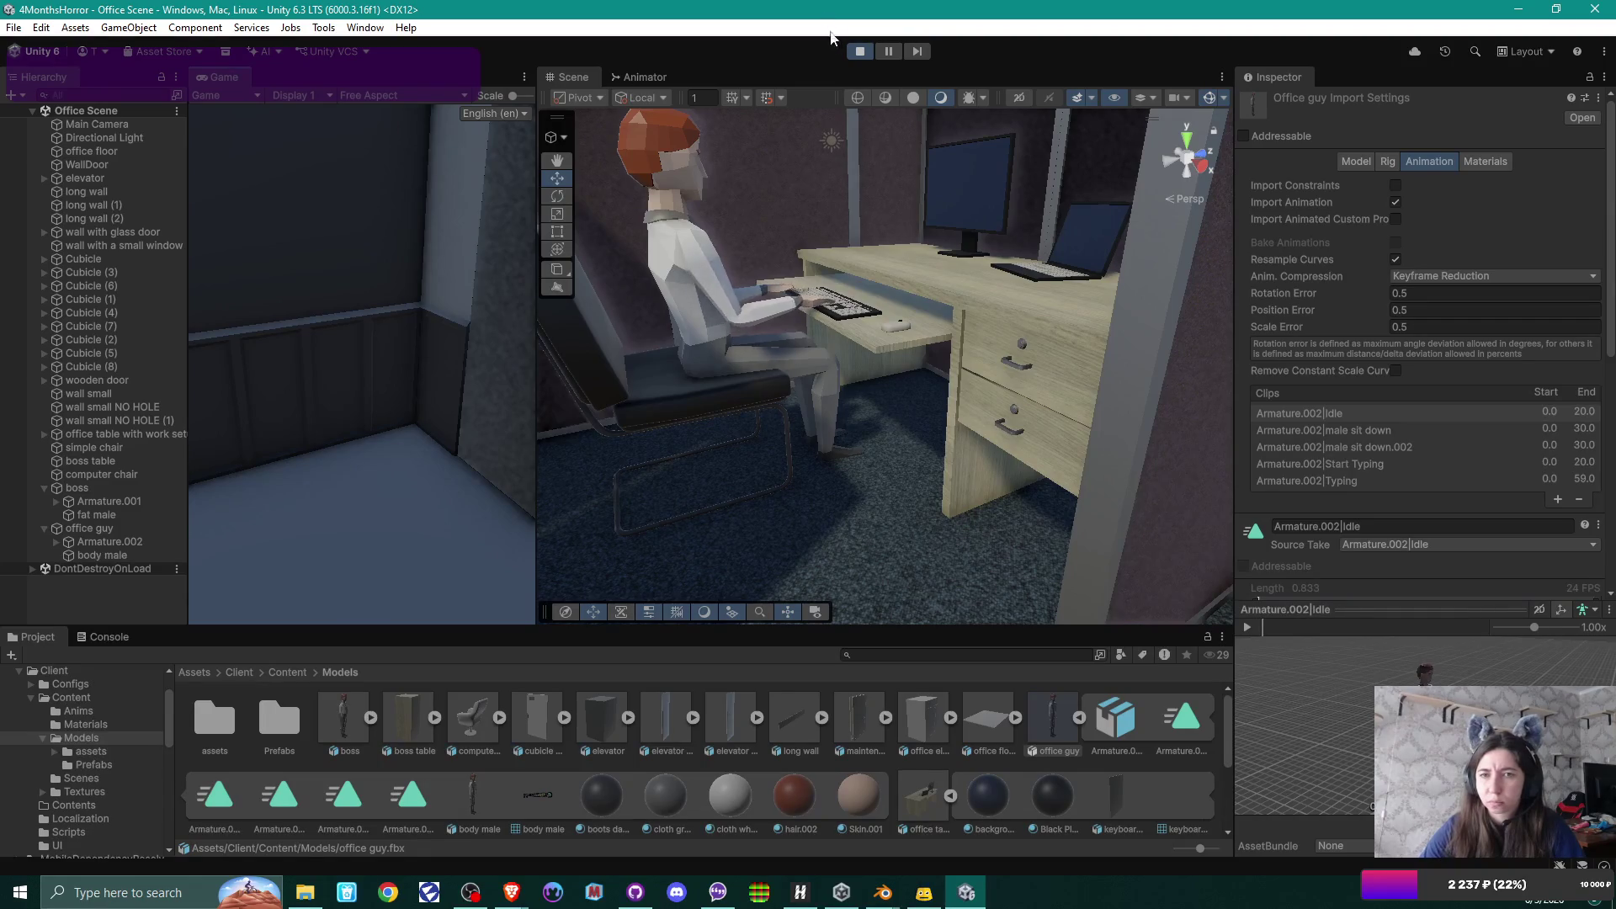
Reimport the office guy model and replay the scene to watch him sit and type.
{"action": "key", "text": "ctrl+p"}
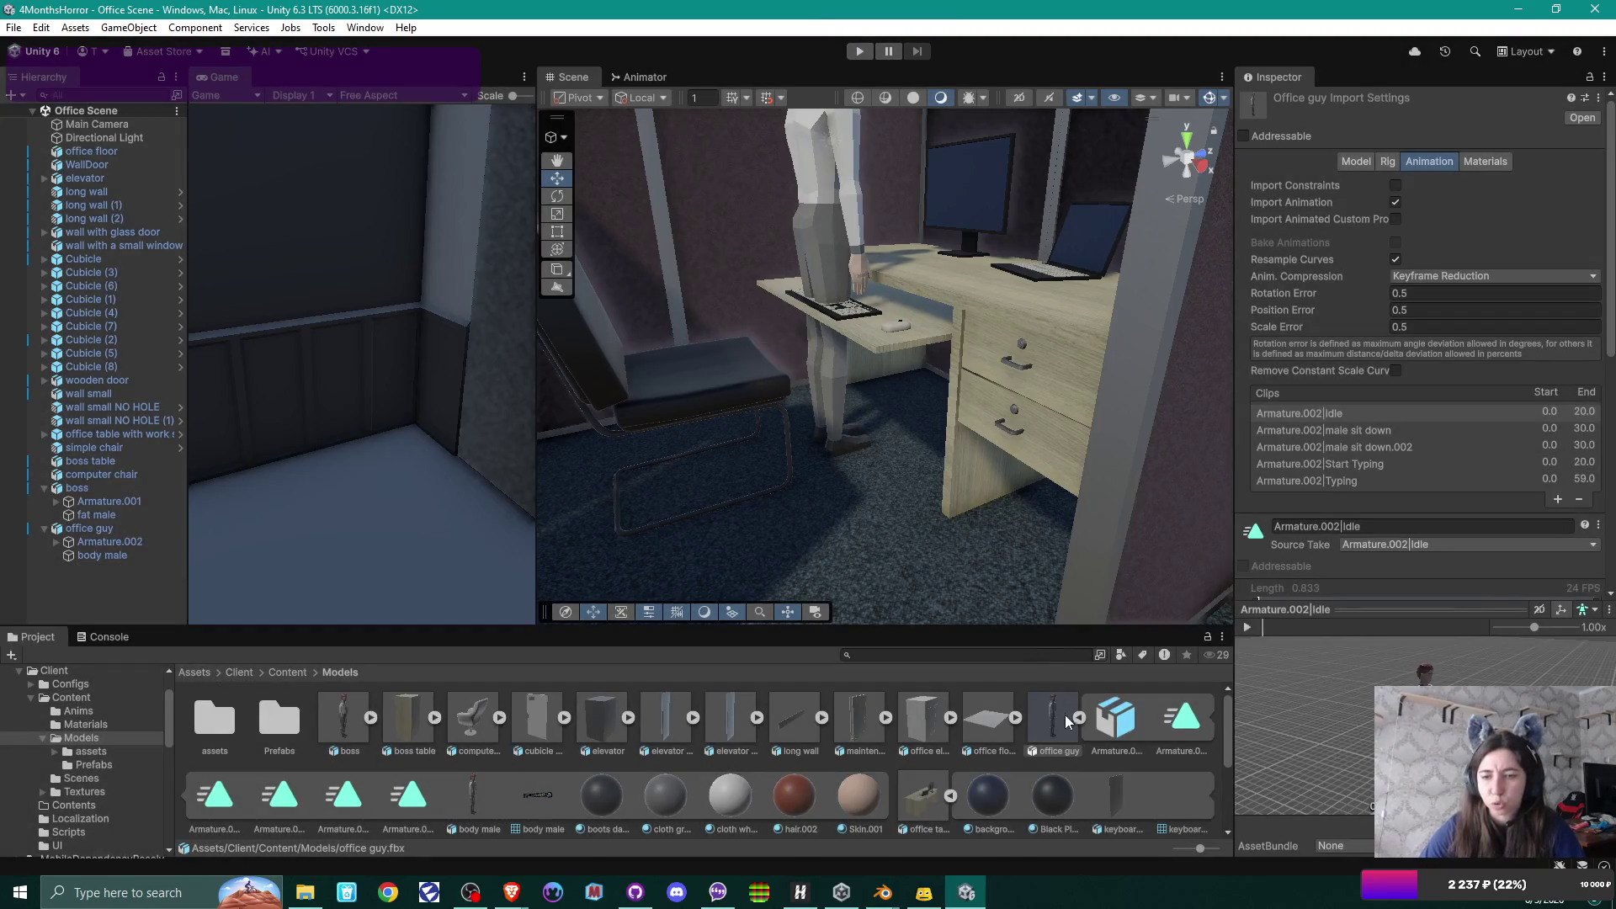
{"action": "right_click", "coordinate": [1064, 715]}
{"action": "left_click", "coordinate": [1136, 601]}
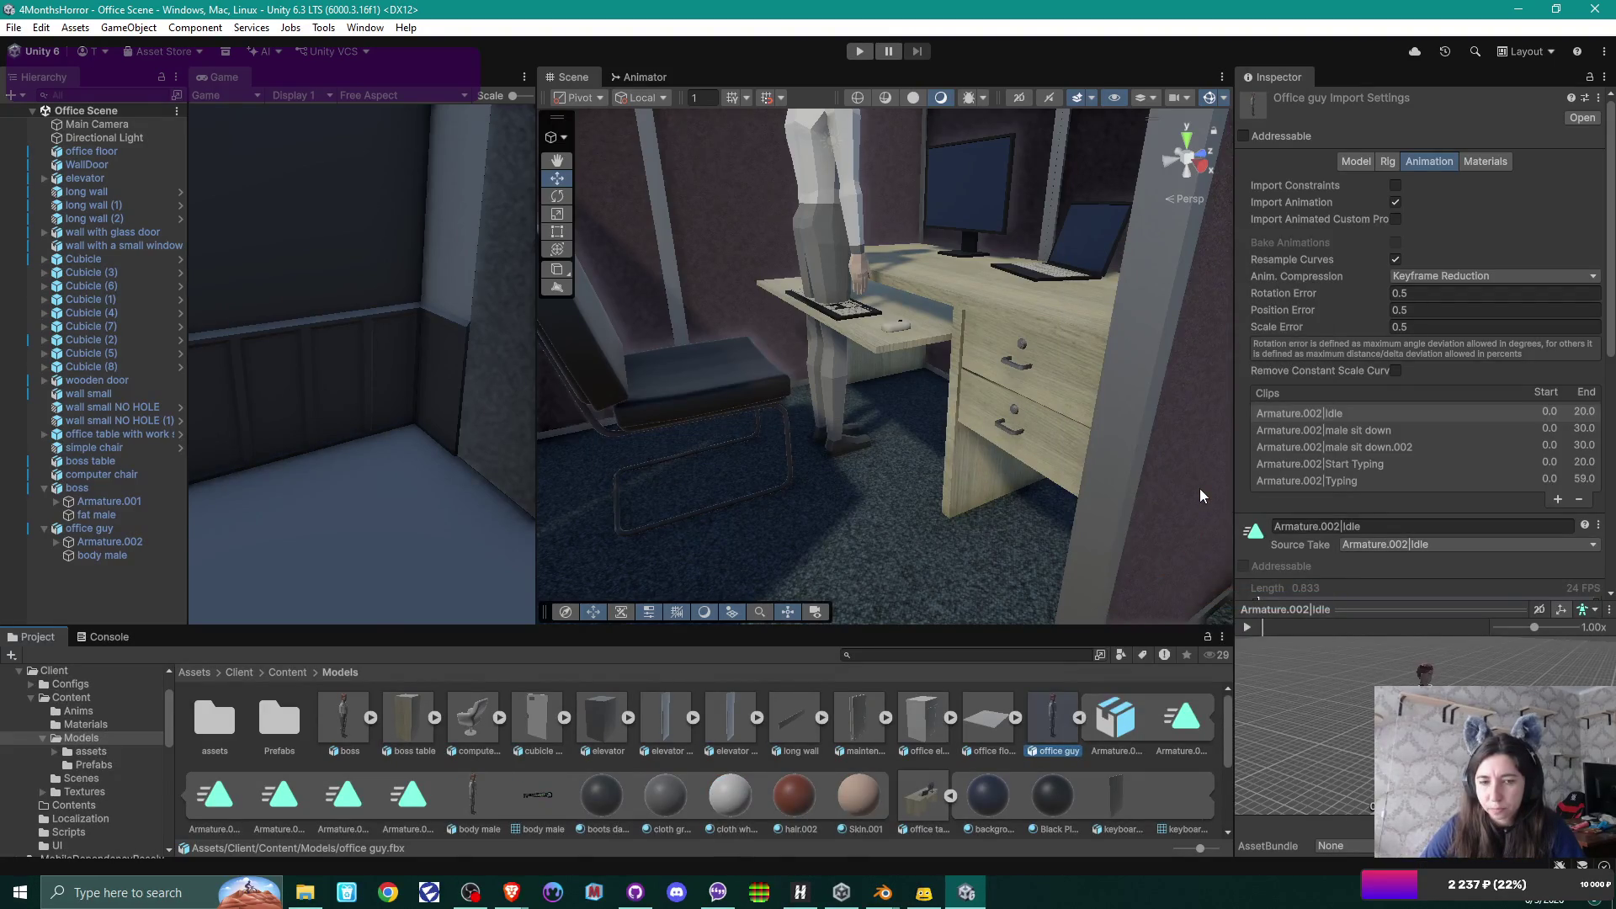
{"action": "key", "text": "ctrl+p"}
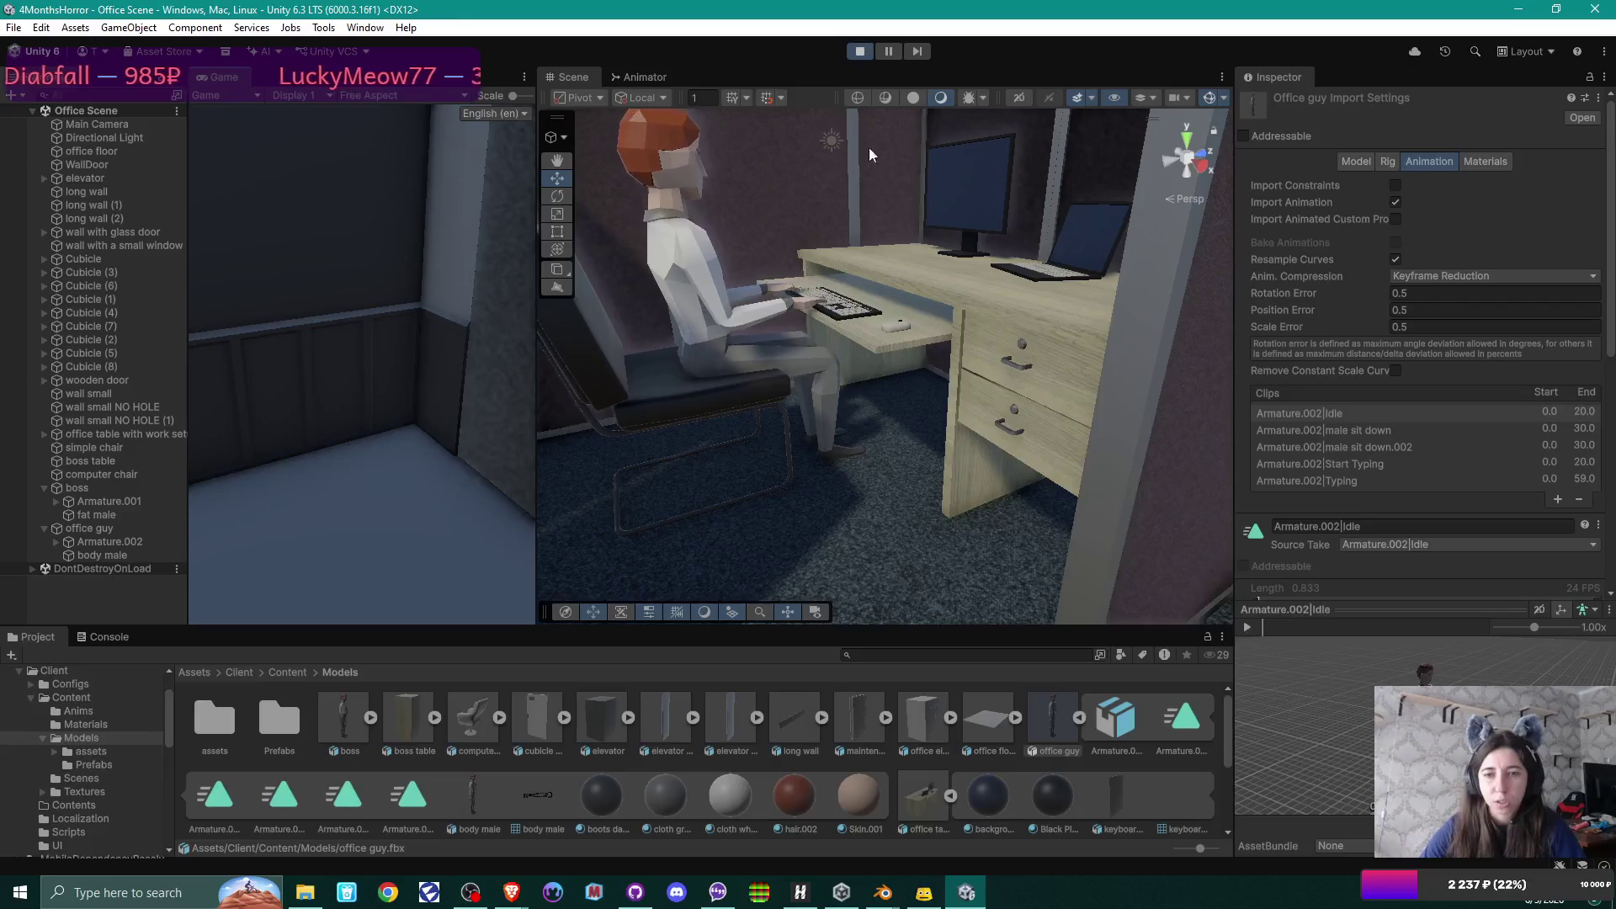
{"action": "left_click", "coordinate": [859, 50]}
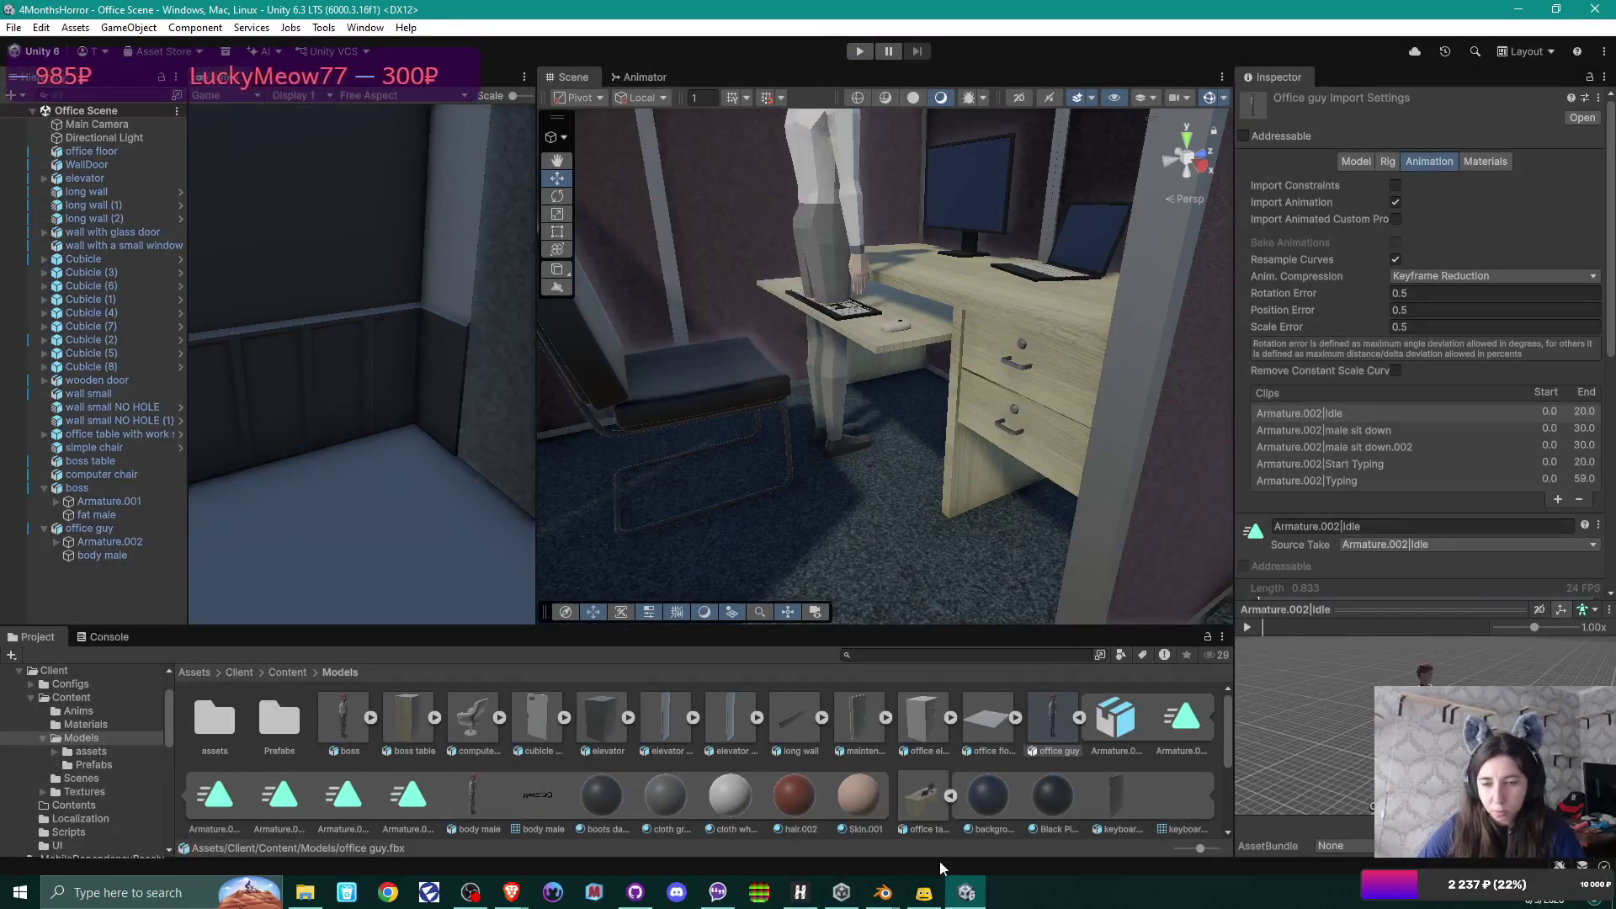
In Blender, set the rig's action to Start Typing and inspect the seated pose at frame 20 in side view.
{"action": "mouse_move", "coordinate": [883, 892]}
{"action": "left_click", "coordinate": [1017, 783]}
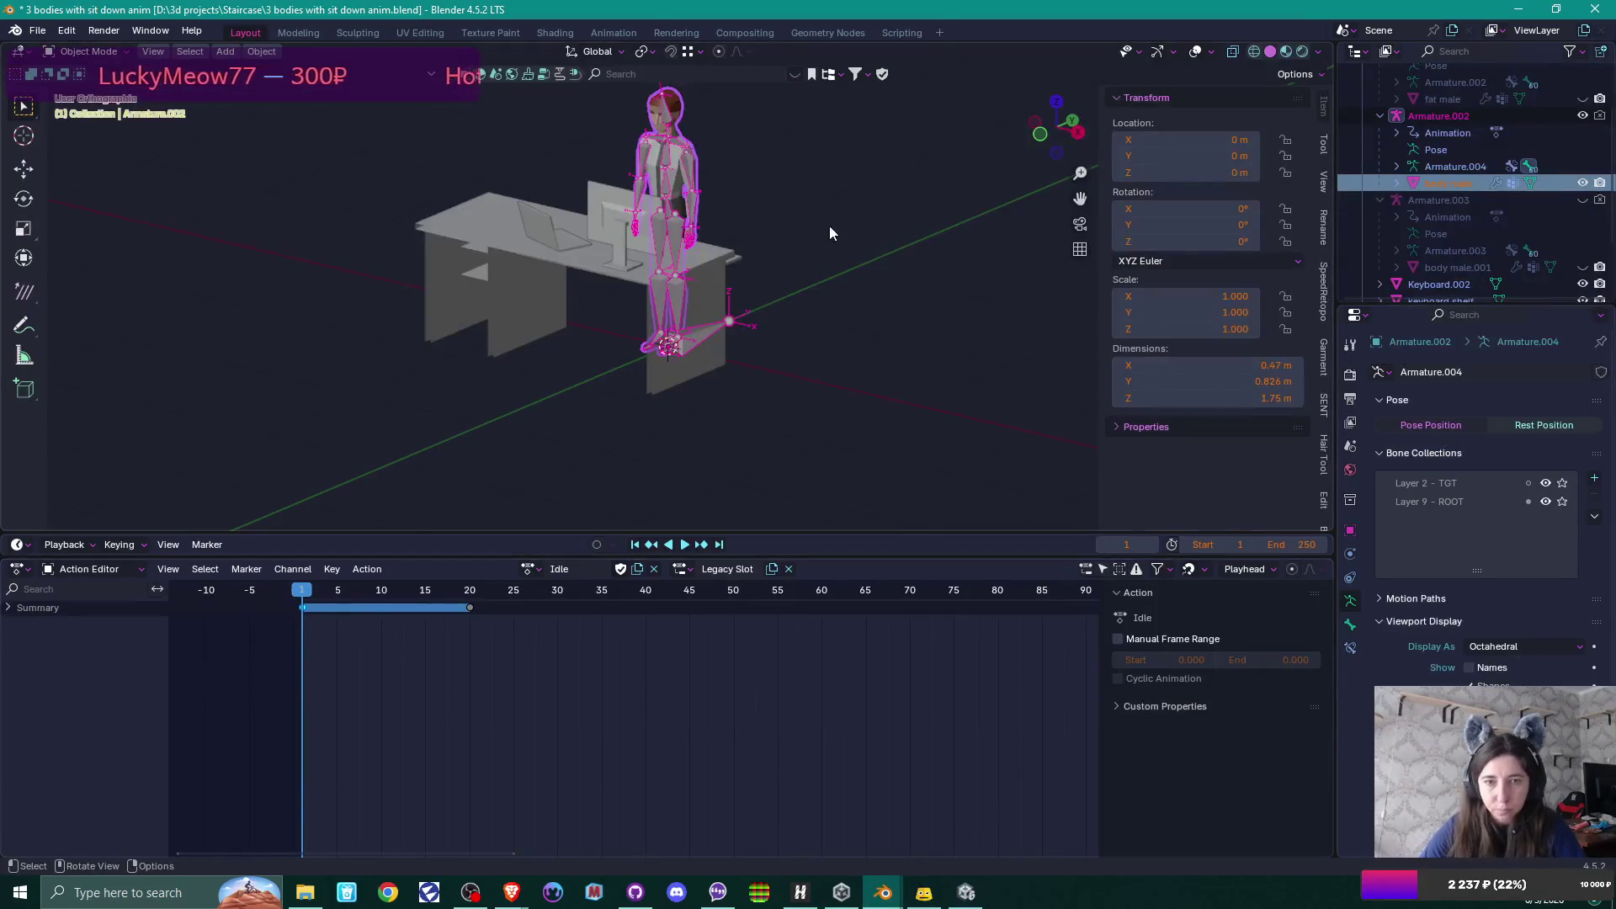
{"action": "left_click_drag", "start_coordinate": [827, 320], "coordinate": [612, 533]}
{"action": "left_click", "coordinate": [529, 569]}
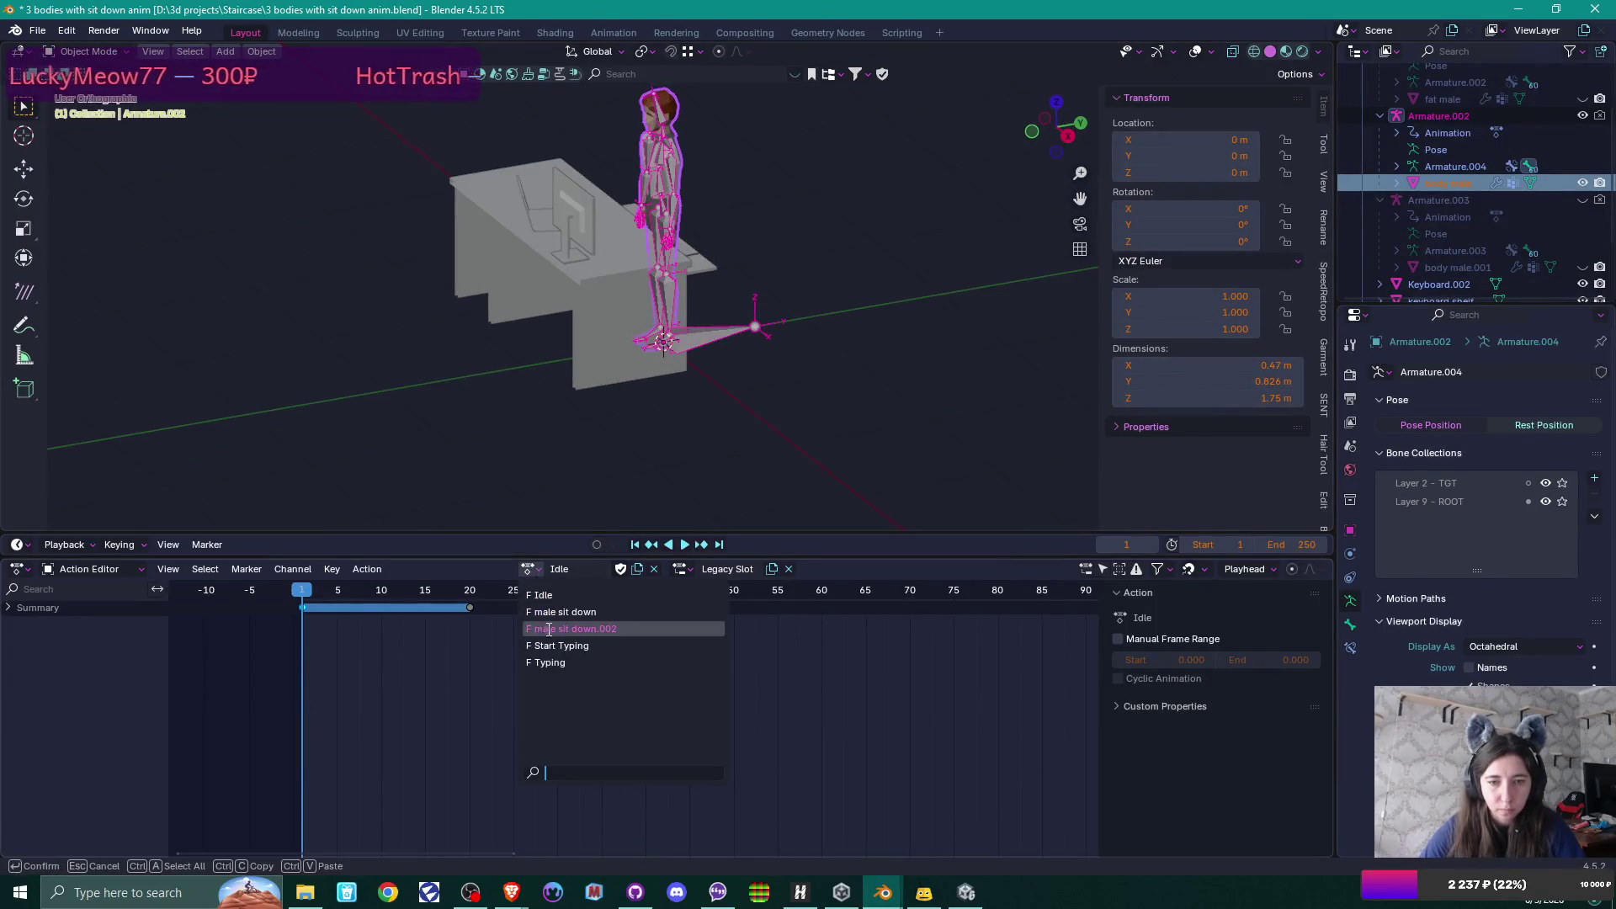
{"action": "left_click", "coordinate": [562, 654]}
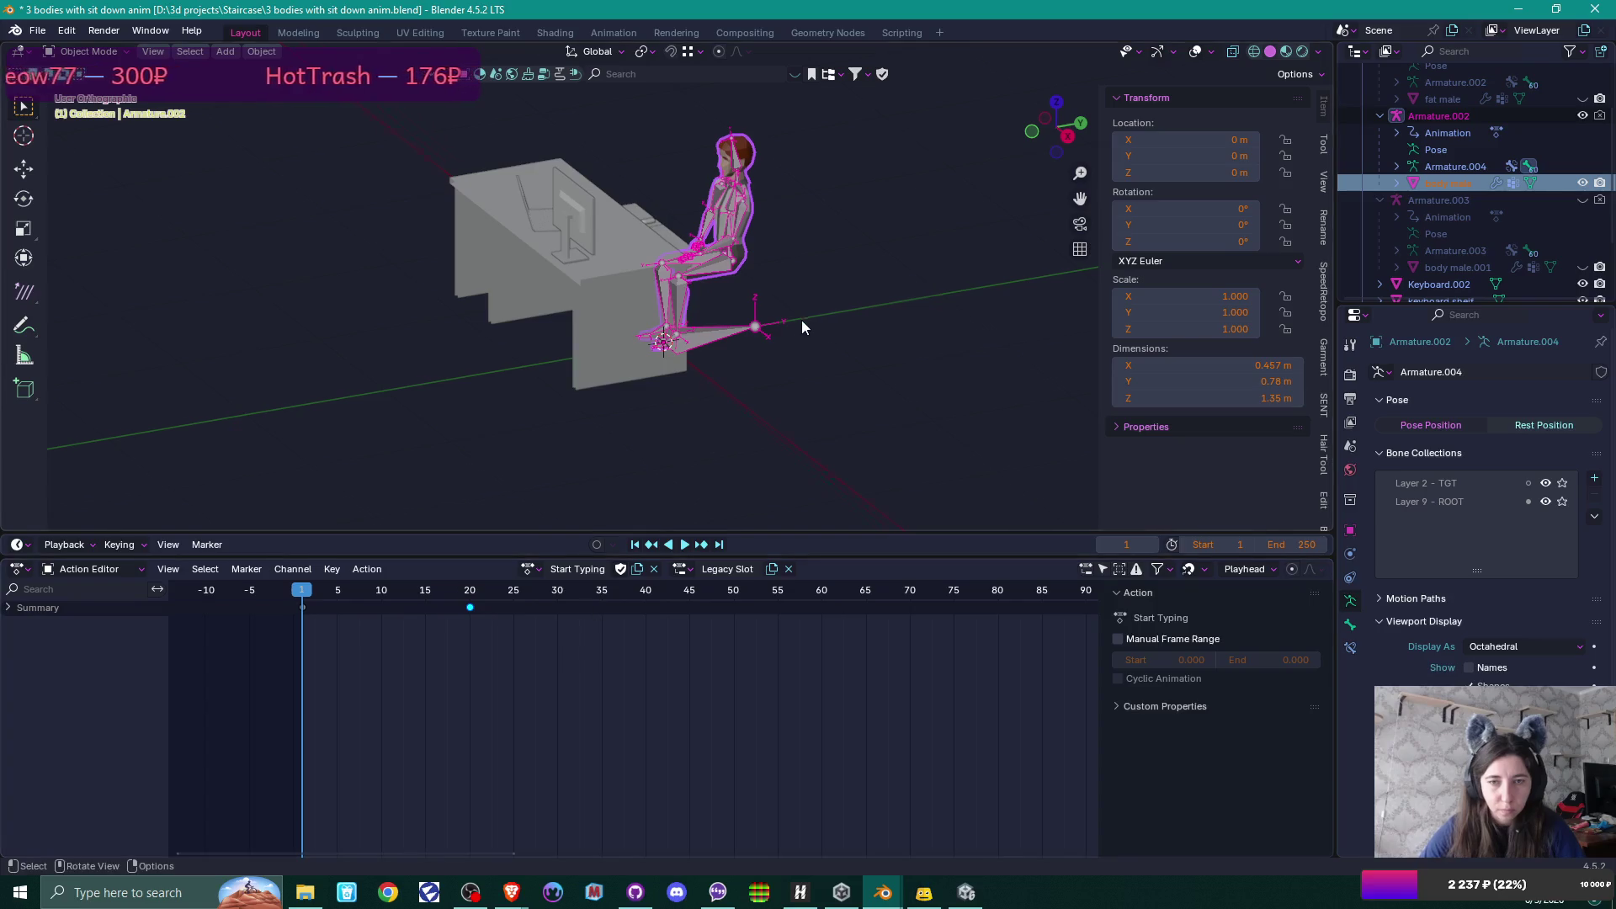
{"action": "mouse_move", "coordinate": [802, 320]}
{"action": "left_mouse_down"}
{"action": "mouse_move", "coordinate": [725, 287]}
{"action": "mouse_move", "coordinate": [756, 281]}
{"action": "mouse_move", "coordinate": [729, 308]}
{"action": "left_mouse_up"}
{"action": "scroll", "coordinate": [757, 281], "scroll_direction": "up", "scroll_amount": 5}
{"action": "mouse_move", "coordinate": [306, 597]}
{"action": "left_mouse_down"}
{"action": "mouse_move", "coordinate": [472, 593]}
{"action": "mouse_move", "coordinate": [304, 608]}
{"action": "mouse_move", "coordinate": [469, 607]}
{"action": "left_mouse_up"}
{"action": "mouse_move", "coordinate": [774, 379]}
{"action": "left_mouse_down"}
{"action": "mouse_move", "coordinate": [750, 399]}
{"action": "mouse_move", "coordinate": [744, 384]}
{"action": "left_mouse_up"}
{"action": "key", "text": "KP_3"}
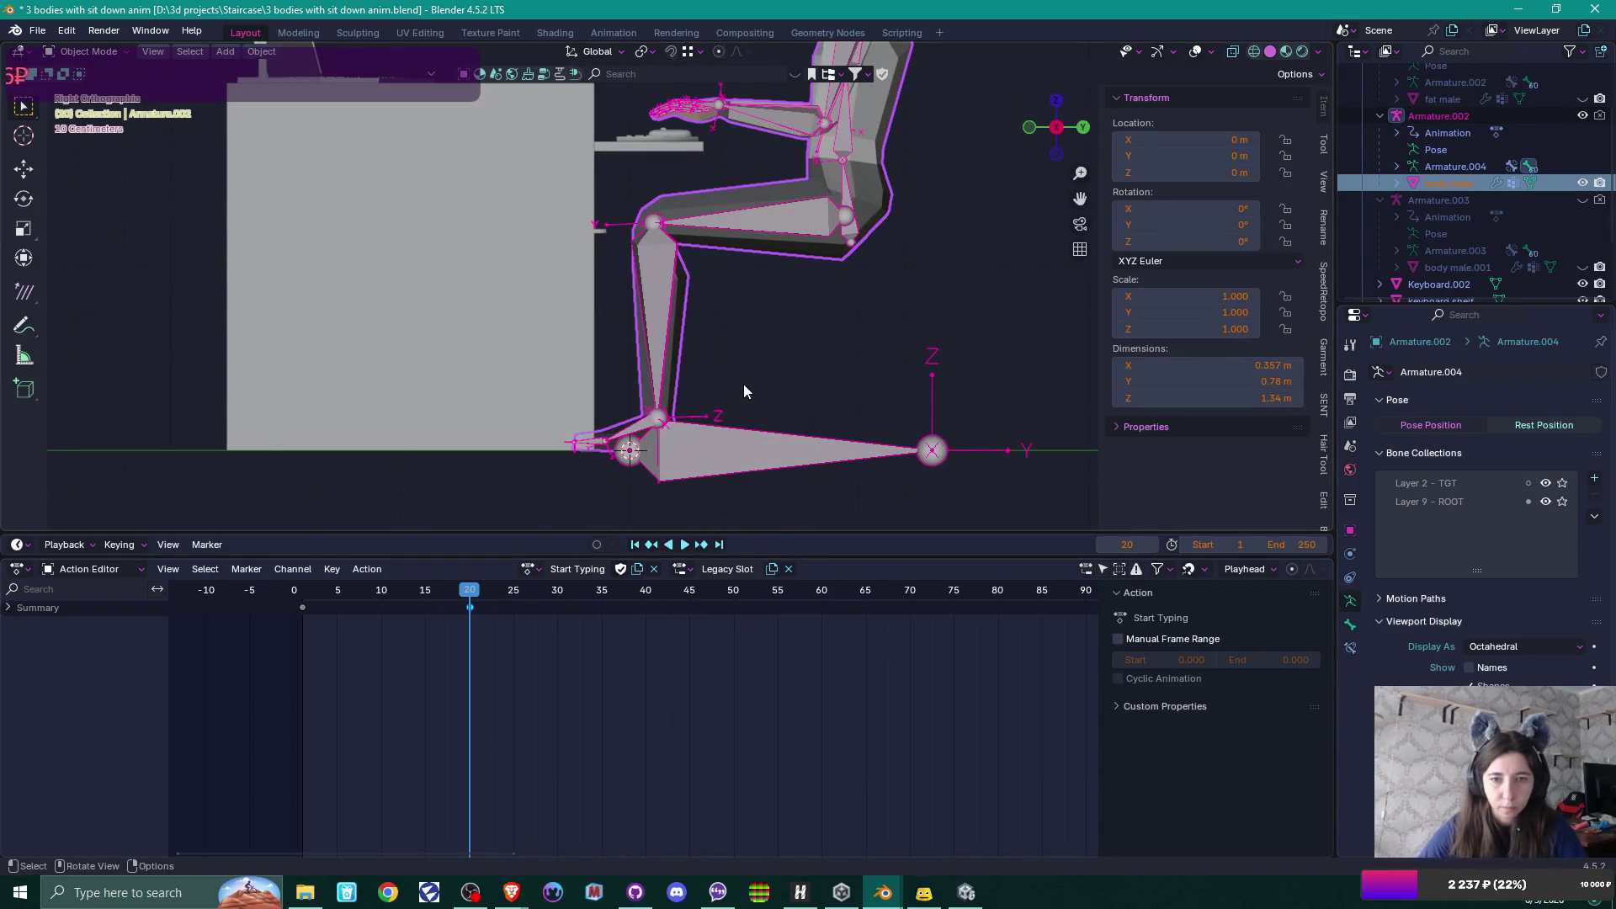
{"action": "left_click", "coordinate": [535, 570]}
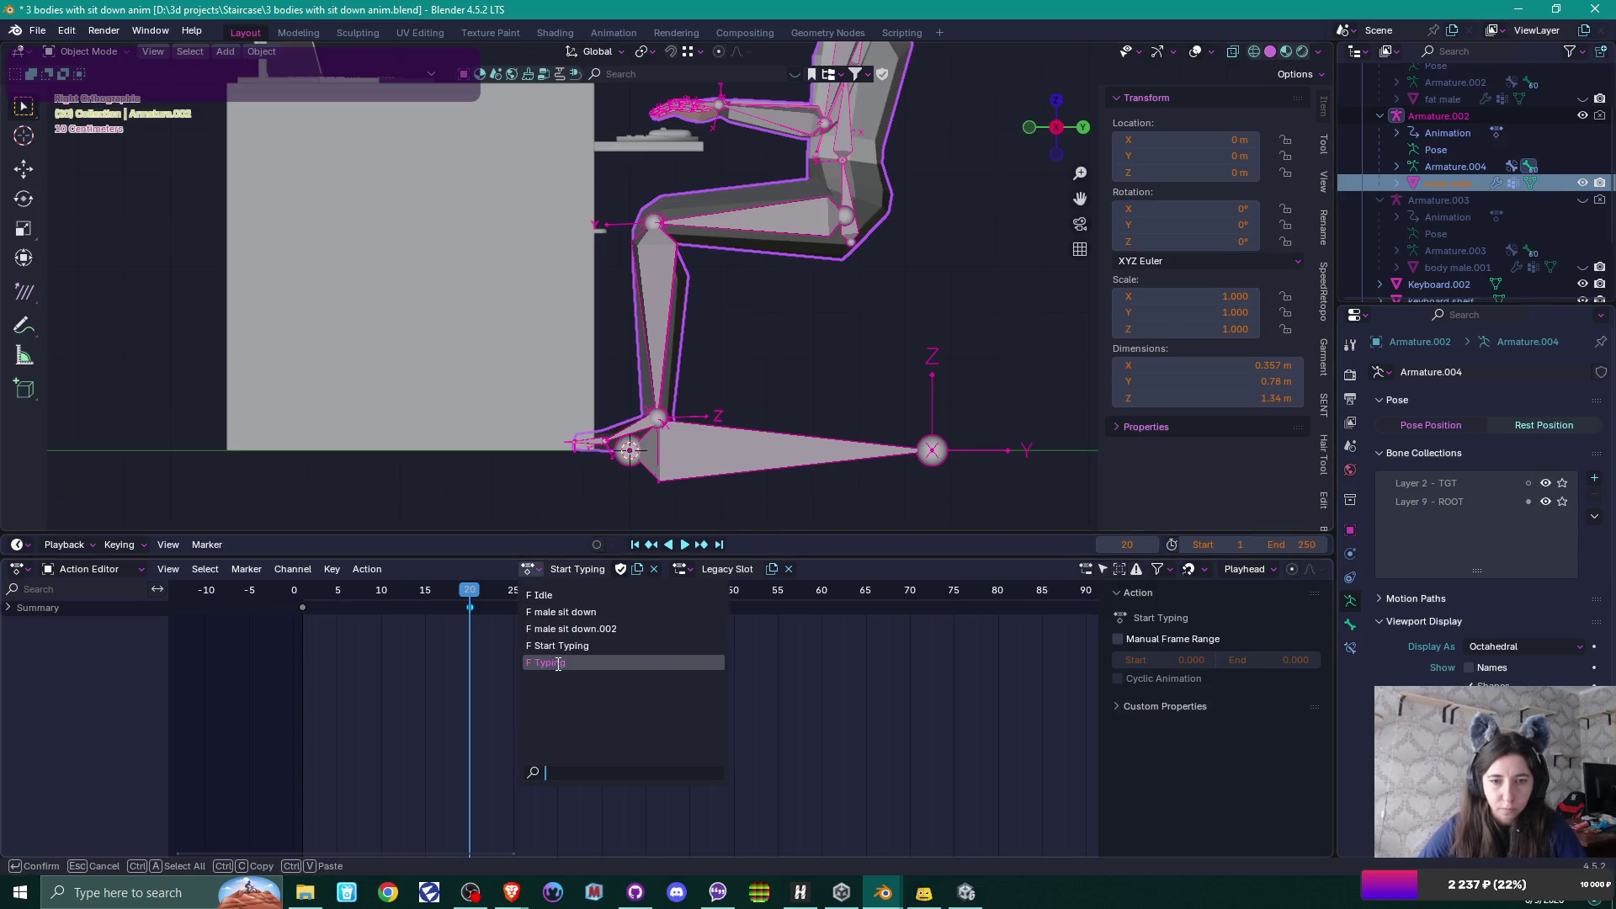
Switch the rig to the Typing action, play it from frame 1, and enter Pose Mode.
{"action": "left_click", "coordinate": [551, 662]}
{"action": "mouse_move", "coordinate": [488, 591]}
{"action": "left_mouse_down"}
{"action": "mouse_move", "coordinate": [304, 598]}
{"action": "mouse_move", "coordinate": [820, 603]}
{"action": "mouse_move", "coordinate": [303, 597]}
{"action": "left_mouse_up"}
{"action": "key", "text": "space"}
{"action": "key", "text": "space"}
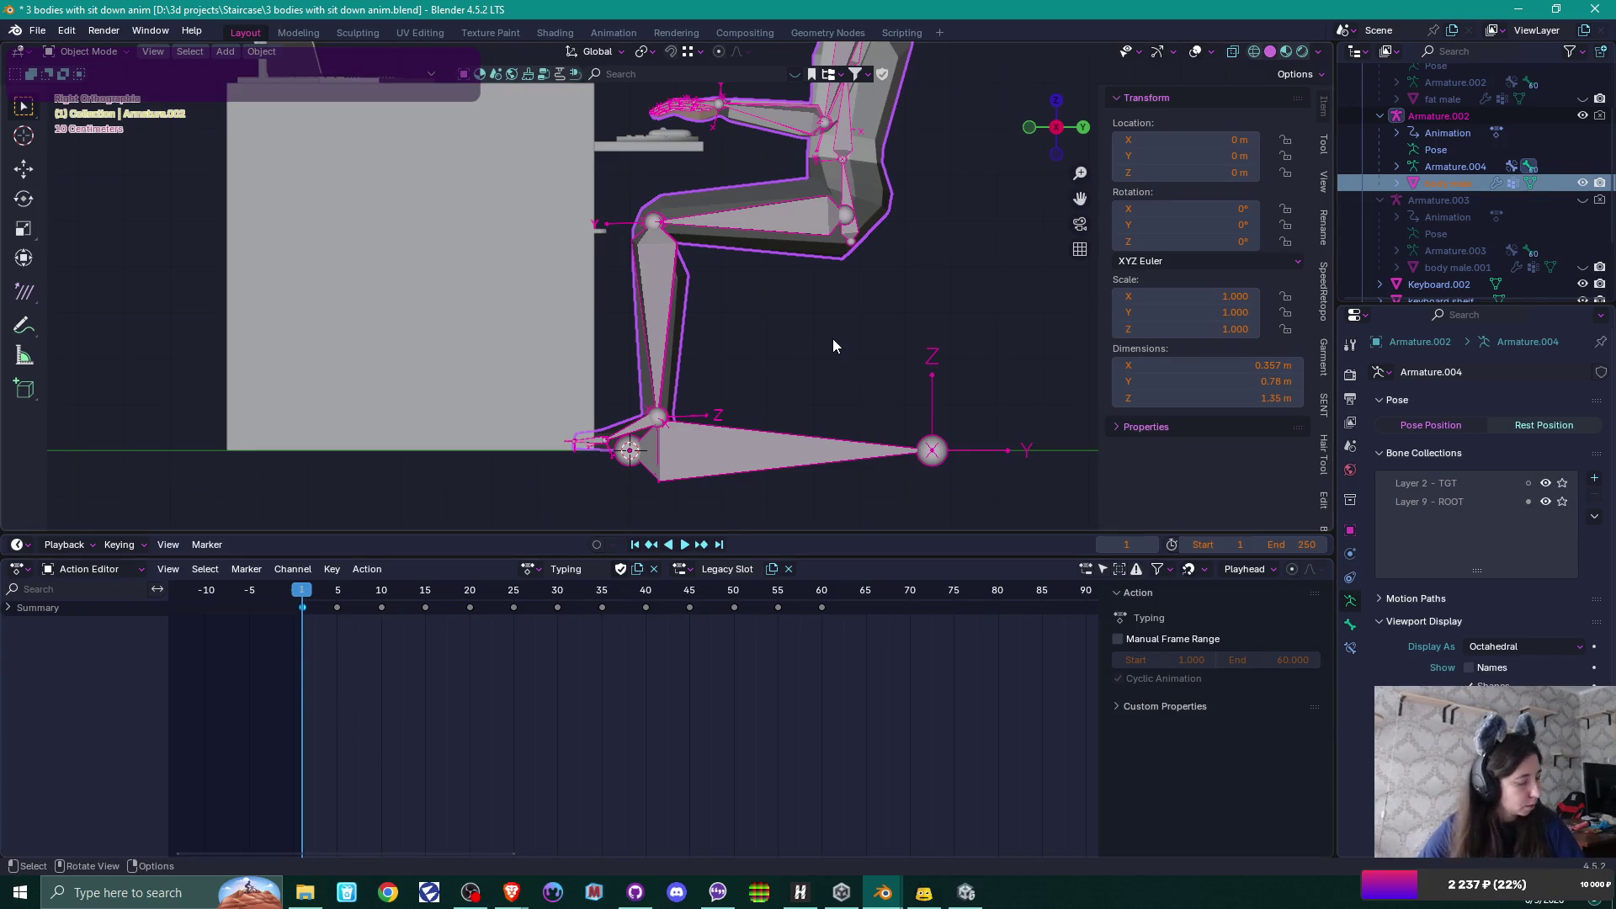
{"action": "key", "text": "ctrl+Tab"}
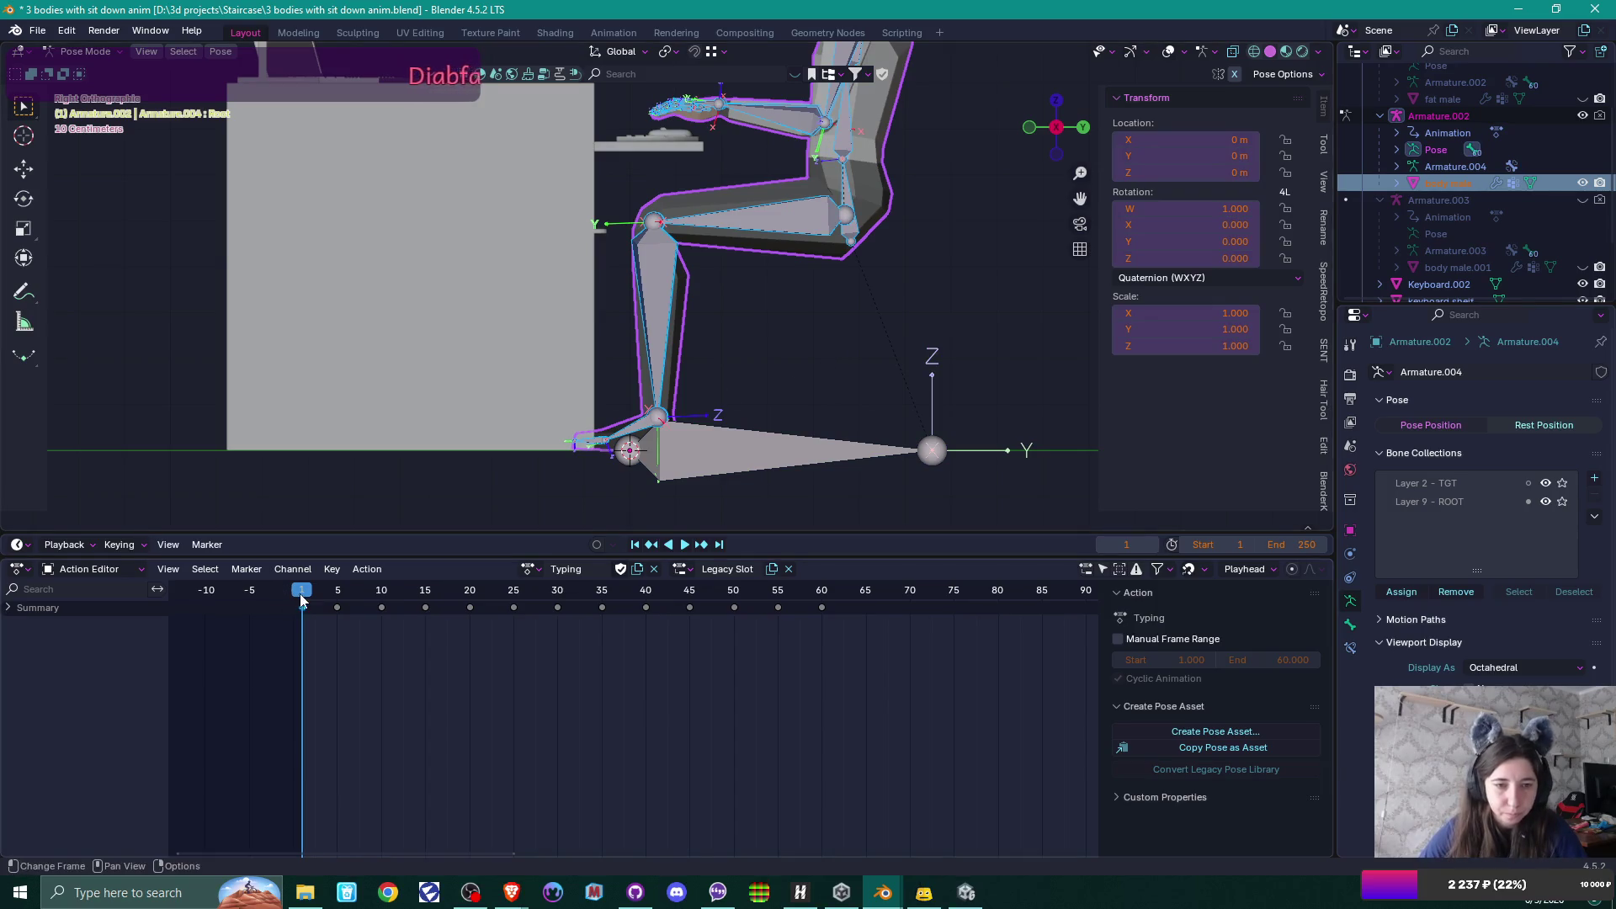
Adjust and key the body height along Z at frames 5, 60 and 50.
{"action": "key", "text": "space"}
{"action": "left_click_drag", "start_coordinate": [340, 596], "coordinate": [341, 596]}
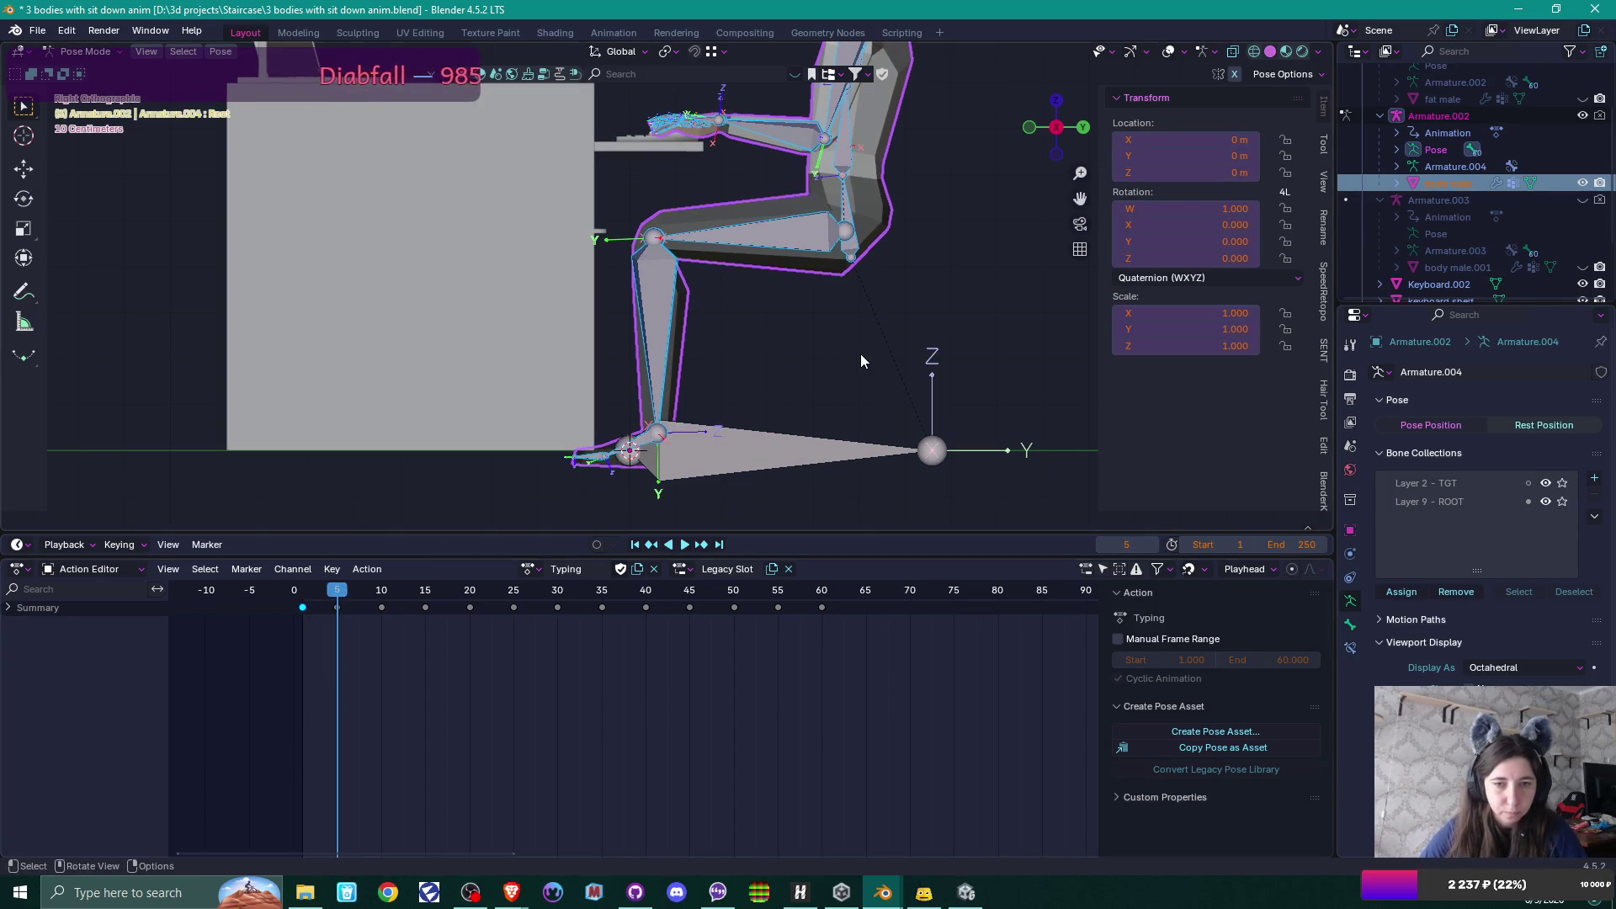
{"action": "key", "text": "g"}
{"action": "key", "text": "z"}
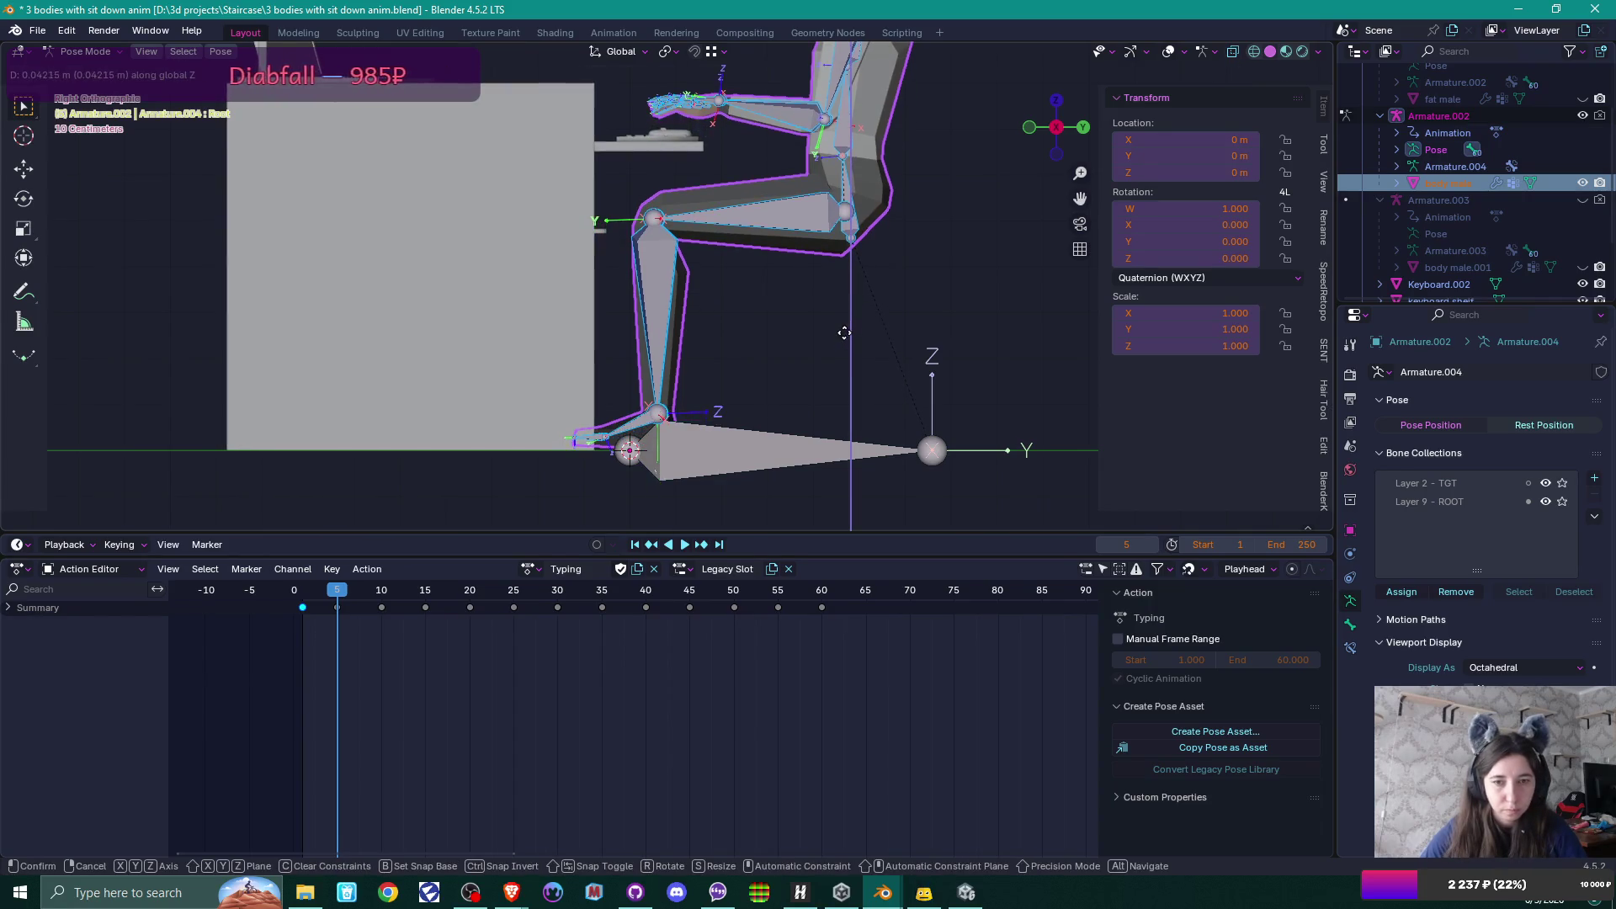
{"action": "left_click", "coordinate": [844, 335]}
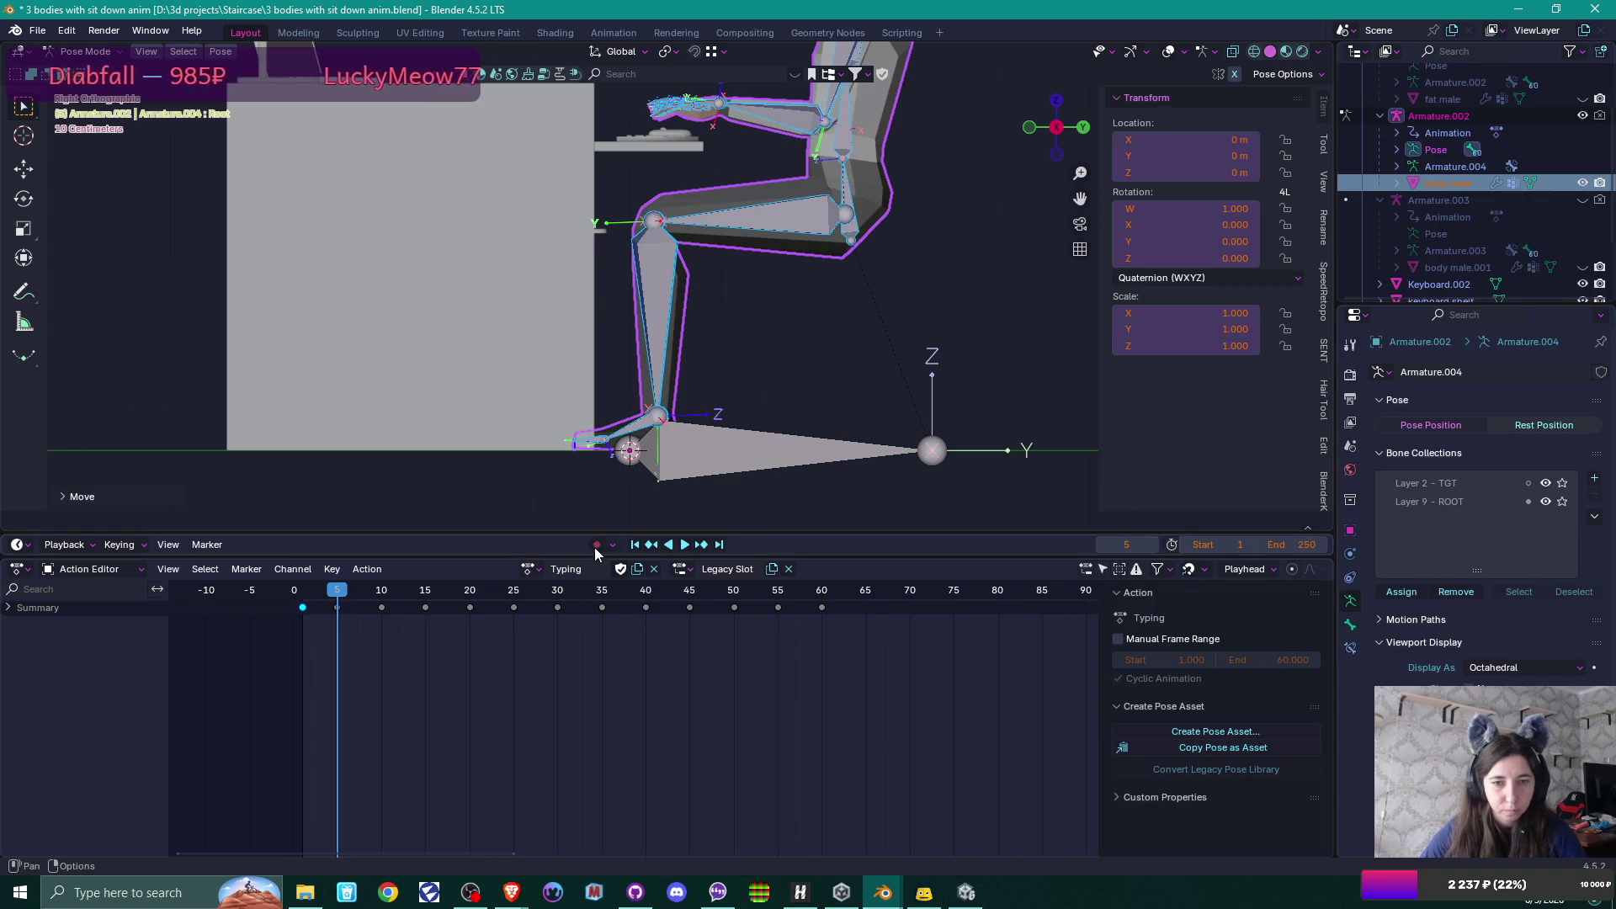
{"action": "key", "text": "space"}
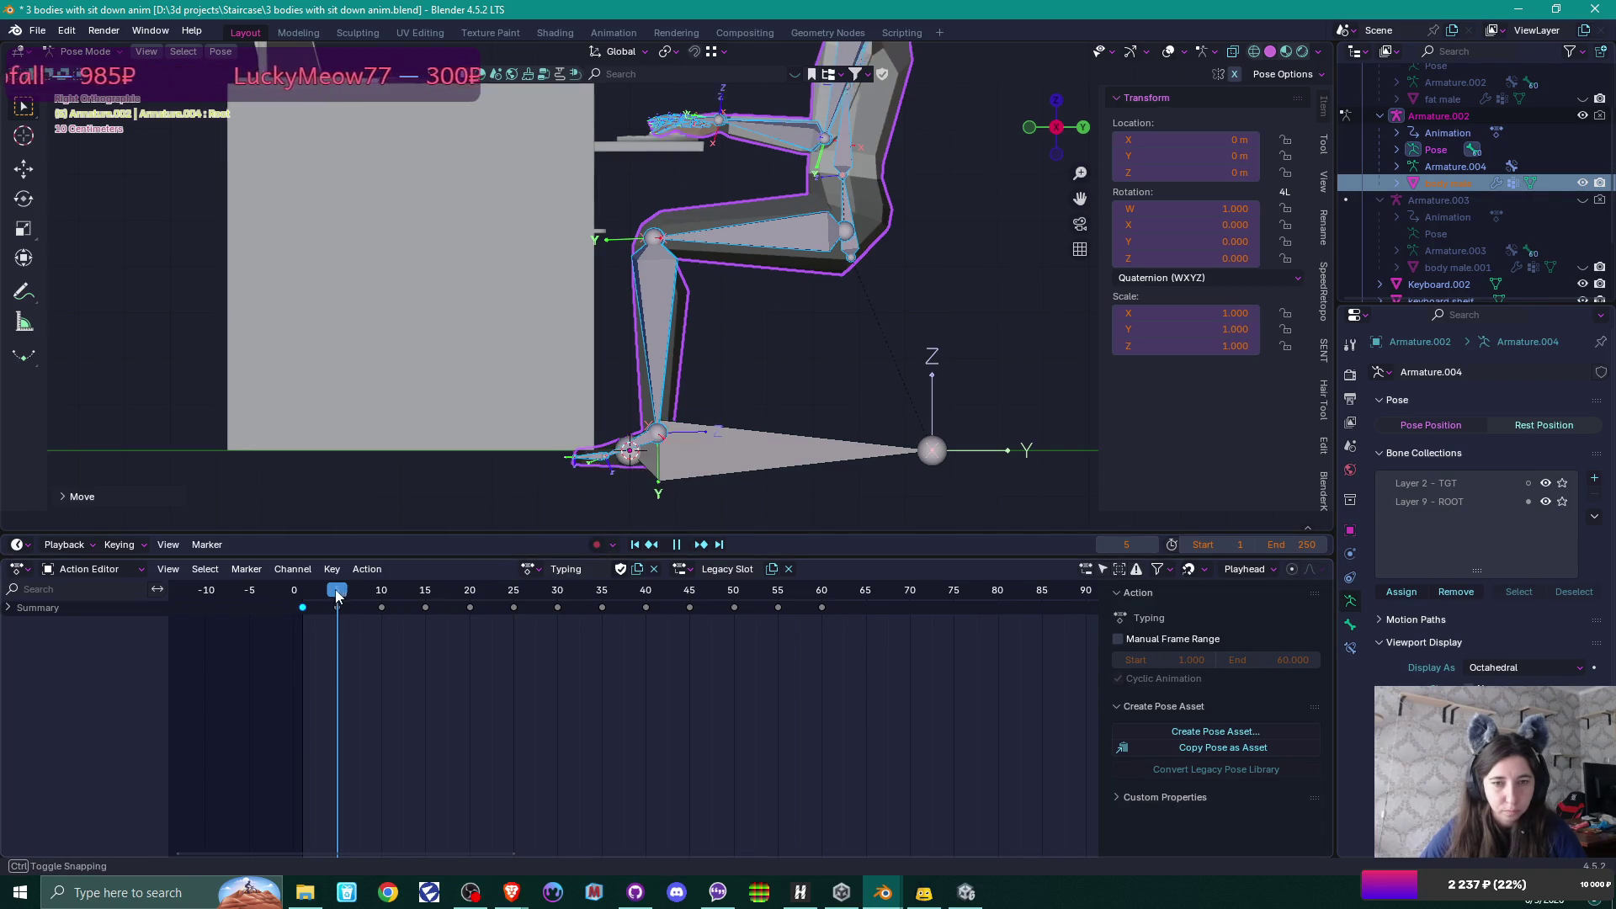
{"action": "mouse_move", "coordinate": [342, 595]}
{"action": "left_mouse_down"}
{"action": "mouse_move", "coordinate": [306, 597]}
{"action": "mouse_move", "coordinate": [822, 580]}
{"action": "left_mouse_up"}
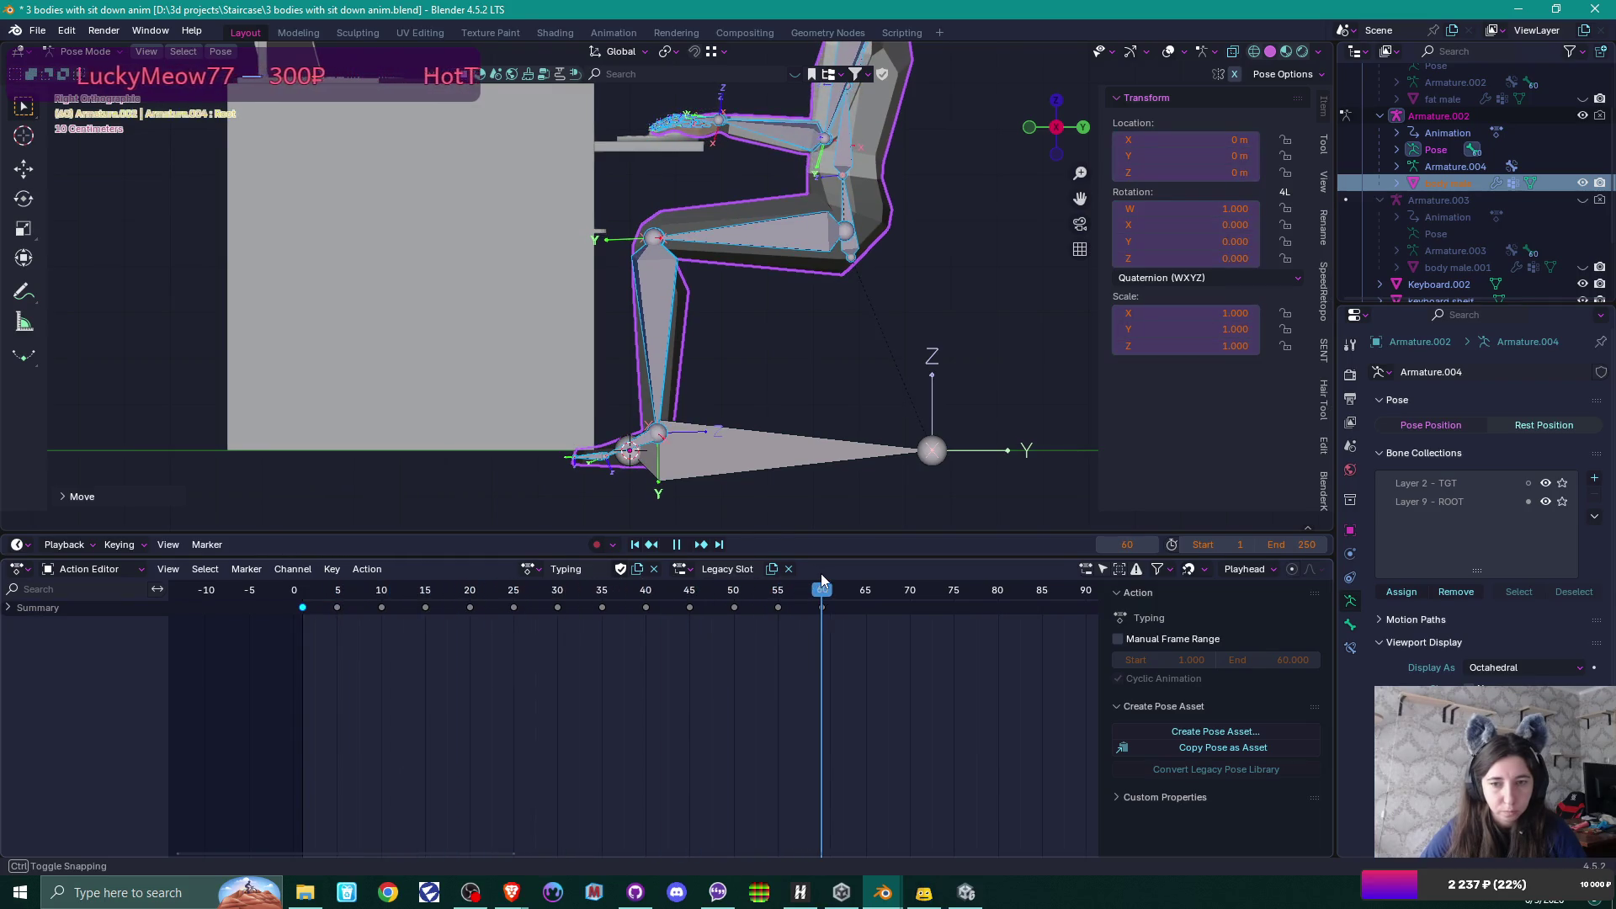
{"action": "key", "text": "g"}
{"action": "key", "text": "z"}
{"action": "left_click", "coordinate": [937, 347]}
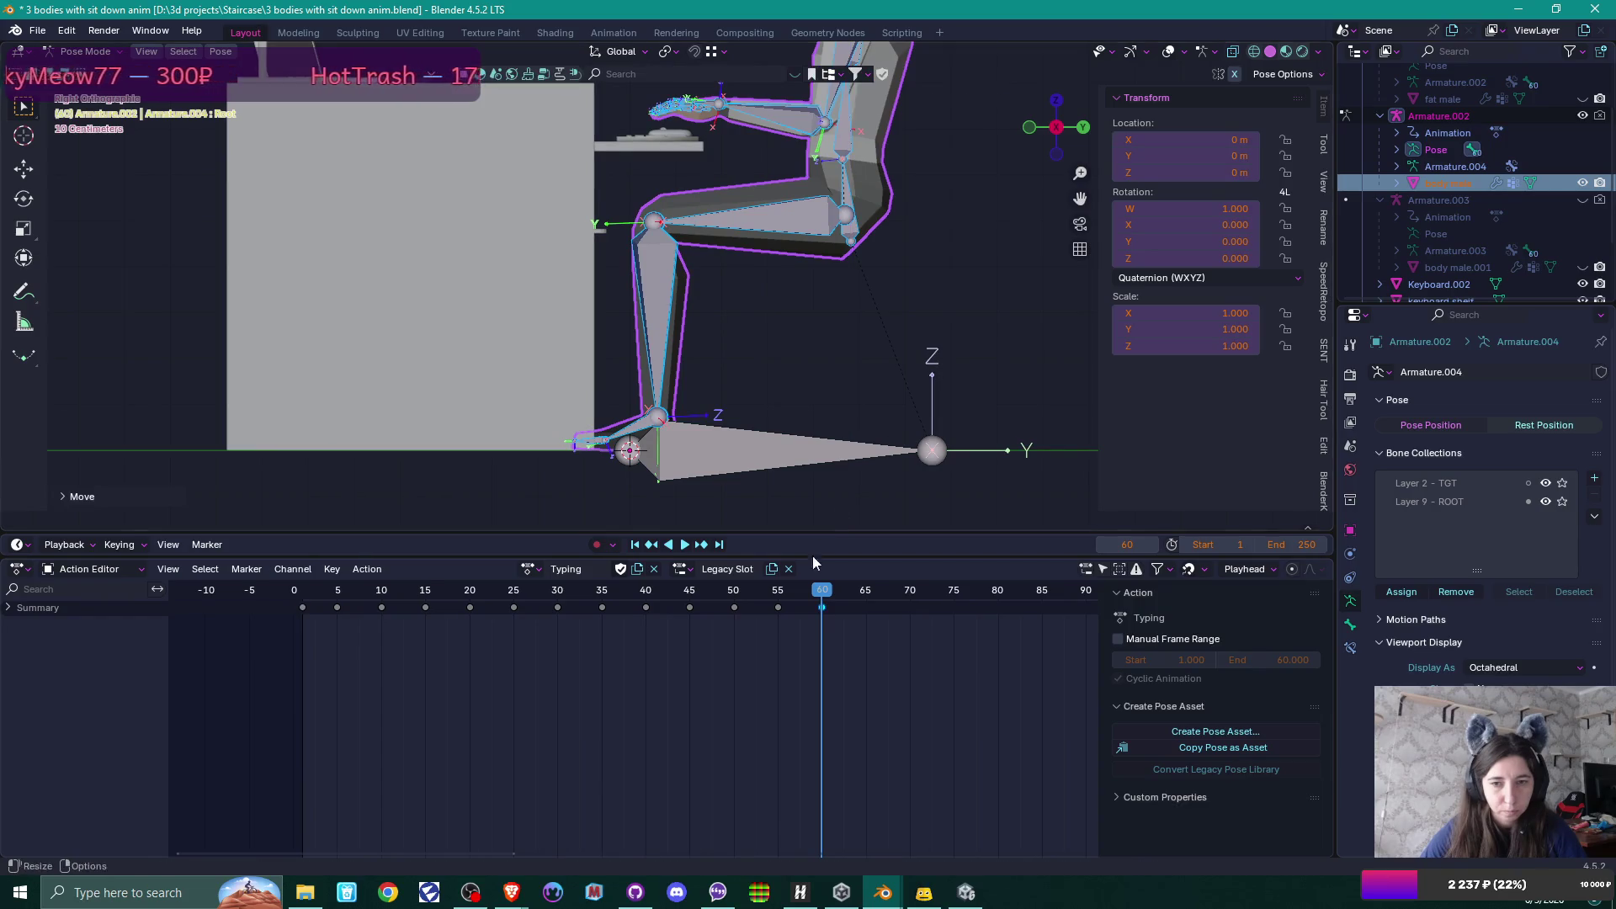
{"action": "mouse_move", "coordinate": [822, 594]}
{"action": "left_mouse_down"}
{"action": "mouse_move", "coordinate": [704, 594]}
{"action": "mouse_move", "coordinate": [732, 594]}
{"action": "left_mouse_up"}
{"action": "key", "text": "space"}
{"action": "key", "text": "g"}
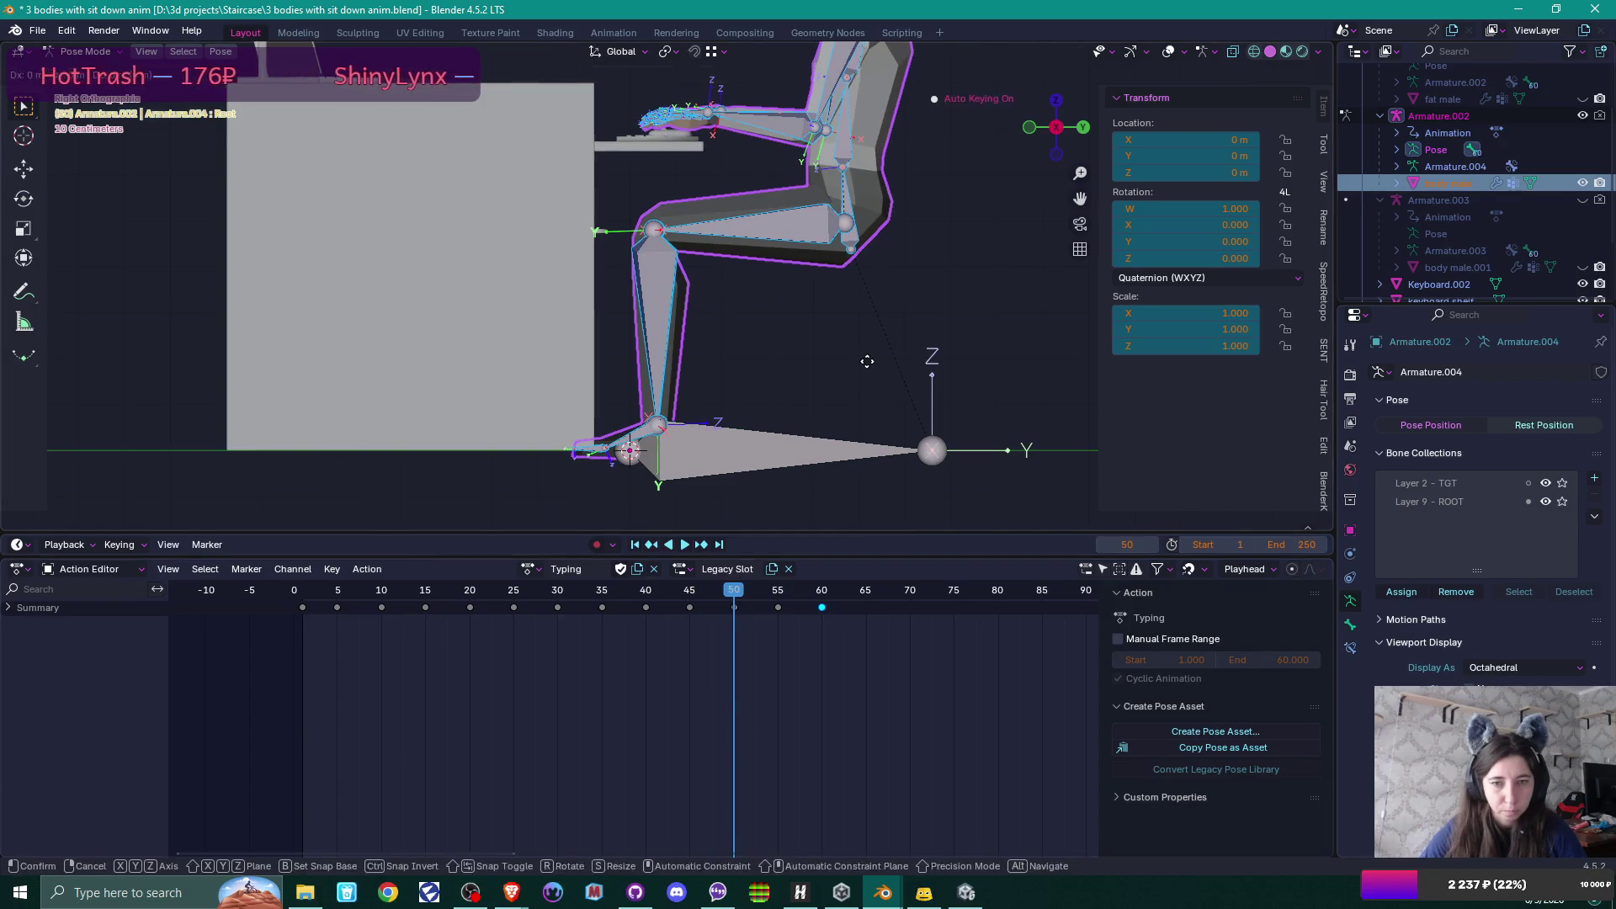
{"action": "key", "text": "z"}
{"action": "left_click", "coordinate": [859, 352]}
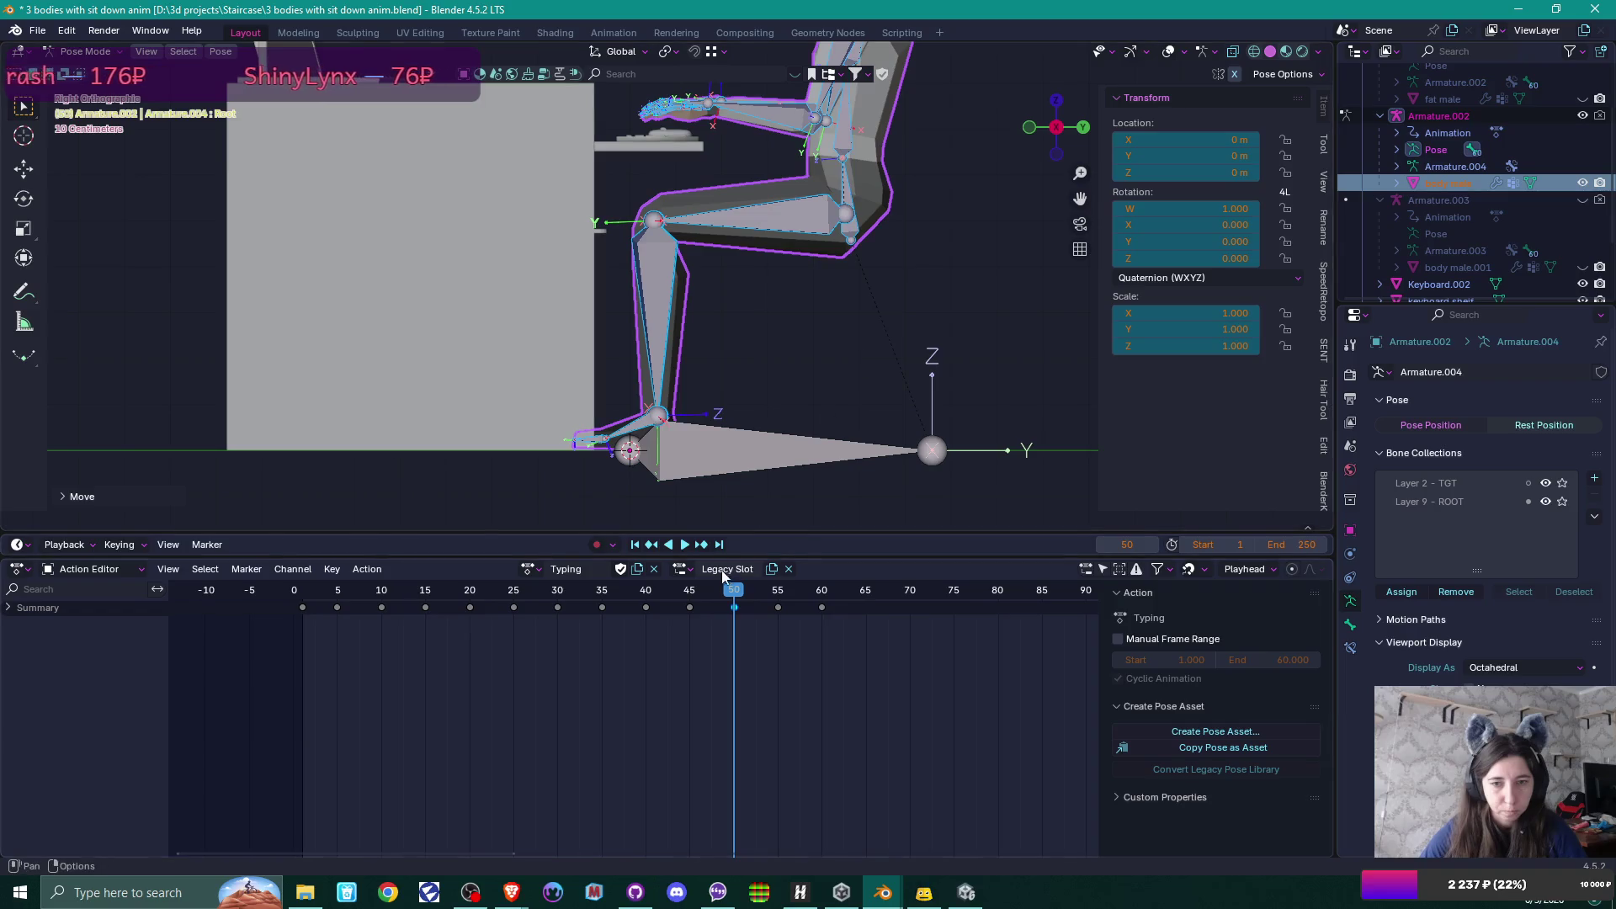
Adjust the body height along Z at frames 40, 35 and 30.
{"action": "left_click_drag", "start_coordinate": [734, 594], "coordinate": [646, 591]}
{"action": "key", "text": "g"}
{"action": "key", "text": "z"}
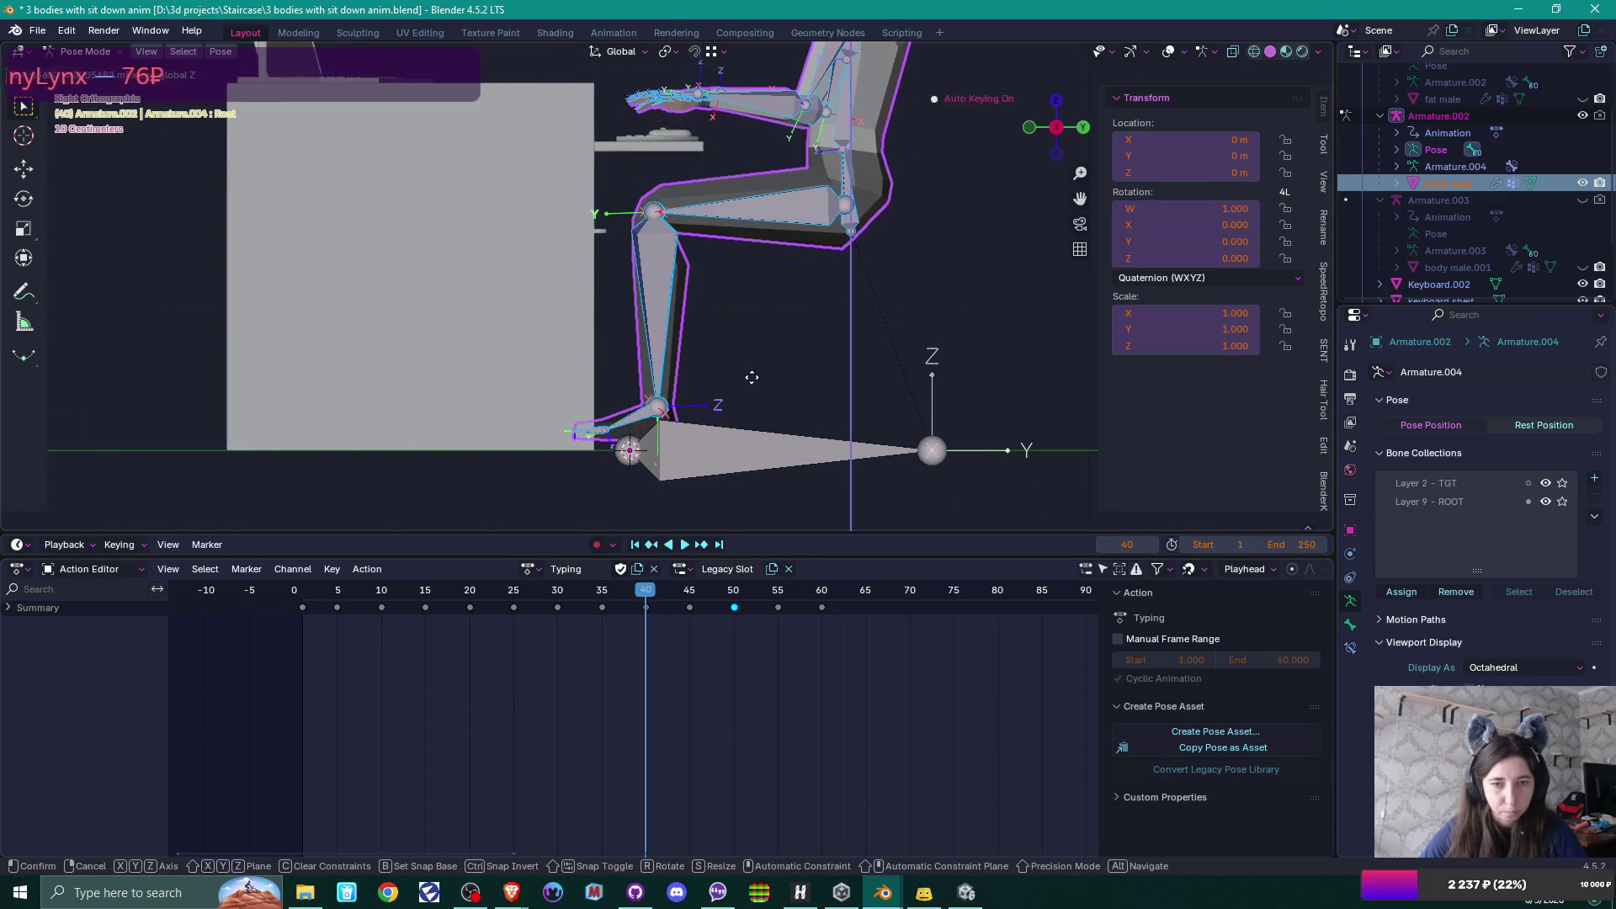
{"action": "left_click", "coordinate": [752, 387]}
{"action": "mouse_move", "coordinate": [646, 593]}
{"action": "left_mouse_down"}
{"action": "mouse_move", "coordinate": [560, 593]}
{"action": "mouse_move", "coordinate": [601, 594]}
{"action": "left_mouse_up"}
{"action": "key", "text": "g"}
{"action": "key", "text": "z"}
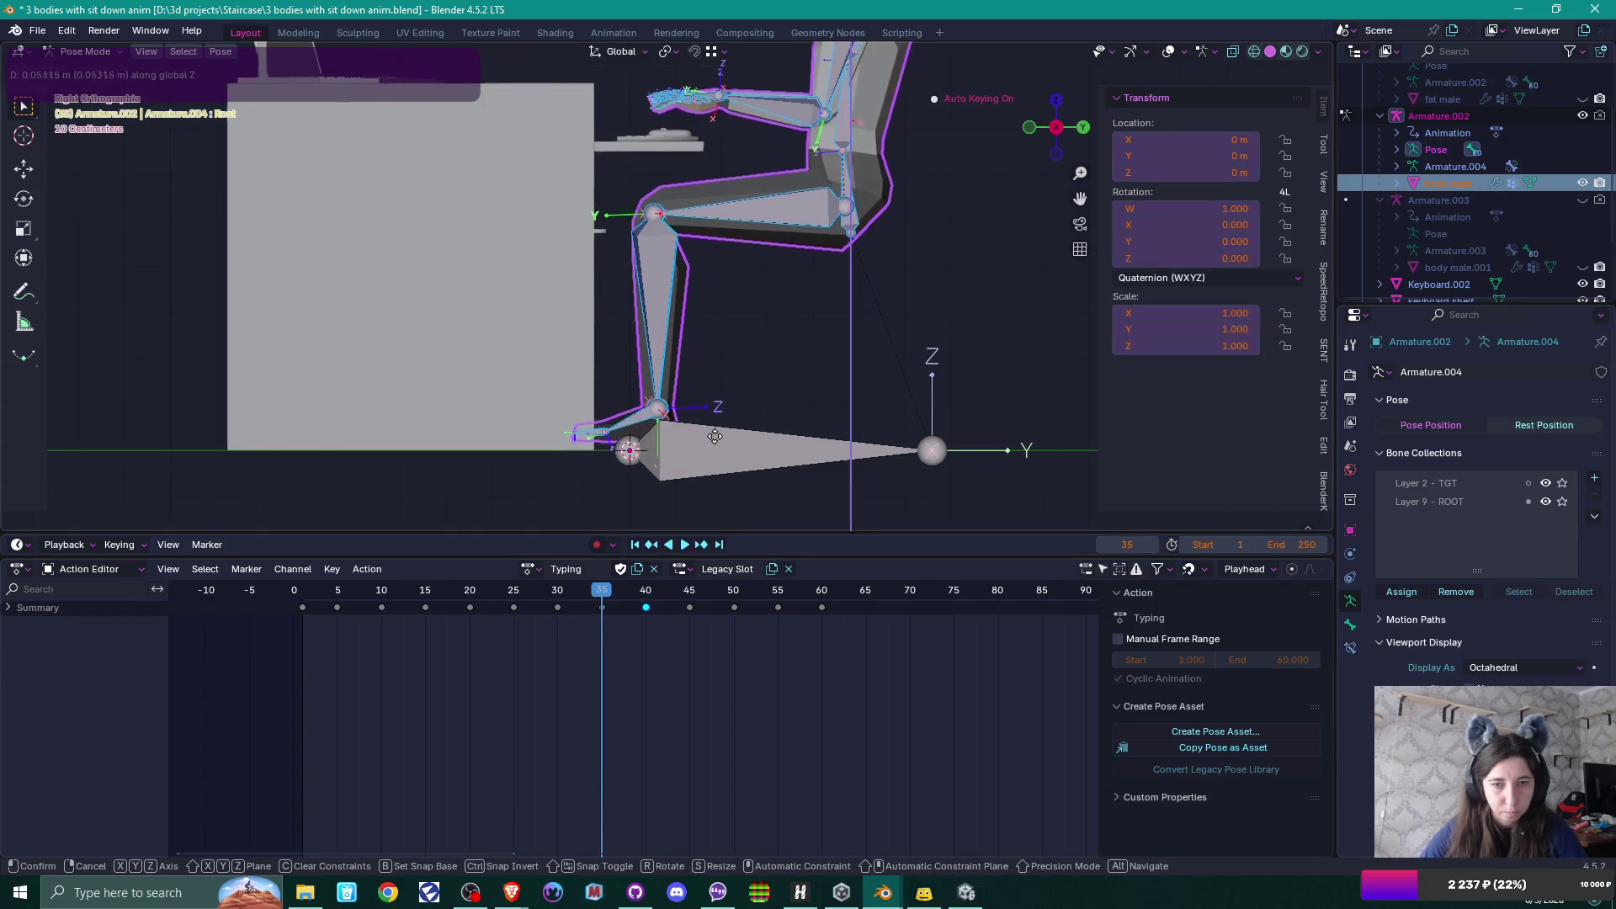
{"action": "left_click", "coordinate": [655, 513]}
{"action": "left_click_drag", "start_coordinate": [600, 594], "coordinate": [558, 594]}
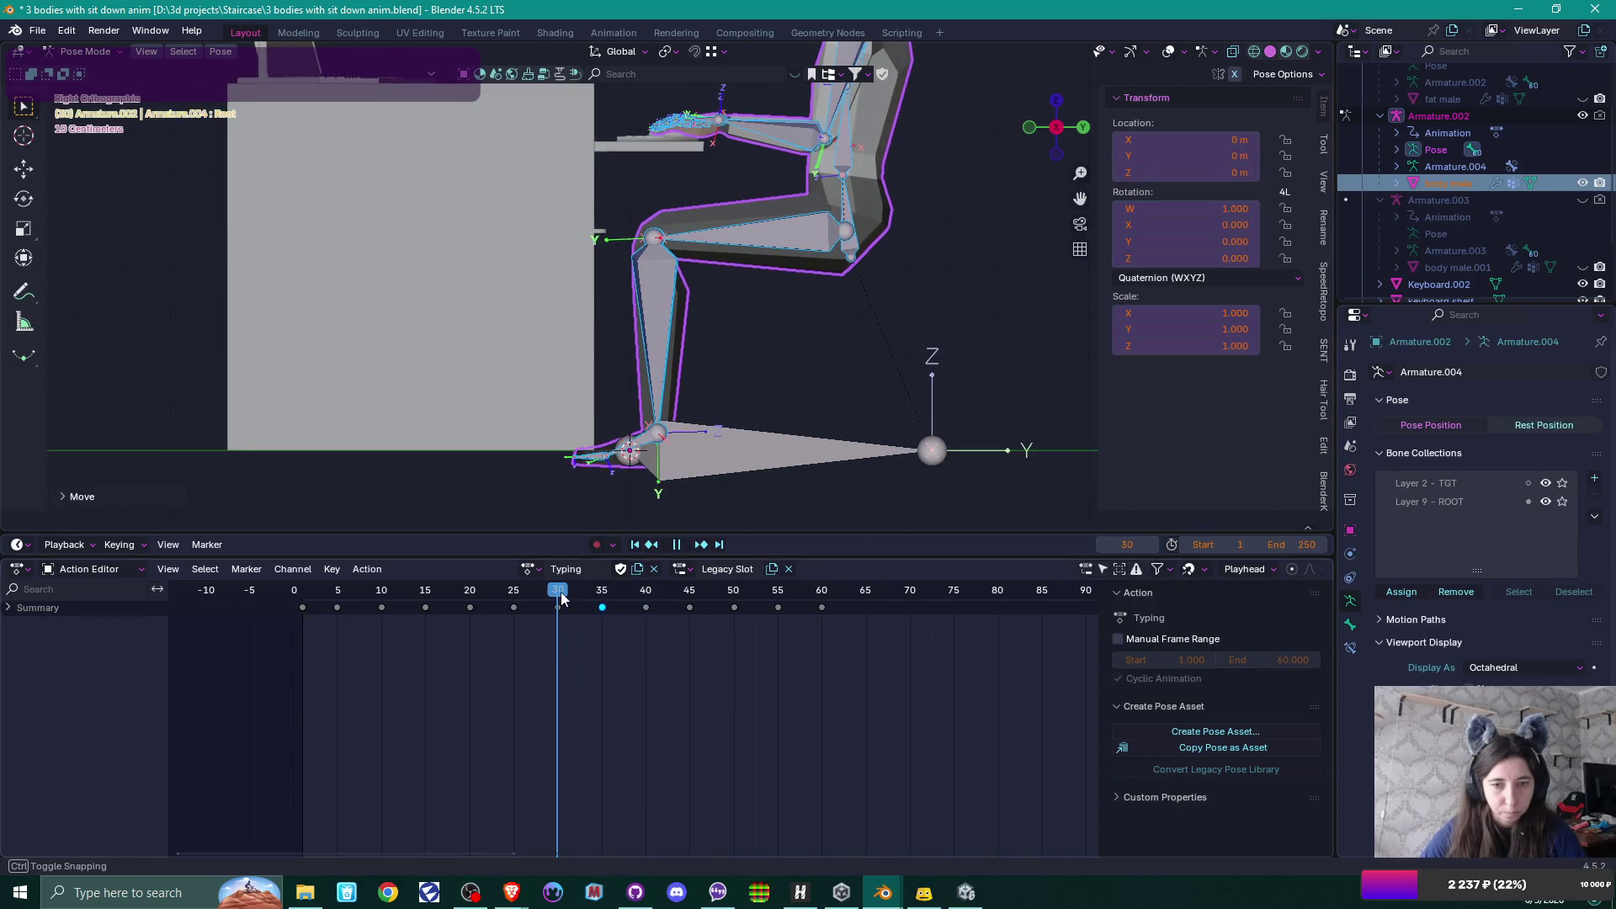
{"action": "key", "text": "g"}
{"action": "key", "text": "z"}
{"action": "left_click", "coordinate": [685, 495]}
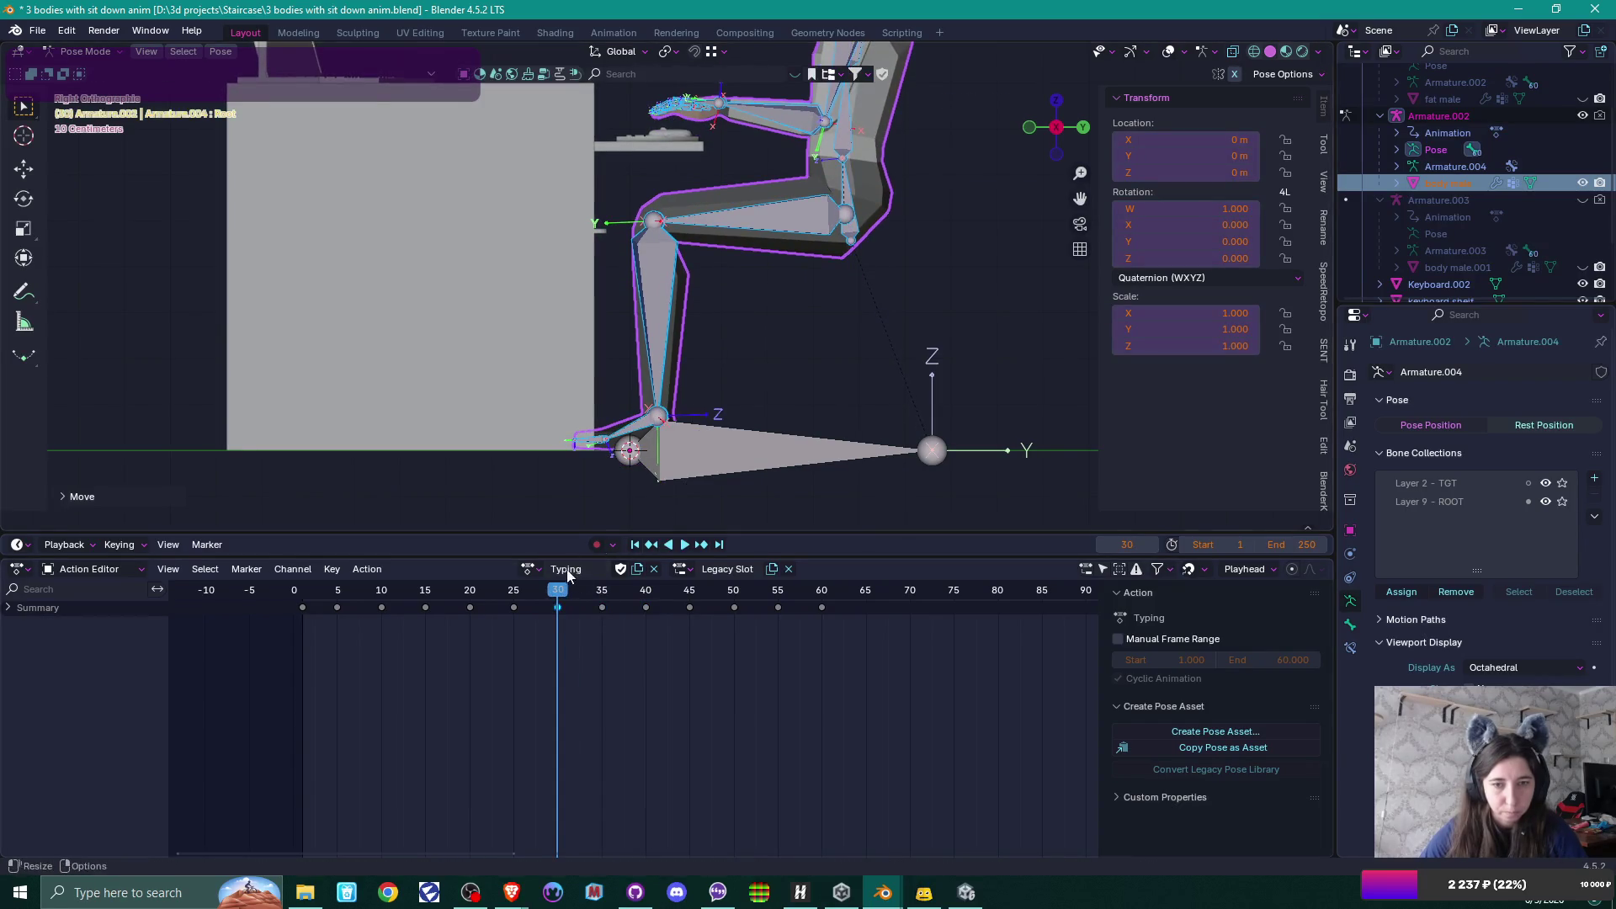
Adjust the body height at frames 20, 15, 10 and 5, then play back the motion.
{"action": "left_click_drag", "start_coordinate": [558, 594], "coordinate": [469, 589]}
{"action": "key", "text": "g"}
{"action": "key", "text": "z"}
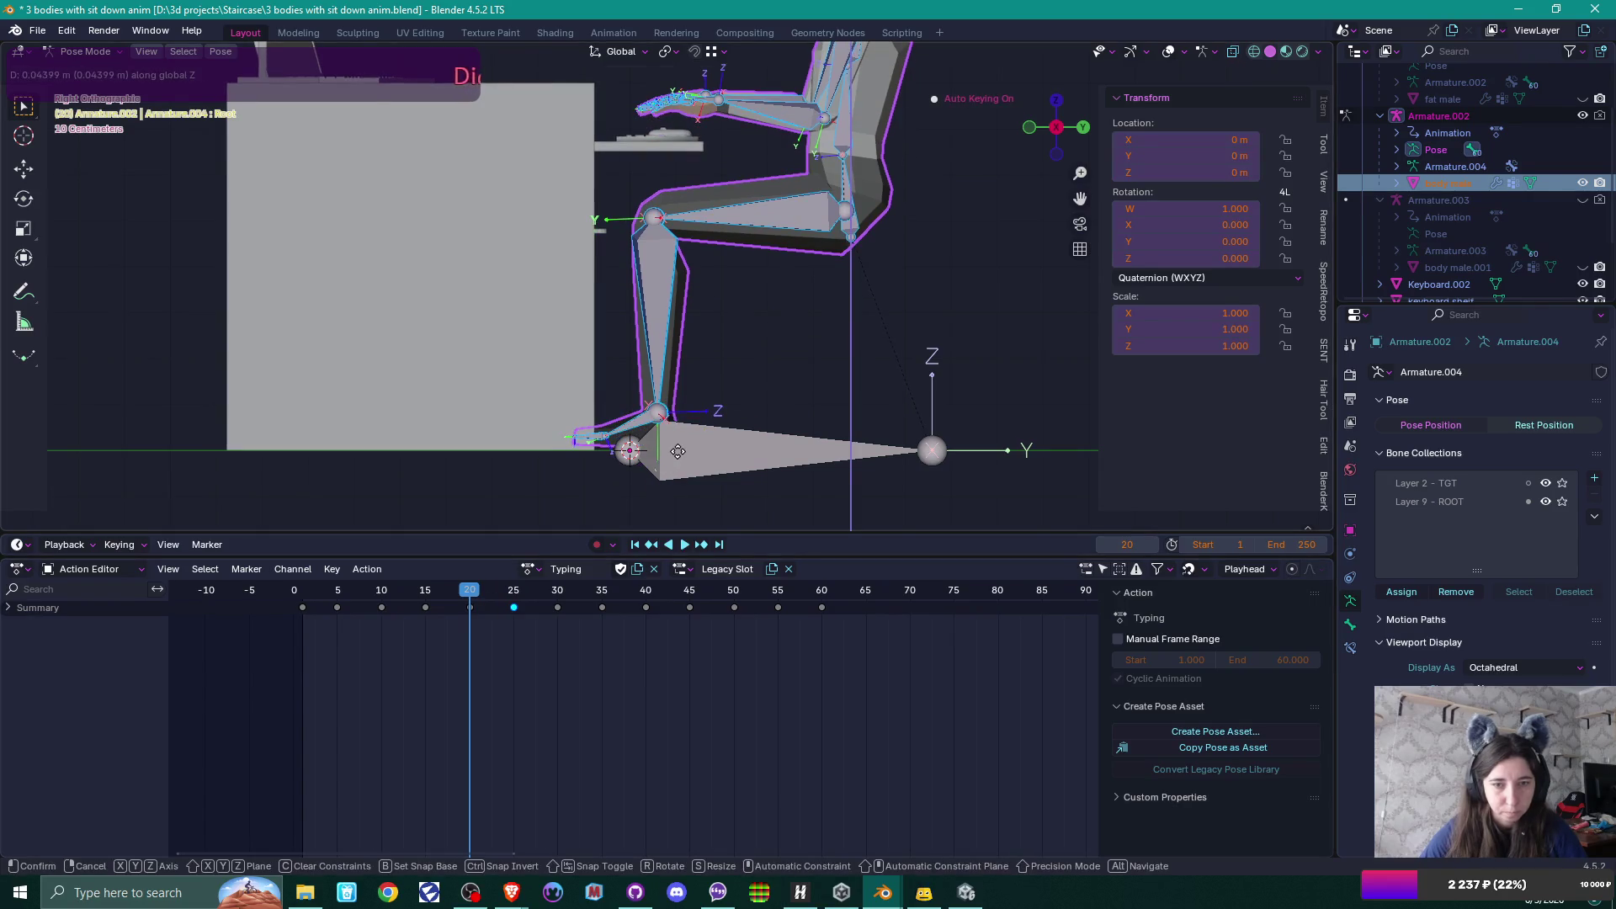
{"action": "left_click", "coordinate": [676, 455]}
{"action": "left_click_drag", "start_coordinate": [478, 579], "coordinate": [425, 590]}
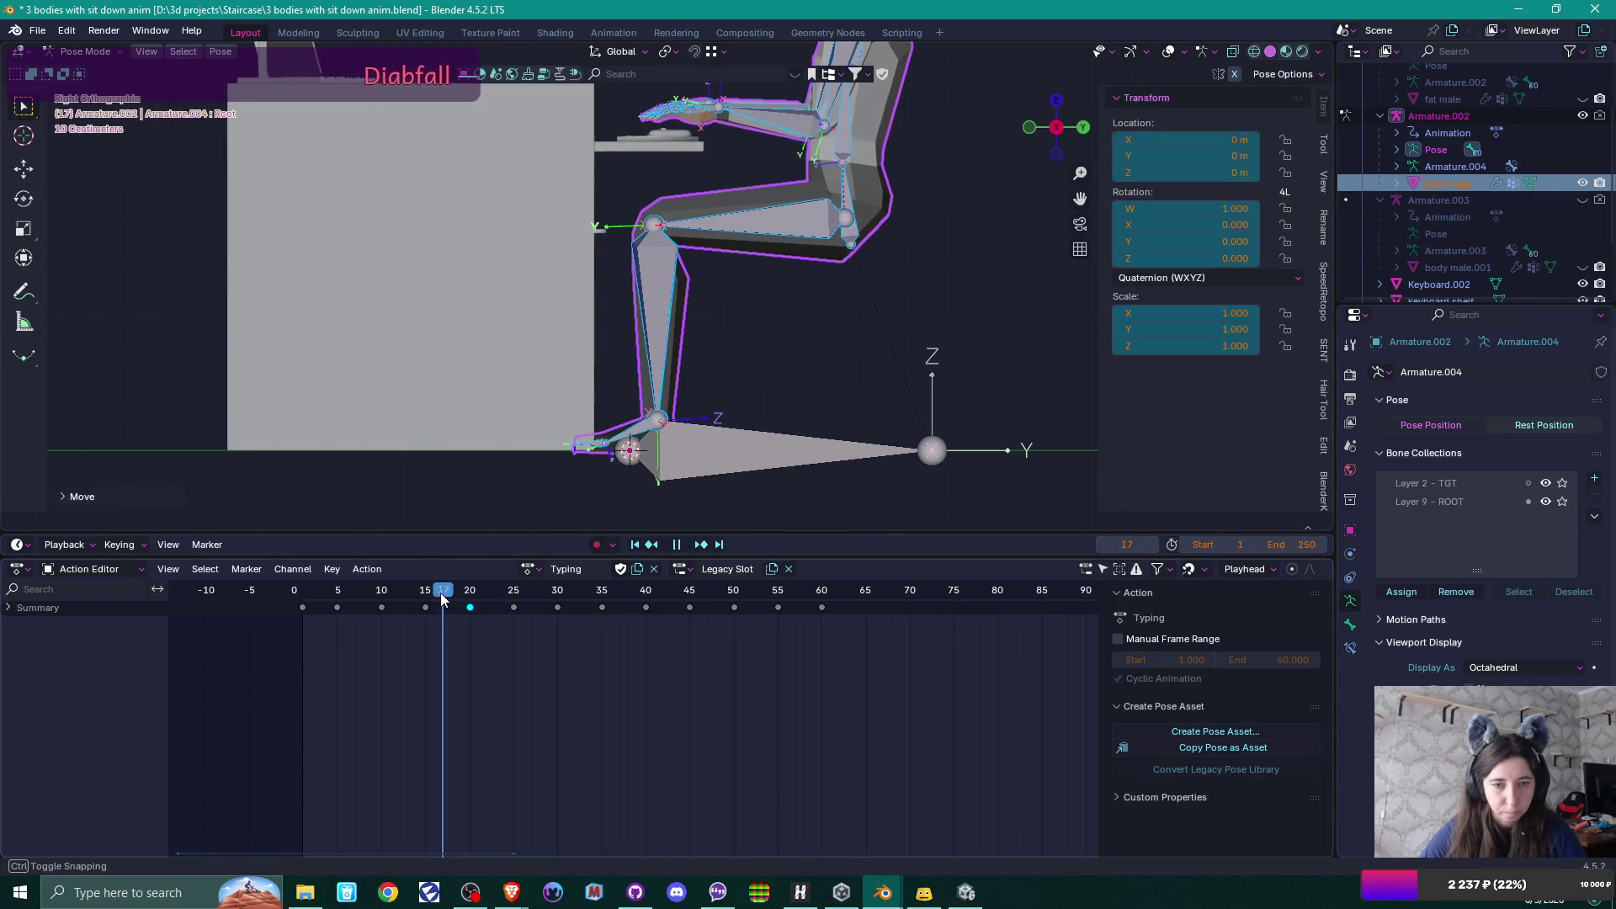
{"action": "key", "text": "g"}
{"action": "key", "text": "z"}
{"action": "left_click", "coordinate": [687, 488]}
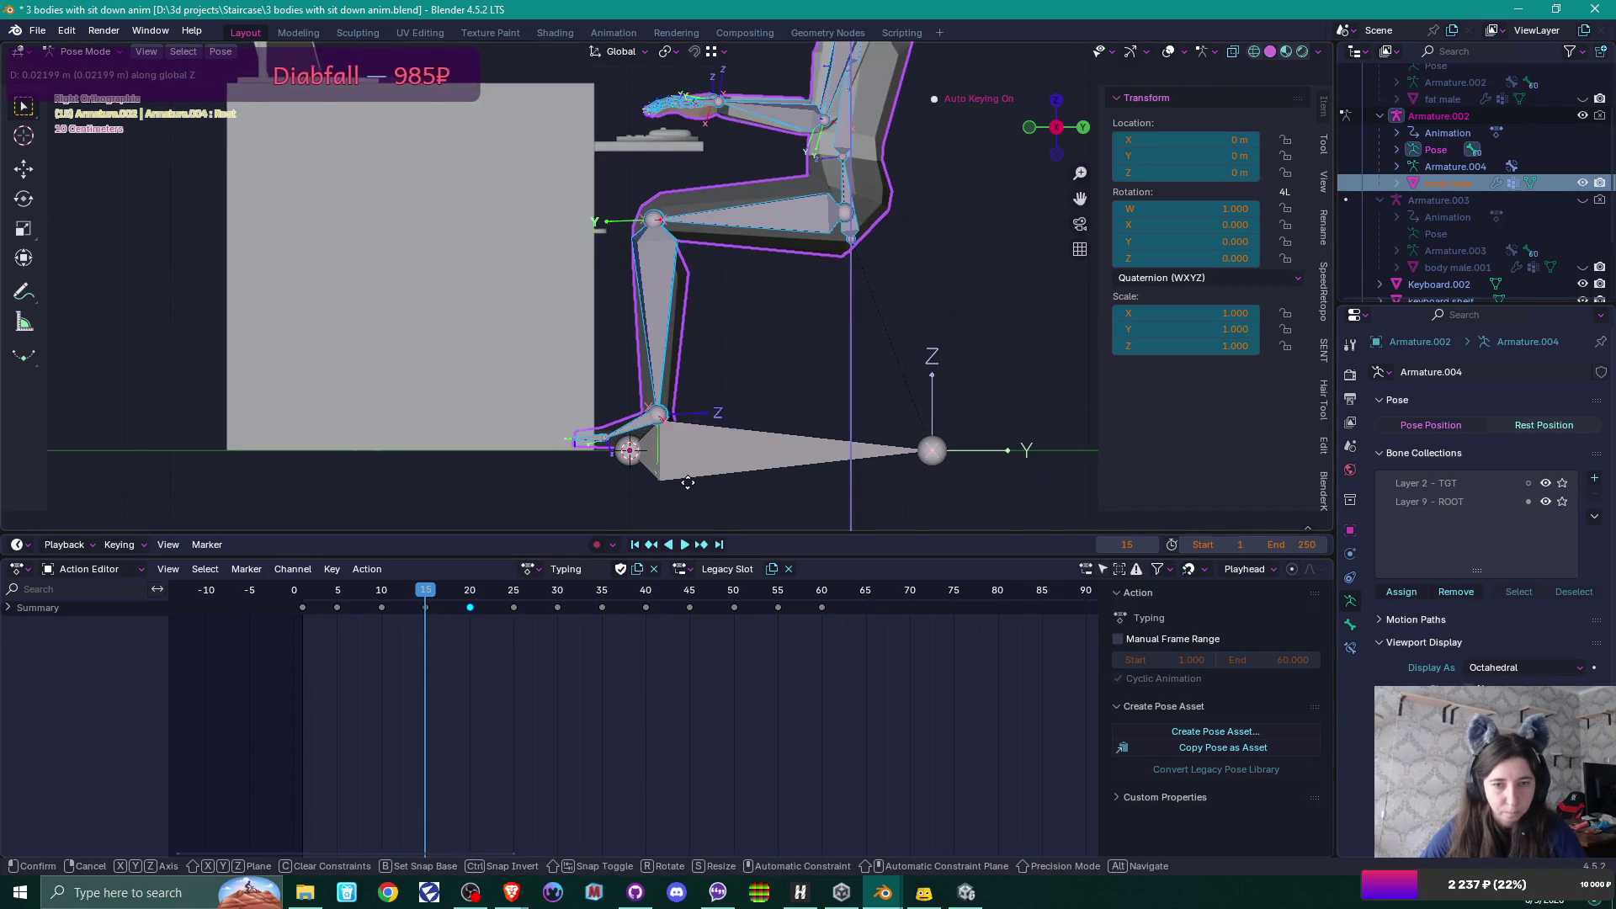
{"action": "left_click_drag", "start_coordinate": [425, 590], "coordinate": [380, 595]}
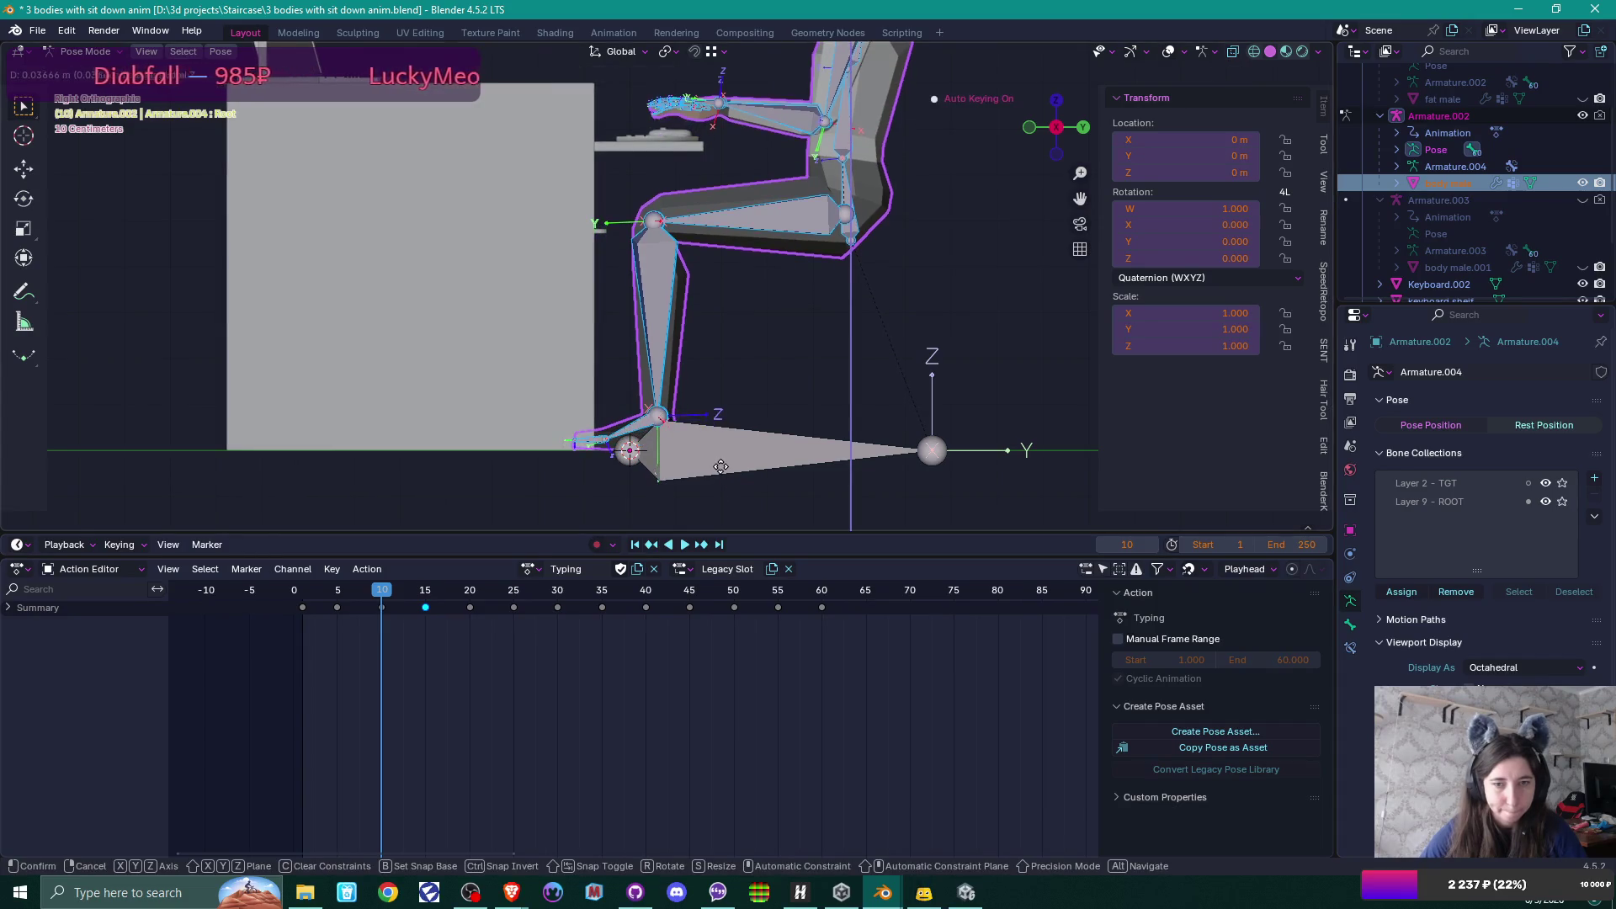
{"action": "left_click", "coordinate": [722, 469]}
{"action": "left_click_drag", "start_coordinate": [362, 590], "coordinate": [336, 589]}
{"action": "key", "text": "g"}
{"action": "key", "text": "z"}
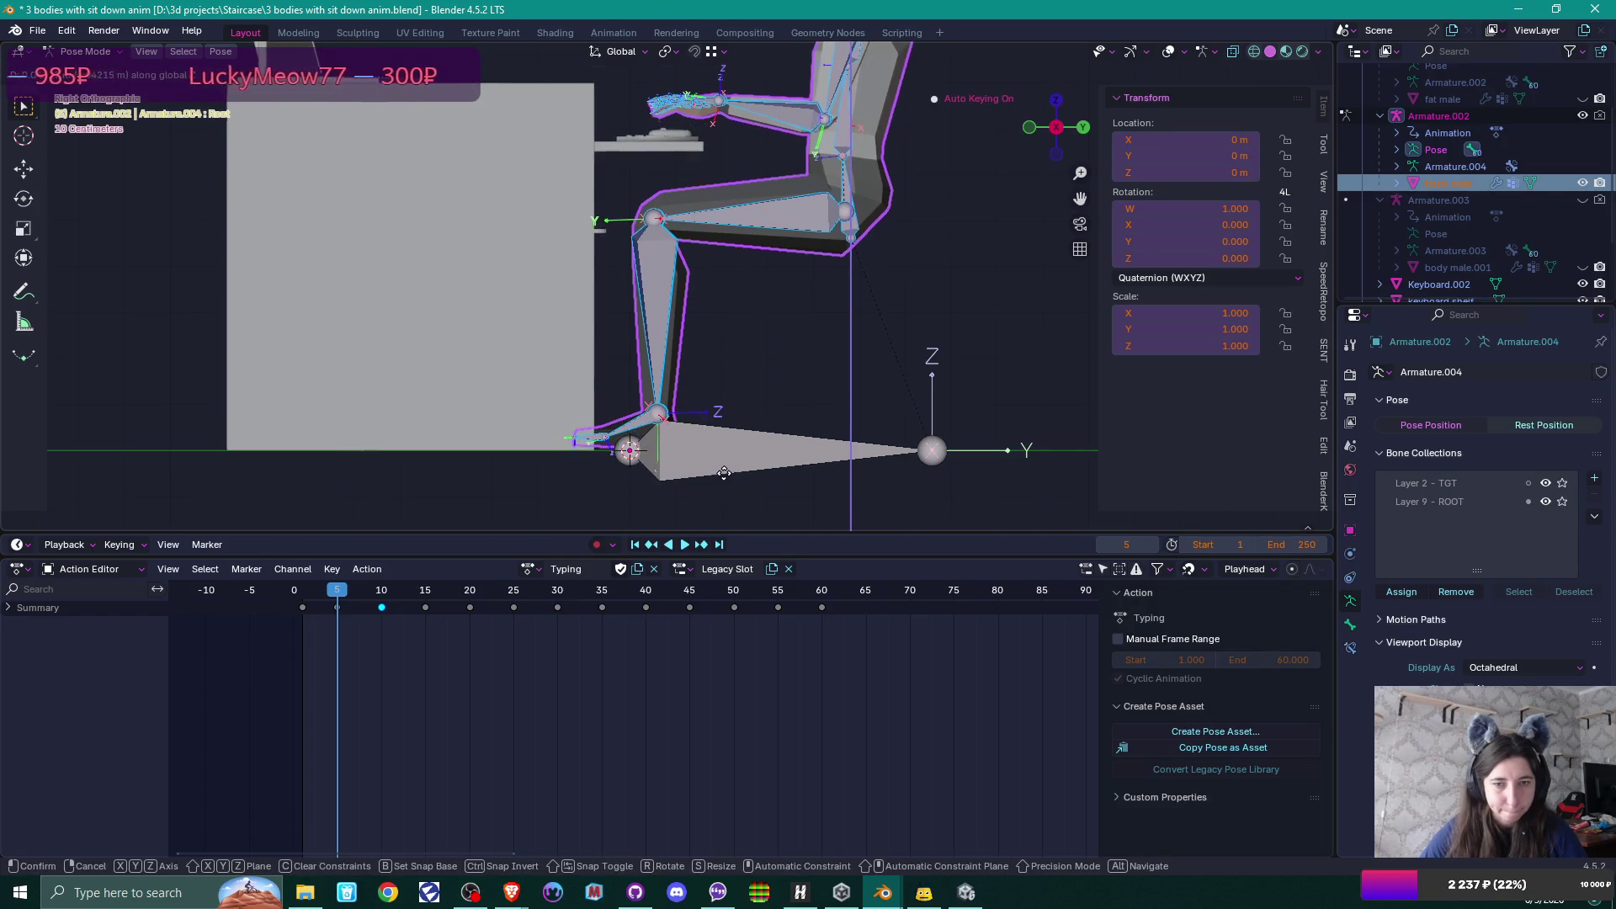
{"action": "left_click", "coordinate": [725, 474]}
{"action": "key", "text": "space"}
Lift the root bone along Z at frames 15, 10 and 45 of the Typing action.
{"action": "mouse_move", "coordinate": [304, 591]}
{"action": "left_mouse_down"}
{"action": "mouse_move", "coordinate": [815, 574]}
{"action": "mouse_move", "coordinate": [558, 576]}
{"action": "mouse_move", "coordinate": [805, 572]}
{"action": "mouse_move", "coordinate": [398, 552]}
{"action": "mouse_move", "coordinate": [468, 558]}
{"action": "mouse_move", "coordinate": [429, 561]}
{"action": "left_mouse_up"}
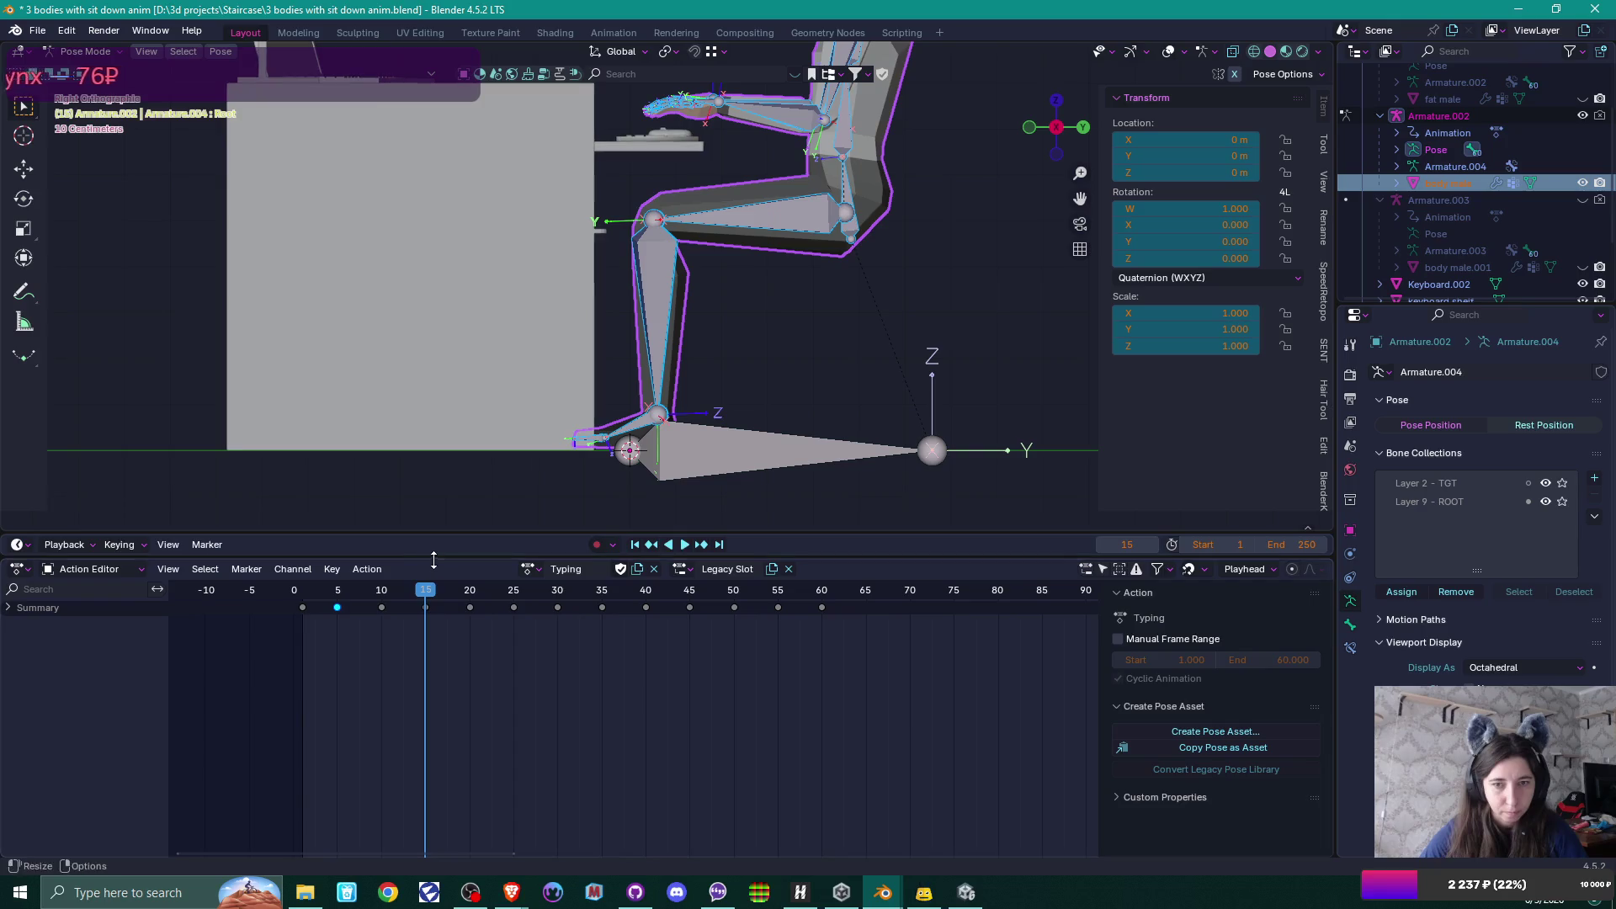
{"action": "key", "text": "g"}
{"action": "key", "text": "z"}
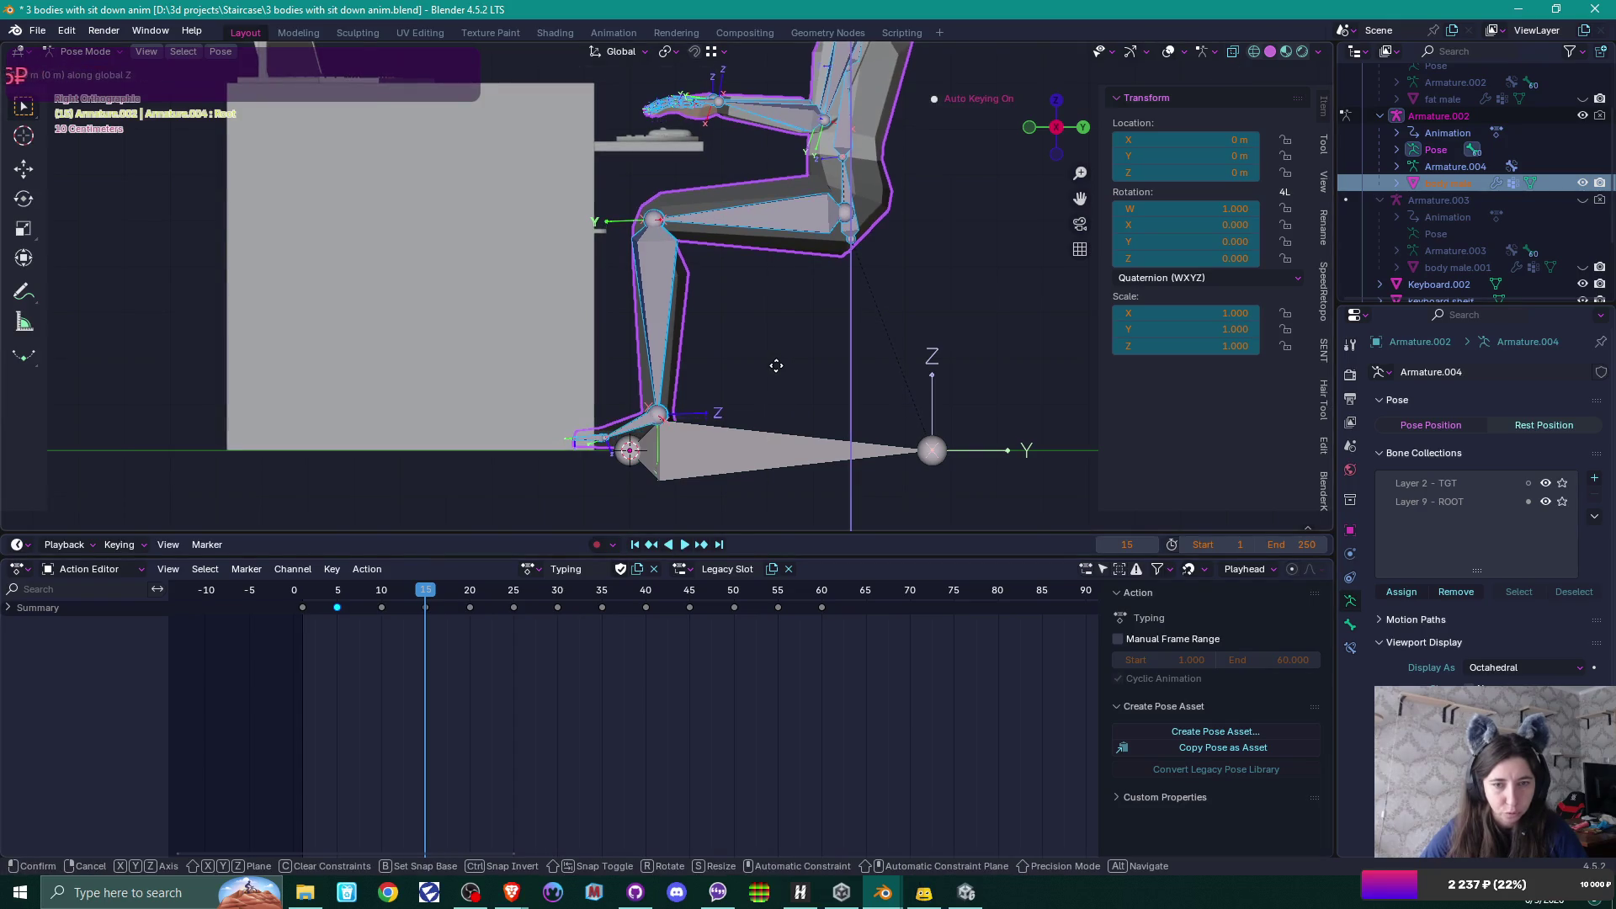
{"action": "left_click", "coordinate": [773, 374]}
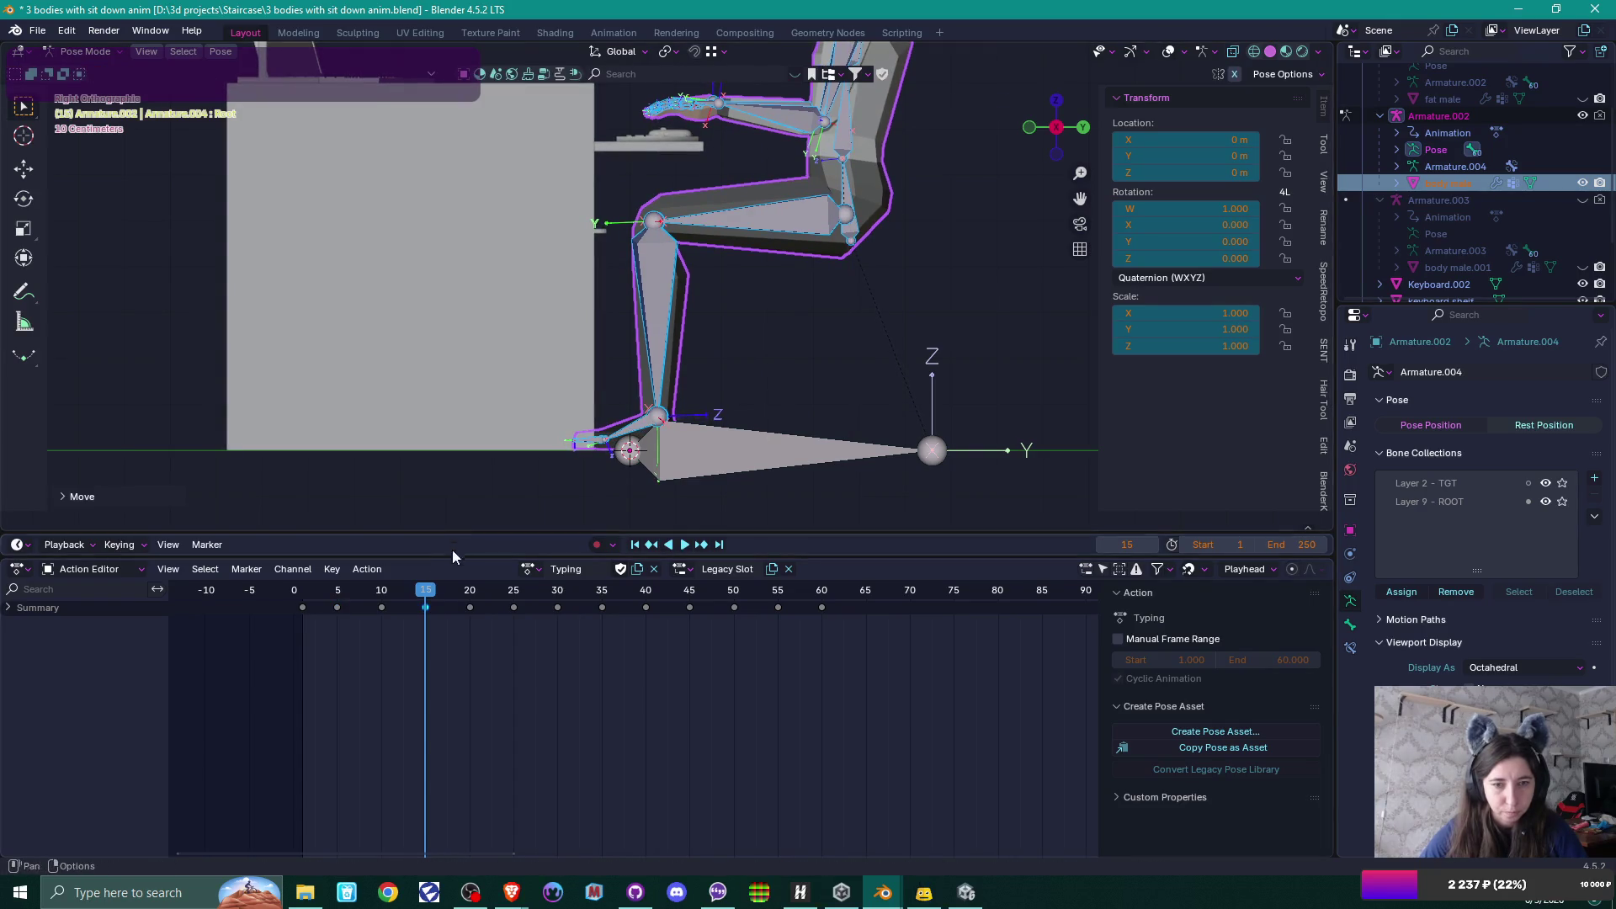
{"action": "mouse_move", "coordinate": [377, 590]}
{"action": "left_mouse_down"}
{"action": "mouse_move", "coordinate": [355, 591]}
{"action": "mouse_move", "coordinate": [381, 591]}
{"action": "left_mouse_up"}
{"action": "key", "text": "g"}
{"action": "key", "text": "z"}
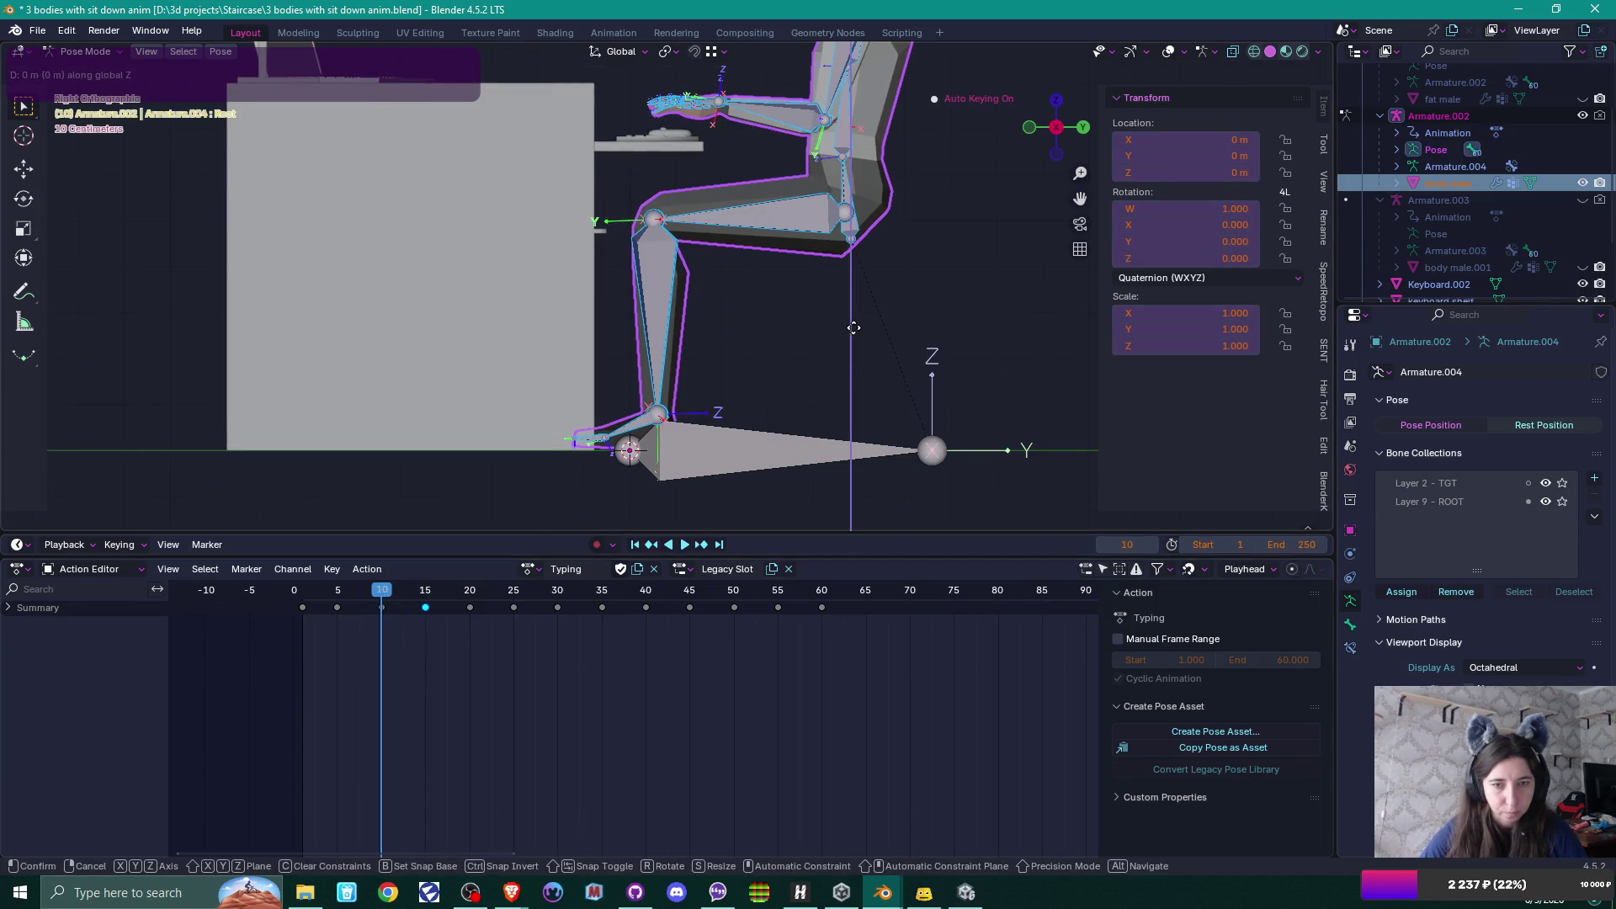
{"action": "left_click", "coordinate": [850, 330]}
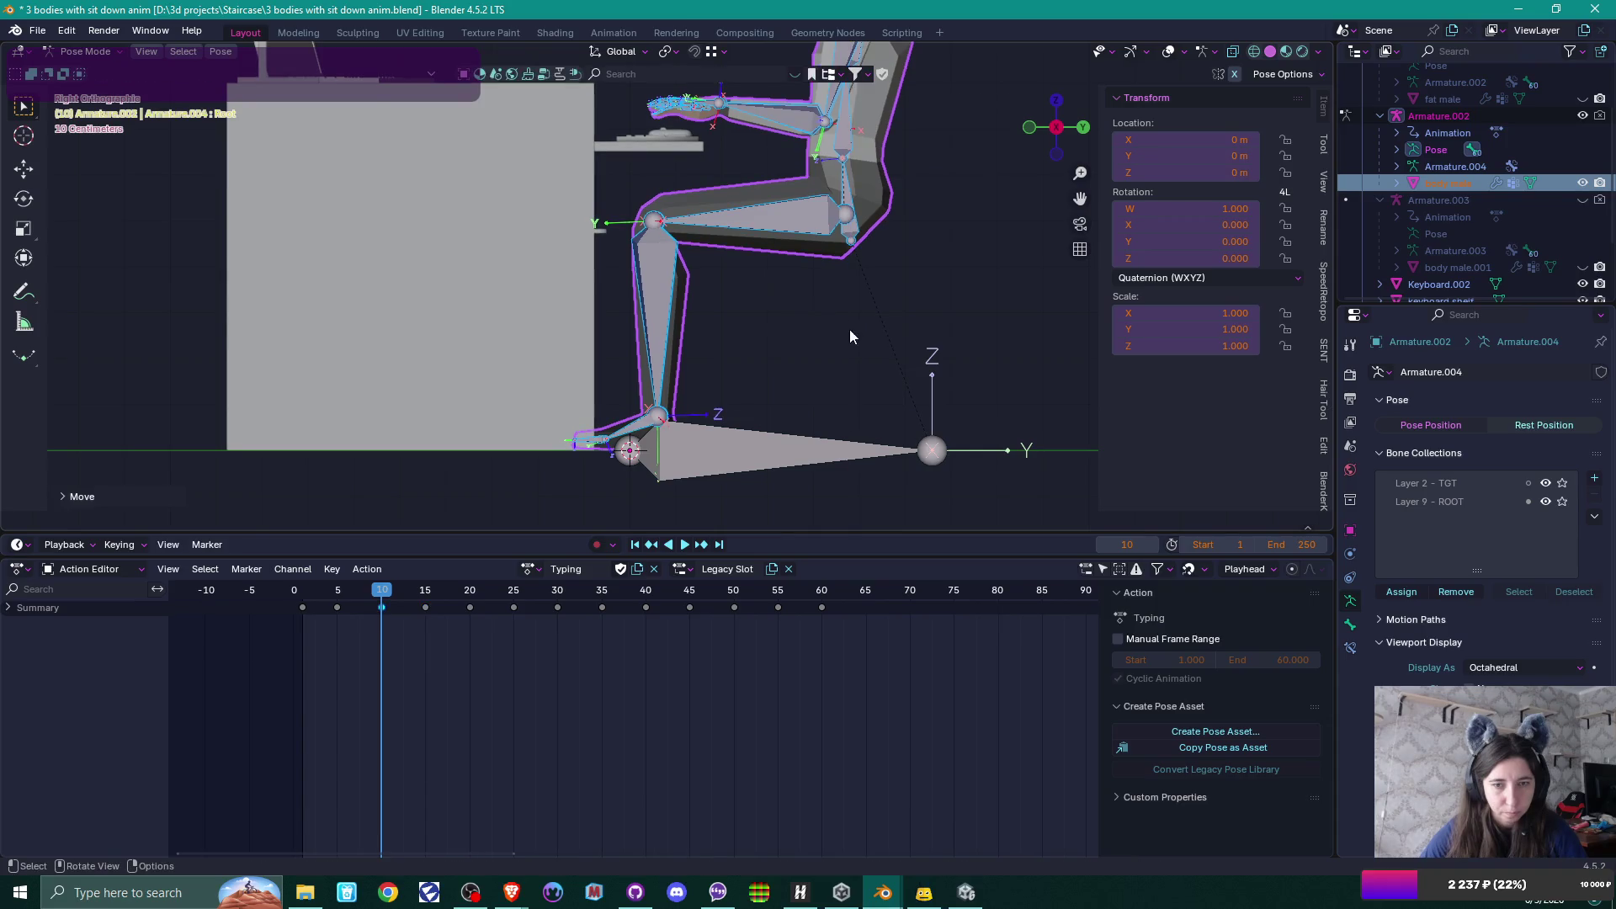
{"action": "mouse_move", "coordinate": [382, 592]}
{"action": "left_mouse_down"}
{"action": "mouse_move", "coordinate": [305, 594]}
{"action": "mouse_move", "coordinate": [830, 592]}
{"action": "mouse_move", "coordinate": [689, 589]}
{"action": "left_mouse_up"}
{"action": "key", "text": "g"}
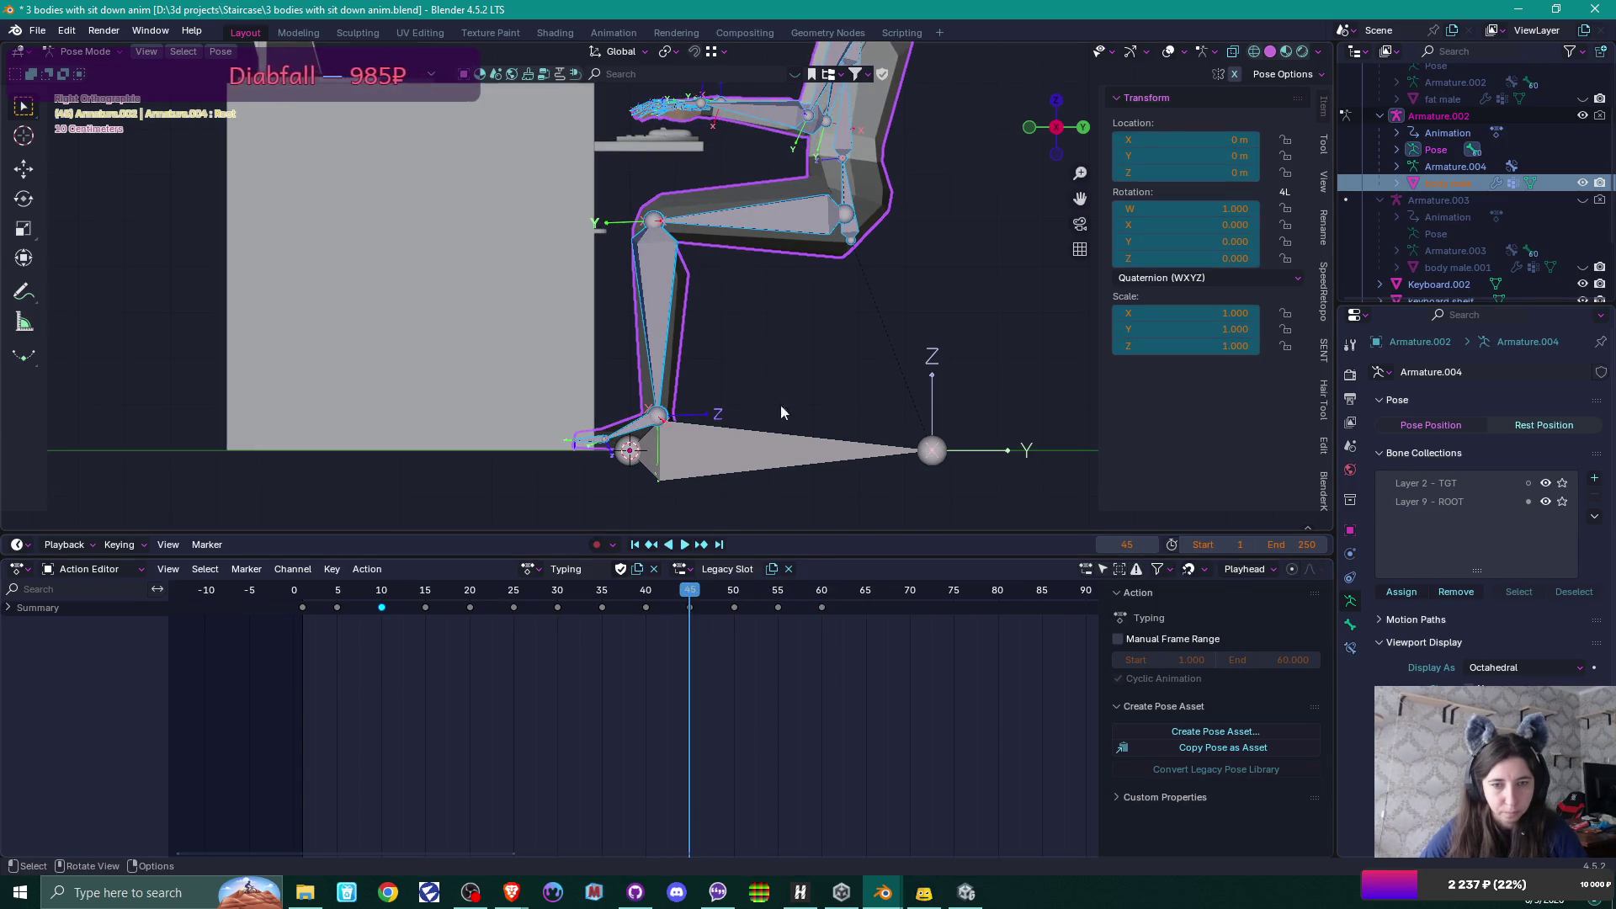
{"action": "left_click", "coordinate": [809, 315]}
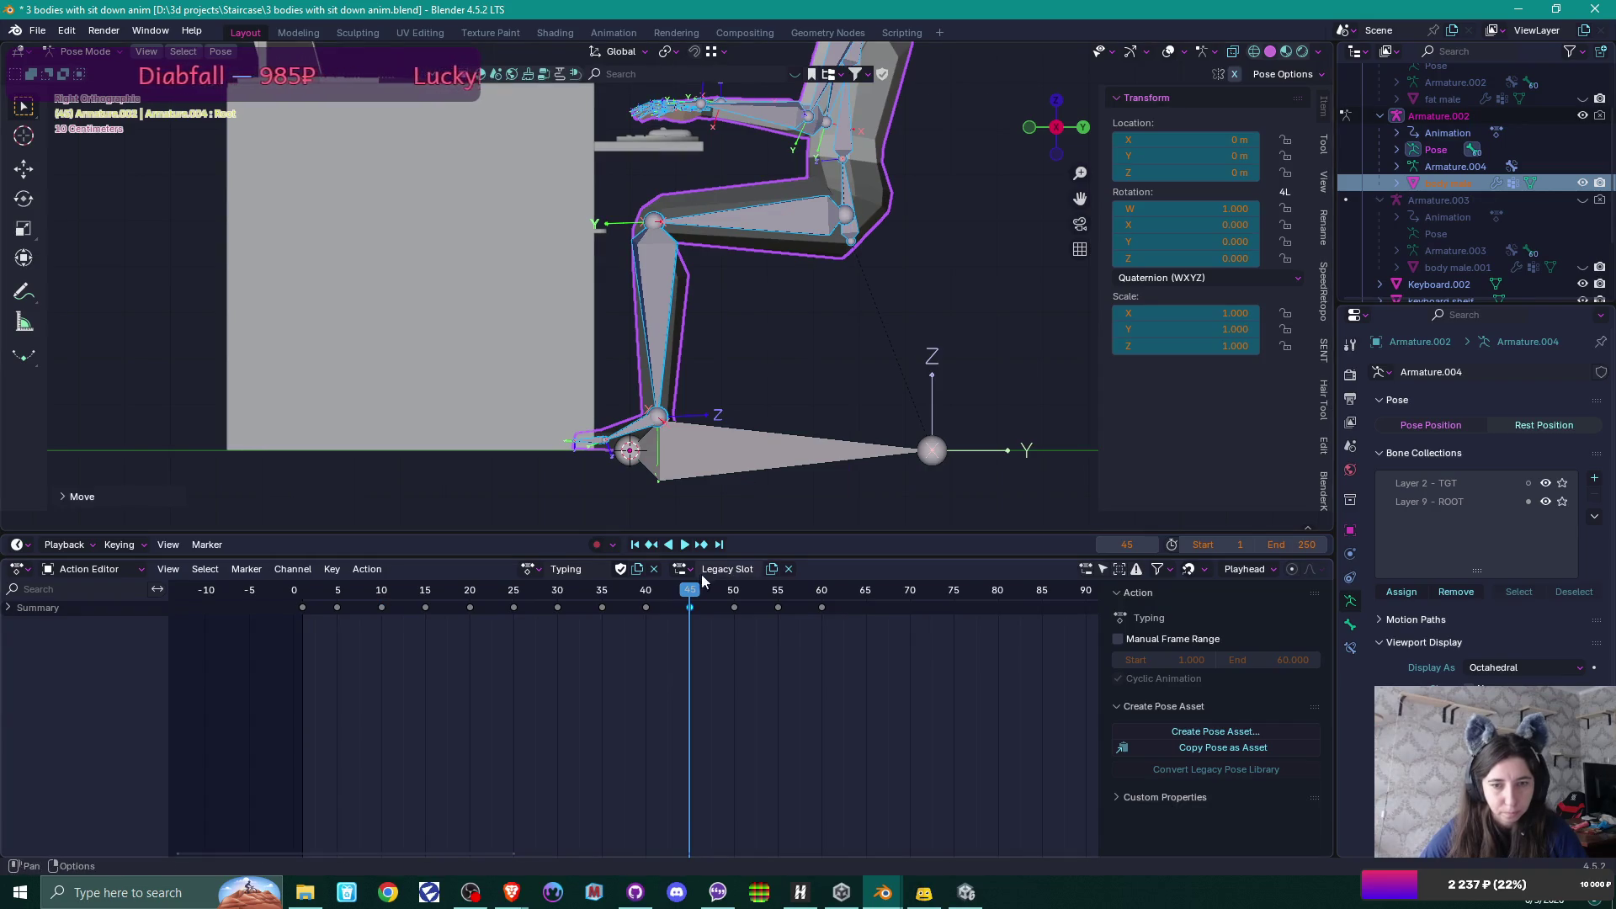
Raise the root bone at frame 50 and play back the Typing animation.
{"action": "key", "text": "space"}
{"action": "mouse_move", "coordinate": [698, 592]}
{"action": "left_mouse_down"}
{"action": "mouse_move", "coordinate": [762, 589]}
{"action": "mouse_move", "coordinate": [736, 589]}
{"action": "left_mouse_up"}
{"action": "key", "text": "space"}
{"action": "key", "text": "g"}
{"action": "key", "text": "z"}
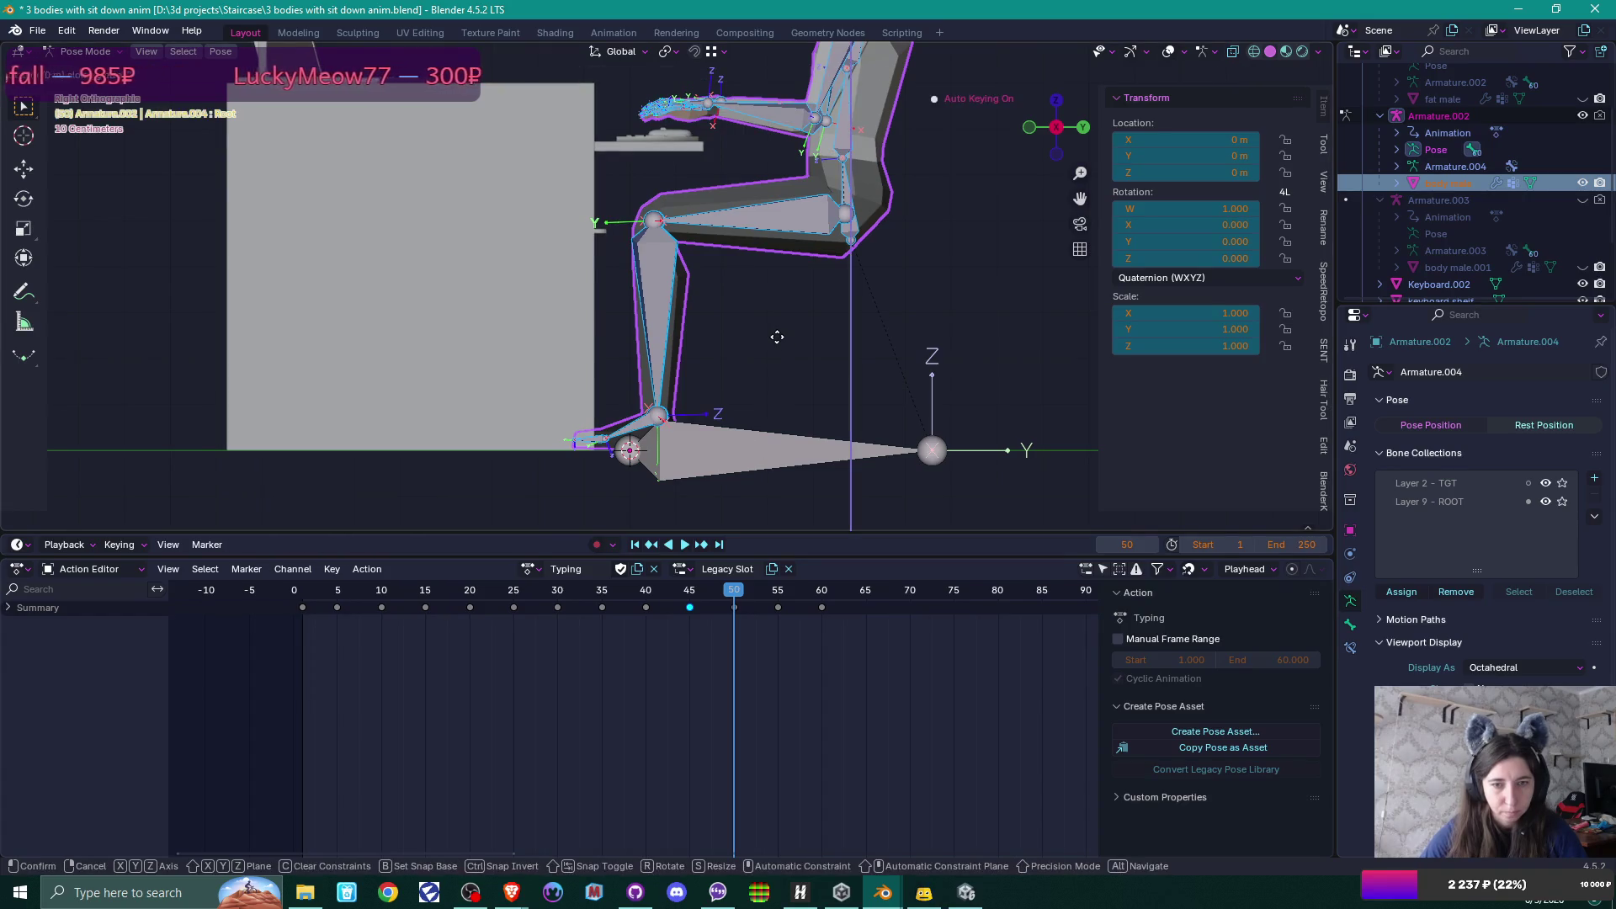
{"action": "left_click", "coordinate": [775, 337]}
{"action": "key", "text": "space"}
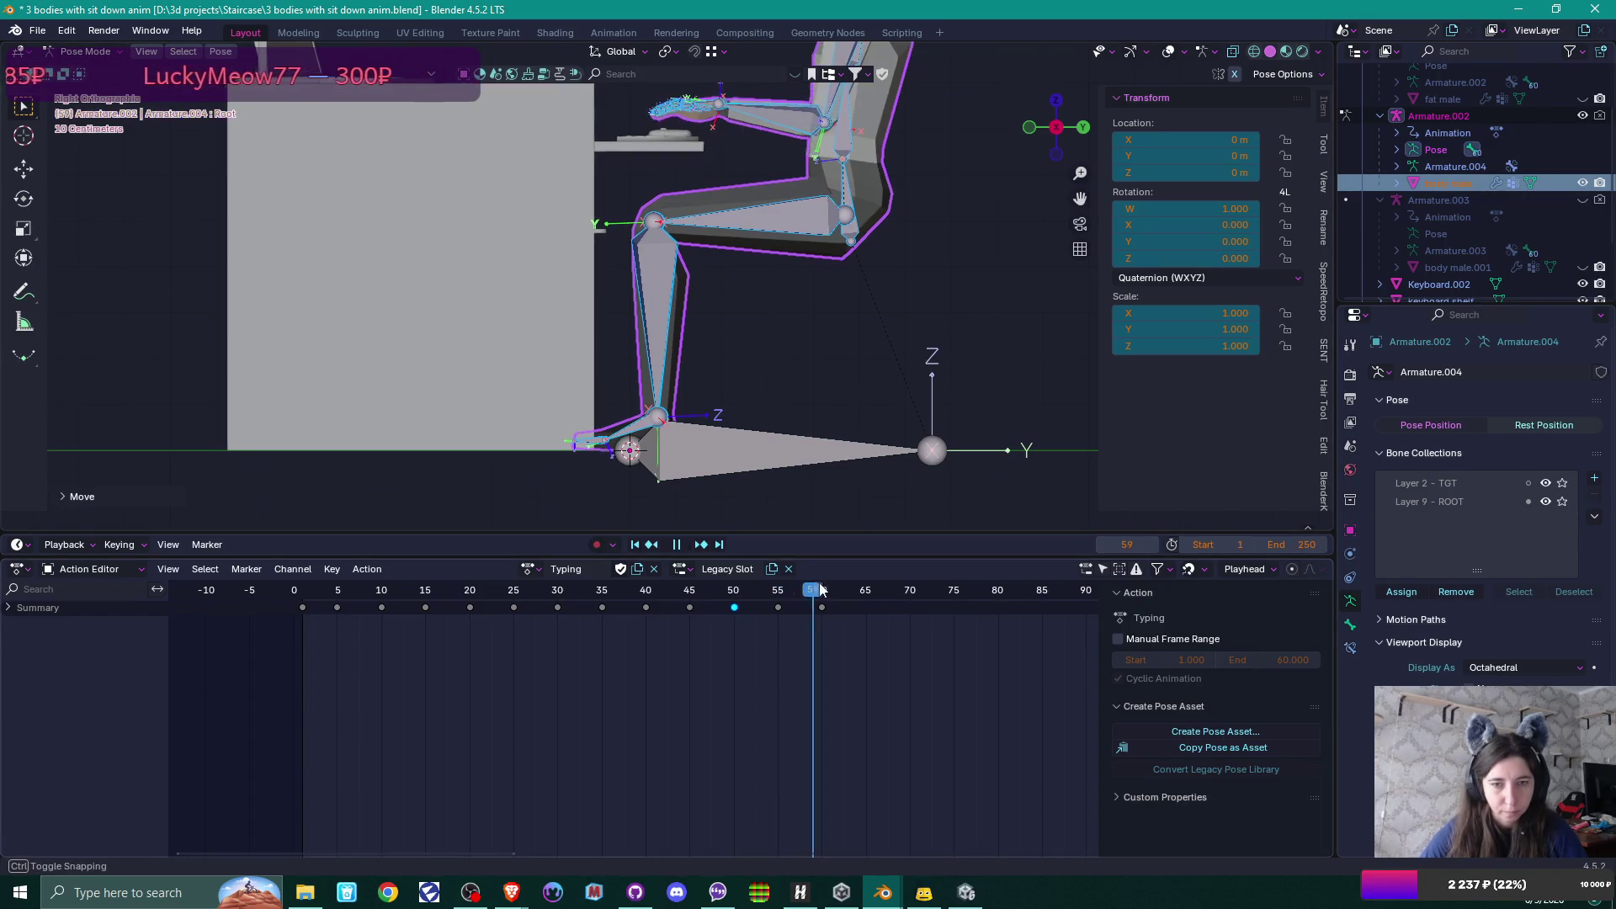
{"action": "left_click_drag", "start_coordinate": [840, 589], "coordinate": [281, 569]}
{"action": "key", "text": "space"}
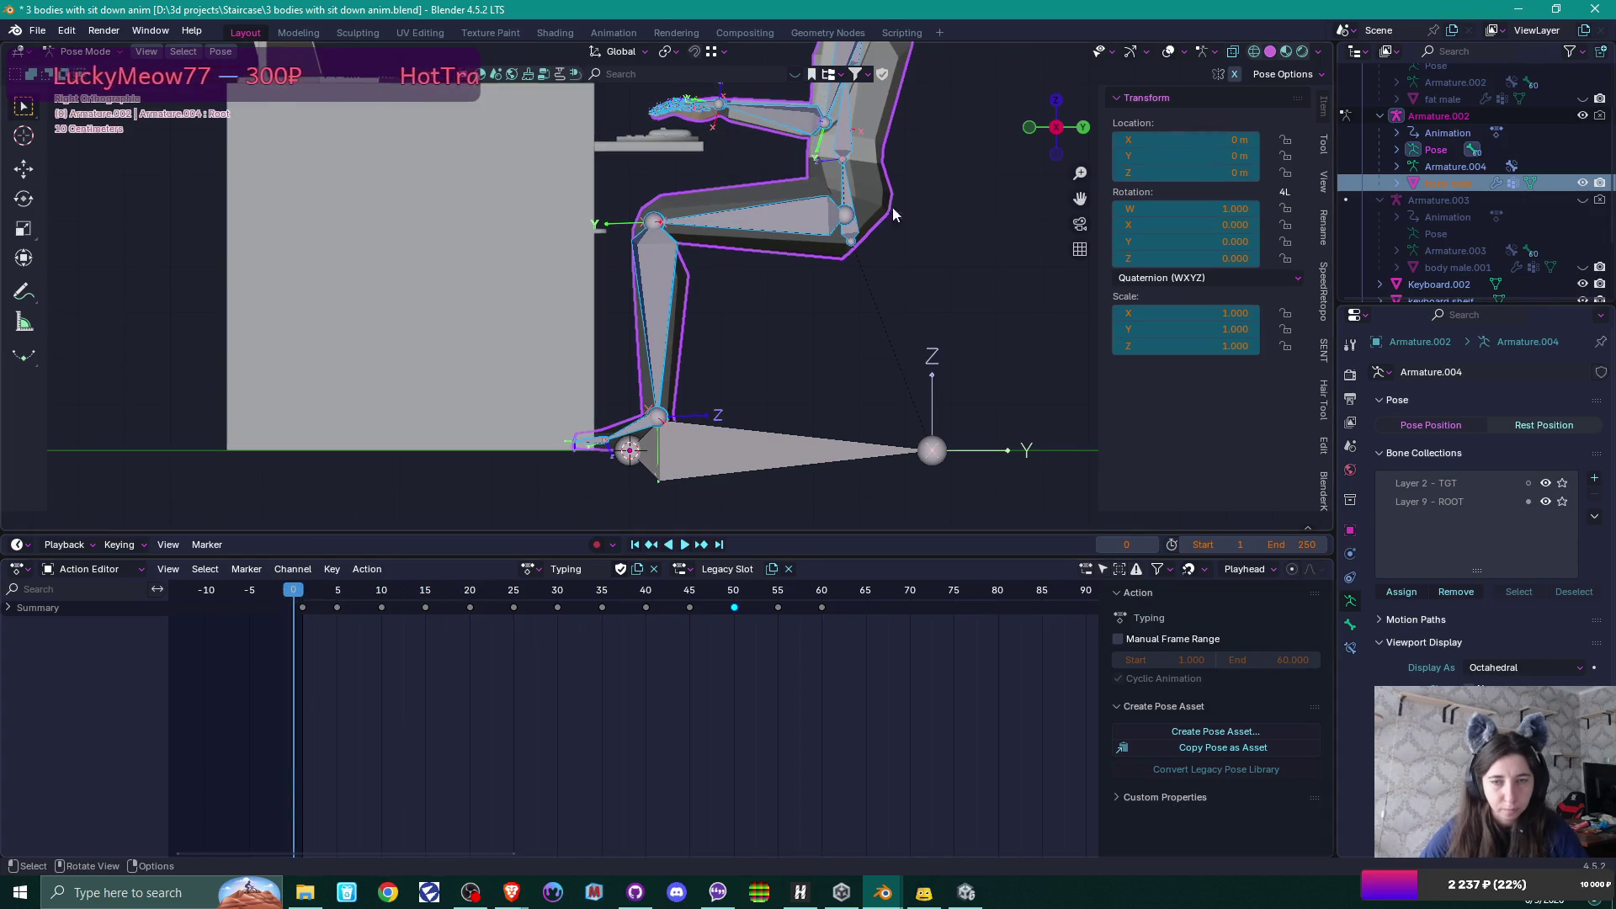
Return to Object Mode and switch the character back to the Idle action.
{"action": "mouse_move", "coordinate": [758, 328]}
{"action": "left_mouse_down"}
{"action": "mouse_move", "coordinate": [821, 318]}
{"action": "mouse_move", "coordinate": [766, 396]}
{"action": "left_mouse_up"}
{"action": "key", "text": "ctrl+Tab"}
{"action": "left_click", "coordinate": [532, 569]}
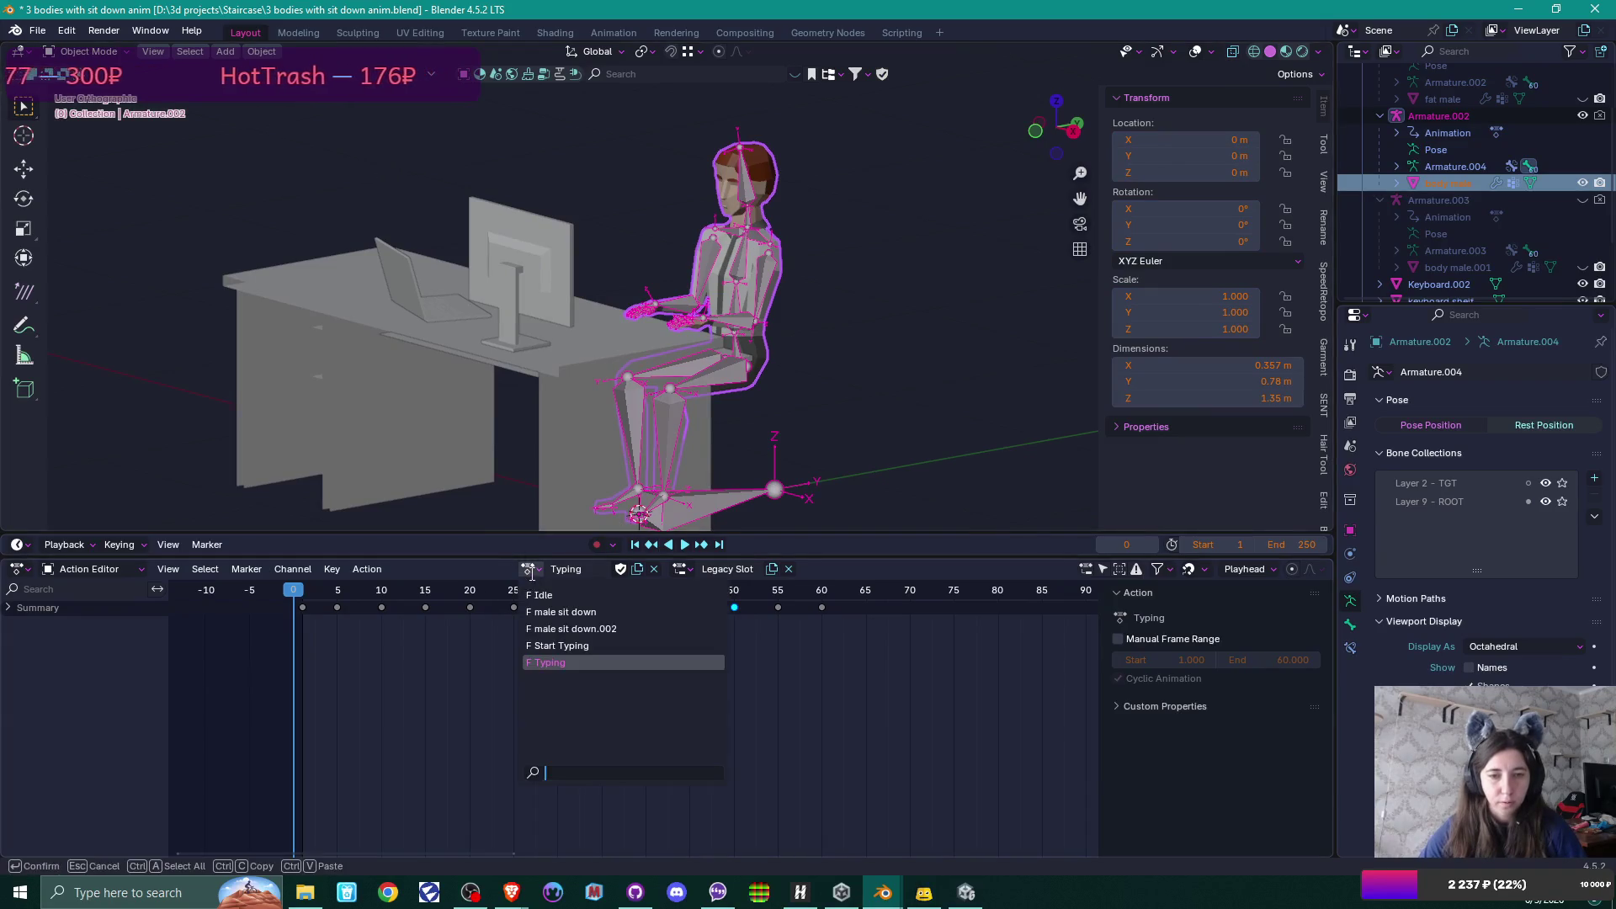
{"action": "left_click", "coordinate": [543, 594]}
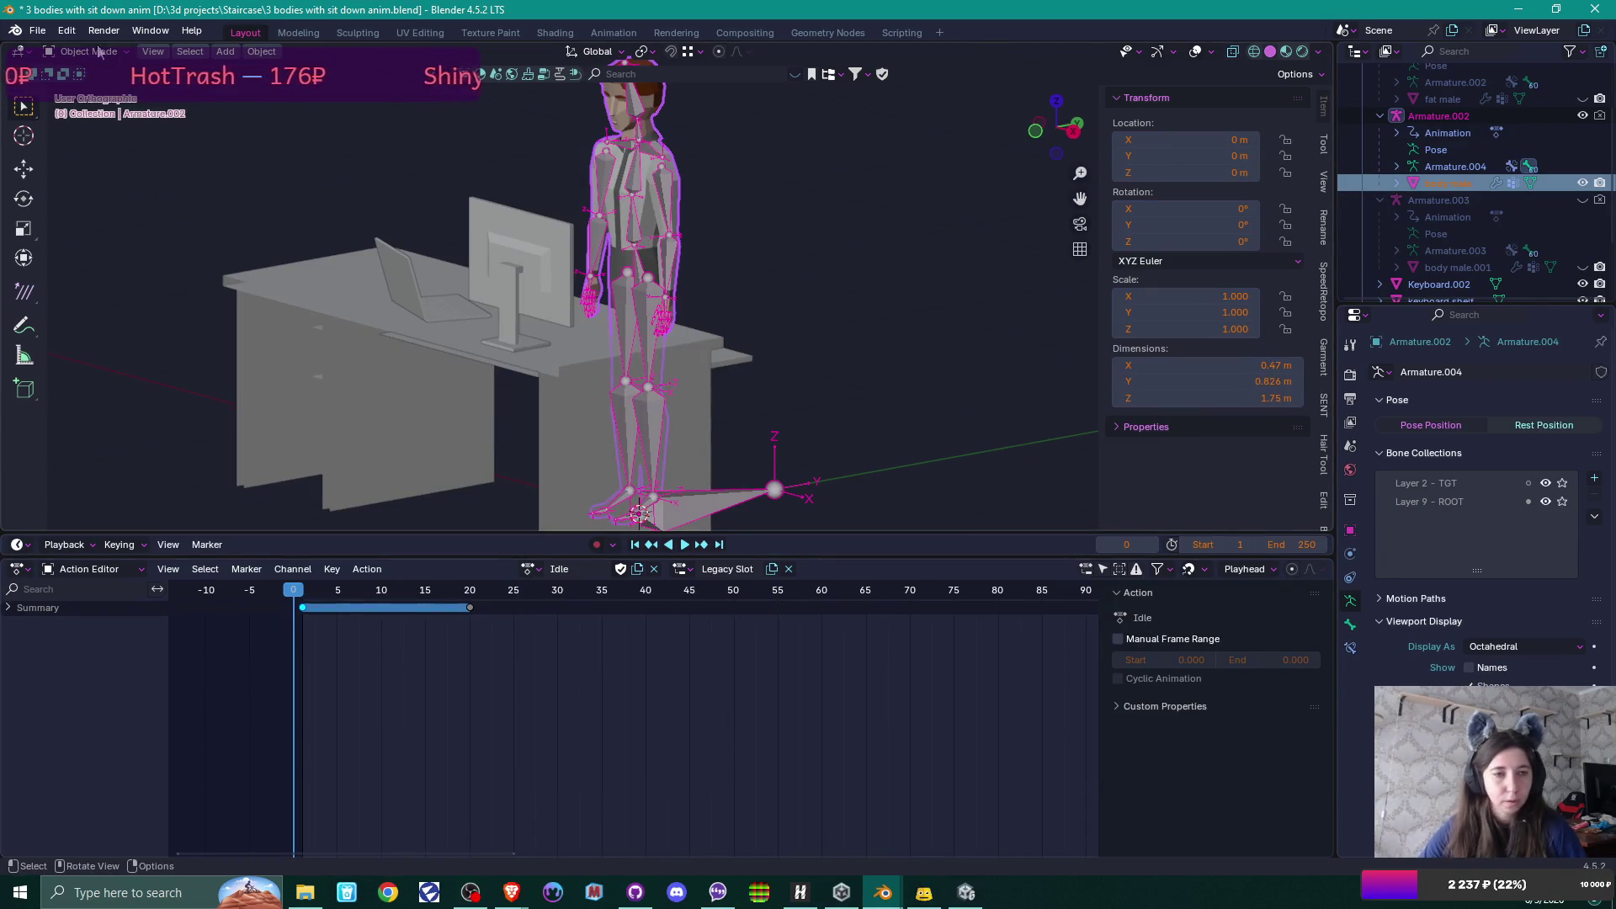
{"action": "left_click", "coordinate": [37, 30]}
Re-export office guy.fbx to the Models folder, then switch to Unity and enter Play mode.
{"action": "mouse_move", "coordinate": [67, 287]}
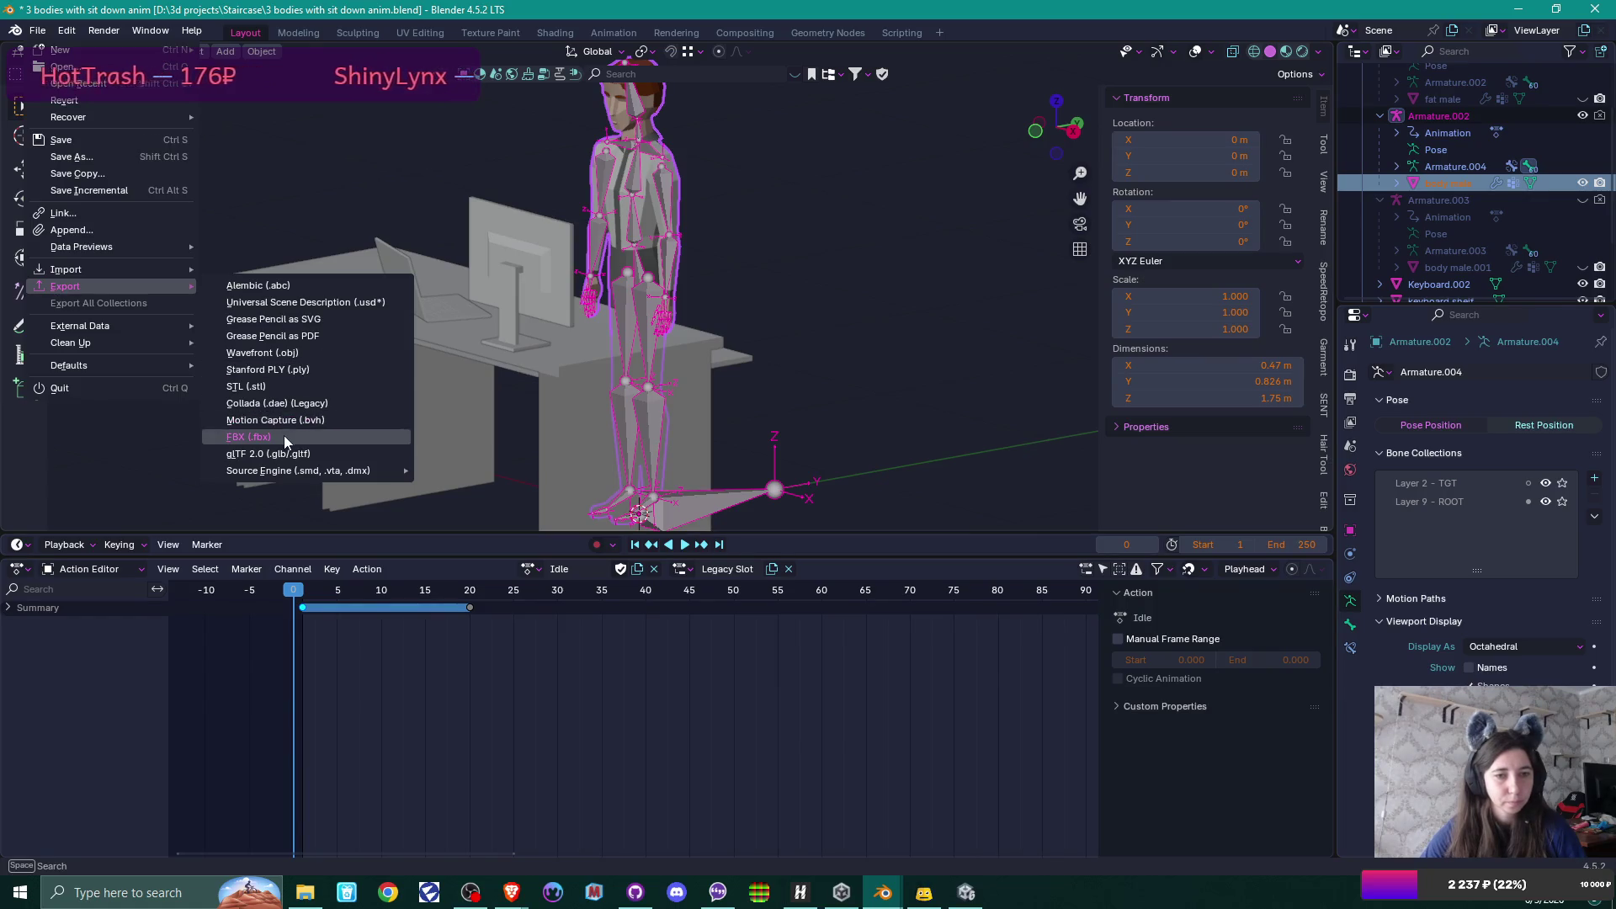
{"action": "left_click", "coordinate": [287, 438]}
{"action": "scroll", "coordinate": [1109, 515], "scroll_direction": "down", "scroll_amount": 5}
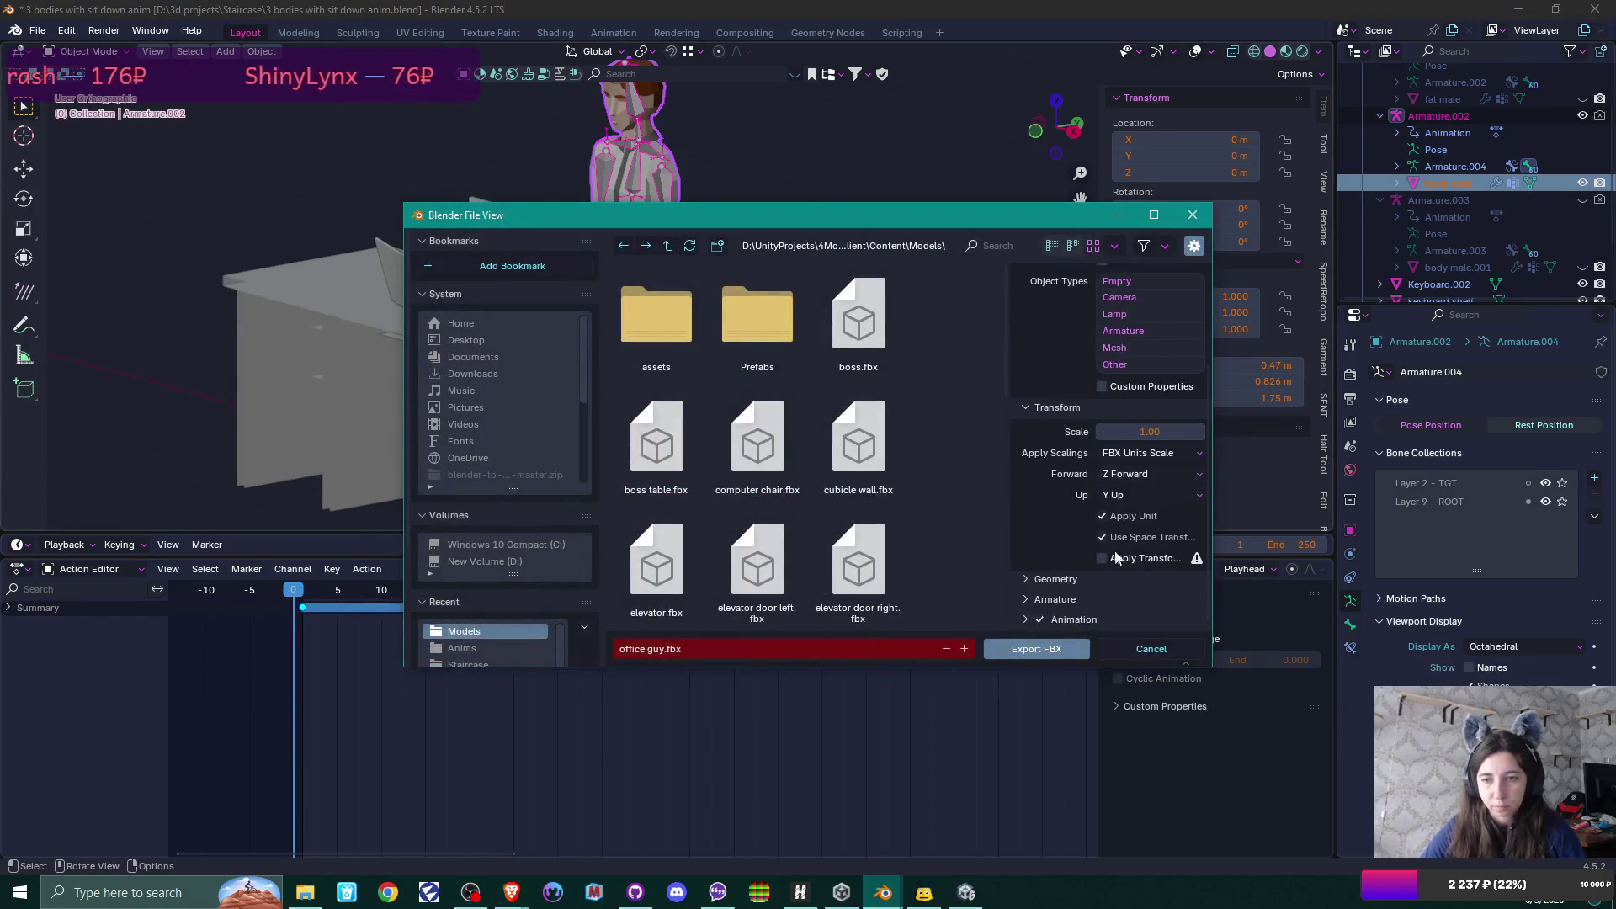
{"action": "left_click", "coordinate": [1038, 654]}
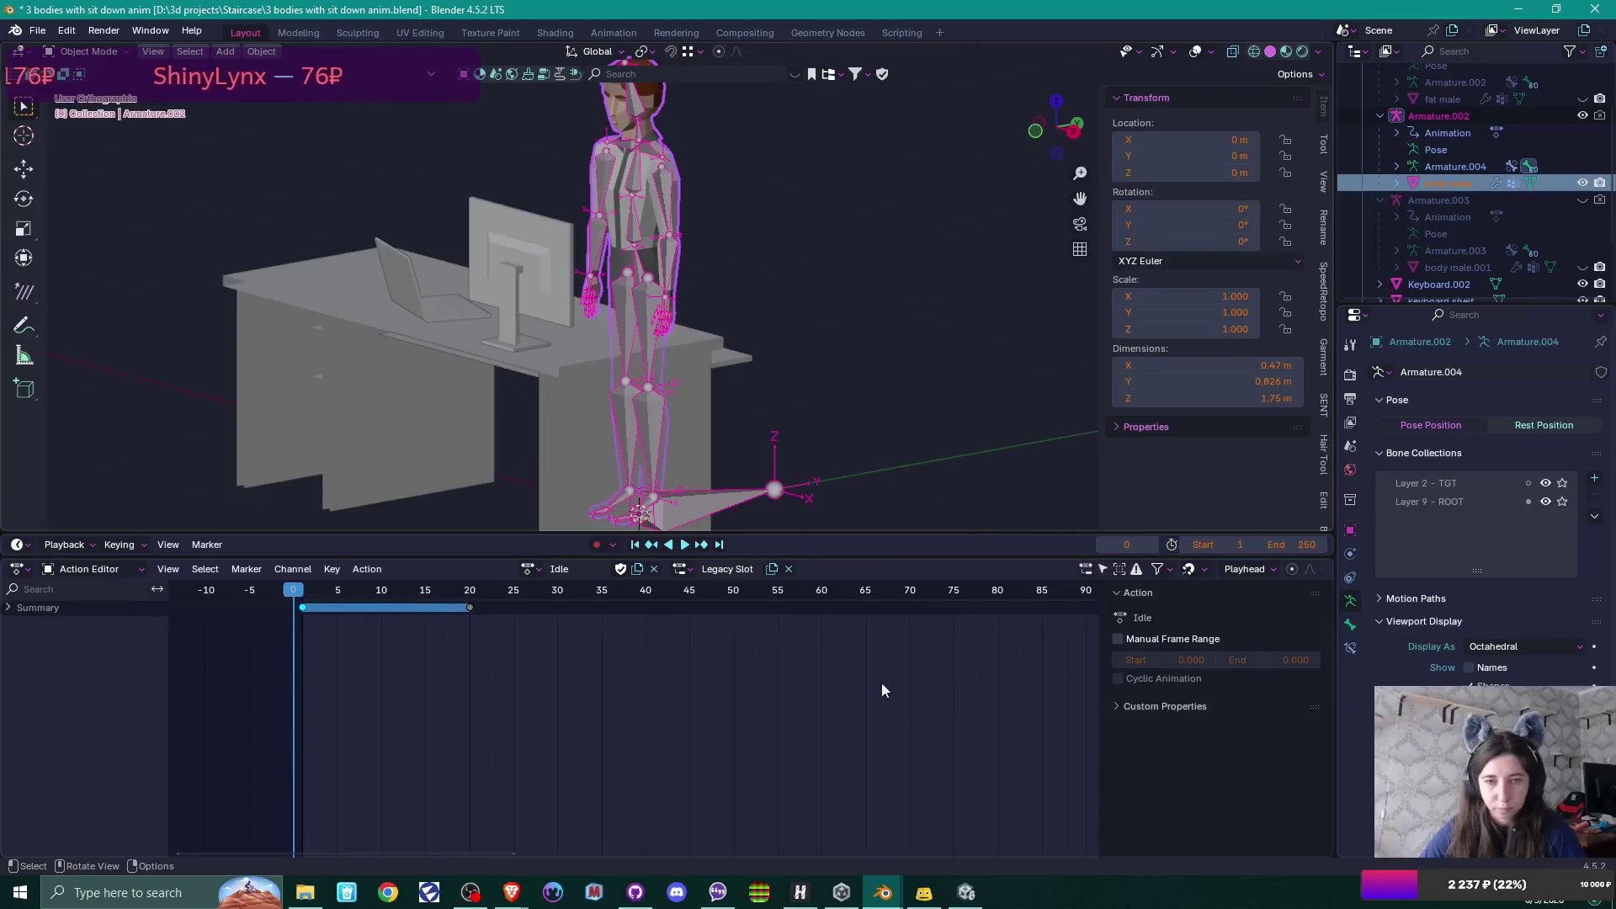
{"action": "left_click", "coordinate": [965, 892]}
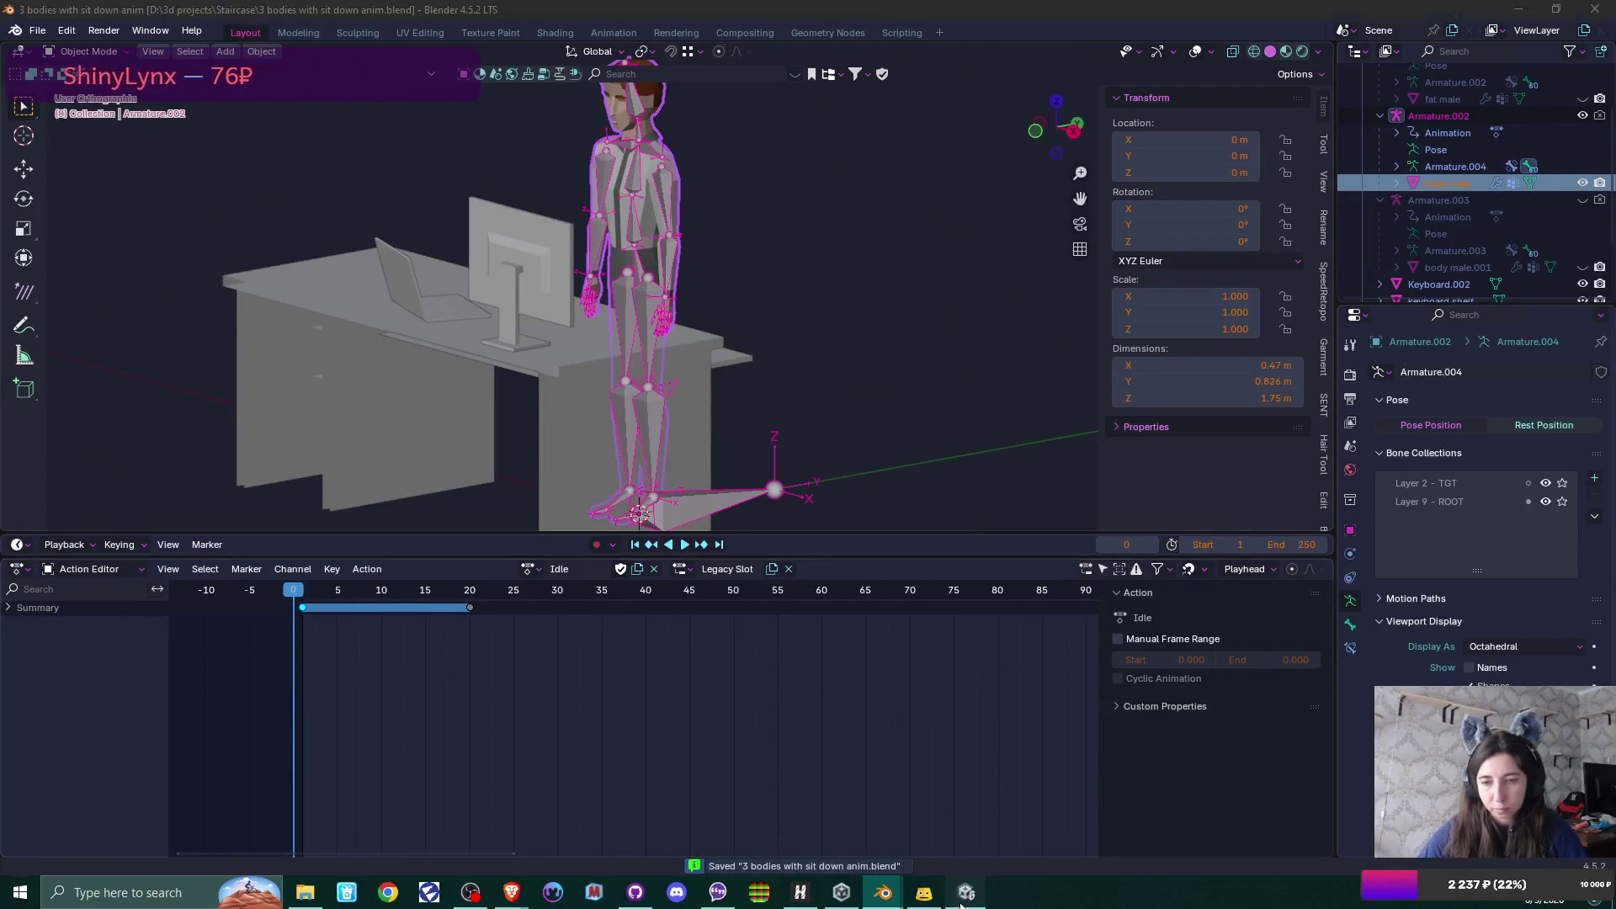
{"action": "key", "text": "ctrl+p"}
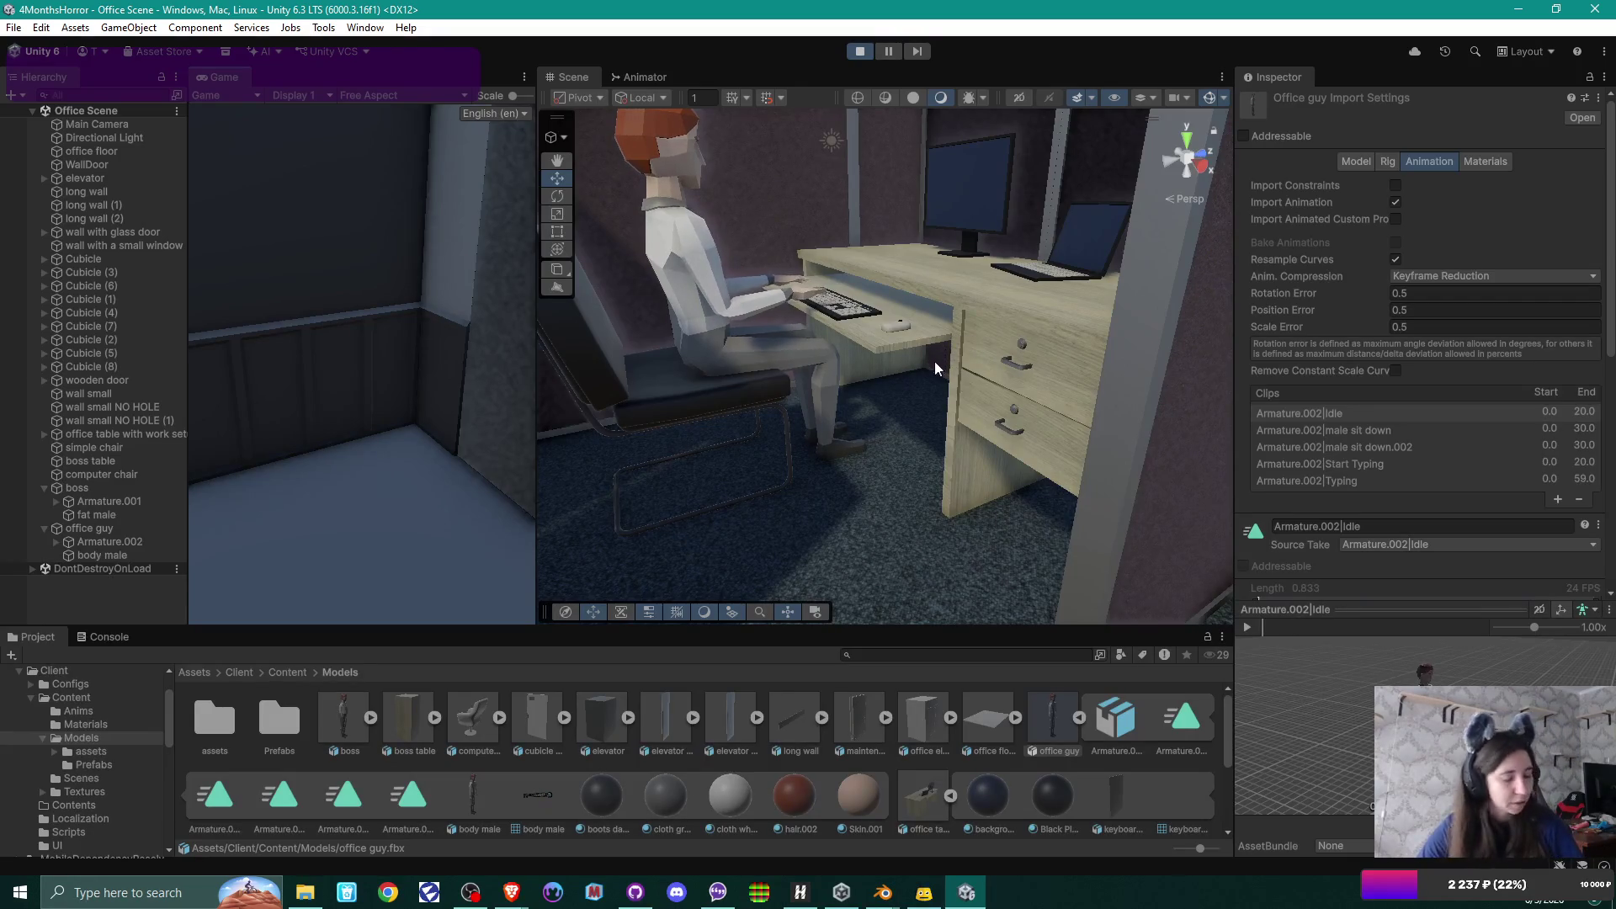
{"action": "left_click_drag", "start_coordinate": [934, 361], "coordinate": [941, 399]}
{"action": "key", "text": "s"}
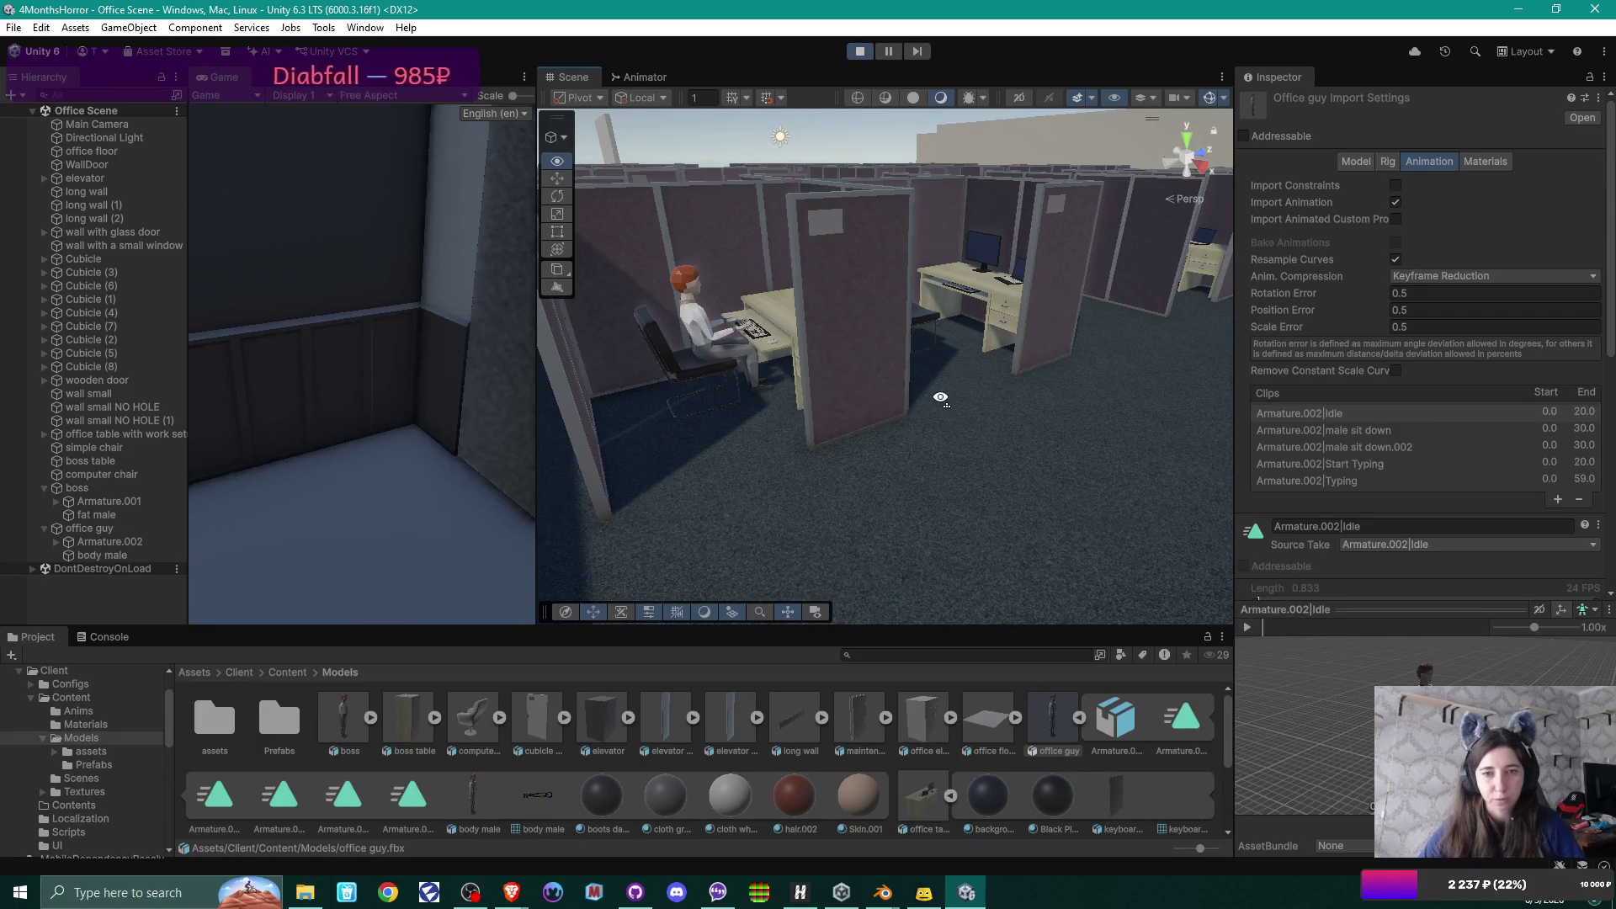
{"action": "mouse_move", "coordinate": [940, 398]}
{"action": "left_mouse_down"}
{"action": "mouse_move", "coordinate": [838, 353]}
{"action": "mouse_move", "coordinate": [1064, 344]}
{"action": "left_mouse_up"}
{"action": "scroll", "coordinate": [837, 354], "scroll_direction": "up", "scroll_amount": 5}
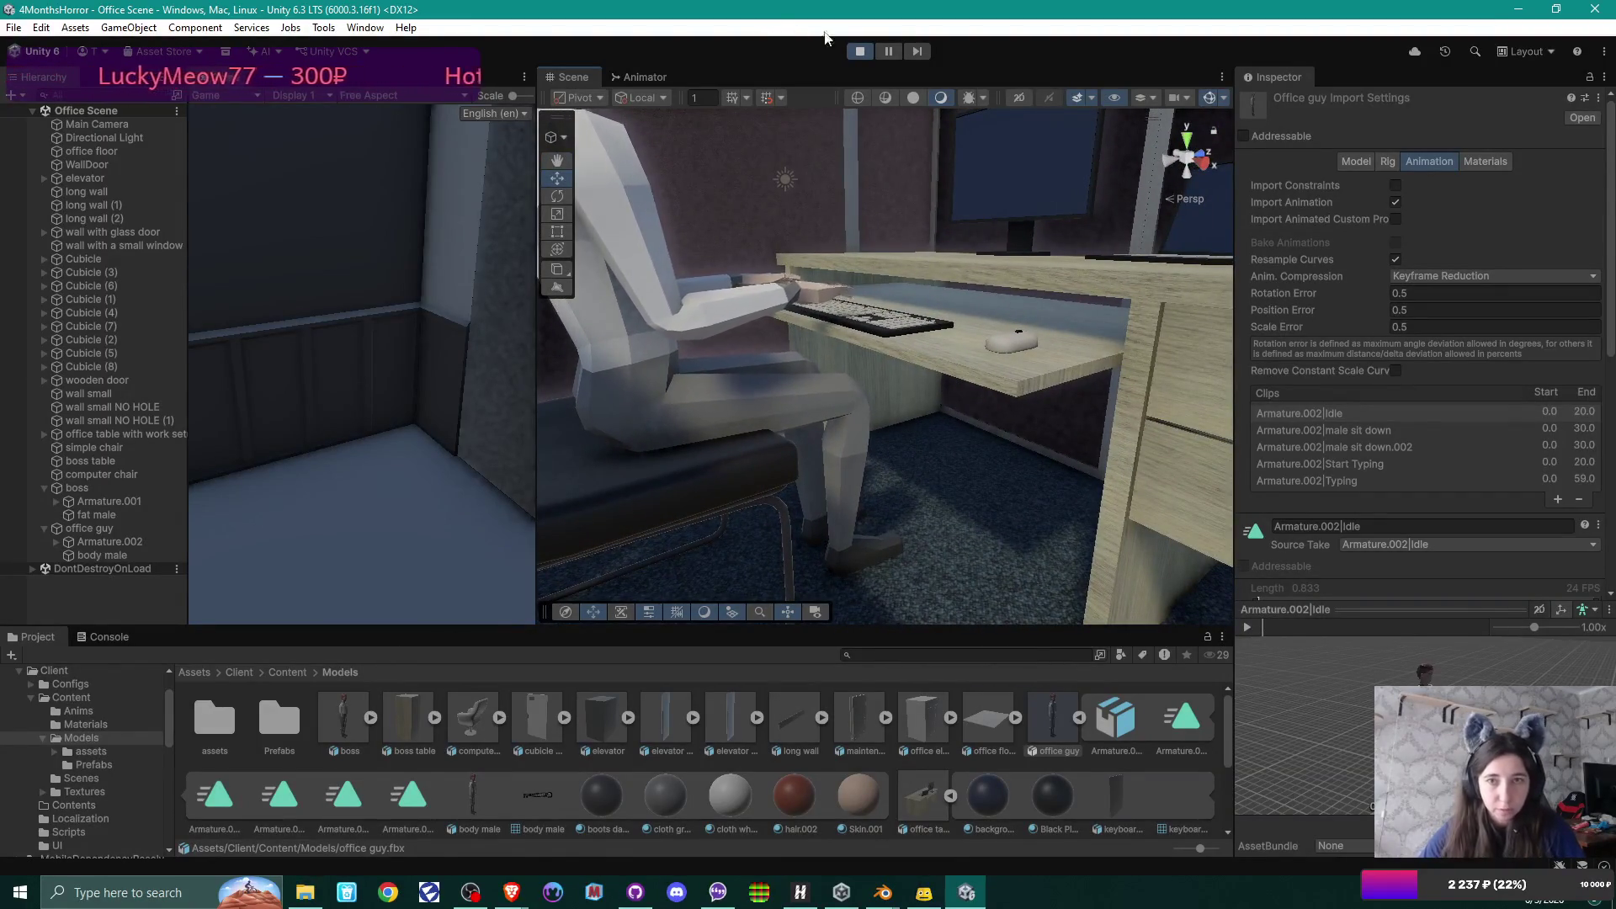
{"action": "left_click_drag", "start_coordinate": [842, 345], "coordinate": [850, 292]}
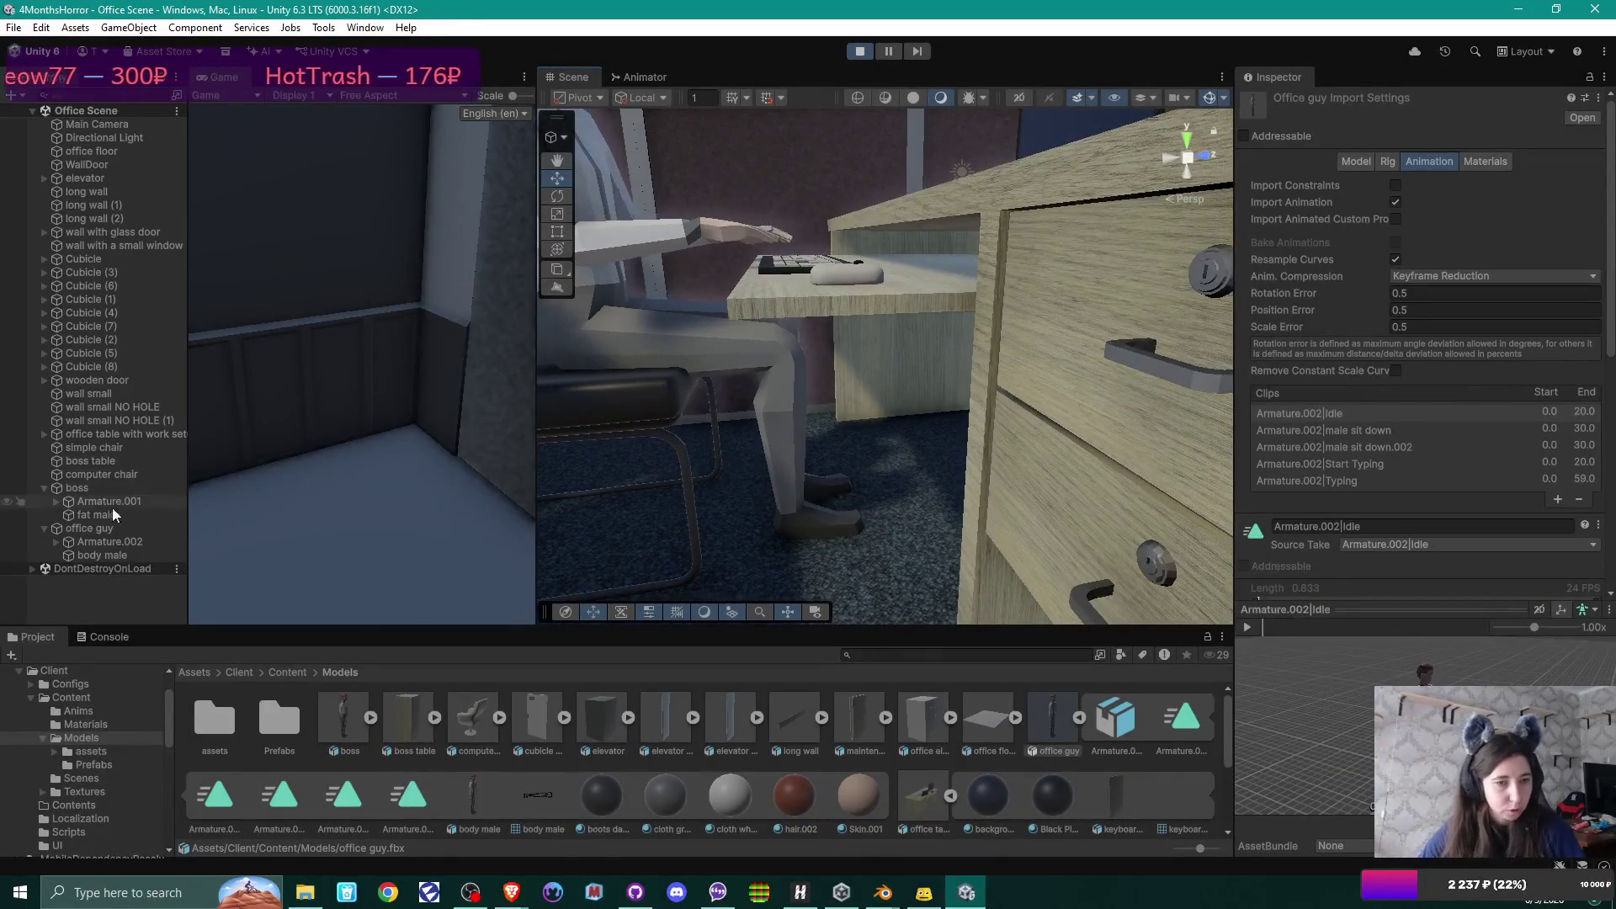
Raise the desk's keyboard shelf to Position Y 0.03 as a trial, then leave Play mode so it reverts.
{"action": "left_click", "coordinate": [987, 257]}
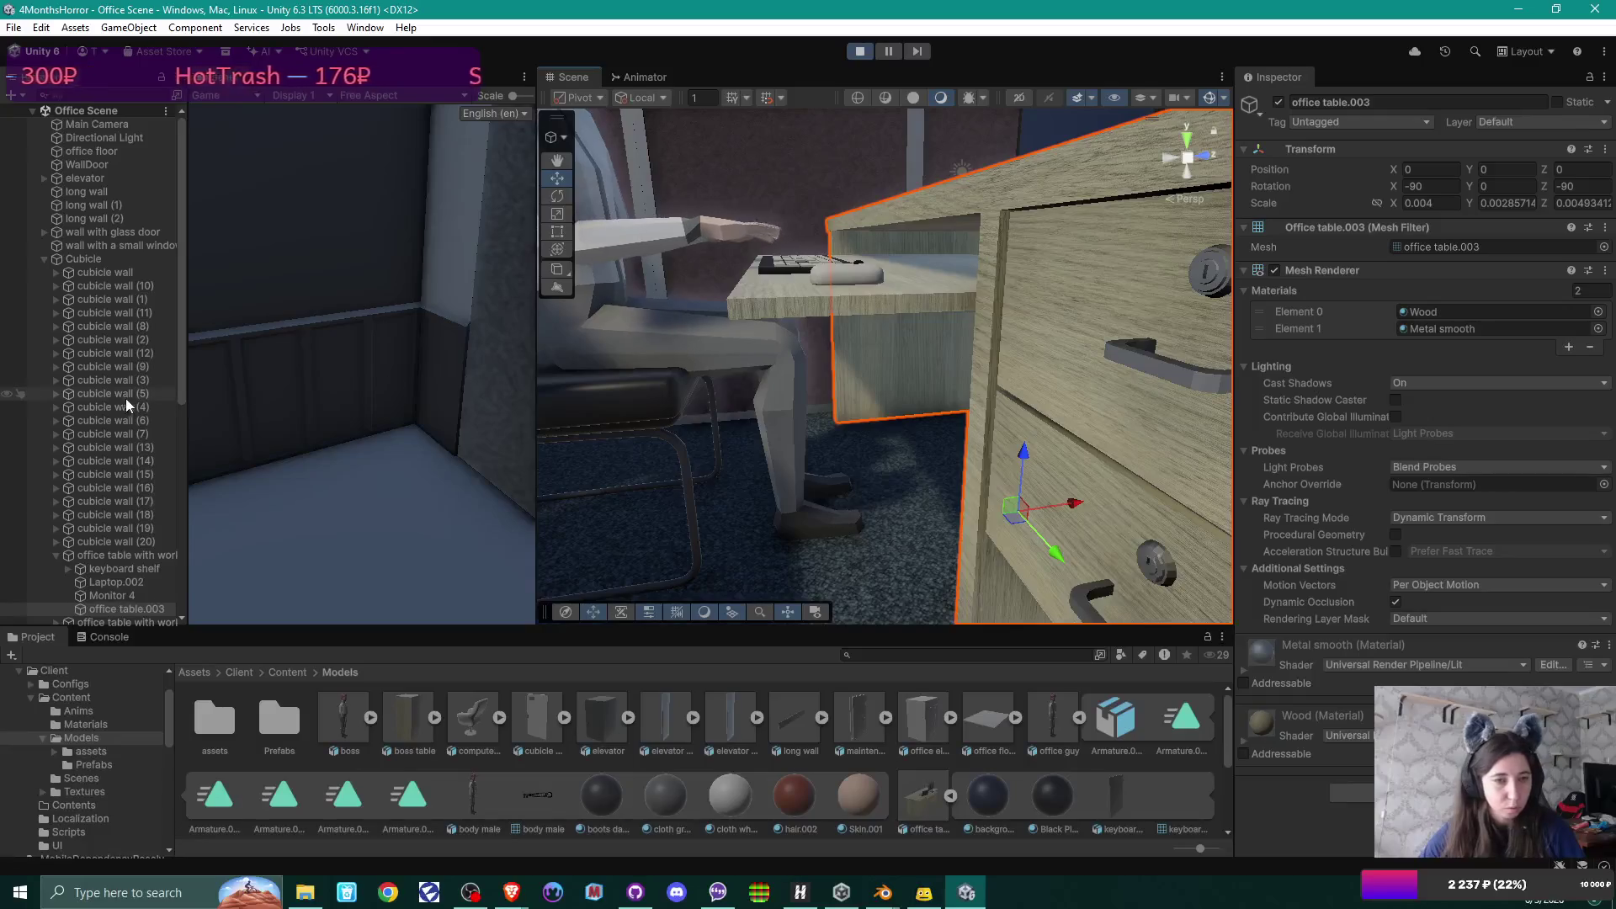
{"action": "scroll", "coordinate": [118, 370], "scroll_direction": "down", "scroll_amount": 5}
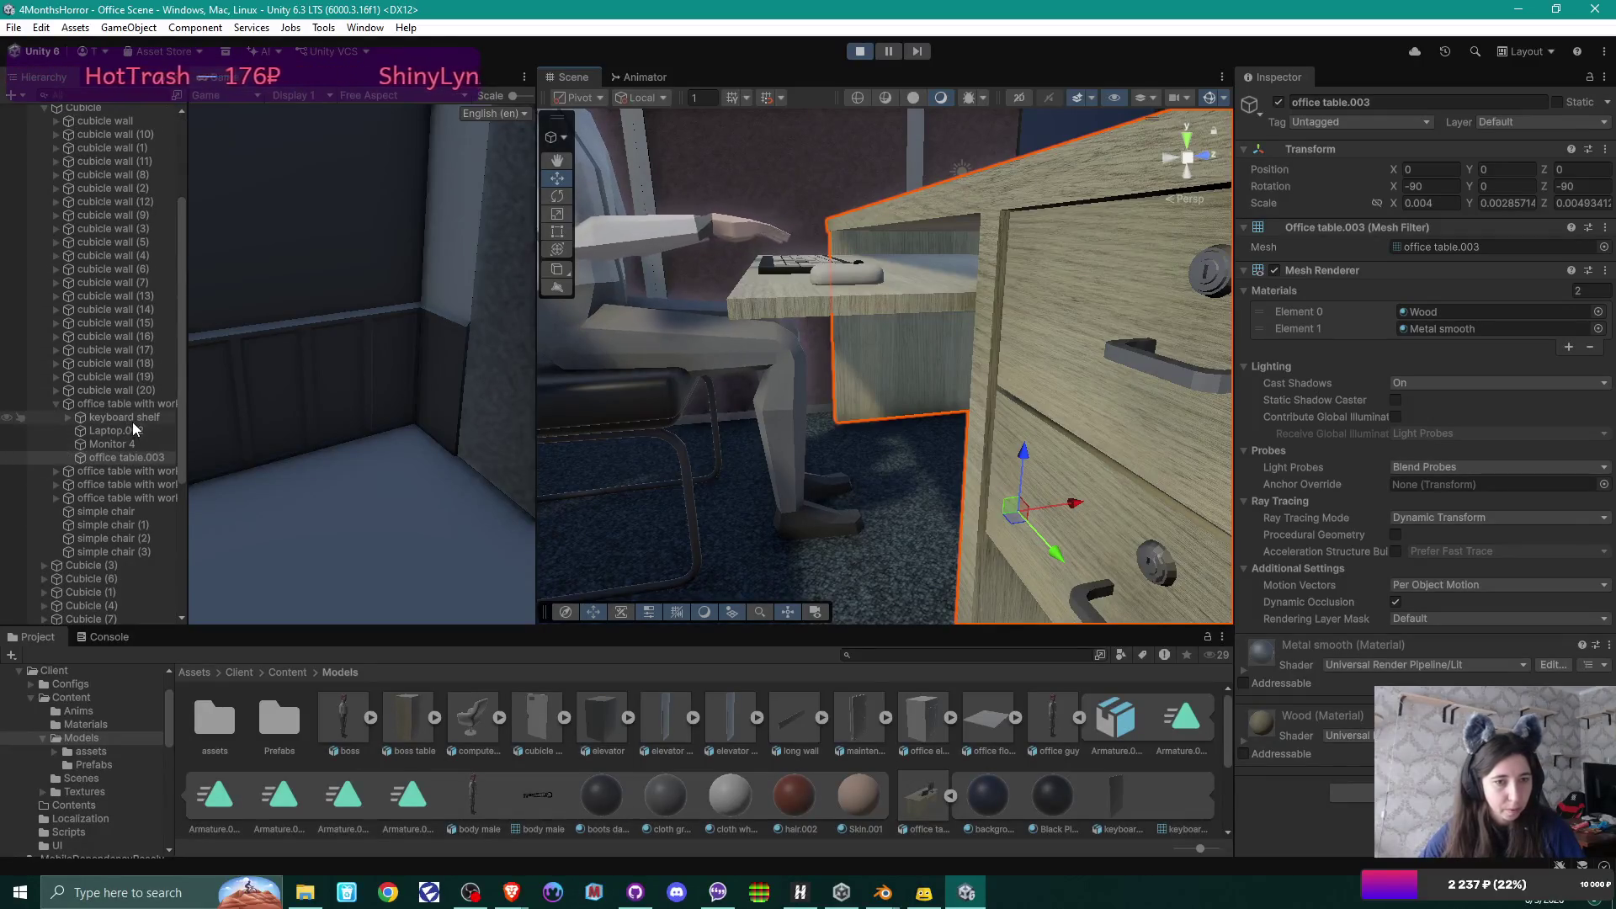
{"action": "left_click", "coordinate": [131, 419]}
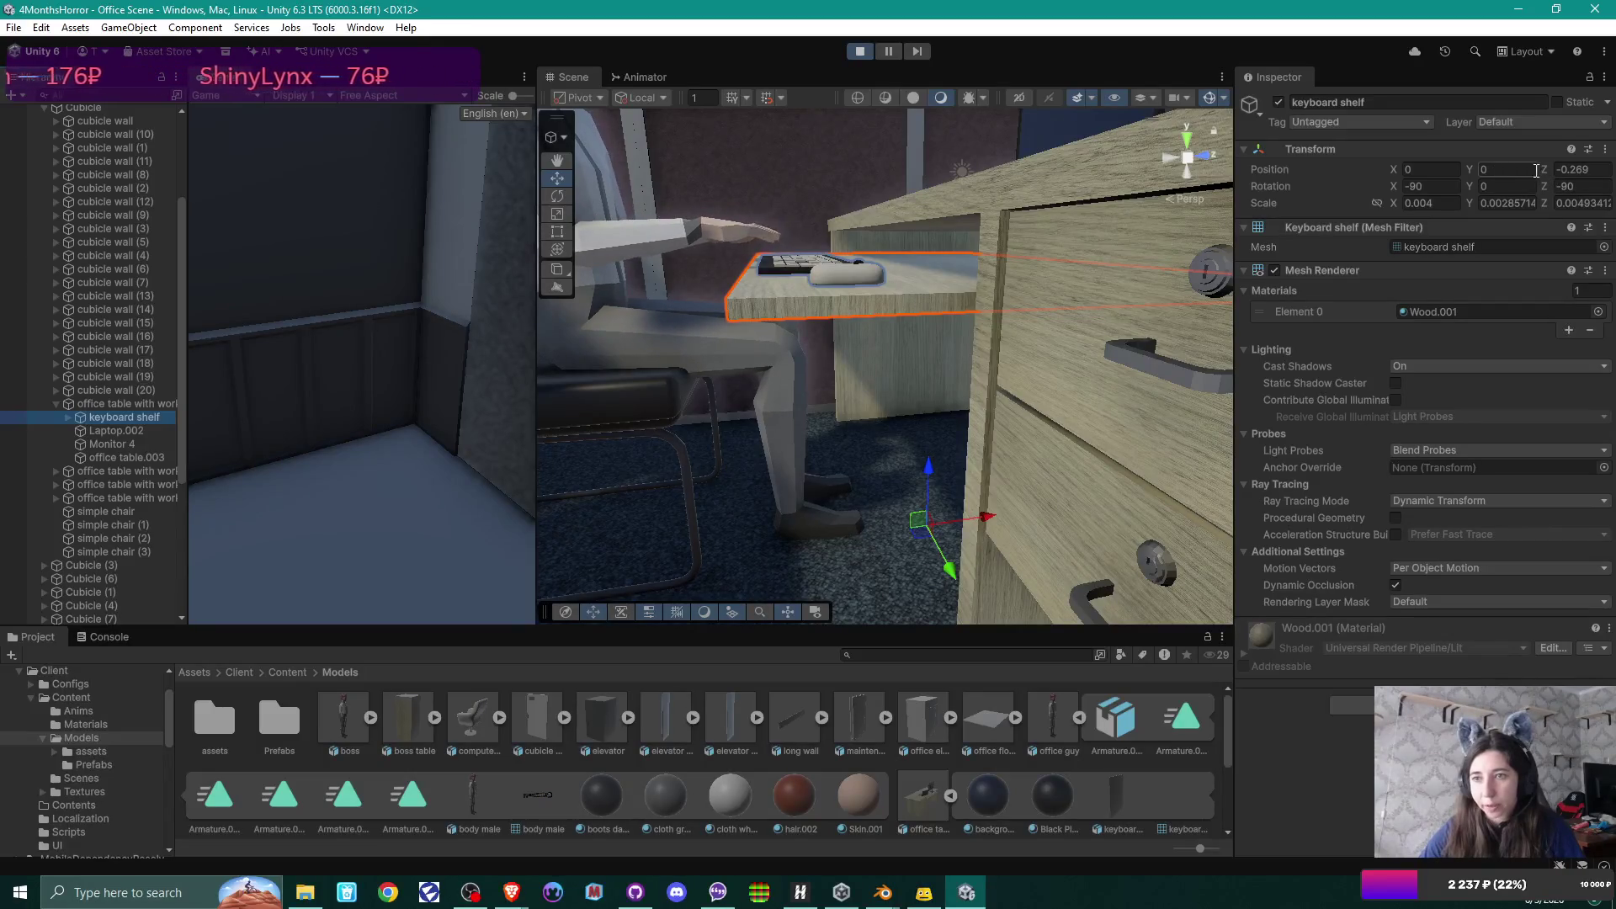
{"action": "left_click", "coordinate": [1471, 171]}
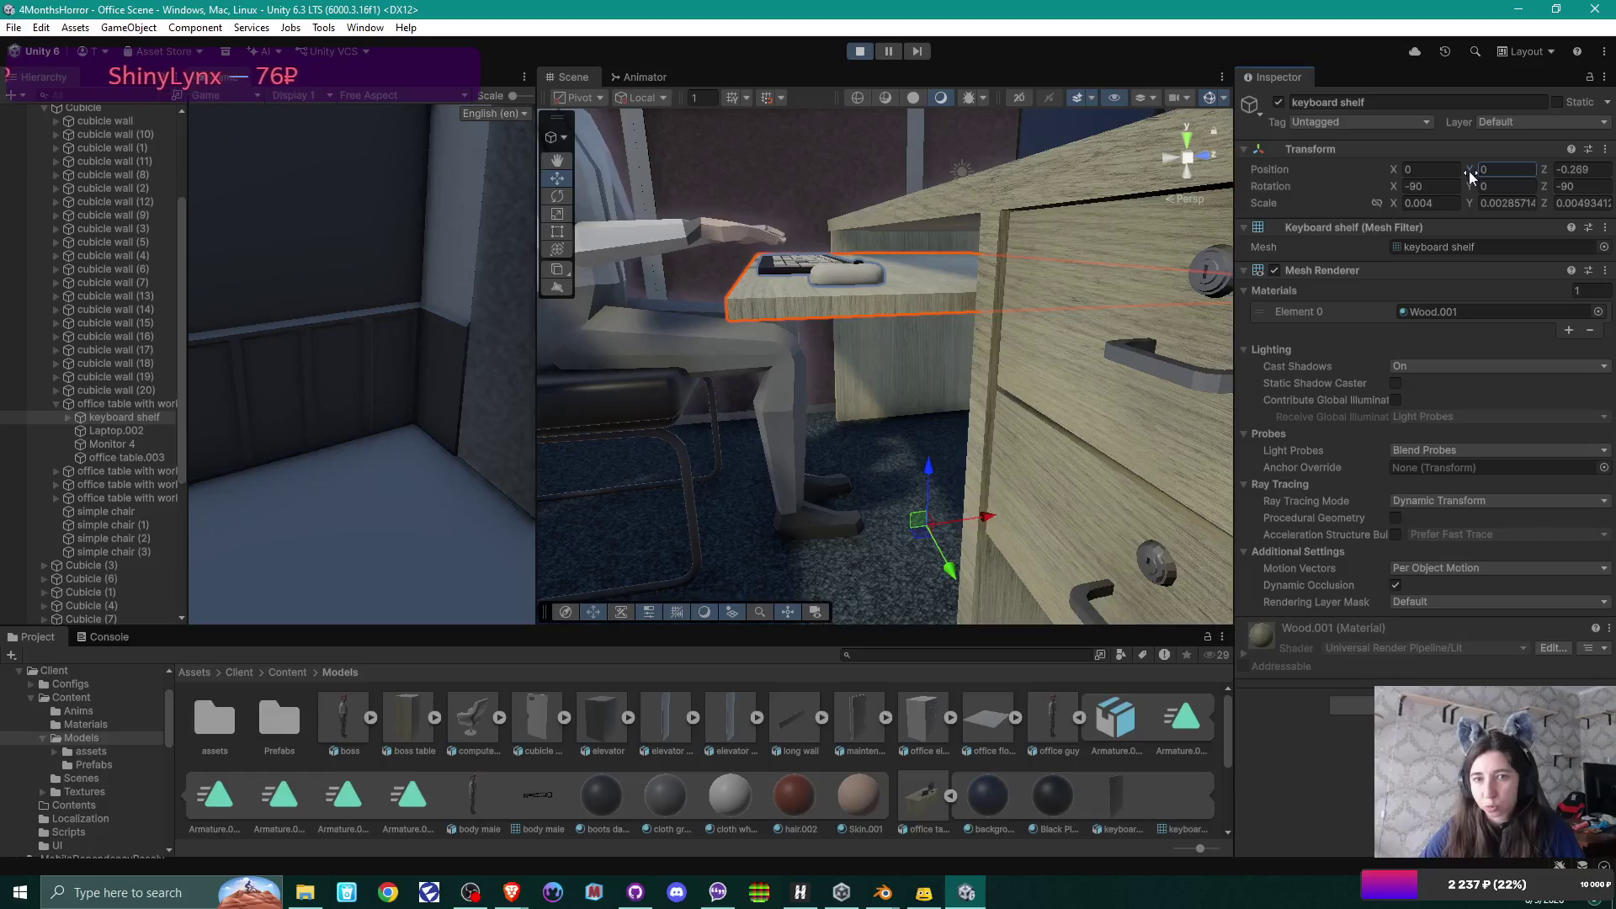
{"action": "left_click_drag", "start_coordinate": [1467, 170], "coordinate": [1467, 170]}
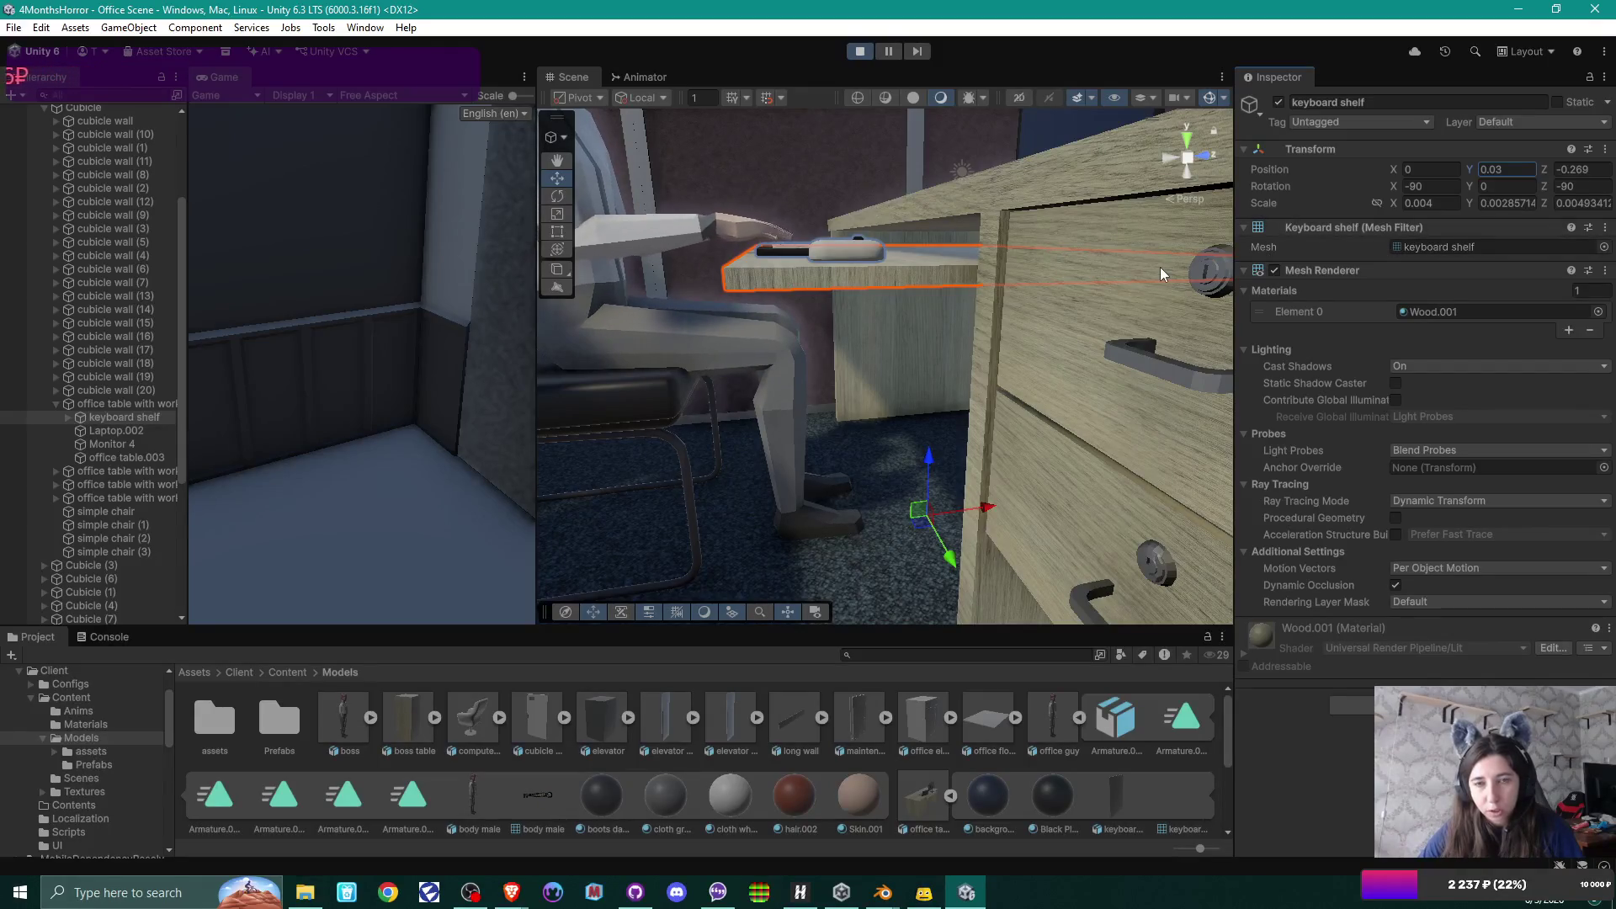
{"action": "left_click", "coordinate": [860, 52]}
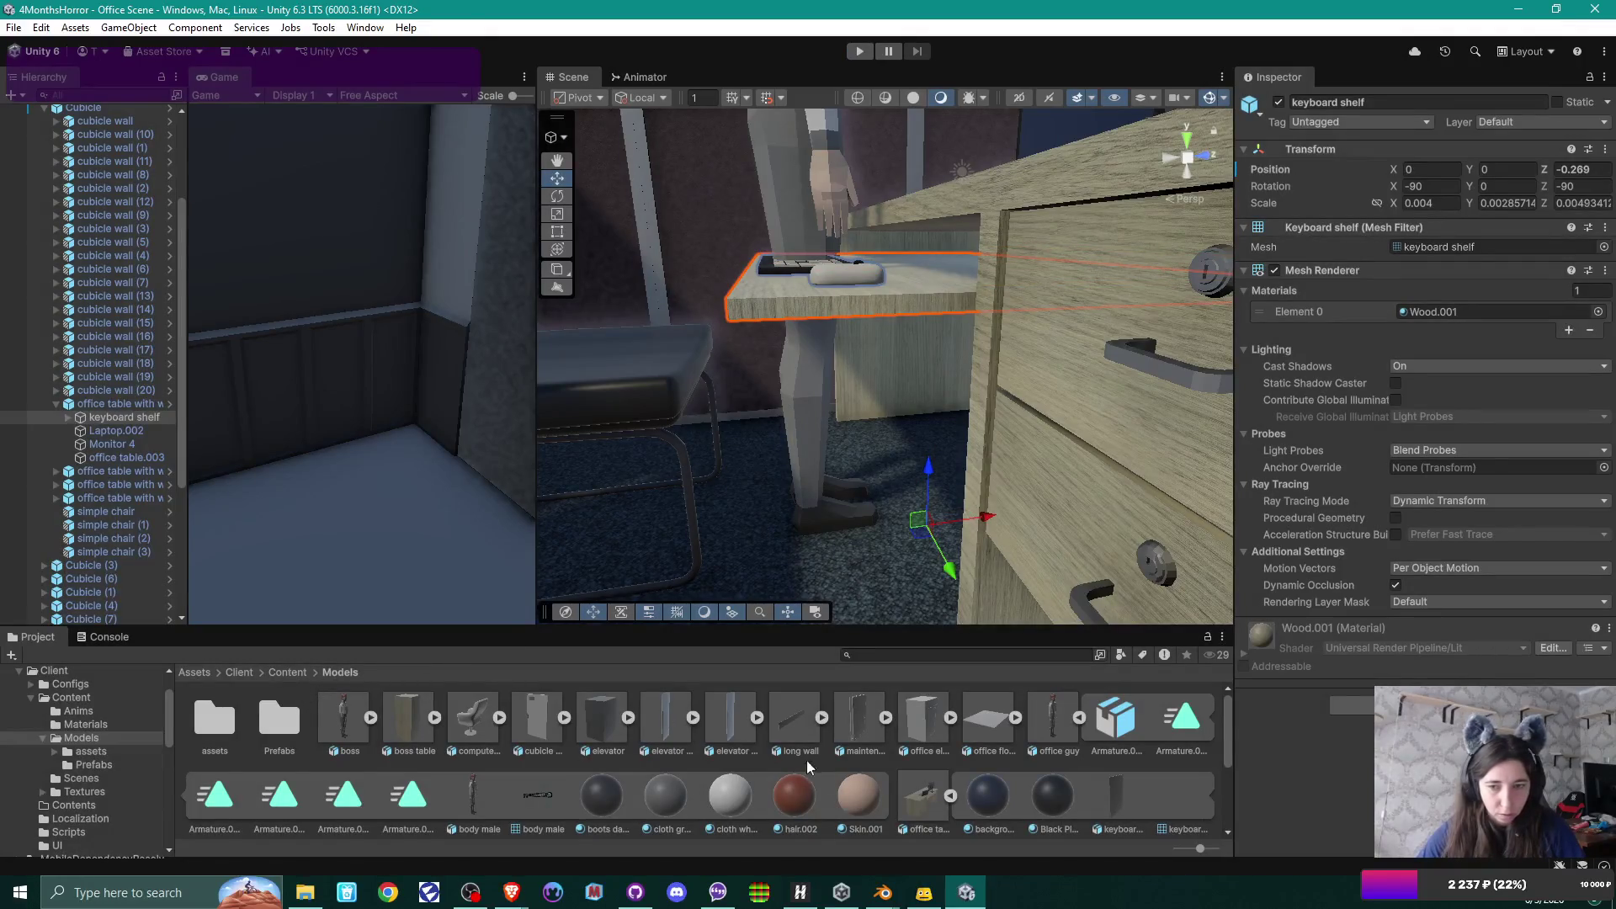
Set the keyboard shelf in the office table with work setup prefab to Position Y 0.03.
{"action": "double_click", "coordinate": [290, 713]}
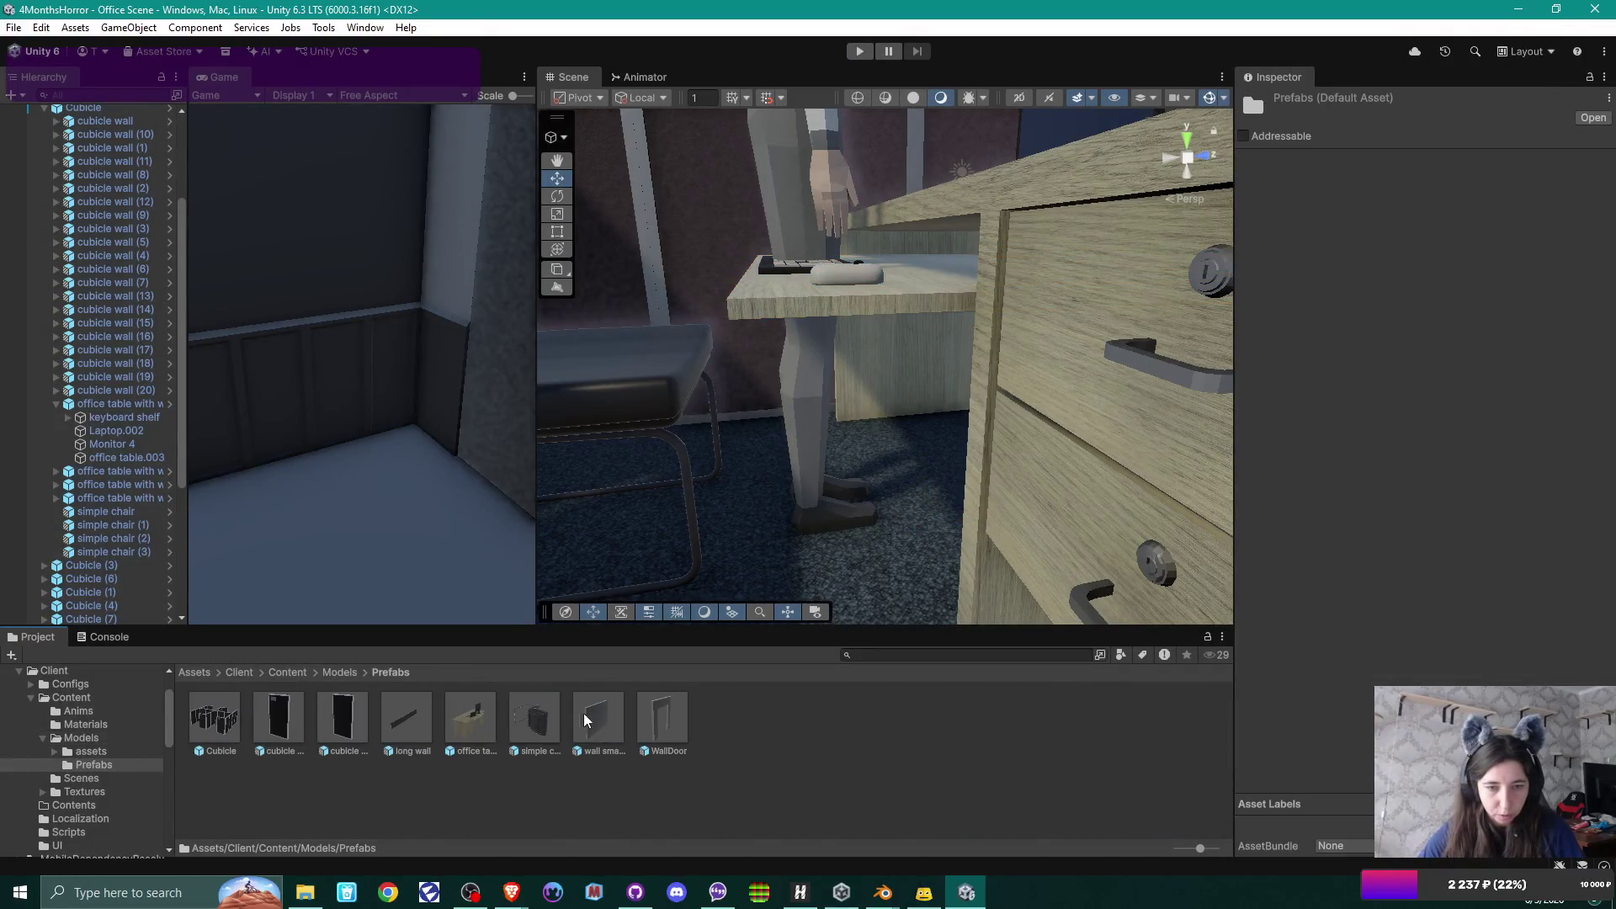
{"action": "double_click", "coordinate": [479, 719]}
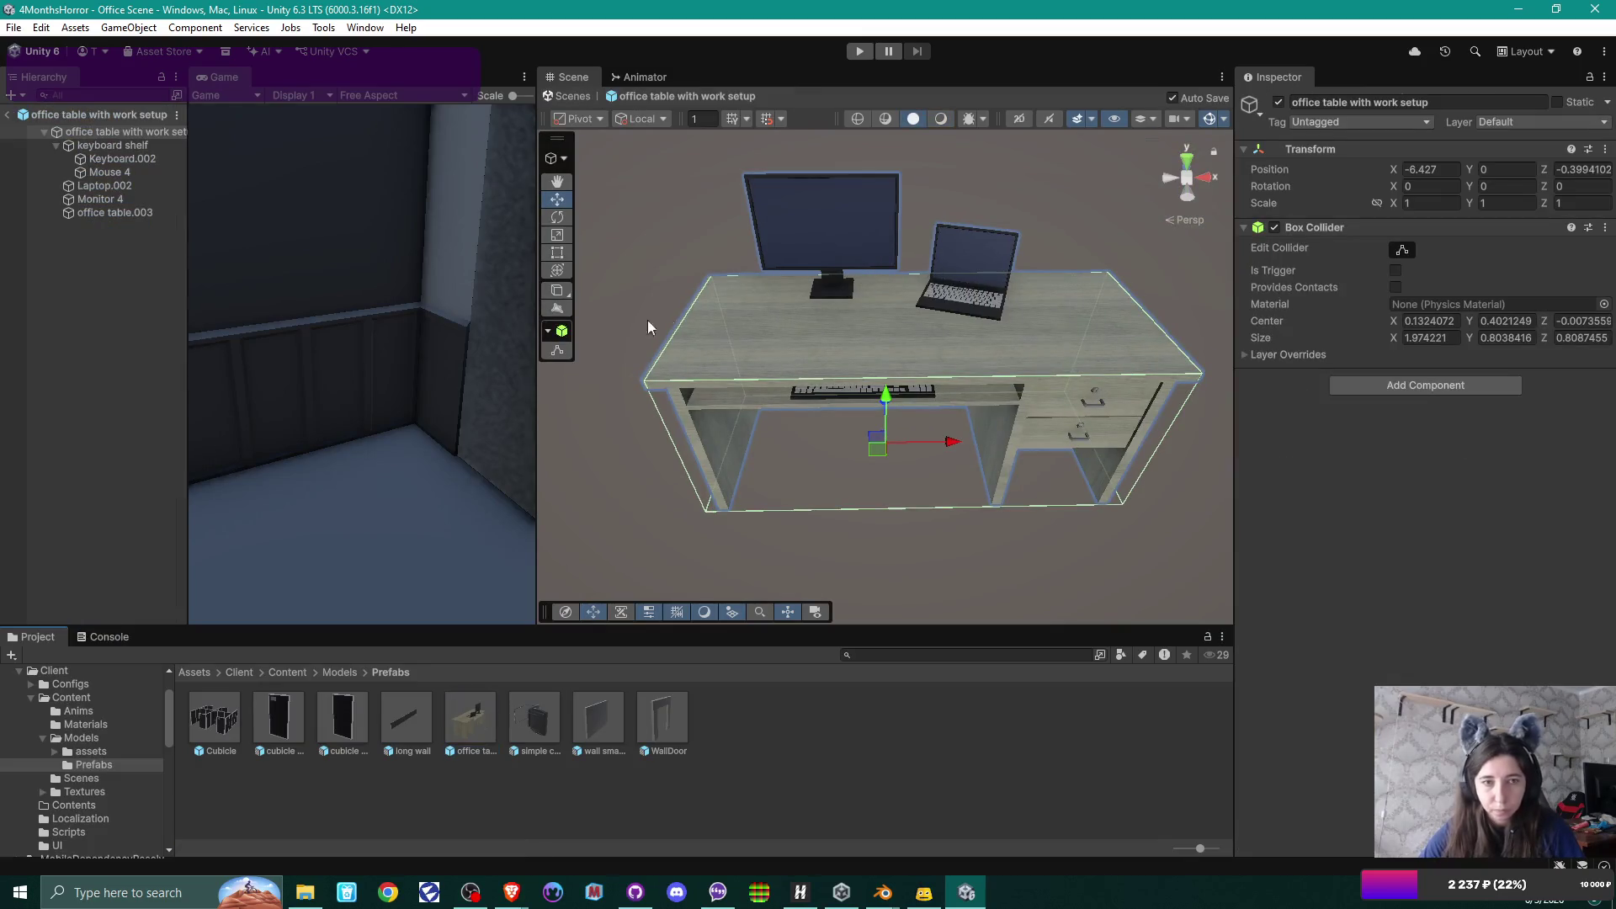
{"action": "left_click", "coordinate": [112, 144]}
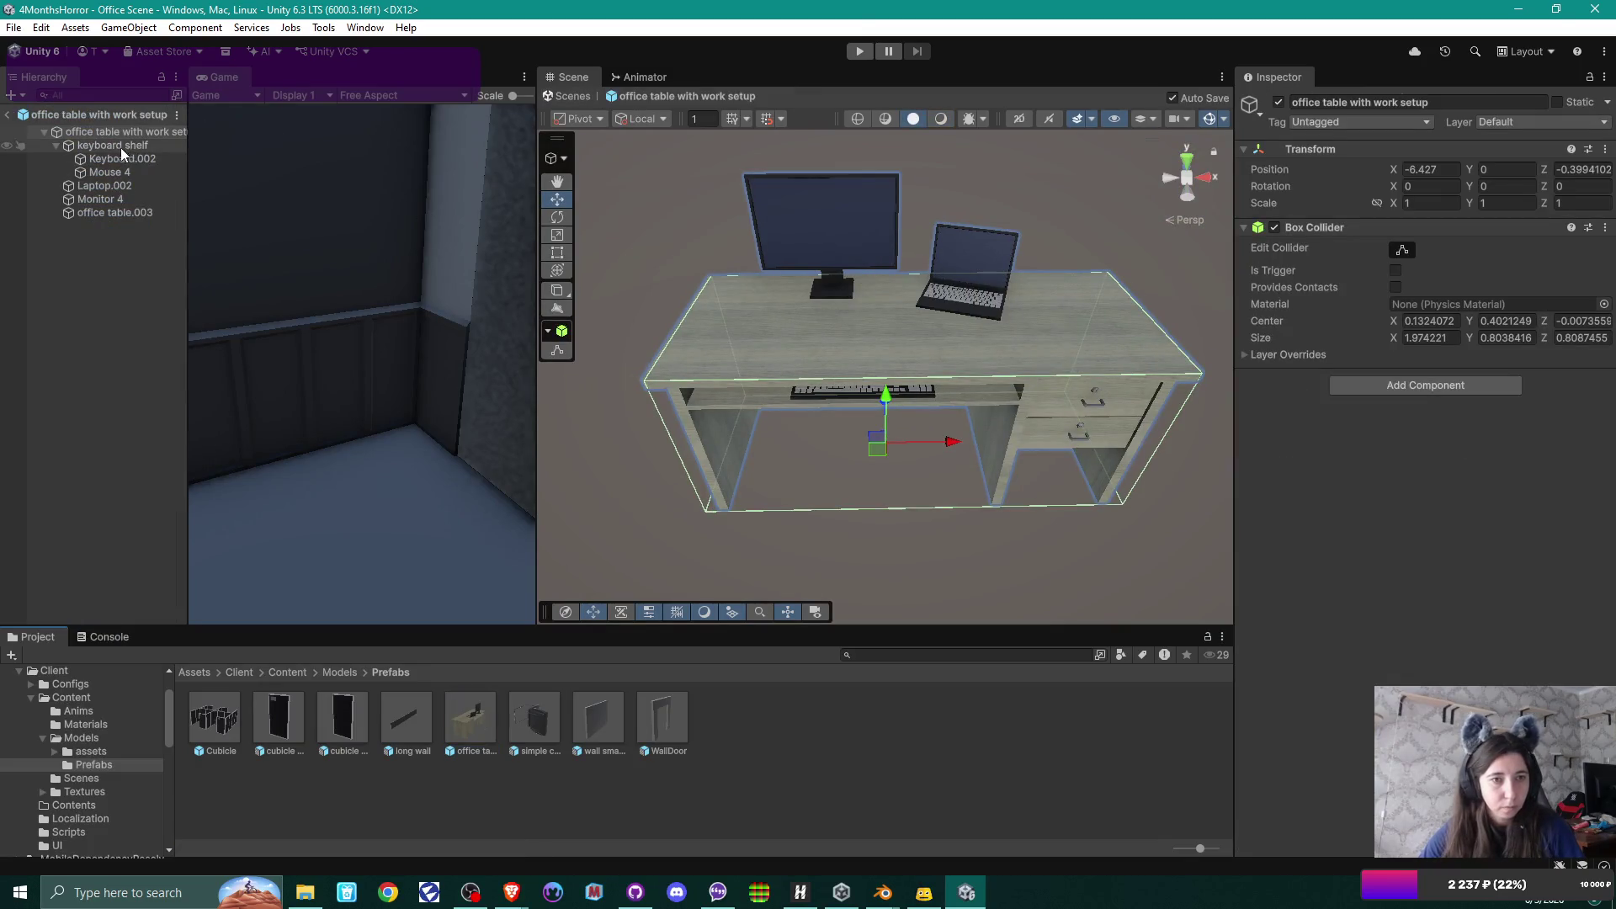
{"action": "left_click", "coordinate": [1487, 171]}
{"action": "type", "text": "03"}
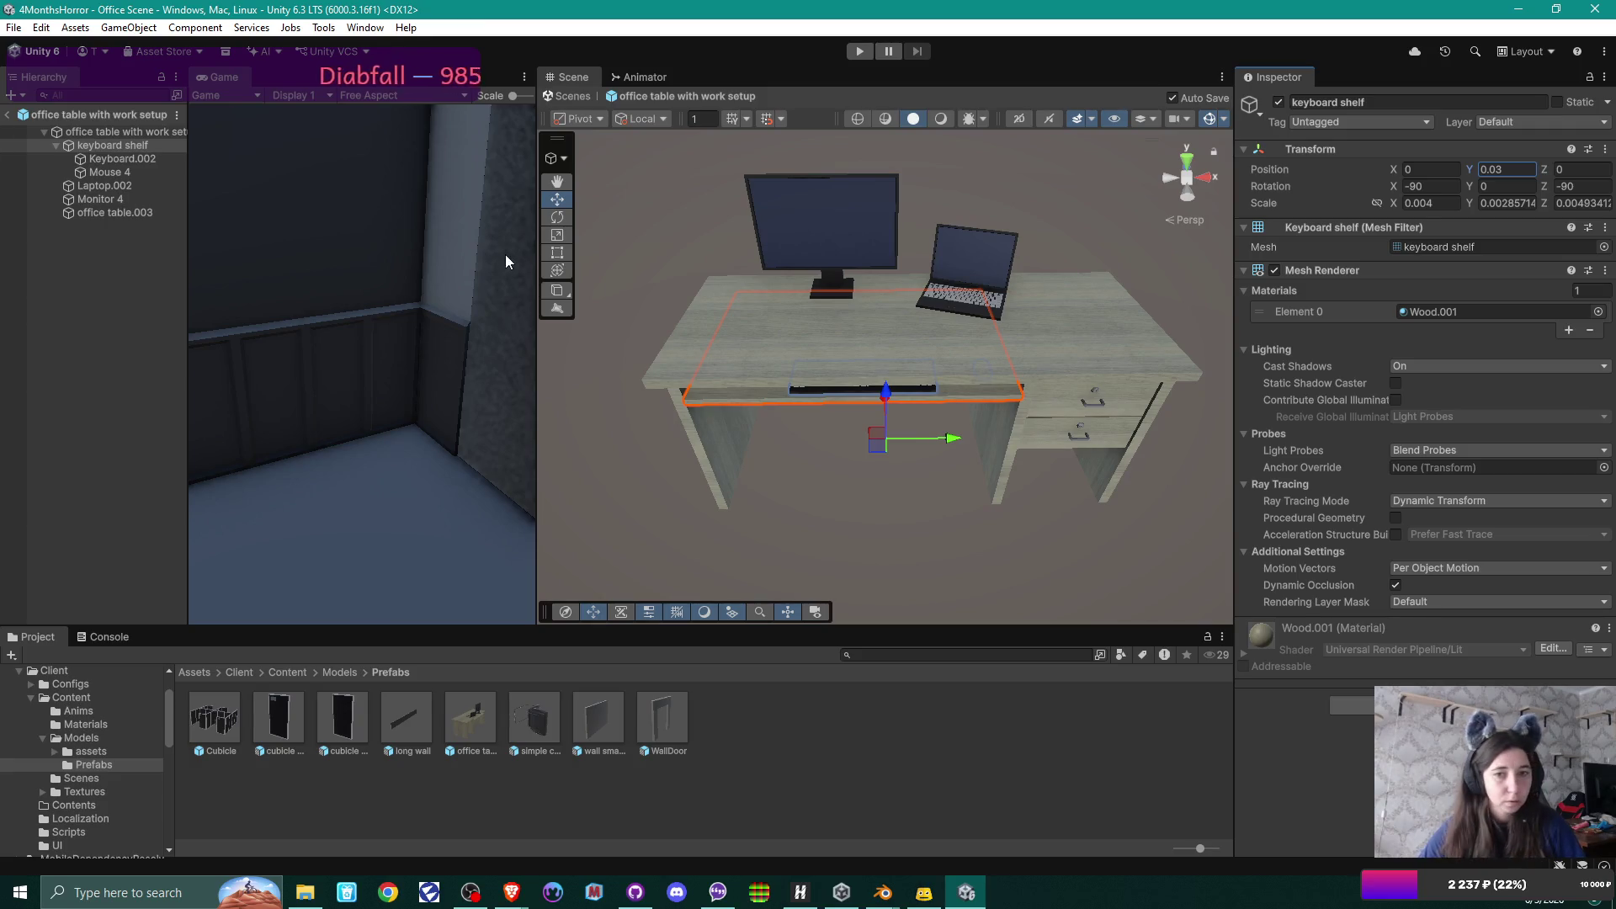
{"action": "left_click", "coordinate": [8, 114]}
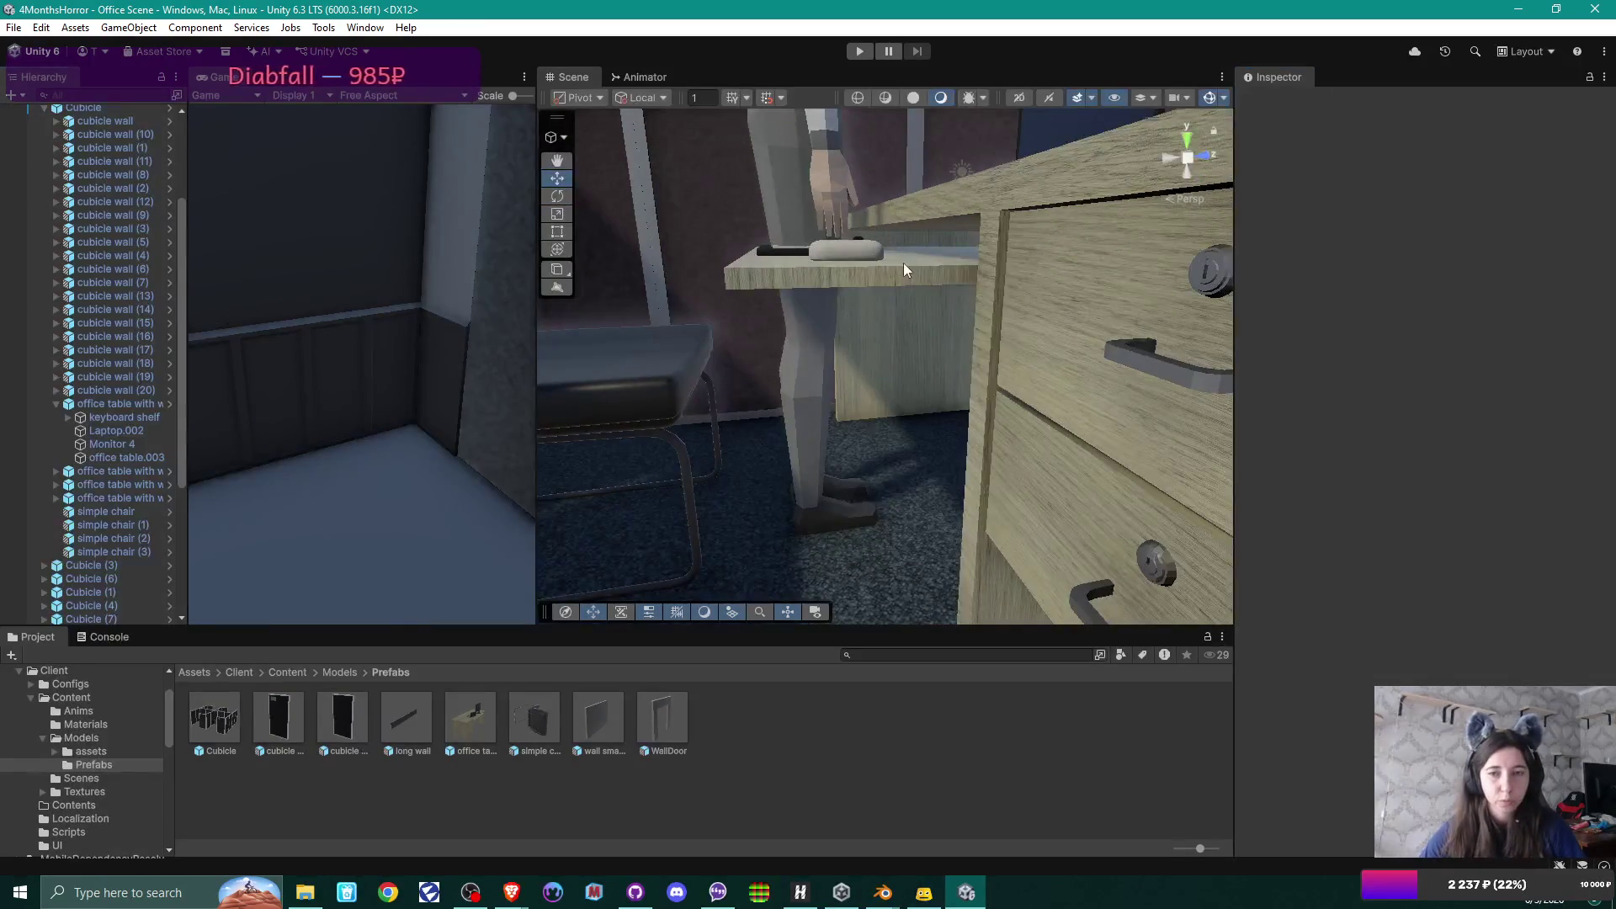
{"action": "mouse_move", "coordinate": [943, 320]}
{"action": "left_mouse_down"}
{"action": "mouse_move", "coordinate": [960, 299]}
{"action": "mouse_move", "coordinate": [1039, 351]}
{"action": "mouse_move", "coordinate": [1013, 410]}
{"action": "left_mouse_up"}
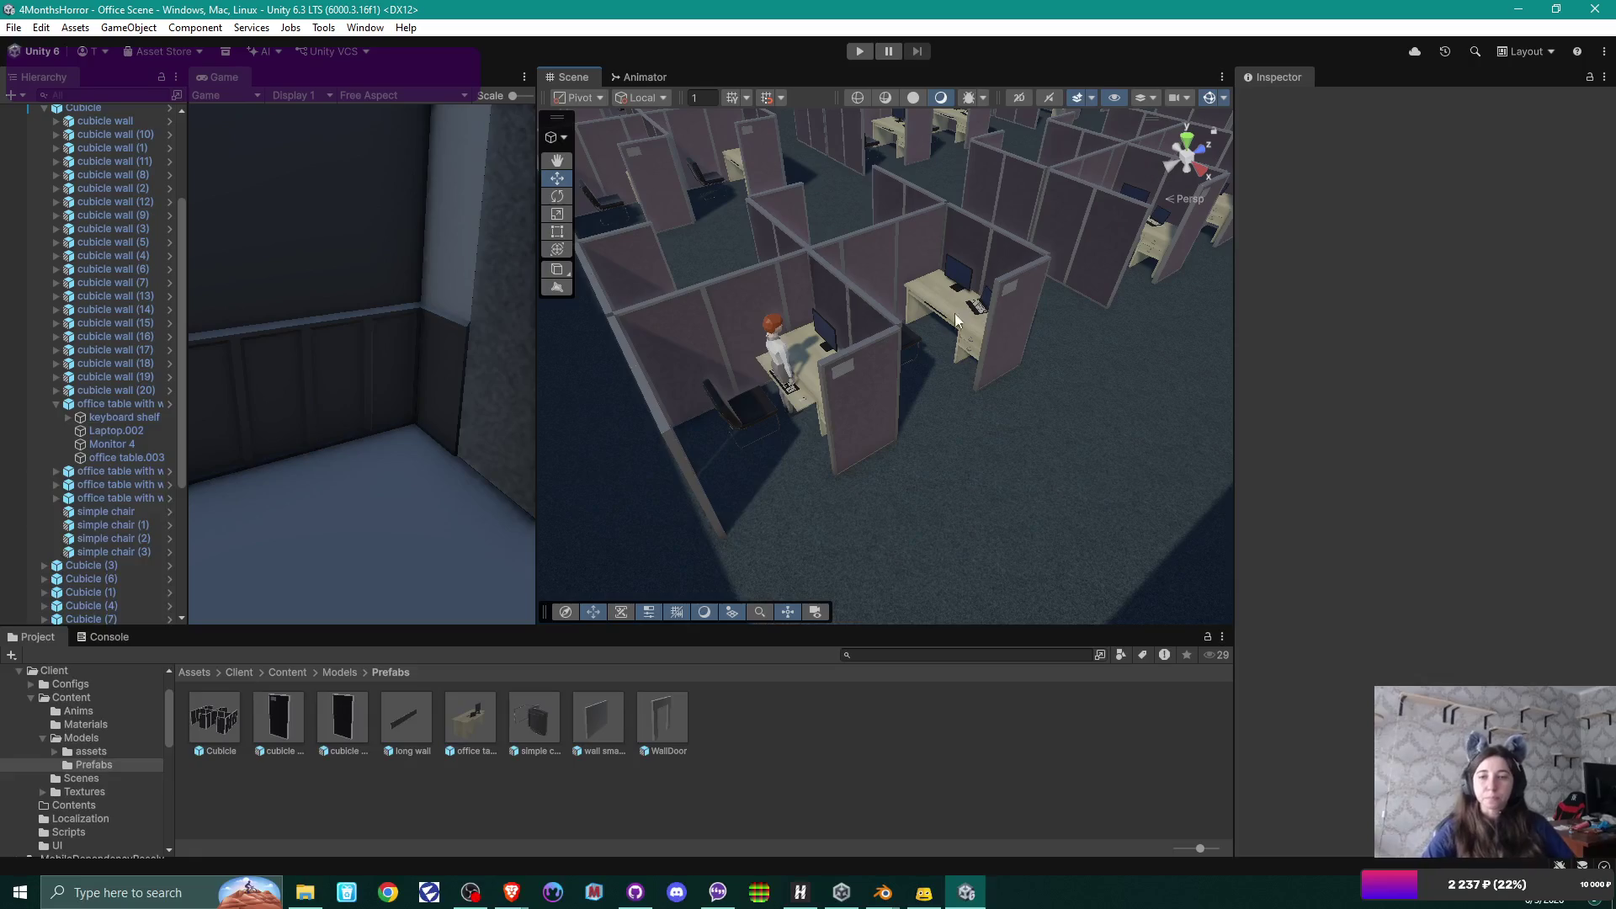
{"action": "mouse_move", "coordinate": [982, 352]}
{"action": "left_mouse_down"}
{"action": "mouse_move", "coordinate": [988, 296]}
{"action": "mouse_move", "coordinate": [530, 325]}
{"action": "mouse_move", "coordinate": [757, 337]}
{"action": "left_mouse_up"}
Collapse the office table in the Hierarchy and select 'office guy' at his cubicle desk.
{"action": "right_click", "coordinate": [994, 343]}
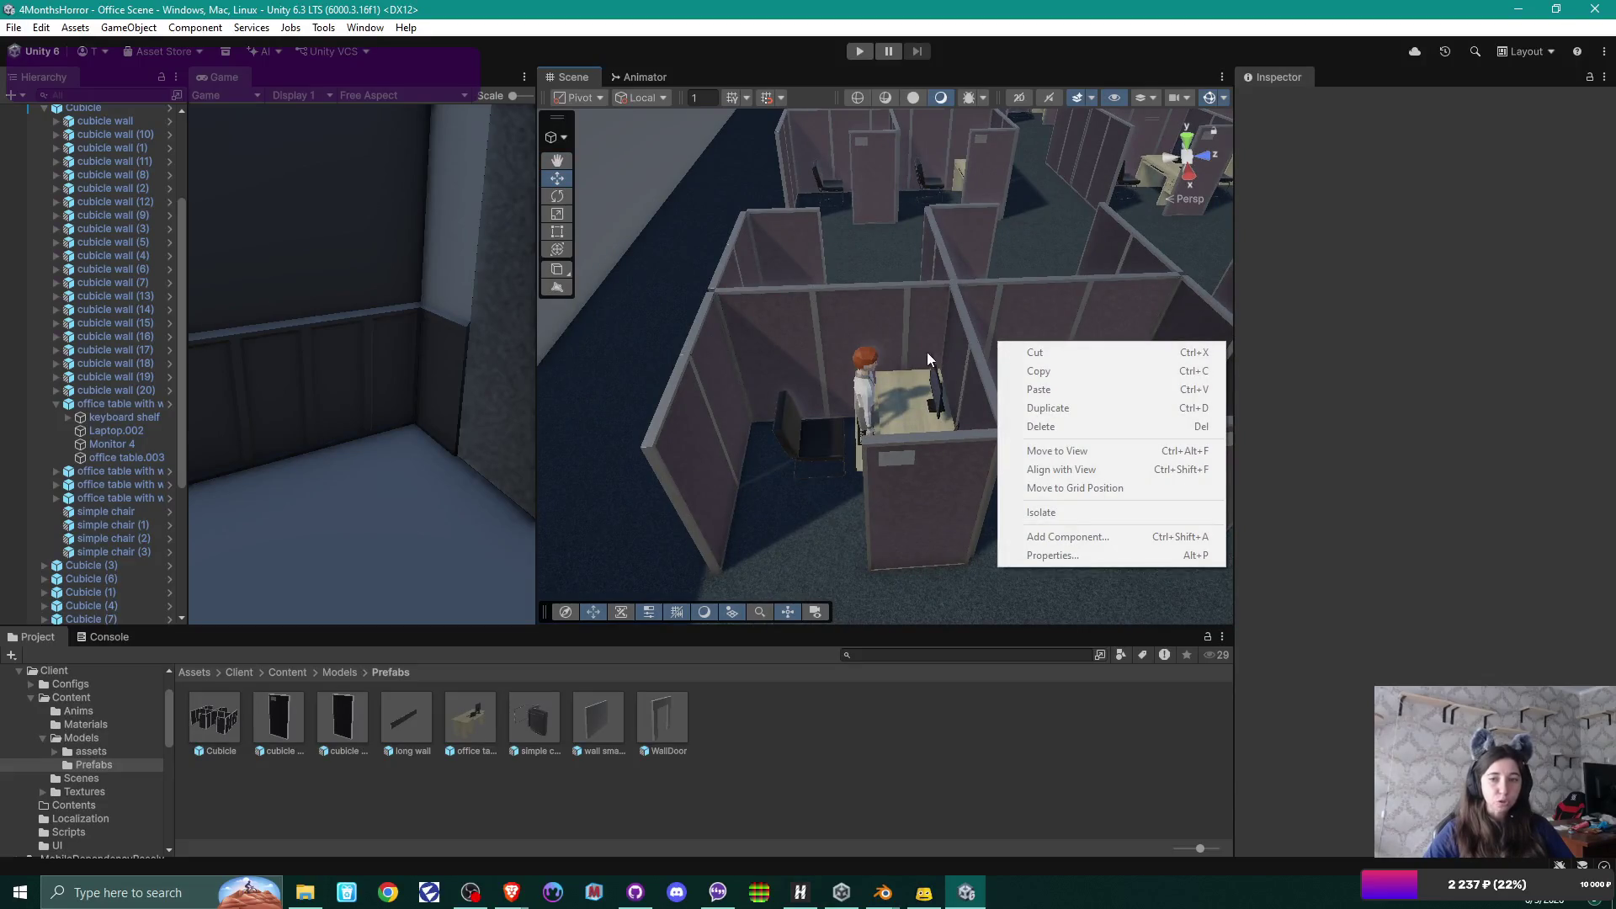
{"action": "left_click_drag", "start_coordinate": [927, 352], "coordinate": [801, 351]}
{"action": "scroll", "coordinate": [121, 246], "scroll_direction": "up", "scroll_amount": 5}
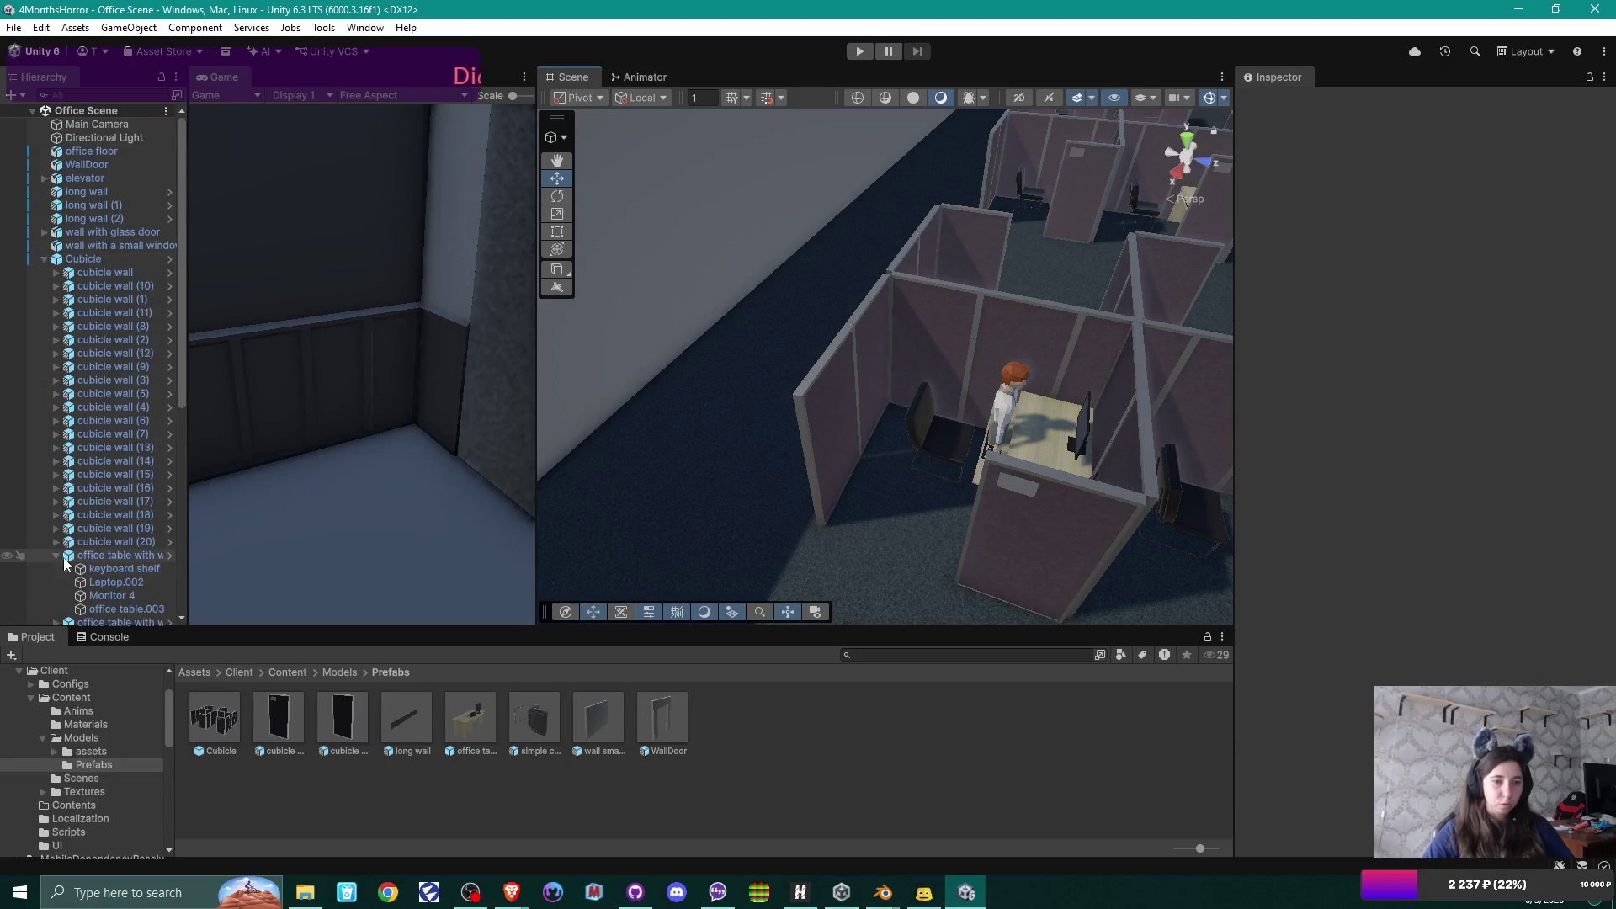
{"action": "left_click", "coordinate": [53, 556]}
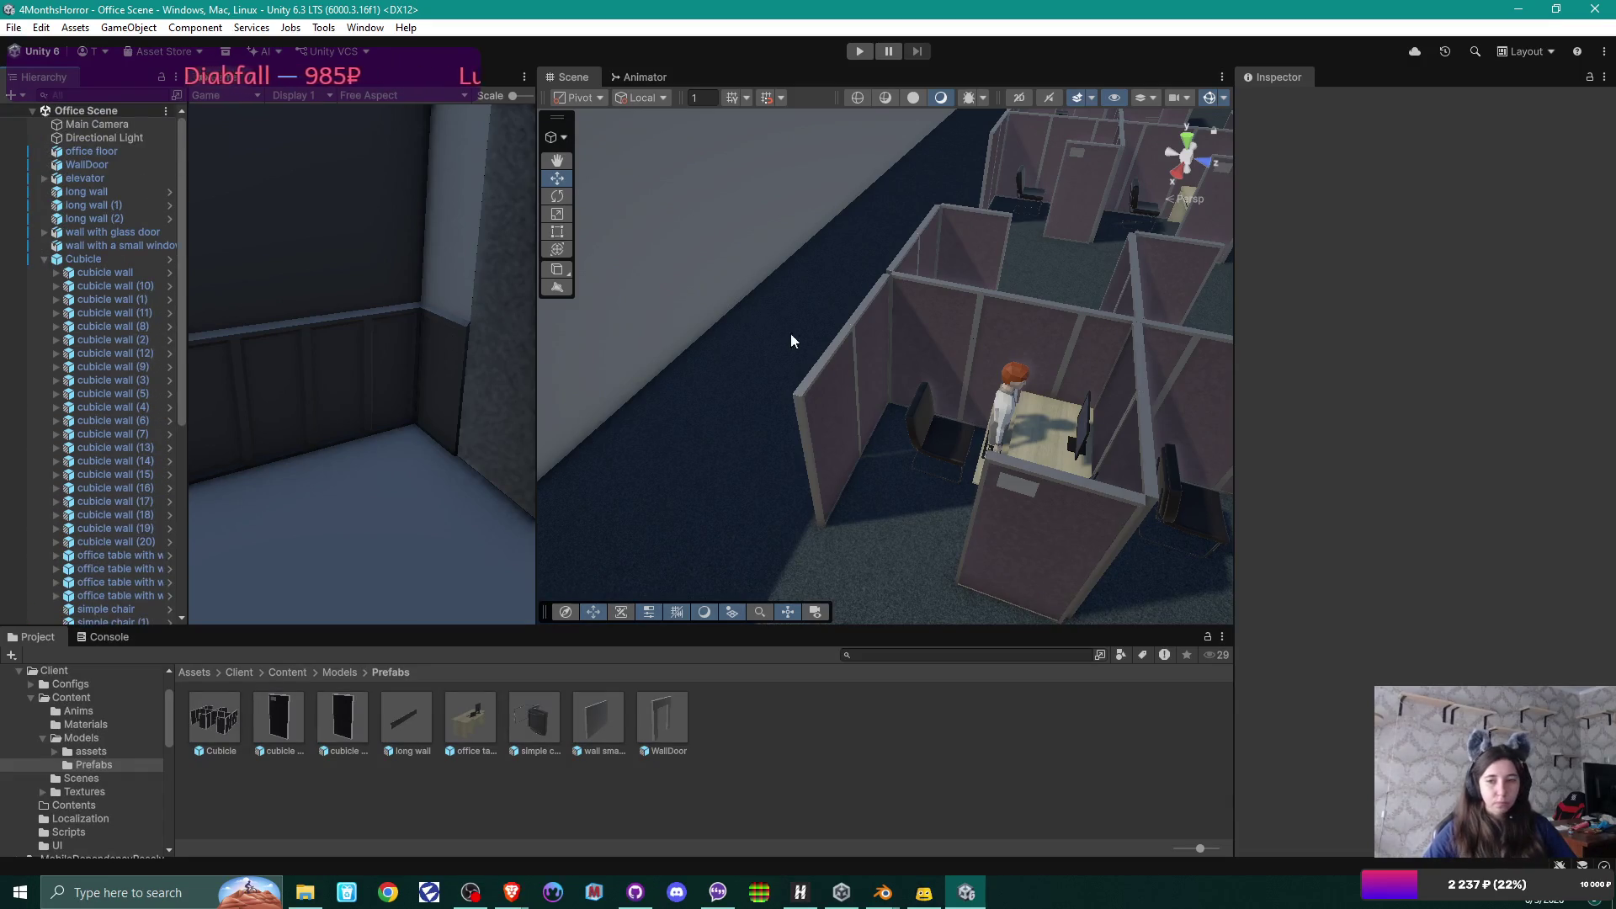
{"action": "mouse_move", "coordinate": [790, 334]}
{"action": "left_mouse_down"}
{"action": "mouse_move", "coordinate": [1020, 404]}
{"action": "mouse_move", "coordinate": [1265, 423]}
{"action": "mouse_move", "coordinate": [1111, 419]}
{"action": "mouse_move", "coordinate": [968, 370]}
{"action": "left_mouse_up"}
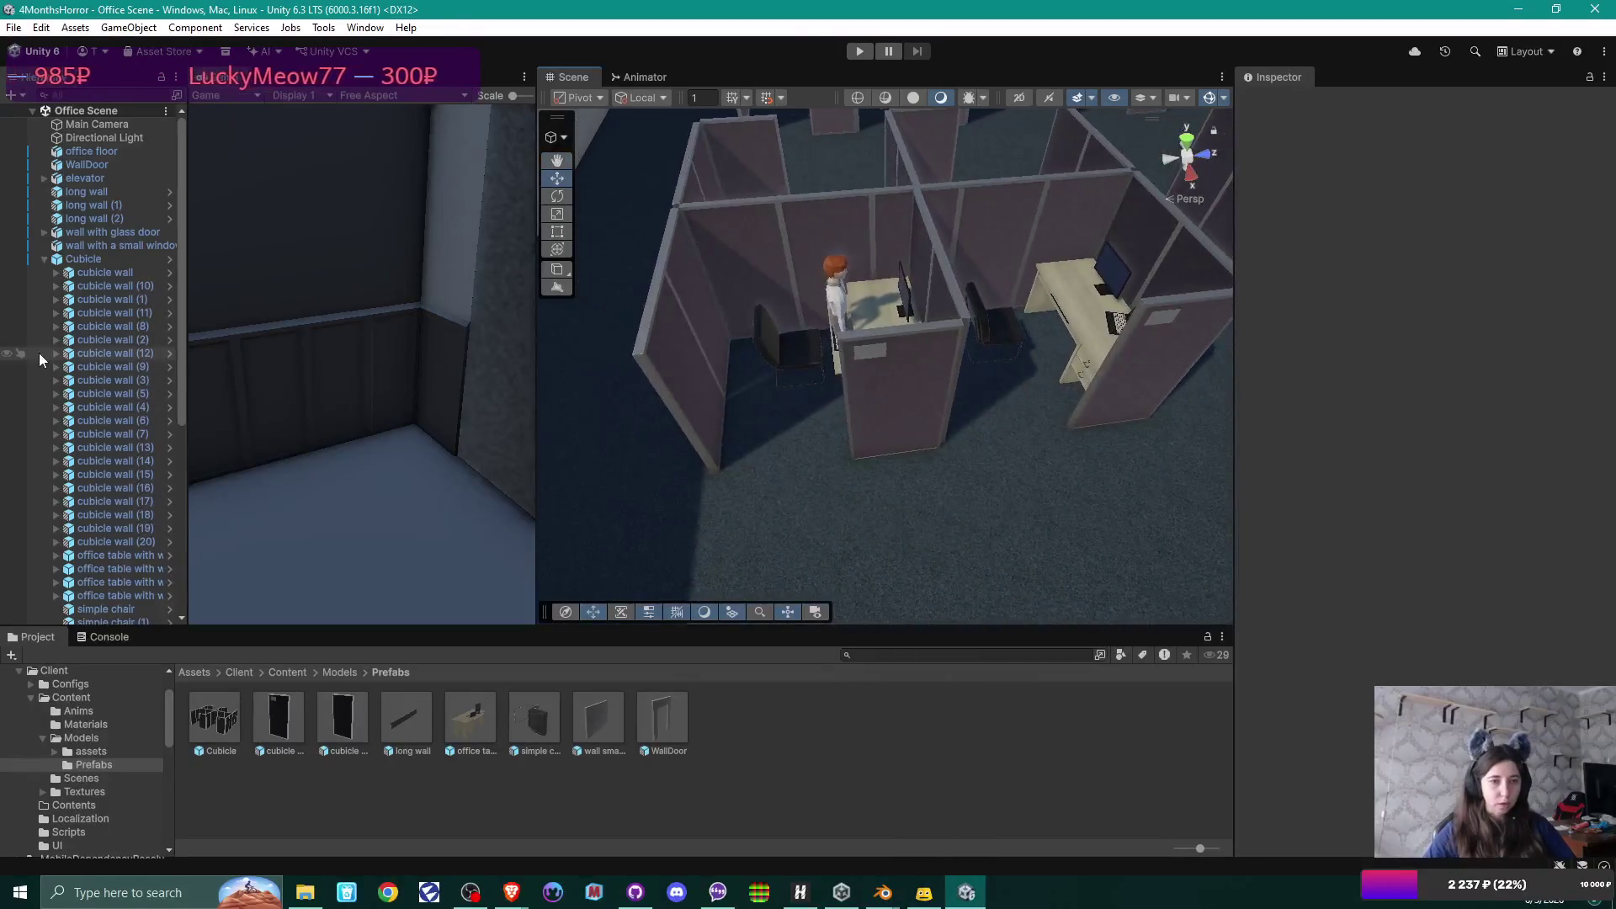
{"action": "scroll", "coordinate": [92, 276], "scroll_direction": "down", "scroll_amount": 3}
{"action": "scroll", "coordinate": [96, 290], "scroll_direction": "down", "scroll_amount": 6}
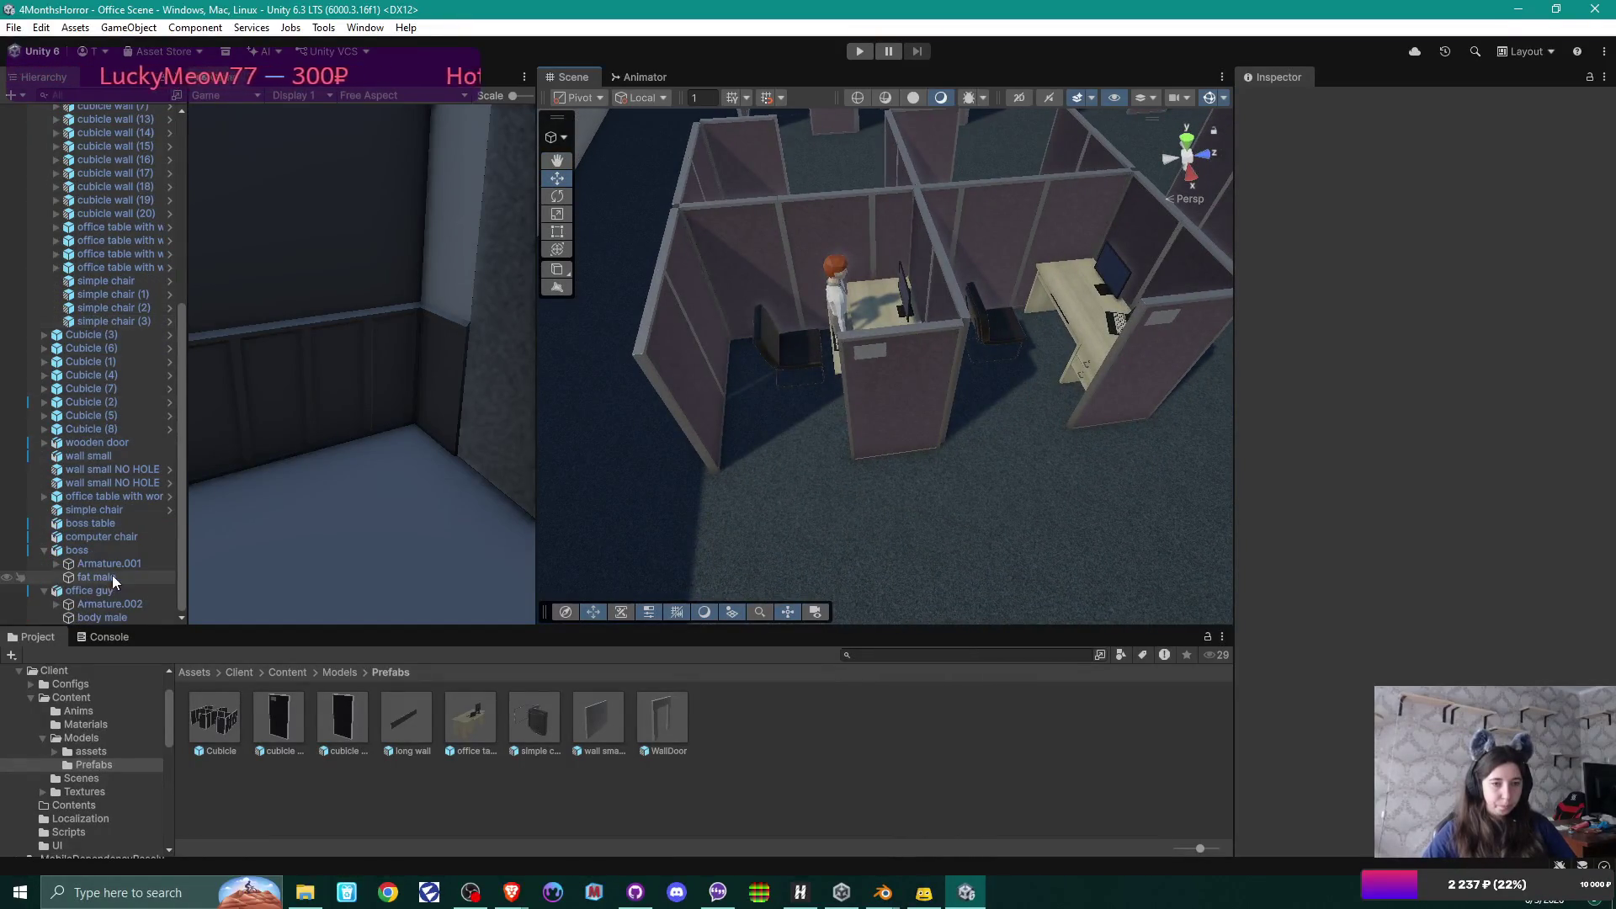
{"action": "left_click", "coordinate": [93, 591]}
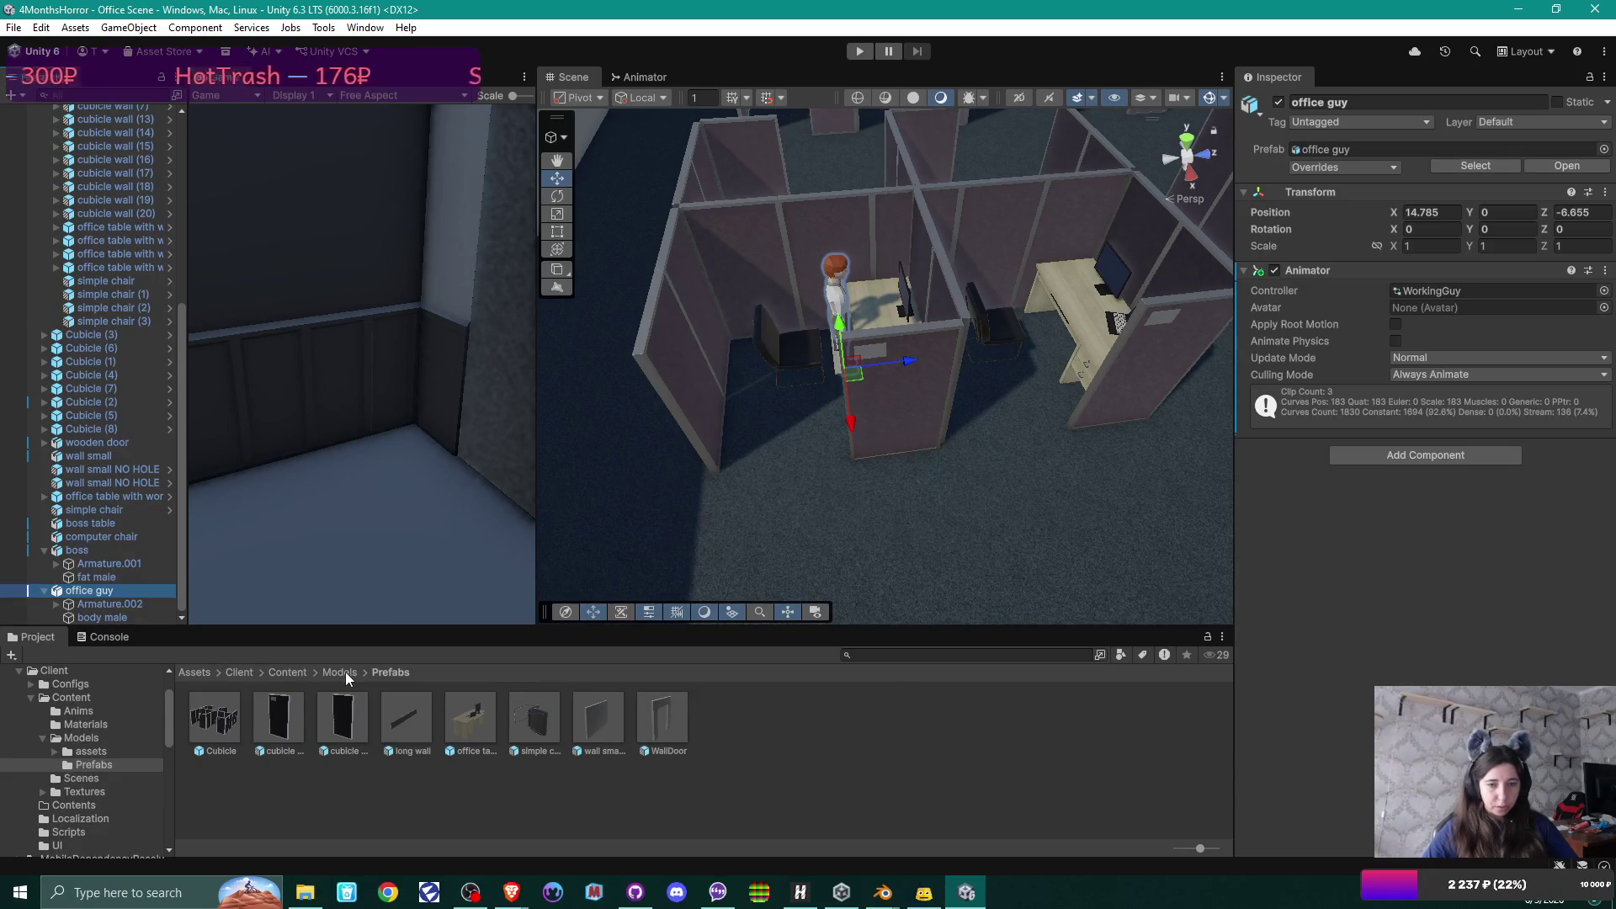
Save office guy as a prefab asset in the Prefabs folder.
{"action": "left_click_drag", "start_coordinate": [93, 590], "coordinate": [782, 703]}
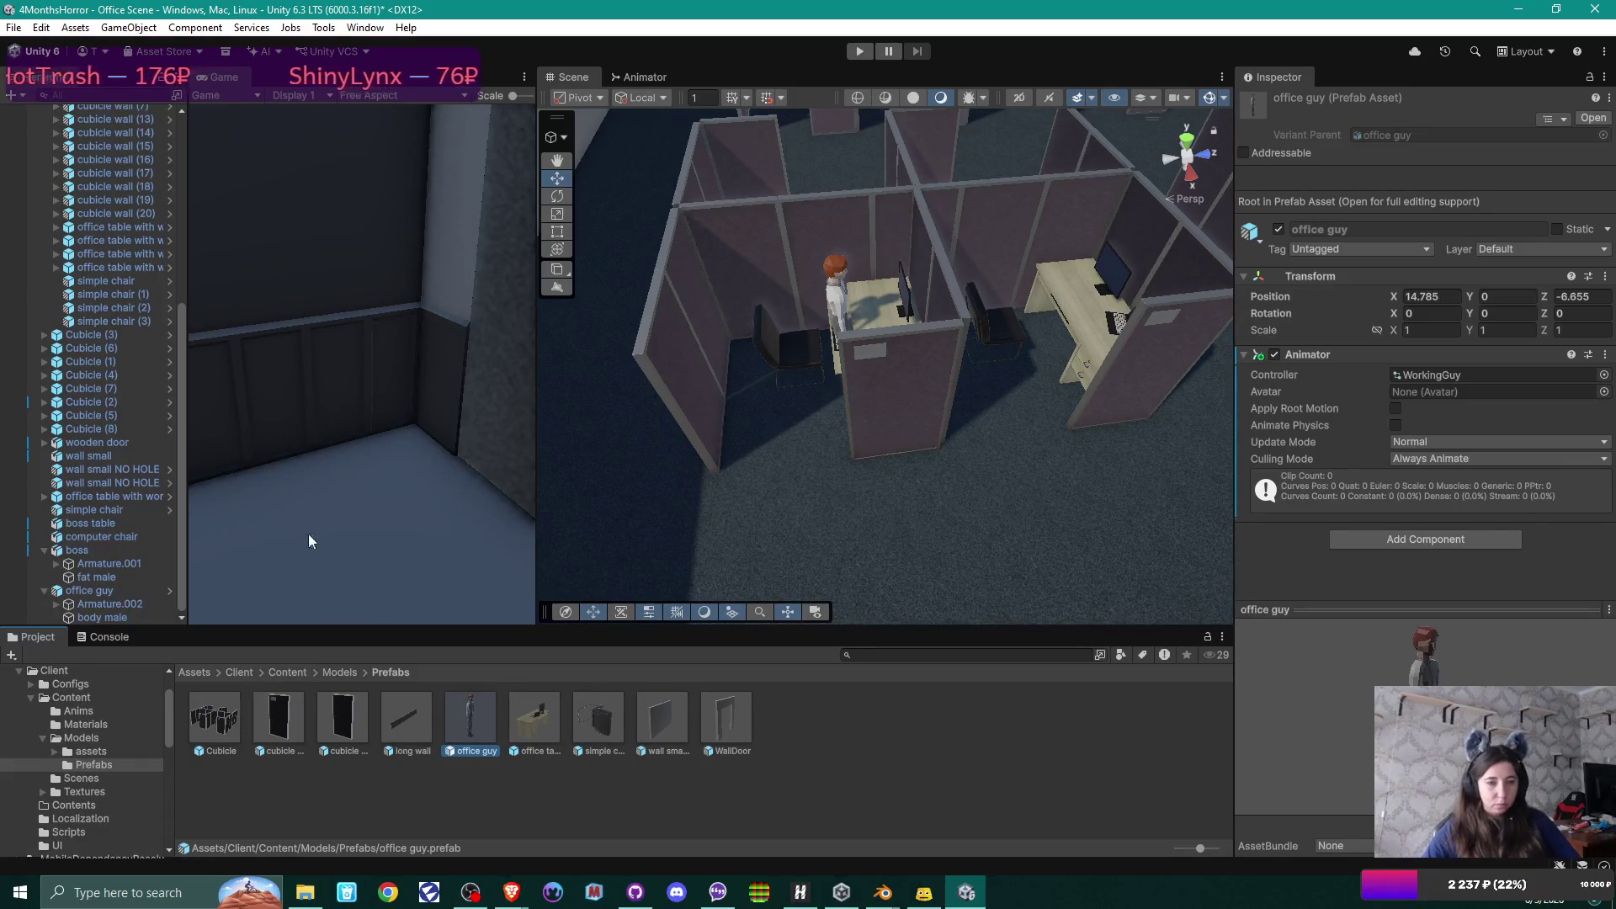
{"action": "left_click", "coordinate": [44, 590]}
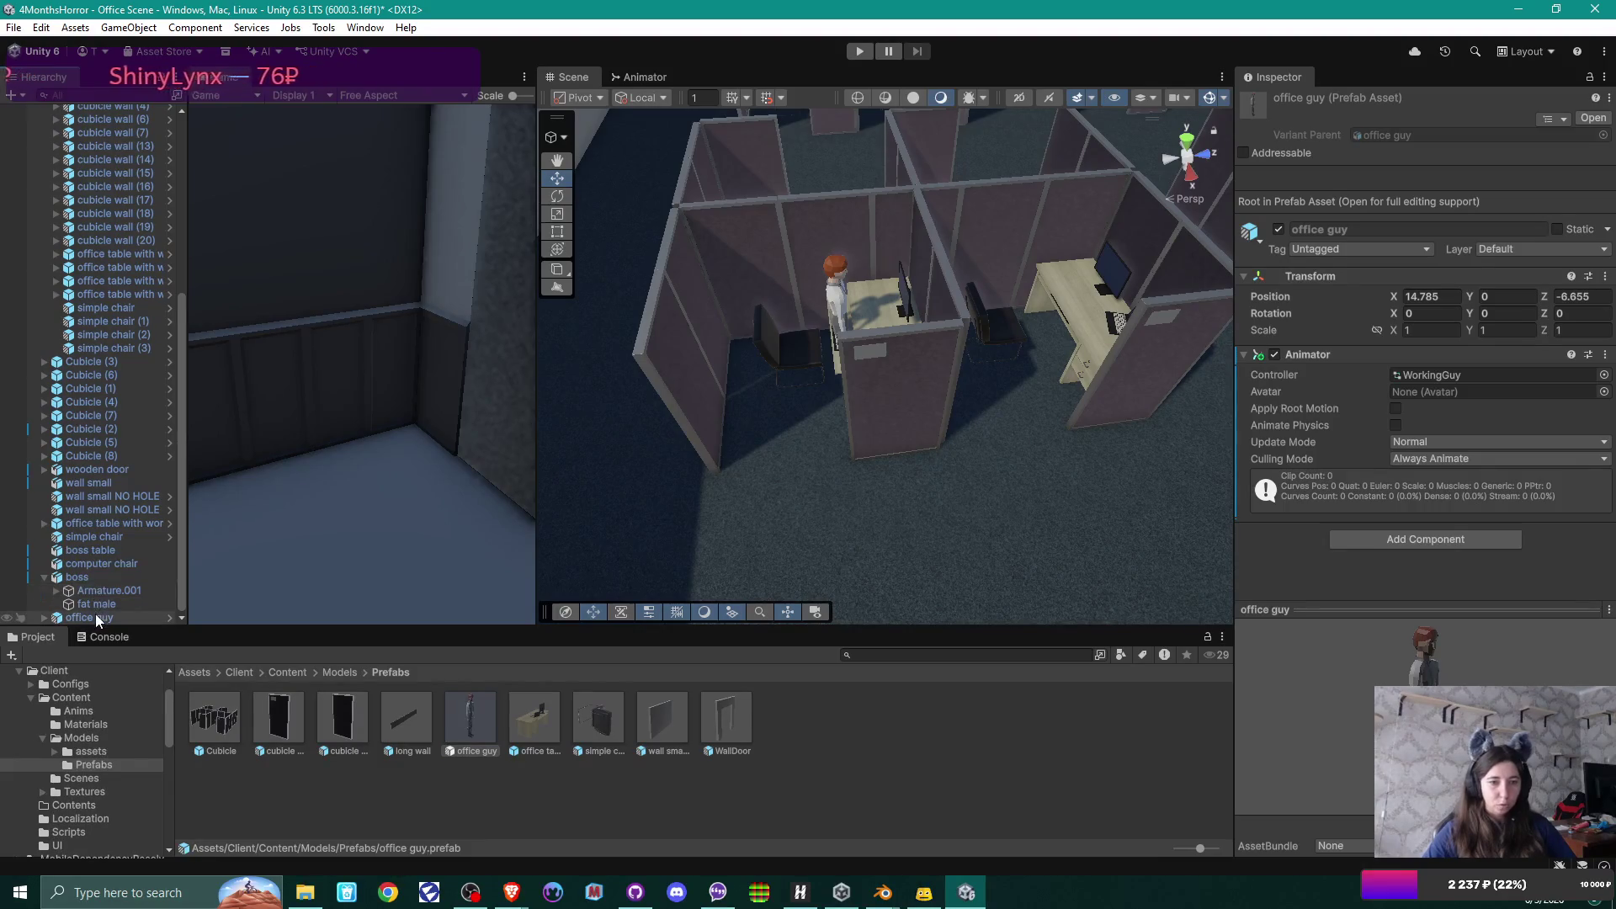
{"action": "left_click", "coordinate": [94, 616]}
Duplicate office guy and move office guy (1) to the neighbouring cubicle at Z -4.161.
{"action": "key", "text": "ctrl+d"}
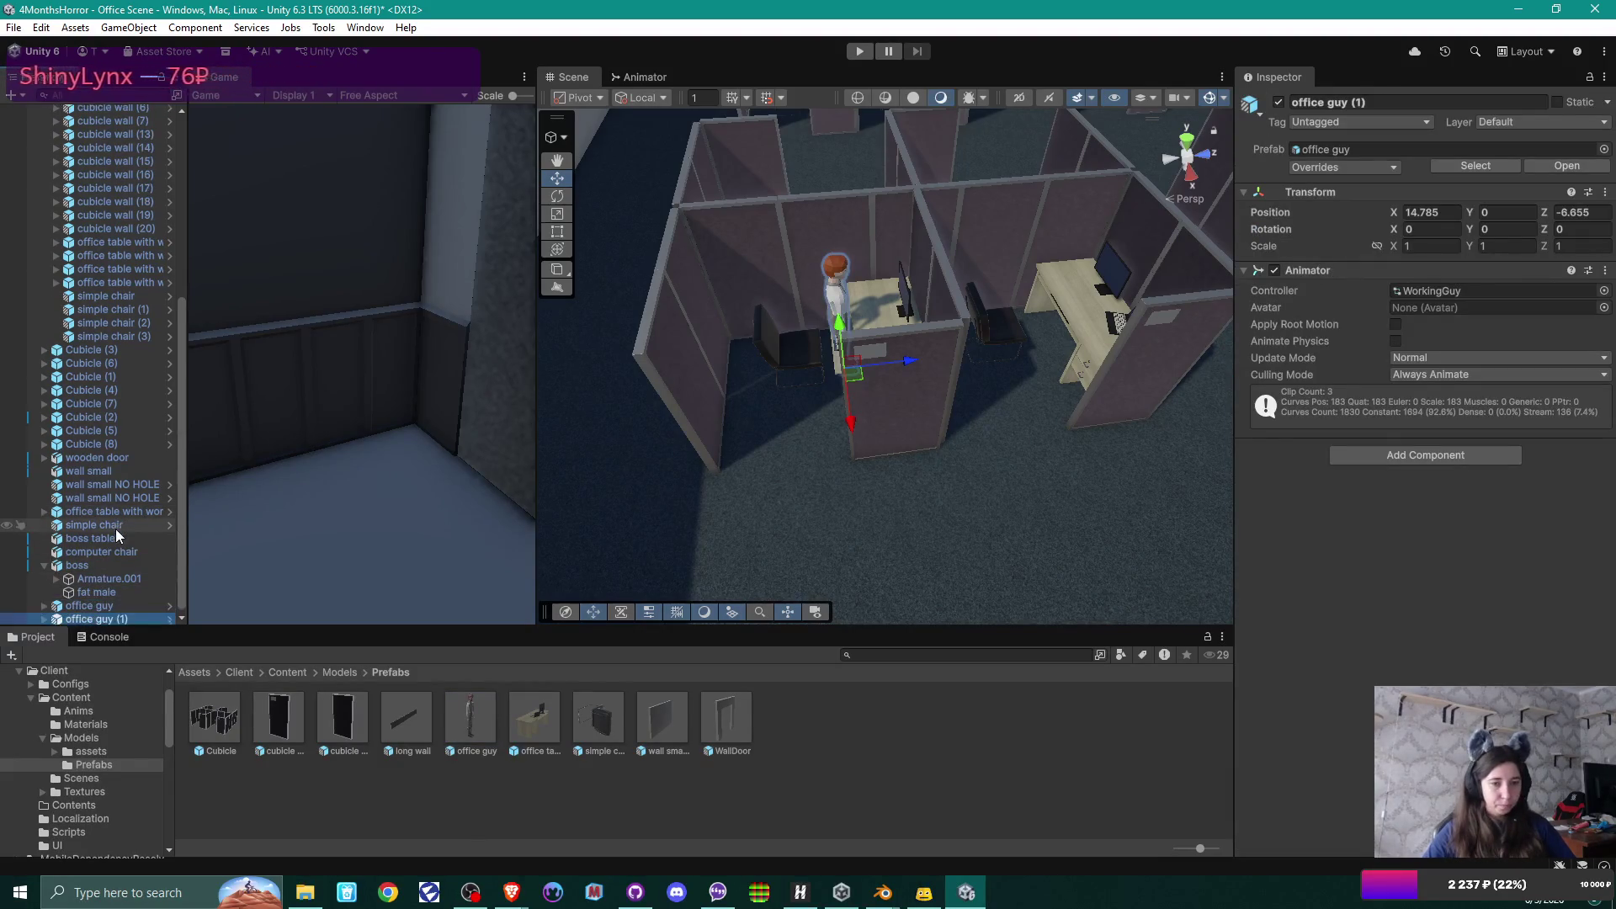
{"action": "left_click_drag", "start_coordinate": [912, 363], "coordinate": [1088, 340]}
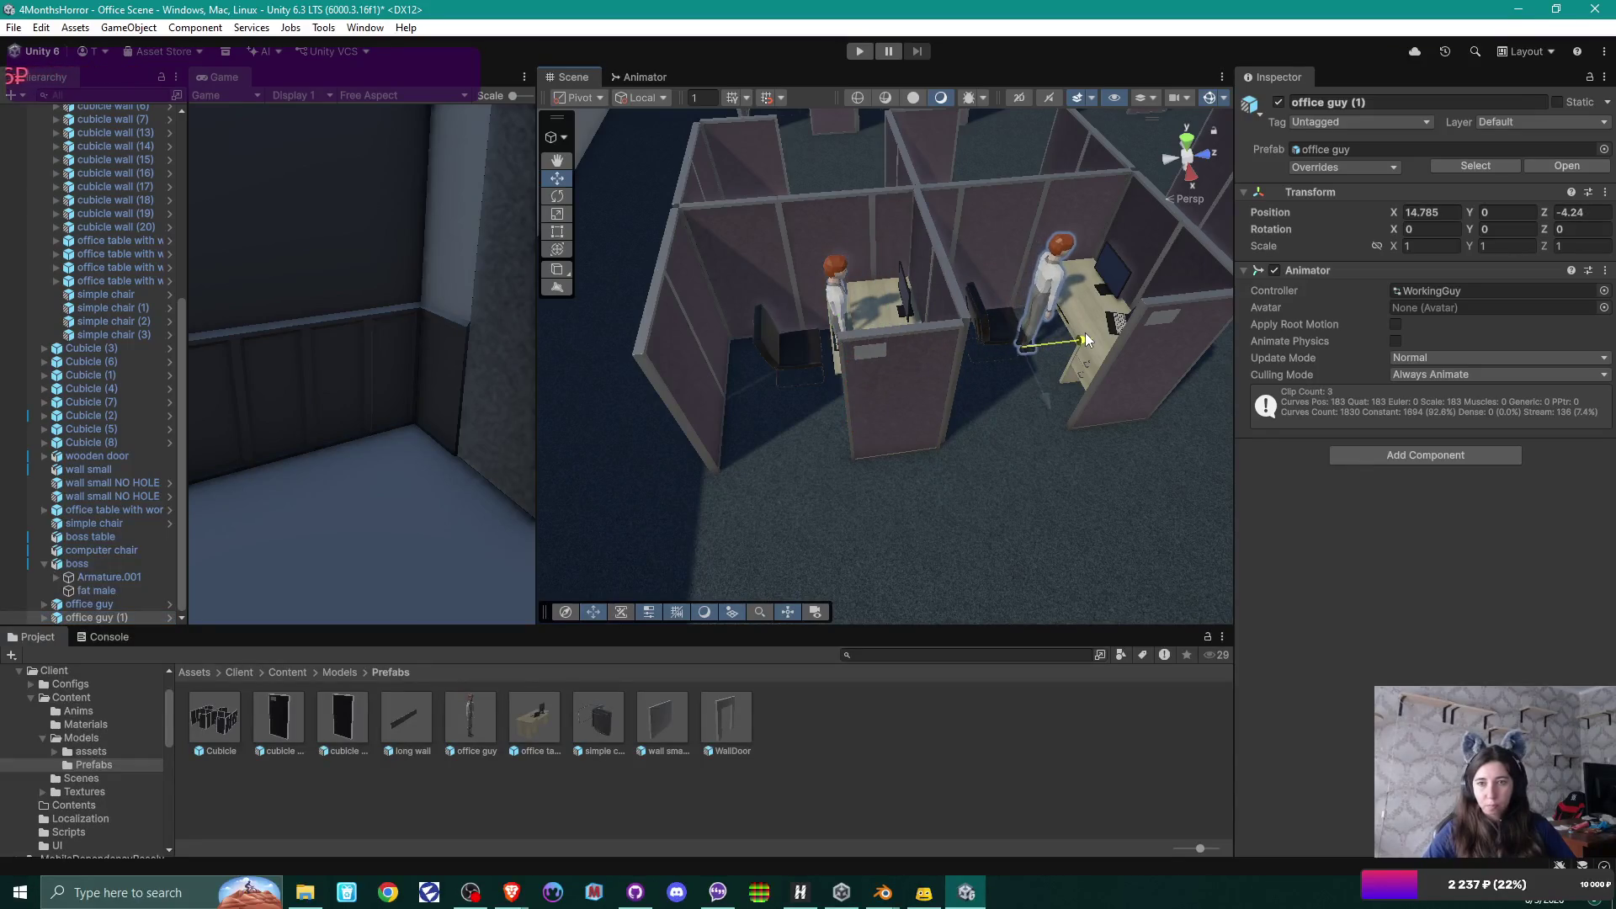
{"action": "mouse_move", "coordinate": [898, 393]}
{"action": "left_mouse_down"}
{"action": "mouse_move", "coordinate": [934, 415]}
{"action": "mouse_move", "coordinate": [883, 418]}
{"action": "mouse_move", "coordinate": [872, 447]}
{"action": "mouse_move", "coordinate": [921, 450]}
{"action": "mouse_move", "coordinate": [916, 431]}
{"action": "mouse_move", "coordinate": [1068, 429]}
{"action": "mouse_move", "coordinate": [795, 391]}
{"action": "left_mouse_up"}
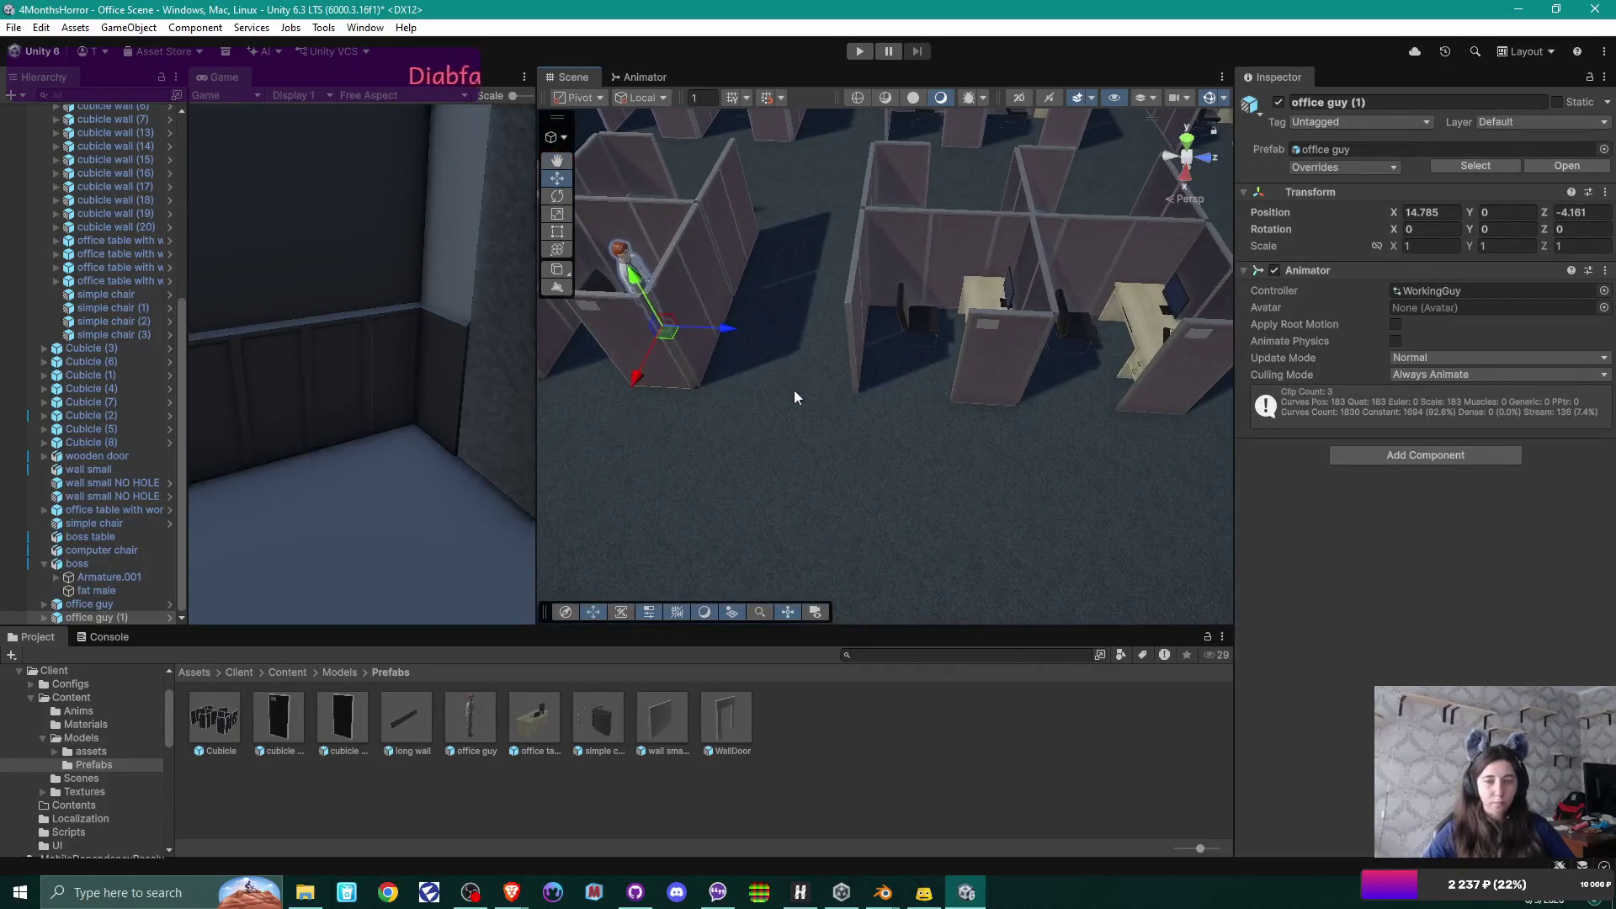
Duplicate office guy twice, placing office guy (2) and (3) at two more cubicle desks.
{"action": "key", "text": "ctrl+d"}
{"action": "mouse_move", "coordinate": [730, 335]}
{"action": "left_mouse_down"}
{"action": "mouse_move", "coordinate": [997, 327]}
{"action": "mouse_move", "coordinate": [1093, 364]}
{"action": "mouse_move", "coordinate": [999, 365]}
{"action": "mouse_move", "coordinate": [1022, 444]}
{"action": "left_mouse_up"}
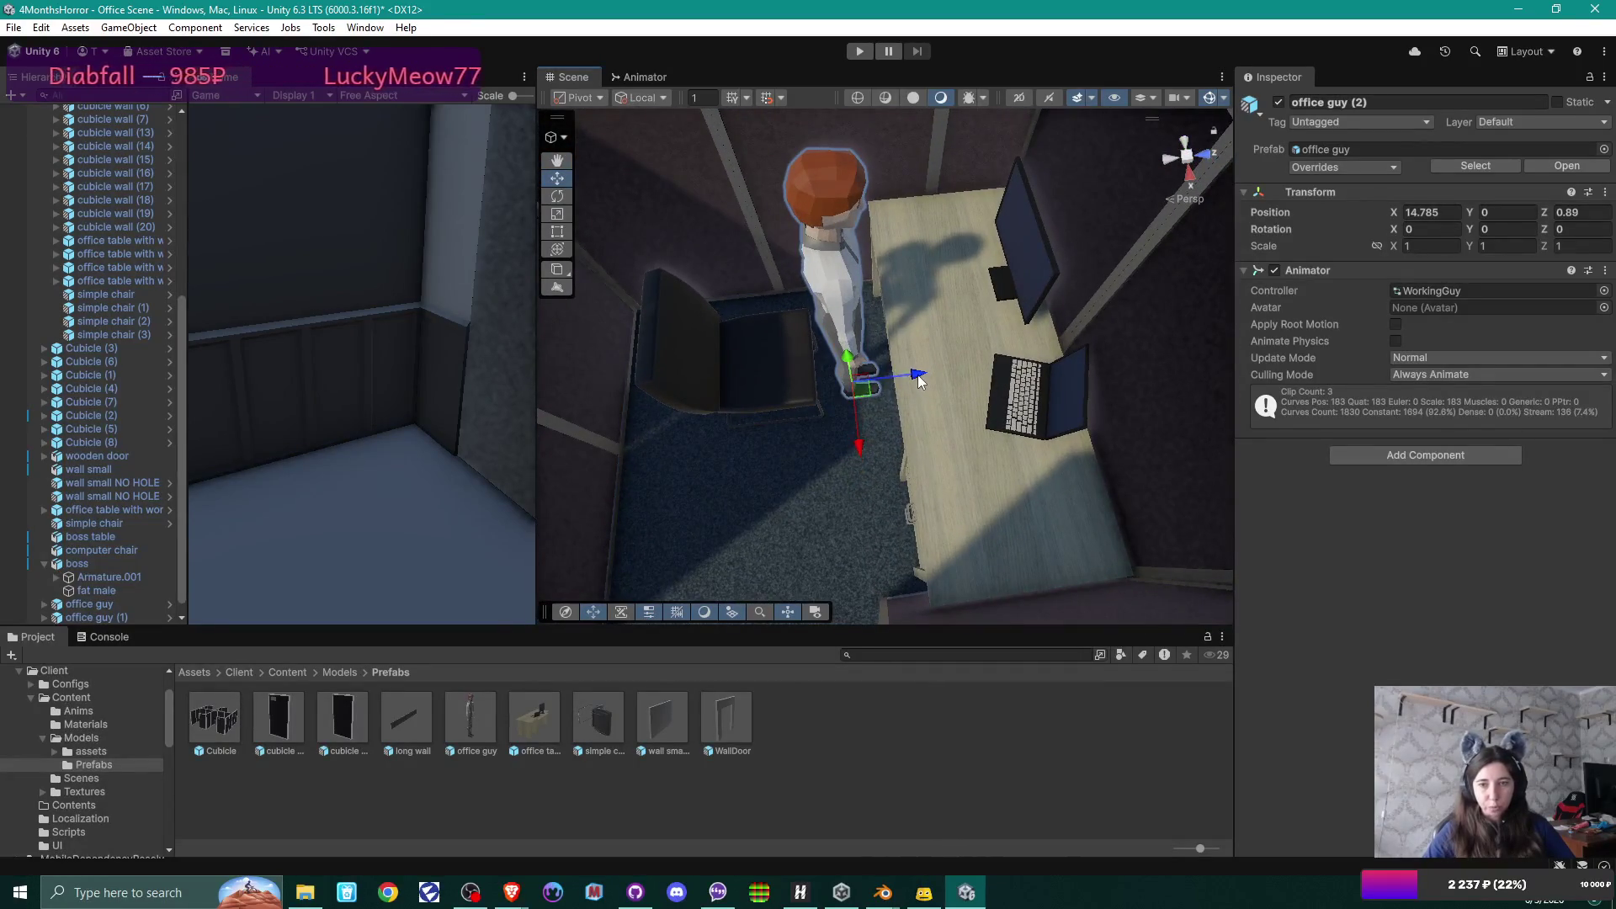
{"action": "mouse_move", "coordinate": [919, 381]}
{"action": "left_mouse_down"}
{"action": "mouse_move", "coordinate": [982, 386]}
{"action": "mouse_move", "coordinate": [754, 256]}
{"action": "mouse_move", "coordinate": [906, 260]}
{"action": "mouse_move", "coordinate": [899, 328]}
{"action": "mouse_move", "coordinate": [1017, 383]}
{"action": "mouse_move", "coordinate": [927, 407]}
{"action": "mouse_move", "coordinate": [651, 284]}
{"action": "mouse_move", "coordinate": [829, 324]}
{"action": "mouse_move", "coordinate": [783, 404]}
{"action": "mouse_move", "coordinate": [718, 379]}
{"action": "mouse_move", "coordinate": [690, 393]}
{"action": "left_mouse_up"}
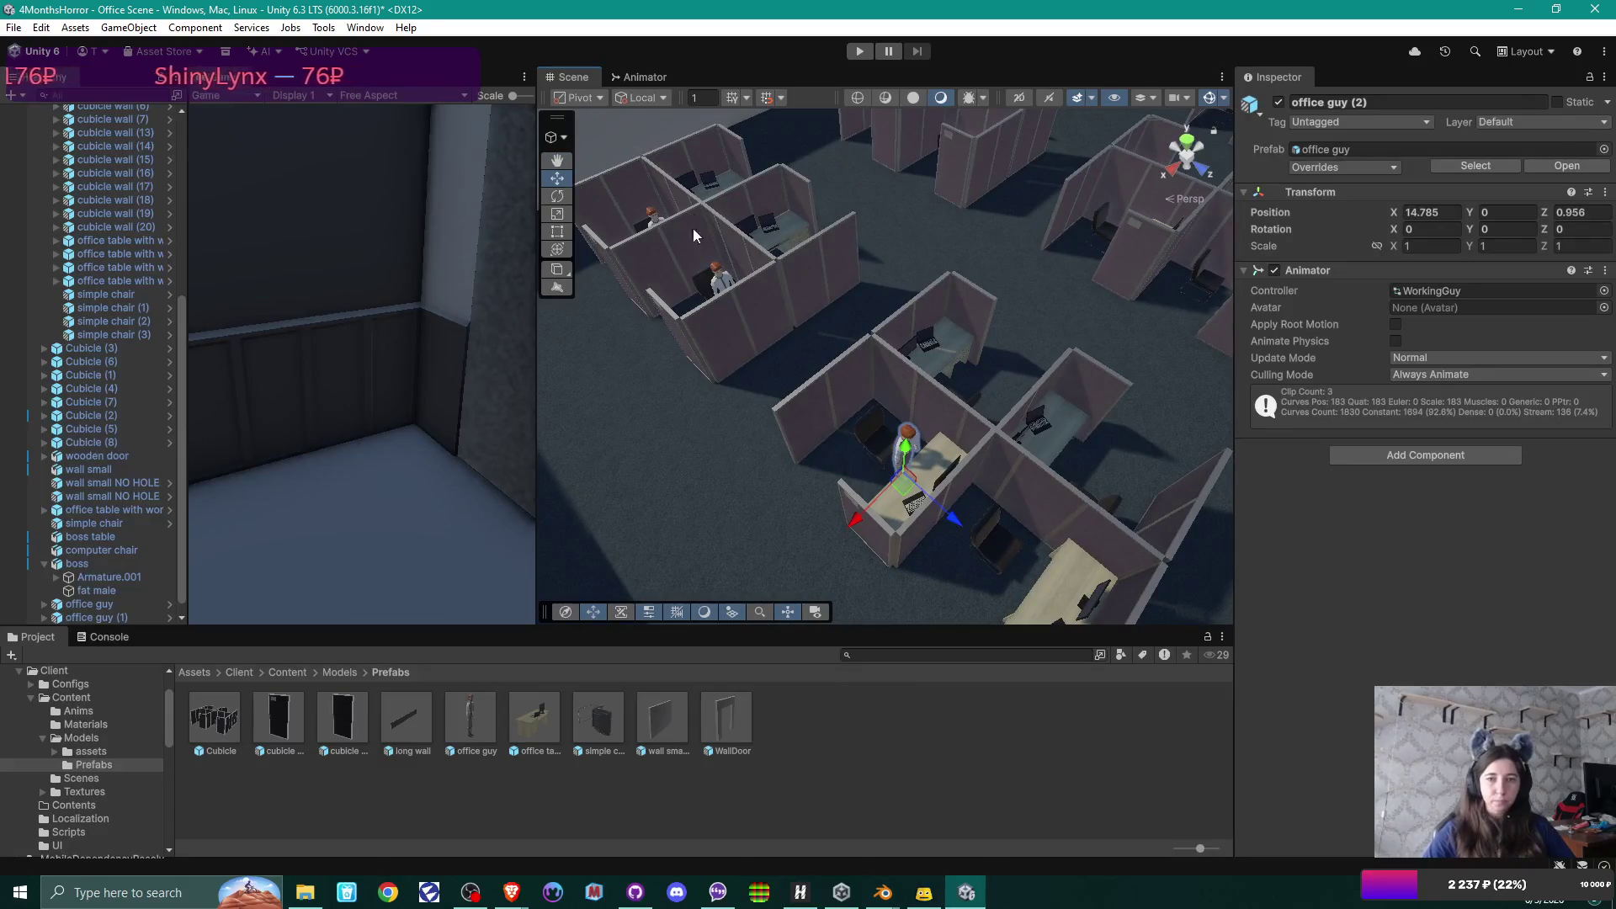
{"action": "mouse_move", "coordinate": [696, 235]}
{"action": "left_mouse_down"}
{"action": "mouse_move", "coordinate": [943, 303]}
{"action": "mouse_move", "coordinate": [1241, 305]}
{"action": "mouse_move", "coordinate": [1160, 373]}
{"action": "mouse_move", "coordinate": [724, 402]}
{"action": "mouse_move", "coordinate": [754, 458]}
{"action": "mouse_move", "coordinate": [790, 458]}
{"action": "mouse_move", "coordinate": [740, 478]}
{"action": "mouse_move", "coordinate": [1006, 516]}
{"action": "mouse_move", "coordinate": [1021, 458]}
{"action": "mouse_move", "coordinate": [948, 426]}
{"action": "mouse_move", "coordinate": [905, 484]}
{"action": "mouse_move", "coordinate": [976, 470]}
{"action": "left_mouse_up"}
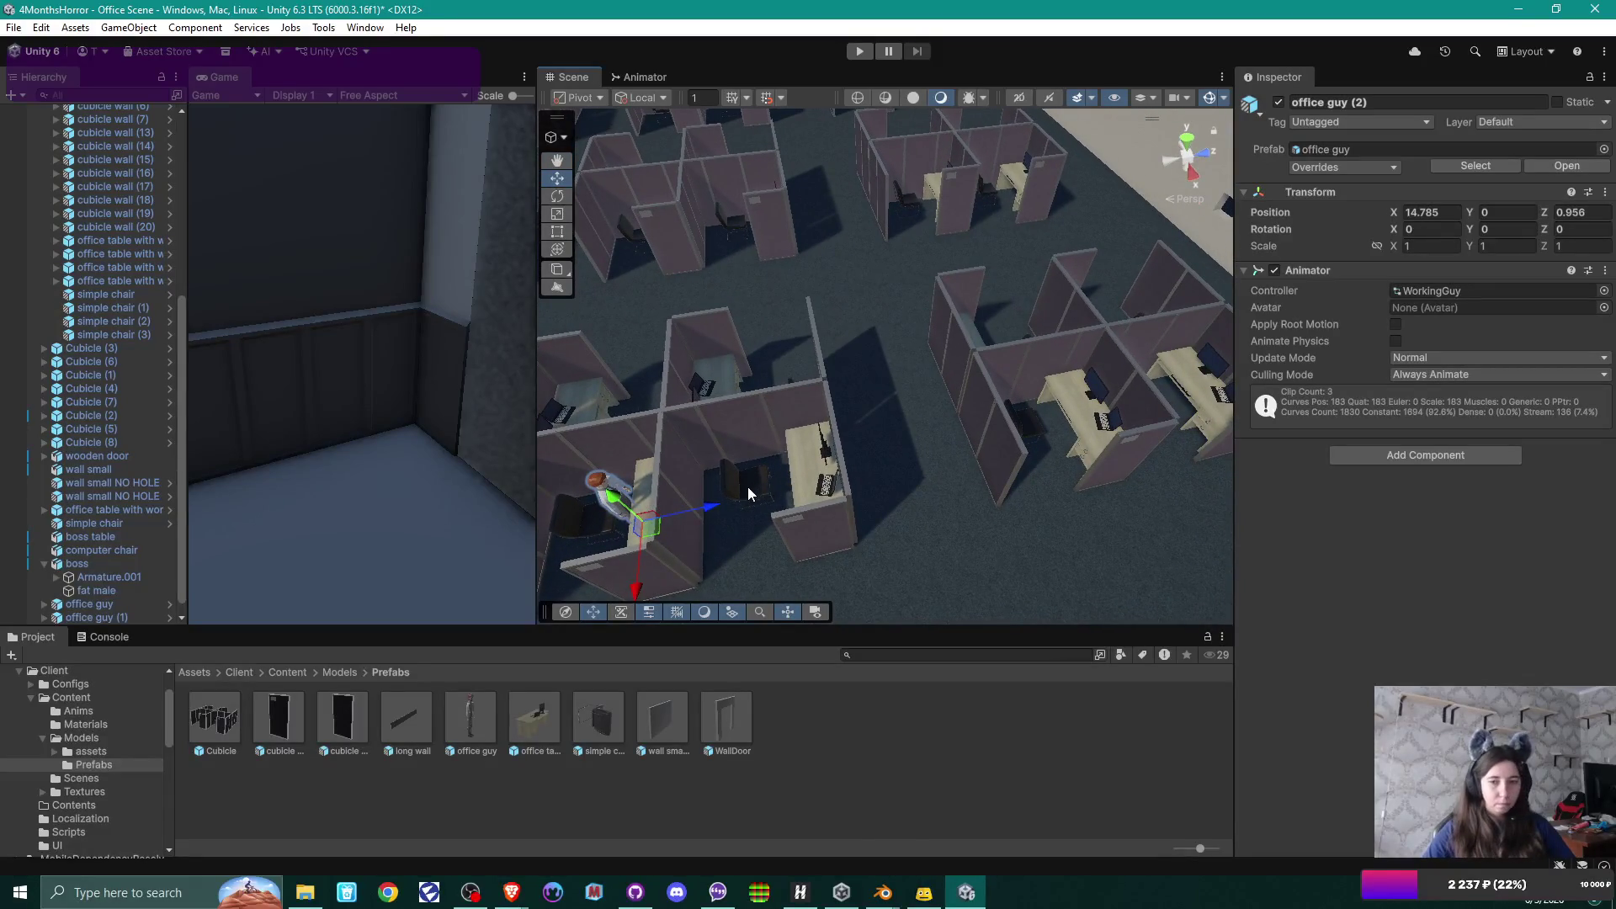
{"action": "key", "text": "ctrl+d"}
{"action": "left_click_drag", "start_coordinate": [712, 508], "coordinate": [1196, 392]}
{"action": "mouse_move", "coordinate": [1084, 446]}
{"action": "left_mouse_down"}
{"action": "mouse_move", "coordinate": [946, 454]}
{"action": "mouse_move", "coordinate": [966, 455]}
{"action": "mouse_move", "coordinate": [926, 396]}
{"action": "mouse_move", "coordinate": [934, 516]}
{"action": "mouse_move", "coordinate": [943, 288]}
{"action": "mouse_move", "coordinate": [935, 326]}
{"action": "mouse_move", "coordinate": [933, 305]}
{"action": "mouse_move", "coordinate": [971, 375]}
{"action": "mouse_move", "coordinate": [724, 386]}
{"action": "mouse_move", "coordinate": [765, 364]}
{"action": "mouse_move", "coordinate": [754, 396]}
{"action": "mouse_move", "coordinate": [712, 418]}
{"action": "mouse_move", "coordinate": [715, 444]}
{"action": "left_mouse_up"}
{"action": "scroll", "coordinate": [960, 462], "scroll_direction": "up", "scroll_amount": 5}
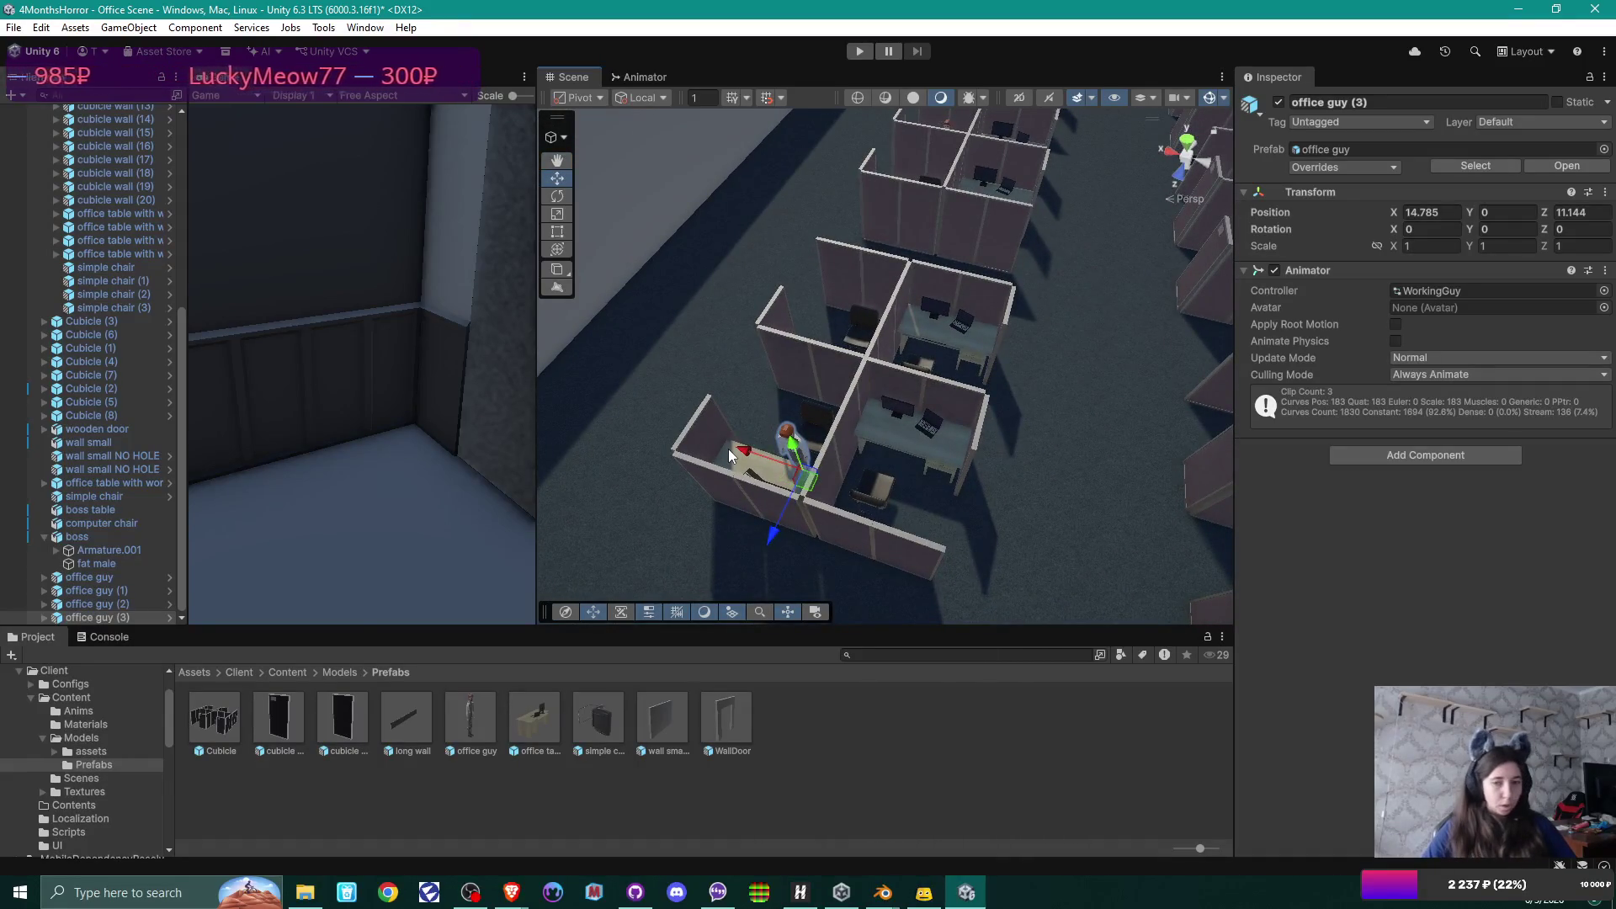
Add office guy (4) rotated 180 degrees at its desk, X 13.292, Z 10.639.
{"action": "key", "text": "ctrl+d"}
{"action": "left_click_drag", "start_coordinate": [747, 452], "coordinate": [902, 493]}
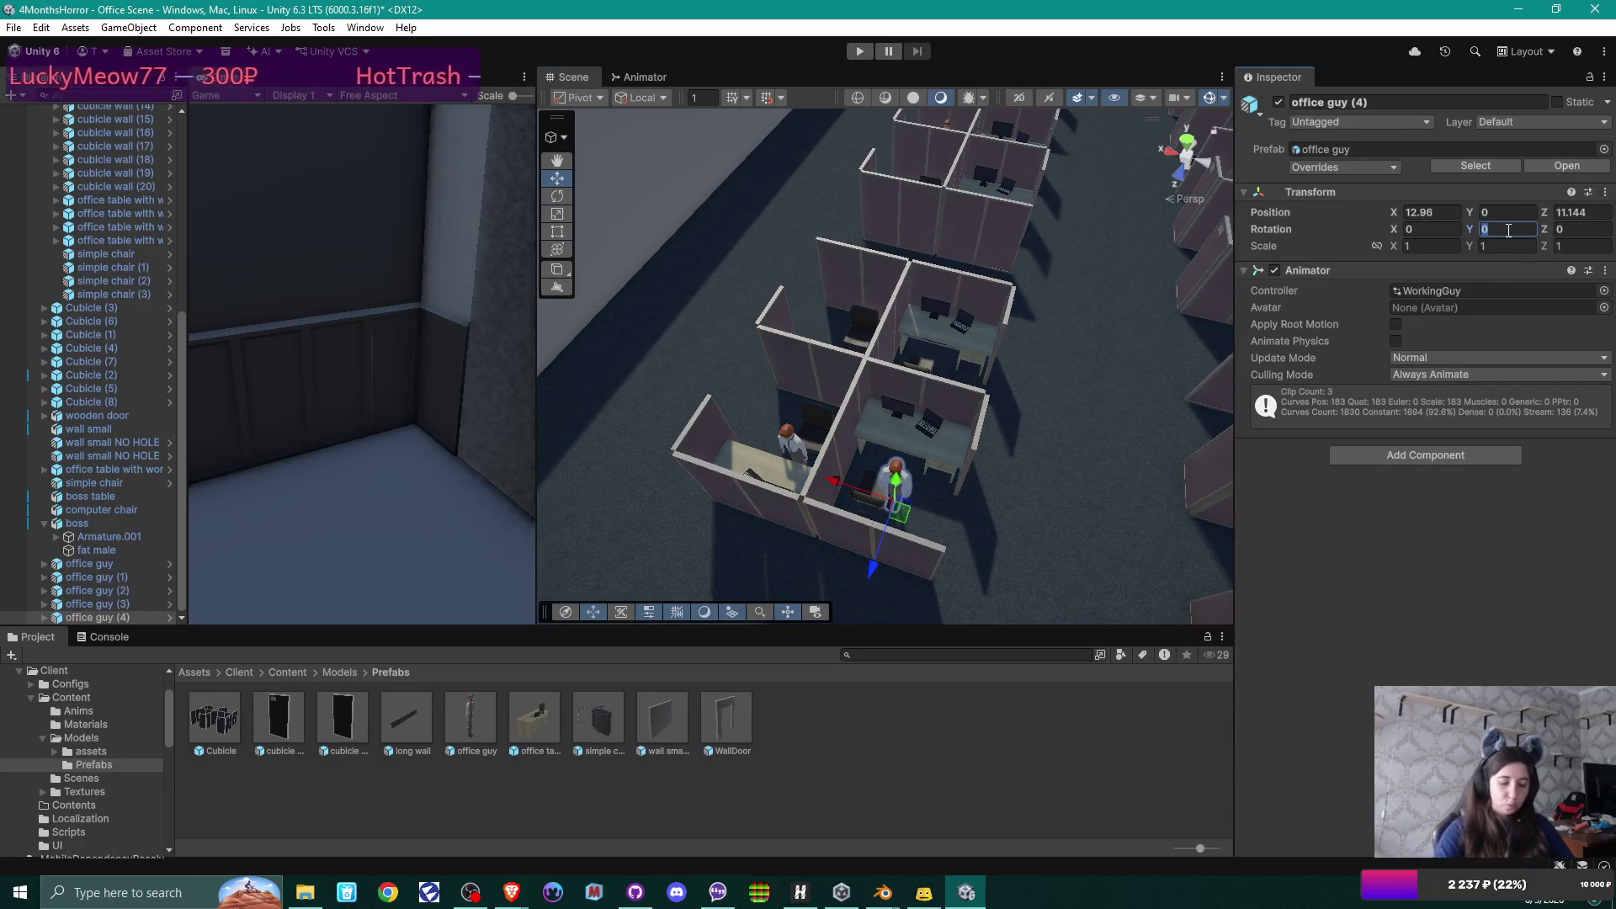
{"action": "type", "text": "180"}
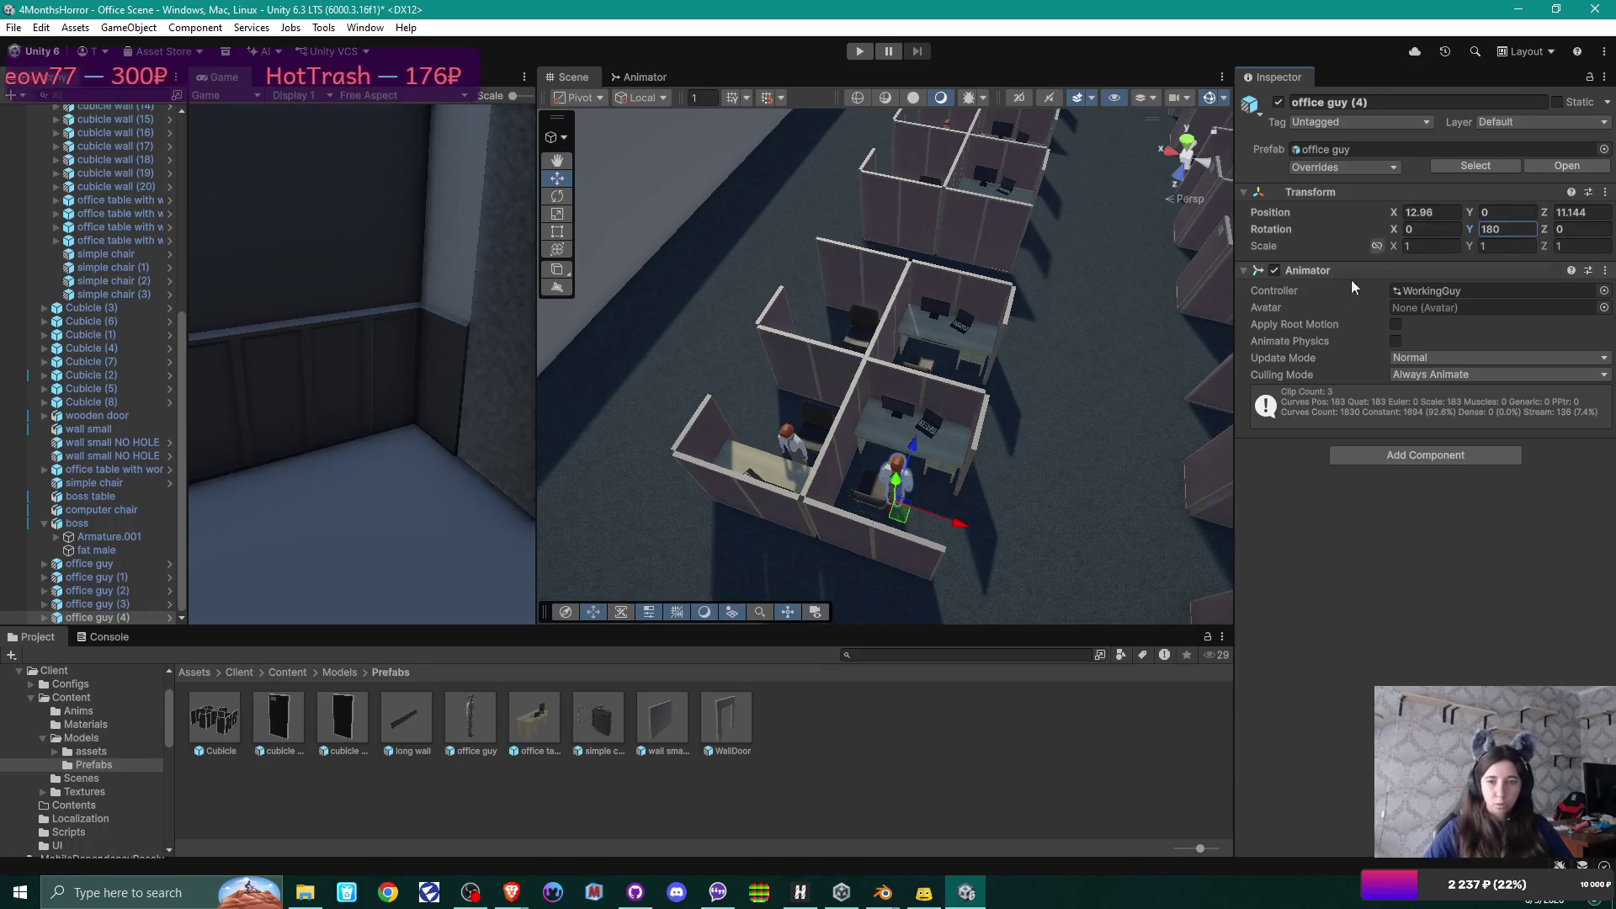
{"action": "scroll", "coordinate": [1047, 483], "scroll_direction": "up", "scroll_amount": 3}
{"action": "mouse_move", "coordinate": [1046, 483]}
{"action": "left_mouse_down"}
{"action": "mouse_move", "coordinate": [1067, 530]}
{"action": "mouse_move", "coordinate": [986, 527]}
{"action": "left_mouse_up"}
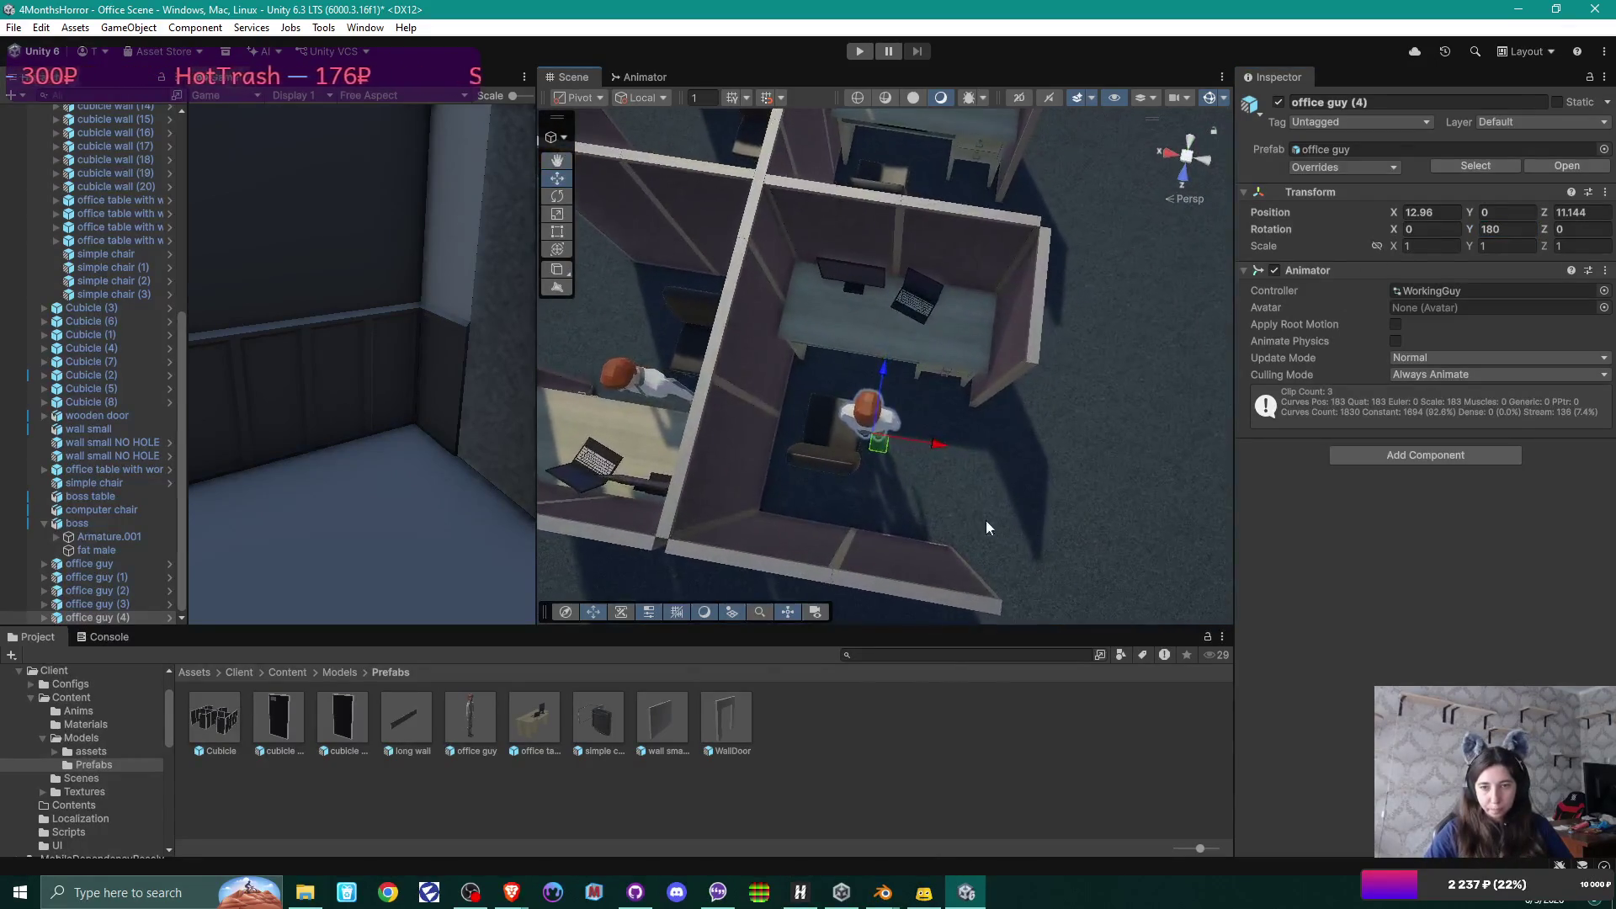
{"action": "mouse_move", "coordinate": [888, 456]}
{"action": "left_mouse_down"}
{"action": "mouse_move", "coordinate": [862, 413]}
{"action": "mouse_move", "coordinate": [908, 429]}
{"action": "mouse_move", "coordinate": [931, 415]}
{"action": "mouse_move", "coordinate": [823, 429]}
{"action": "mouse_move", "coordinate": [829, 383]}
{"action": "mouse_move", "coordinate": [834, 431]}
{"action": "left_mouse_up"}
{"action": "mouse_move", "coordinate": [874, 419]}
{"action": "left_mouse_down"}
{"action": "mouse_move", "coordinate": [806, 384]}
{"action": "mouse_move", "coordinate": [995, 444]}
{"action": "mouse_move", "coordinate": [948, 444]}
{"action": "left_mouse_up"}
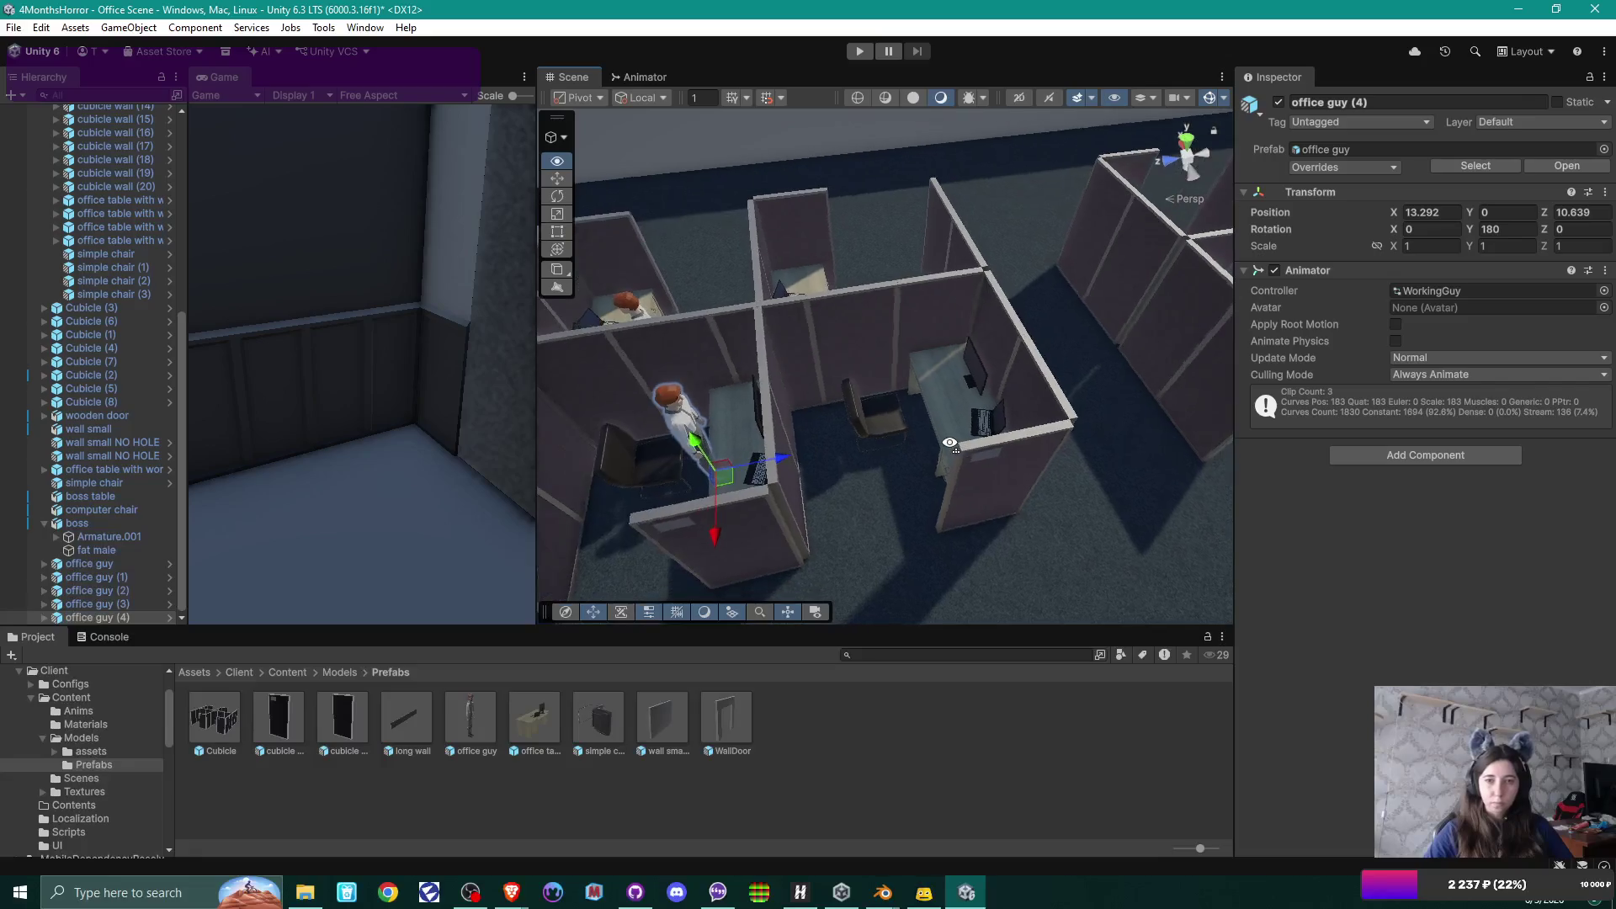
{"action": "mouse_move", "coordinate": [736, 437]}
{"action": "left_mouse_down"}
{"action": "mouse_move", "coordinate": [753, 439]}
{"action": "mouse_move", "coordinate": [710, 433]}
{"action": "mouse_move", "coordinate": [943, 372]}
{"action": "mouse_move", "coordinate": [758, 391]}
{"action": "mouse_move", "coordinate": [744, 495]}
{"action": "left_mouse_up"}
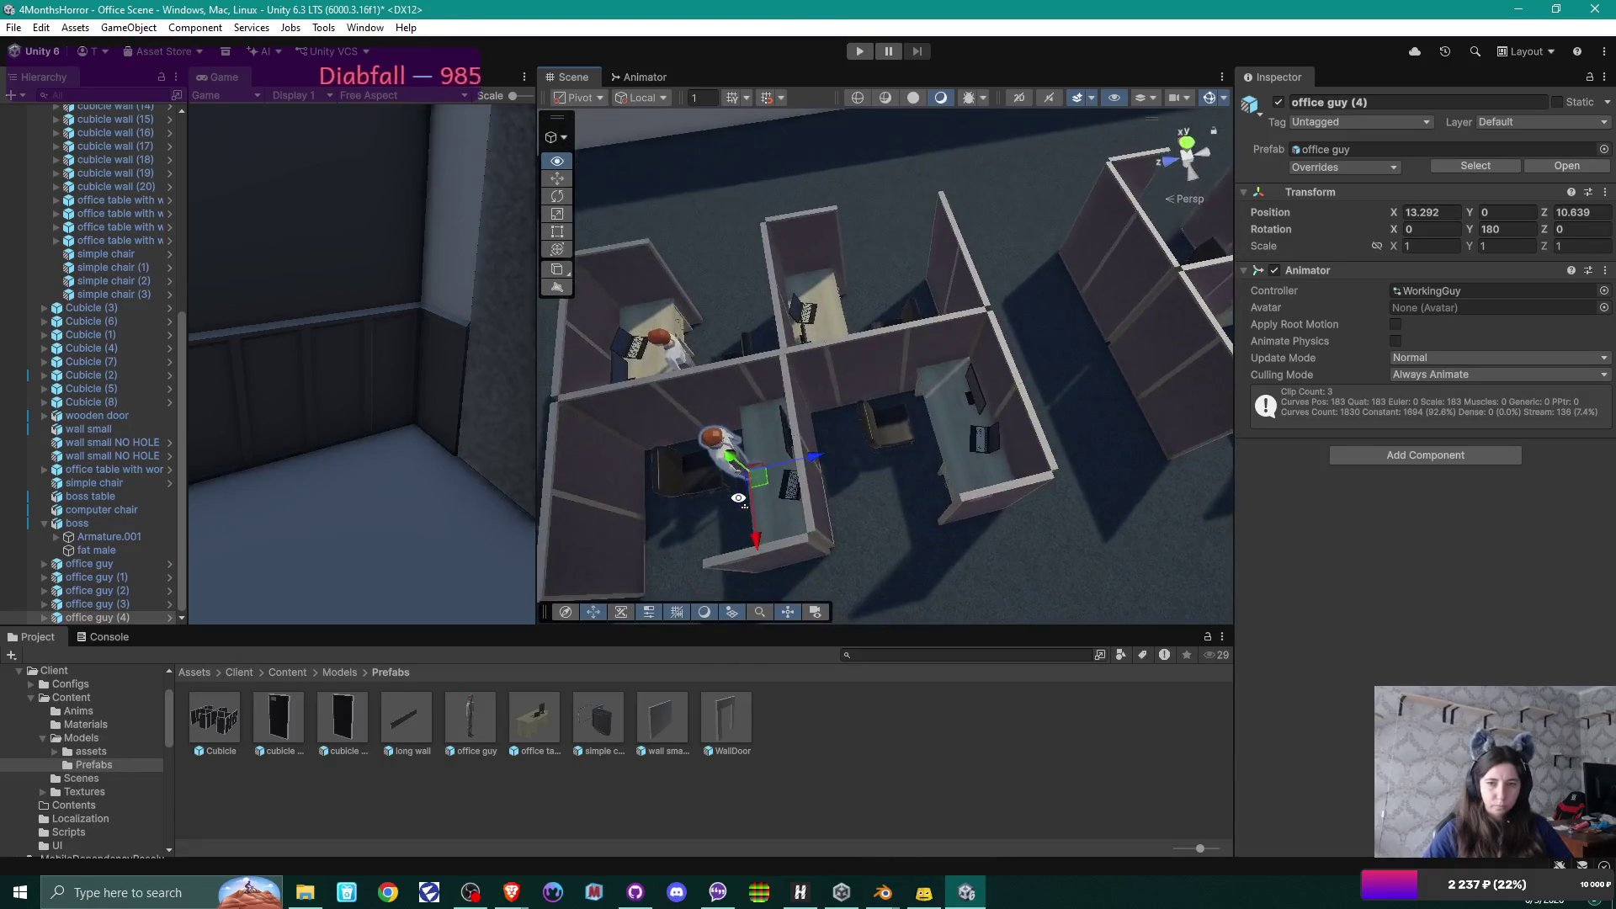
{"action": "left_click", "coordinate": [886, 434]}
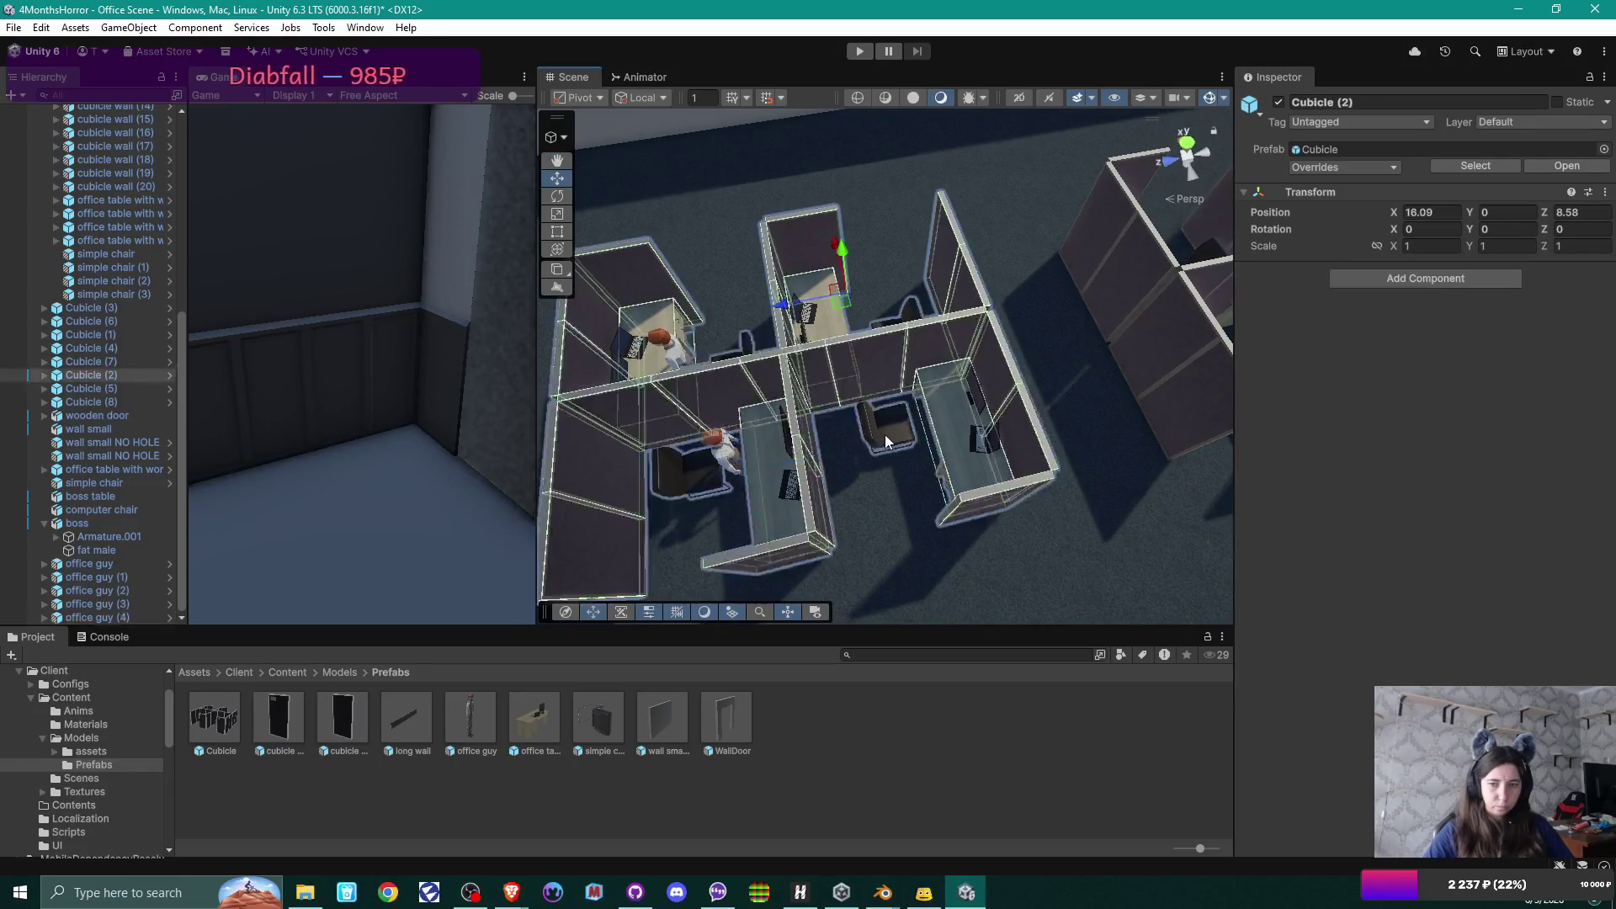
Nudge simple chair (3) into its cubicle at local X -2.76, Z 0.11, undoing a trial X of 0.
{"action": "left_click", "coordinate": [891, 433]}
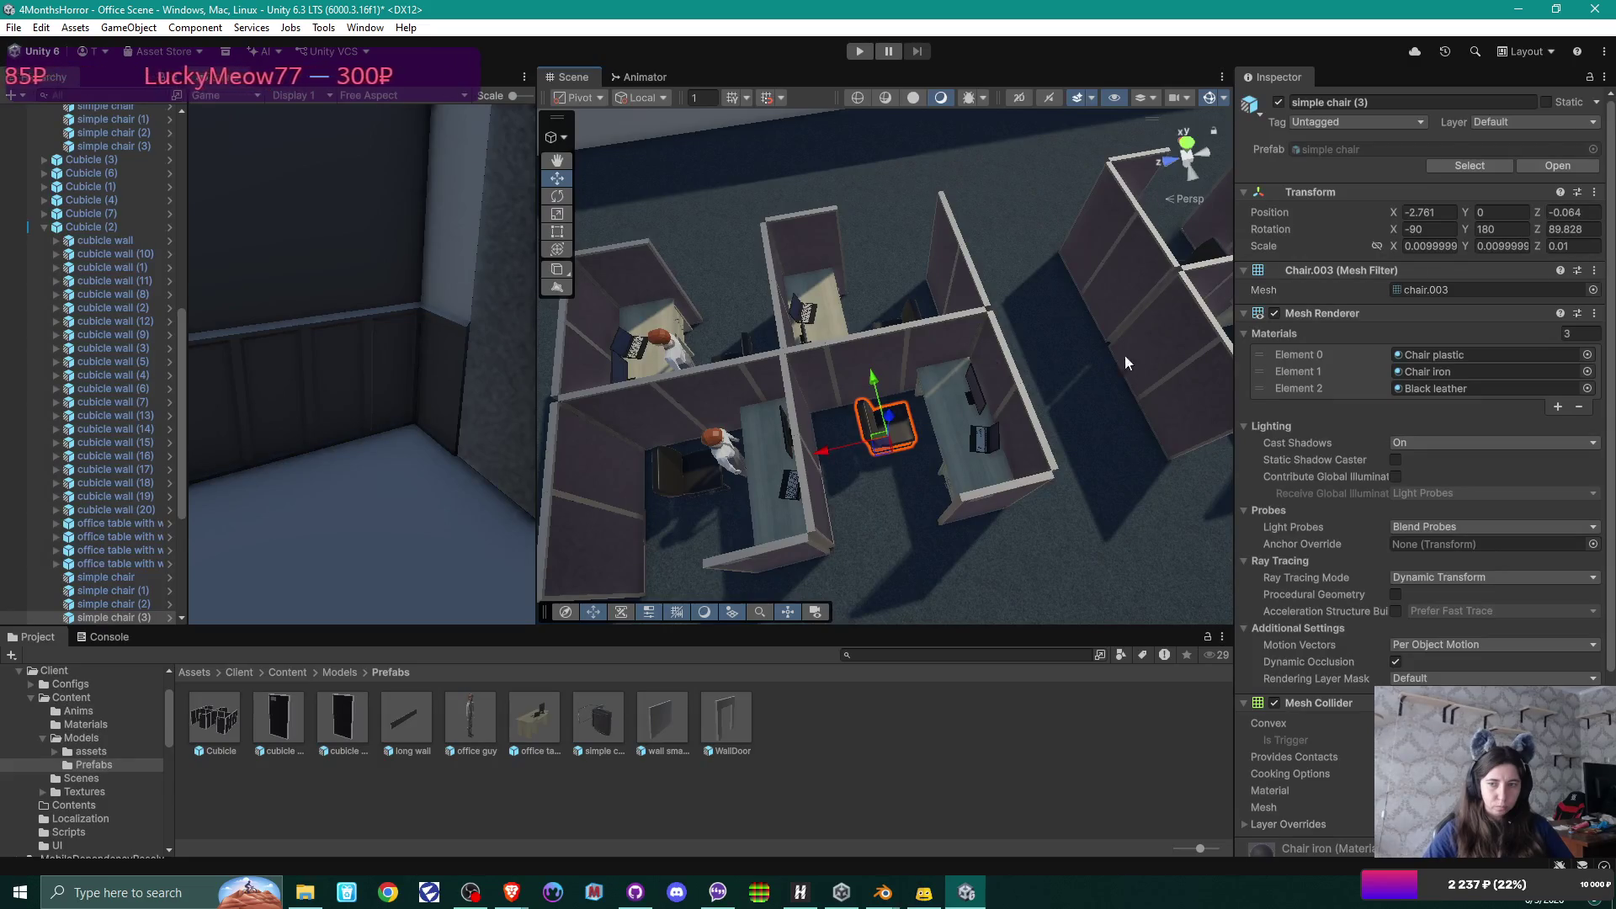
{"action": "left_click", "coordinate": [1431, 212]}
{"action": "type", "text": "0"}
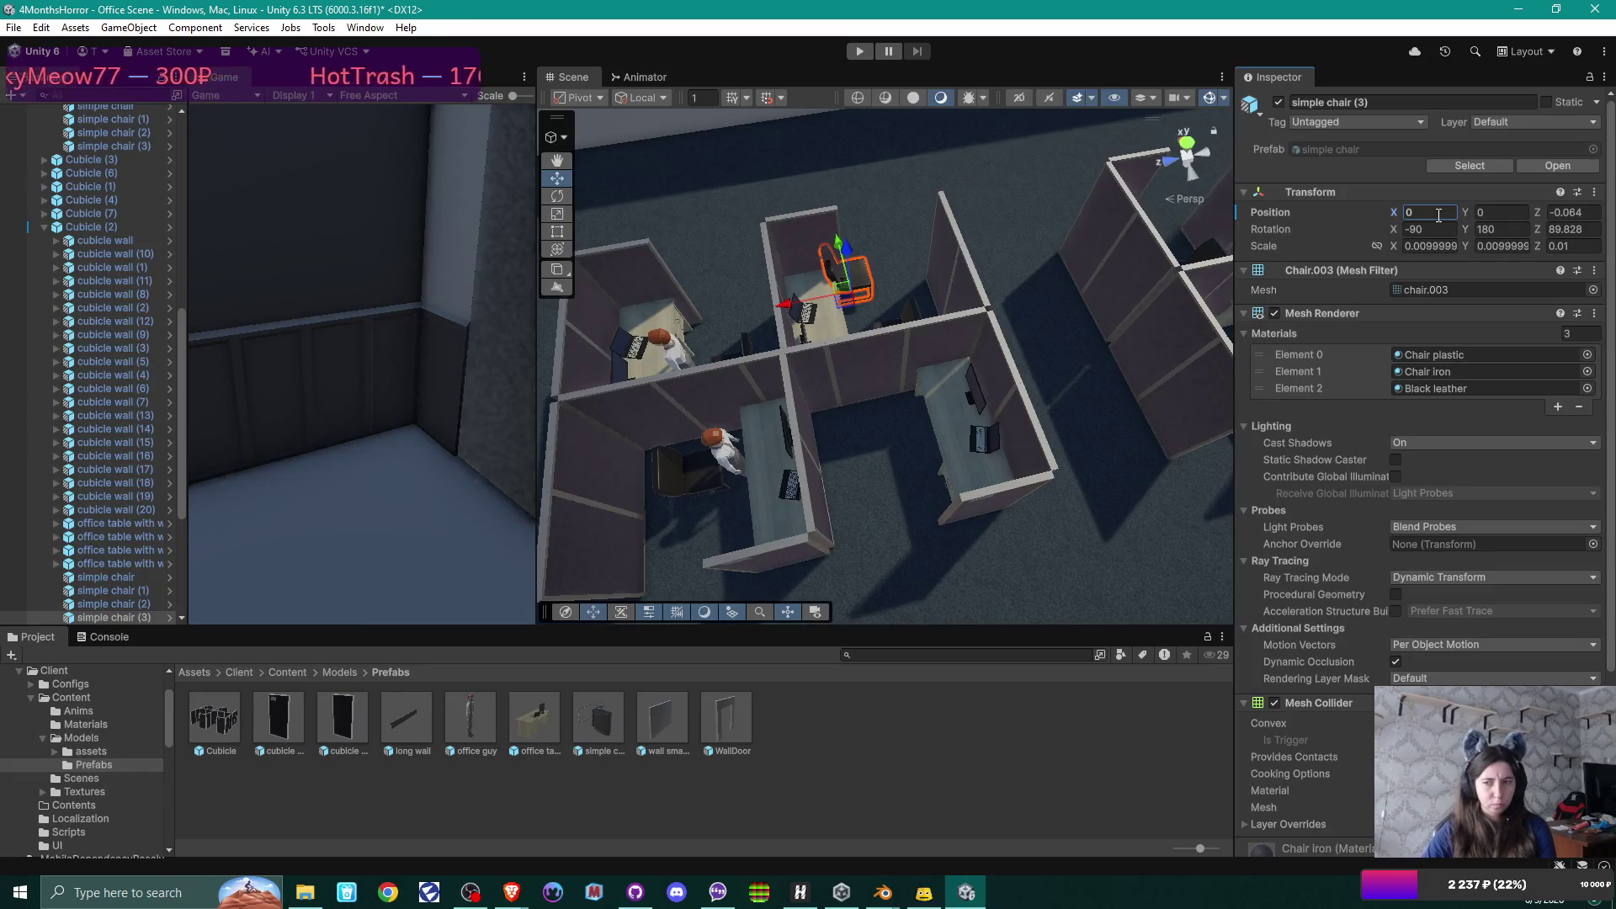
{"action": "key", "text": "ctrl+z"}
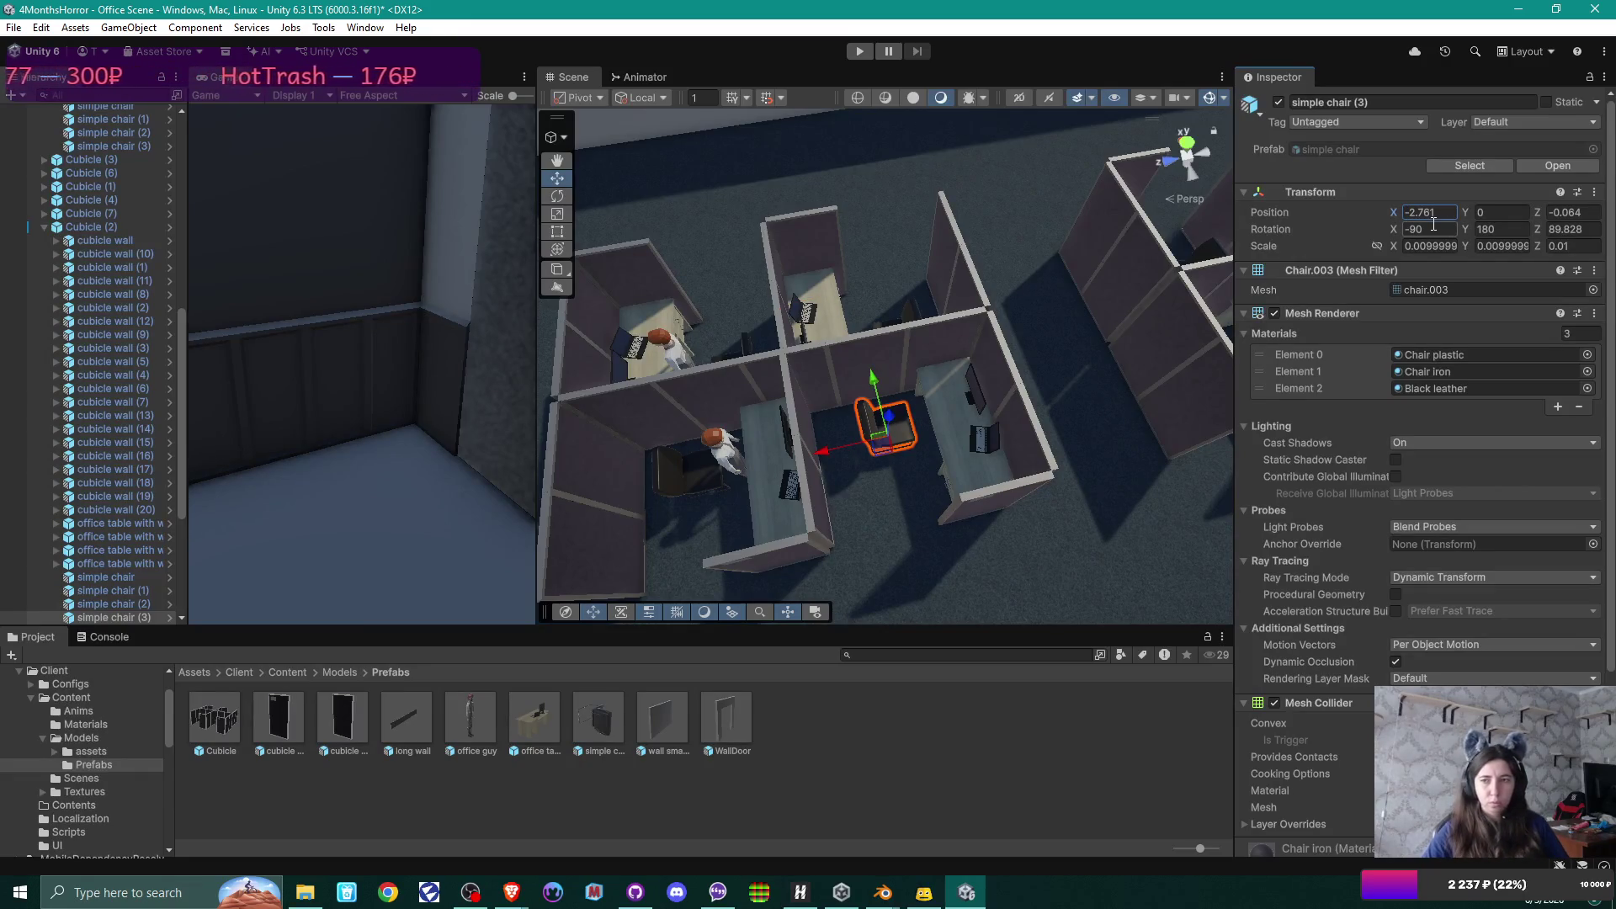
{"action": "left_click_drag", "start_coordinate": [822, 453], "coordinate": [811, 457]}
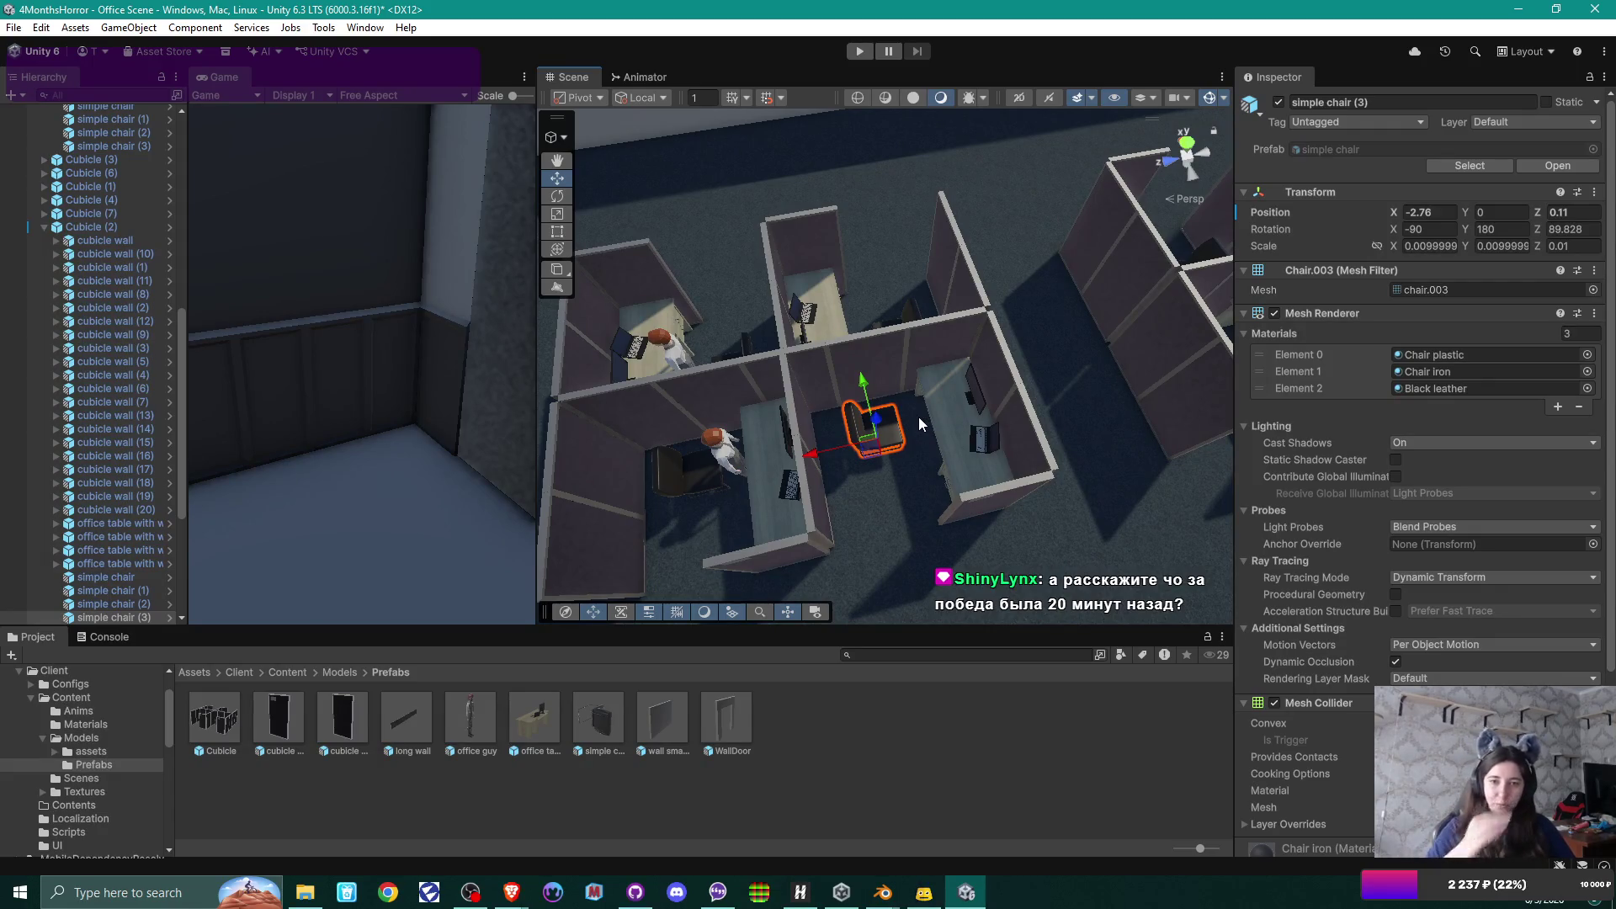
{"action": "mouse_move", "coordinate": [886, 350]}
{"action": "left_mouse_down"}
{"action": "mouse_move", "coordinate": [1103, 330]}
{"action": "mouse_move", "coordinate": [876, 275]}
{"action": "mouse_move", "coordinate": [1184, 288]}
{"action": "mouse_move", "coordinate": [1150, 330]}
{"action": "left_mouse_up"}
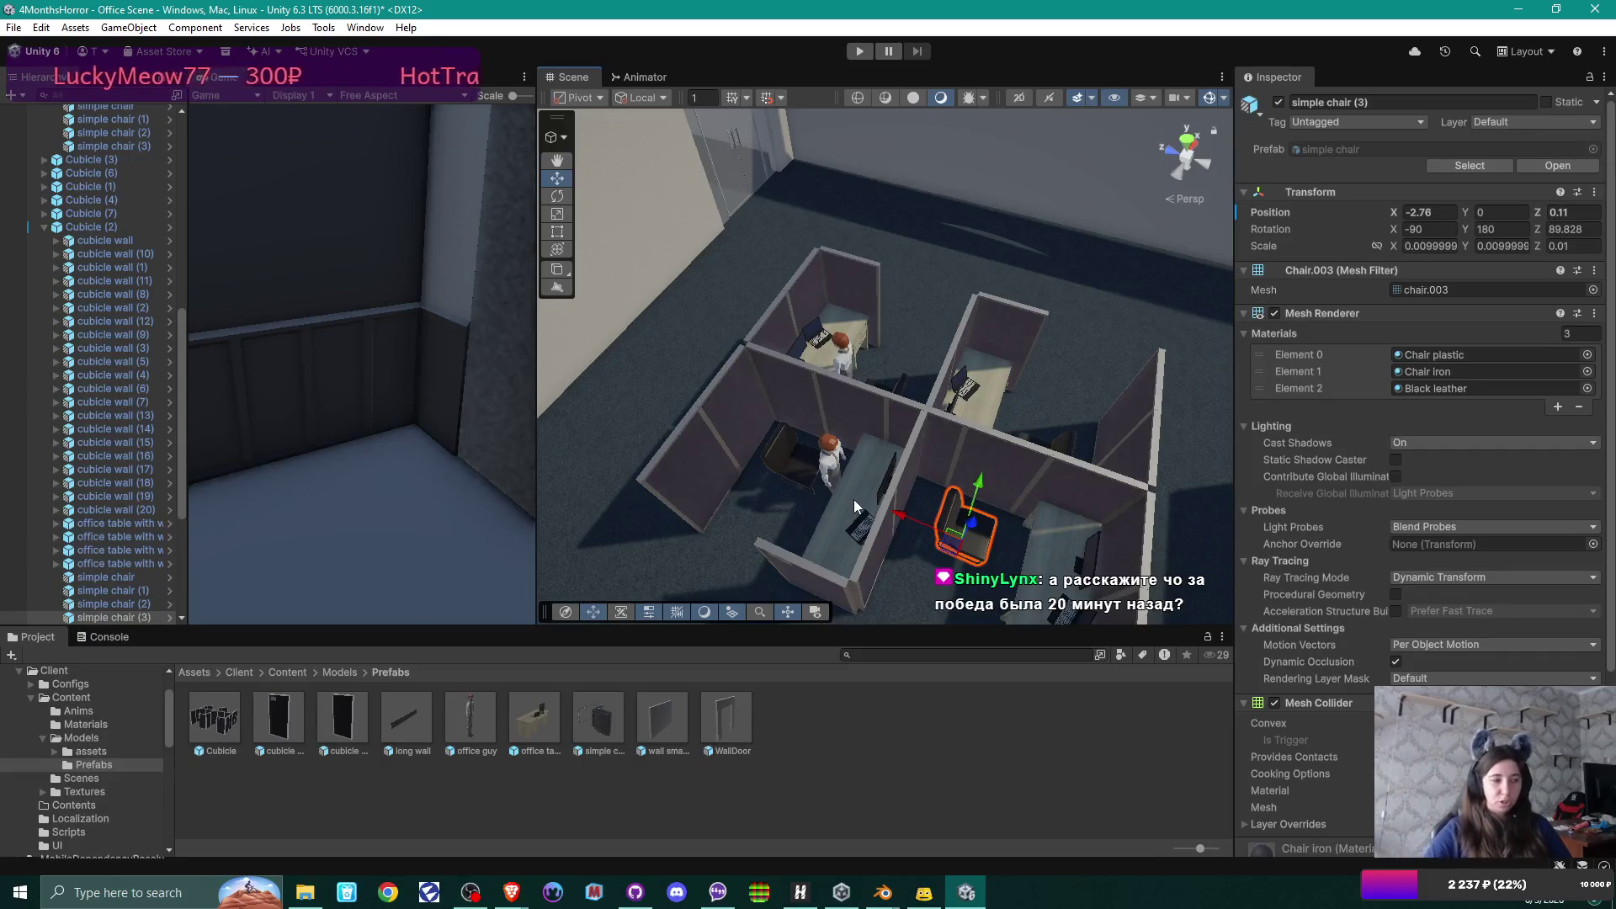
{"action": "left_click_drag", "start_coordinate": [952, 446], "coordinate": [837, 335]}
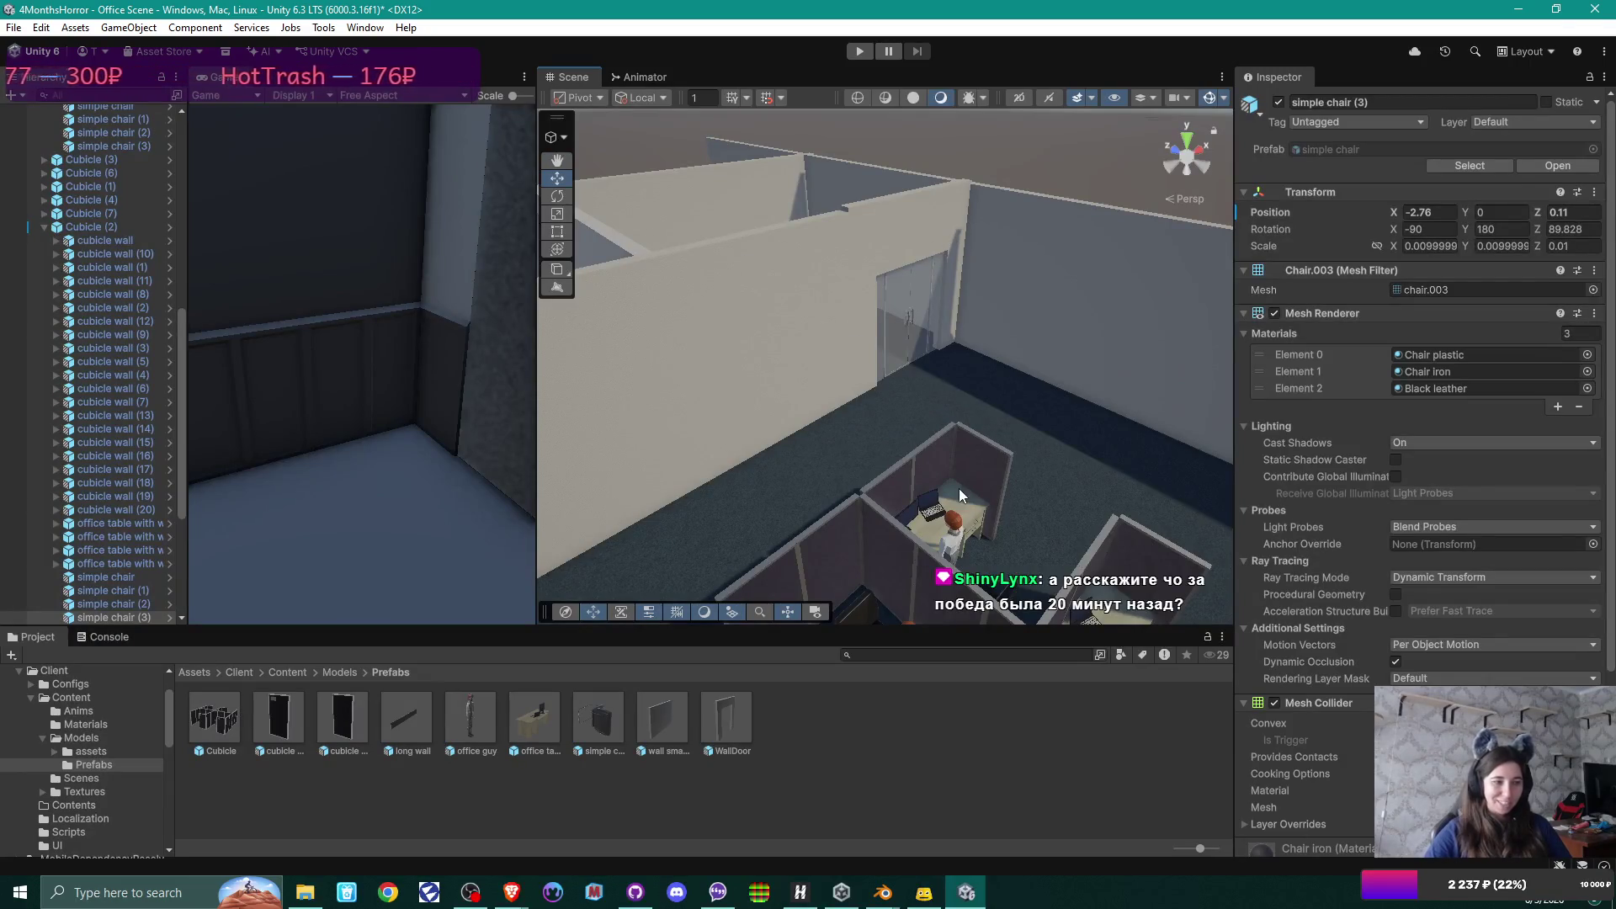
{"action": "left_click_drag", "start_coordinate": [960, 493], "coordinate": [889, 520]}
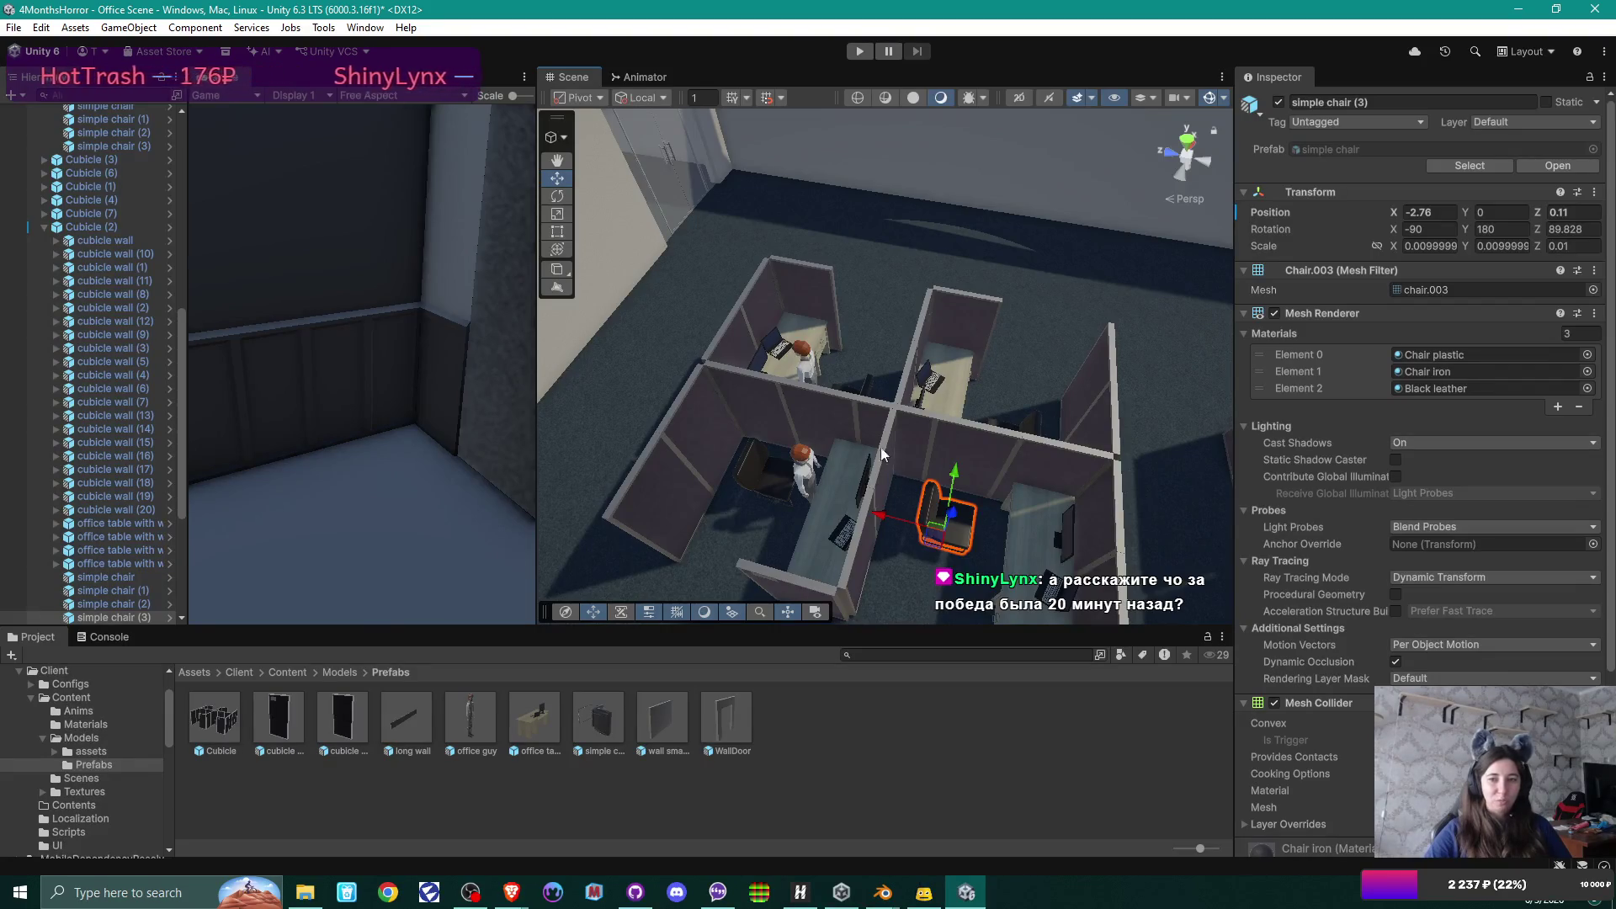
{"action": "left_click_drag", "start_coordinate": [855, 421], "coordinate": [932, 465]}
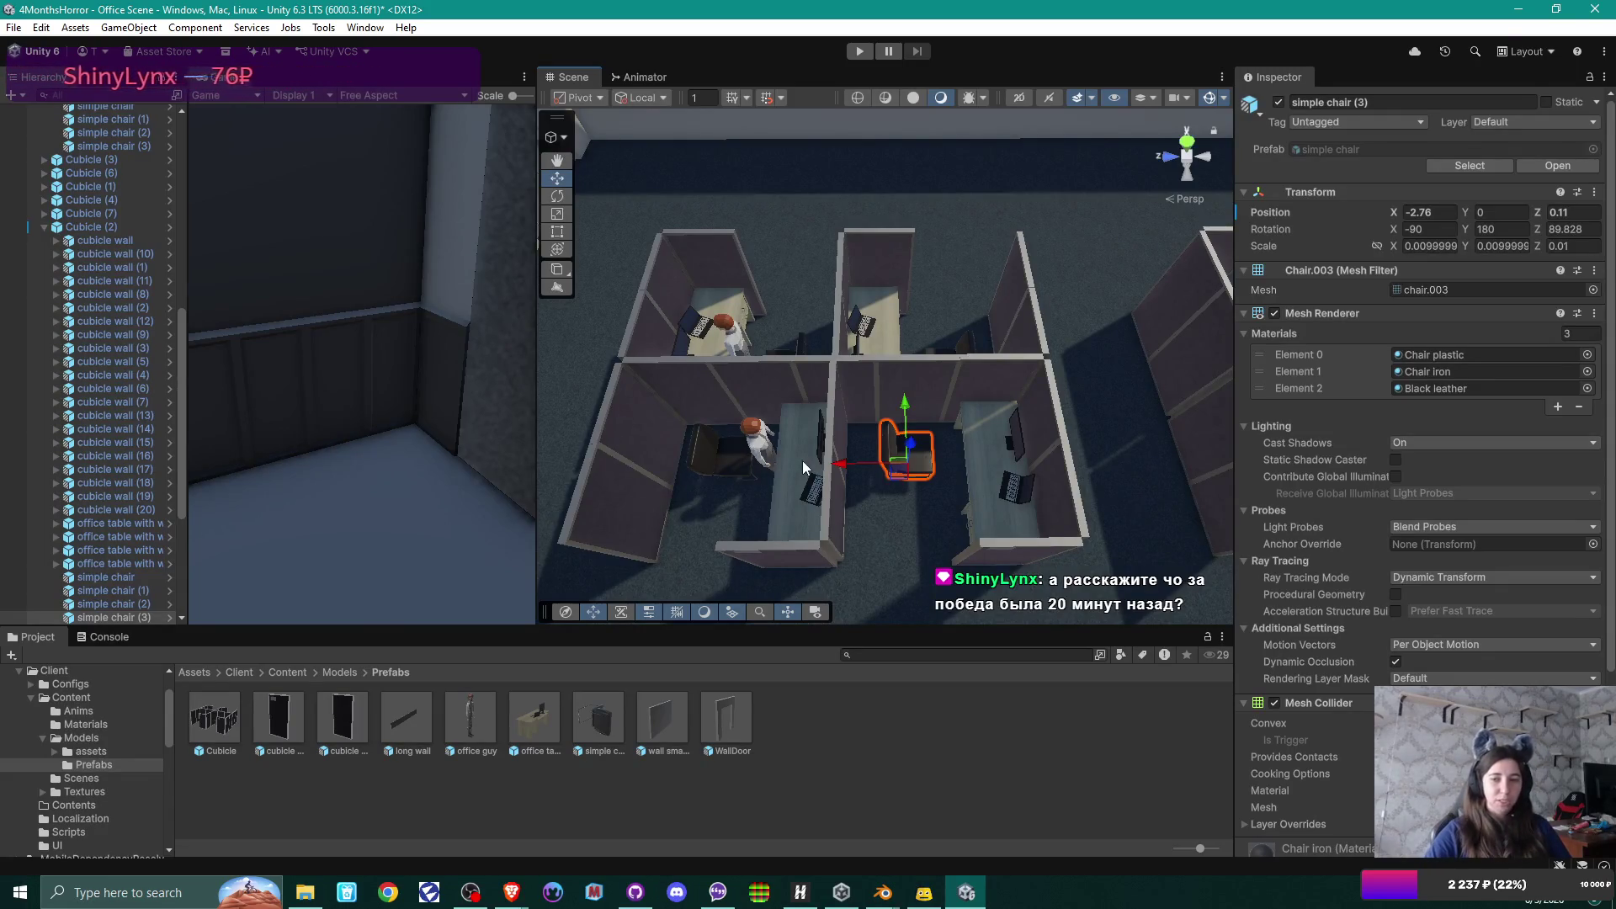
{"action": "scroll", "coordinate": [110, 497], "scroll_direction": "down", "scroll_amount": 3}
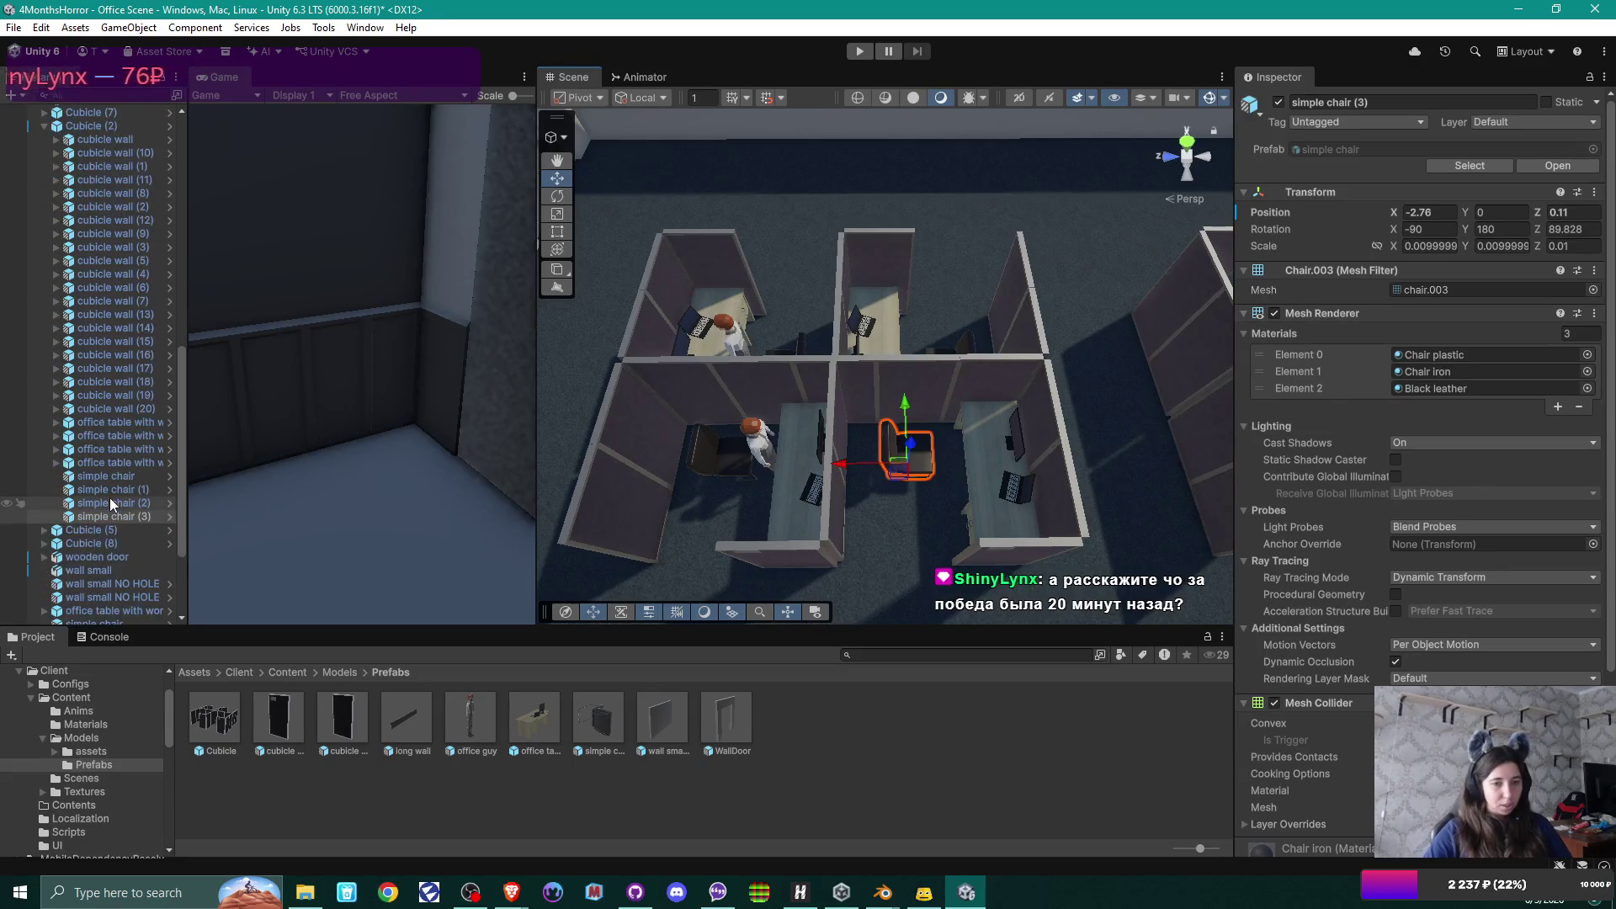
{"action": "left_click", "coordinate": [120, 518]}
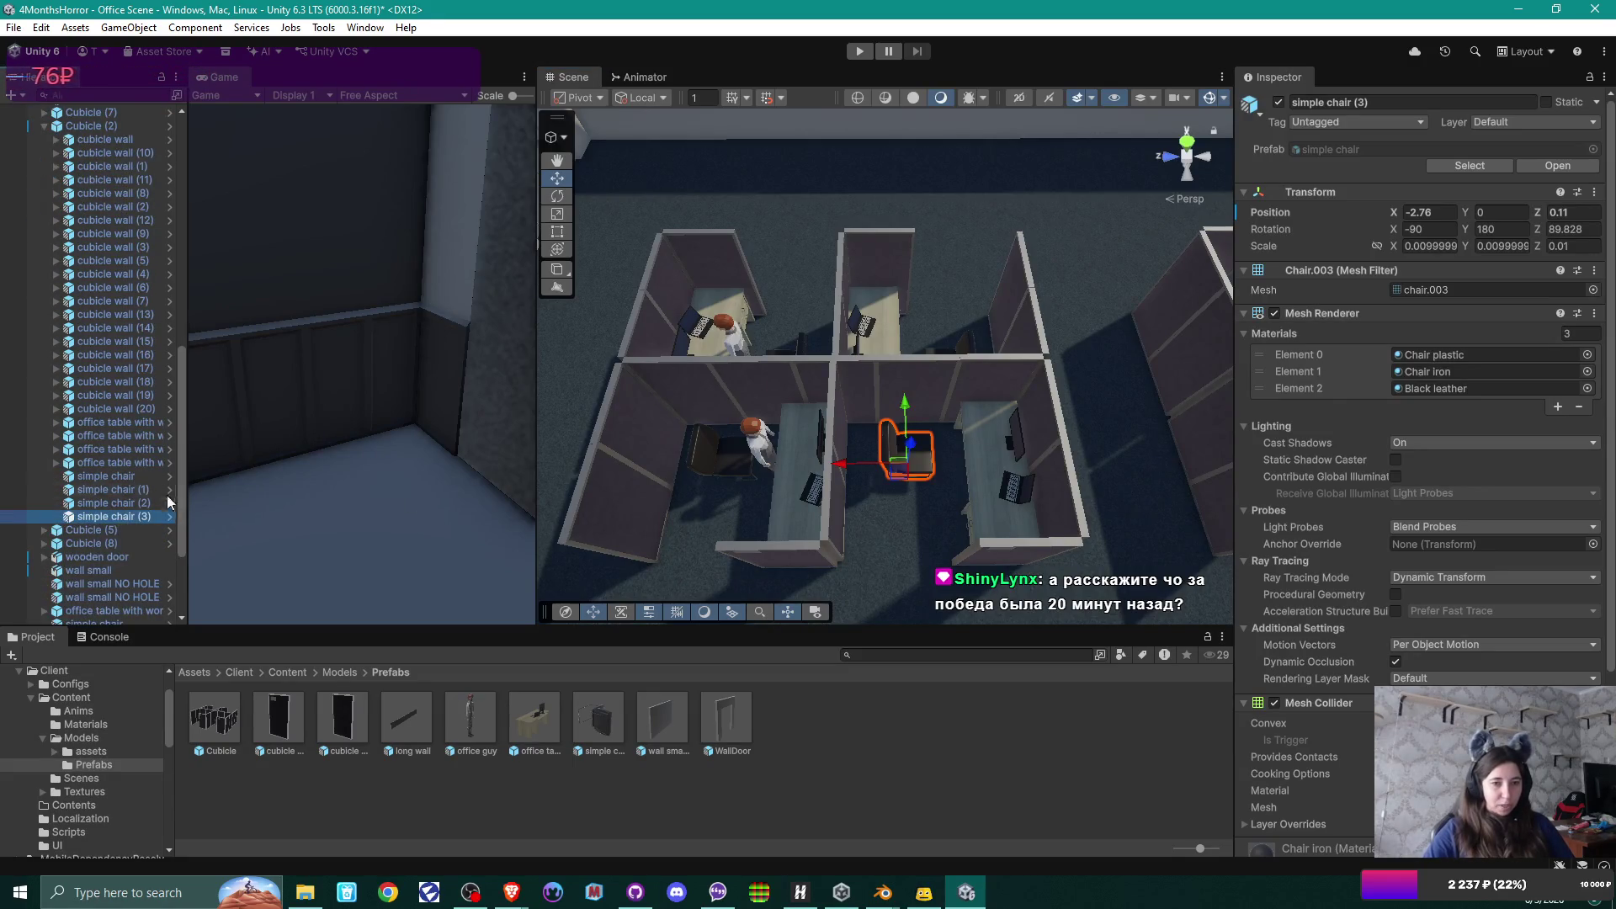
{"action": "scroll", "coordinate": [117, 543], "scroll_direction": "down", "scroll_amount": 4}
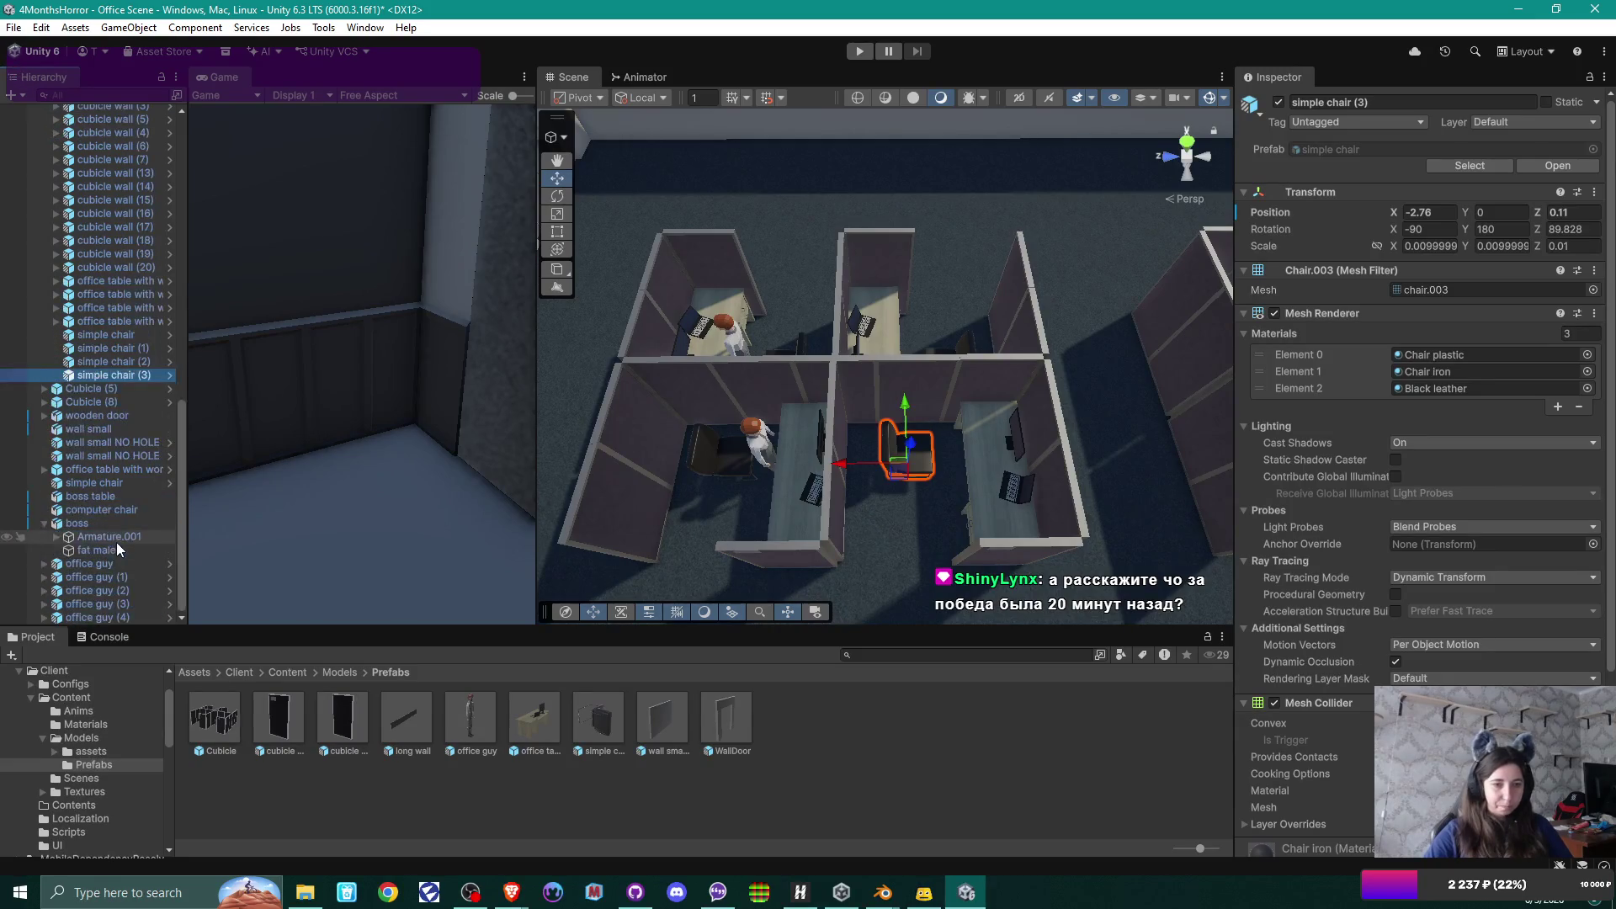
Duplicate office guy (4) and slide office guy (5) into the right-hand cubicle.
{"action": "left_click", "coordinate": [113, 617]}
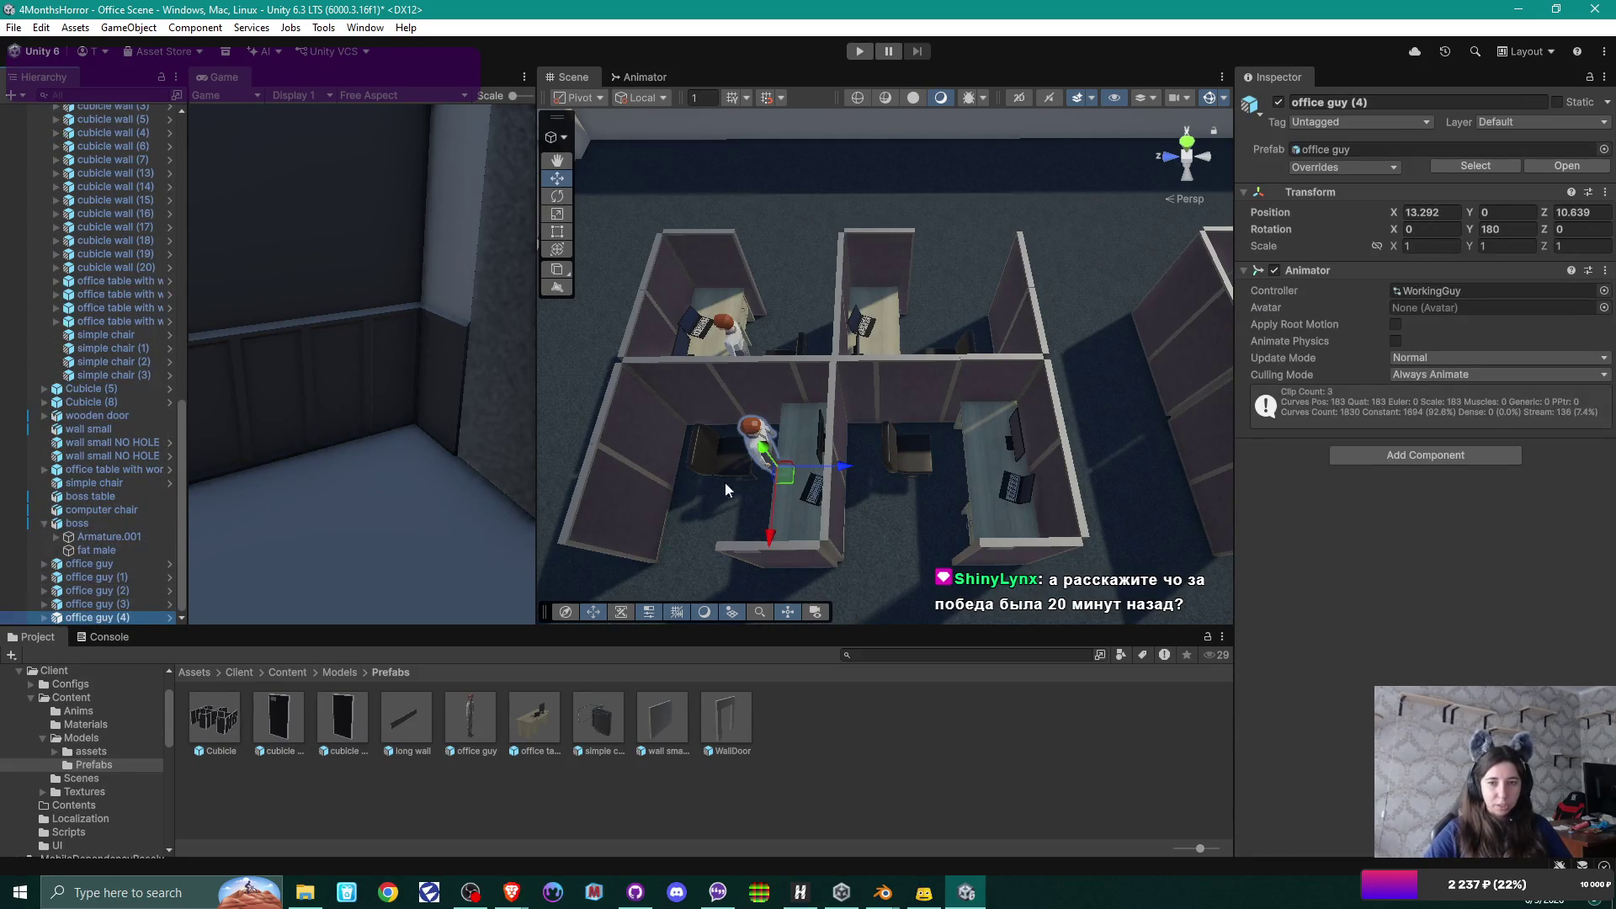
{"action": "left_click", "coordinate": [94, 618]}
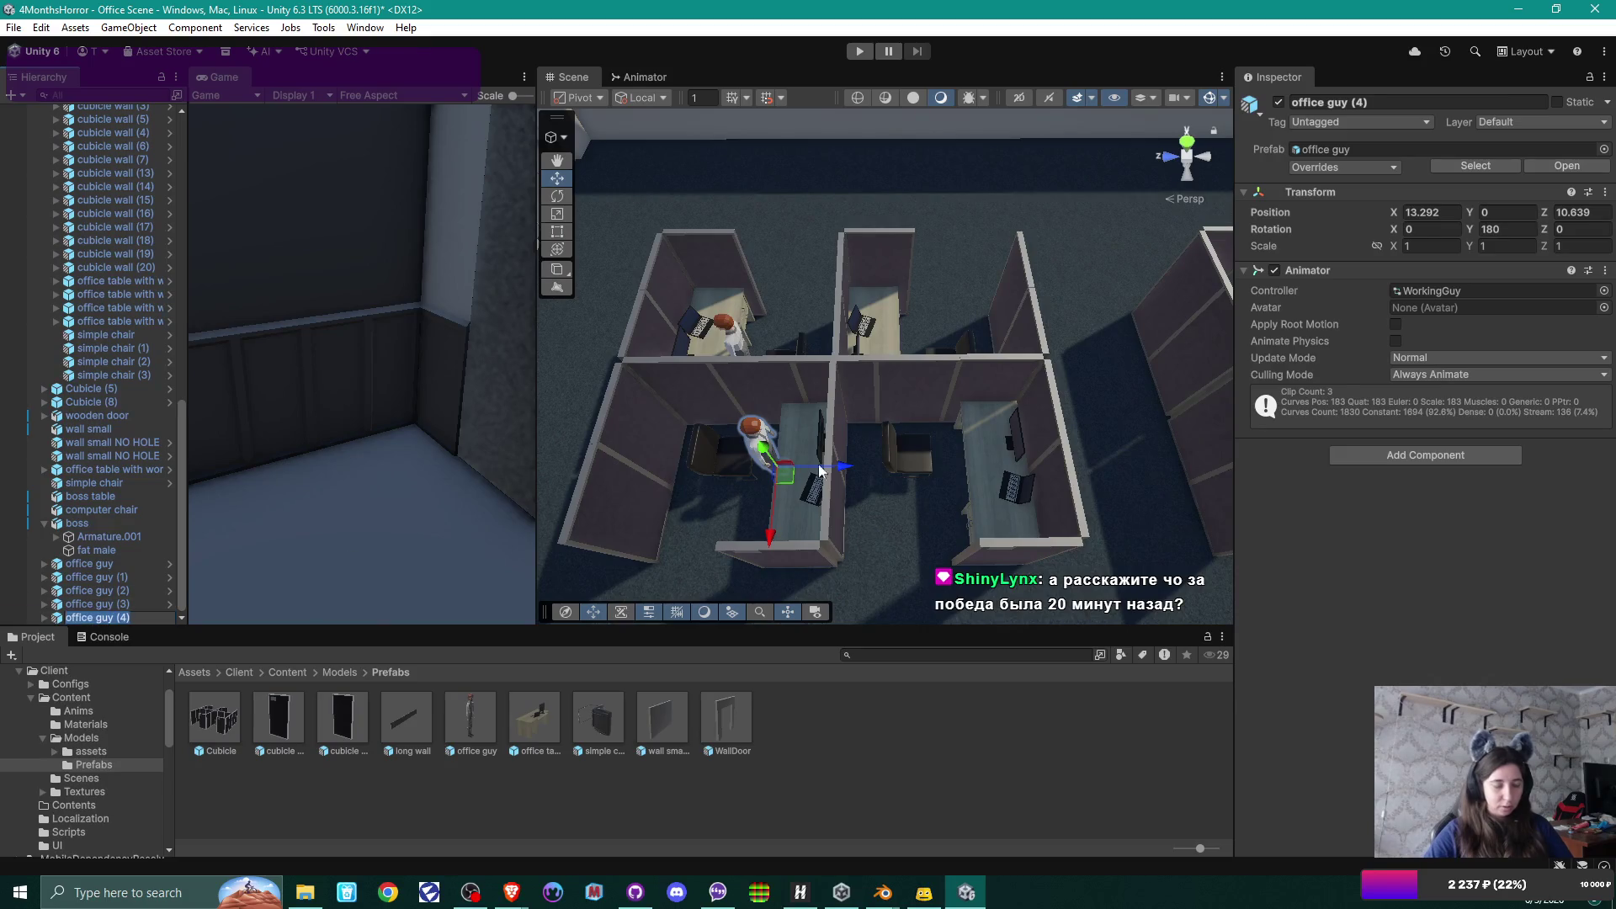
{"action": "key", "text": "ctrl+d"}
{"action": "mouse_move", "coordinate": [846, 465]}
{"action": "left_mouse_down"}
{"action": "mouse_move", "coordinate": [1012, 463]}
{"action": "mouse_move", "coordinate": [923, 472]}
{"action": "left_mouse_up"}
{"action": "scroll", "coordinate": [993, 472], "scroll_direction": "up", "scroll_amount": 5}
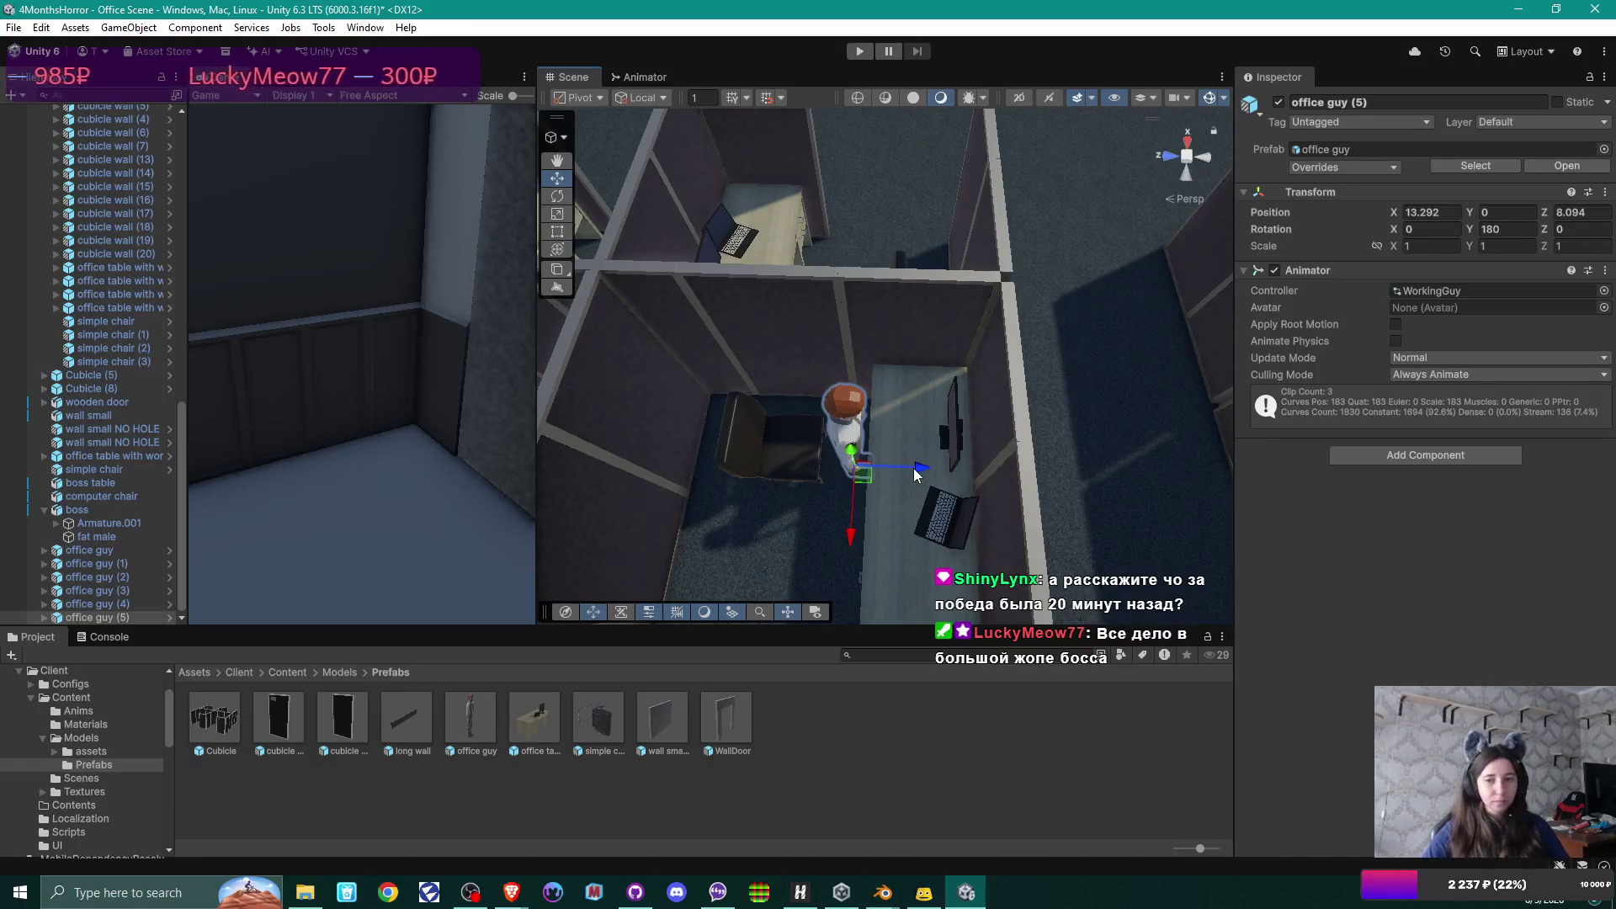
{"action": "mouse_move", "coordinate": [917, 469]}
{"action": "left_mouse_down", "text": "alt"}
{"action": "mouse_move", "coordinate": [872, 462]}
{"action": "mouse_move", "coordinate": [941, 457]}
{"action": "left_mouse_up", "text": "alt"}
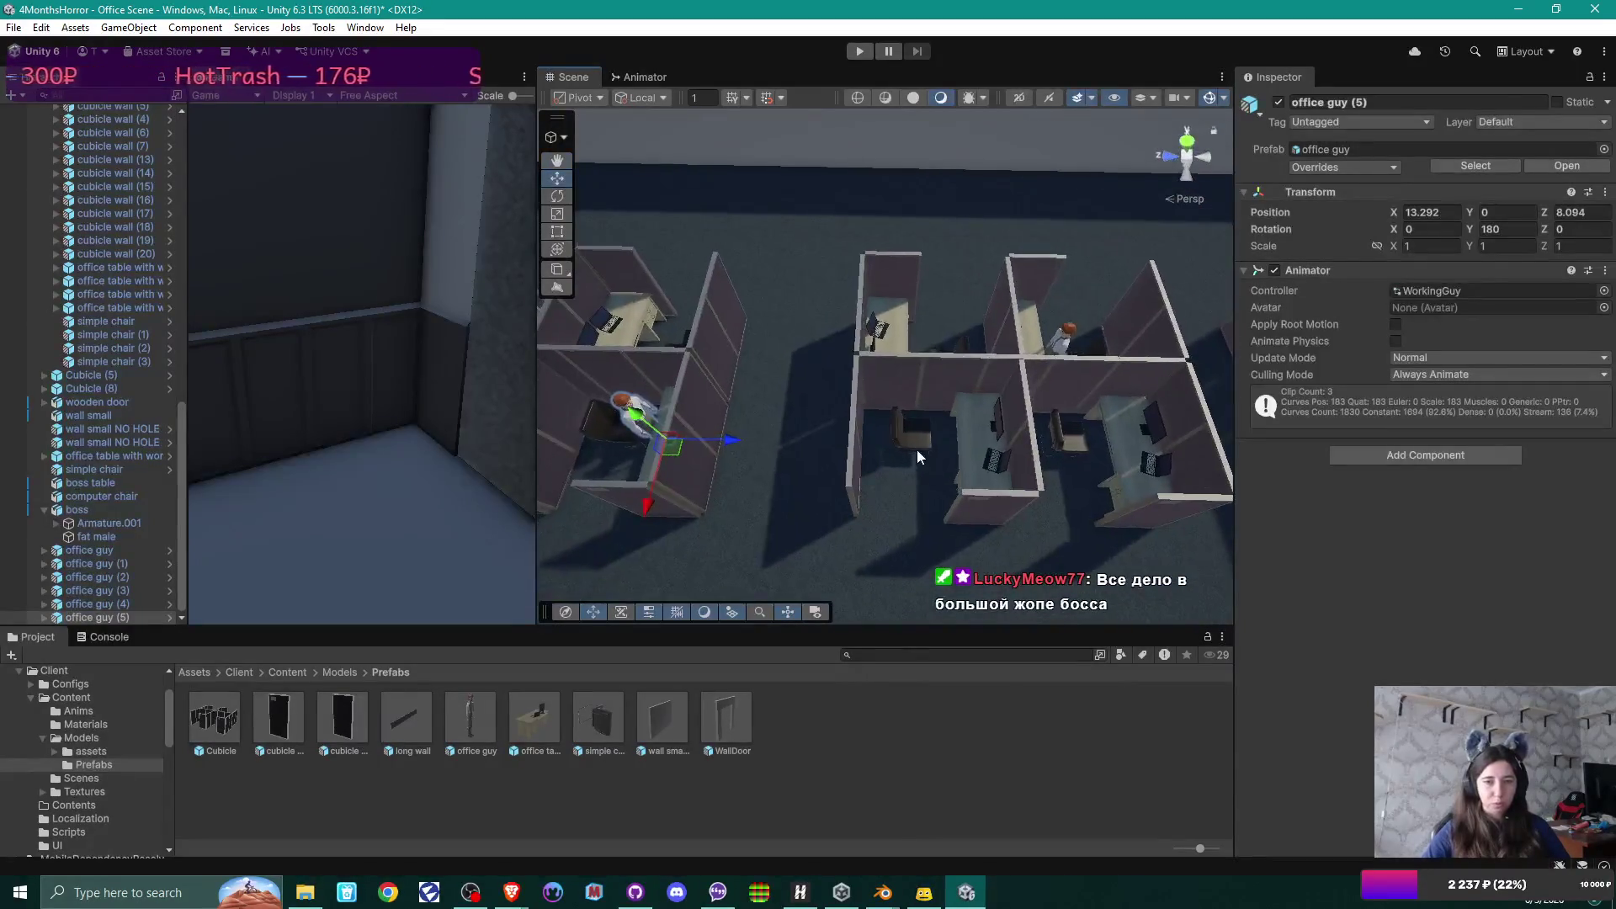
Duplicate again and move office guy (6) into the centre cubicle.
{"action": "key", "text": "ctrl+d"}
{"action": "left_click_drag", "start_coordinate": [730, 446], "coordinate": [996, 447]}
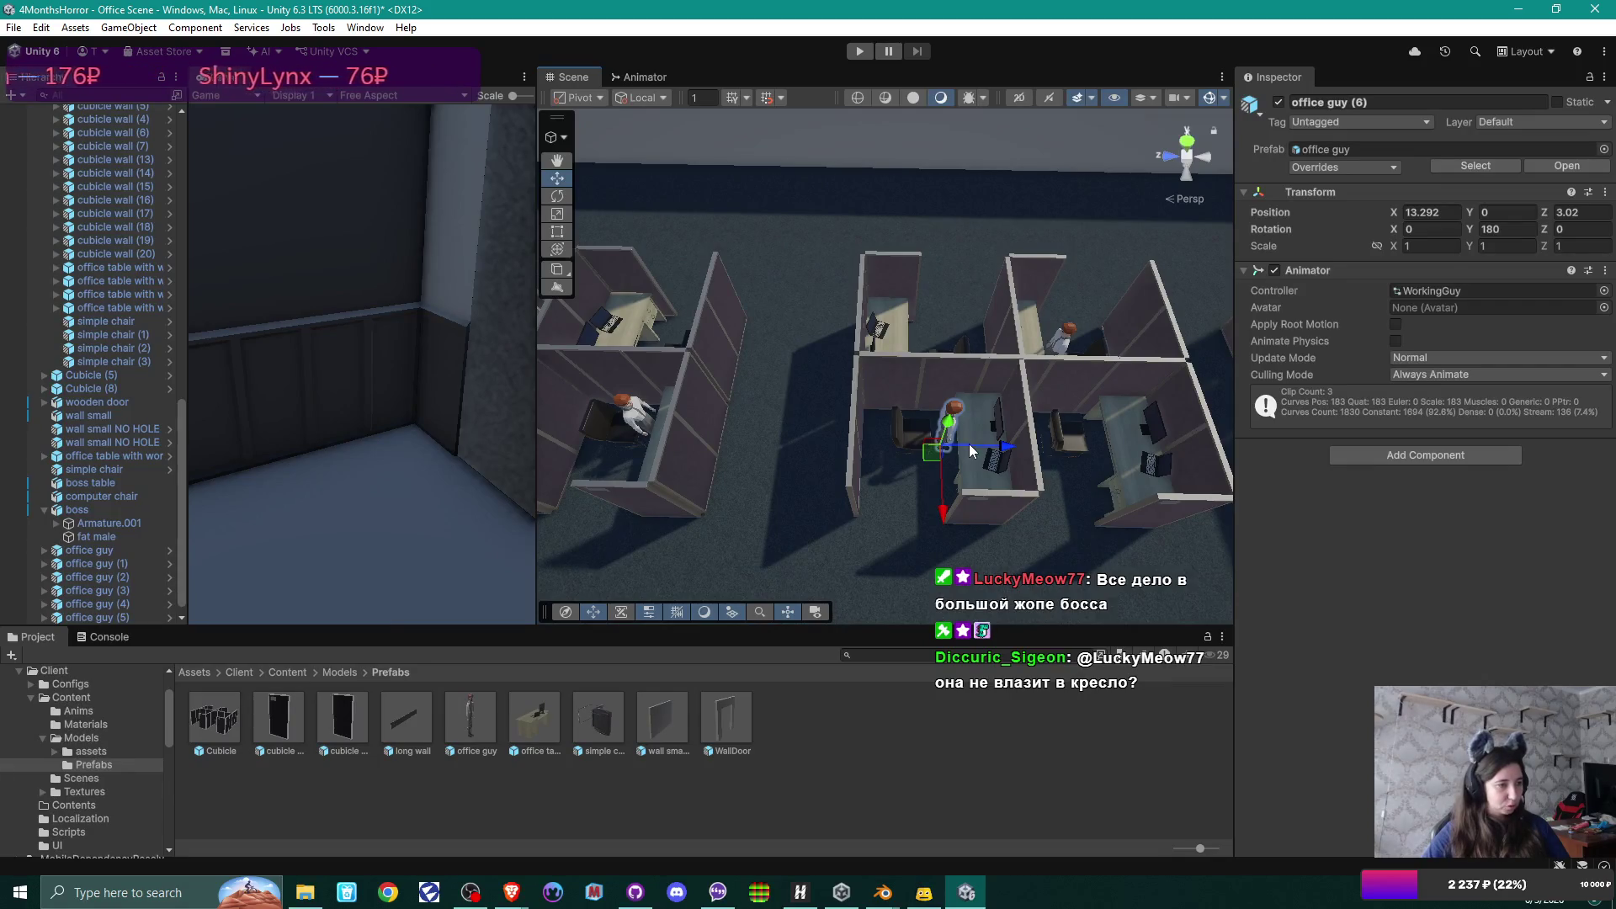
{"action": "mouse_move", "coordinate": [967, 443]}
{"action": "left_mouse_down"}
{"action": "mouse_move", "coordinate": [967, 469]}
{"action": "mouse_move", "coordinate": [881, 391]}
{"action": "mouse_move", "coordinate": [892, 372]}
{"action": "mouse_move", "coordinate": [885, 384]}
{"action": "left_mouse_up"}
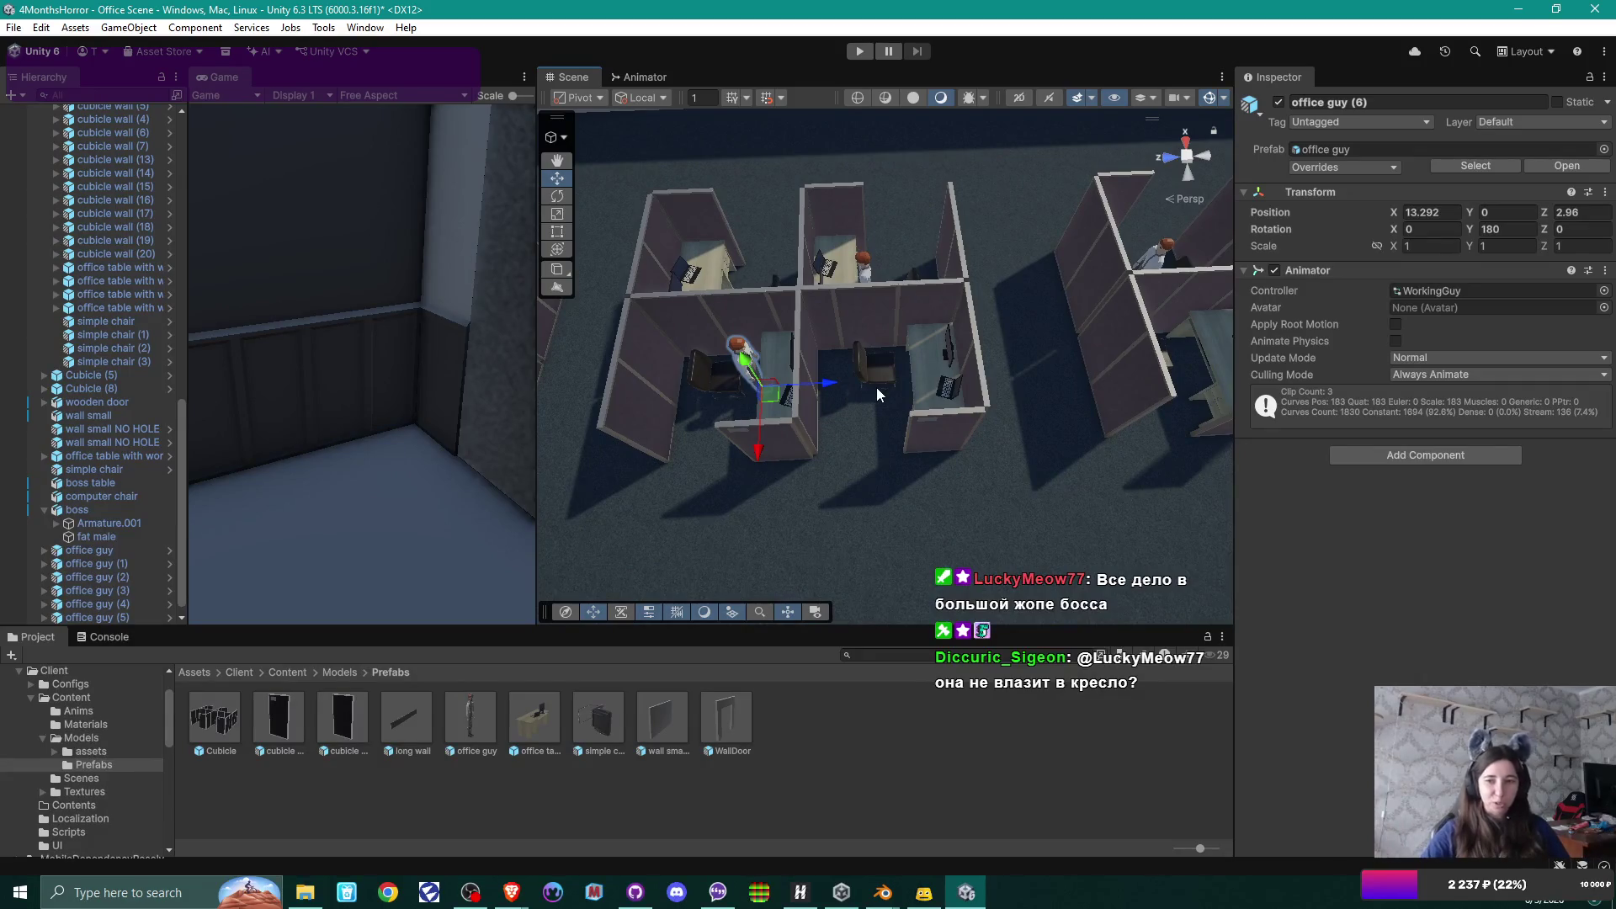
{"action": "left_click_drag", "start_coordinate": [876, 387], "coordinate": [875, 387]}
{"action": "mouse_move", "coordinate": [878, 388]}
{"action": "left_mouse_down"}
{"action": "mouse_move", "coordinate": [860, 383]}
{"action": "mouse_move", "coordinate": [997, 368]}
{"action": "mouse_move", "coordinate": [1002, 418]}
{"action": "left_mouse_up"}
Create office guy (7) from office guy (6) and frame it in the view.
{"action": "key", "text": "ctrl+d"}
{"action": "key", "text": "f"}
{"action": "scroll", "coordinate": [1003, 417], "scroll_direction": "up", "scroll_amount": 3}
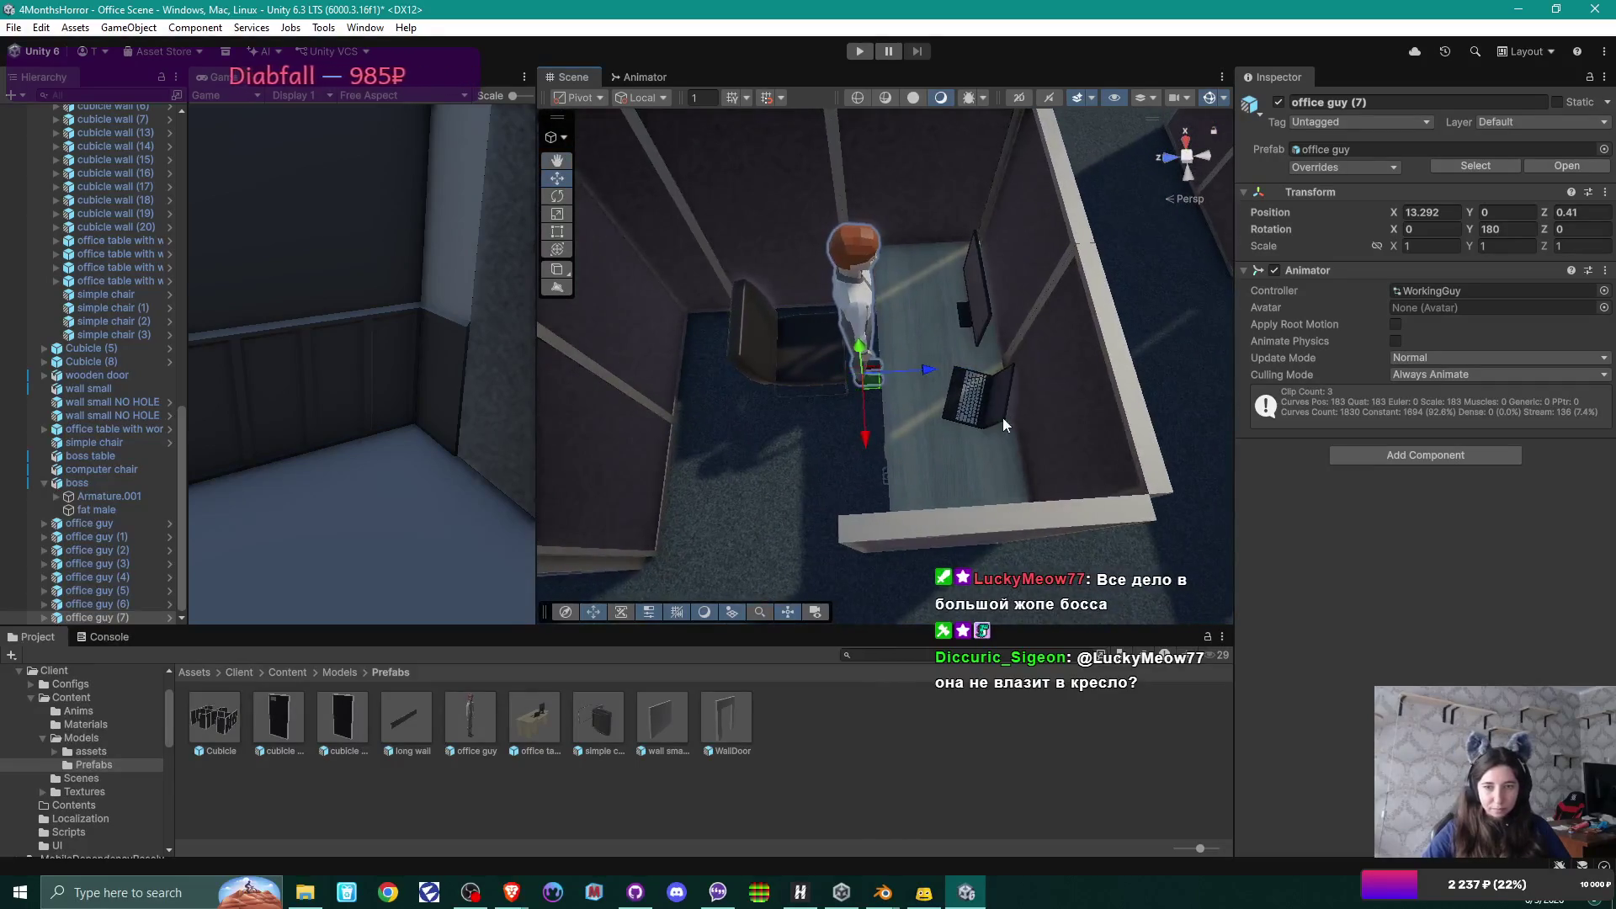
Nudge office guy (7) along the row, then place copy office guy (8) at X 13.292, Z -7.199.
{"action": "left_click_drag", "start_coordinate": [931, 378], "coordinate": [931, 375]}
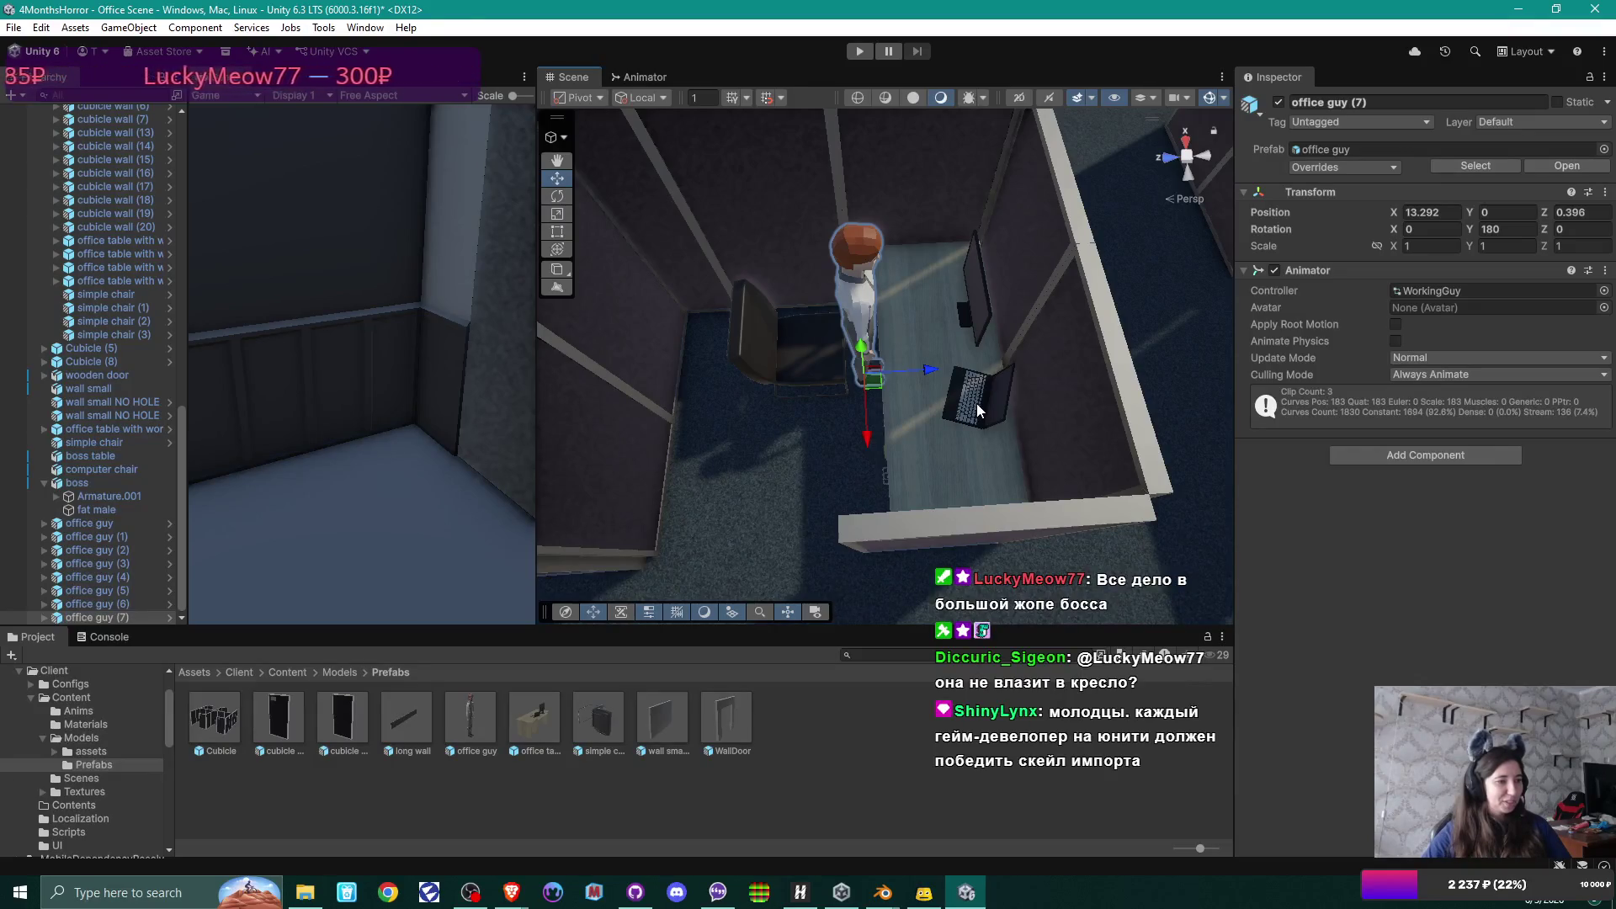
{"action": "mouse_move", "coordinate": [976, 402]}
{"action": "left_mouse_down"}
{"action": "mouse_move", "coordinate": [1006, 384]}
{"action": "mouse_move", "coordinate": [901, 362]}
{"action": "mouse_move", "coordinate": [906, 377]}
{"action": "left_mouse_up"}
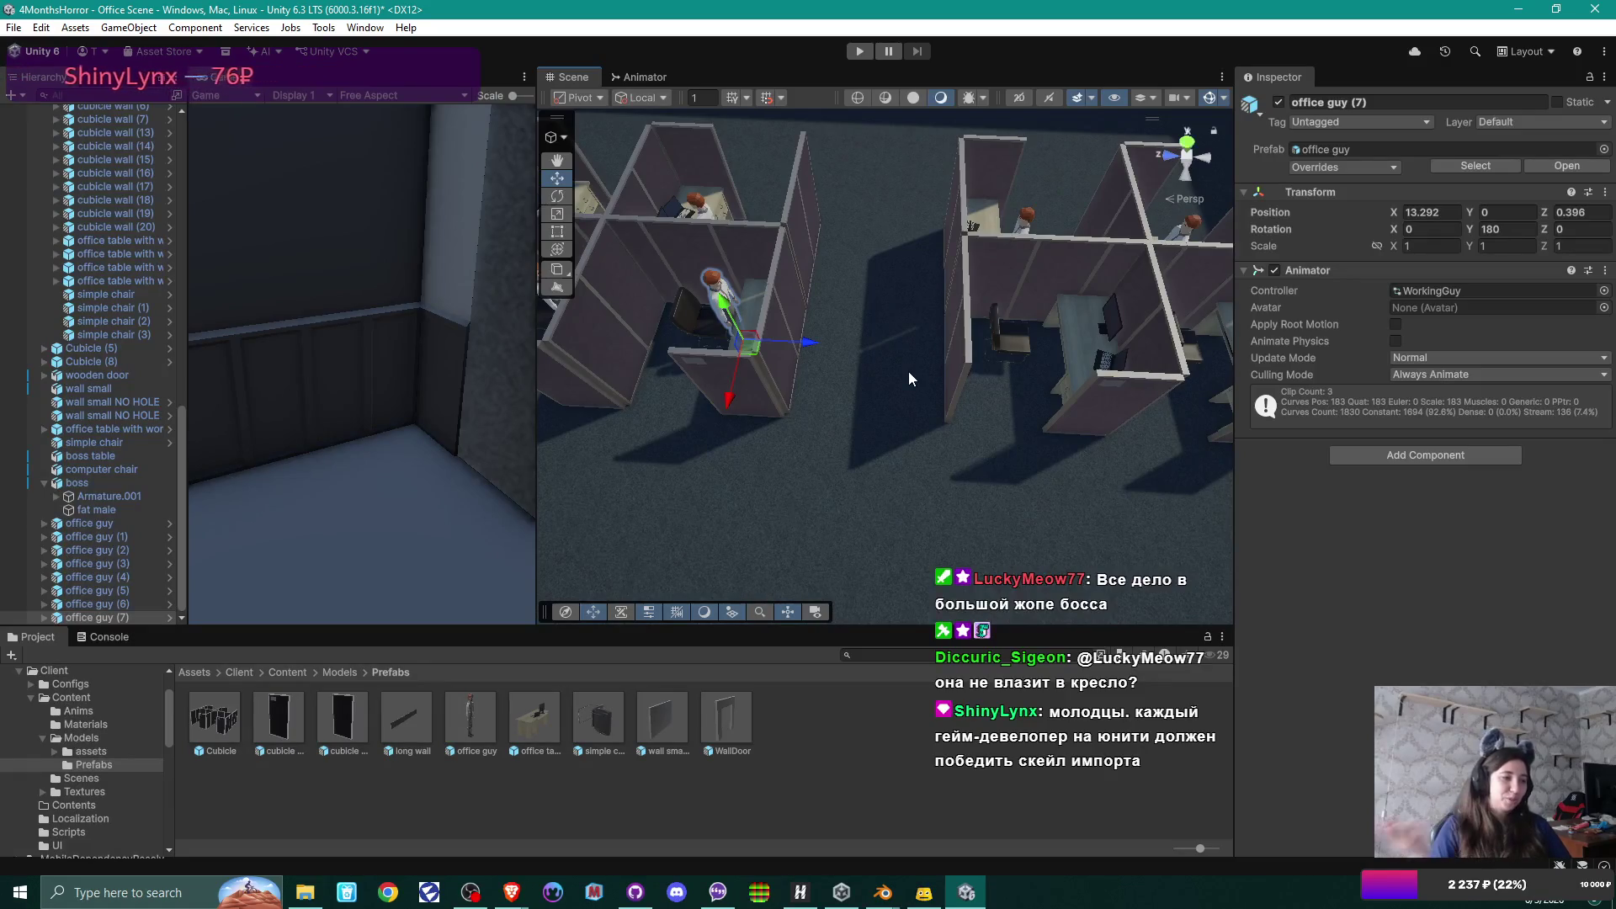
{"action": "key", "text": "ctrl+d"}
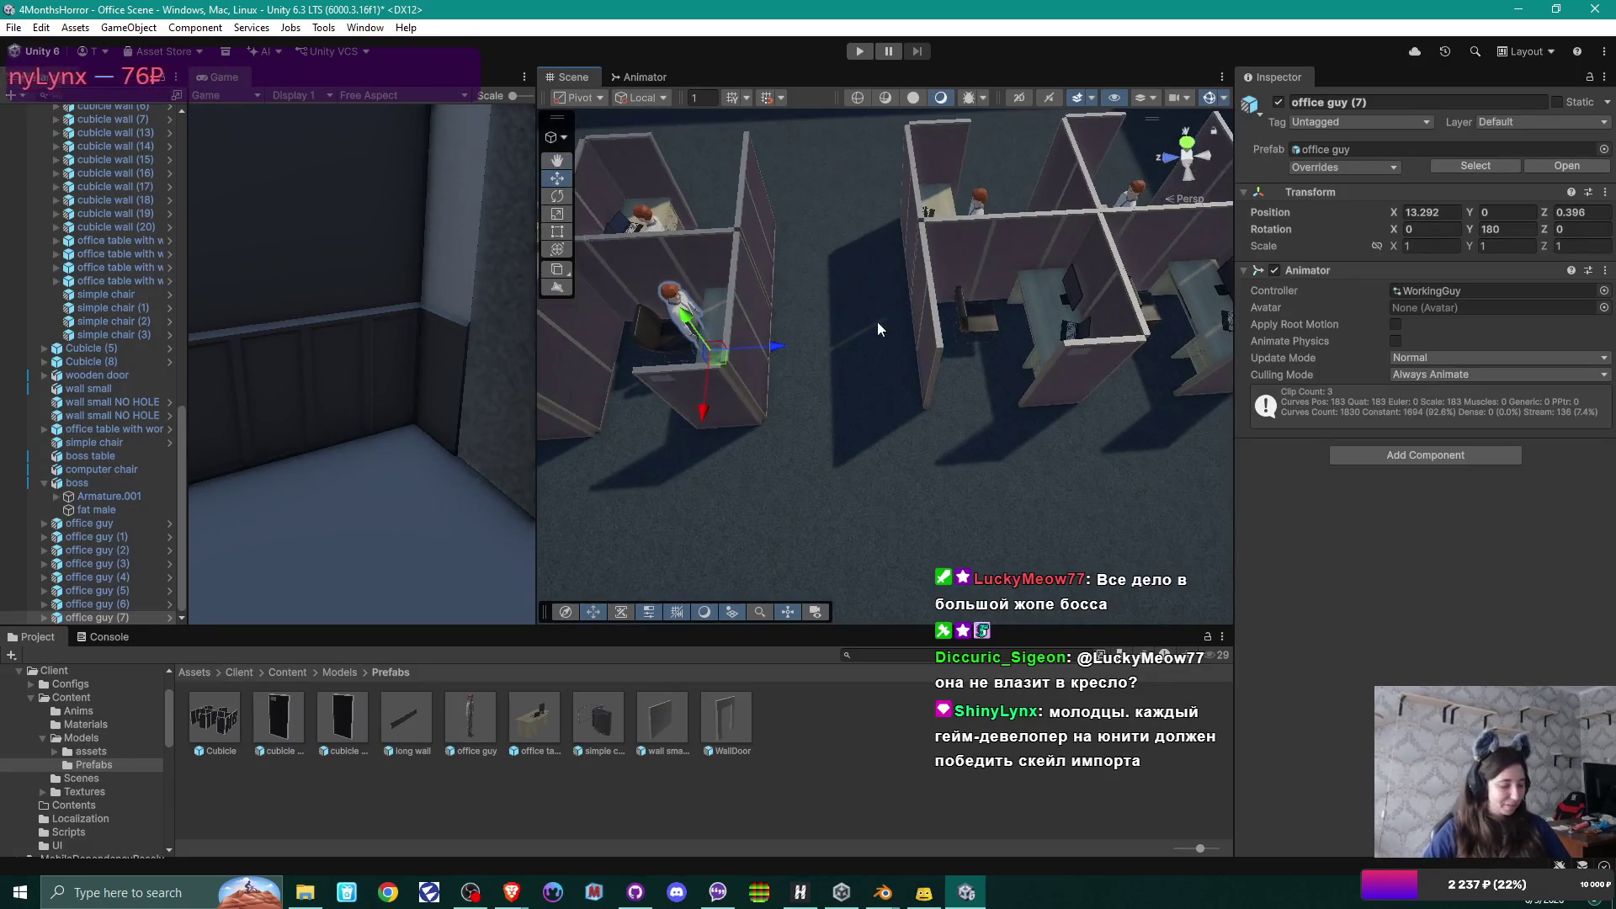
{"action": "mouse_move", "coordinate": [786, 340]}
{"action": "left_mouse_down"}
{"action": "mouse_move", "coordinate": [1071, 326]}
{"action": "mouse_move", "coordinate": [1032, 361]}
{"action": "mouse_move", "coordinate": [936, 357]}
{"action": "left_mouse_up"}
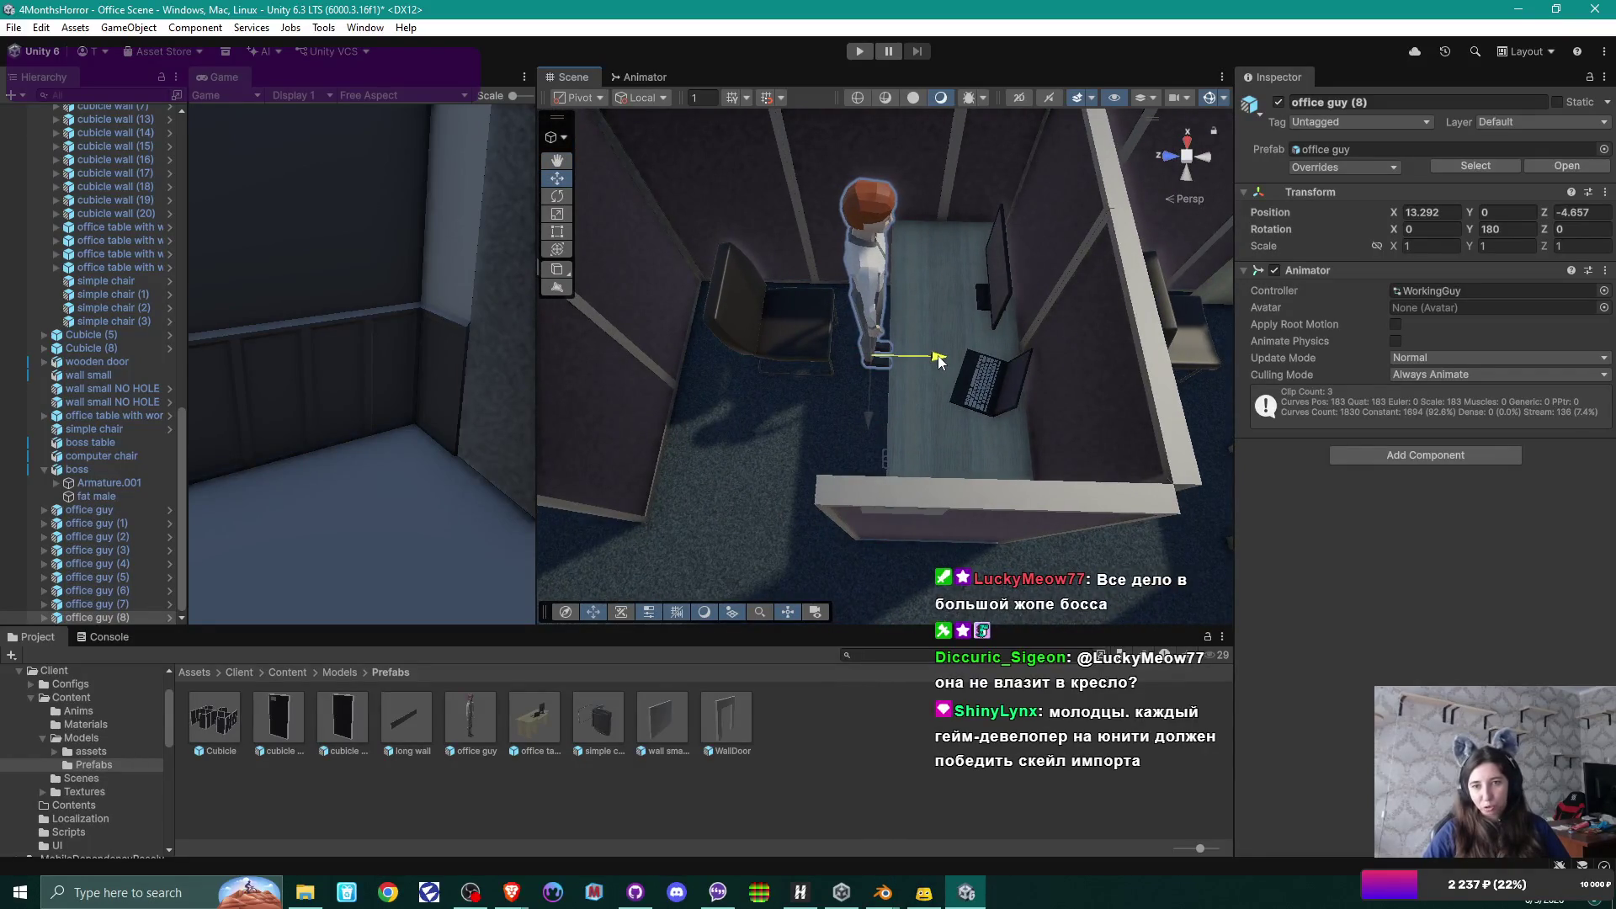
{"action": "scroll", "coordinate": [939, 356], "scroll_direction": "down", "scroll_amount": 3}
{"action": "mouse_move", "coordinate": [939, 355]}
{"action": "left_mouse_down"}
{"action": "mouse_move", "coordinate": [829, 358]}
{"action": "mouse_move", "coordinate": [779, 336]}
{"action": "mouse_move", "coordinate": [778, 310]}
{"action": "mouse_move", "coordinate": [947, 288]}
{"action": "mouse_move", "coordinate": [906, 347]}
{"action": "mouse_move", "coordinate": [1057, 335]}
{"action": "mouse_move", "coordinate": [1006, 397]}
{"action": "mouse_move", "coordinate": [976, 395]}
{"action": "mouse_move", "coordinate": [1013, 296]}
{"action": "mouse_move", "coordinate": [968, 316]}
{"action": "mouse_move", "coordinate": [946, 369]}
{"action": "mouse_move", "coordinate": [960, 370]}
{"action": "mouse_move", "coordinate": [794, 364]}
{"action": "mouse_move", "coordinate": [1090, 335]}
{"action": "mouse_move", "coordinate": [696, 387]}
{"action": "mouse_move", "coordinate": [883, 387]}
{"action": "mouse_move", "coordinate": [818, 373]}
{"action": "left_mouse_up"}
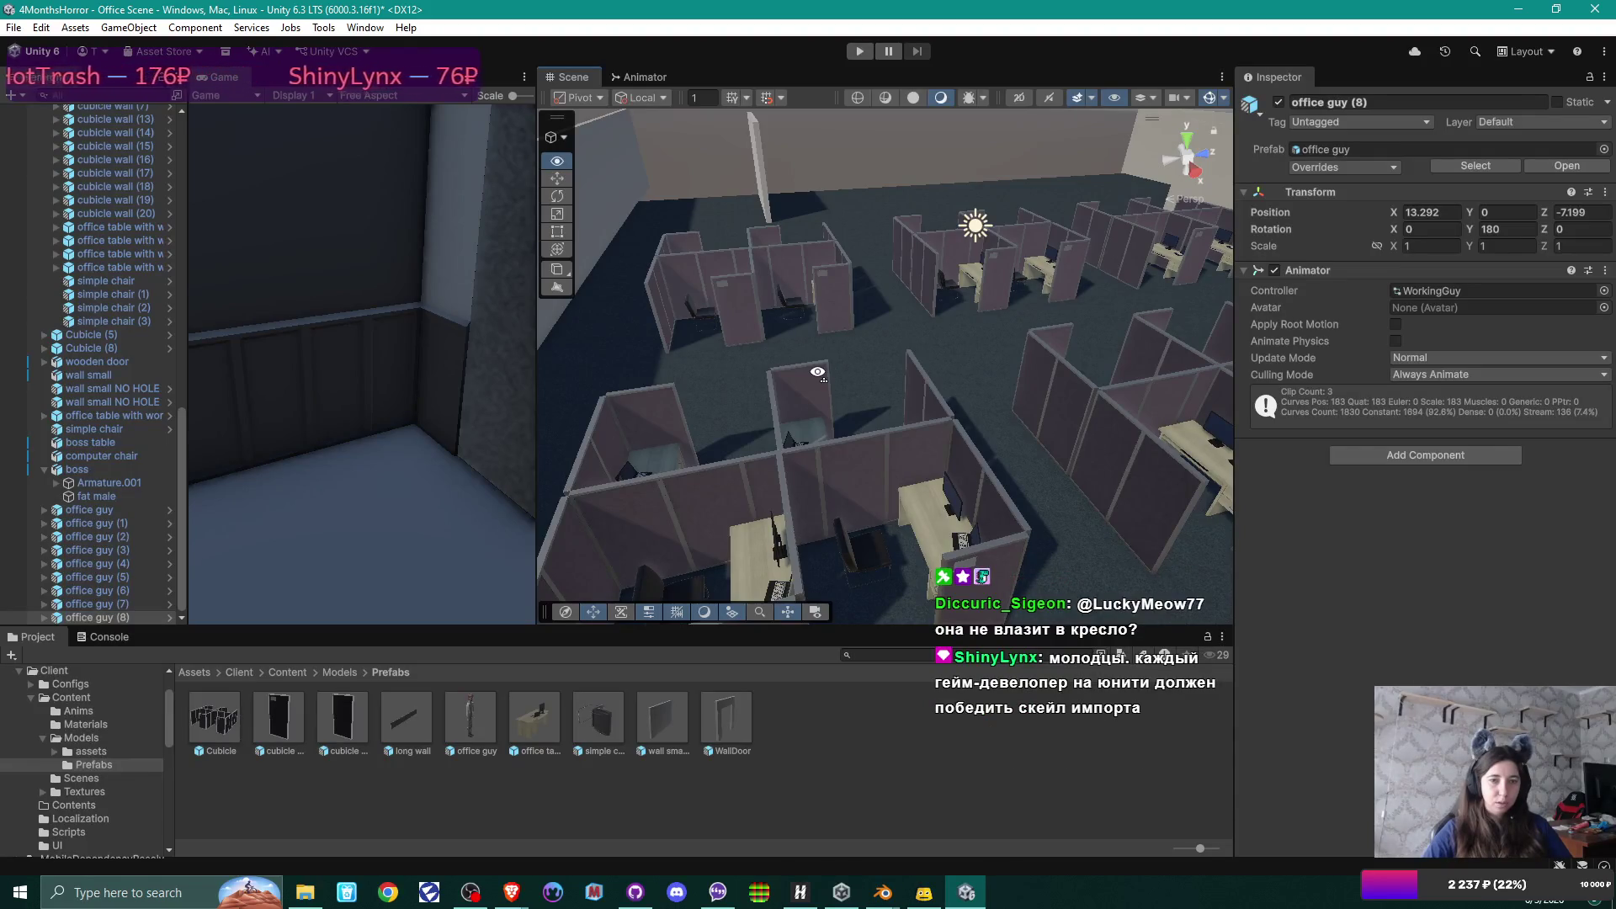
{"action": "left_click_drag", "start_coordinate": [817, 373], "coordinate": [1170, 422]}
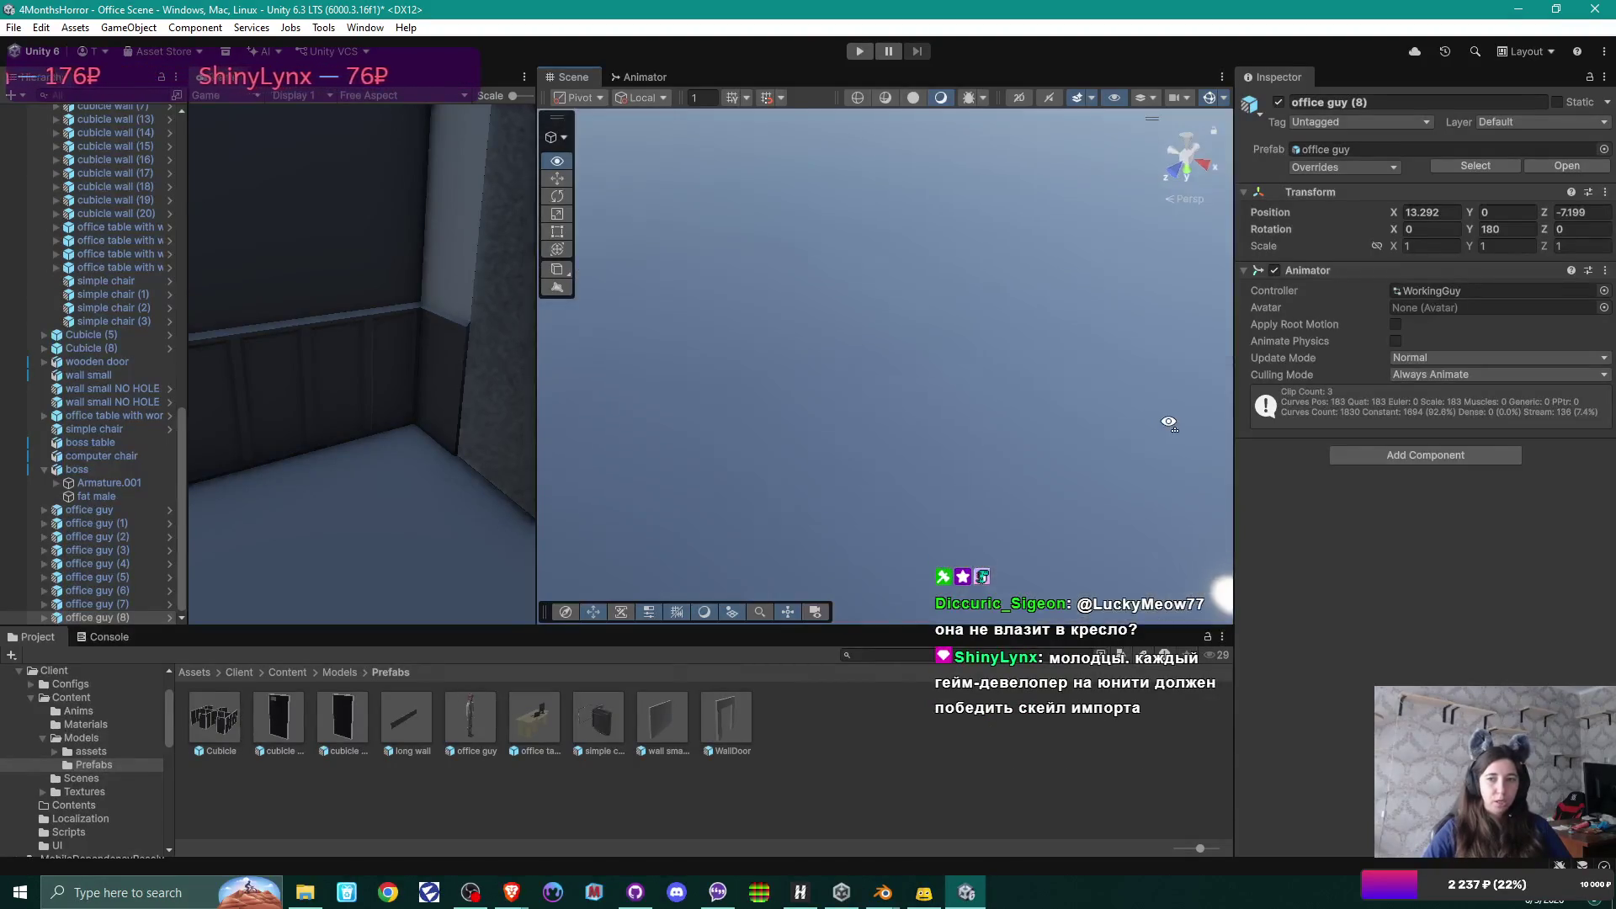
{"action": "mouse_move", "coordinate": [873, 292]}
{"action": "left_mouse_down"}
{"action": "mouse_move", "coordinate": [920, 351]}
{"action": "mouse_move", "coordinate": [972, 471]}
{"action": "mouse_move", "coordinate": [991, 391]}
{"action": "mouse_move", "coordinate": [1111, 366]}
{"action": "mouse_move", "coordinate": [934, 415]}
{"action": "mouse_move", "coordinate": [832, 407]}
{"action": "mouse_move", "coordinate": [883, 408]}
{"action": "mouse_move", "coordinate": [824, 387]}
{"action": "mouse_move", "coordinate": [889, 322]}
{"action": "left_mouse_up"}
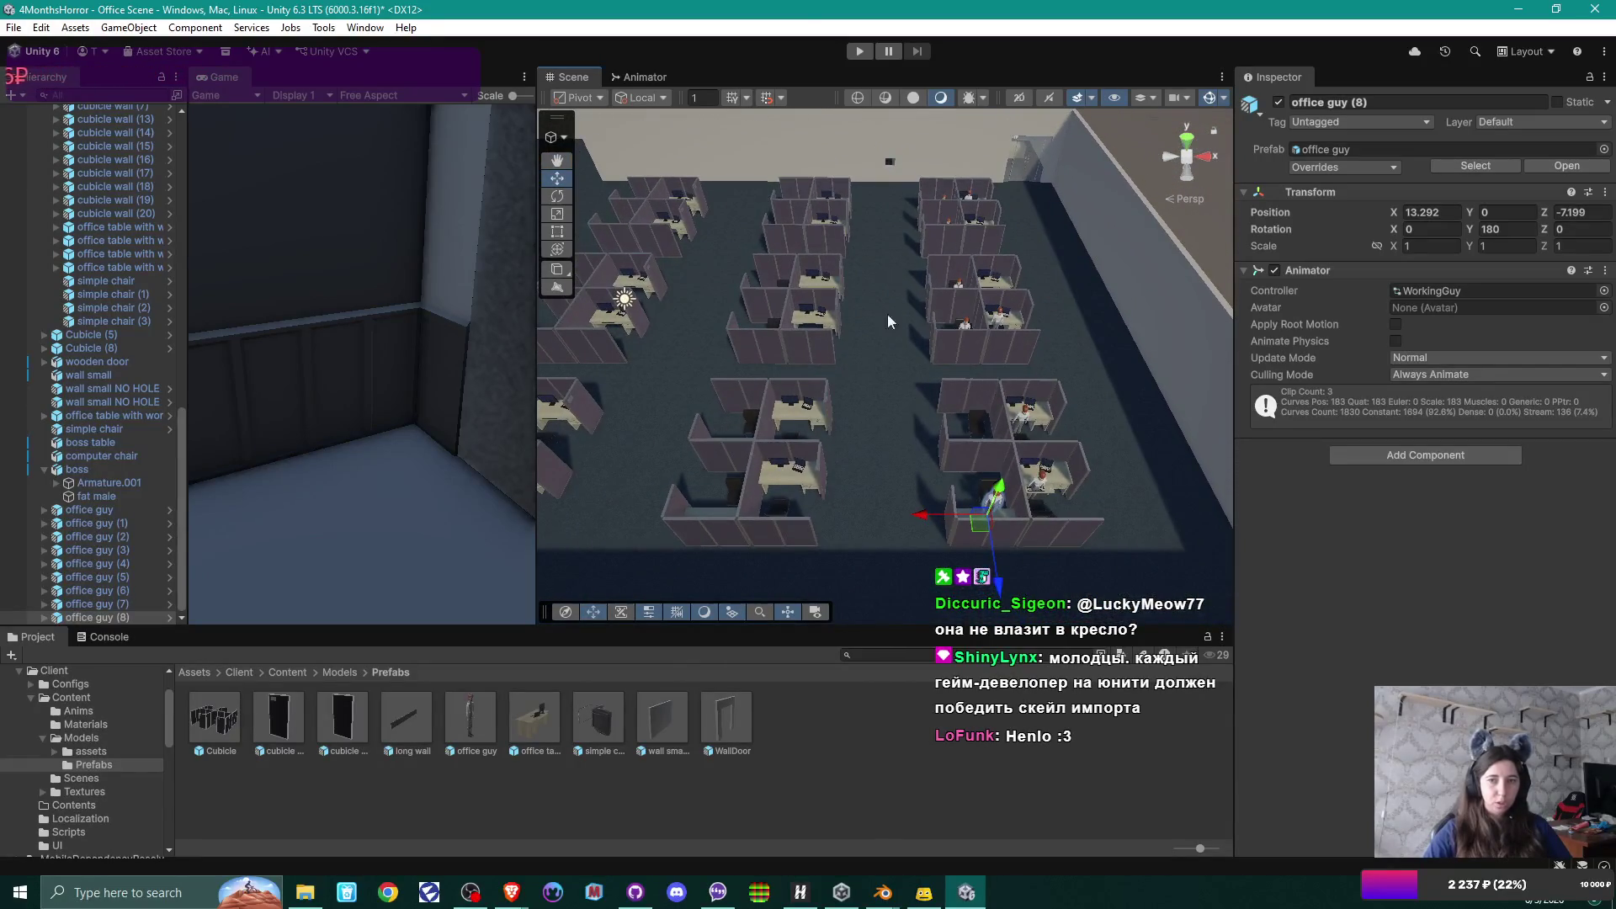
{"action": "left_click_drag", "start_coordinate": [805, 250], "coordinate": [1024, 348]}
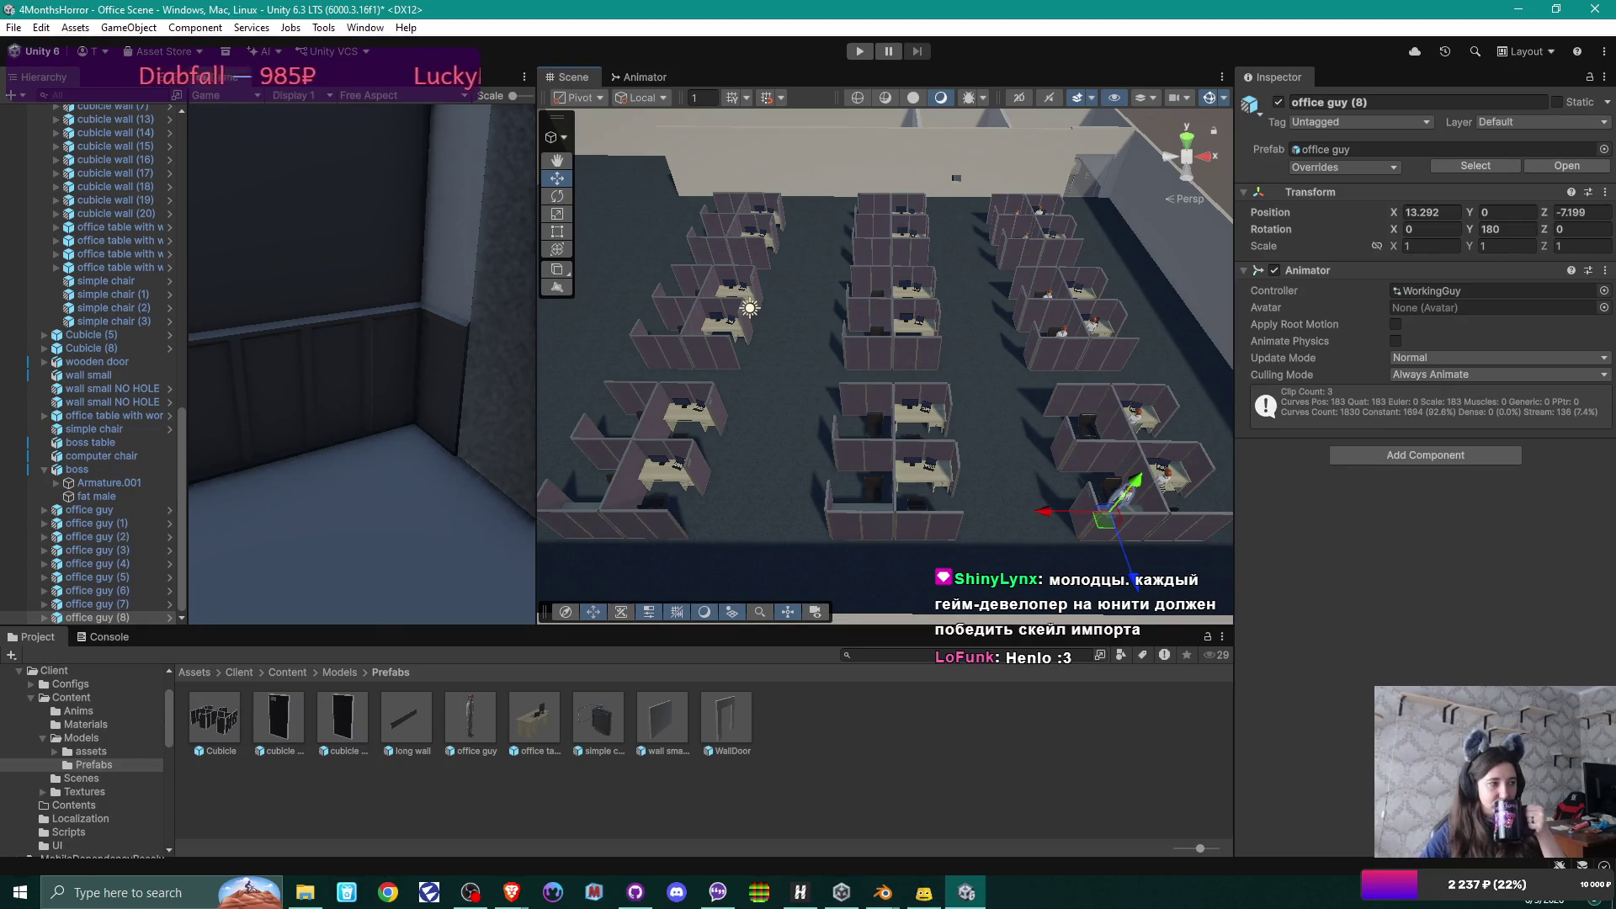
{"action": "key", "text": "alt+Tab"}
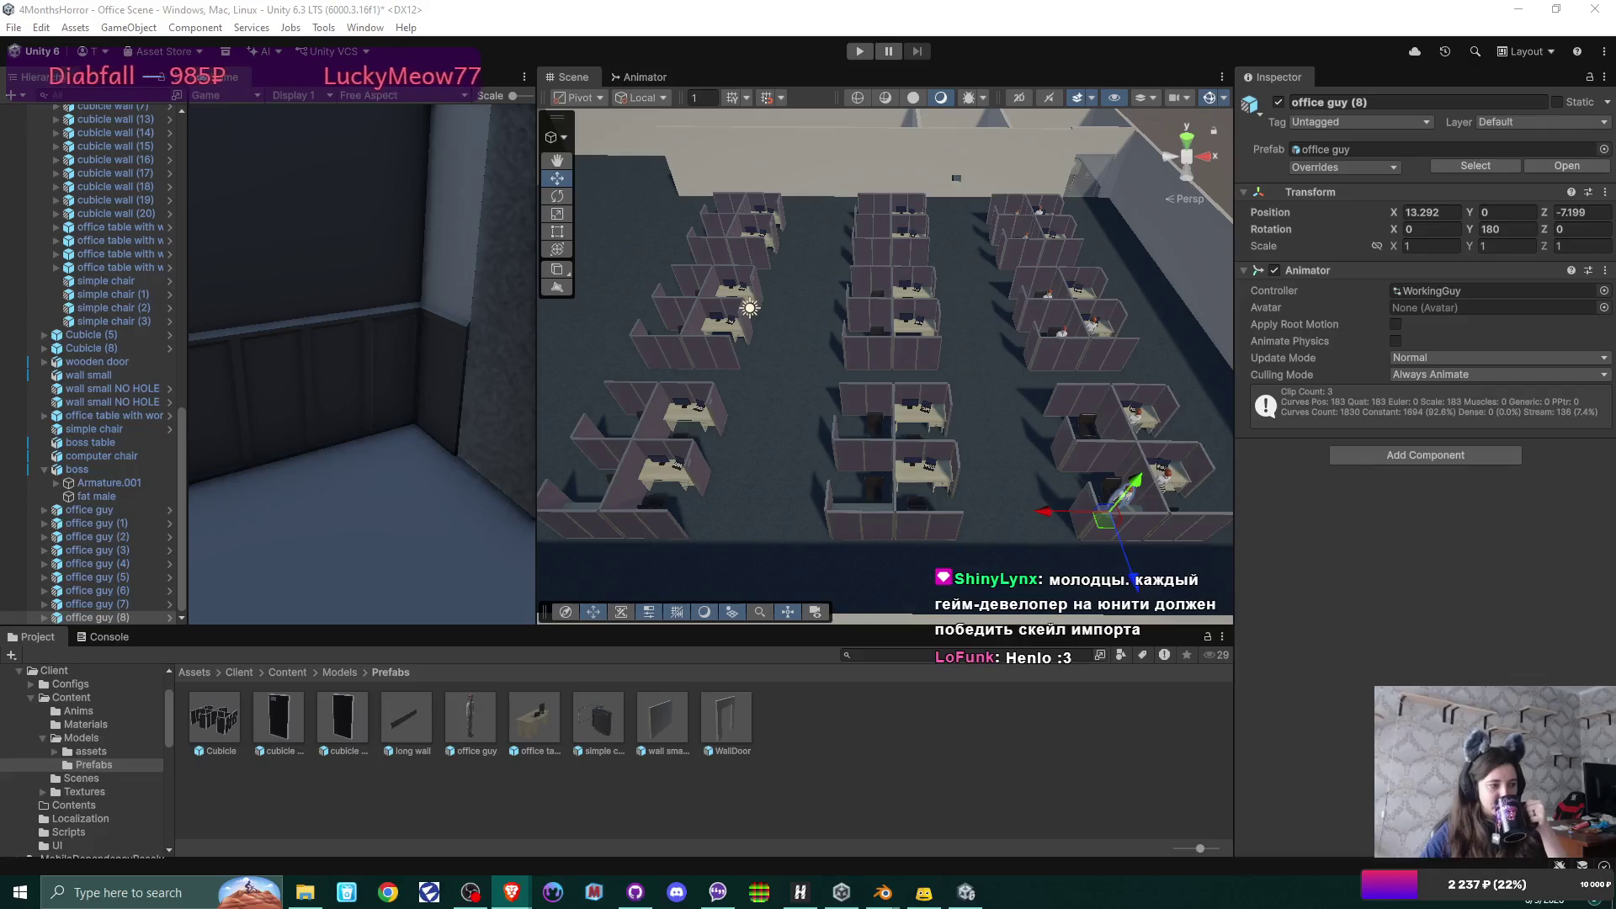
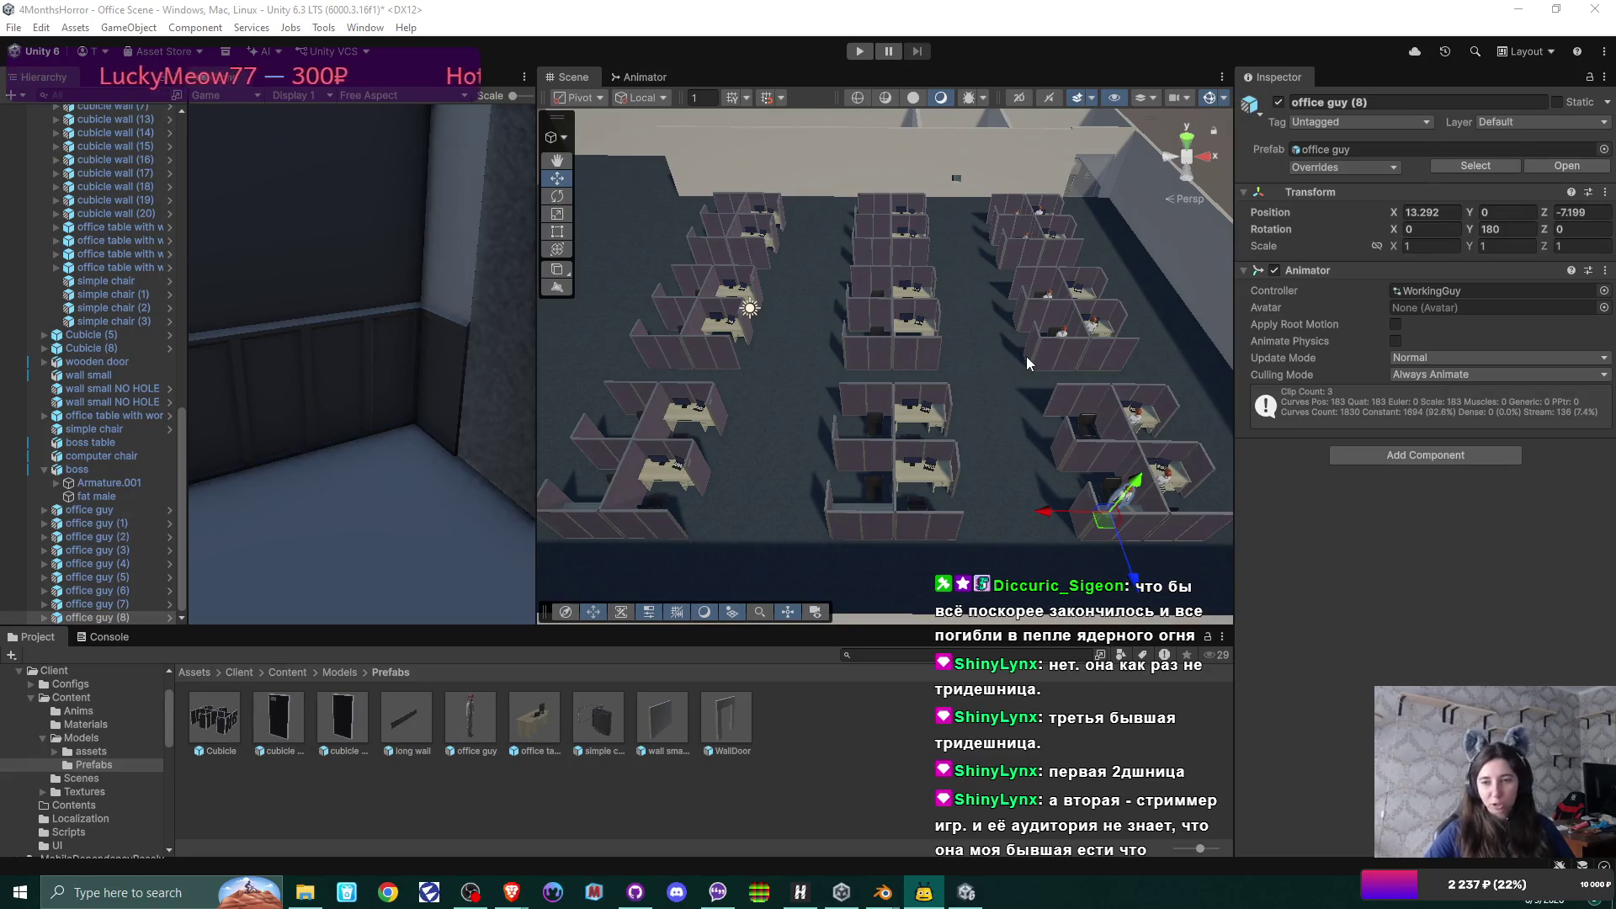
Duplicate office guy through office guy (8) and slide the nine copies into the middle cubicles.
{"action": "left_click_drag", "start_coordinate": [1027, 356], "coordinate": [1020, 399]}
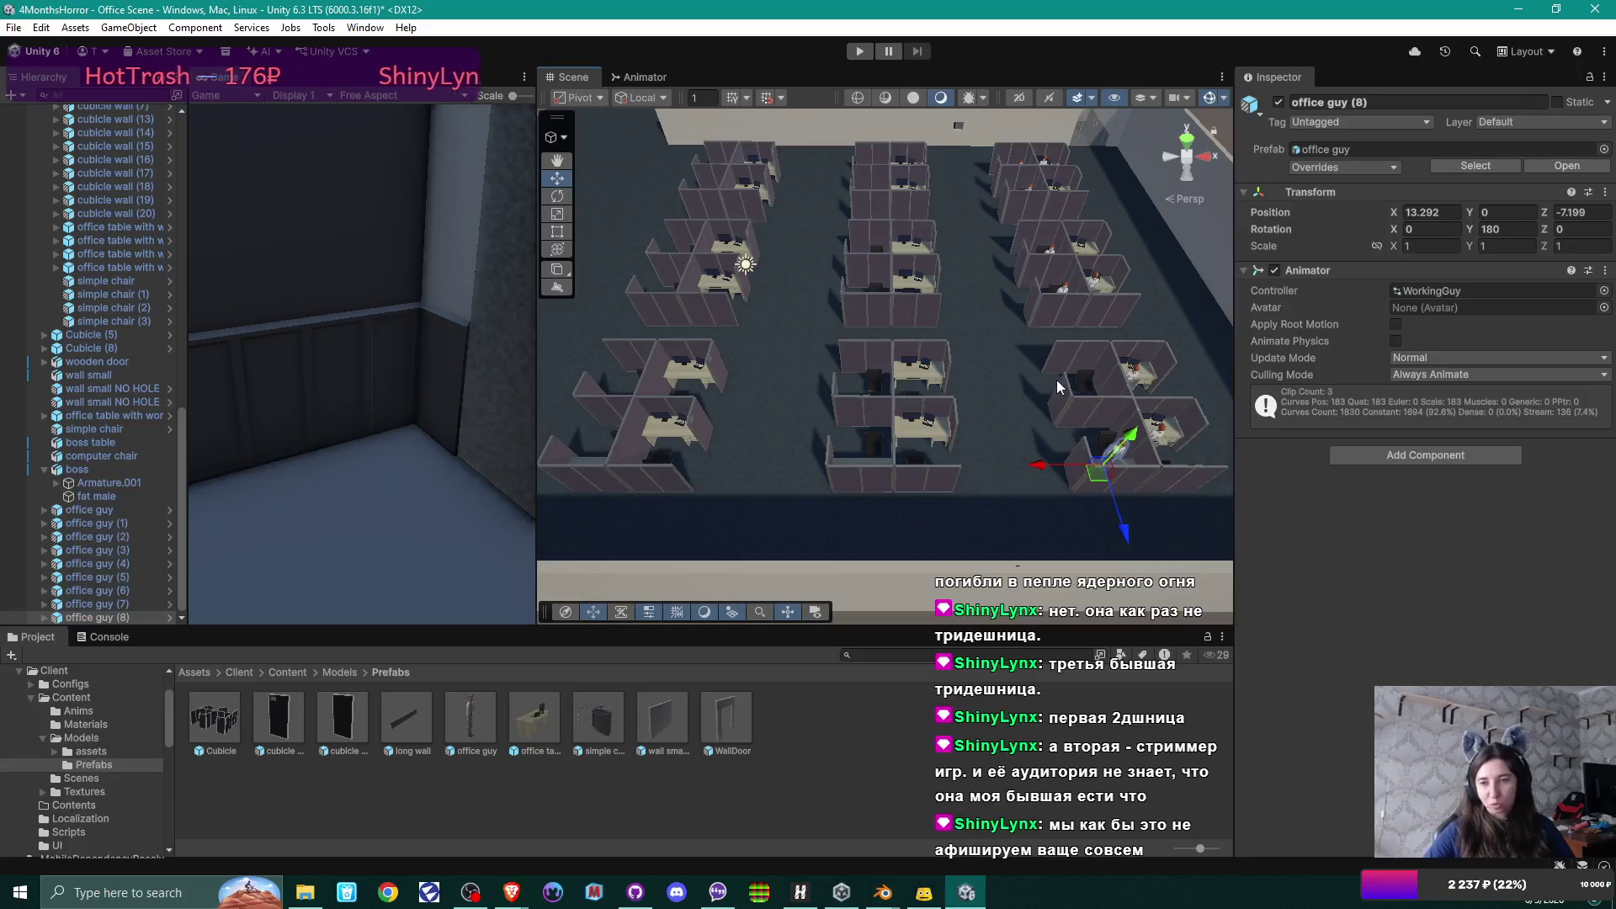
{"action": "left_click", "coordinate": [112, 510], "text": "shift"}
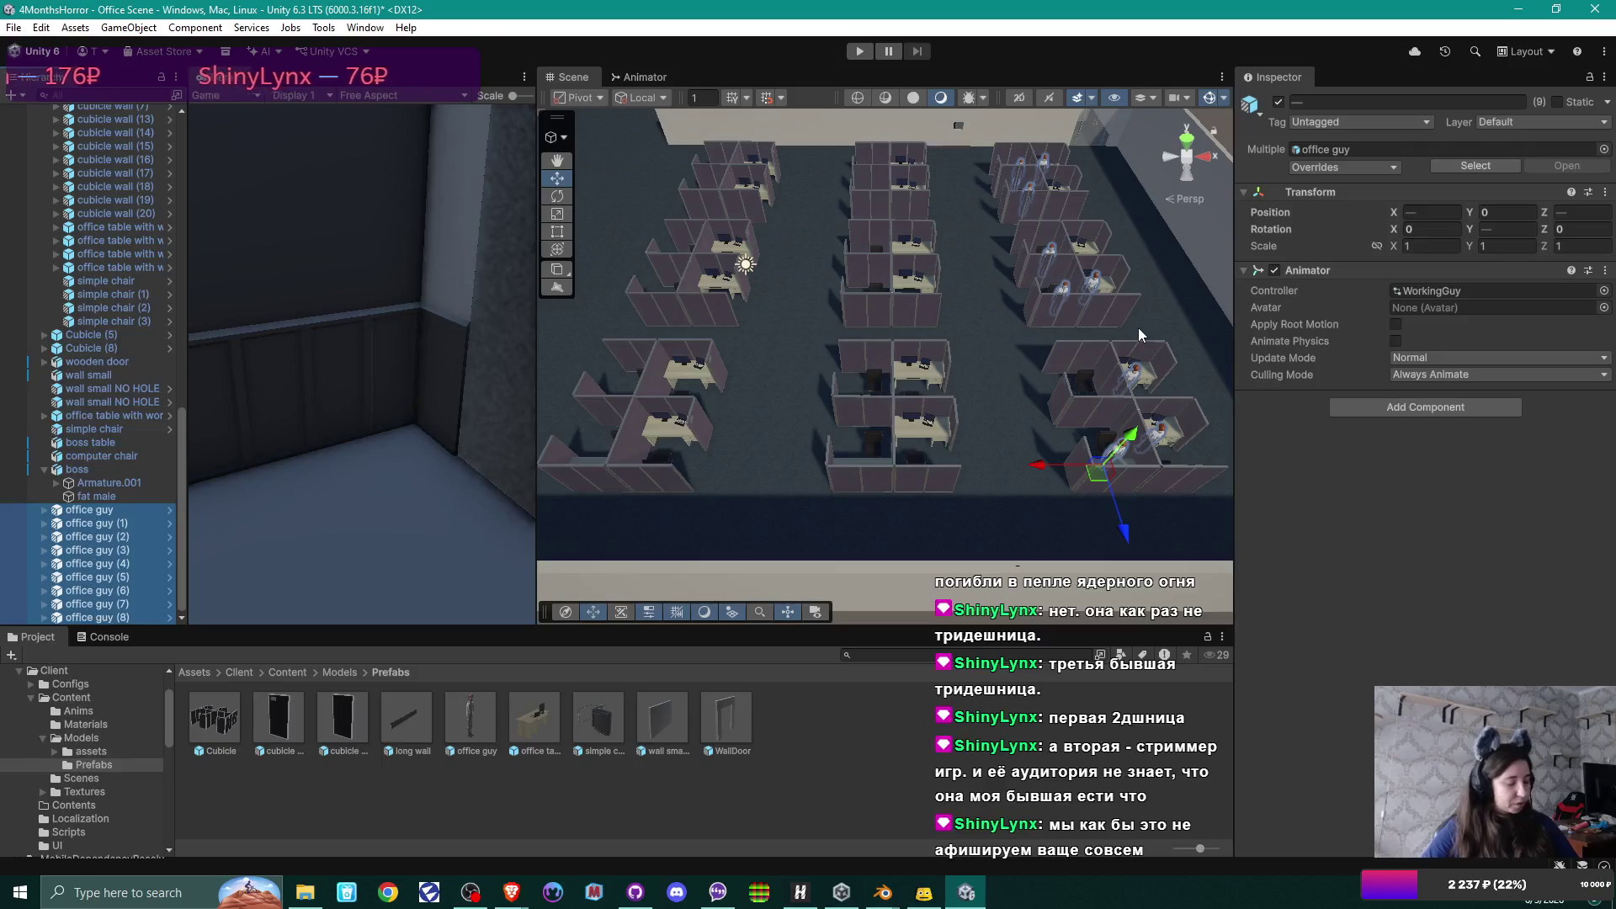
{"action": "key", "text": "ctrl+d"}
{"action": "mouse_move", "coordinate": [1099, 470]}
{"action": "left_mouse_down"}
{"action": "mouse_move", "coordinate": [1111, 402]}
{"action": "mouse_move", "coordinate": [1170, 395]}
{"action": "mouse_move", "coordinate": [970, 423]}
{"action": "left_mouse_up"}
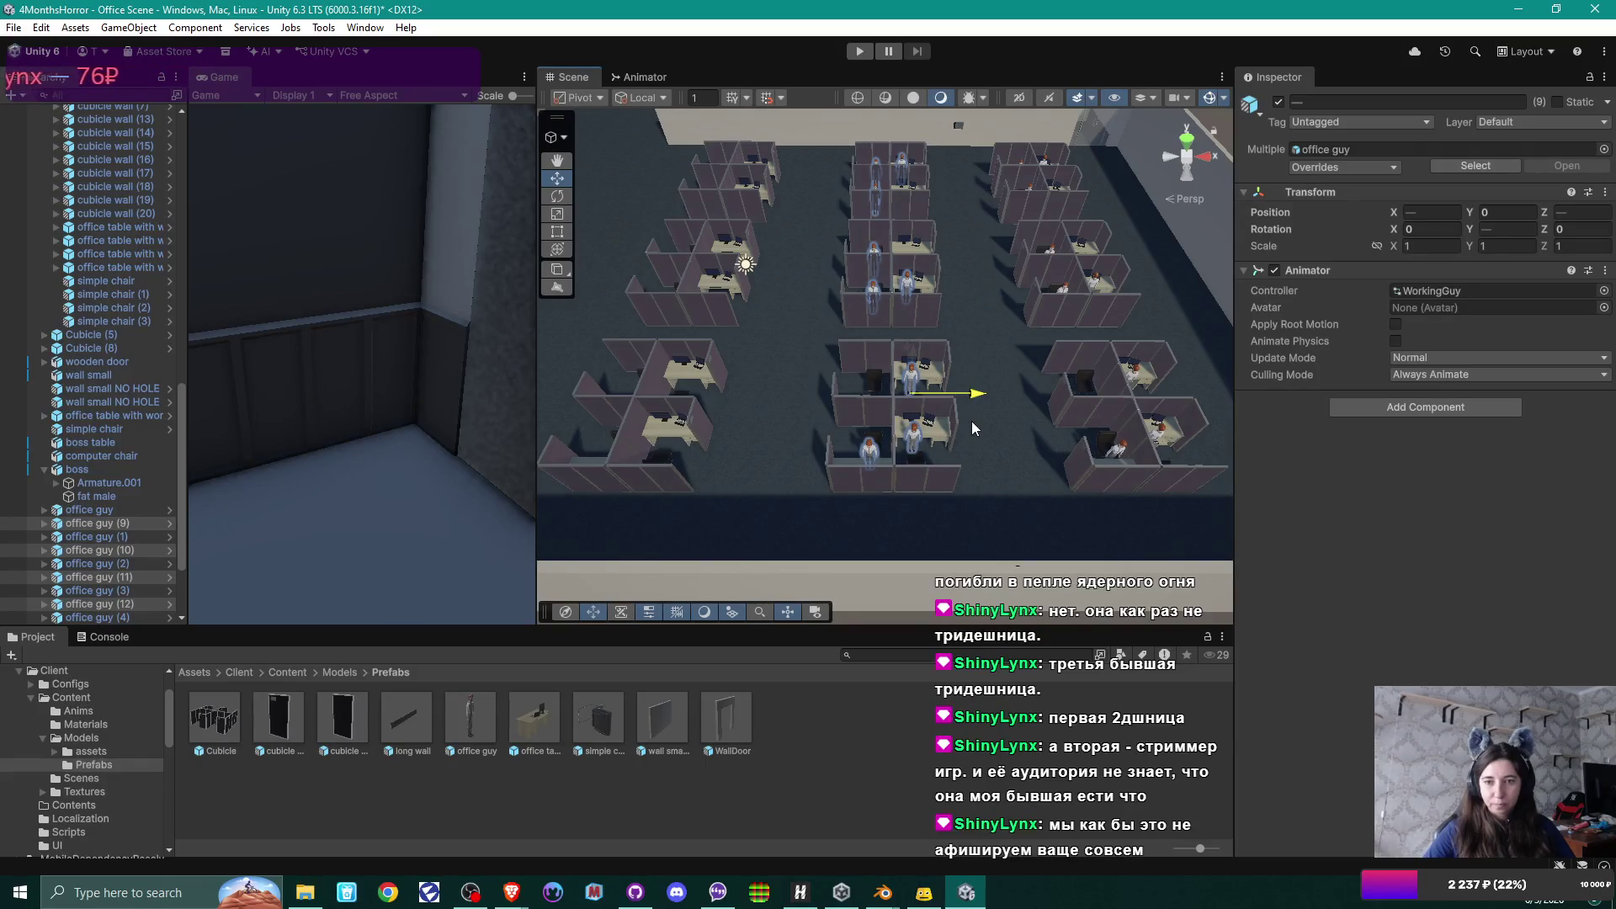
{"action": "mouse_move", "coordinate": [934, 365]}
{"action": "left_mouse_down"}
{"action": "mouse_move", "coordinate": [942, 473]}
{"action": "mouse_move", "coordinate": [941, 296]}
{"action": "left_mouse_up"}
{"action": "scroll", "coordinate": [942, 472], "scroll_direction": "up", "scroll_amount": 5}
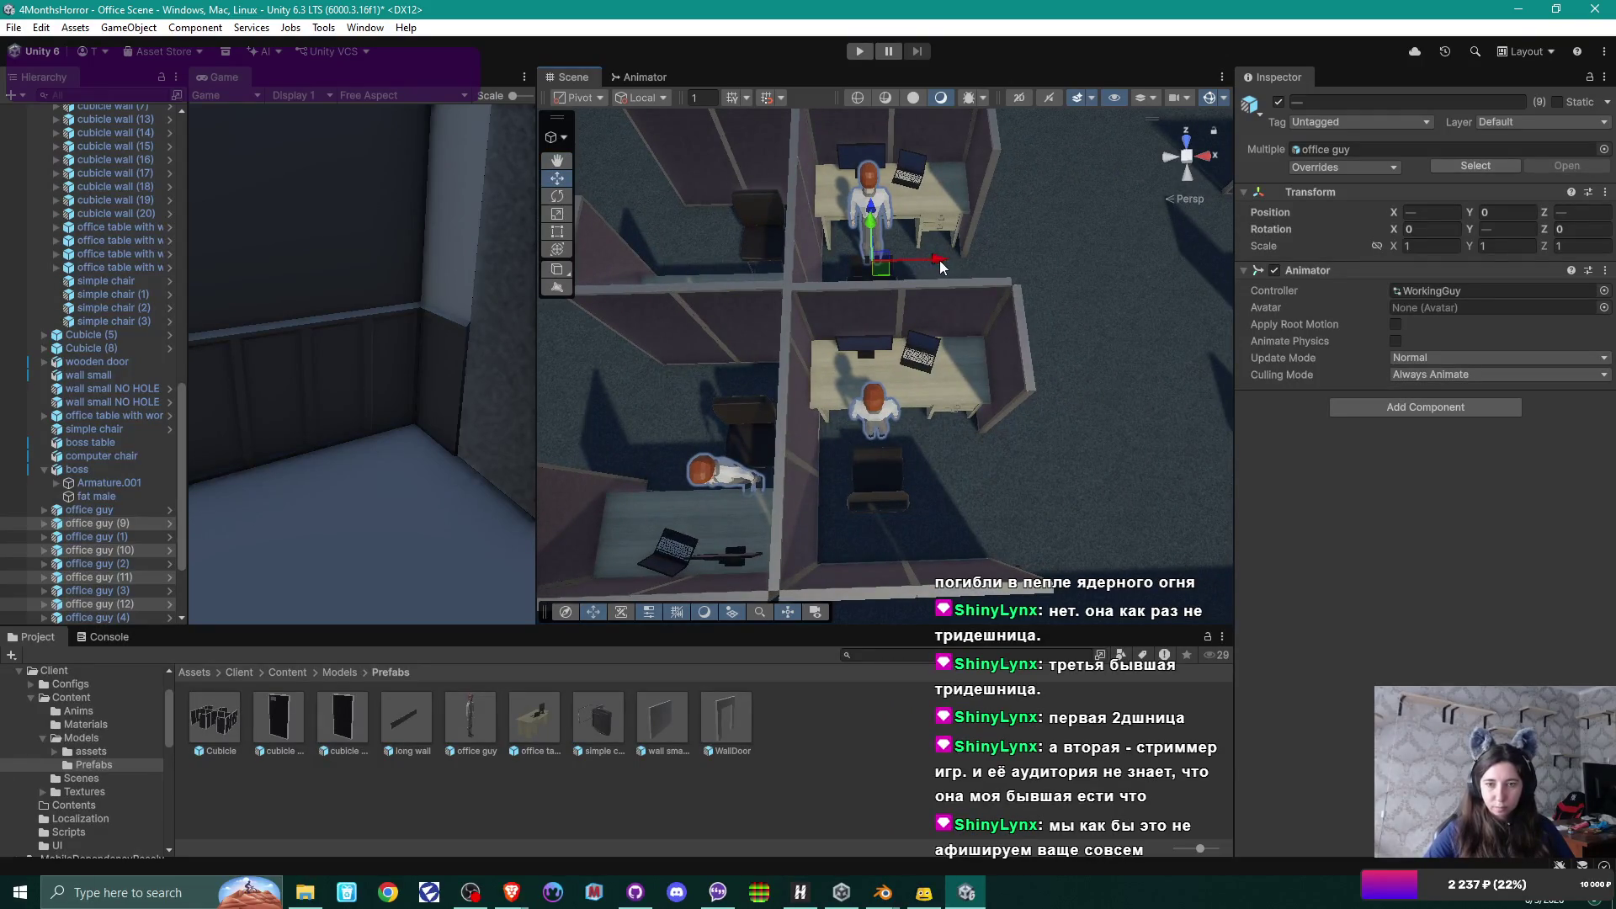
{"action": "mouse_move", "coordinate": [939, 260]}
{"action": "left_mouse_down"}
{"action": "mouse_move", "coordinate": [945, 313]}
{"action": "mouse_move", "coordinate": [876, 251]}
{"action": "mouse_move", "coordinate": [899, 256]}
{"action": "mouse_move", "coordinate": [941, 217]}
{"action": "left_mouse_up"}
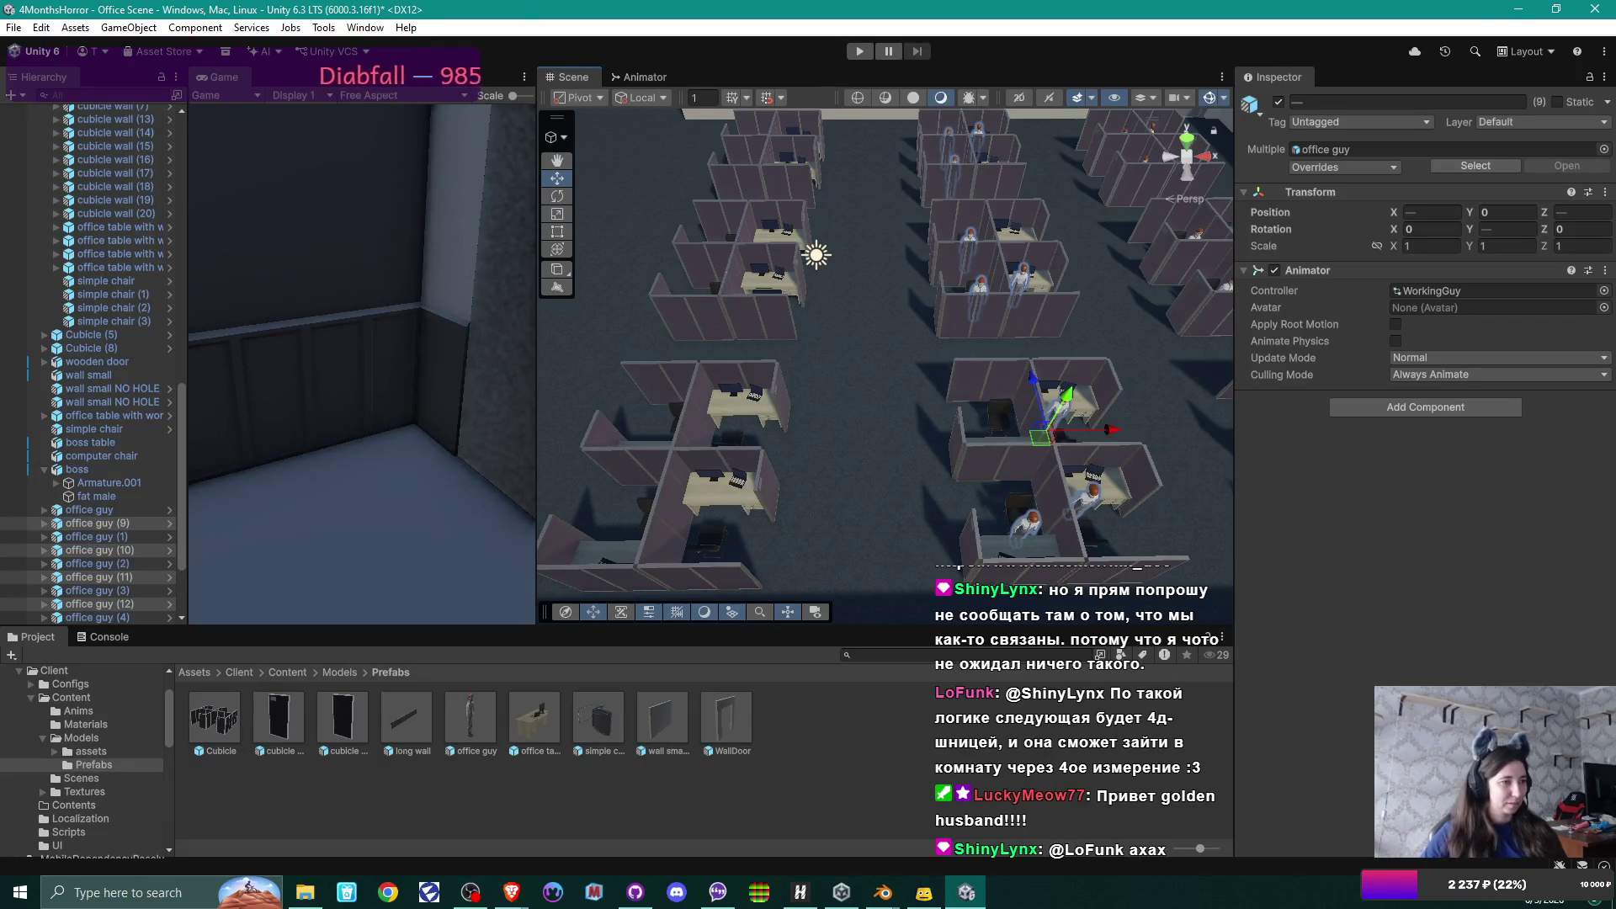
{"action": "key", "text": "alt+Tab"}
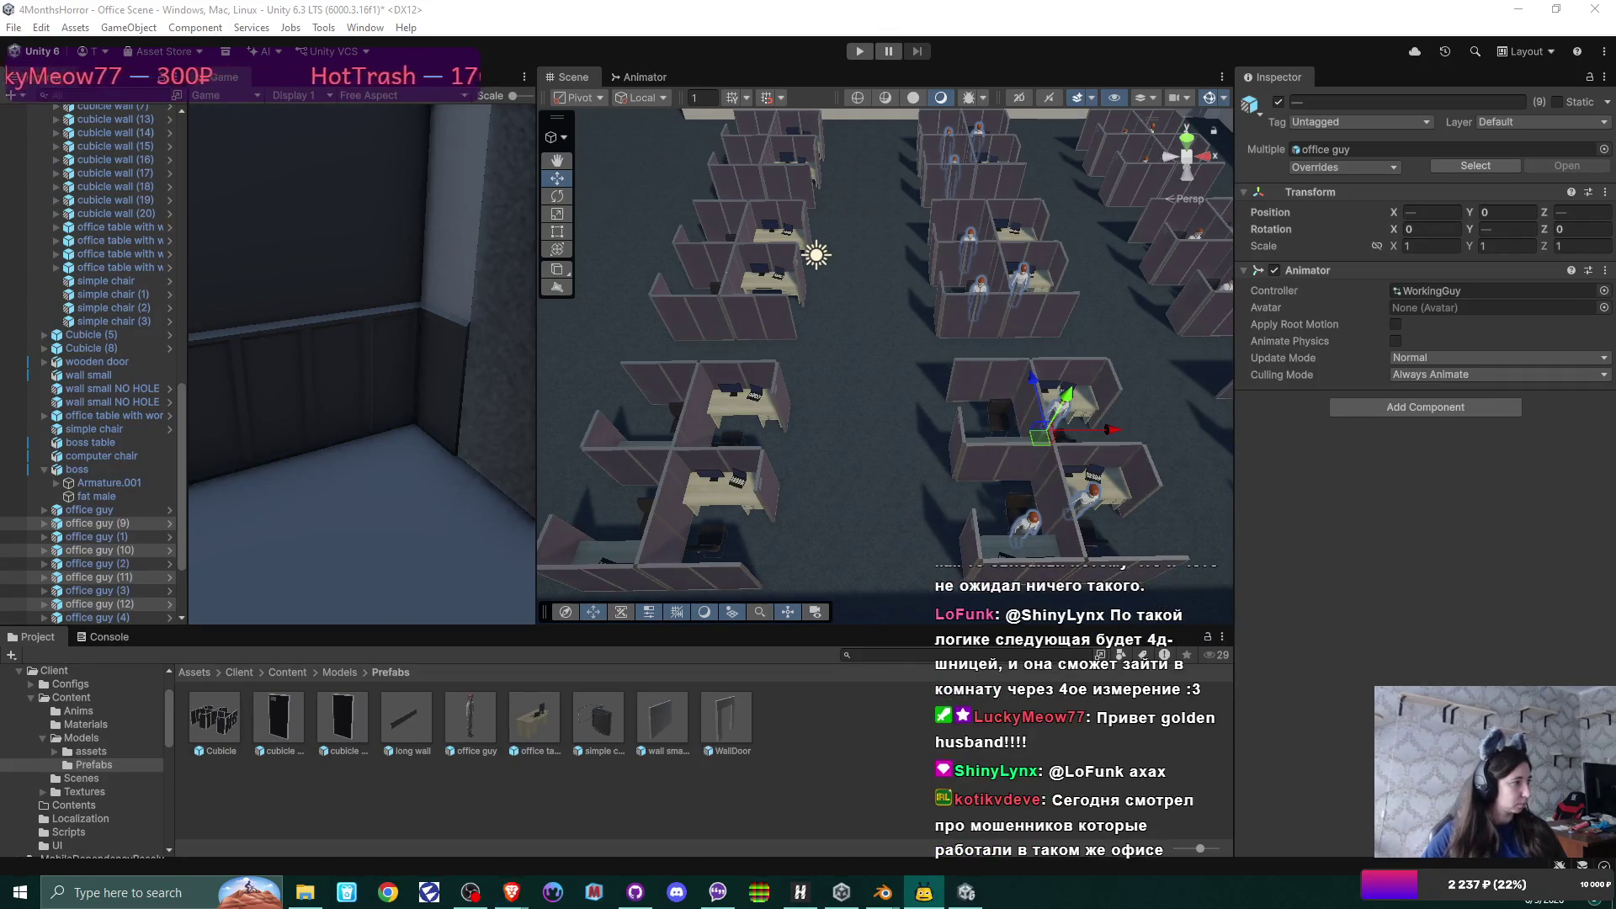
{"action": "key", "text": "alt+Tab"}
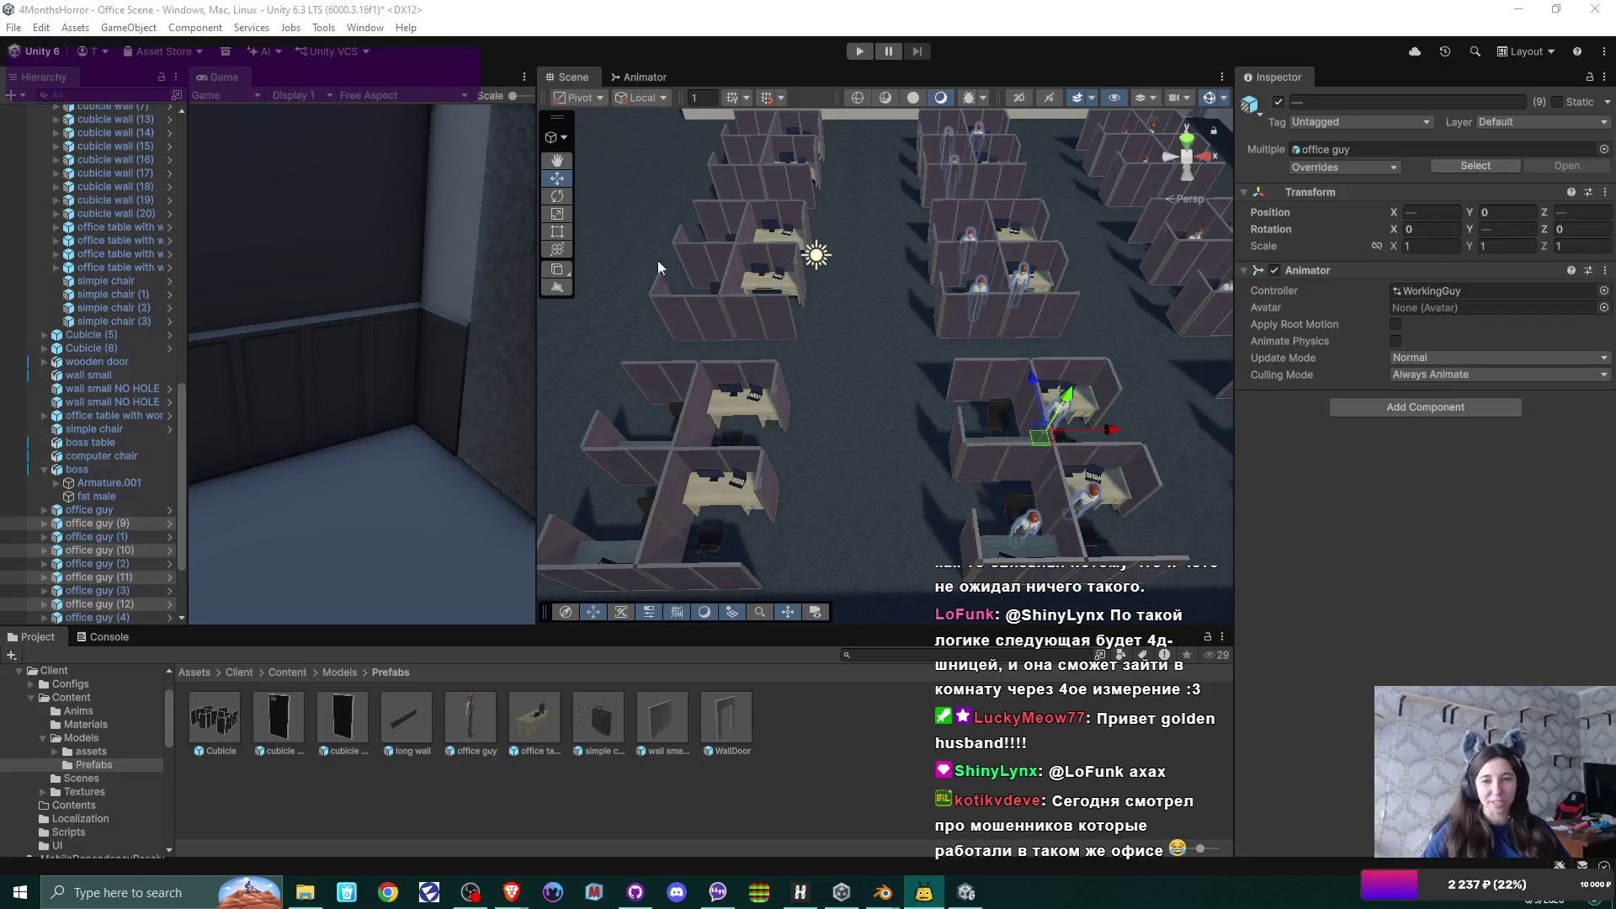
{"action": "mouse_move", "coordinate": [941, 292]}
{"action": "left_mouse_down"}
{"action": "mouse_move", "coordinate": [1037, 293]}
{"action": "mouse_move", "coordinate": [1006, 281]}
{"action": "left_mouse_up"}
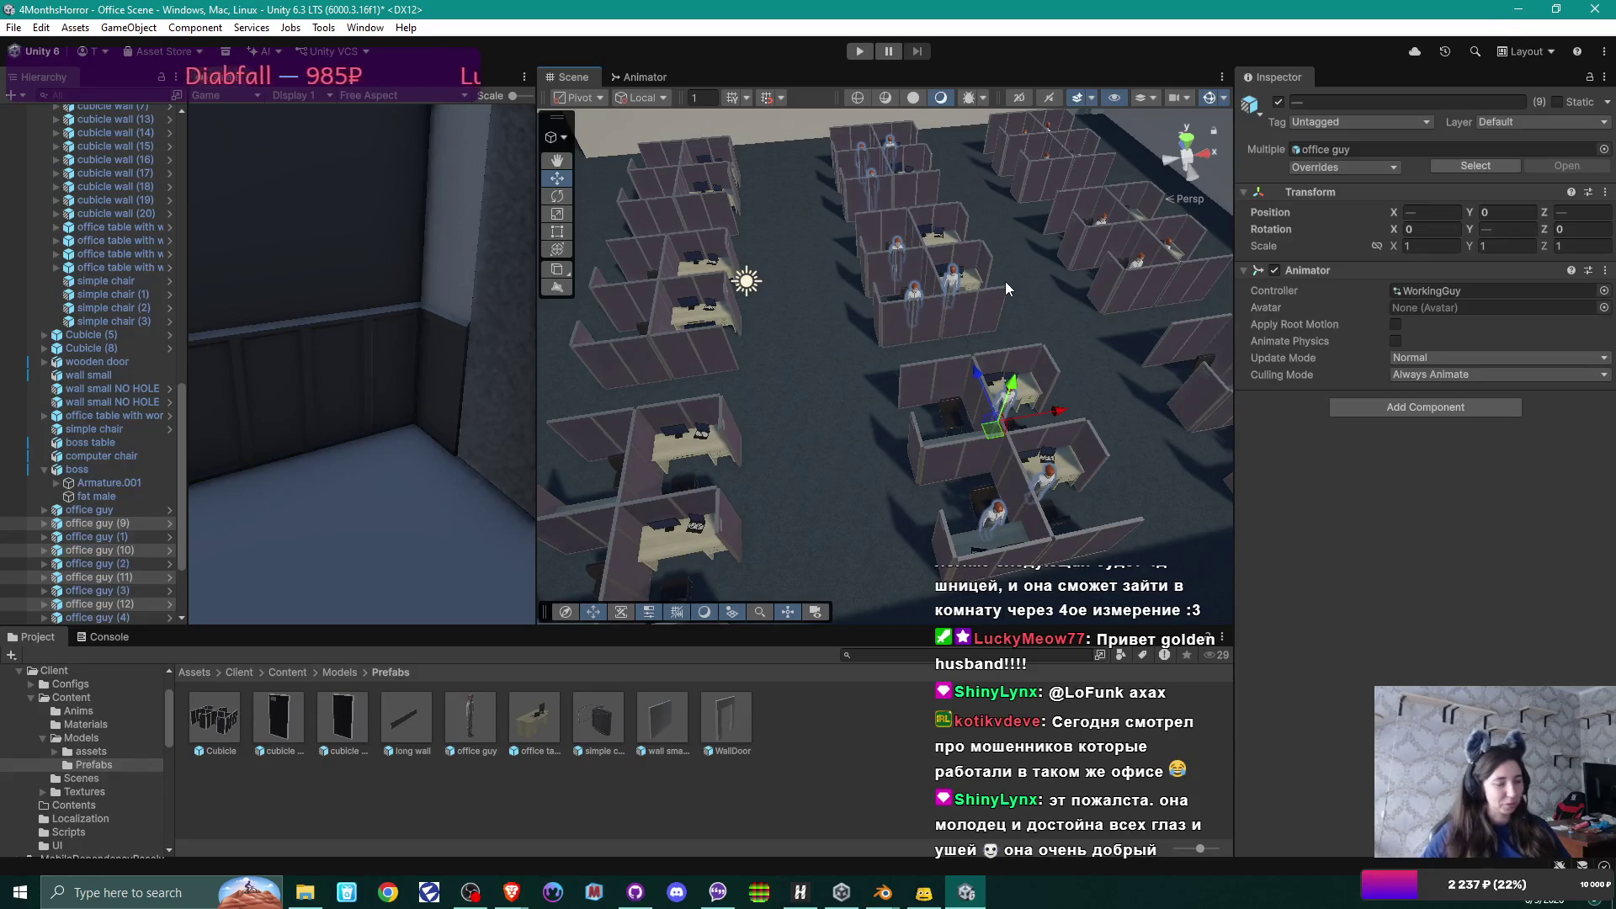
{"action": "mouse_move", "coordinate": [1068, 286]}
{"action": "left_mouse_down", "text": "alt"}
{"action": "mouse_move", "coordinate": [1045, 312]}
{"action": "mouse_move", "coordinate": [1007, 314]}
{"action": "left_mouse_up", "text": "alt"}
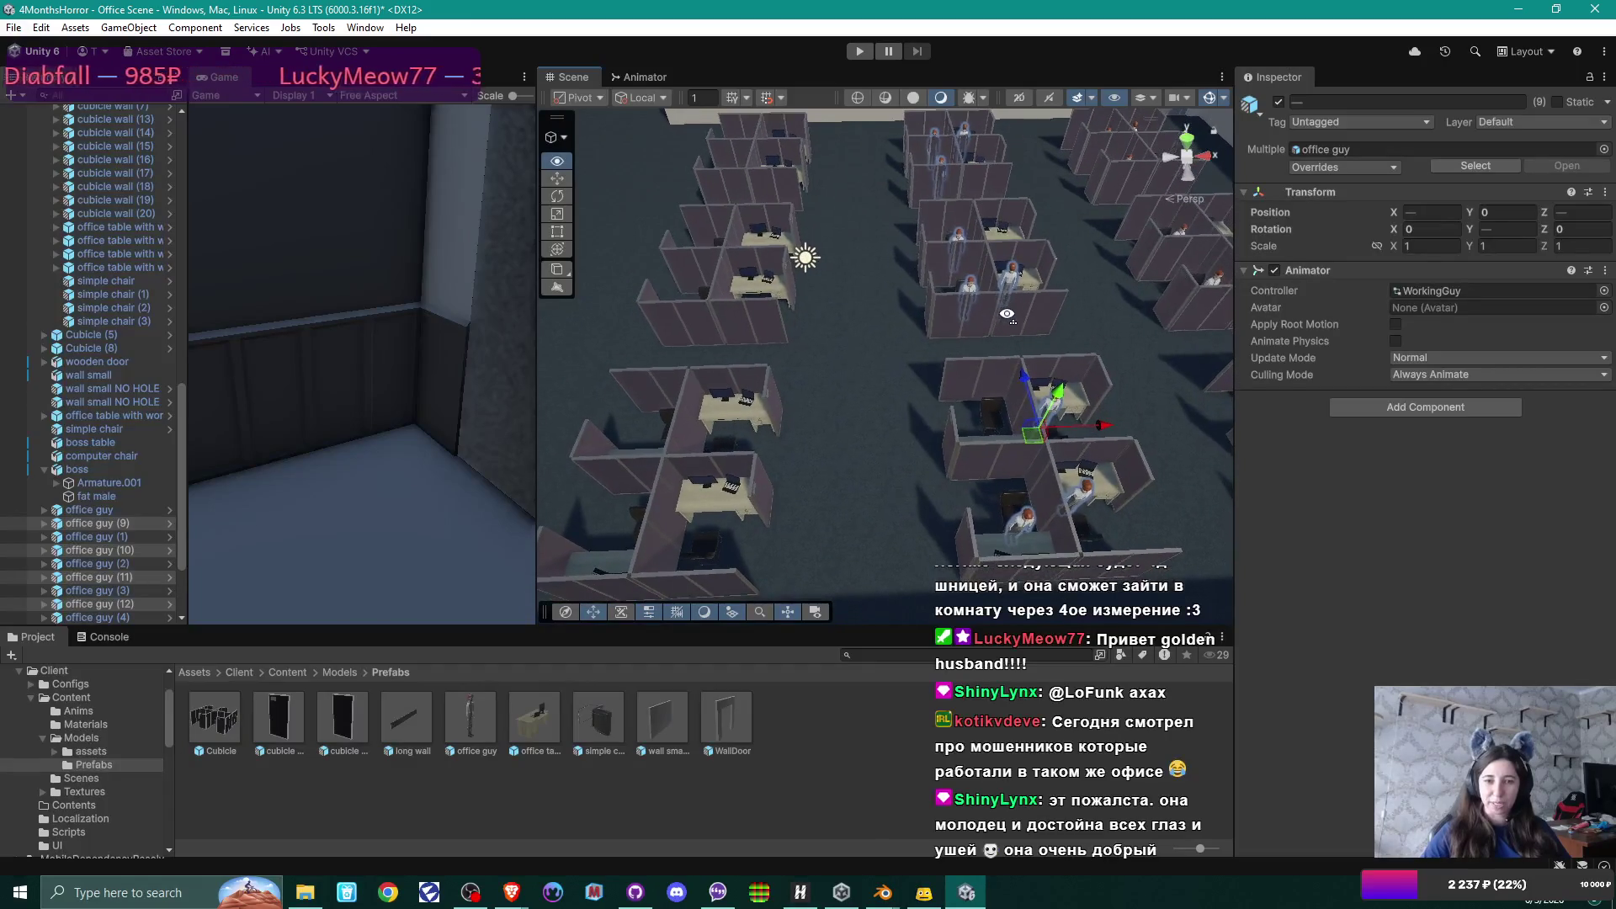
Duplicate the selected office guys, move the copies left along X into the lower-left cubicles, and zoom in.
{"action": "key", "text": "ctrl+d"}
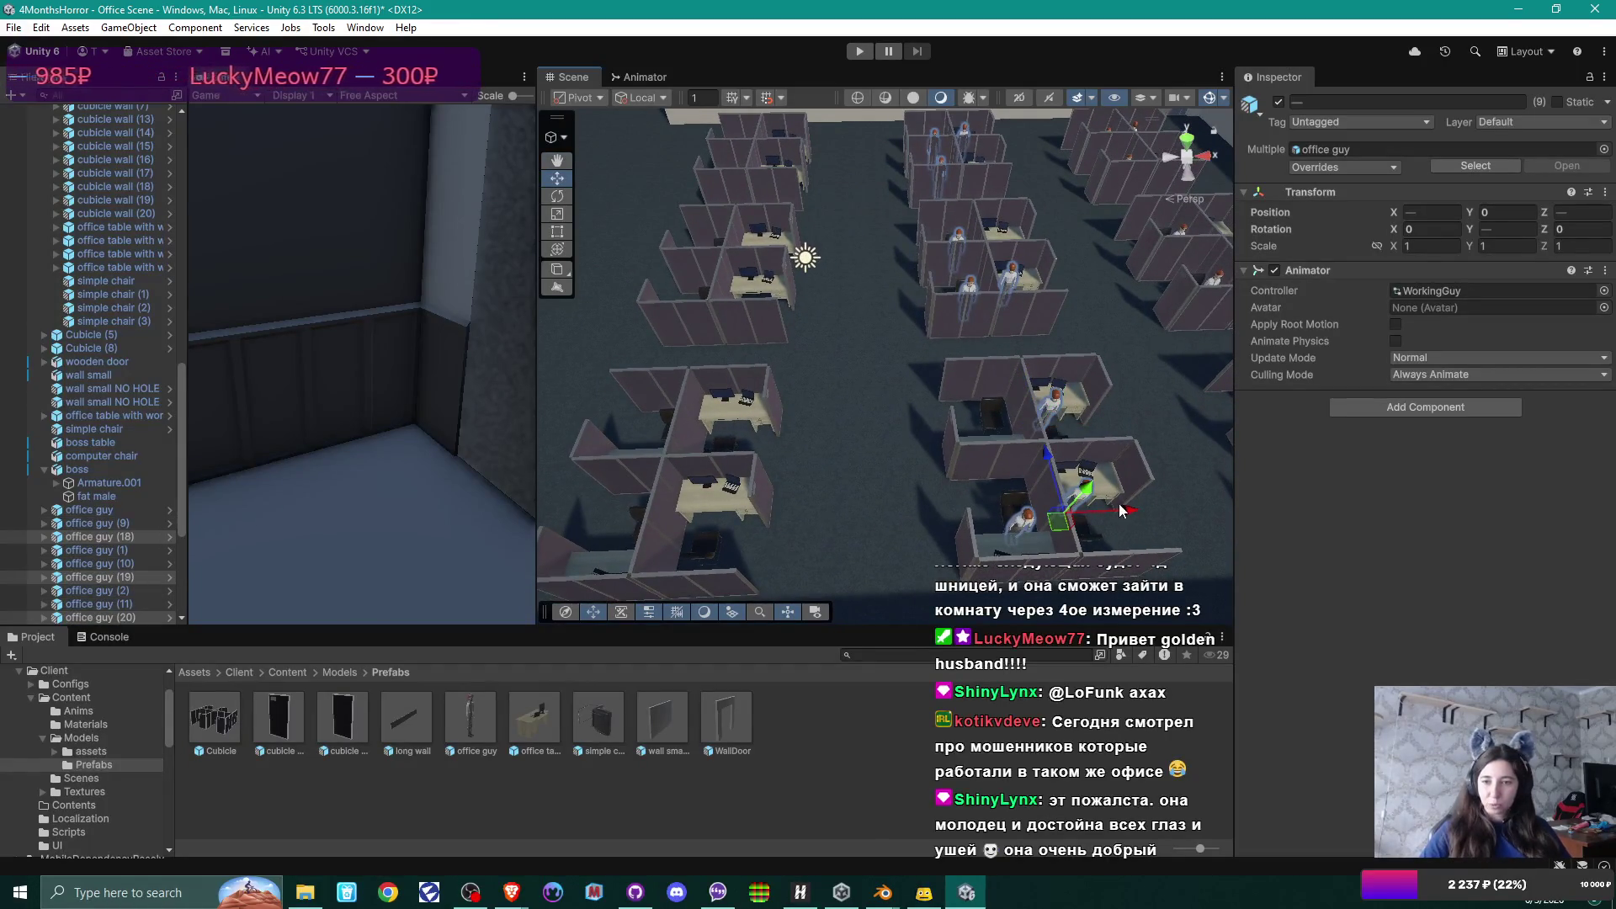
{"action": "left_click_drag", "start_coordinate": [1129, 515], "coordinate": [781, 530]}
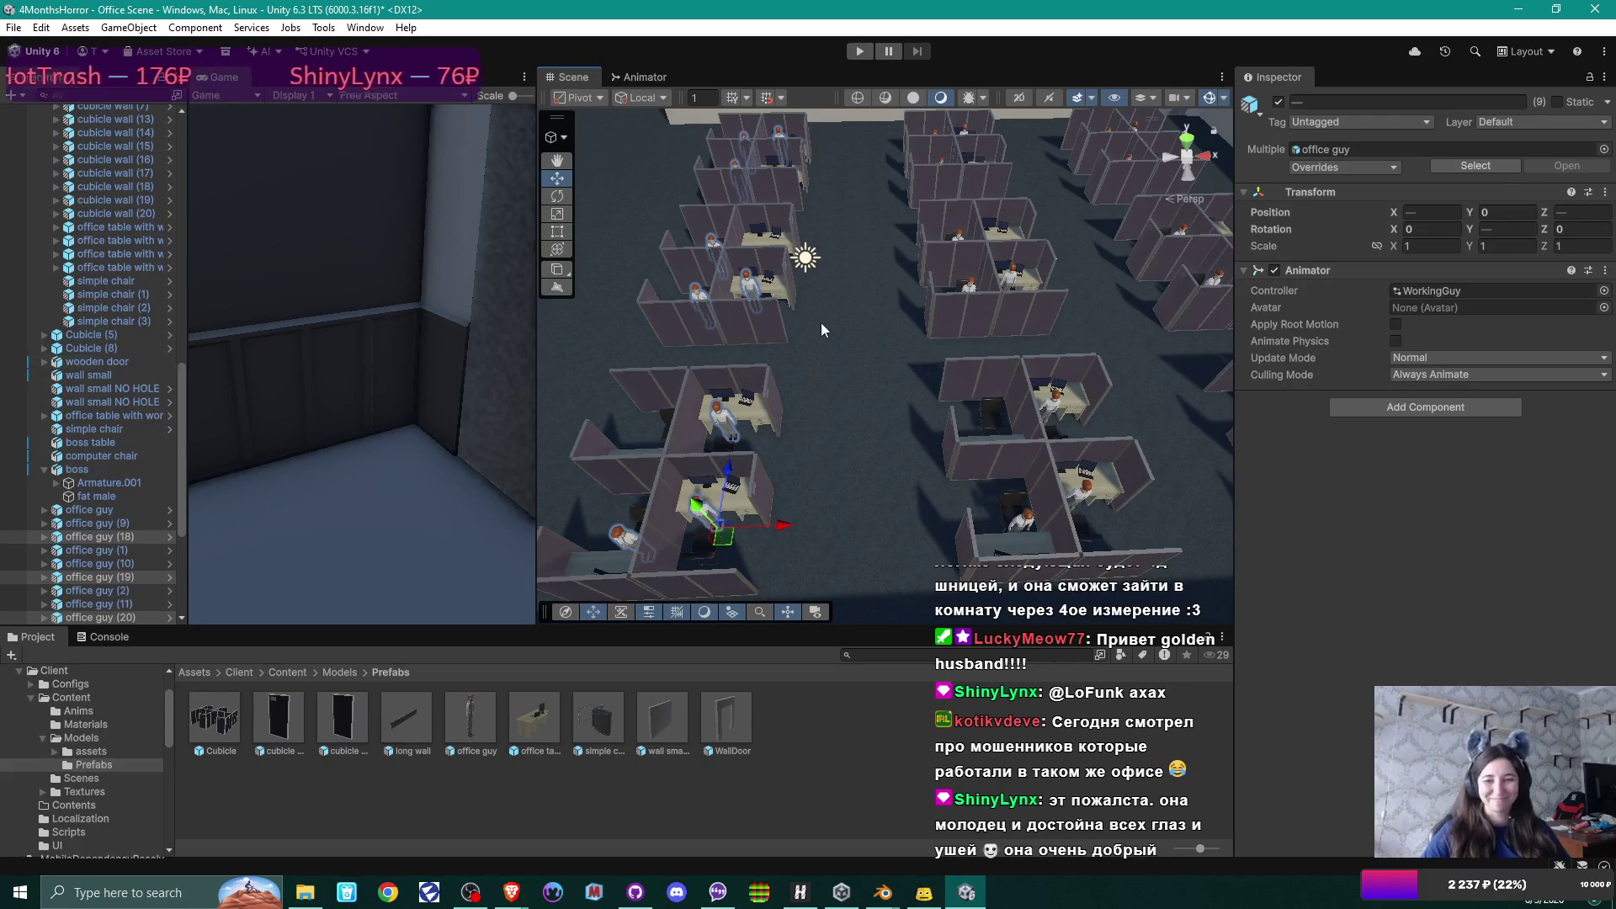
{"action": "scroll", "coordinate": [825, 427], "scroll_direction": "up", "scroll_amount": 5}
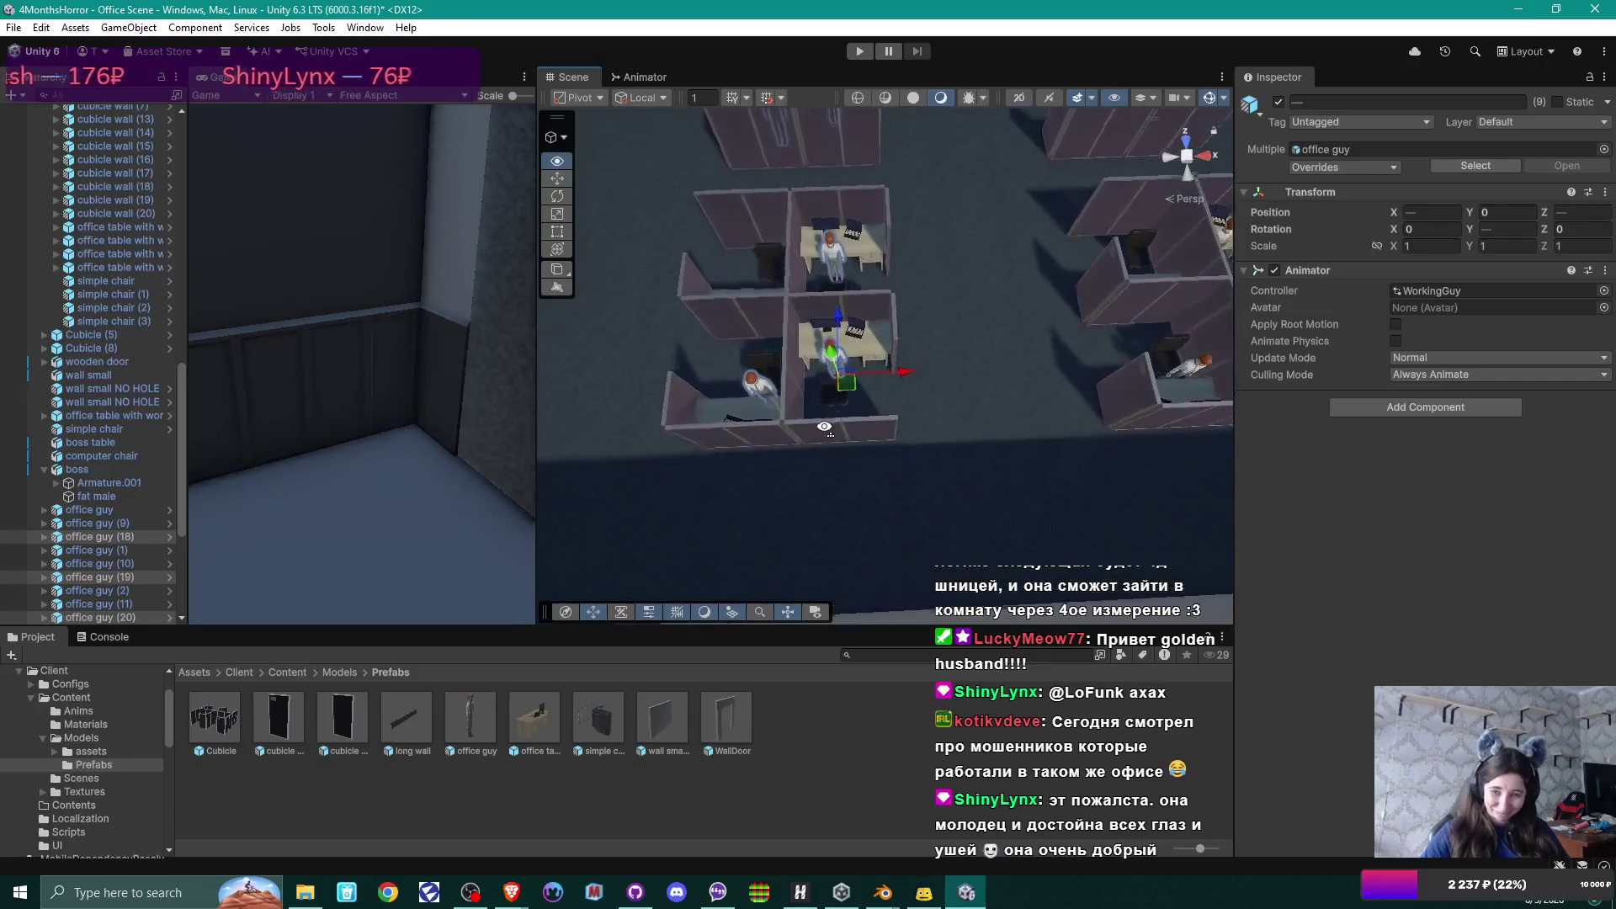
{"action": "scroll", "coordinate": [821, 429], "scroll_direction": "up", "scroll_amount": 8}
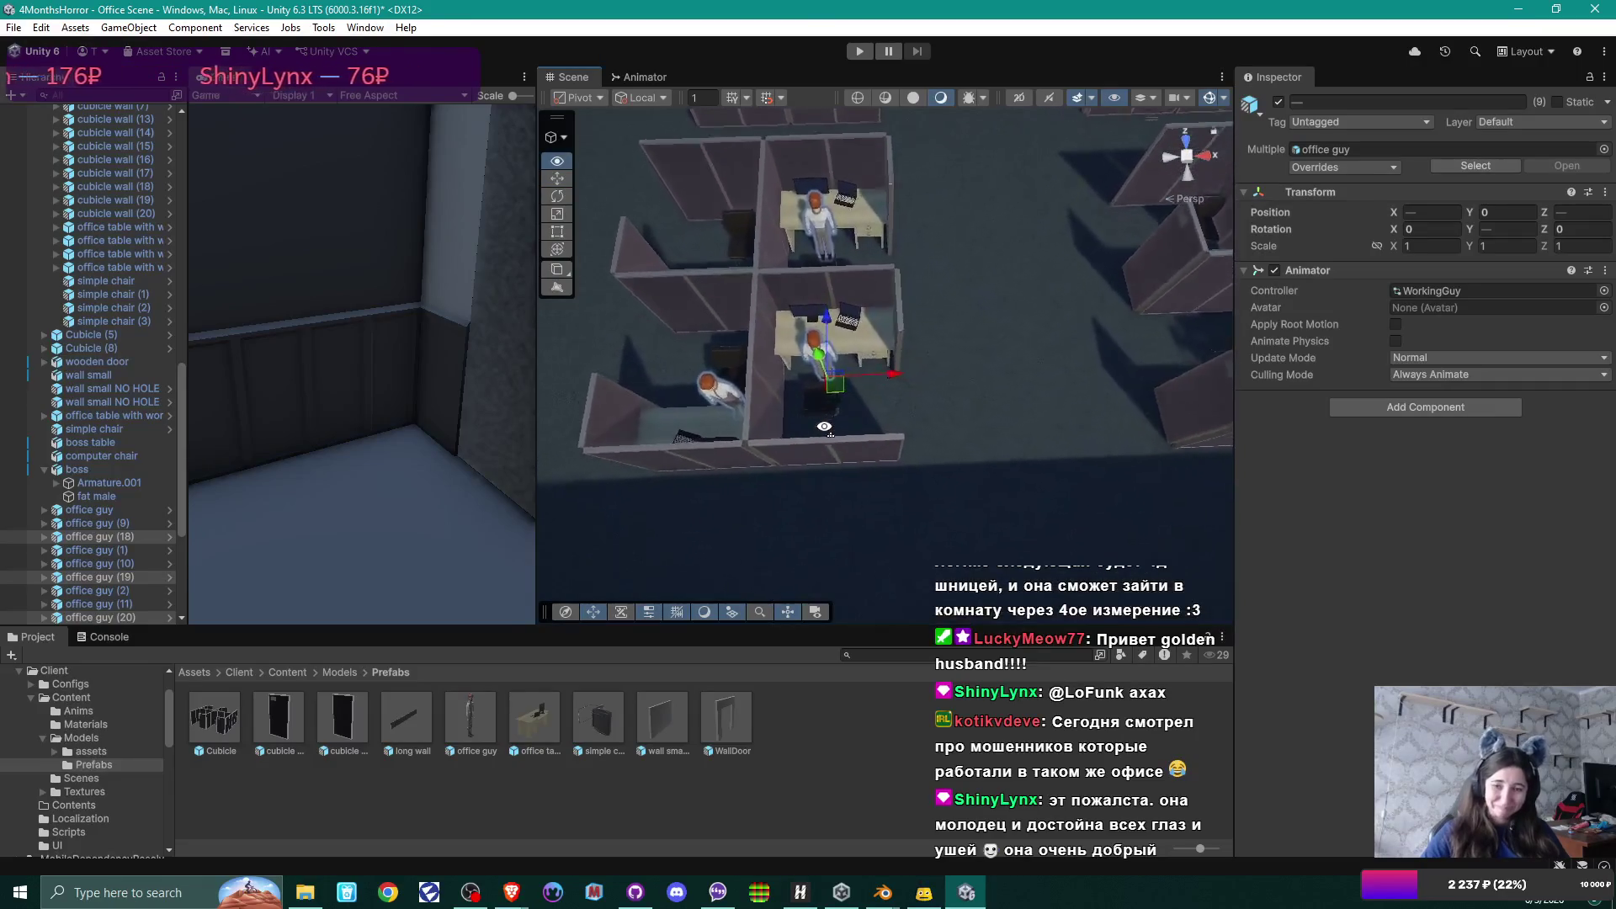
{"action": "scroll", "coordinate": [805, 435], "scroll_direction": "up", "scroll_amount": 2}
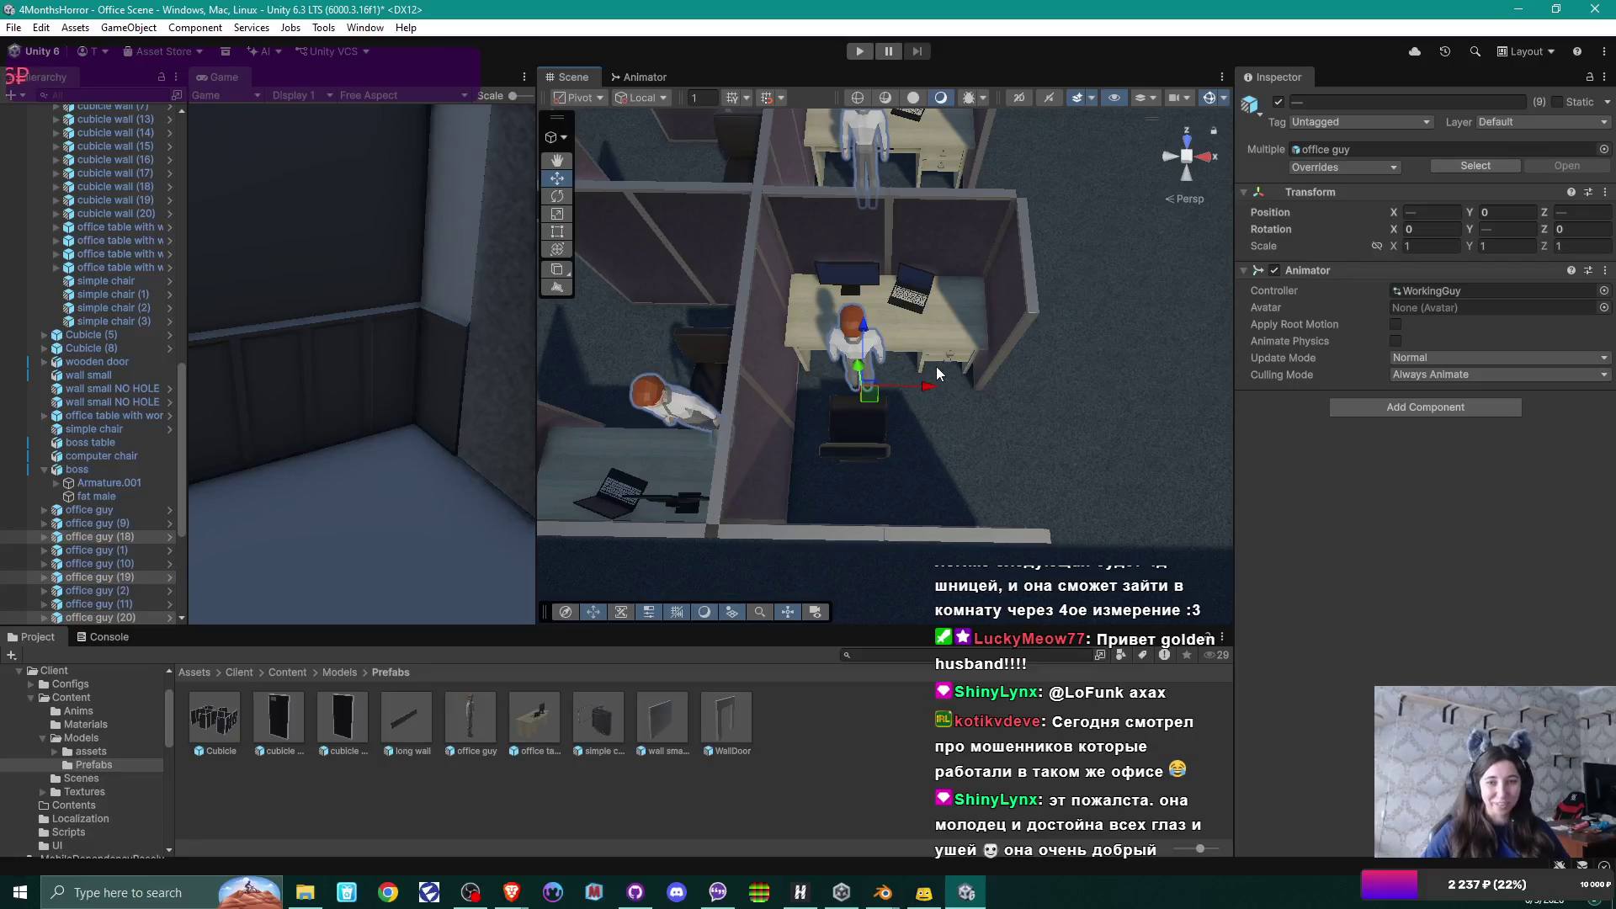
{"action": "mouse_move", "coordinate": [934, 379]}
{"action": "left_mouse_down"}
{"action": "mouse_move", "coordinate": [947, 238]}
{"action": "mouse_move", "coordinate": [948, 347]}
{"action": "mouse_move", "coordinate": [934, 312]}
{"action": "mouse_move", "coordinate": [920, 337]}
{"action": "mouse_move", "coordinate": [1597, 899]}
{"action": "mouse_move", "coordinate": [159, 574]}
{"action": "mouse_move", "coordinate": [893, 486]}
{"action": "mouse_move", "coordinate": [992, 333]}
{"action": "mouse_move", "coordinate": [885, 376]}
{"action": "mouse_move", "coordinate": [996, 321]}
{"action": "mouse_move", "coordinate": [1107, 407]}
{"action": "mouse_move", "coordinate": [967, 506]}
{"action": "mouse_move", "coordinate": [911, 412]}
{"action": "left_mouse_up"}
{"action": "scroll", "coordinate": [948, 346], "scroll_direction": "down", "scroll_amount": 3}
{"action": "scroll", "coordinate": [910, 413], "scroll_direction": "up", "scroll_amount": 4}
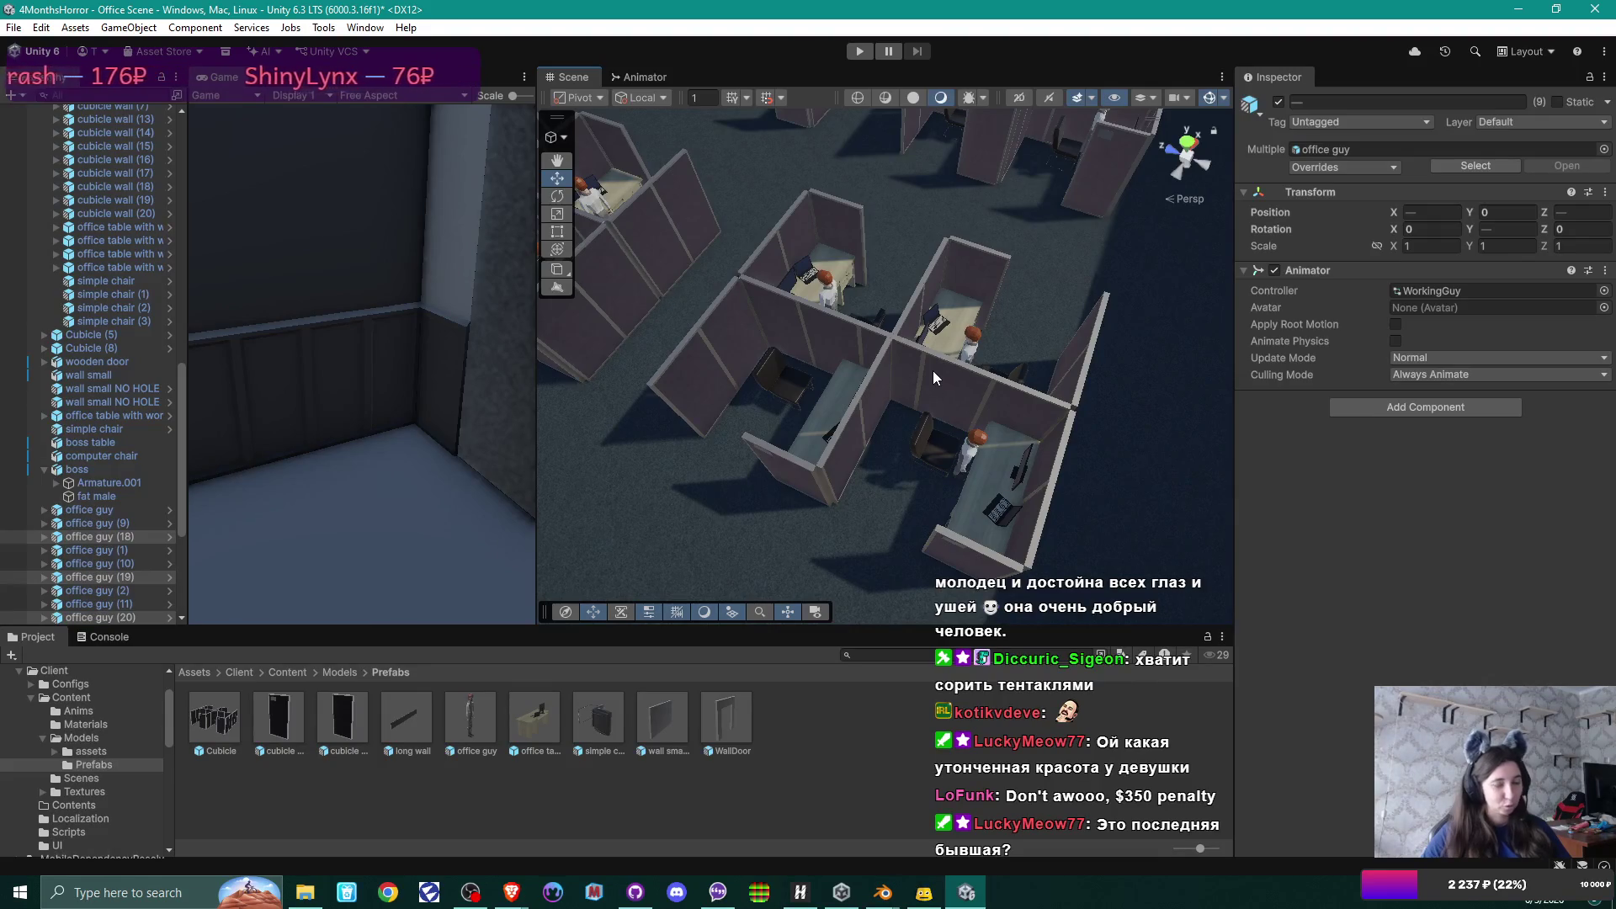
{"action": "left_click_drag", "start_coordinate": [798, 391], "coordinate": [899, 392]}
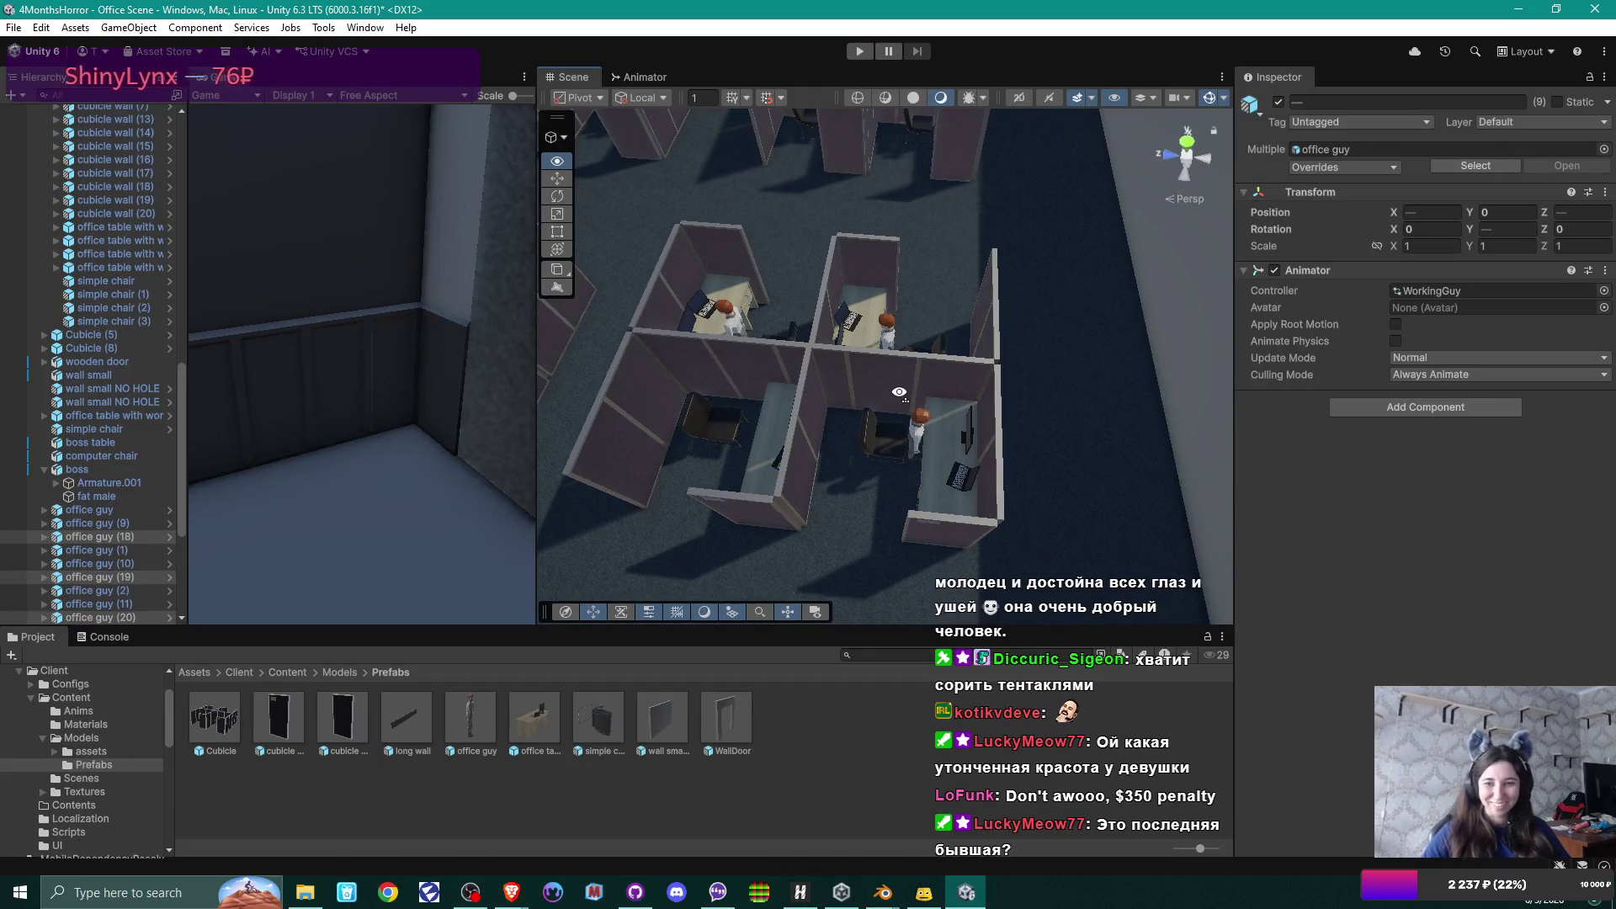
{"action": "left_click_drag", "start_coordinate": [899, 393], "coordinate": [873, 353]}
{"action": "left_click", "coordinate": [872, 354]}
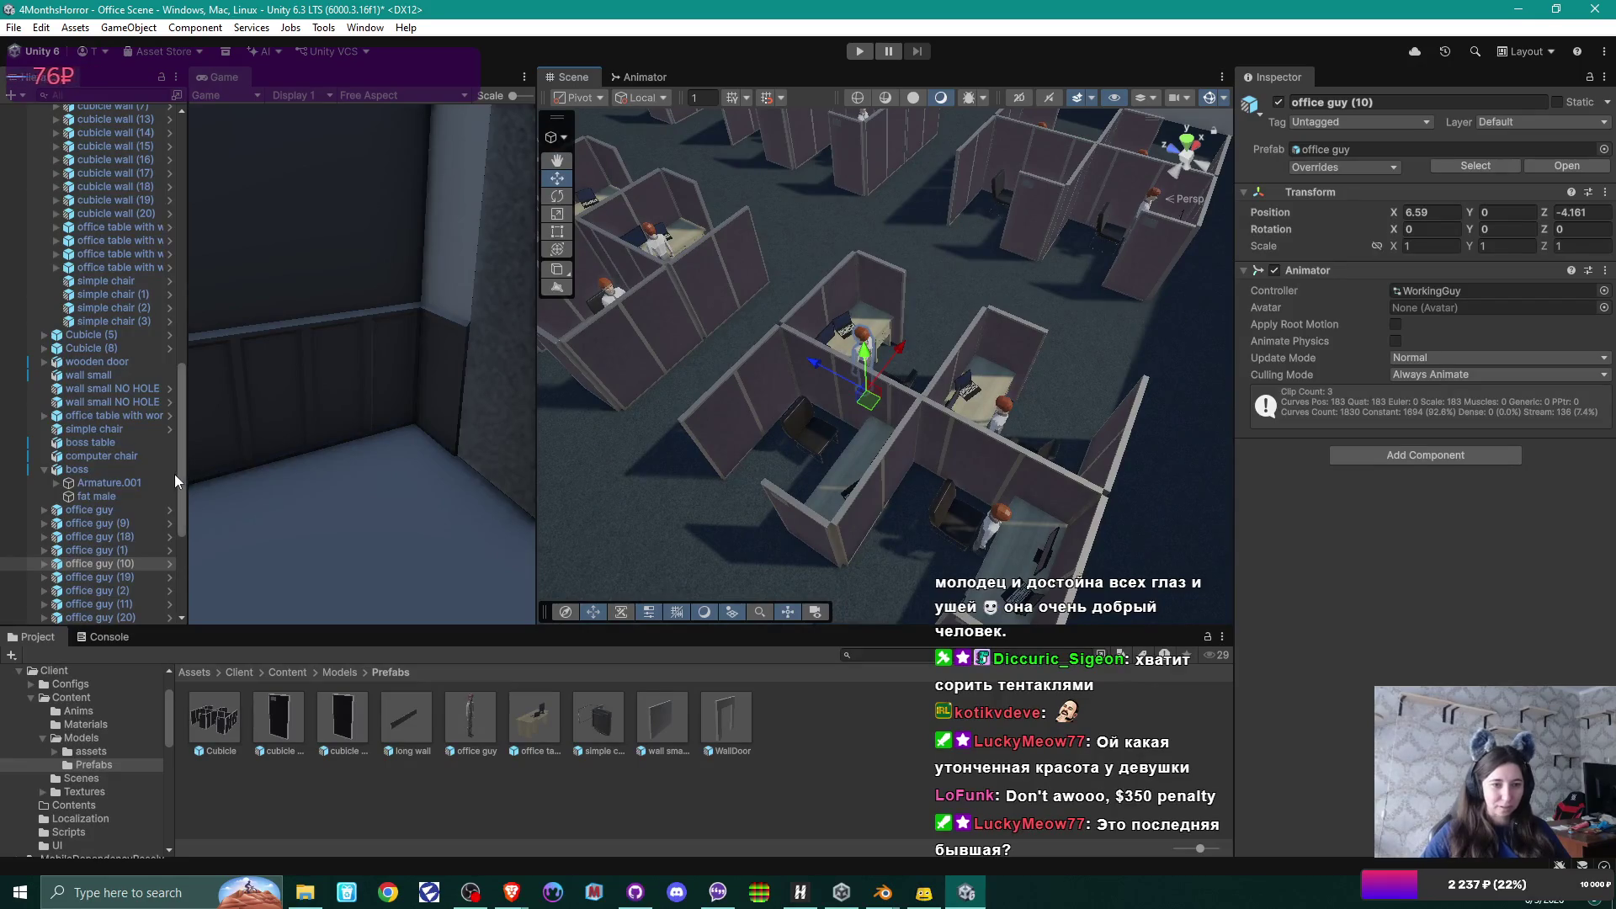
Delete the badly placed office guy (10).
{"action": "mouse_move", "coordinate": [174, 473]}
{"action": "left_mouse_down"}
{"action": "mouse_move", "coordinate": [375, 405]}
{"action": "mouse_move", "coordinate": [798, 383]}
{"action": "left_mouse_up"}
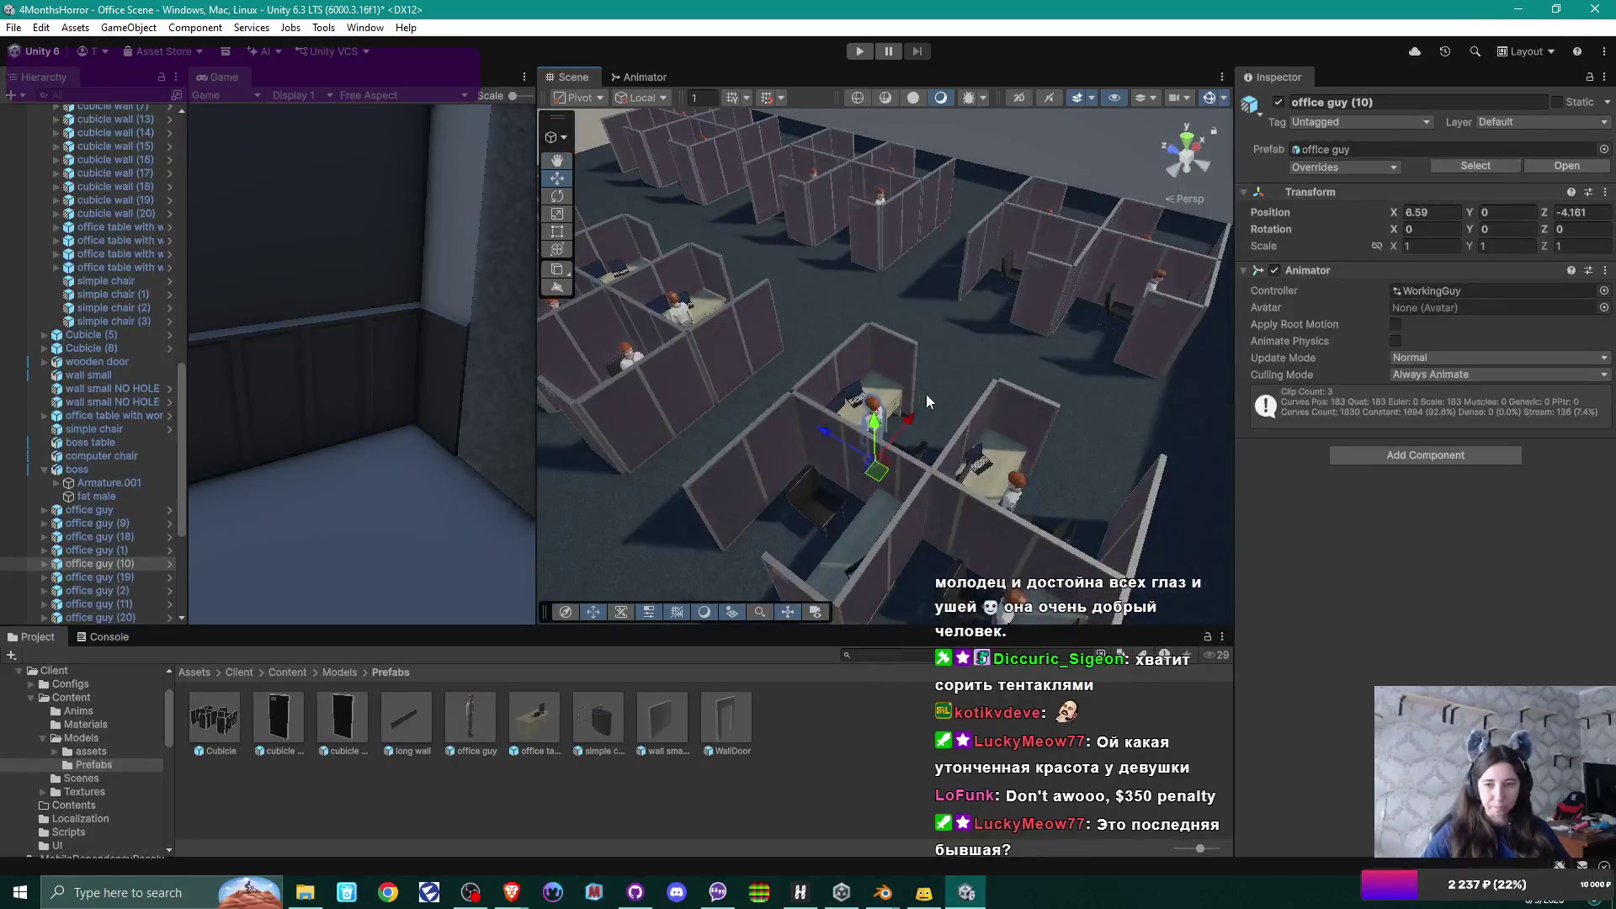
{"action": "left_click_drag", "start_coordinate": [911, 418], "coordinate": [874, 459]}
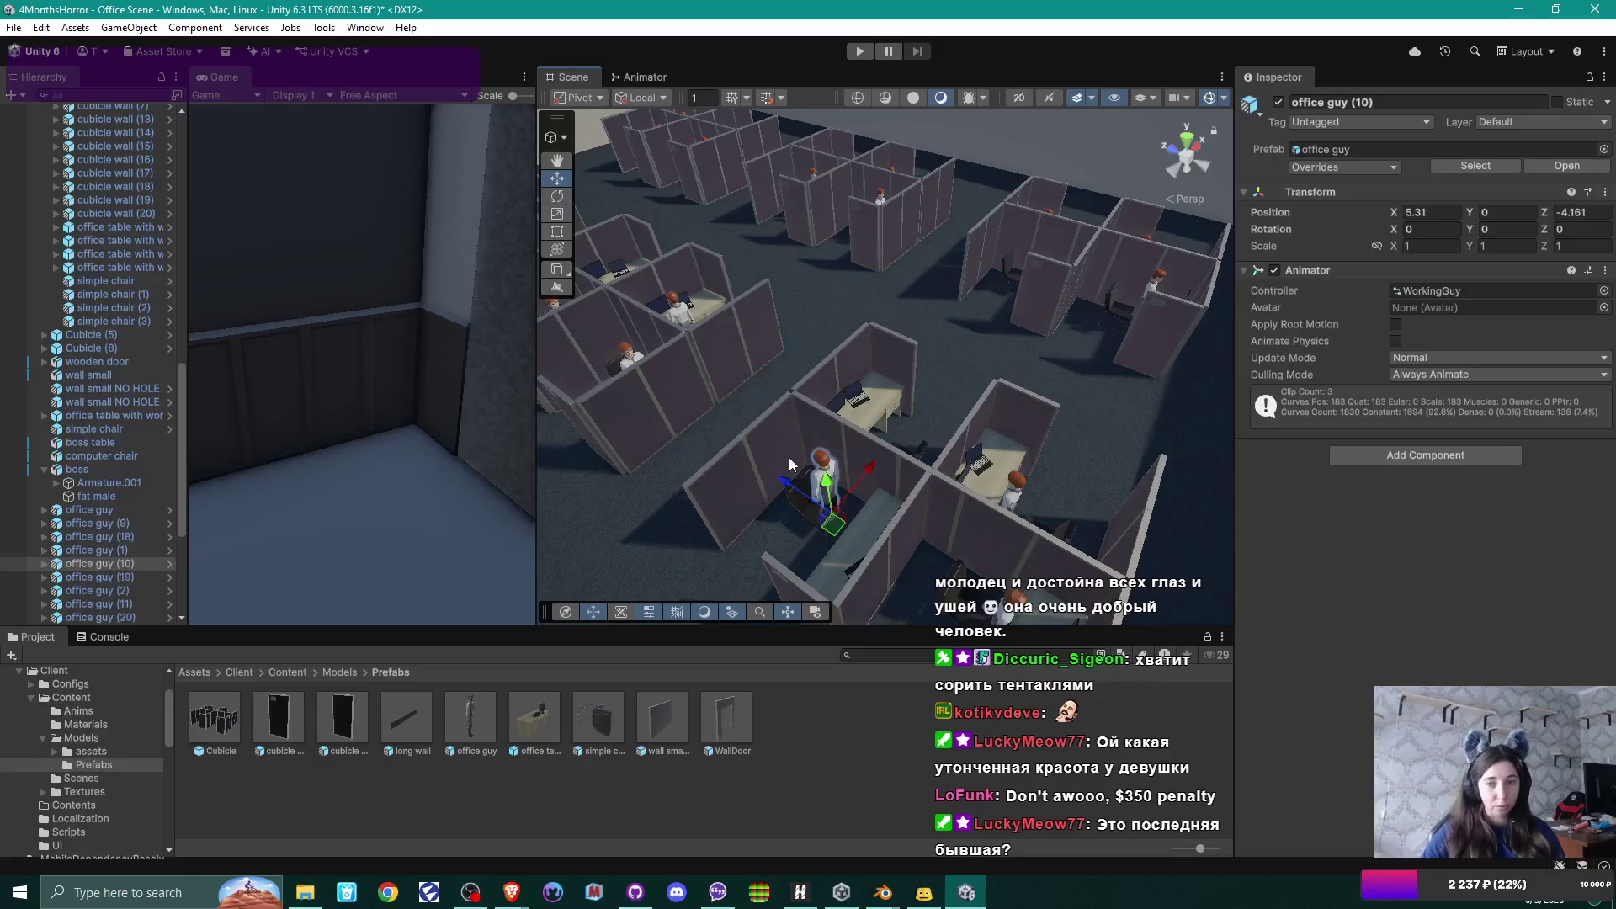
{"action": "key", "text": "Delete"}
Duplicate office guy (17) to create office guy (27) for an empty cubicle.
{"action": "mouse_move", "coordinate": [700, 419]}
{"action": "left_mouse_down"}
{"action": "mouse_move", "coordinate": [891, 486]}
{"action": "mouse_move", "coordinate": [795, 522]}
{"action": "mouse_move", "coordinate": [833, 570]}
{"action": "mouse_move", "coordinate": [943, 503]}
{"action": "mouse_move", "coordinate": [911, 482]}
{"action": "mouse_move", "coordinate": [774, 589]}
{"action": "mouse_move", "coordinate": [1608, 903]}
{"action": "mouse_move", "coordinate": [757, 547]}
{"action": "mouse_move", "coordinate": [487, 675]}
{"action": "mouse_move", "coordinate": [582, 377]}
{"action": "mouse_move", "coordinate": [628, 352]}
{"action": "mouse_move", "coordinate": [705, 335]}
{"action": "mouse_move", "coordinate": [983, 365]}
{"action": "mouse_move", "coordinate": [1037, 429]}
{"action": "mouse_move", "coordinate": [1029, 462]}
{"action": "left_mouse_up"}
{"action": "left_click", "coordinate": [891, 486]}
{"action": "key", "text": "ctrl+d"}
{"action": "left_click", "coordinate": [923, 454]}
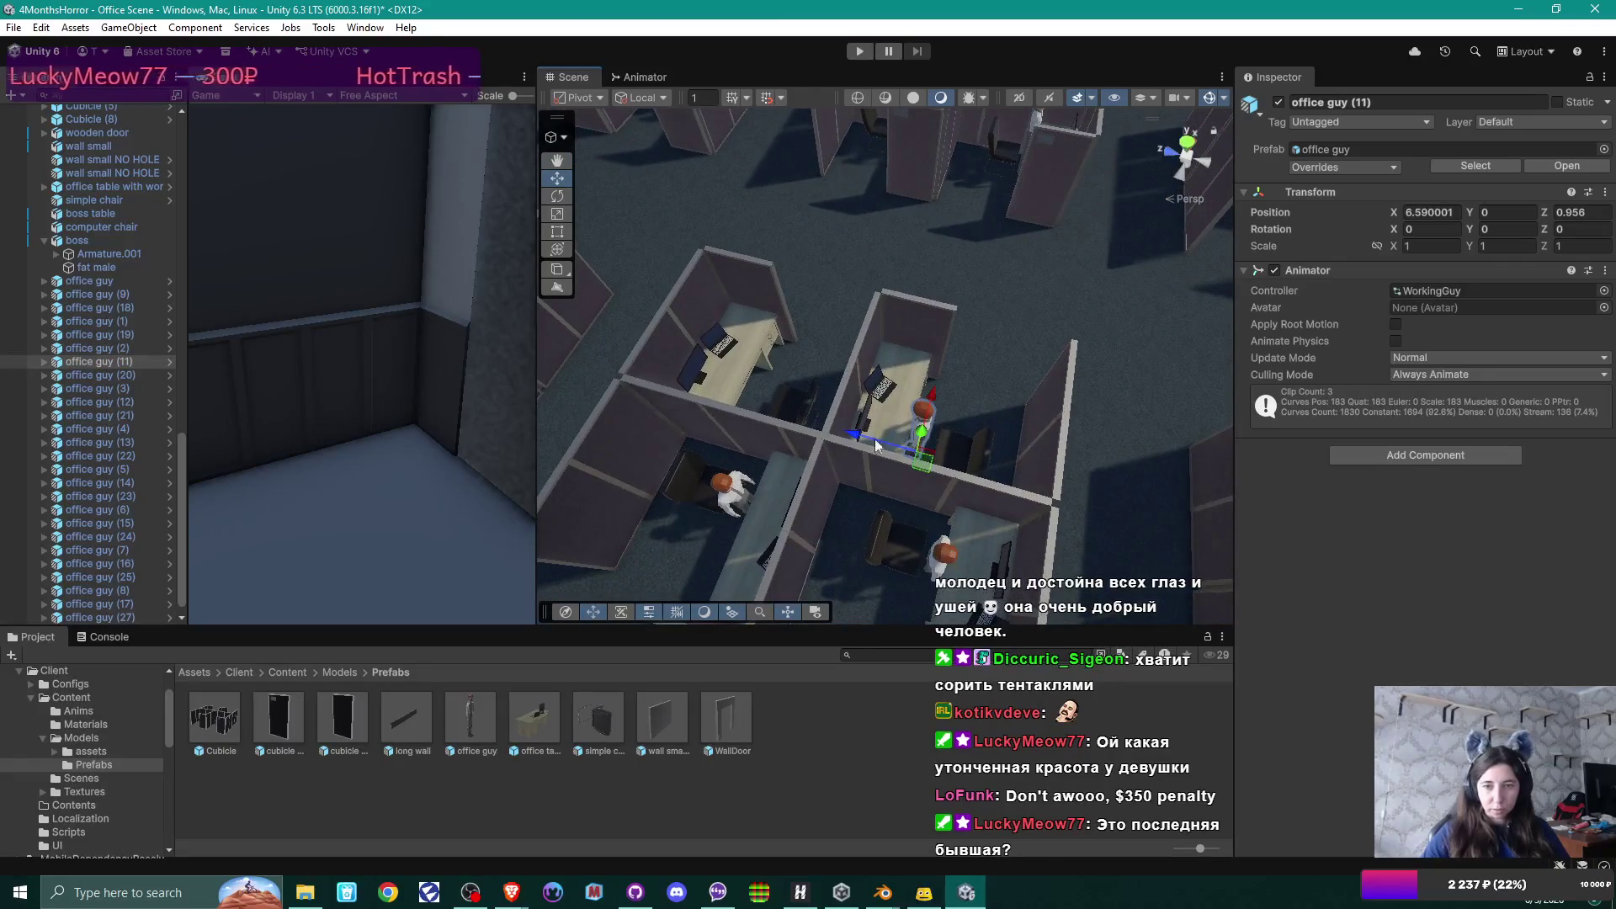
{"action": "mouse_move", "coordinate": [854, 433]}
{"action": "left_mouse_down"}
{"action": "mouse_move", "coordinate": [713, 406]}
{"action": "mouse_move", "coordinate": [908, 428]}
{"action": "left_mouse_up"}
{"action": "scroll", "coordinate": [908, 427], "scroll_direction": "up", "scroll_amount": 5}
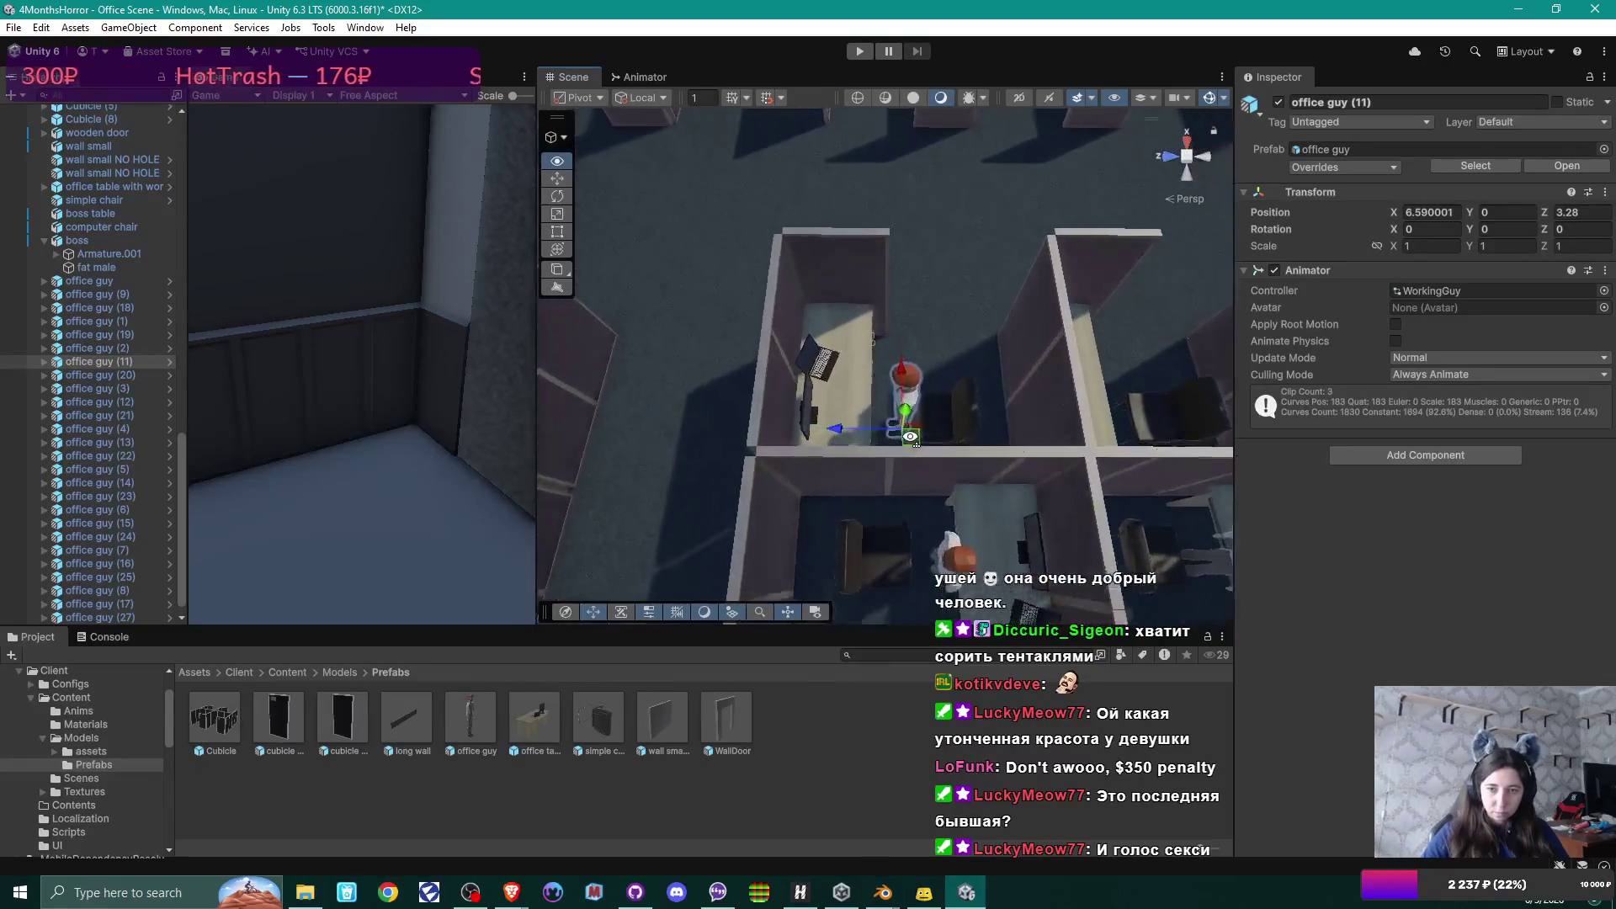
{"action": "left_click_drag", "start_coordinate": [834, 464], "coordinate": [814, 467]}
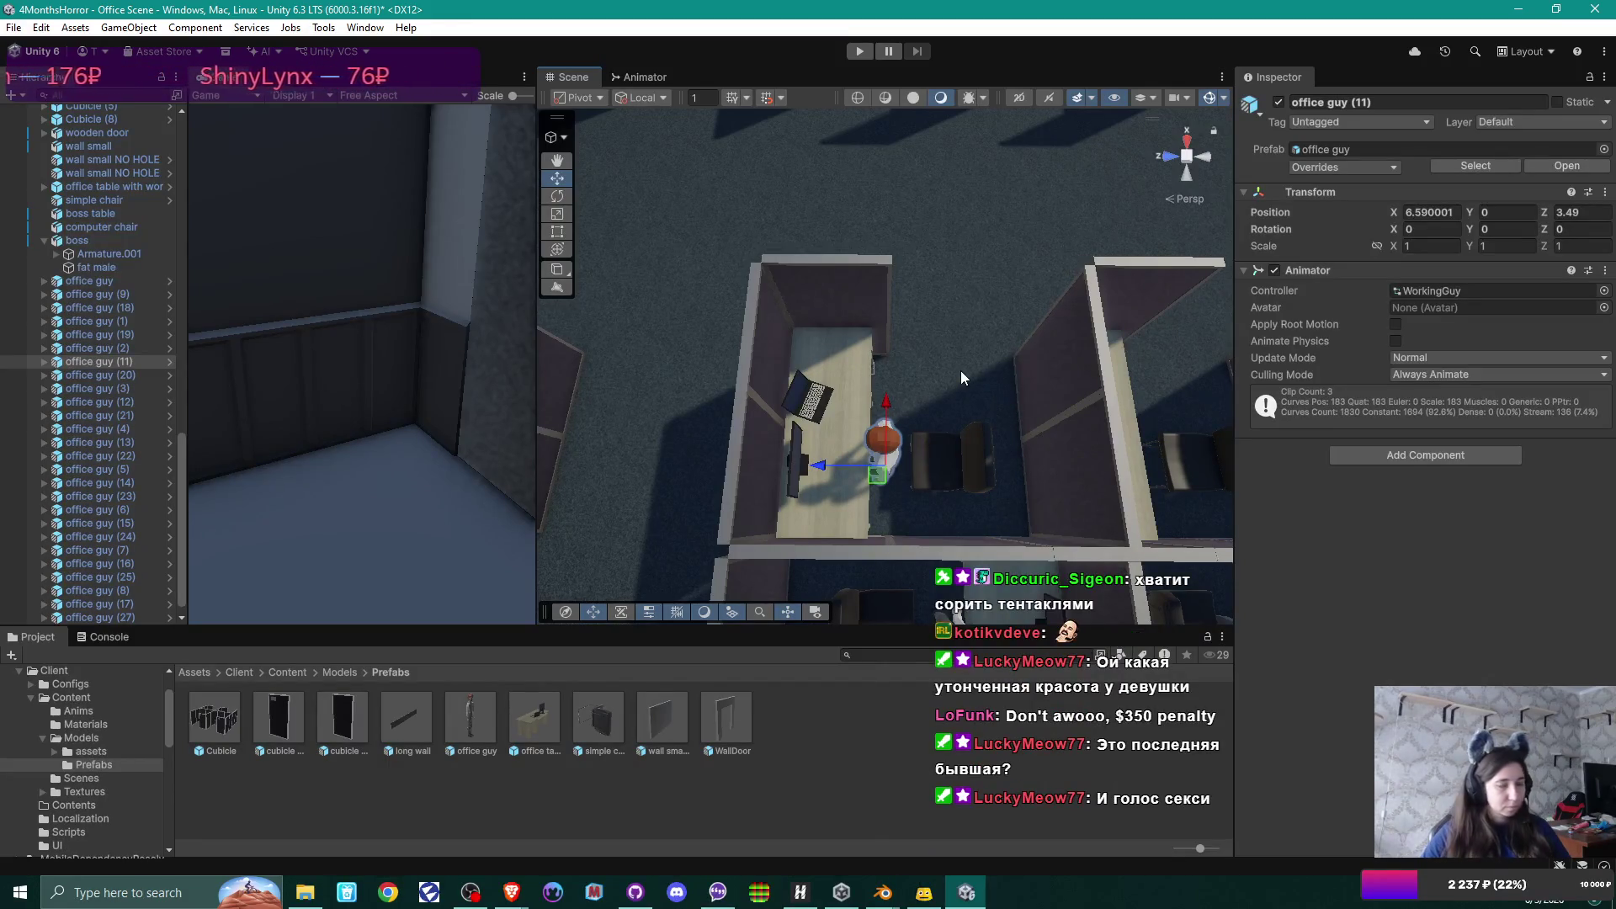
{"action": "mouse_move", "coordinate": [966, 387]}
{"action": "left_mouse_down"}
{"action": "mouse_move", "coordinate": [764, 388]}
{"action": "mouse_move", "coordinate": [719, 368]}
{"action": "mouse_move", "coordinate": [840, 443]}
{"action": "mouse_move", "coordinate": [902, 397]}
{"action": "mouse_move", "coordinate": [896, 313]}
{"action": "mouse_move", "coordinate": [942, 366]}
{"action": "mouse_move", "coordinate": [949, 426]}
{"action": "mouse_move", "coordinate": [657, 513]}
{"action": "mouse_move", "coordinate": [967, 438]}
{"action": "mouse_move", "coordinate": [963, 413]}
{"action": "mouse_move", "coordinate": [934, 396]}
{"action": "mouse_move", "coordinate": [949, 486]}
{"action": "mouse_move", "coordinate": [865, 413]}
{"action": "mouse_move", "coordinate": [1003, 373]}
{"action": "mouse_move", "coordinate": [1044, 425]}
{"action": "mouse_move", "coordinate": [965, 465]}
{"action": "mouse_move", "coordinate": [852, 437]}
{"action": "mouse_move", "coordinate": [971, 445]}
{"action": "mouse_move", "coordinate": [917, 443]}
{"action": "left_mouse_up"}
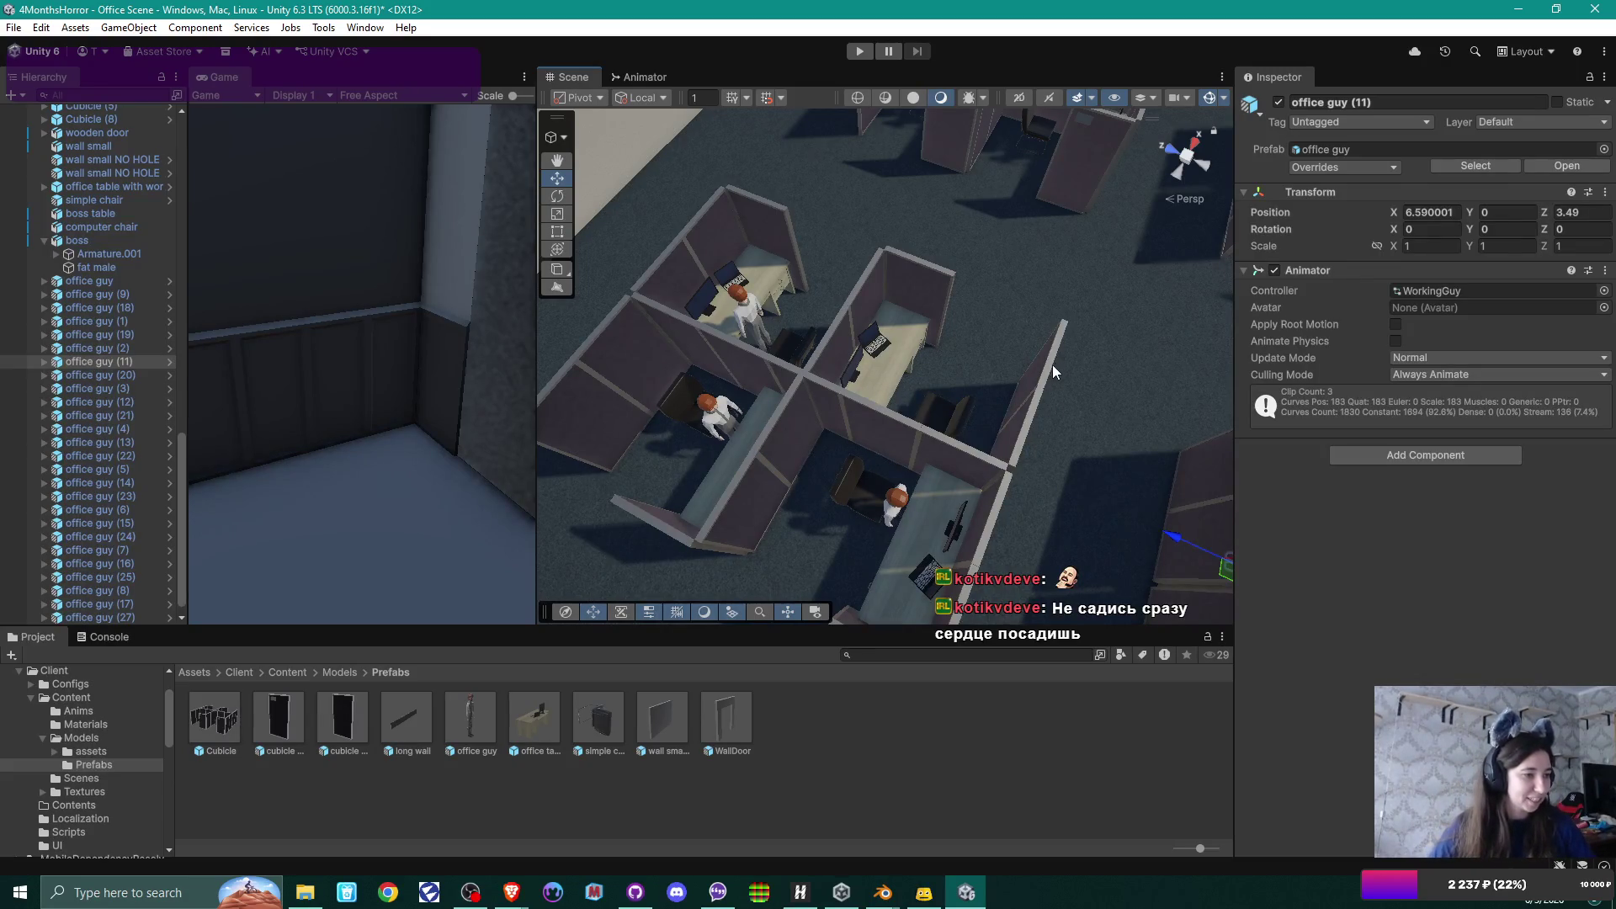
{"action": "mouse_move", "coordinate": [947, 385]}
{"action": "left_mouse_down"}
{"action": "mouse_move", "coordinate": [1154, 290]}
{"action": "mouse_move", "coordinate": [1118, 397]}
{"action": "left_mouse_up"}
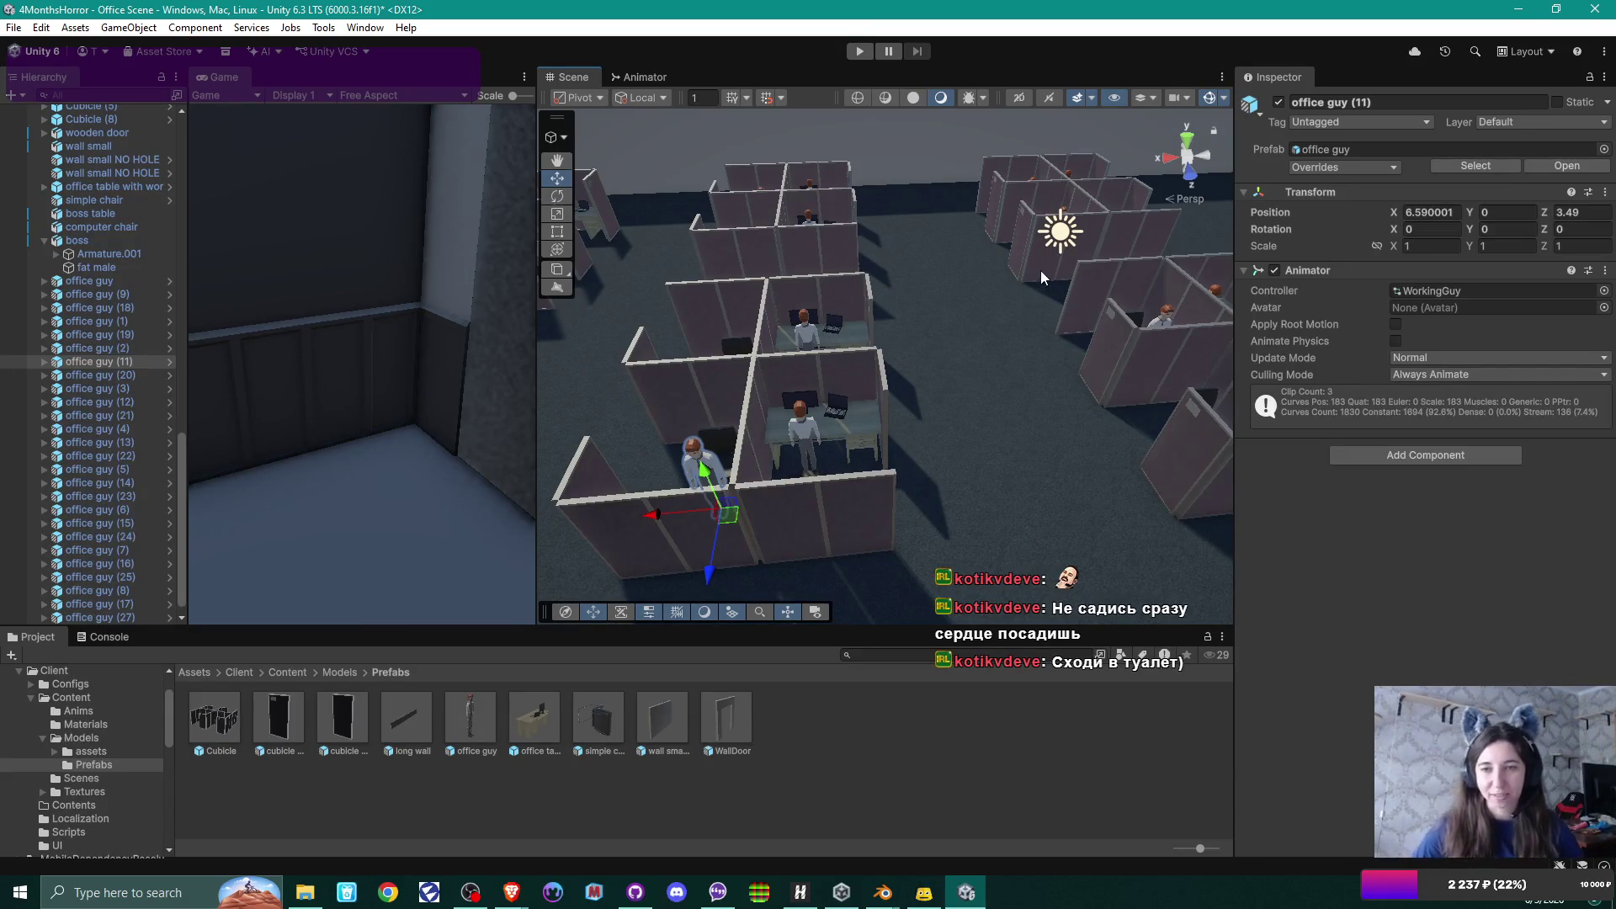
{"action": "mouse_move", "coordinate": [1040, 270]}
{"action": "left_mouse_down"}
{"action": "mouse_move", "coordinate": [758, 343]}
{"action": "mouse_move", "coordinate": [1134, 330]}
{"action": "mouse_move", "coordinate": [830, 309]}
{"action": "left_mouse_up"}
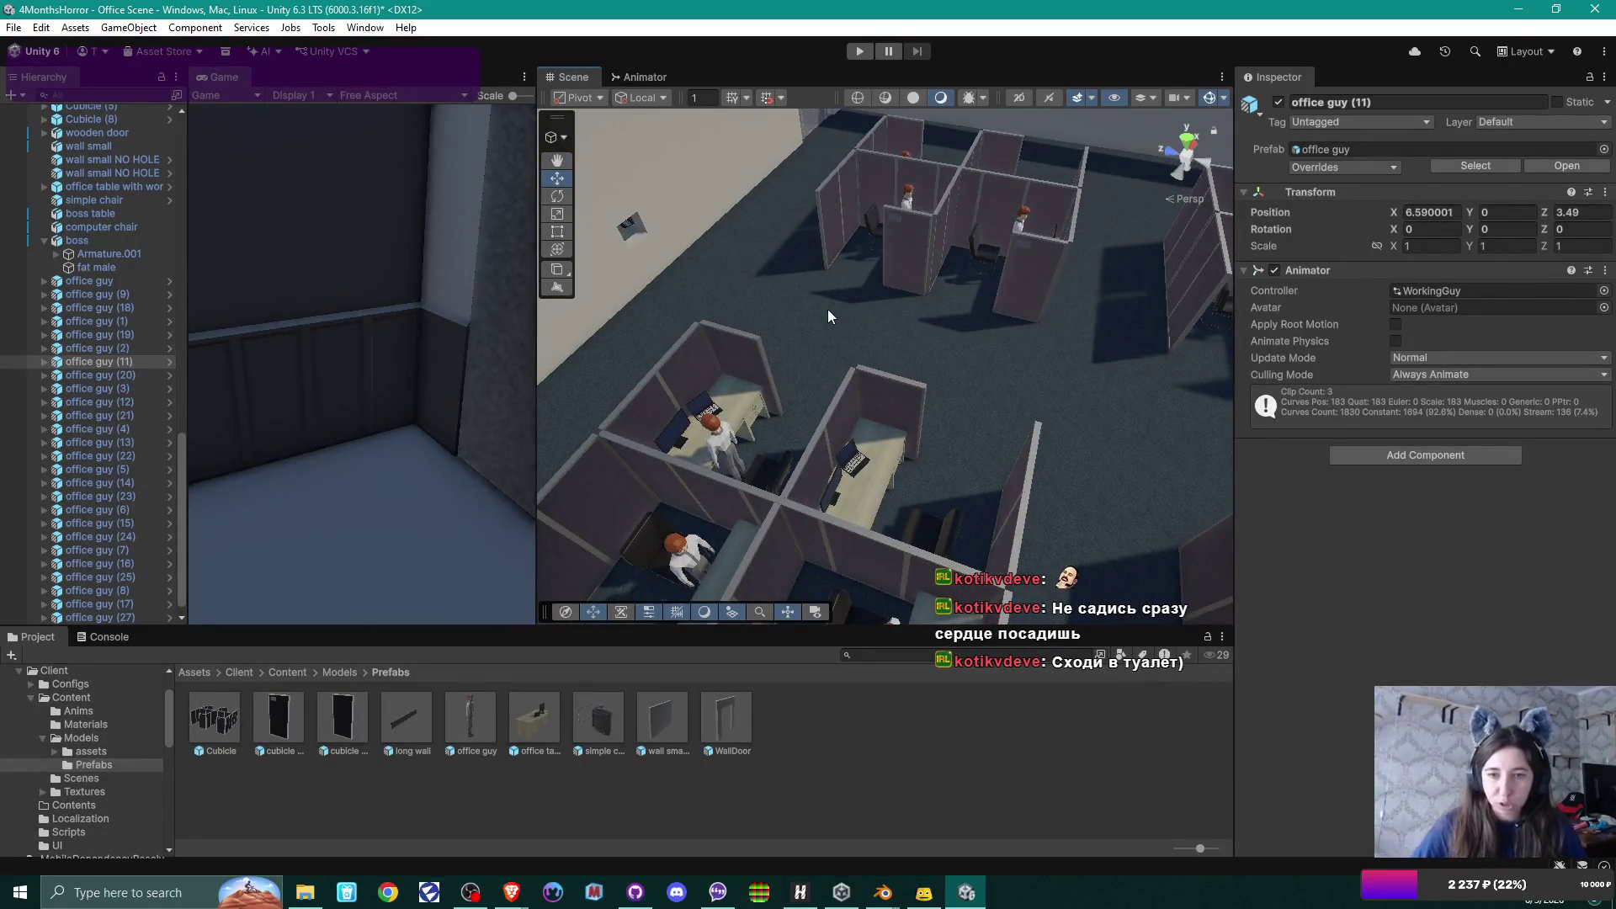
{"action": "mouse_move", "coordinate": [843, 309]}
{"action": "left_mouse_down"}
{"action": "mouse_move", "coordinate": [876, 328]}
{"action": "mouse_move", "coordinate": [855, 341]}
{"action": "mouse_move", "coordinate": [1116, 349]}
{"action": "left_mouse_up"}
{"action": "scroll", "coordinate": [1081, 355], "scroll_direction": "up", "scroll_amount": 5}
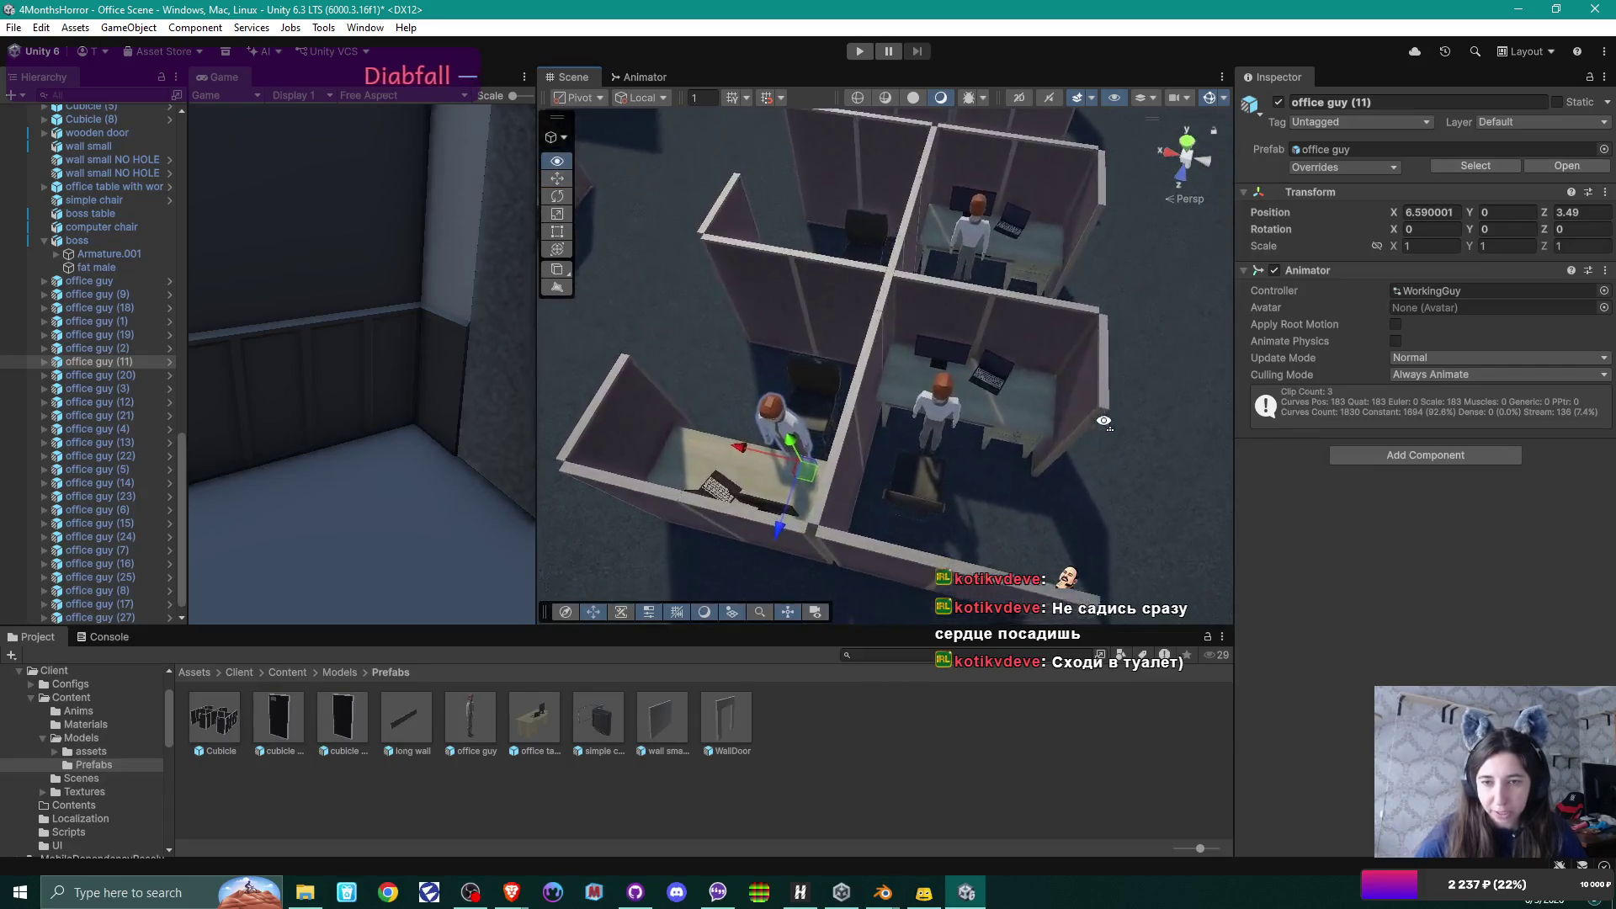
{"action": "left_click_drag", "start_coordinate": [1103, 421], "coordinate": [1110, 441]}
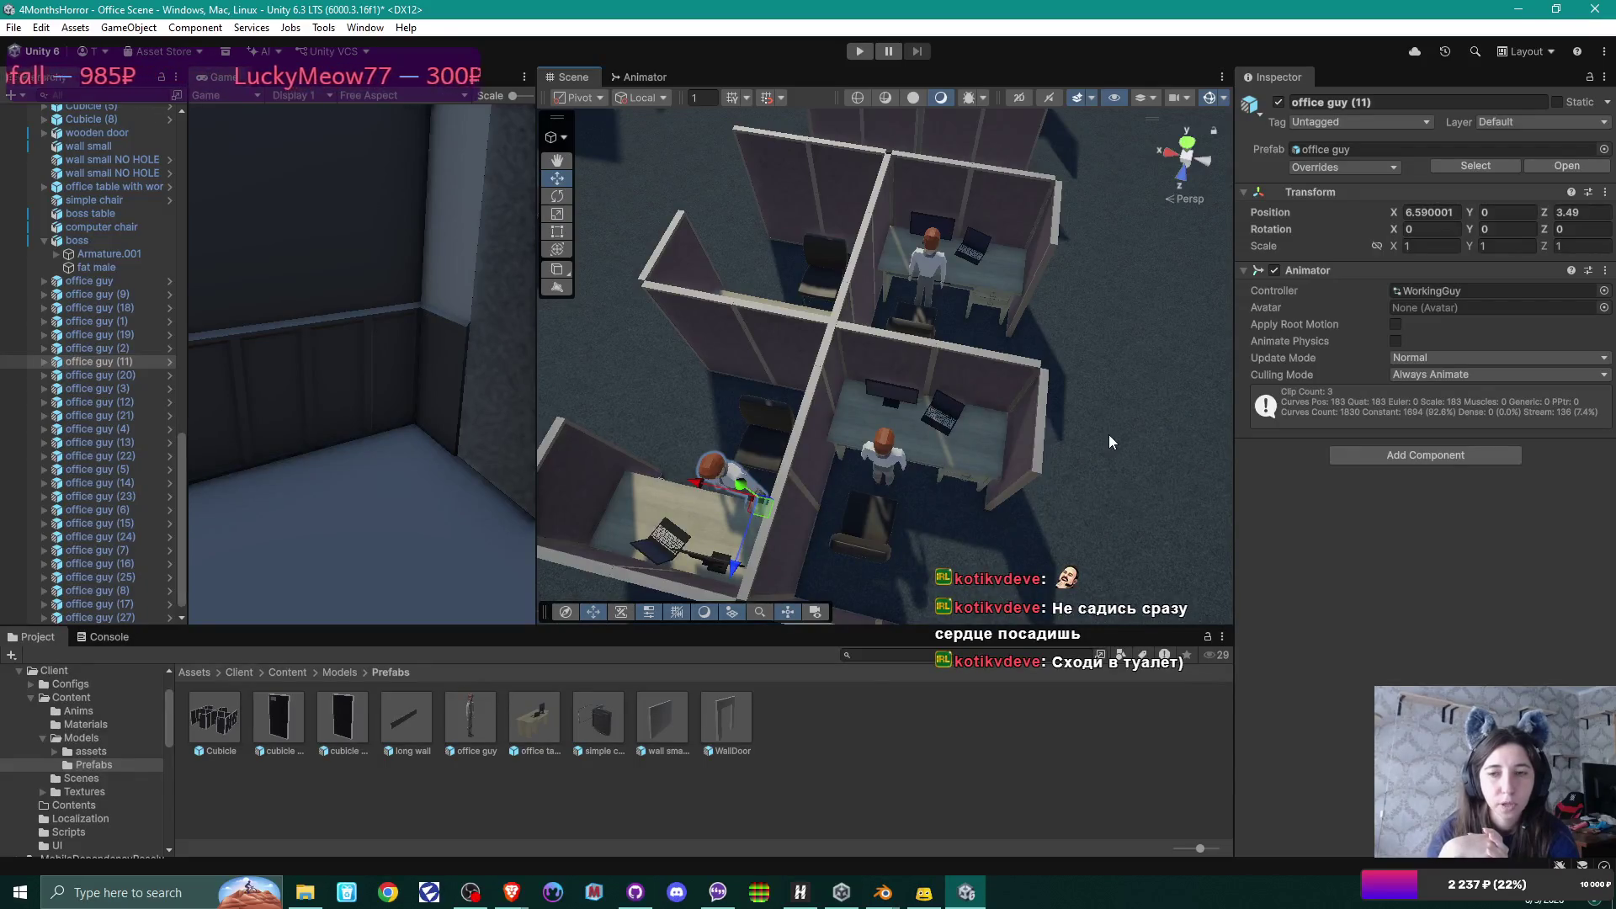
{"action": "mouse_move", "coordinate": [1091, 384]}
{"action": "left_mouse_down"}
{"action": "mouse_move", "coordinate": [786, 314]}
{"action": "mouse_move", "coordinate": [794, 325]}
{"action": "left_mouse_up"}
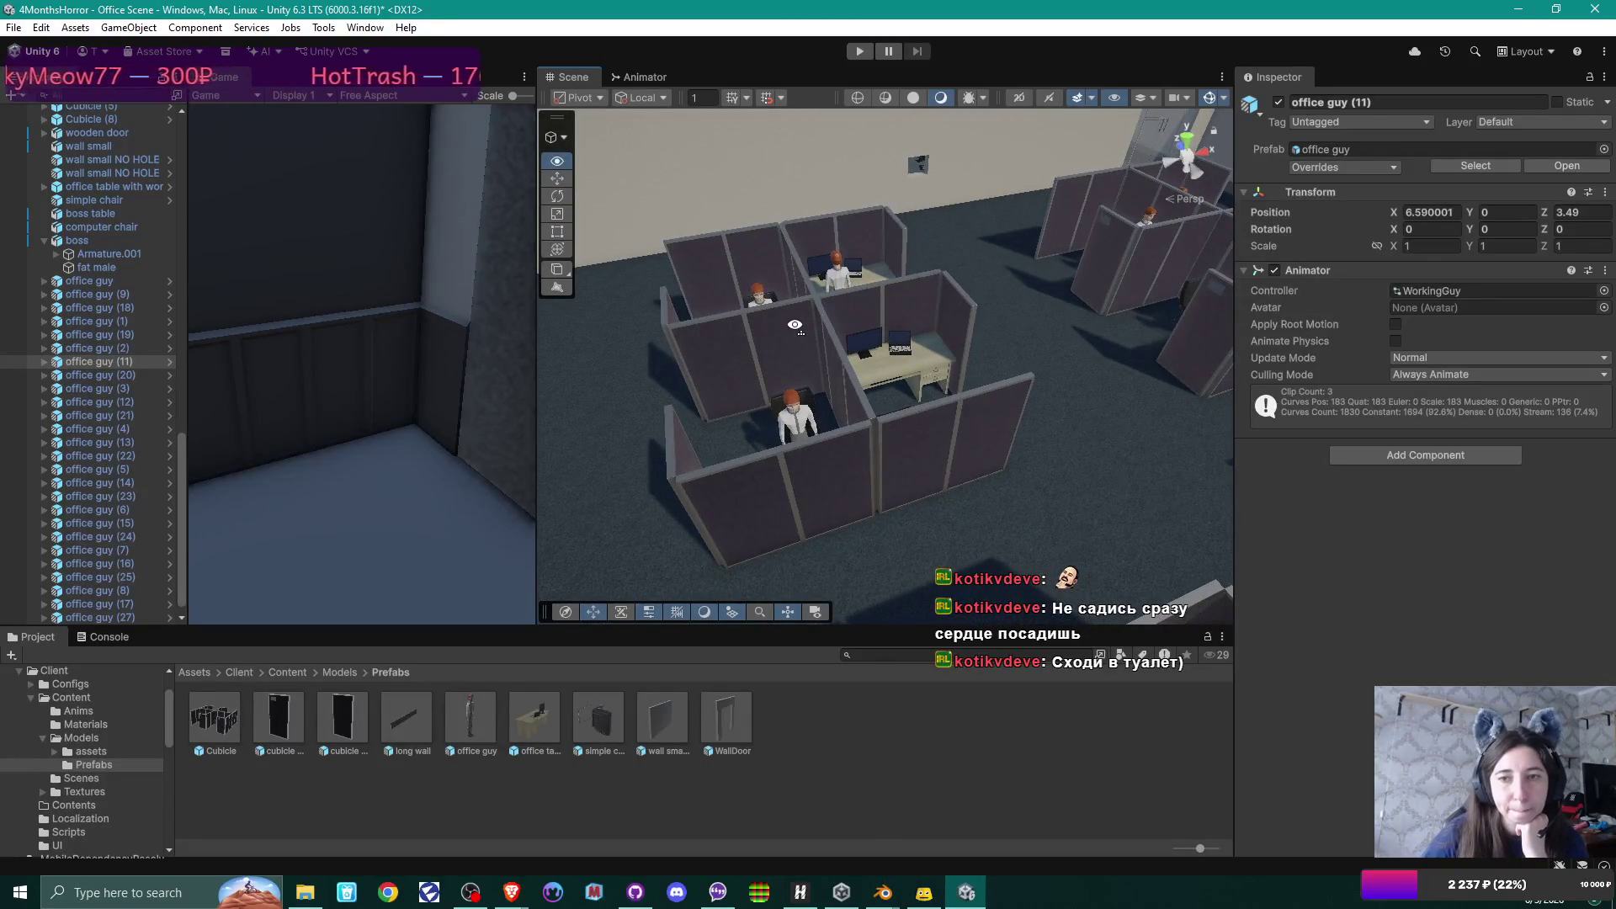
{"action": "left_click_drag", "start_coordinate": [794, 325], "coordinate": [809, 254]}
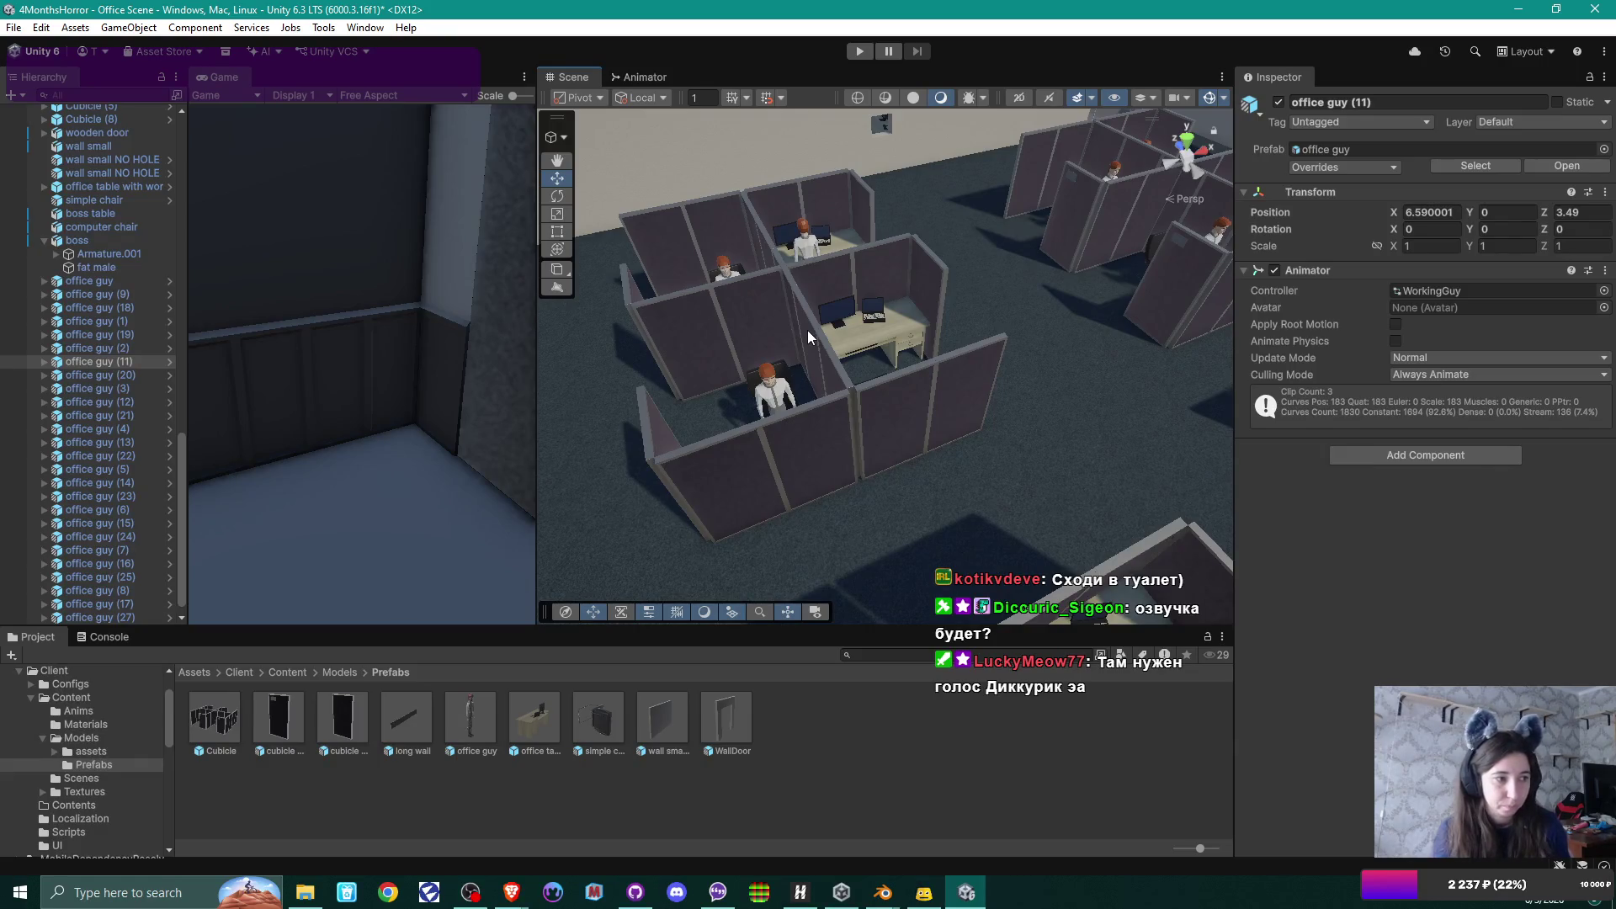
{"action": "left_click_drag", "start_coordinate": [881, 219], "coordinate": [786, 255]}
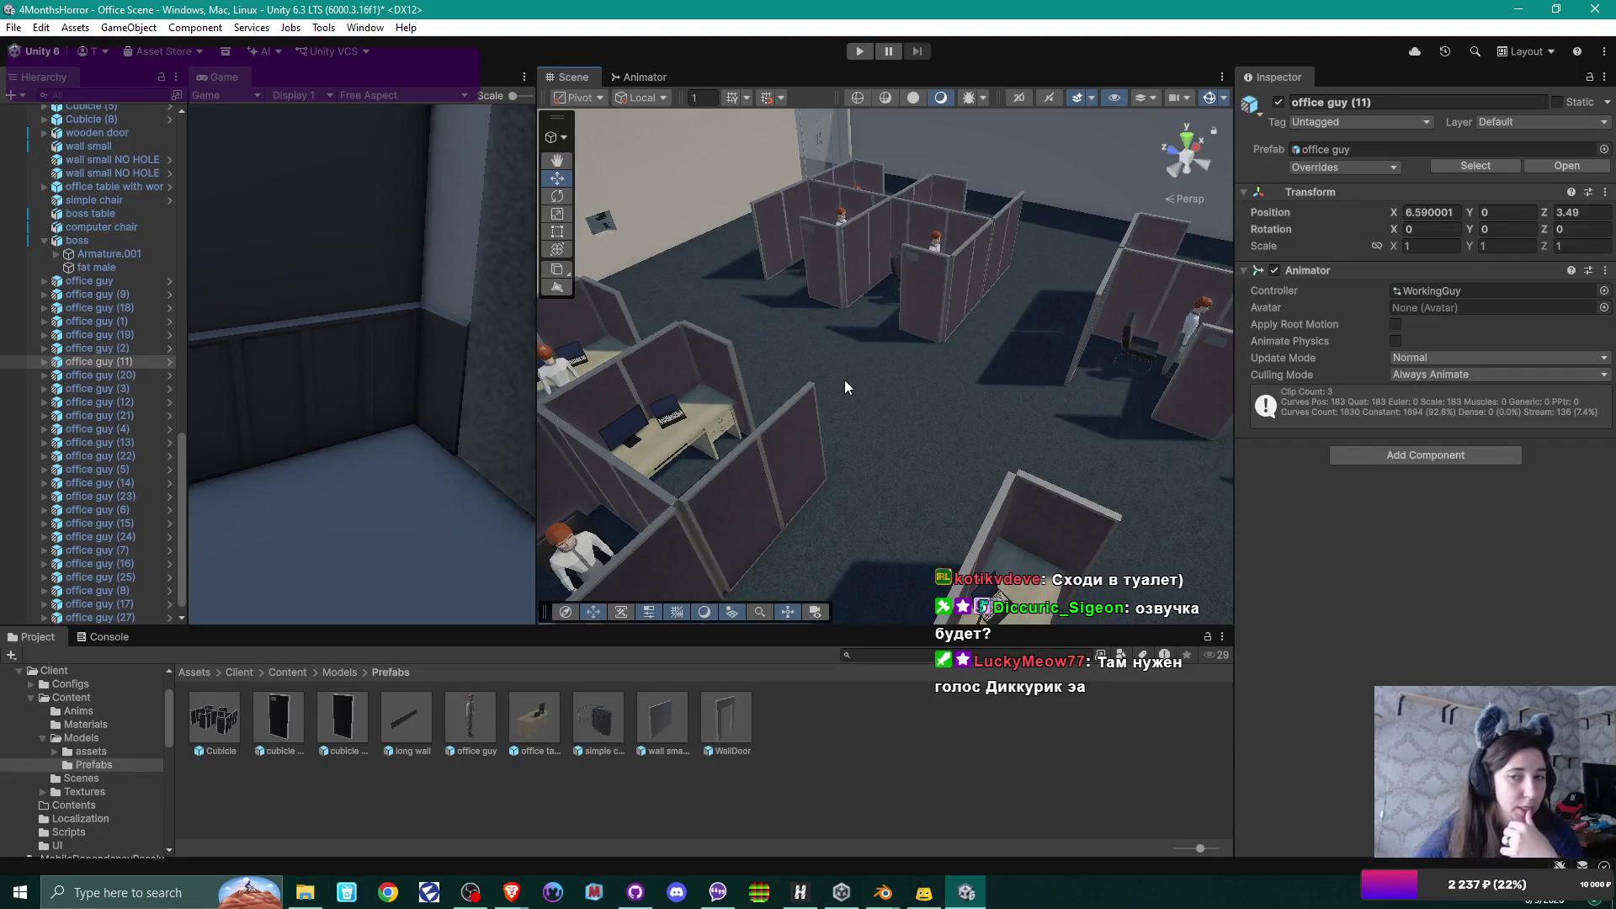
{"action": "left_click_drag", "start_coordinate": [845, 381], "coordinate": [633, 395]}
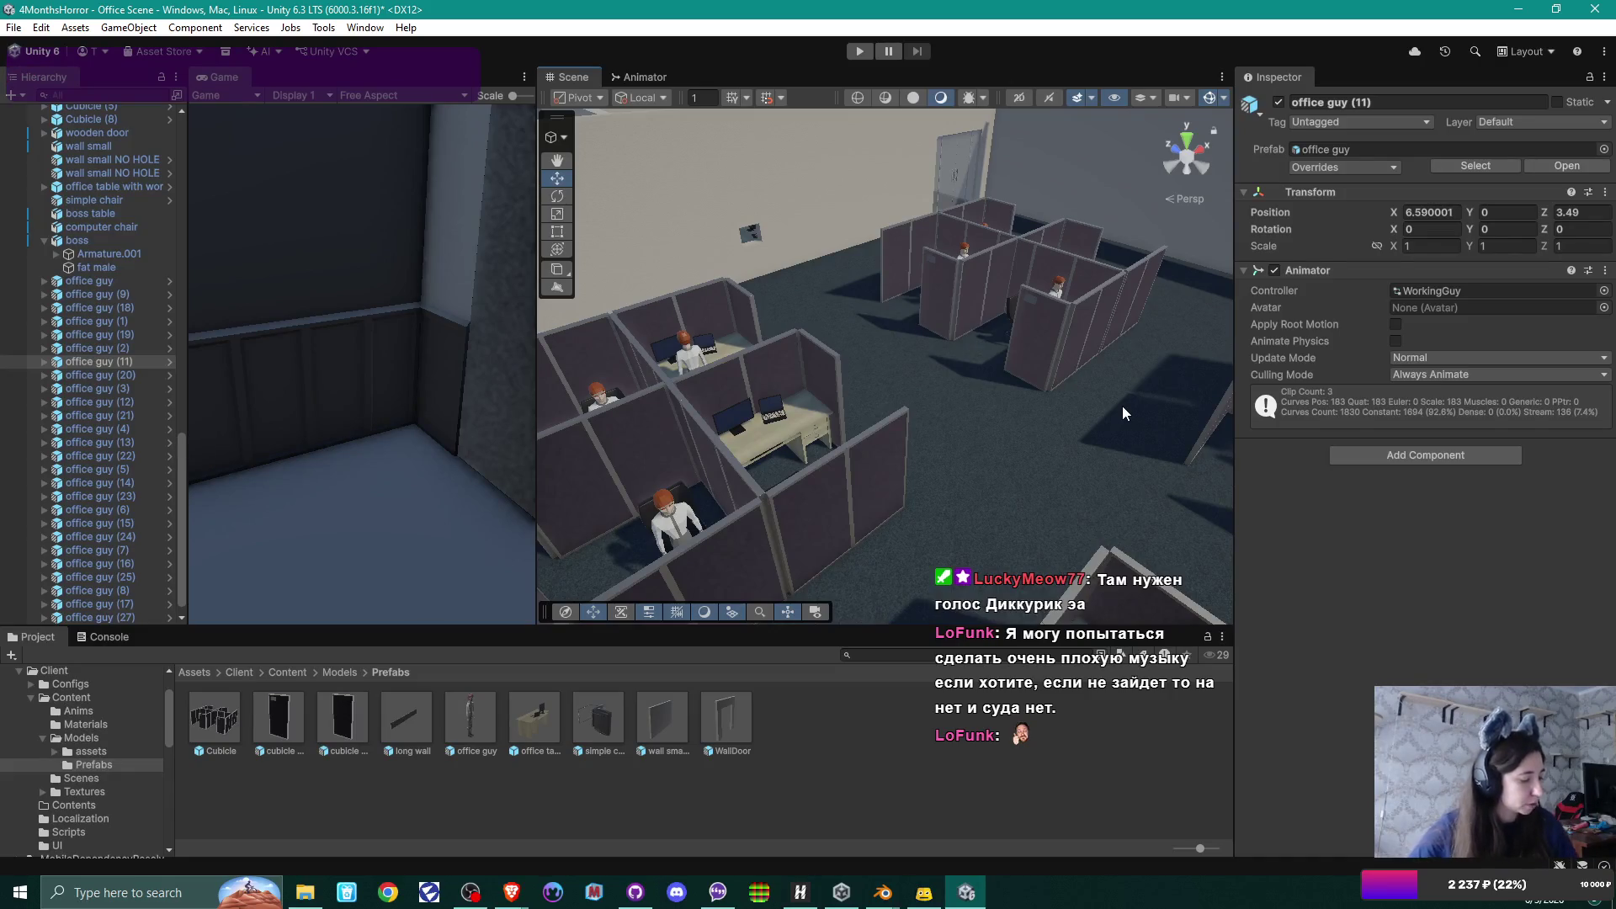
{"action": "mouse_move", "coordinate": [874, 371]}
{"action": "left_mouse_down"}
{"action": "mouse_move", "coordinate": [952, 407]}
{"action": "mouse_move", "coordinate": [943, 335]}
{"action": "mouse_move", "coordinate": [962, 437]}
{"action": "mouse_move", "coordinate": [998, 325]}
{"action": "mouse_move", "coordinate": [741, 445]}
{"action": "mouse_move", "coordinate": [863, 436]}
{"action": "mouse_move", "coordinate": [840, 436]}
{"action": "mouse_move", "coordinate": [1197, 359]}
{"action": "mouse_move", "coordinate": [851, 391]}
{"action": "mouse_move", "coordinate": [1079, 419]}
{"action": "mouse_move", "coordinate": [956, 439]}
{"action": "left_mouse_up"}
{"action": "left_click", "coordinate": [751, 416]}
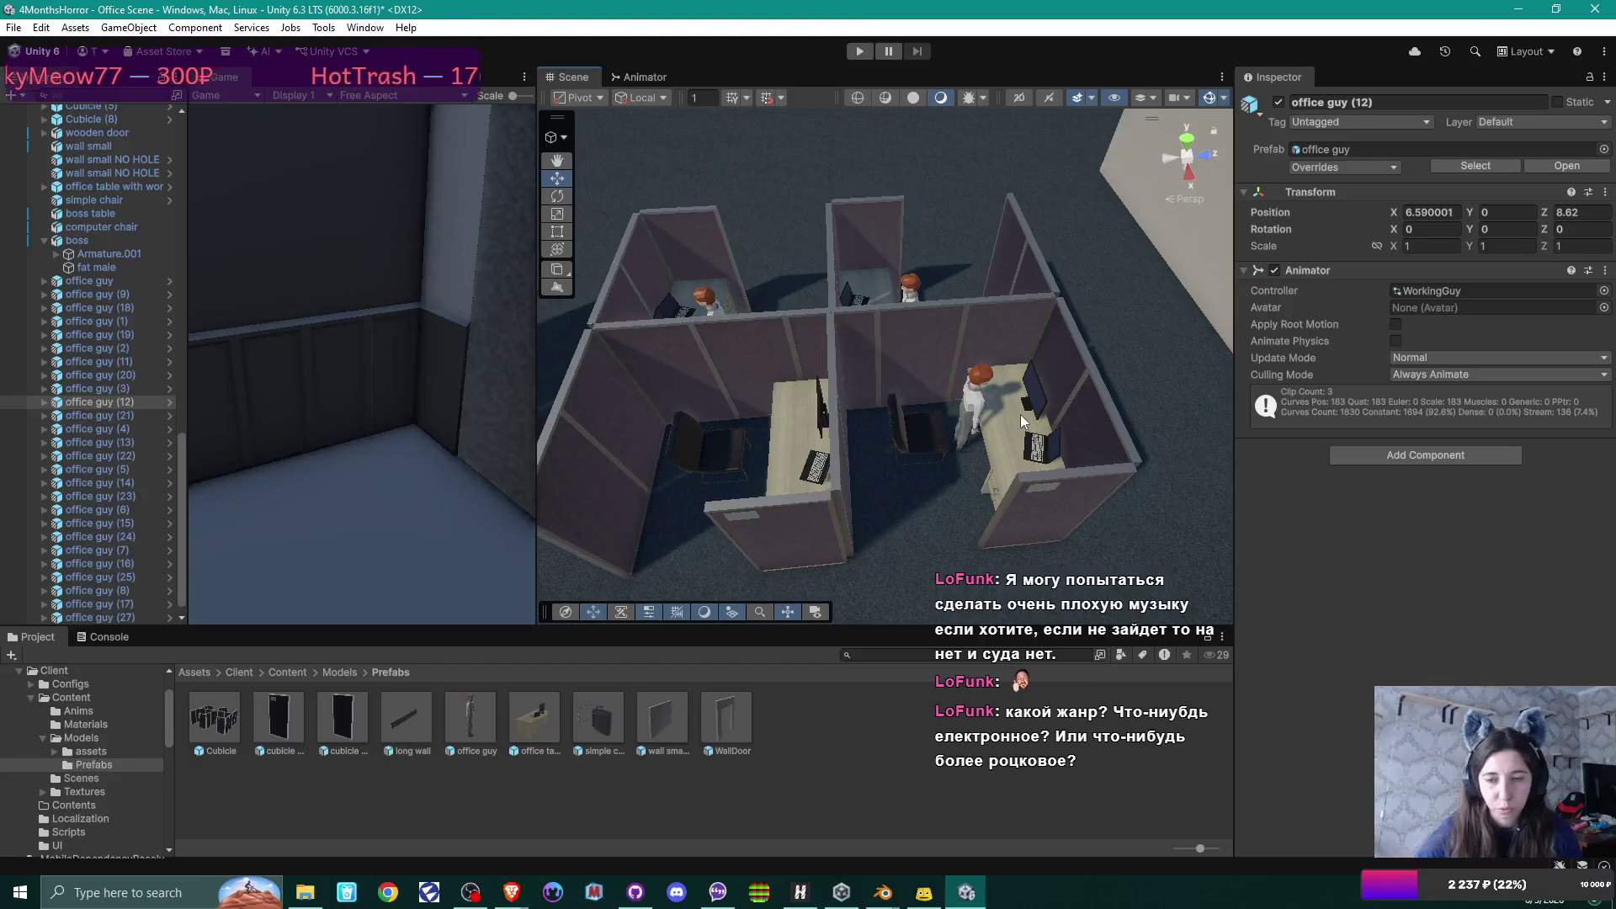
{"action": "scroll", "coordinate": [1001, 441], "scroll_direction": "down", "scroll_amount": 2}
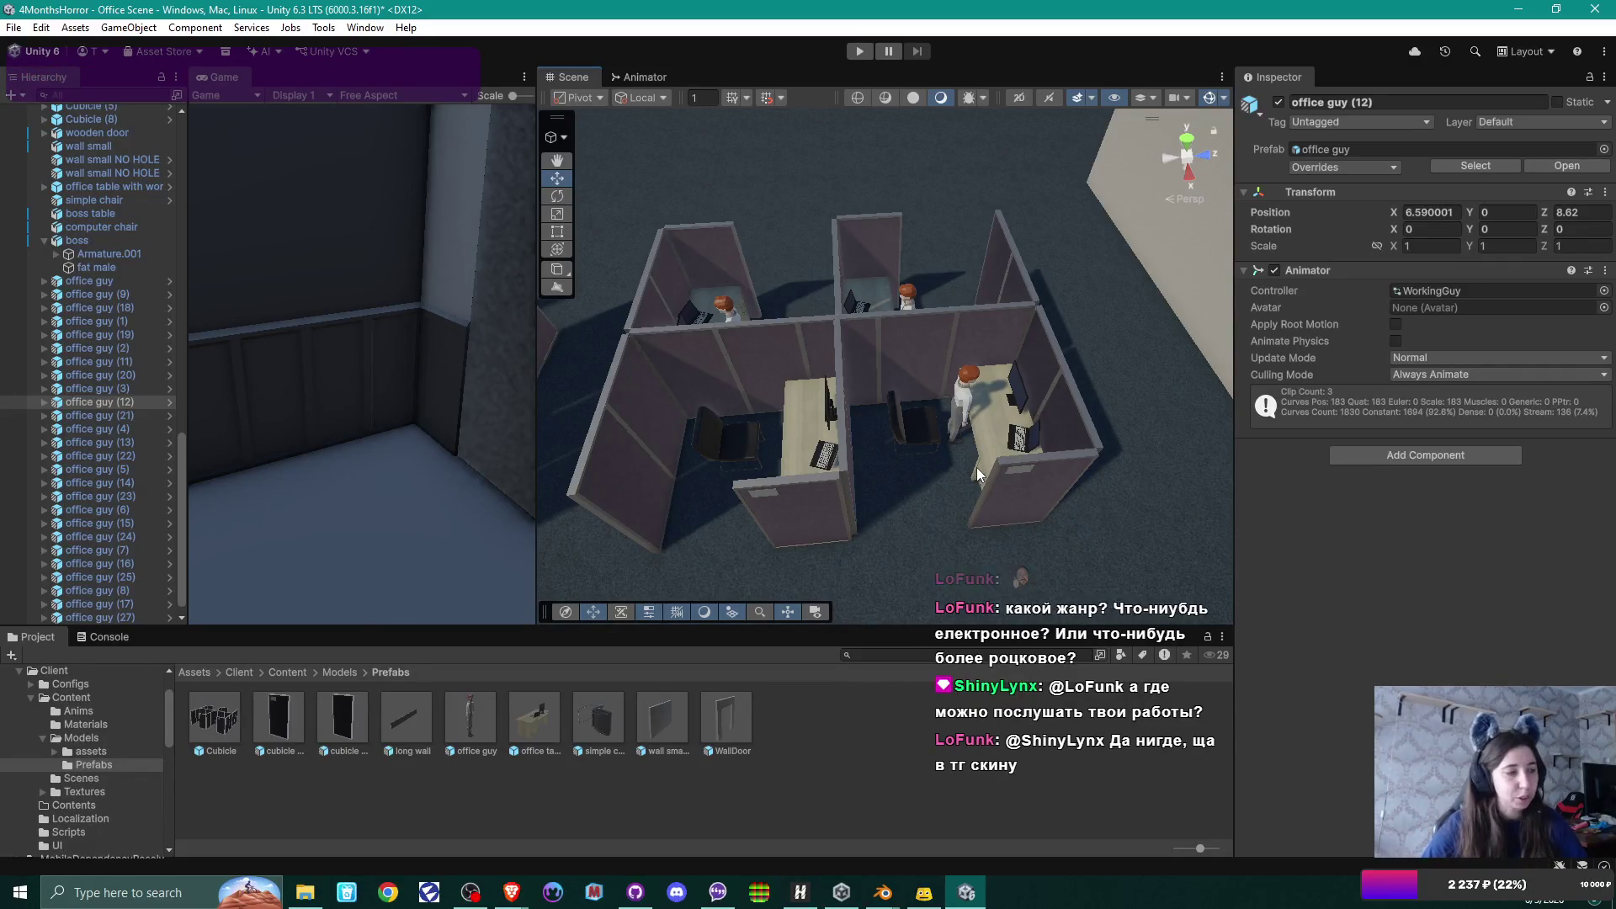
{"action": "mouse_move", "coordinate": [985, 442]}
{"action": "left_mouse_down"}
{"action": "mouse_move", "coordinate": [830, 389]}
{"action": "mouse_move", "coordinate": [959, 411]}
{"action": "mouse_move", "coordinate": [472, 439]}
{"action": "mouse_move", "coordinate": [1214, 412]}
{"action": "left_mouse_up"}
{"action": "left_click_drag", "start_coordinate": [1026, 432], "coordinate": [1065, 345]}
{"action": "left_click", "coordinate": [1059, 335]}
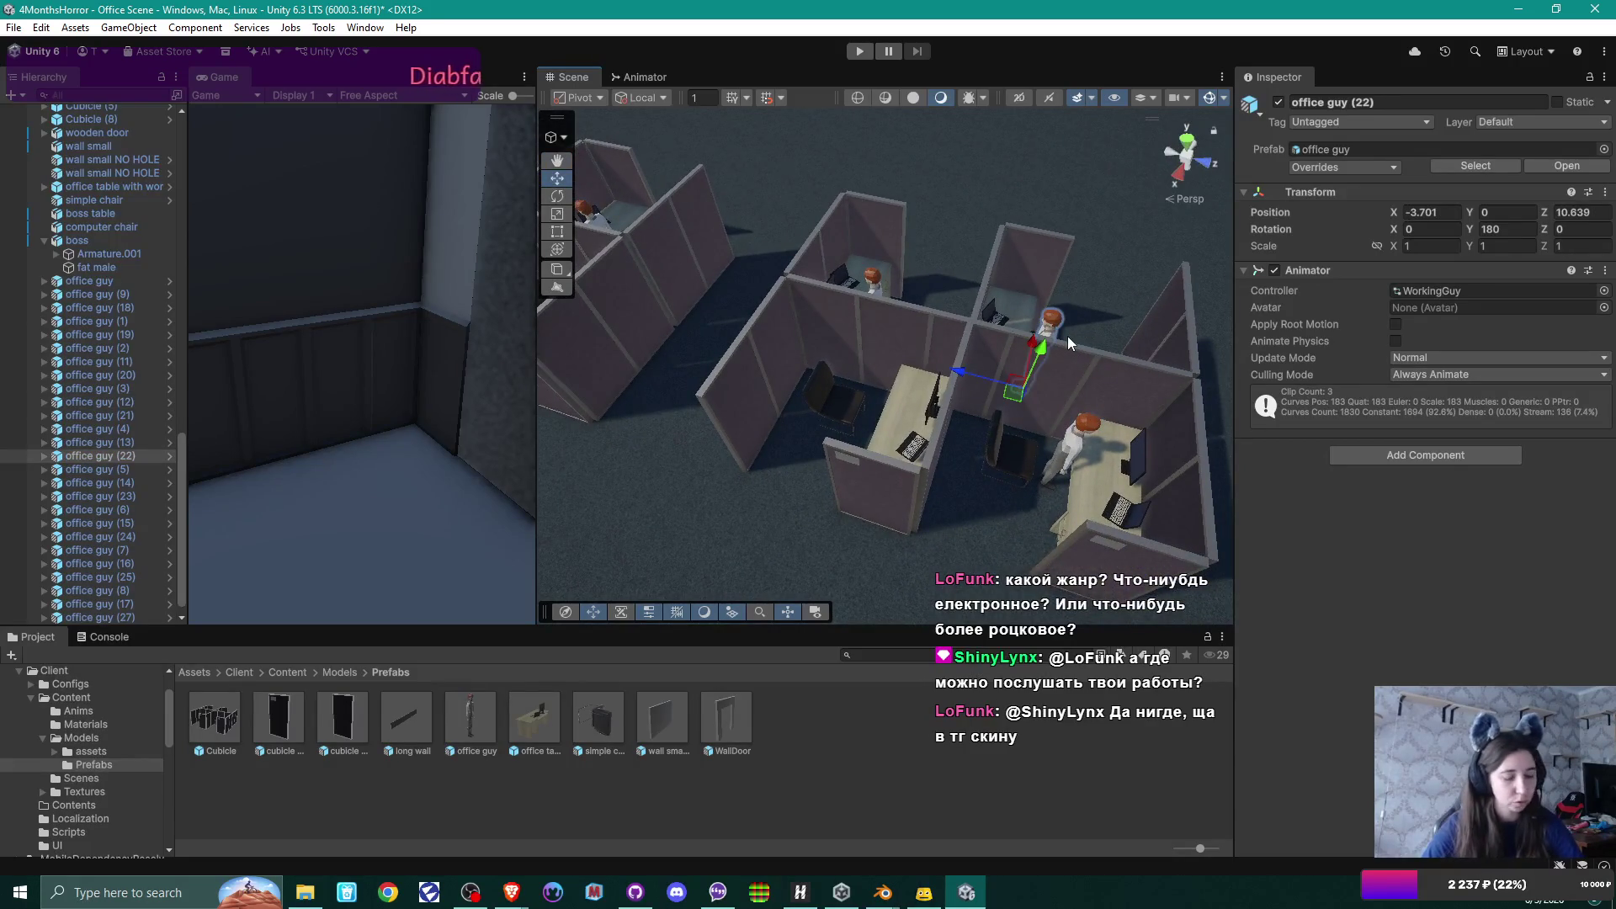
{"action": "left_click", "coordinate": [1088, 434]}
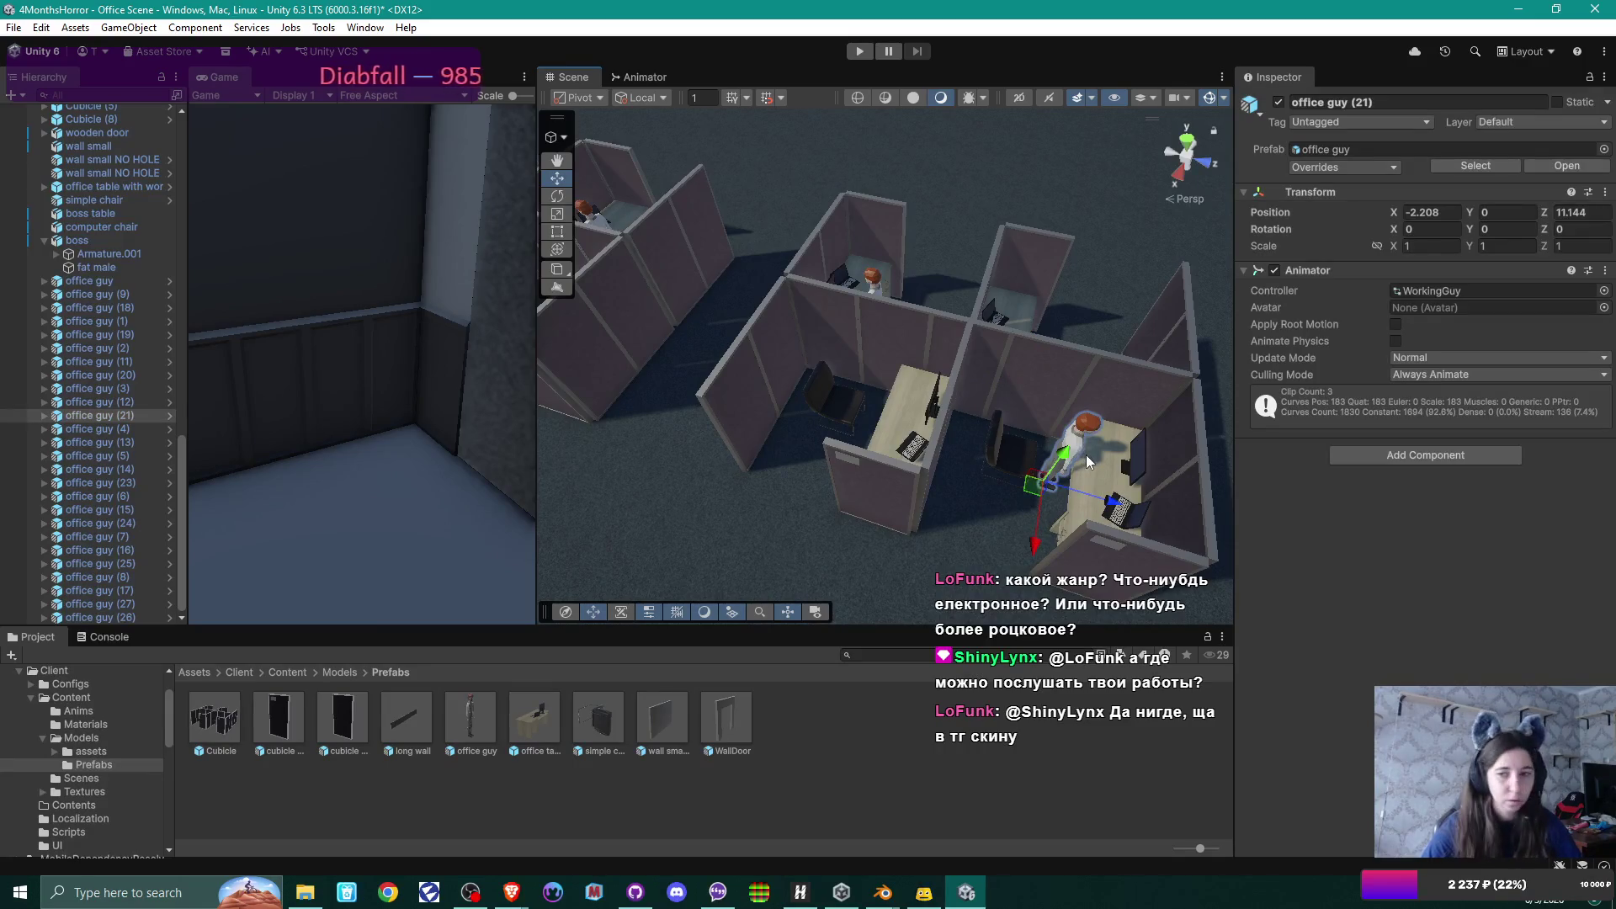
{"action": "mouse_move", "coordinate": [1086, 457]}
{"action": "left_mouse_down"}
{"action": "mouse_move", "coordinate": [835, 328]}
{"action": "mouse_move", "coordinate": [1047, 400]}
{"action": "left_mouse_up"}
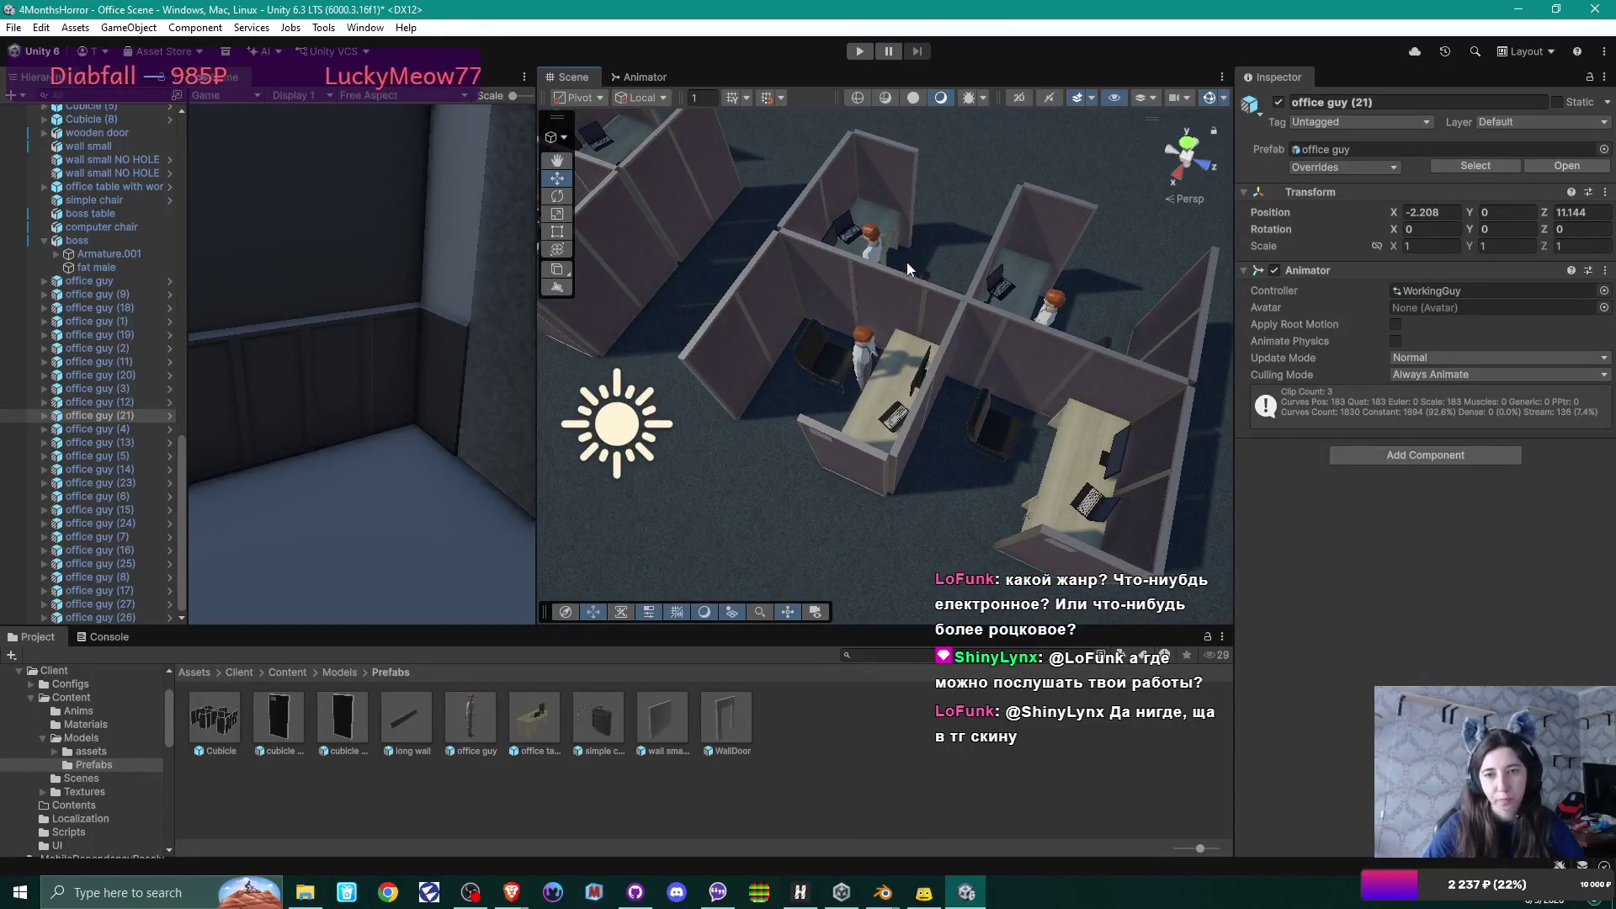
{"action": "left_click", "coordinate": [882, 251]}
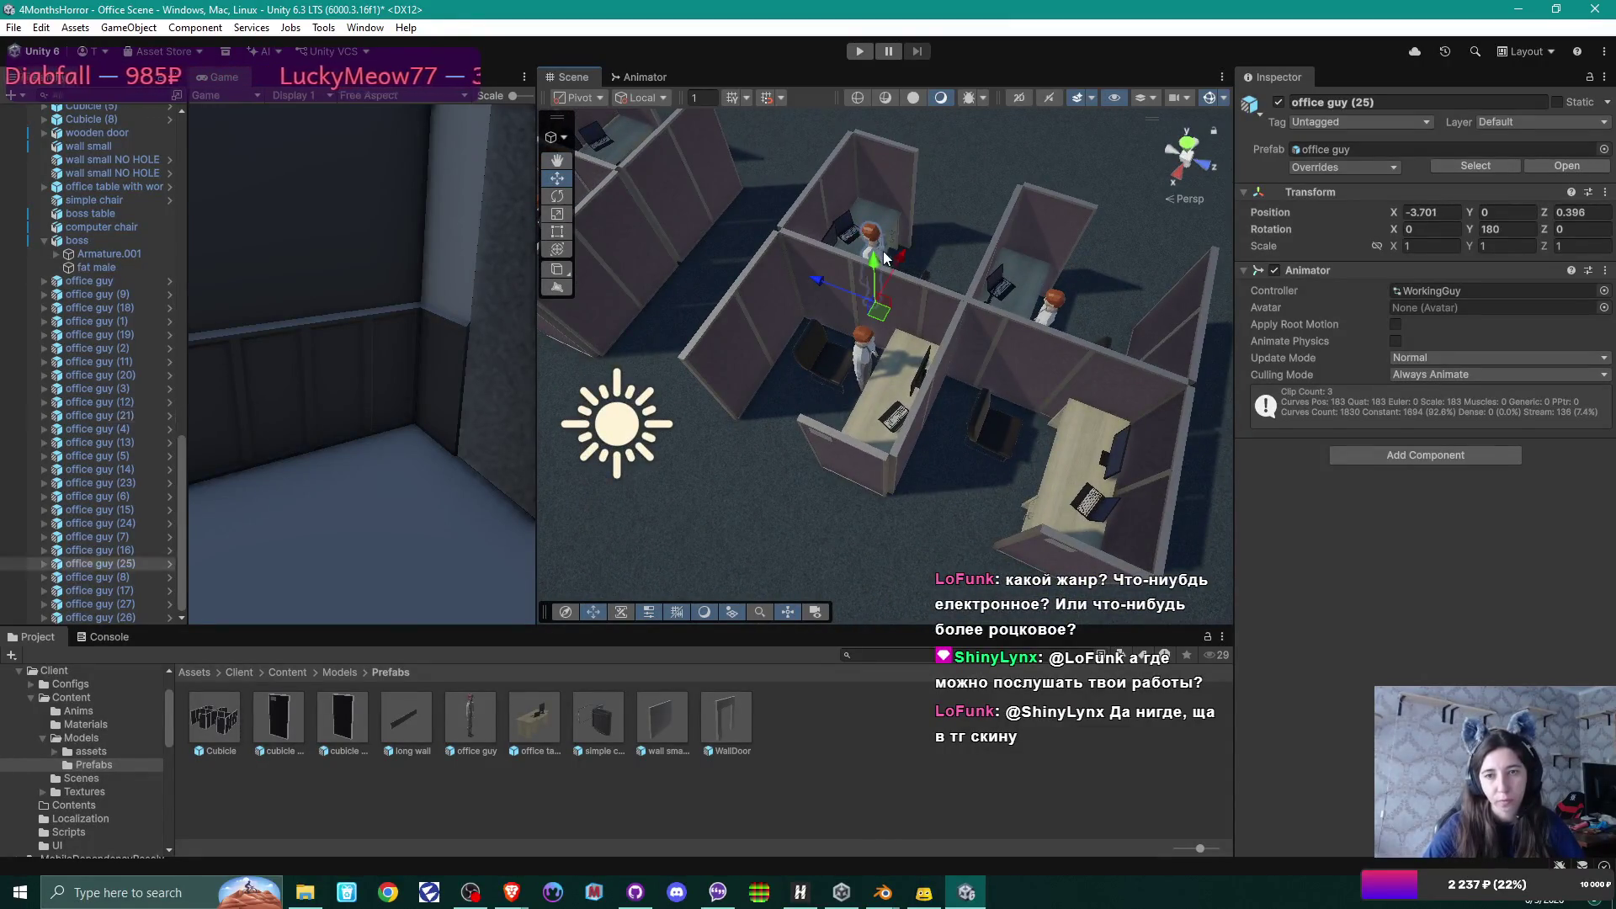
{"action": "left_click", "coordinate": [916, 283]}
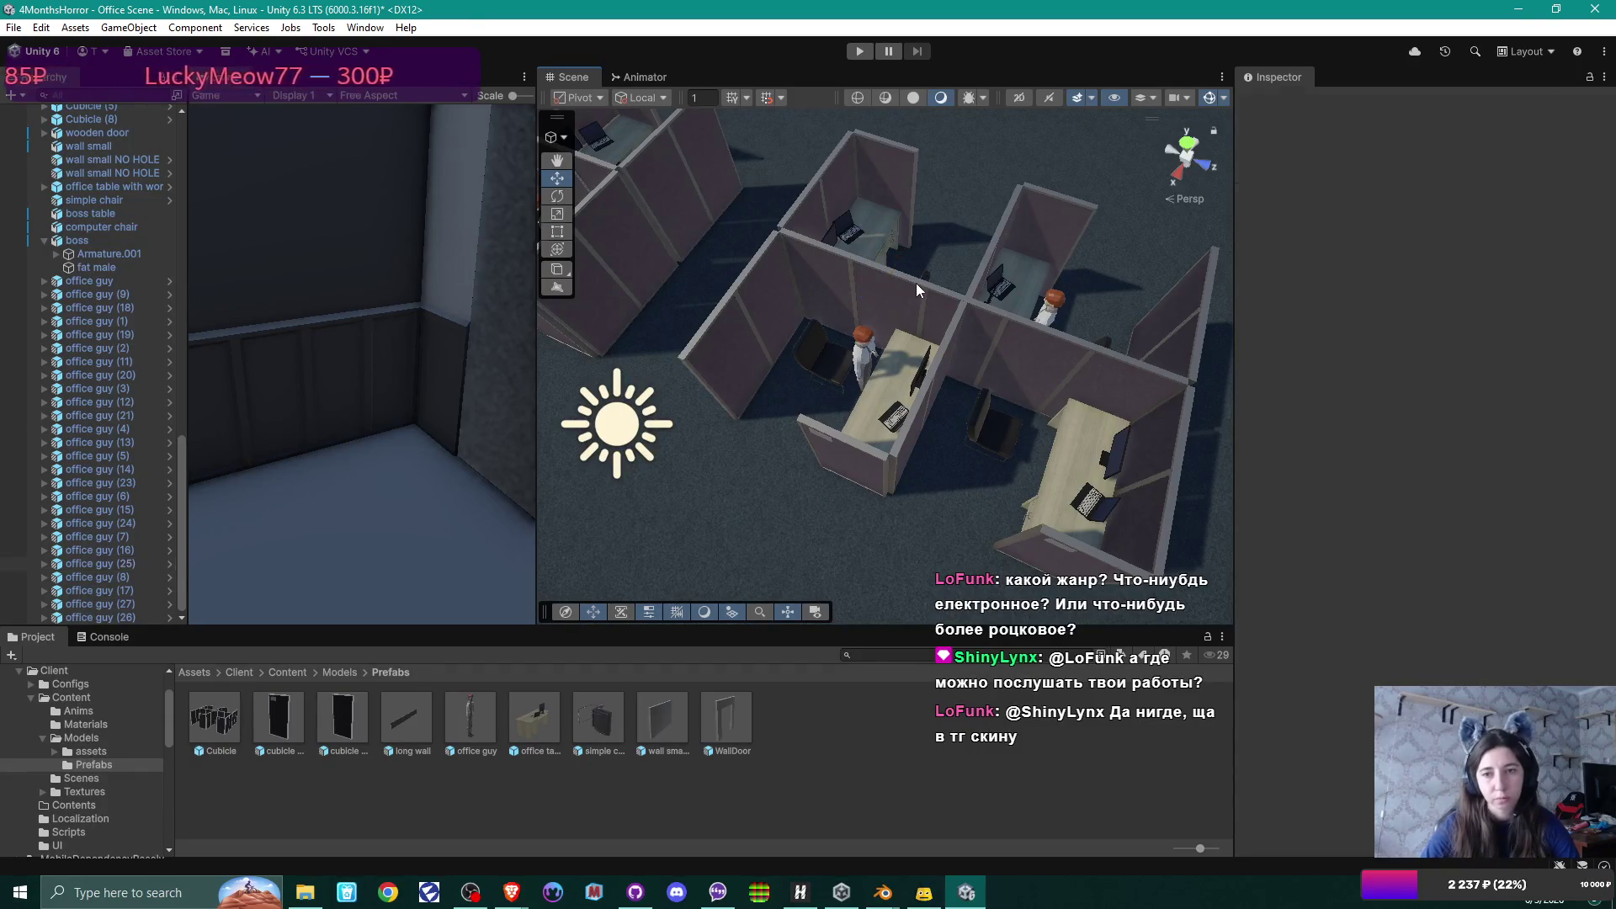
{"action": "left_click", "coordinate": [869, 354]}
{"action": "mouse_move", "coordinate": [869, 353]}
{"action": "left_mouse_down"}
{"action": "mouse_move", "coordinate": [811, 361]}
{"action": "mouse_move", "coordinate": [952, 358]}
{"action": "left_mouse_up"}
{"action": "left_click_drag", "start_coordinate": [1251, 345], "coordinate": [1012, 388]}
{"action": "key", "text": "ctrl+d"}
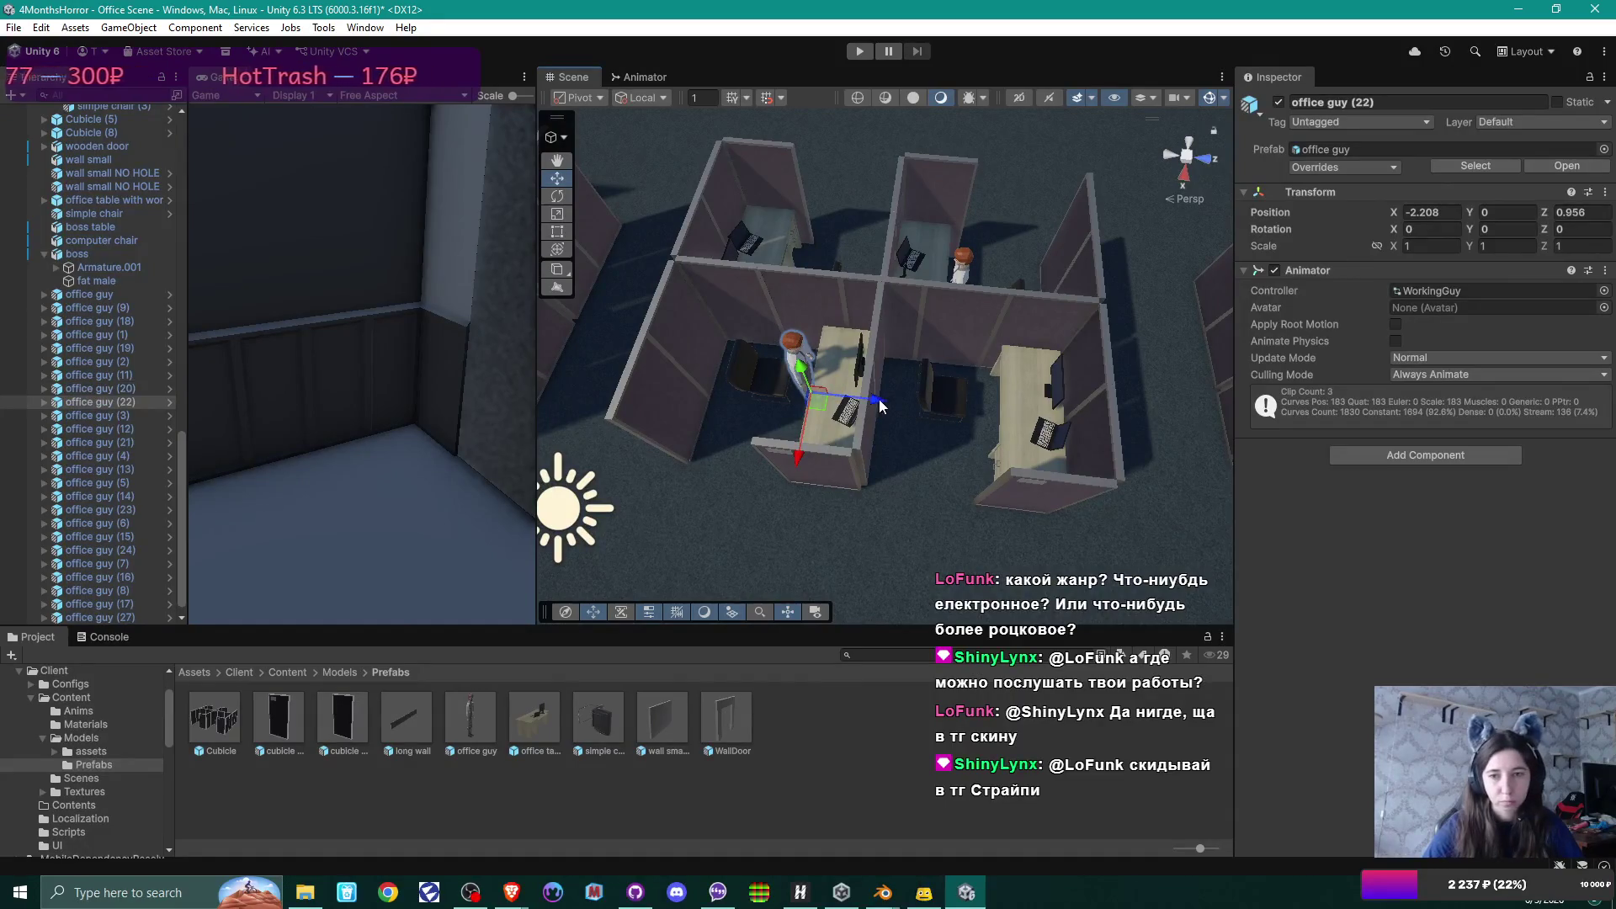
{"action": "mouse_move", "coordinate": [878, 400]}
{"action": "left_mouse_down"}
{"action": "mouse_move", "coordinate": [1038, 400]}
{"action": "mouse_move", "coordinate": [988, 431]}
{"action": "mouse_move", "coordinate": [949, 411]}
{"action": "left_mouse_up"}
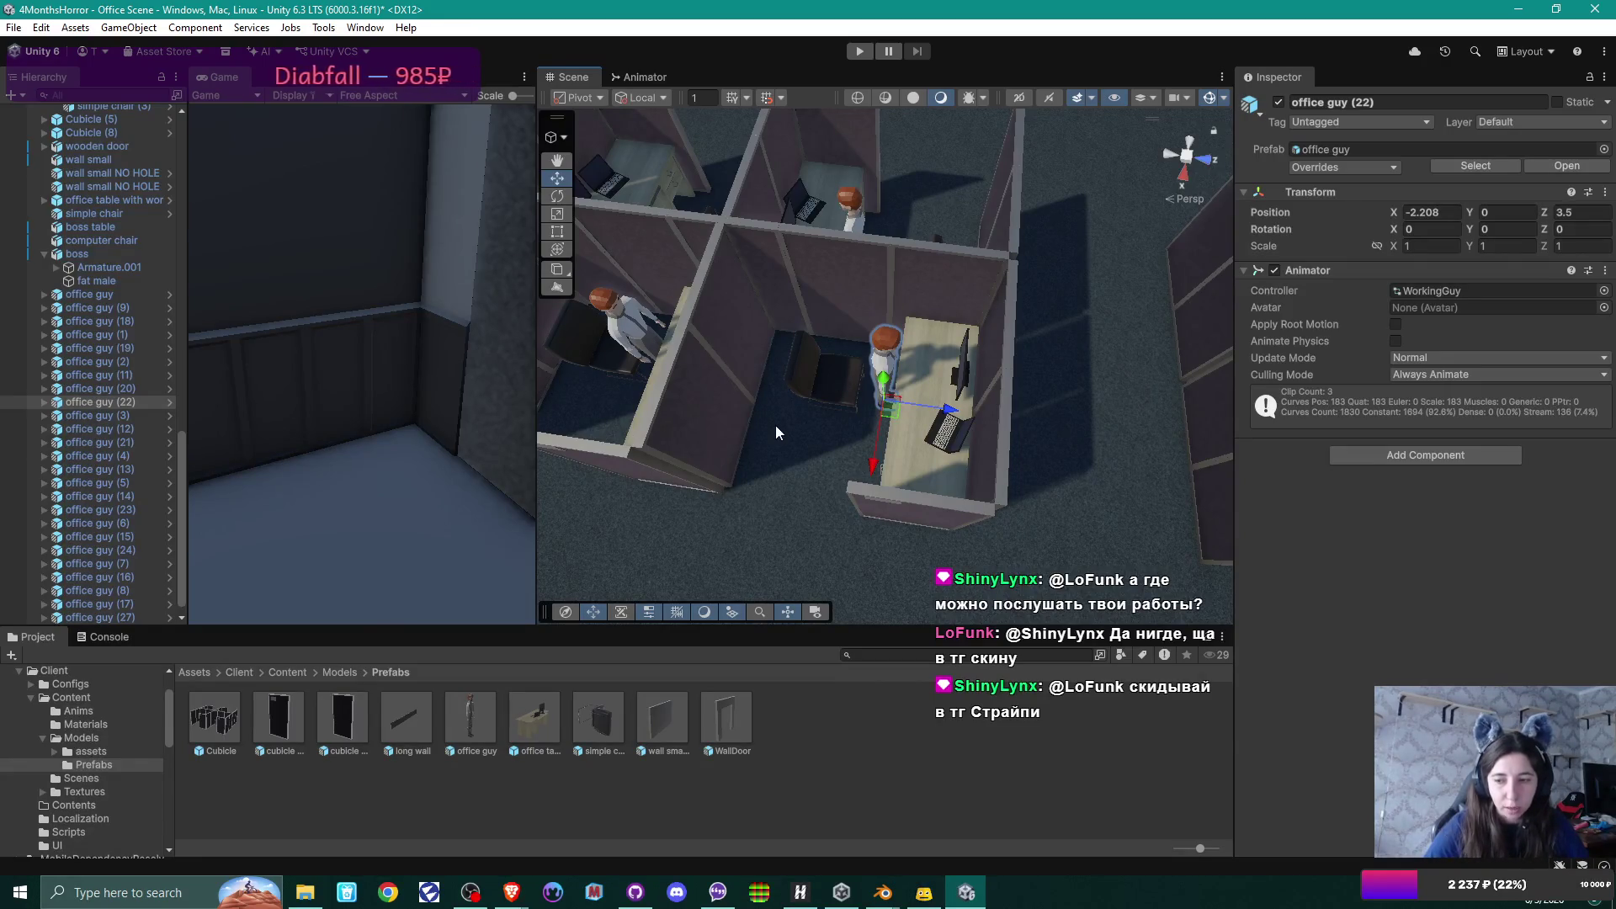
{"action": "left_click", "coordinate": [806, 897]}
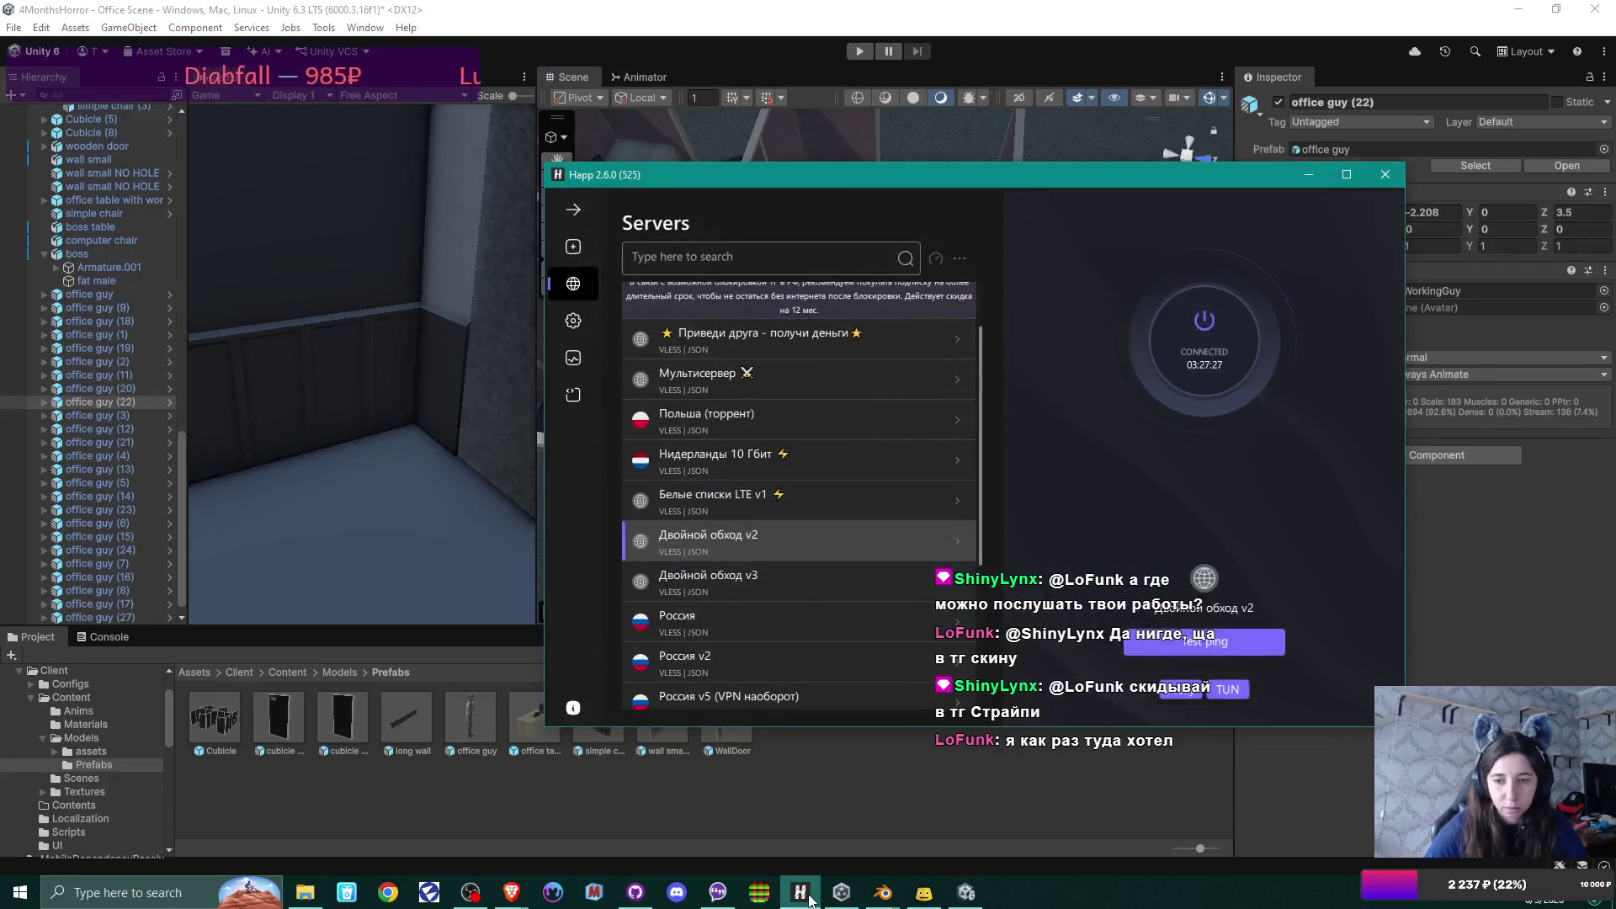
{"action": "left_click", "coordinate": [806, 898]}
{"action": "mouse_move", "coordinate": [876, 438]}
{"action": "left_mouse_down"}
{"action": "mouse_move", "coordinate": [815, 415]}
{"action": "mouse_move", "coordinate": [548, 447]}
{"action": "mouse_move", "coordinate": [337, 252]}
{"action": "mouse_move", "coordinate": [52, 110]}
{"action": "mouse_move", "coordinate": [180, 686]}
{"action": "mouse_move", "coordinate": [236, 554]}
{"action": "mouse_move", "coordinate": [187, 577]}
{"action": "left_mouse_up"}
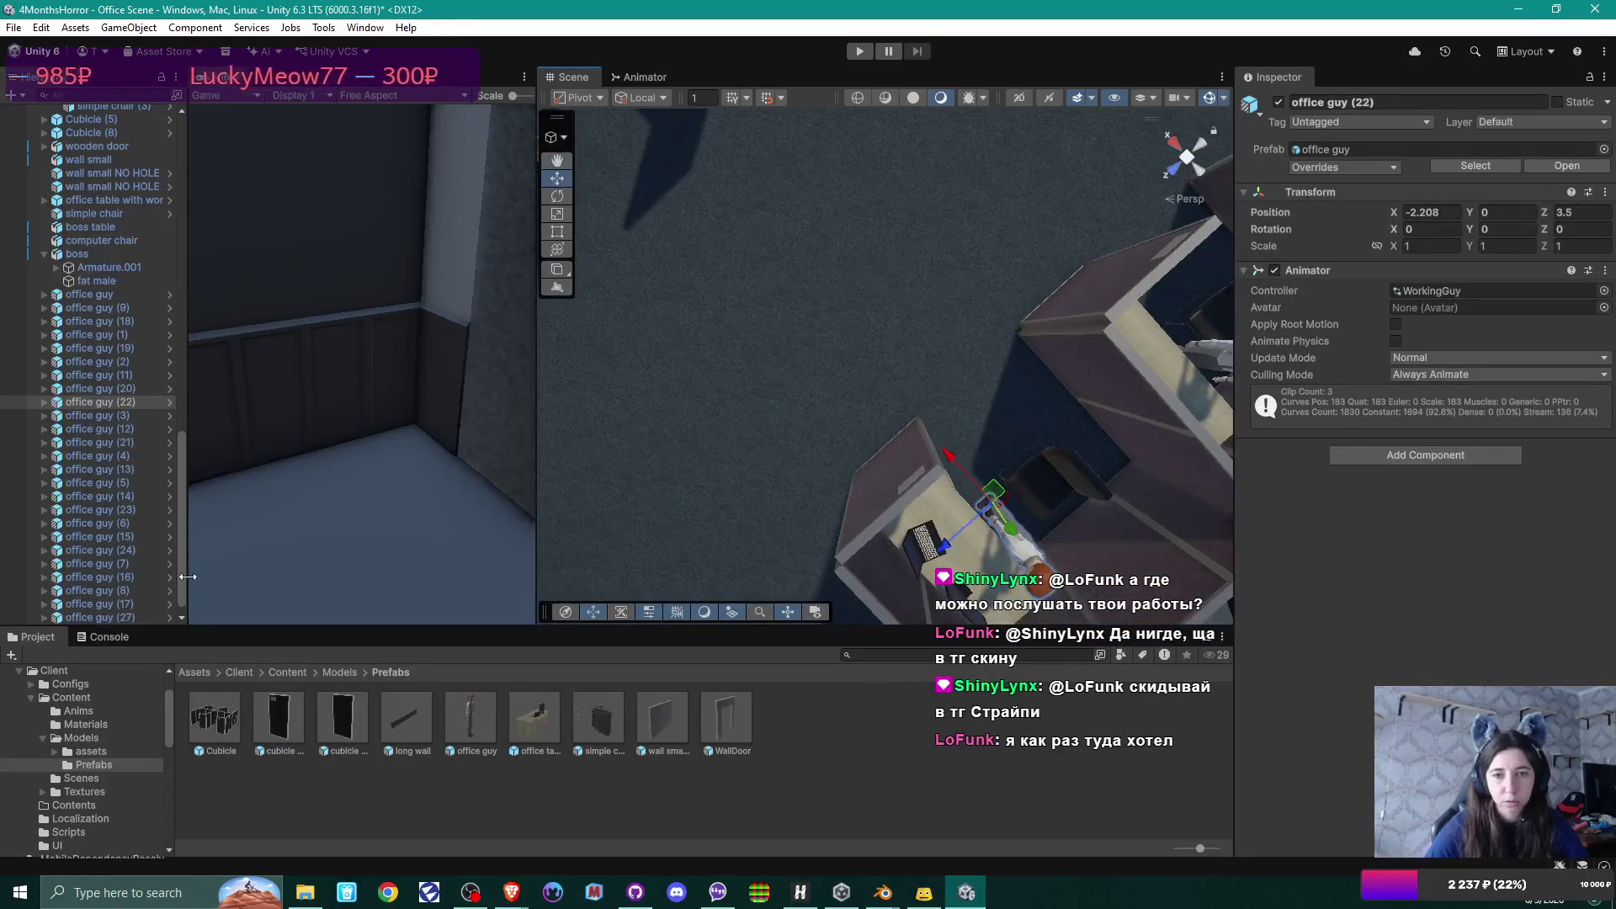
From a steep top view, delete office guy (19) seated in the lower-left cubicle.
{"action": "mouse_move", "coordinate": [782, 385]}
{"action": "left_mouse_down"}
{"action": "mouse_move", "coordinate": [581, 205]}
{"action": "mouse_move", "coordinate": [1168, 255]}
{"action": "mouse_move", "coordinate": [869, 271]}
{"action": "mouse_move", "coordinate": [938, 281]}
{"action": "mouse_move", "coordinate": [938, 332]}
{"action": "mouse_move", "coordinate": [983, 351]}
{"action": "mouse_move", "coordinate": [1008, 432]}
{"action": "mouse_move", "coordinate": [1027, 362]}
{"action": "mouse_move", "coordinate": [1095, 278]}
{"action": "mouse_move", "coordinate": [1178, 236]}
{"action": "left_mouse_up"}
{"action": "mouse_move", "coordinate": [1516, 144]}
{"action": "left_mouse_down"}
{"action": "mouse_move", "coordinate": [1111, 242]}
{"action": "mouse_move", "coordinate": [976, 337]}
{"action": "mouse_move", "coordinate": [1029, 358]}
{"action": "mouse_move", "coordinate": [685, 336]}
{"action": "mouse_move", "coordinate": [646, 395]}
{"action": "mouse_move", "coordinate": [841, 354]}
{"action": "mouse_move", "coordinate": [1156, 232]}
{"action": "mouse_move", "coordinate": [1099, 367]}
{"action": "mouse_move", "coordinate": [832, 414]}
{"action": "mouse_move", "coordinate": [1007, 380]}
{"action": "mouse_move", "coordinate": [978, 457]}
{"action": "left_mouse_up"}
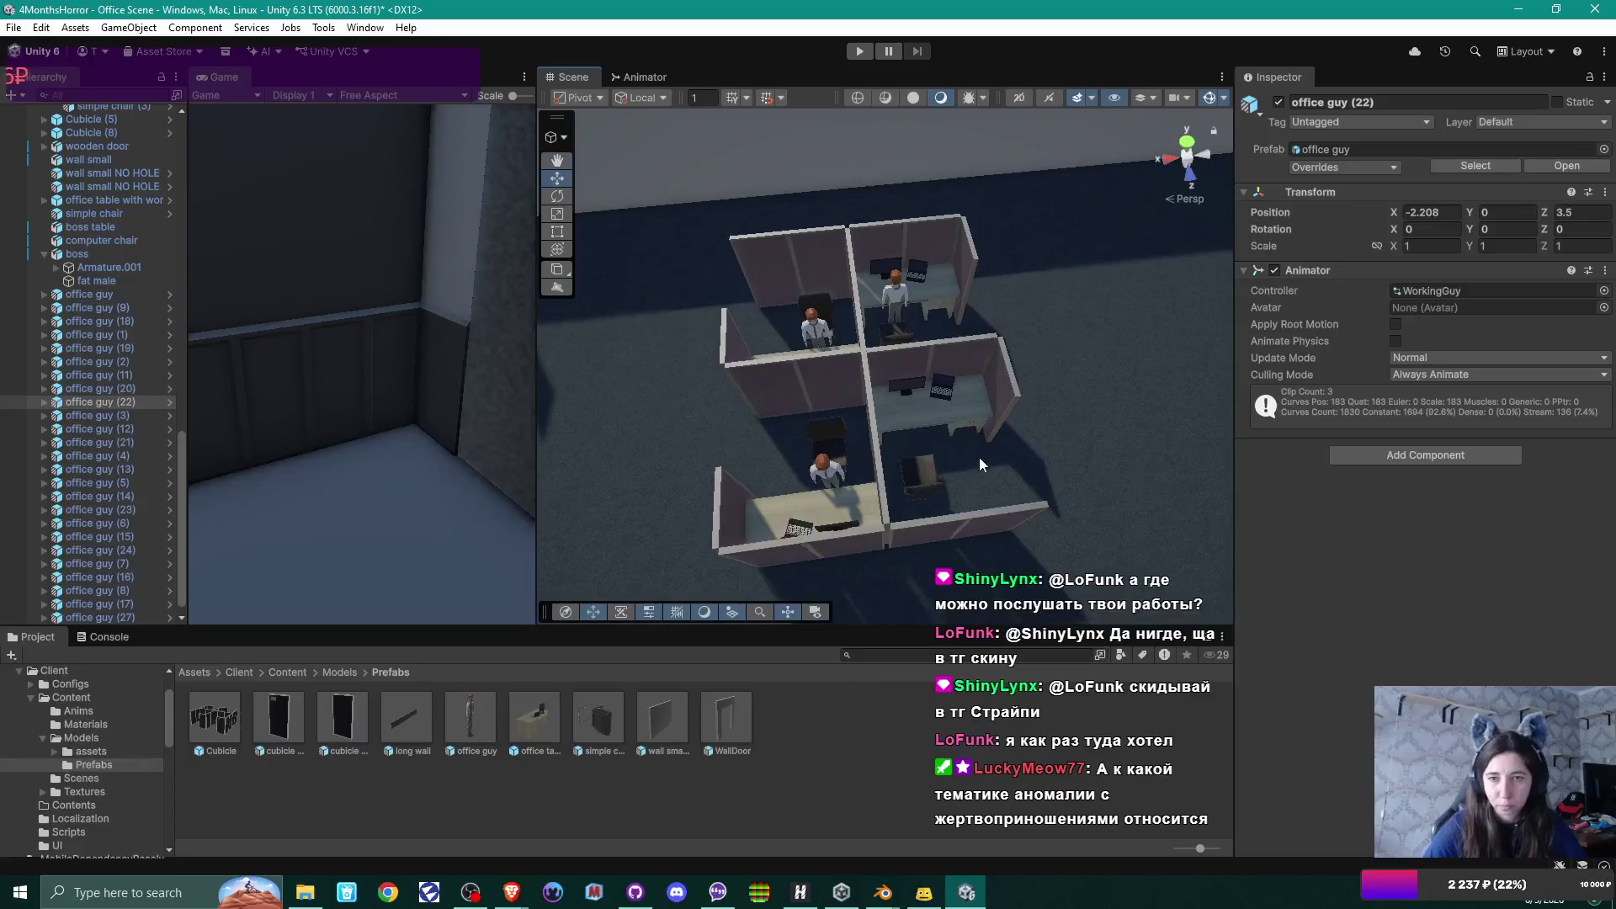
{"action": "left_click", "coordinate": [841, 338]}
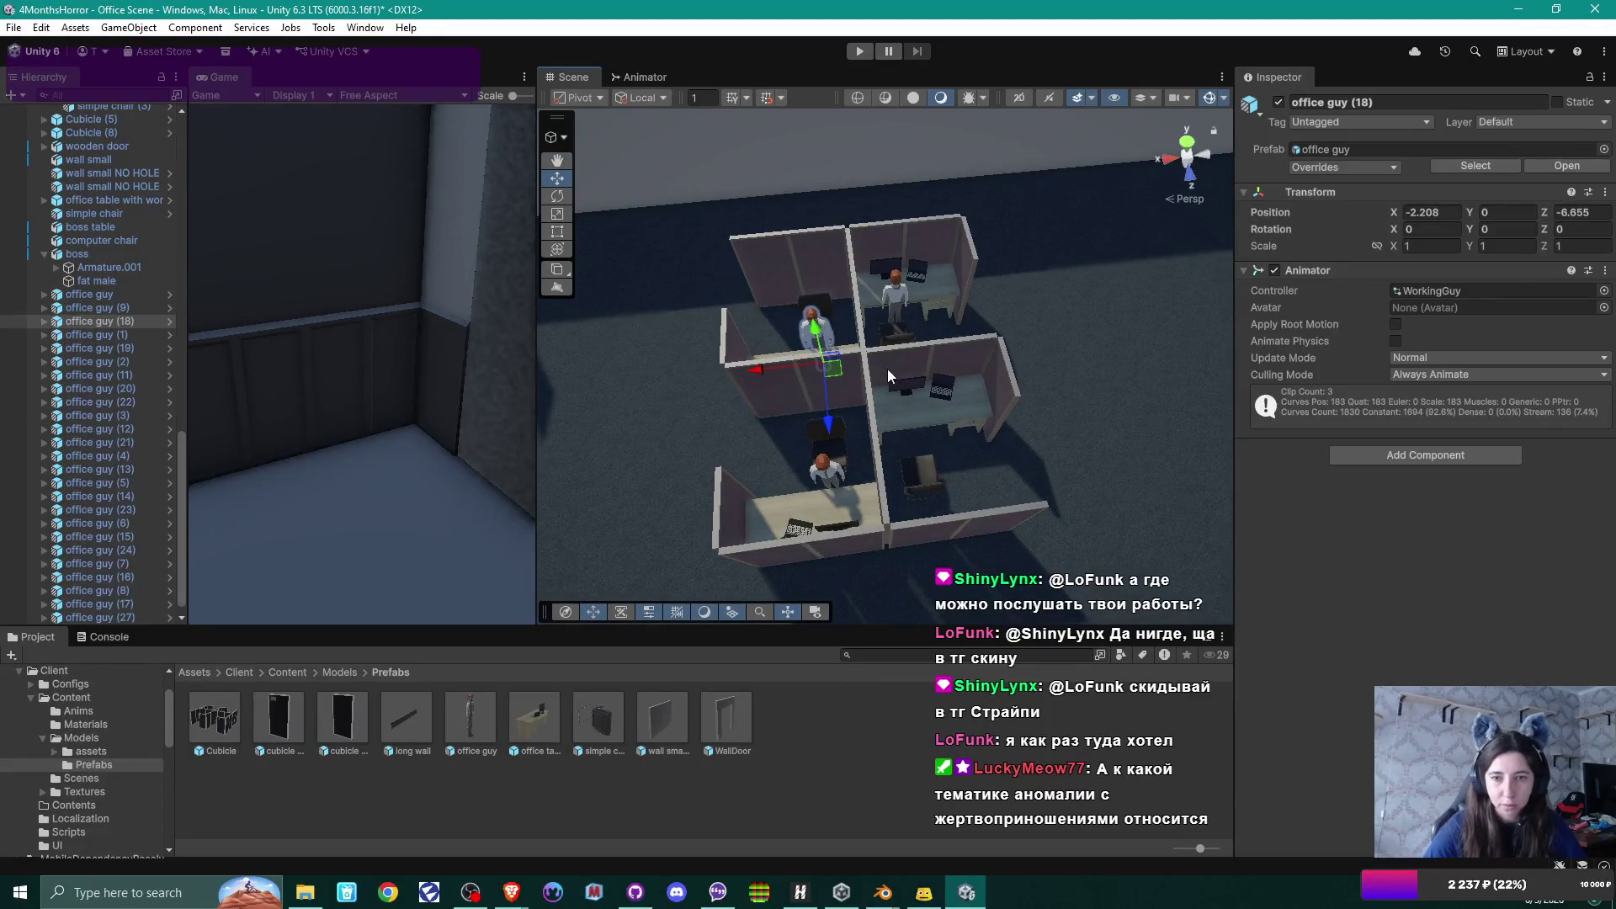
{"action": "left_click", "coordinate": [826, 472]}
{"action": "key", "text": "Delete"}
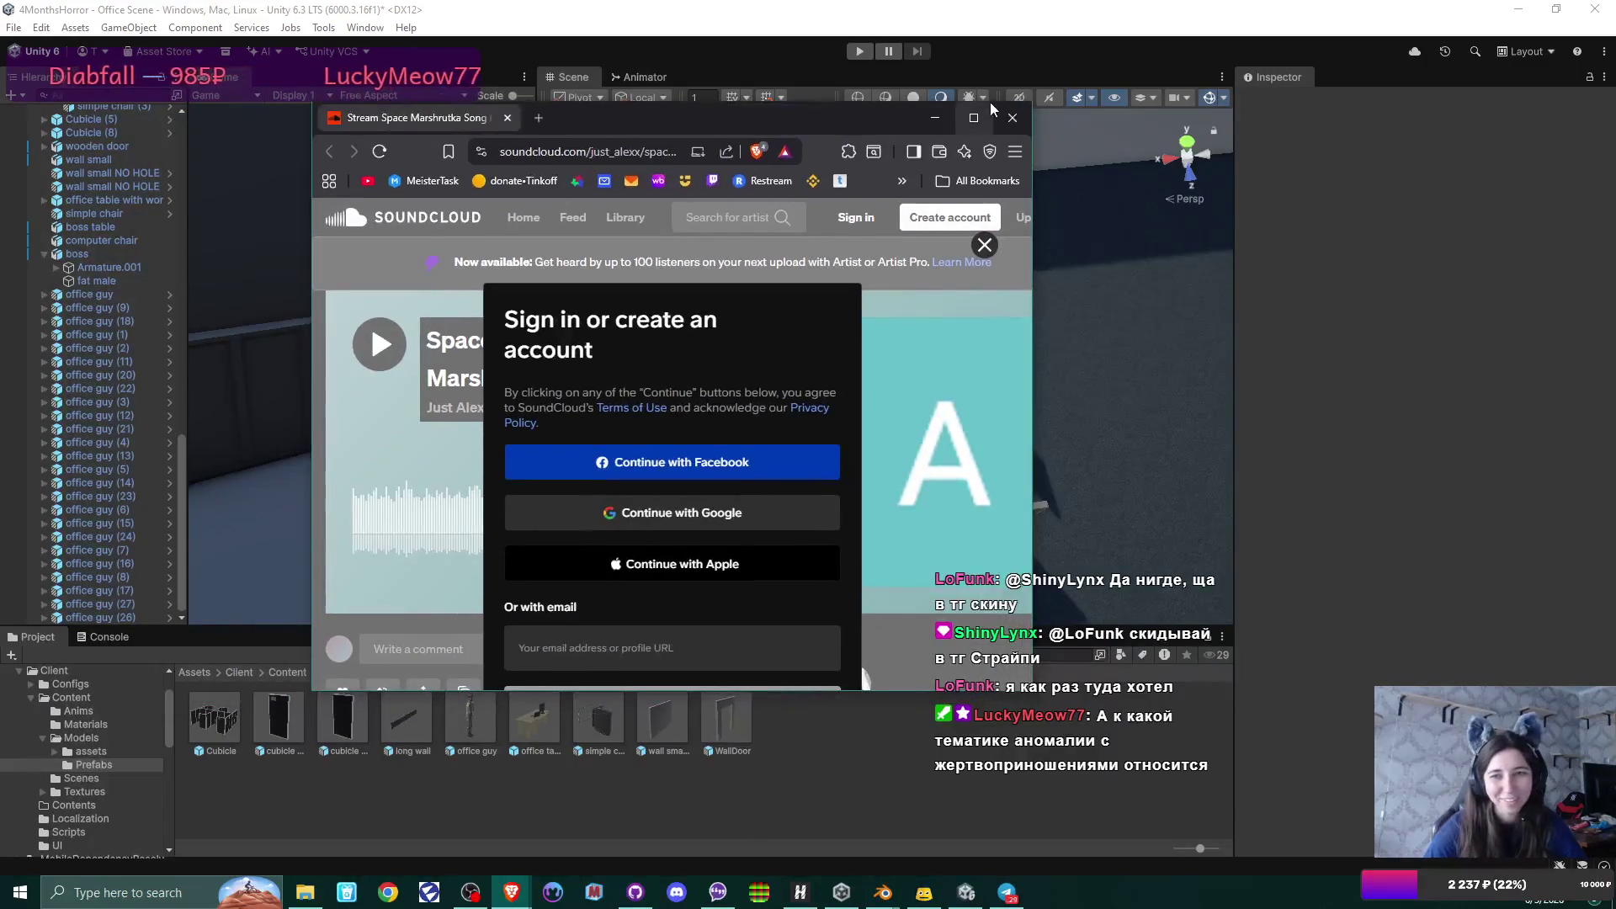
Sign in to SoundCloud via Continue with Google, choosing the account and approving name and email sharing.
{"action": "left_click", "coordinate": [991, 72]}
{"action": "left_click", "coordinate": [840, 425]}
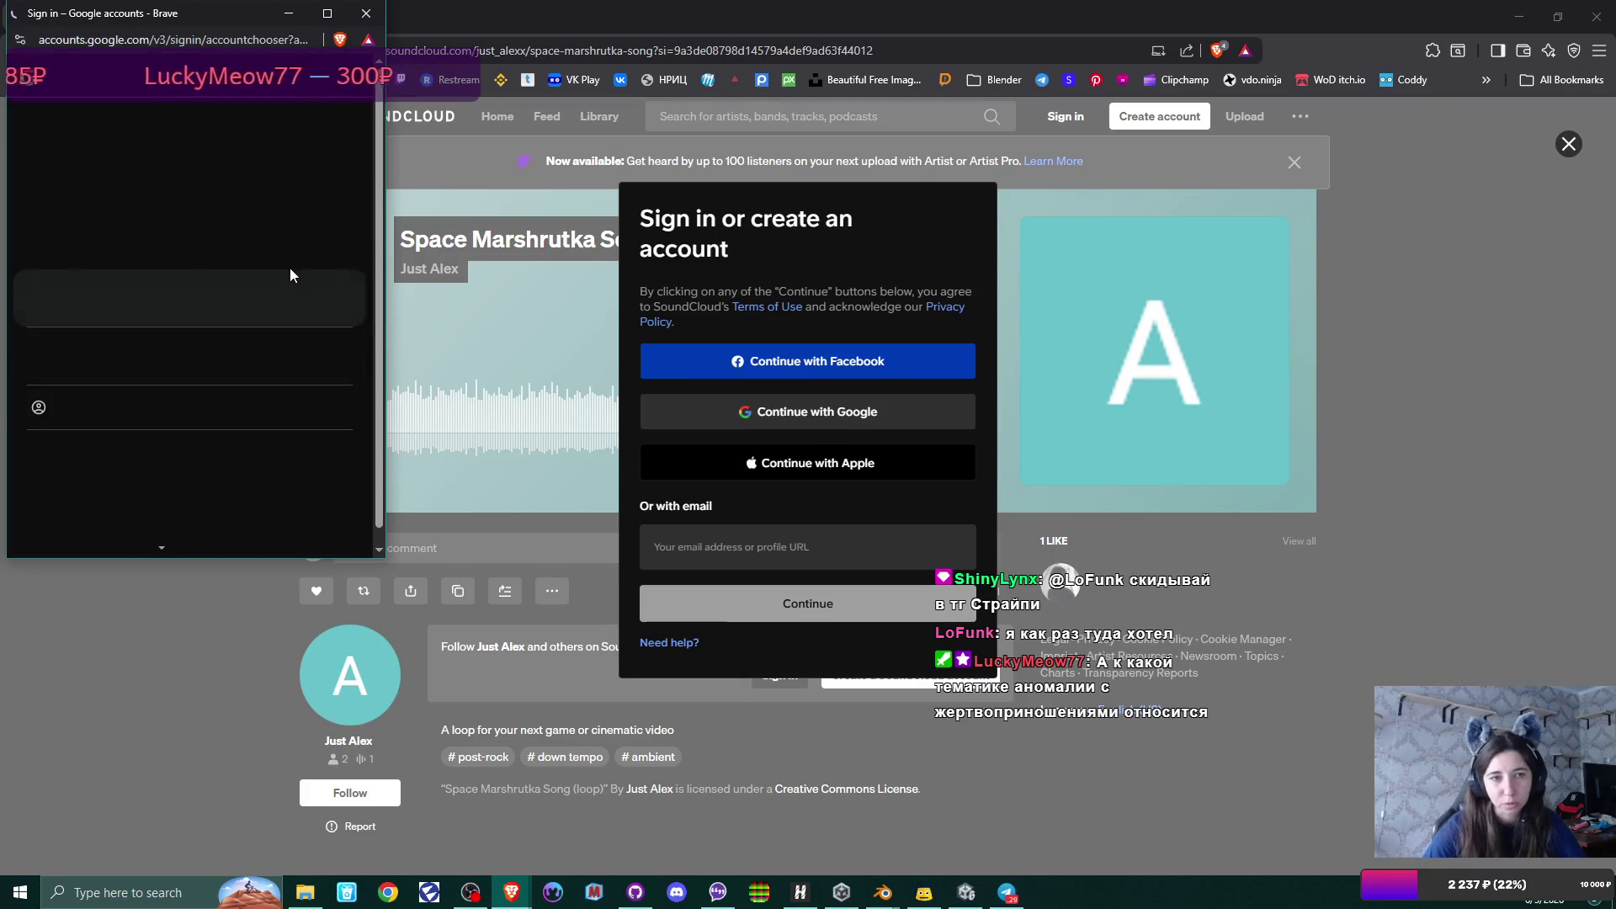
{"action": "left_click", "coordinate": [255, 356]}
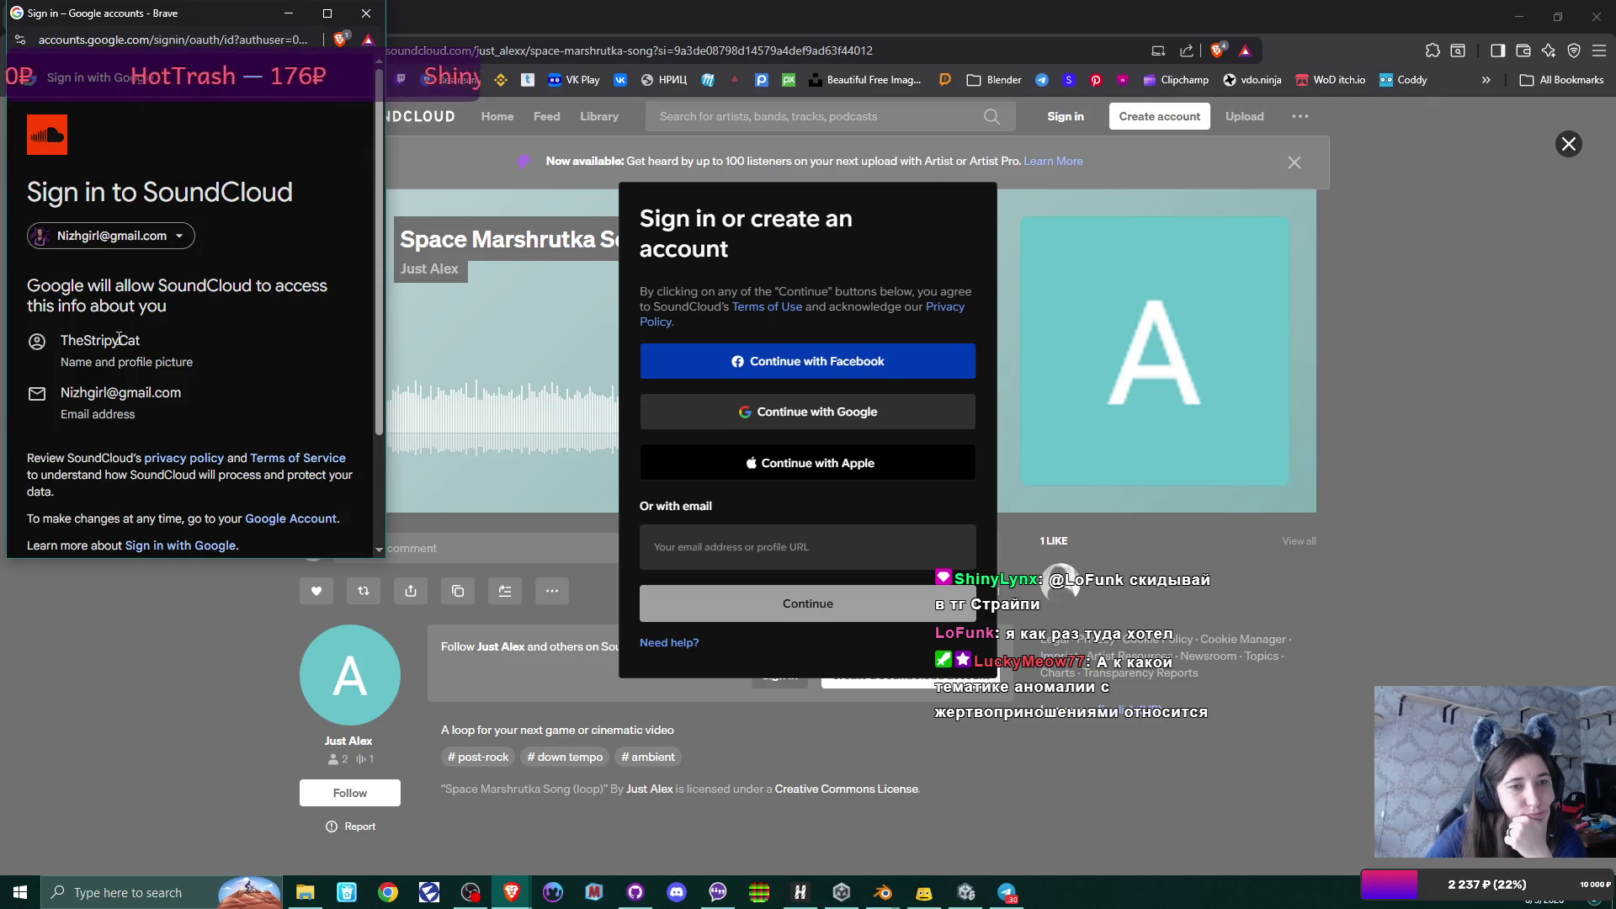
{"action": "scroll", "coordinate": [139, 373], "scroll_direction": "down", "scroll_amount": 2}
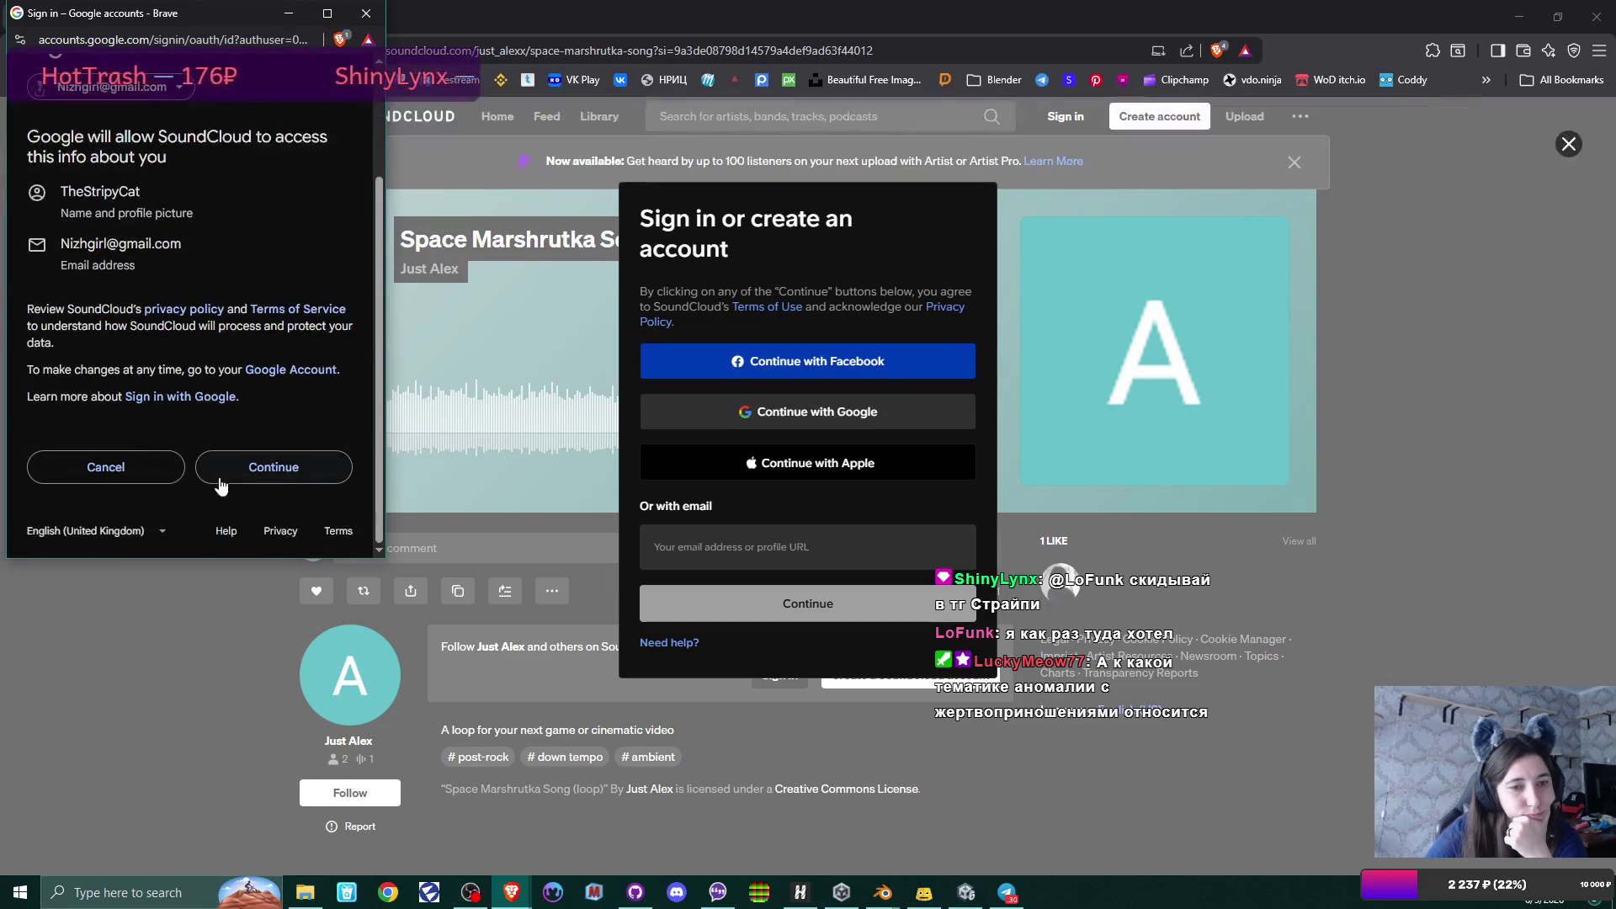
{"action": "left_click", "coordinate": [253, 470]}
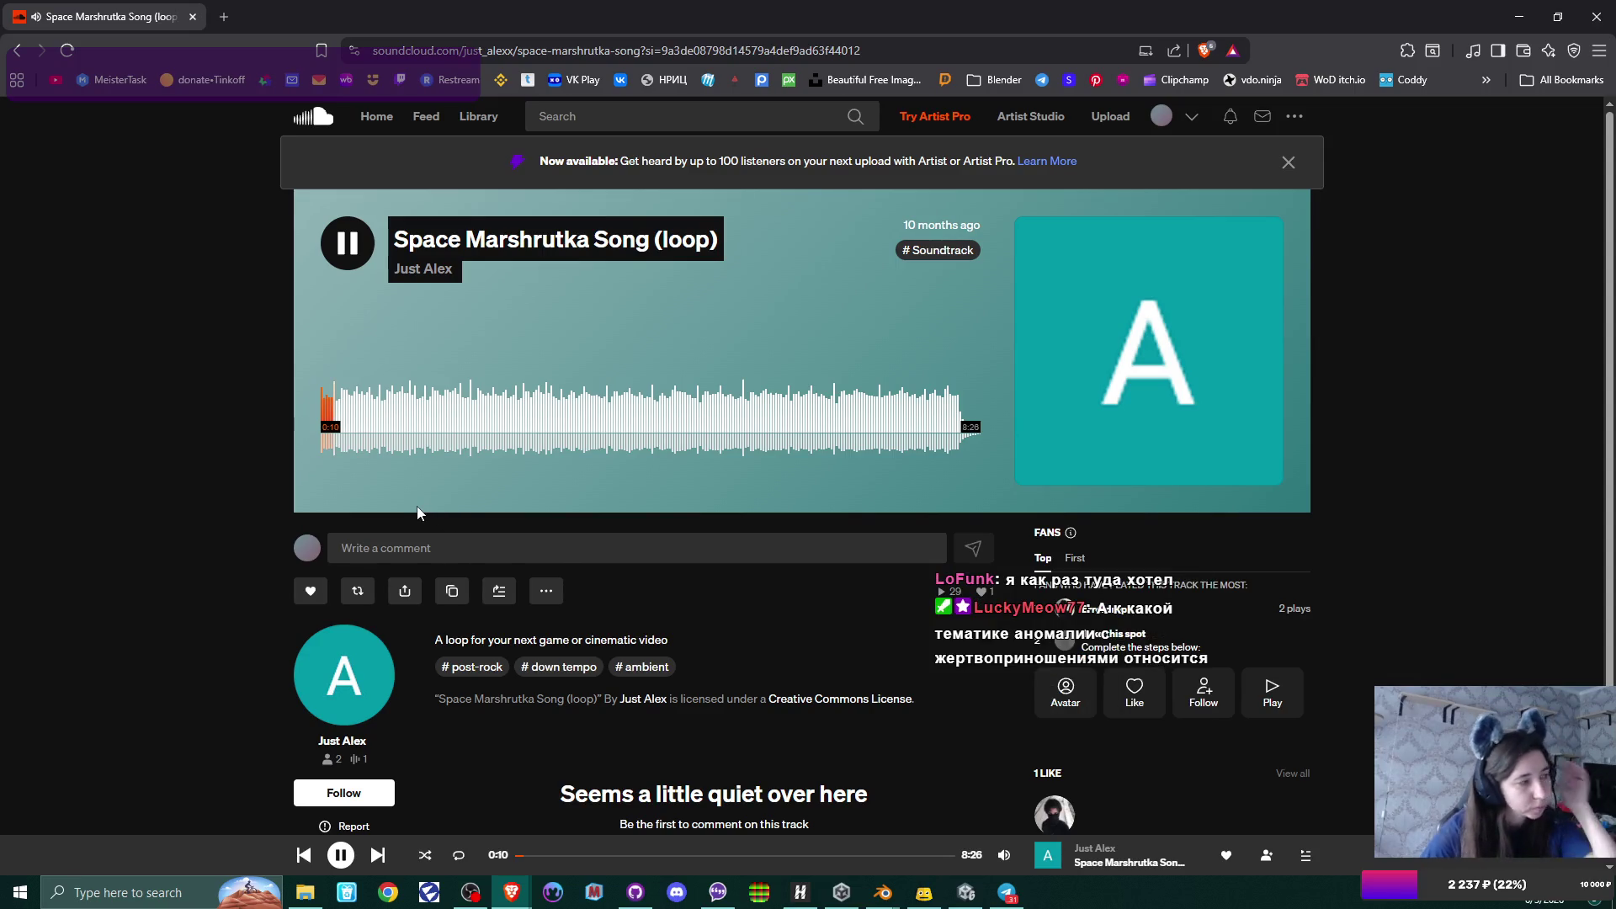
Lower the volume and seek Space Marshrutka Song (loop) to around 4:00.
{"action": "key", "text": "XF86AudioLowerVolume"}
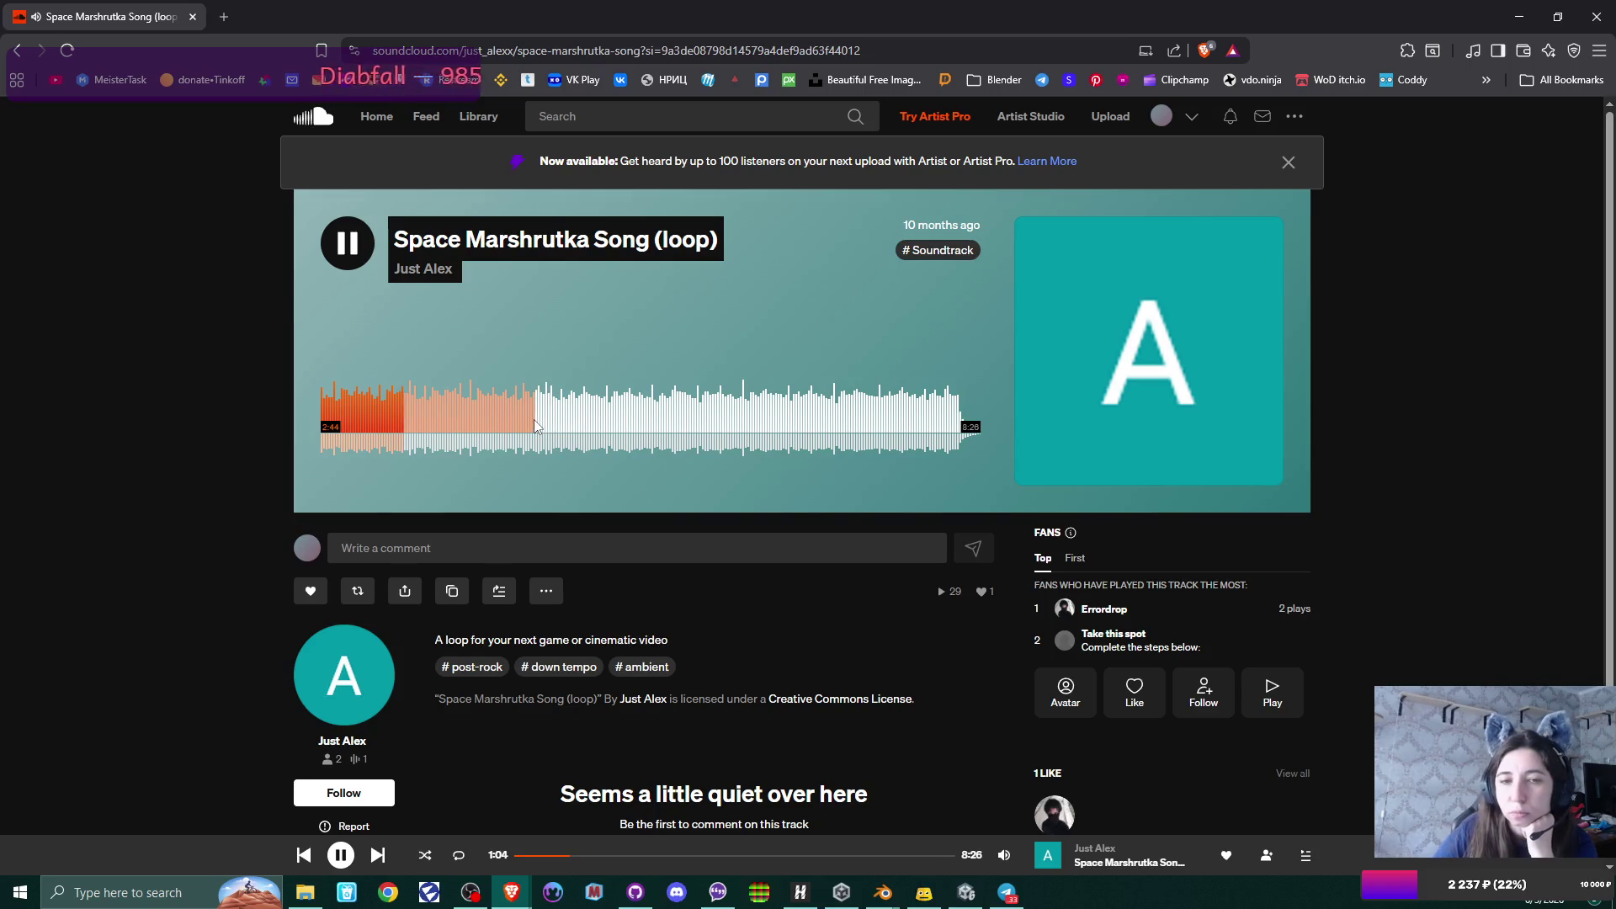
{"action": "left_click", "coordinate": [630, 437]}
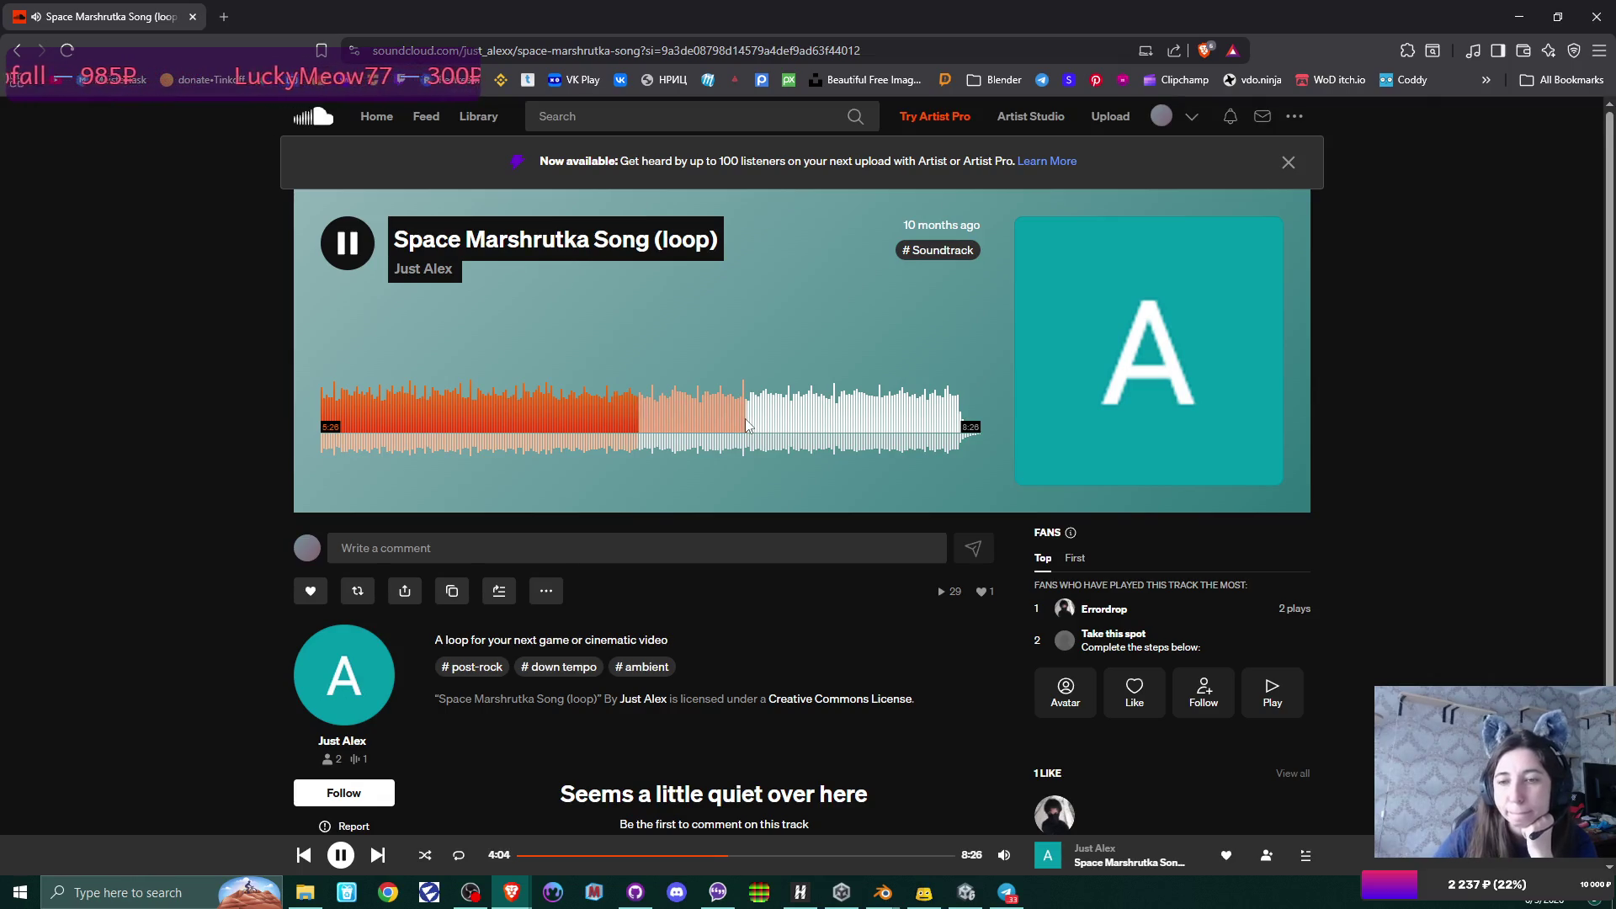
{"action": "scroll", "coordinate": [703, 422], "scroll_direction": "down", "scroll_amount": 3}
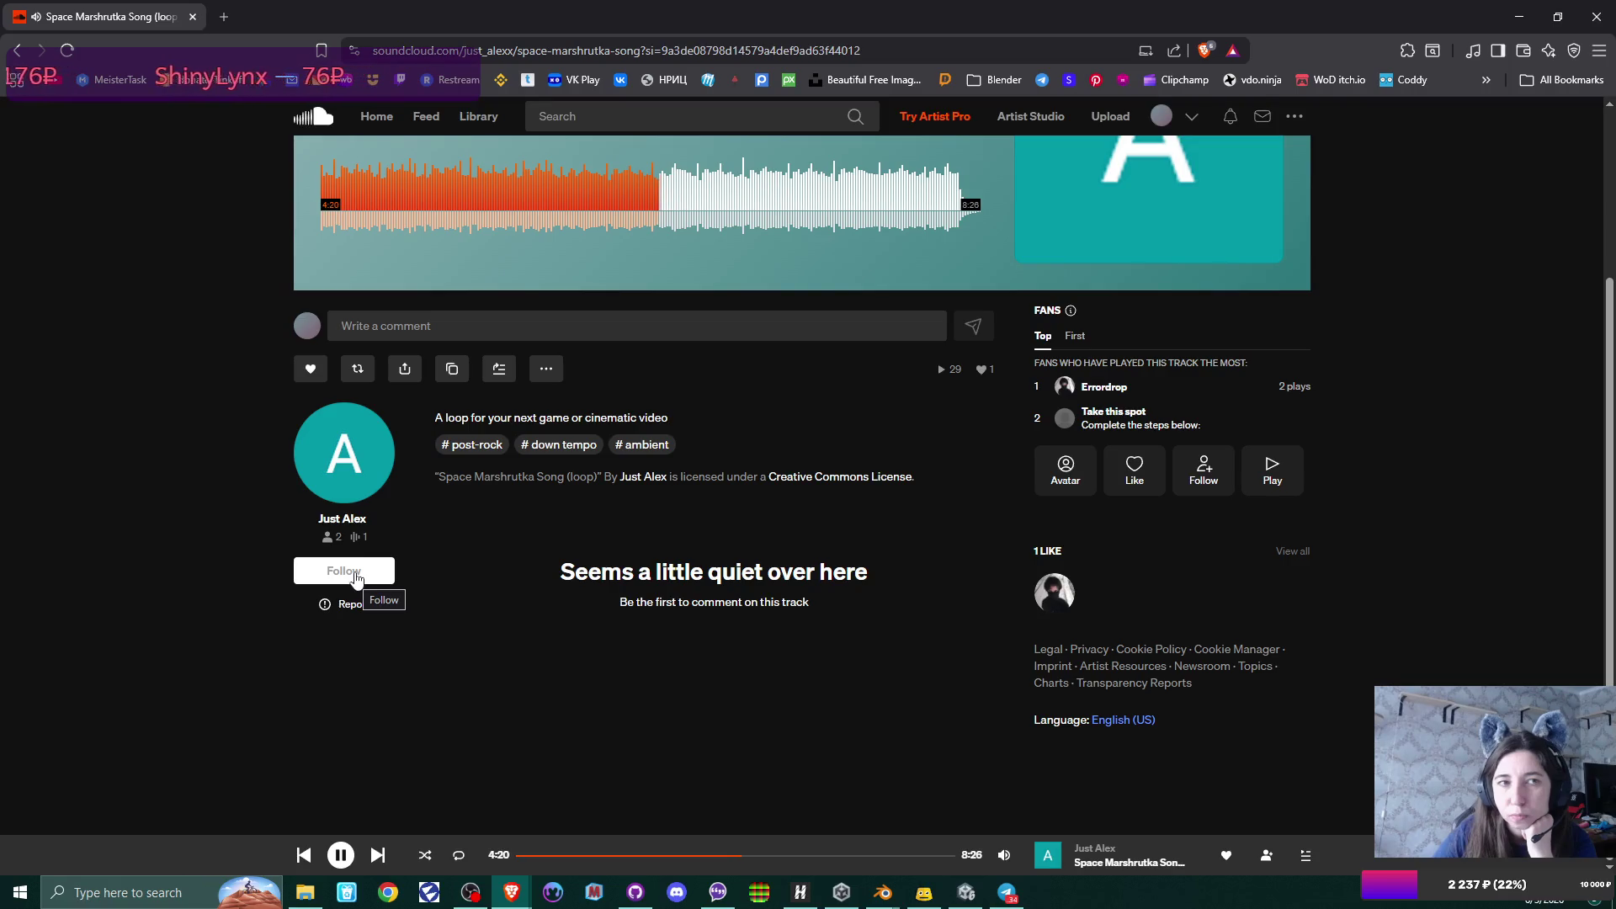
Follow Just Alex, view the artist's profile, pause the track and close the browser tab.
{"action": "left_click", "coordinate": [356, 579]}
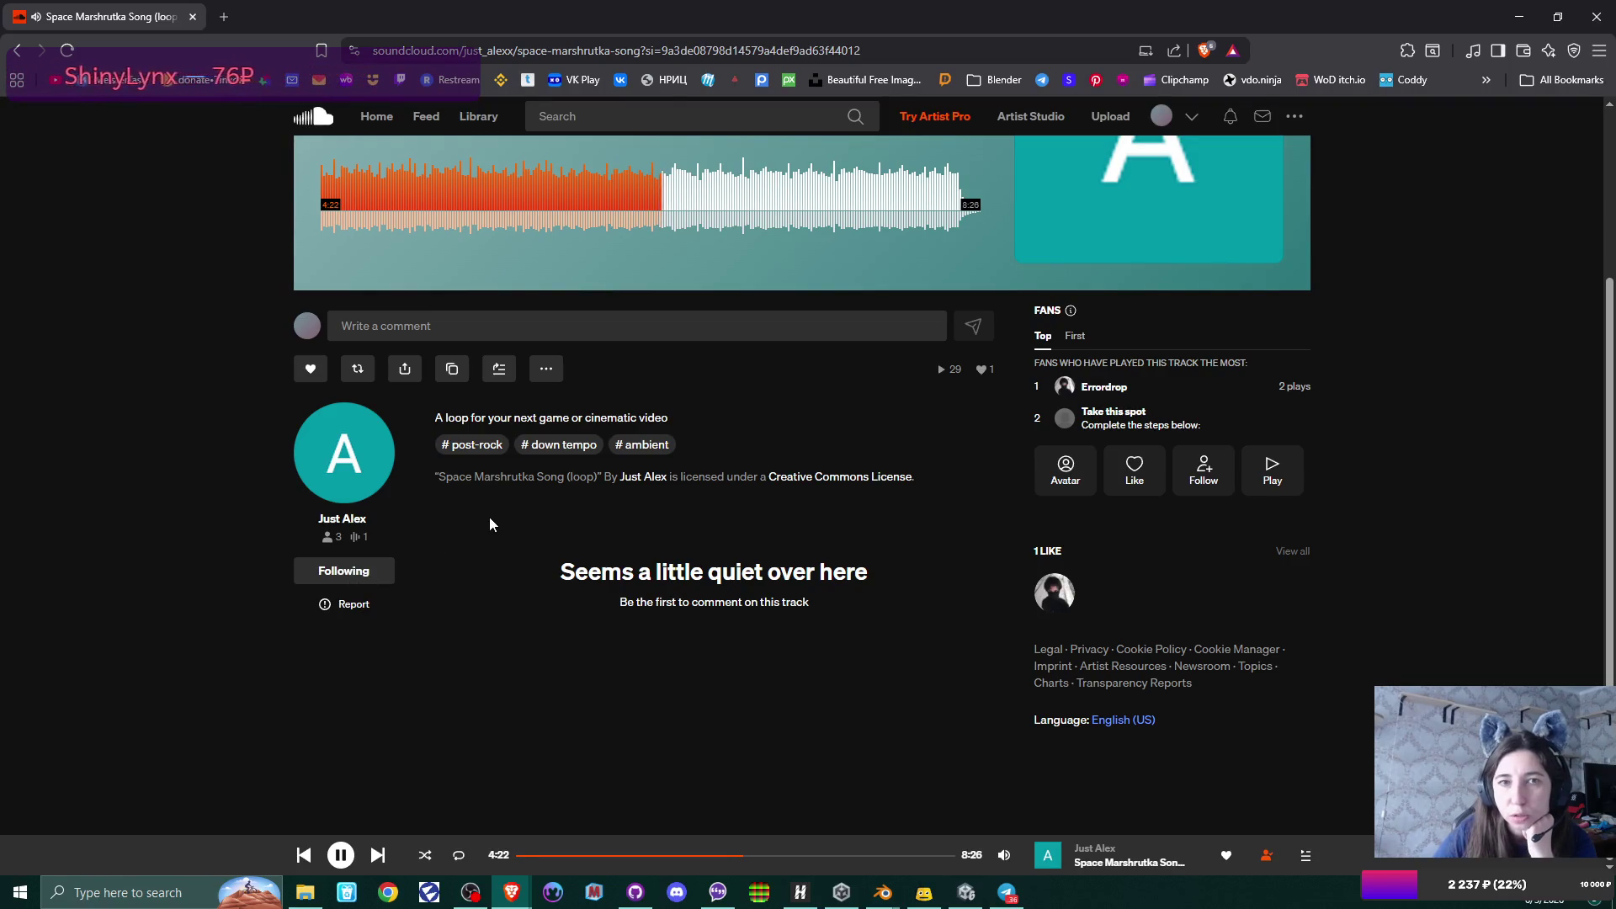
{"action": "left_click", "coordinate": [353, 455]}
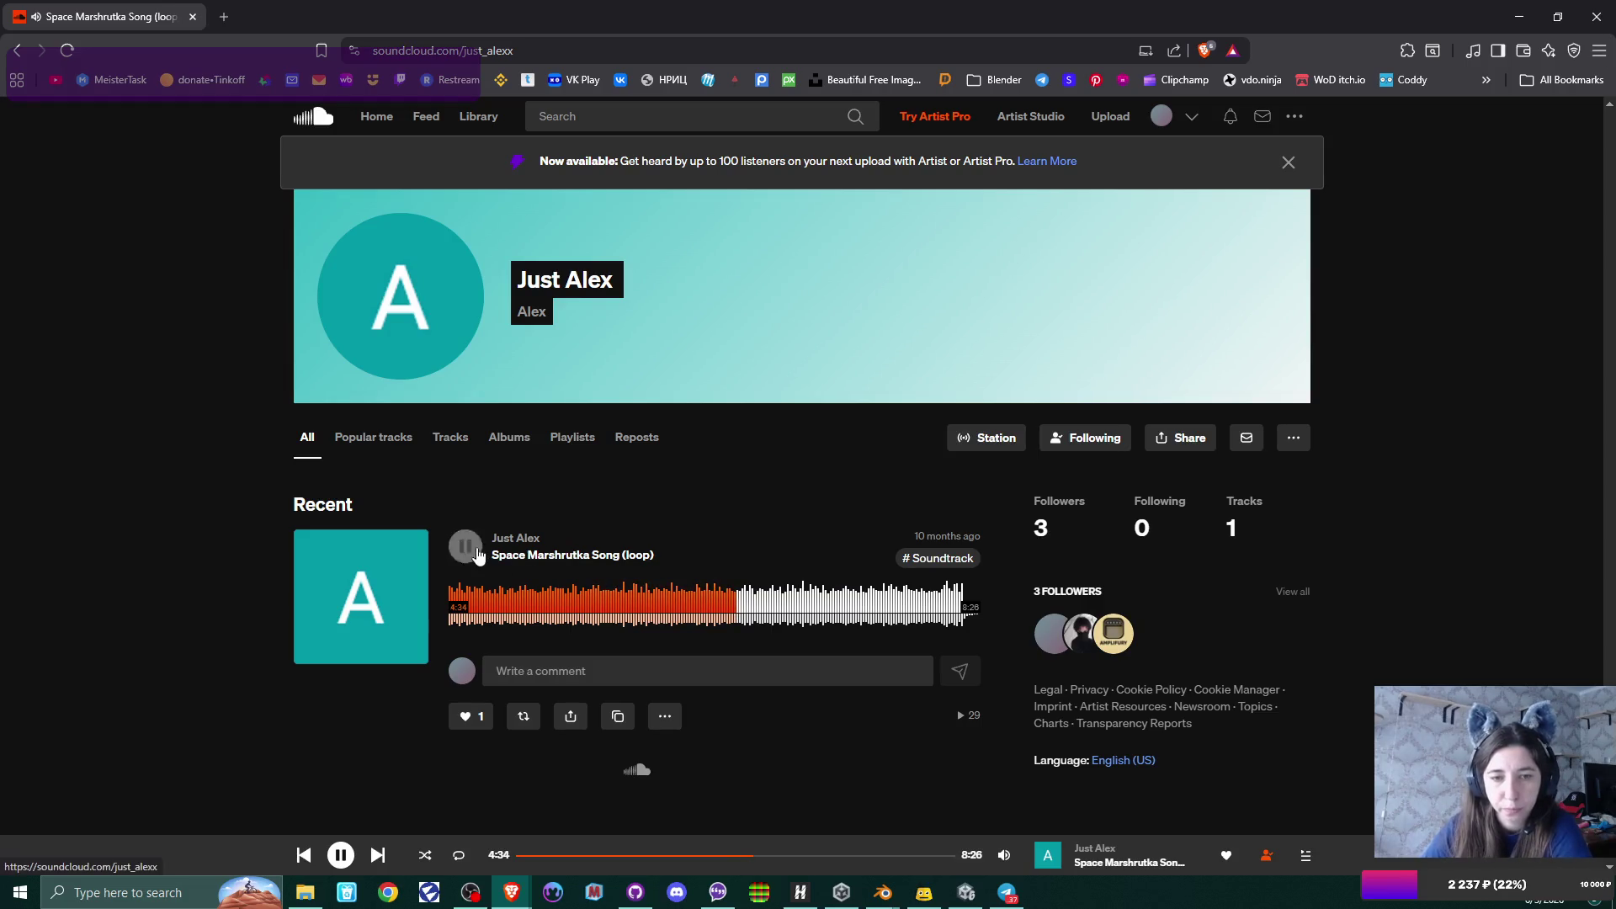
{"action": "key", "text": "space"}
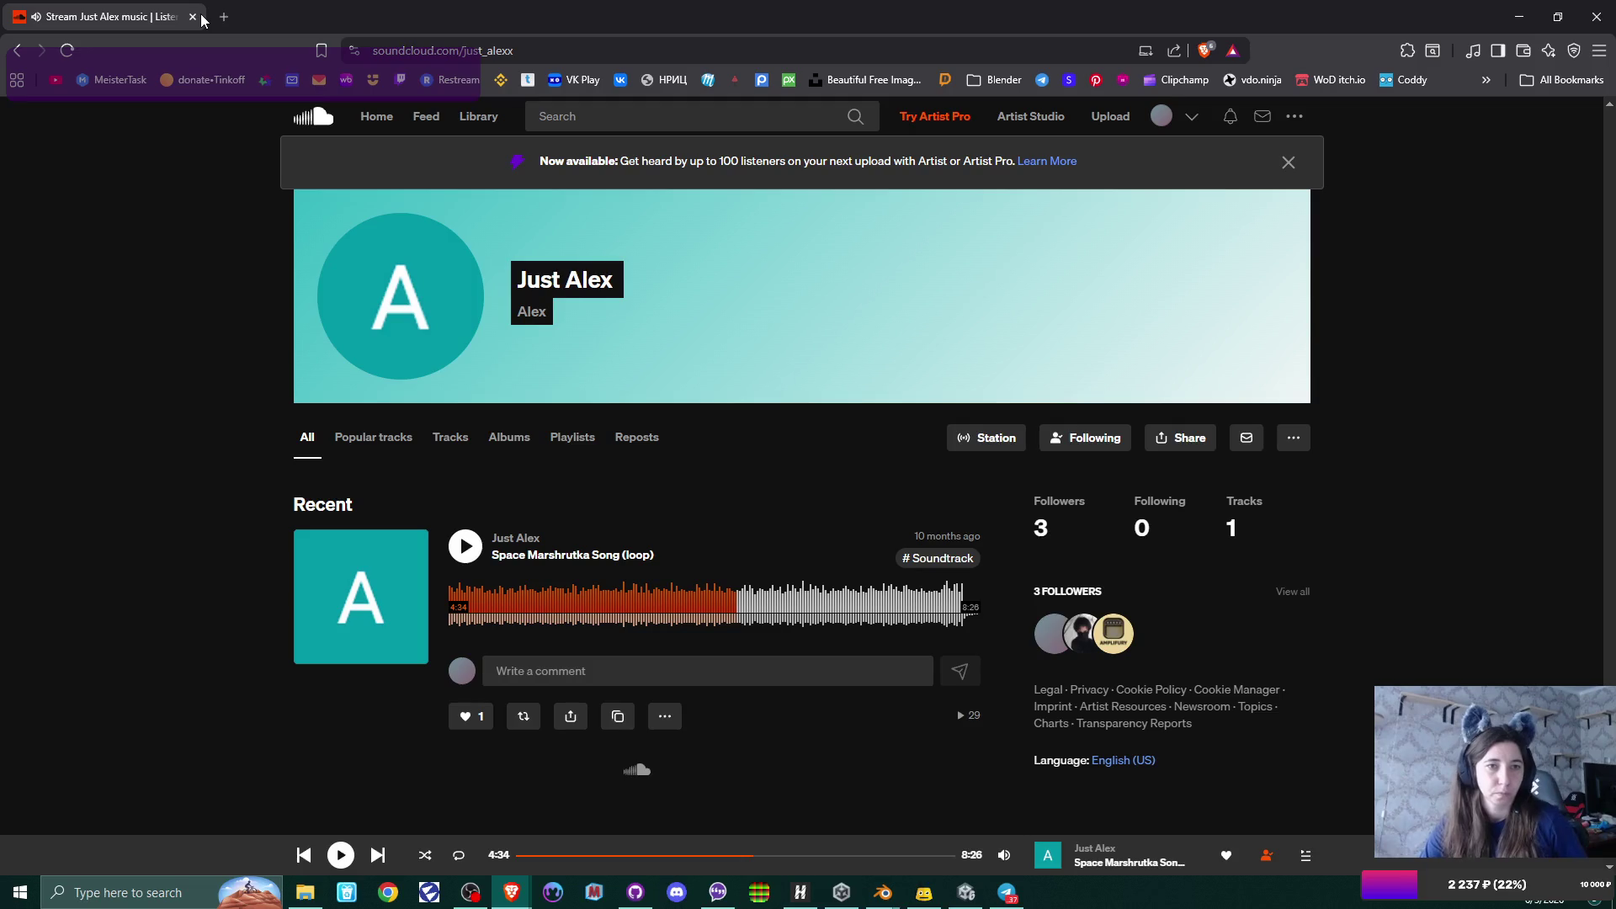
{"action": "left_click", "coordinate": [192, 17]}
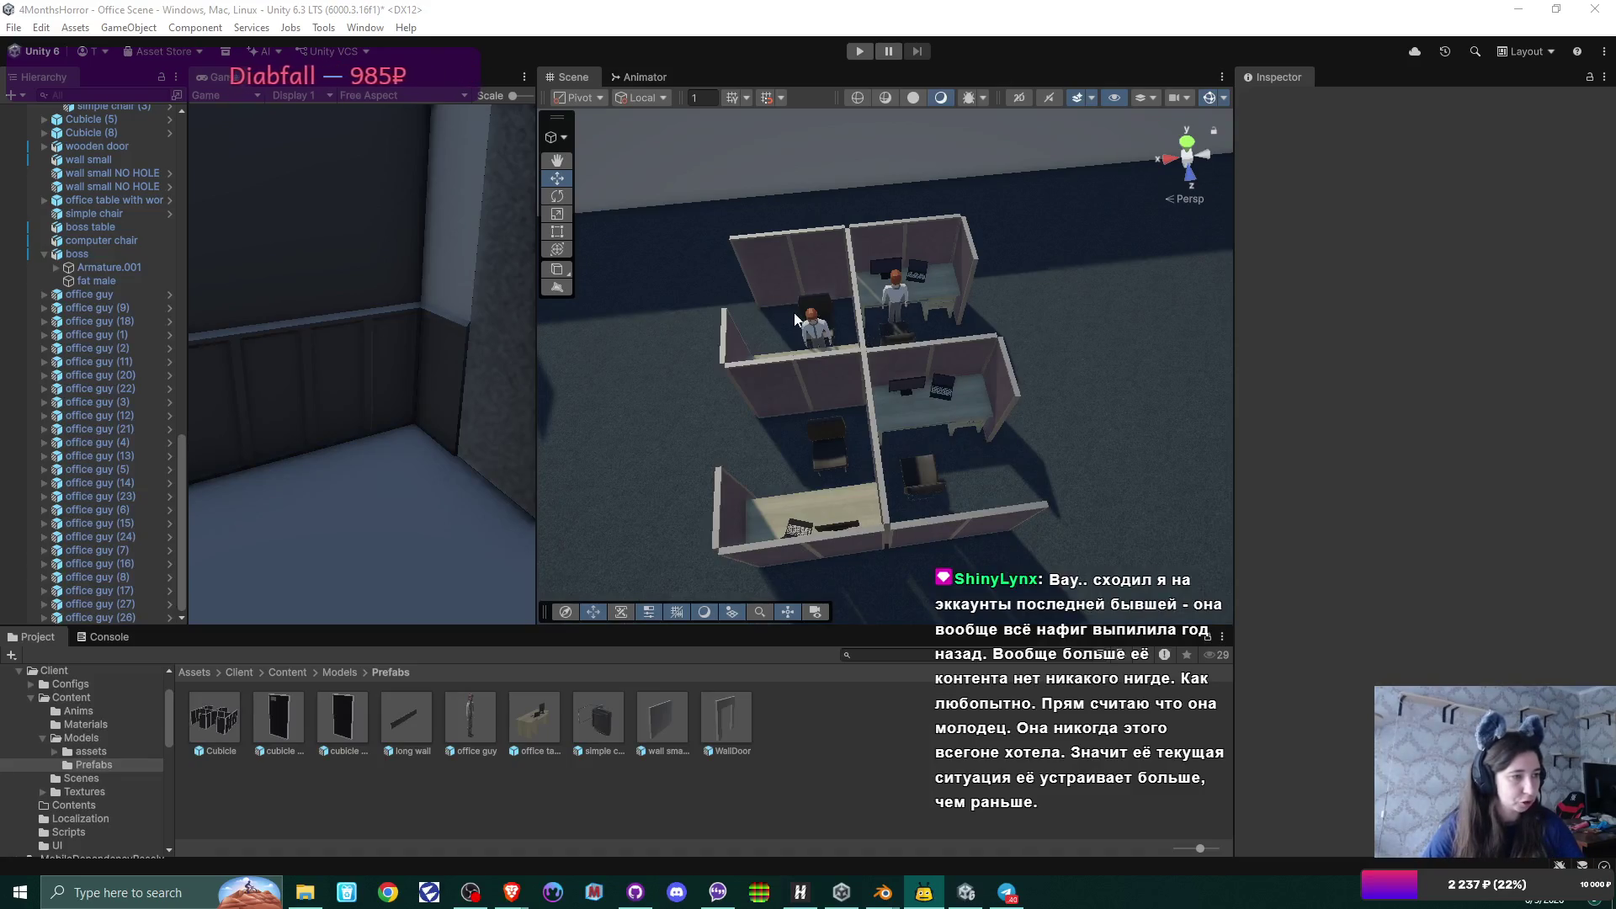
Orbit the Scene view in close to Cubicle (6)'s desk and its seated office guy.
{"action": "mouse_move", "coordinate": [794, 320]}
{"action": "left_mouse_down"}
{"action": "mouse_move", "coordinate": [685, 360]}
{"action": "mouse_move", "coordinate": [870, 360]}
{"action": "mouse_move", "coordinate": [1040, 294]}
{"action": "mouse_move", "coordinate": [786, 361]}
{"action": "mouse_move", "coordinate": [1037, 349]}
{"action": "mouse_move", "coordinate": [897, 406]}
{"action": "mouse_move", "coordinate": [679, 447]}
{"action": "mouse_move", "coordinate": [930, 415]}
{"action": "mouse_move", "coordinate": [939, 394]}
{"action": "mouse_move", "coordinate": [886, 344]}
{"action": "left_mouse_up"}
Slide the keyboard shelf of office table.003 toward its seated office guy, to about Z -0.26.
{"action": "left_click", "coordinate": [886, 343]}
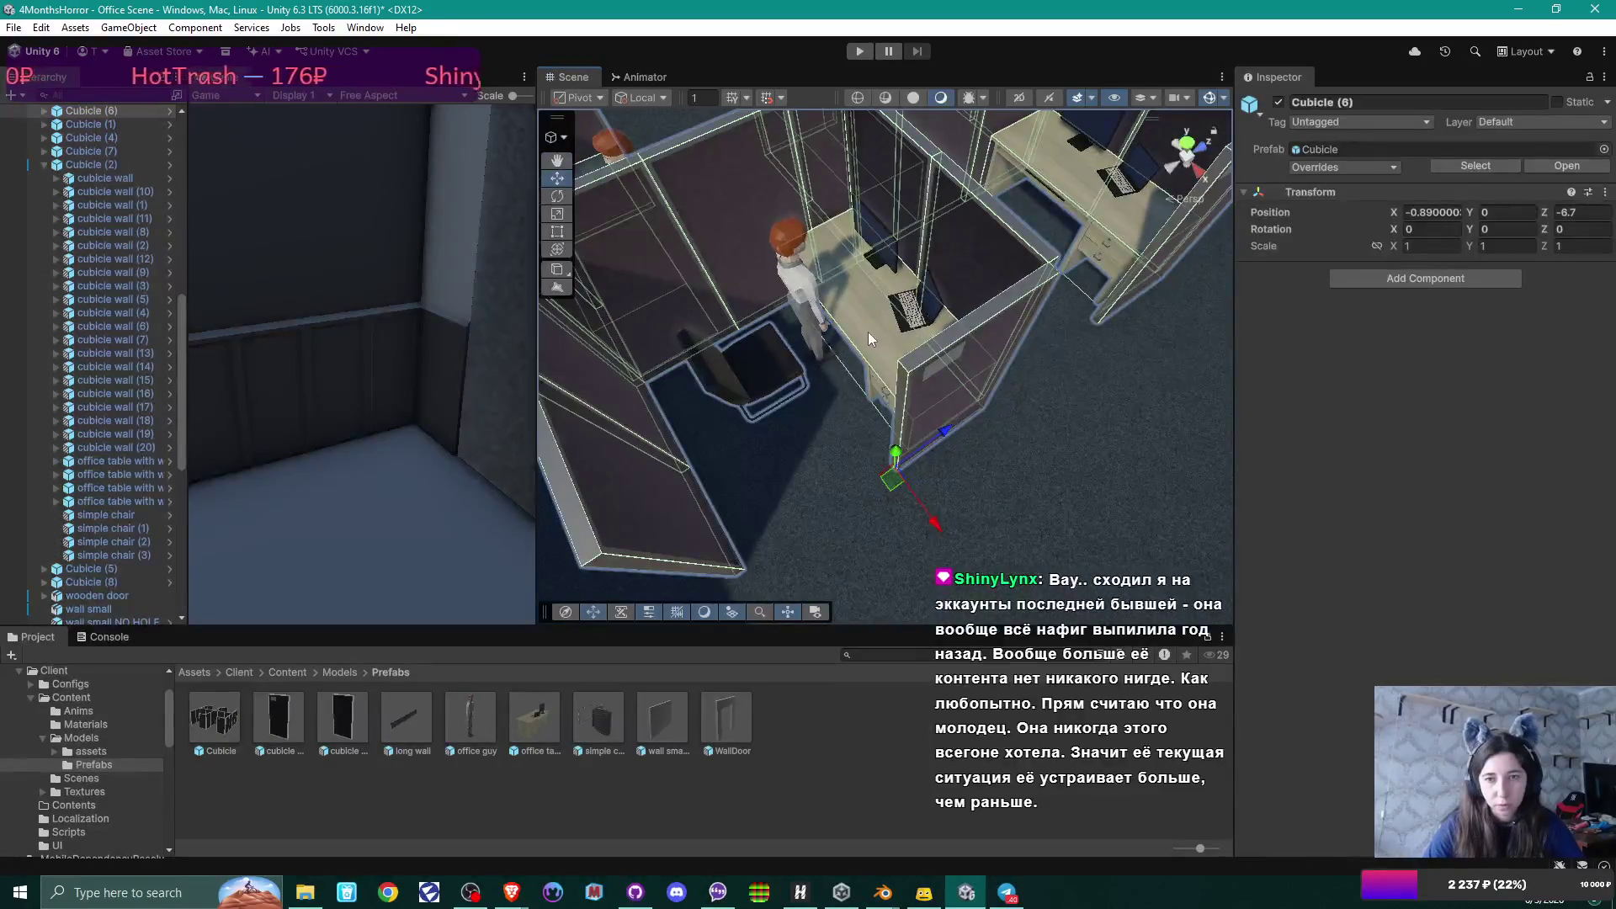
{"action": "left_click", "coordinate": [870, 339]}
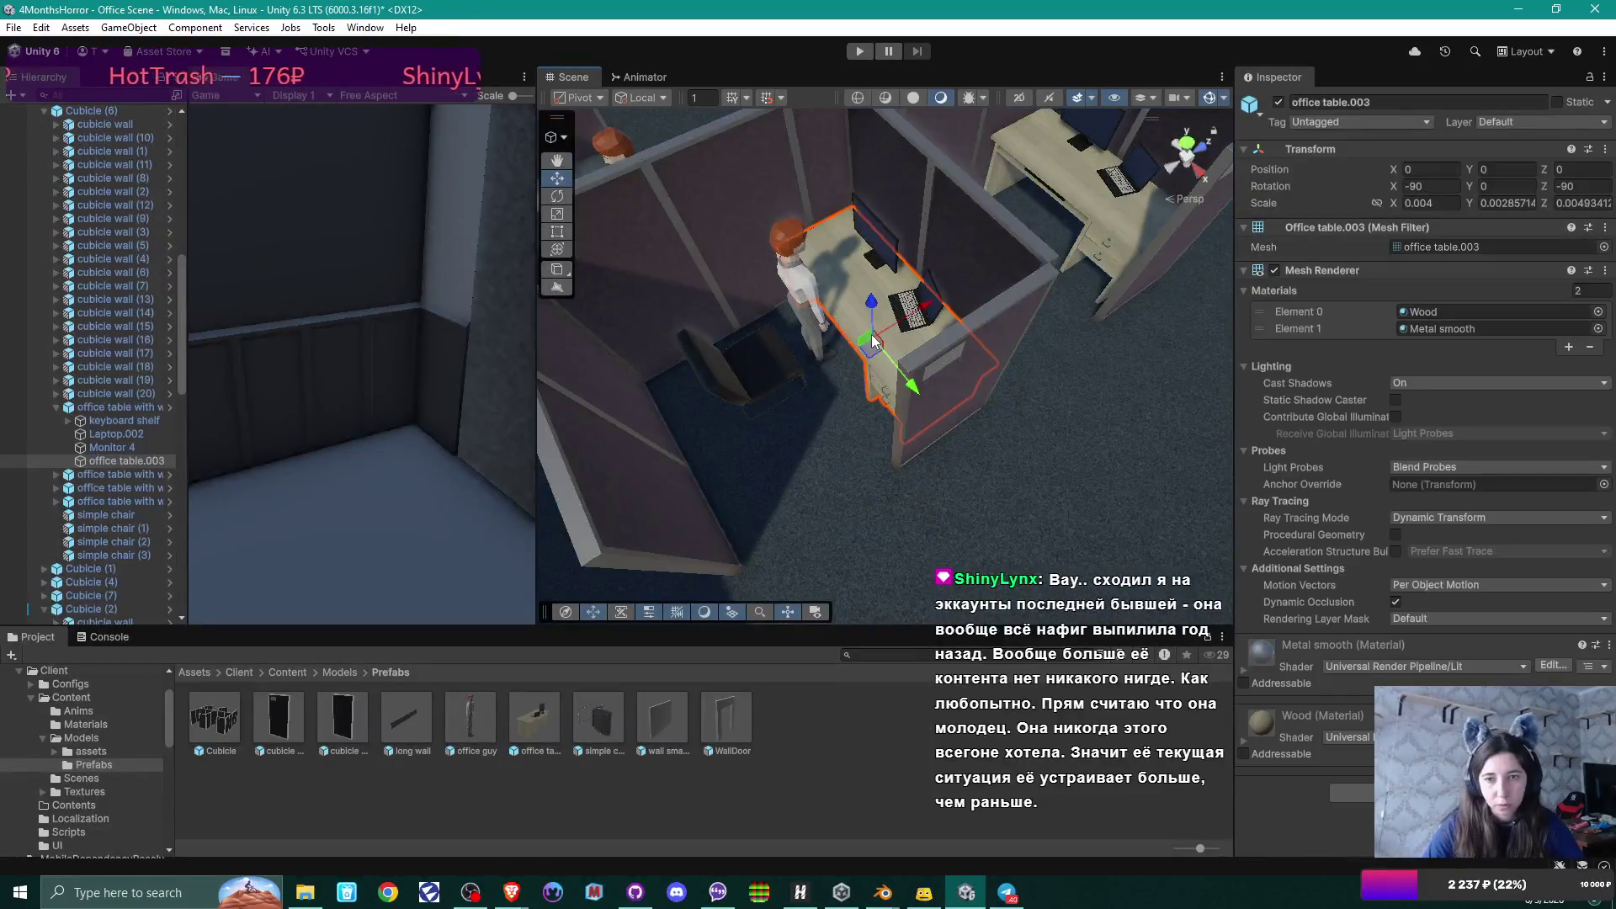
{"action": "left_click", "coordinate": [124, 419]}
{"action": "mouse_move", "coordinate": [959, 388]}
{"action": "left_mouse_down"}
{"action": "mouse_move", "coordinate": [939, 367]}
{"action": "mouse_move", "coordinate": [920, 386]}
{"action": "mouse_move", "coordinate": [896, 461]}
{"action": "mouse_move", "coordinate": [733, 374]}
{"action": "mouse_move", "coordinate": [929, 394]}
{"action": "mouse_move", "coordinate": [889, 499]}
{"action": "mouse_move", "coordinate": [917, 486]}
{"action": "left_mouse_up"}
{"action": "left_click", "coordinate": [918, 486]}
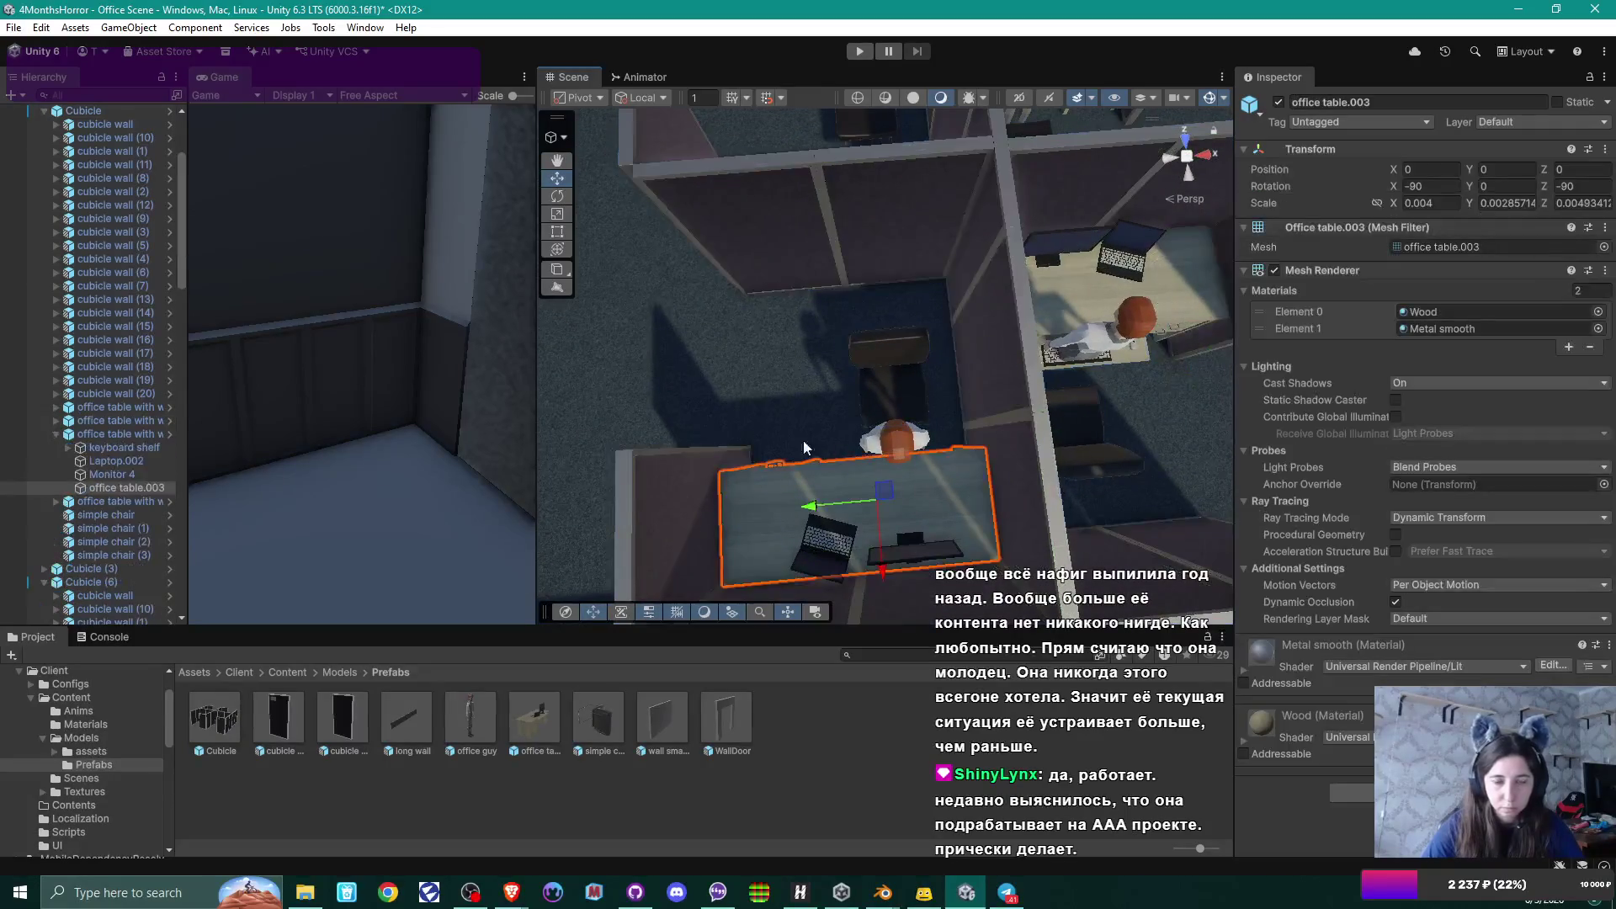
{"action": "left_click", "coordinate": [122, 447]}
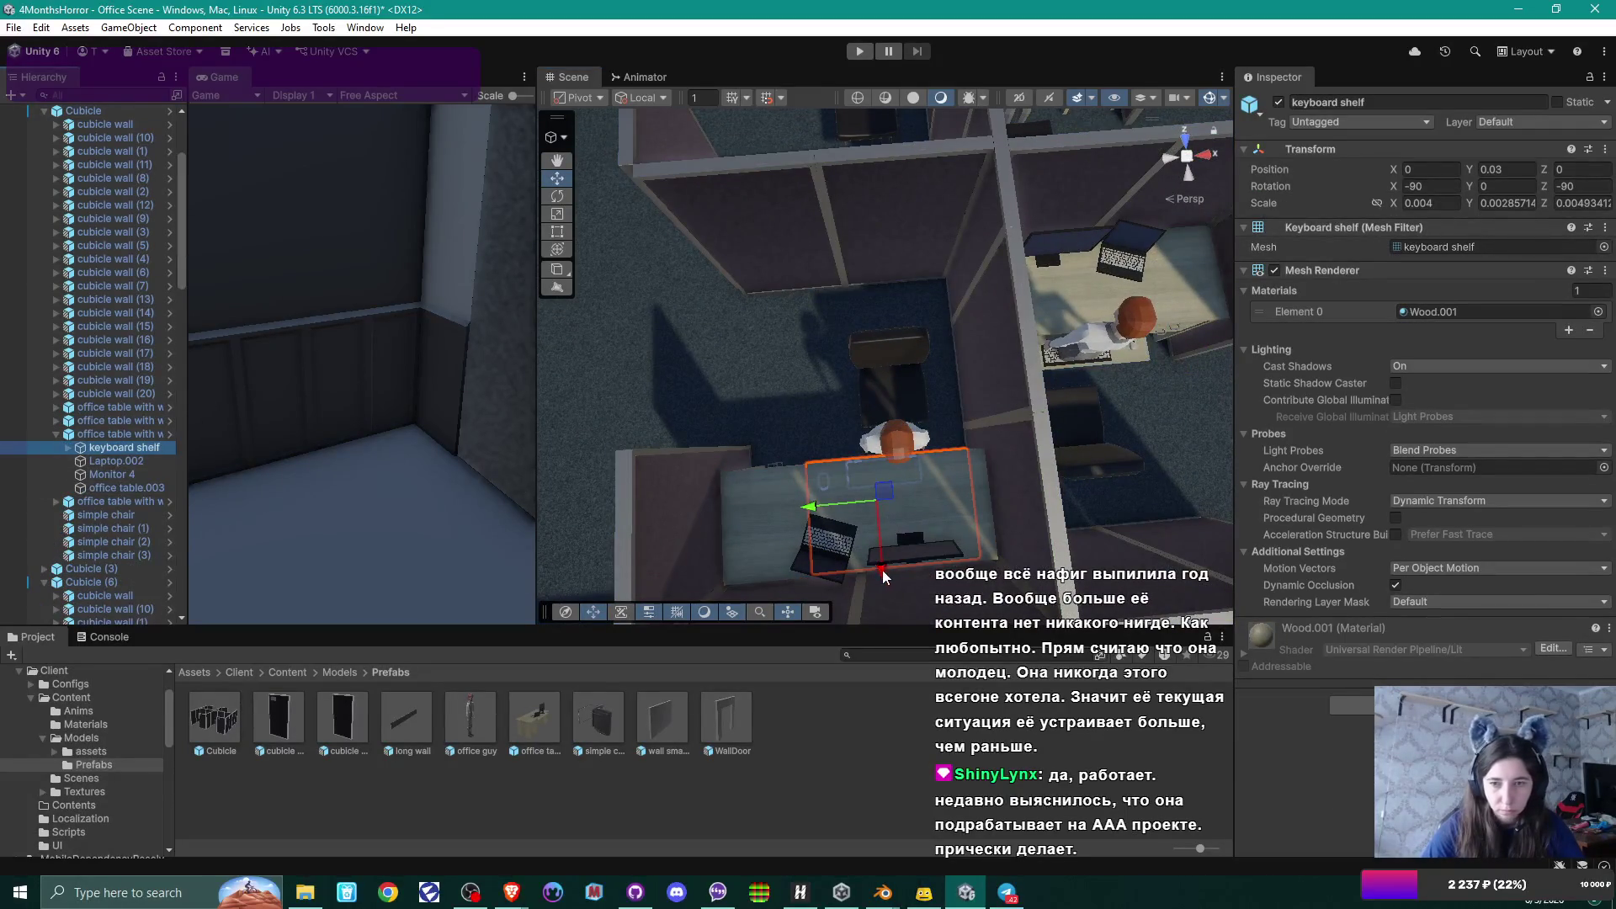
{"action": "mouse_move", "coordinate": [882, 577]}
{"action": "left_mouse_down"}
{"action": "mouse_move", "coordinate": [846, 471]}
{"action": "mouse_move", "coordinate": [1119, 465]}
{"action": "left_mouse_up"}
Slide the next cubicle desk's keyboard shelf toward its office guy, to about Z -0.31.
{"action": "mouse_move", "coordinate": [909, 337]}
{"action": "left_mouse_down"}
{"action": "mouse_move", "coordinate": [888, 319]}
{"action": "mouse_move", "coordinate": [858, 335]}
{"action": "left_mouse_up"}
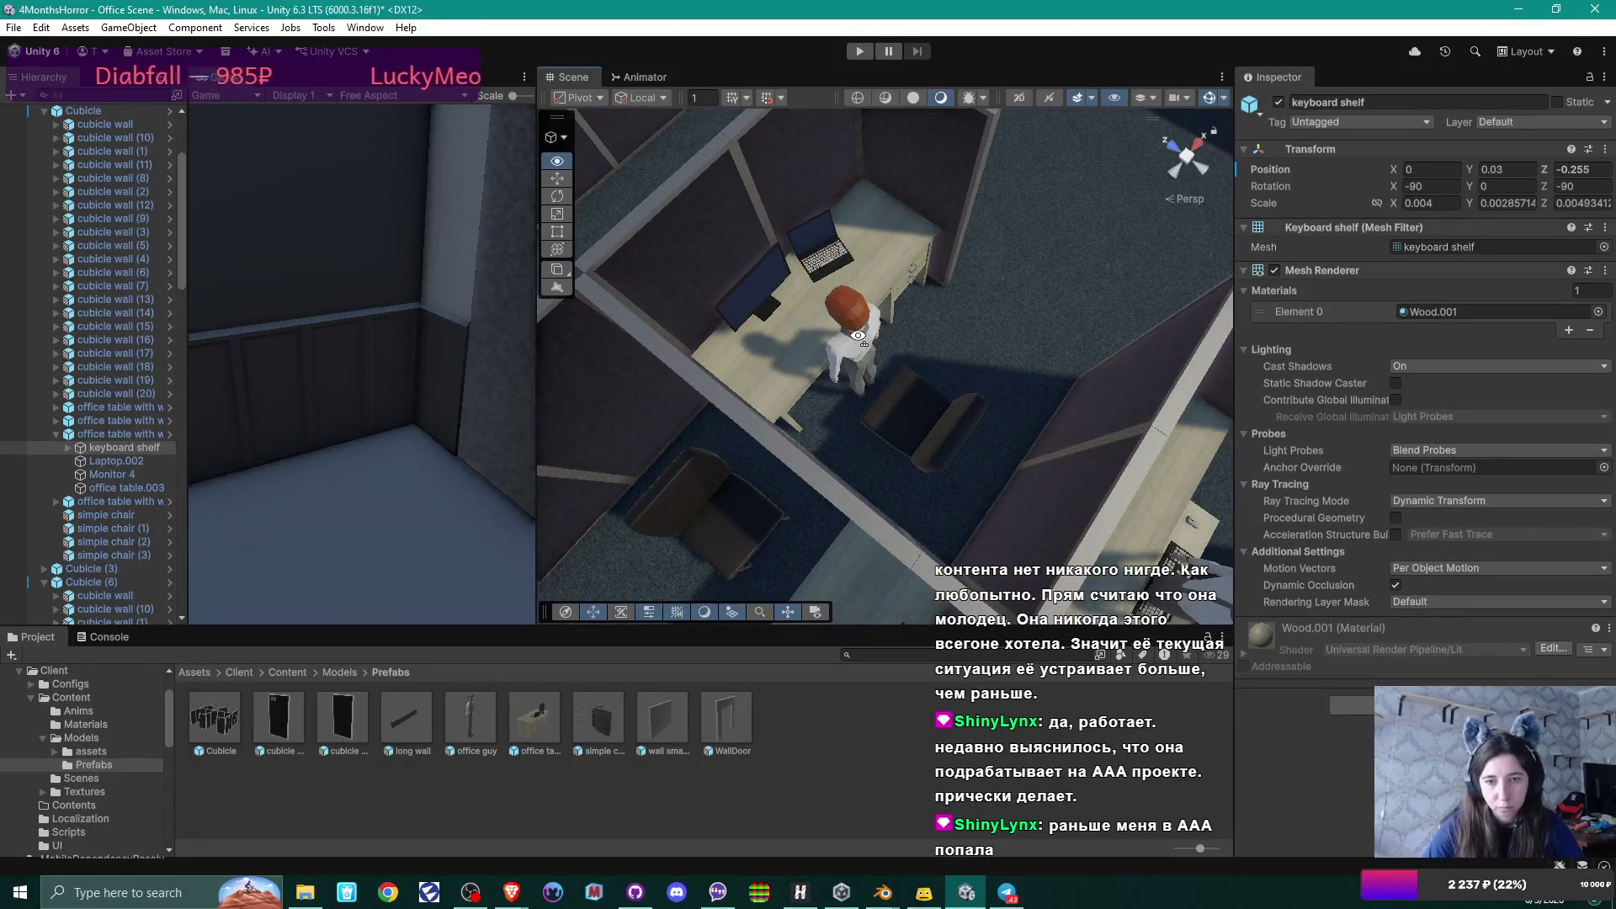
{"action": "left_click", "coordinate": [801, 321]}
{"action": "left_click", "coordinate": [802, 322]}
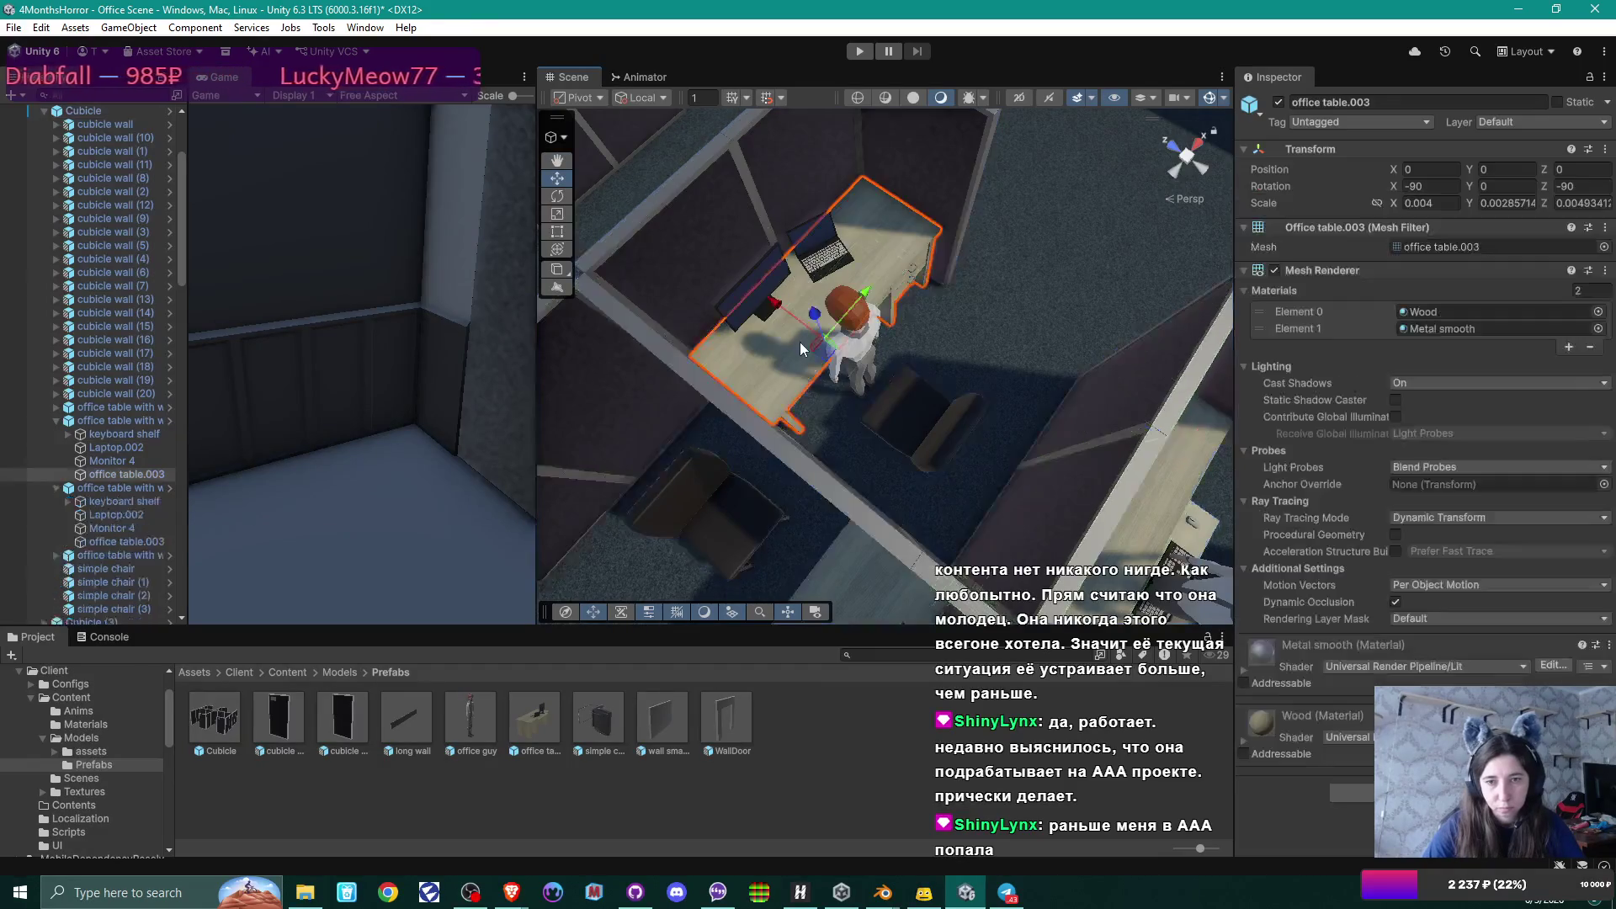
{"action": "left_click", "coordinate": [124, 434]}
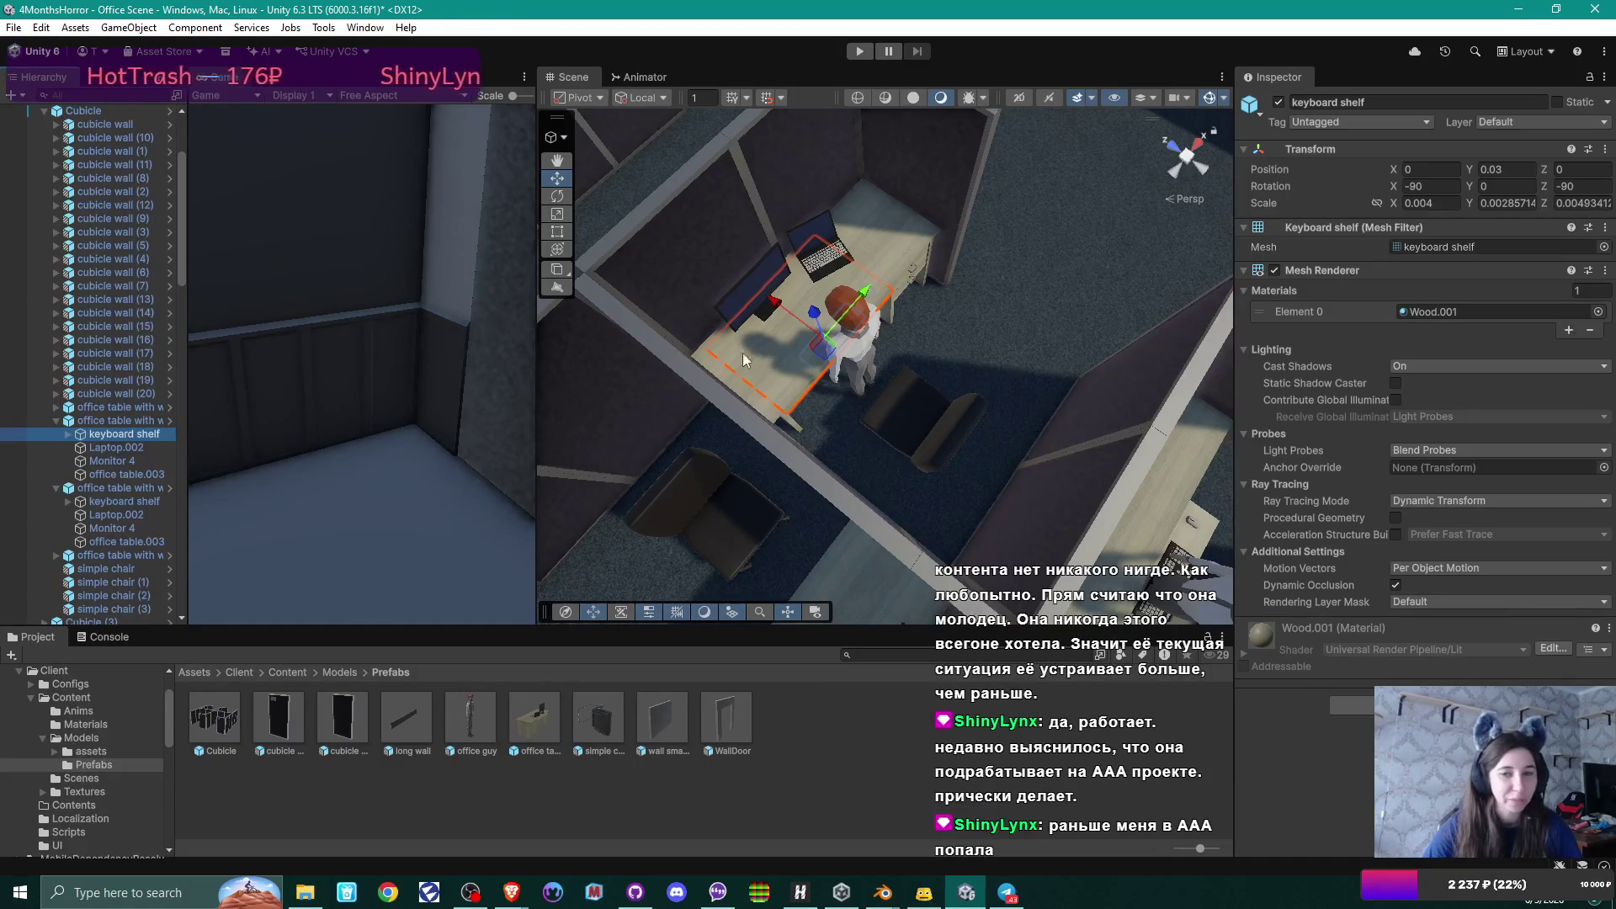
{"action": "left_click_drag", "start_coordinate": [773, 305], "coordinate": [801, 312]}
{"action": "mouse_move", "coordinate": [995, 367]}
{"action": "left_mouse_down"}
{"action": "mouse_move", "coordinate": [770, 385]}
{"action": "mouse_move", "coordinate": [957, 335]}
{"action": "mouse_move", "coordinate": [906, 446]}
{"action": "mouse_move", "coordinate": [1021, 307]}
{"action": "mouse_move", "coordinate": [965, 320]}
{"action": "mouse_move", "coordinate": [934, 450]}
{"action": "mouse_move", "coordinate": [968, 459]}
{"action": "mouse_move", "coordinate": [602, 452]}
{"action": "mouse_move", "coordinate": [710, 422]}
{"action": "mouse_move", "coordinate": [770, 484]}
{"action": "left_mouse_up"}
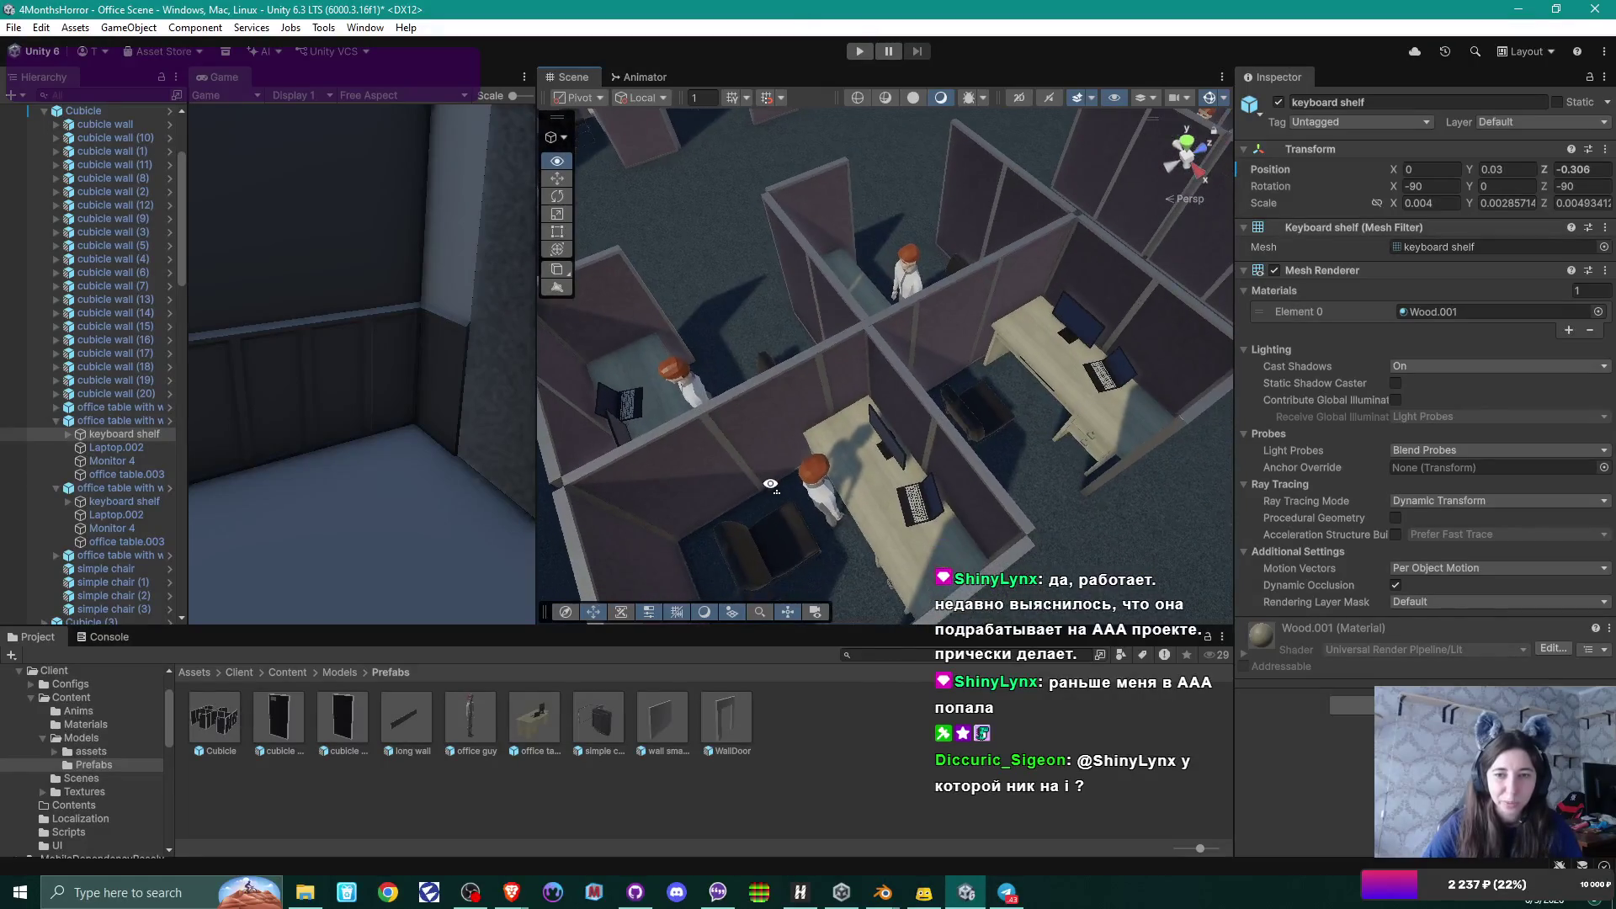
{"action": "left_click", "coordinate": [829, 412]}
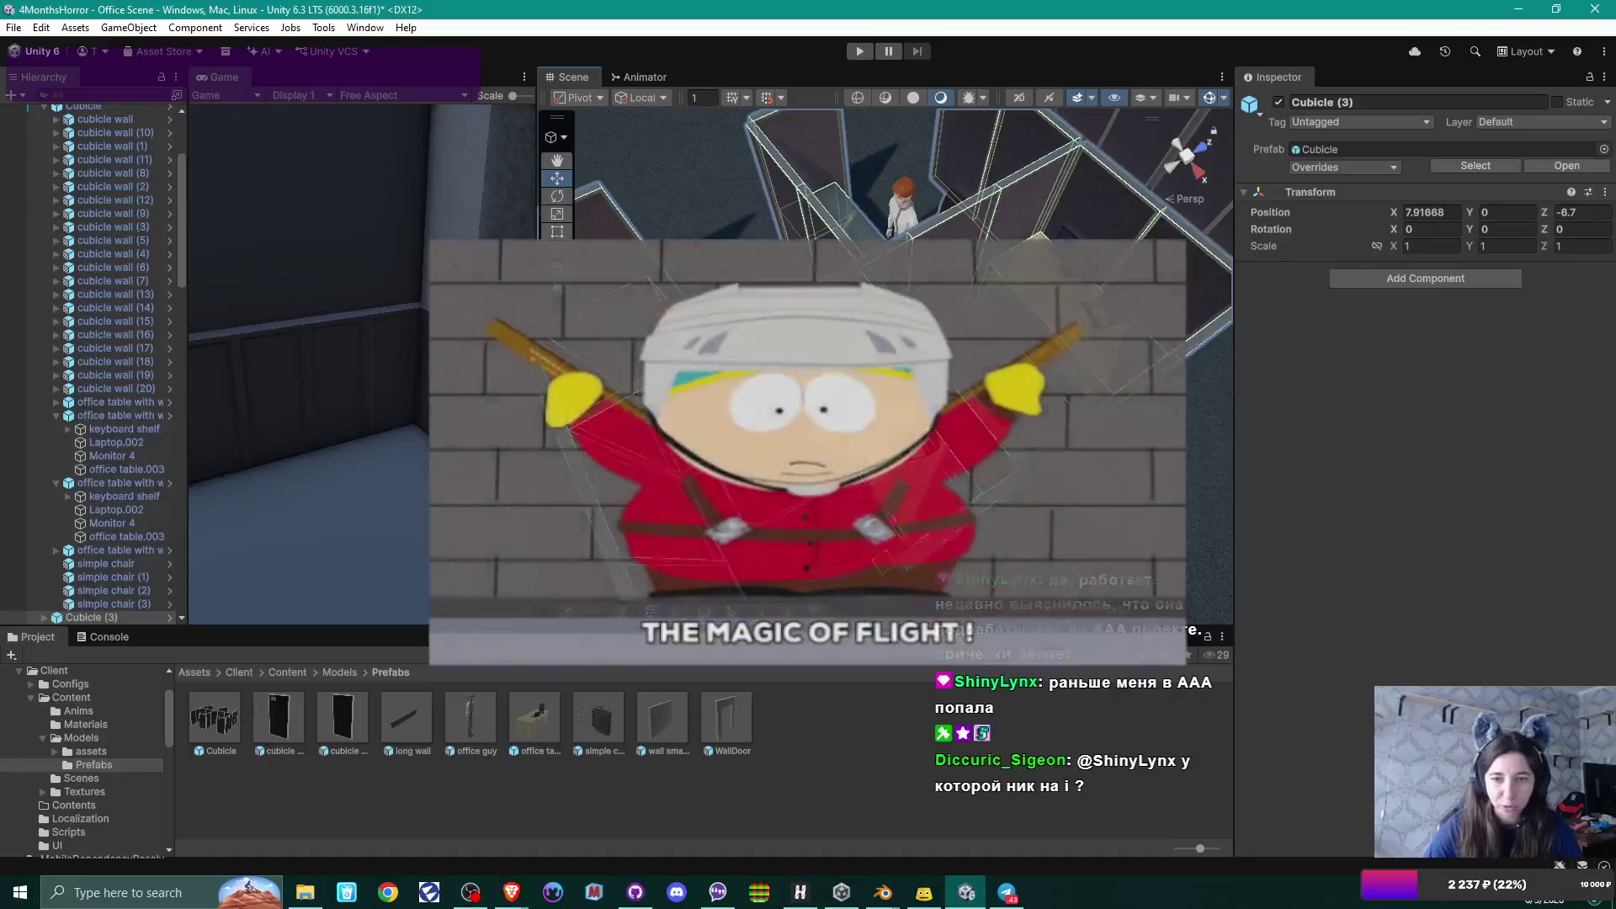
{"action": "left_click", "coordinate": [920, 464]}
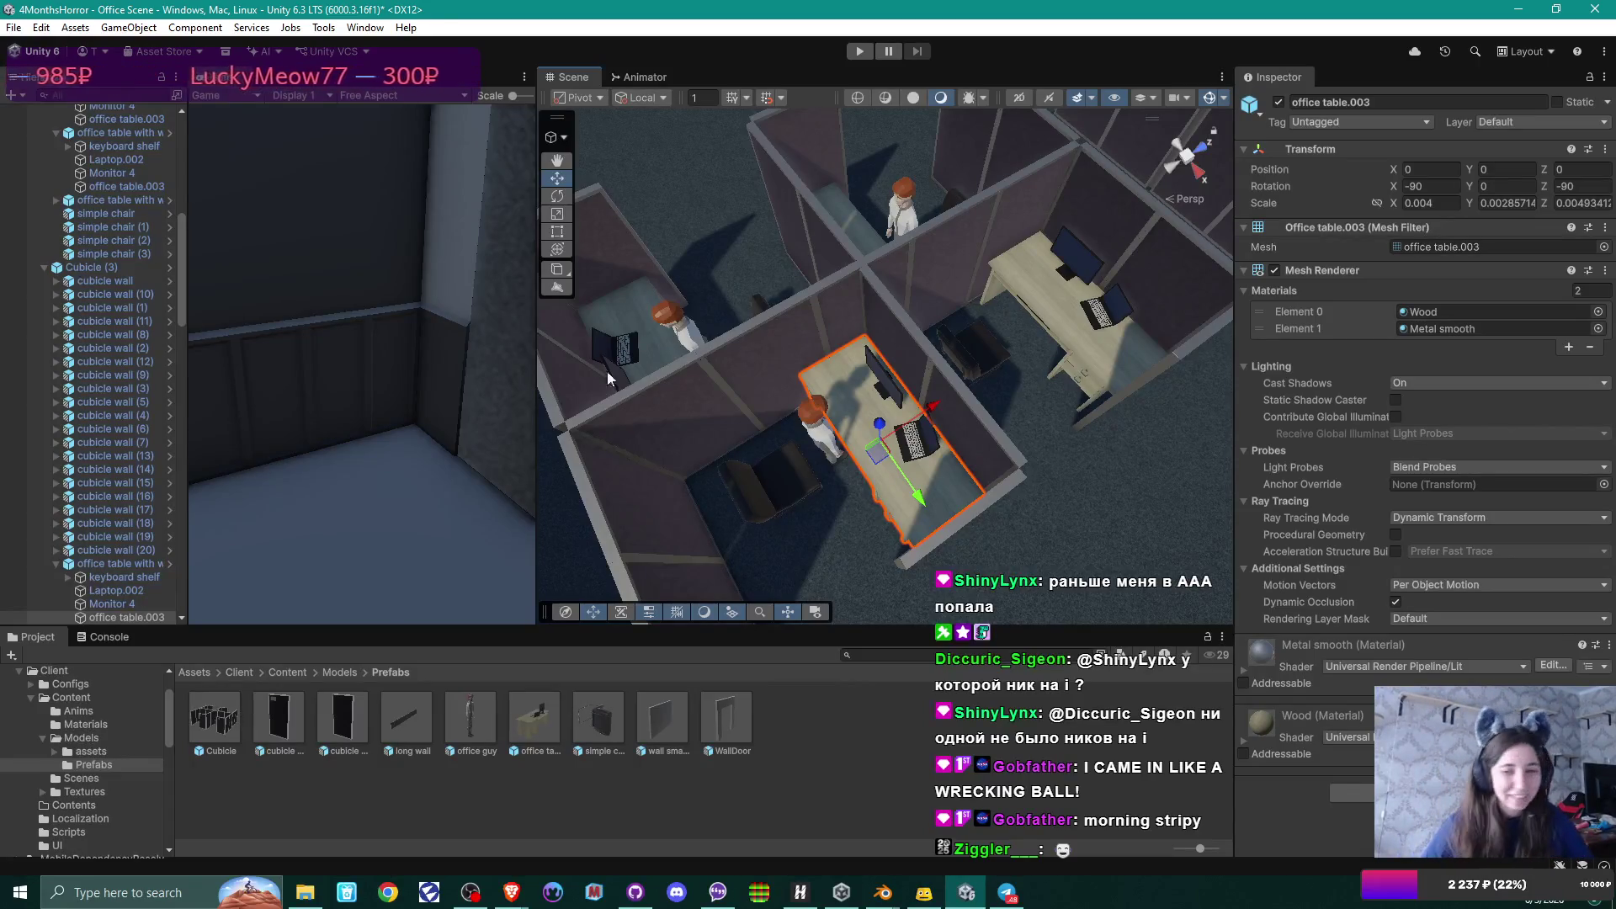
{"action": "left_click", "coordinate": [116, 577]}
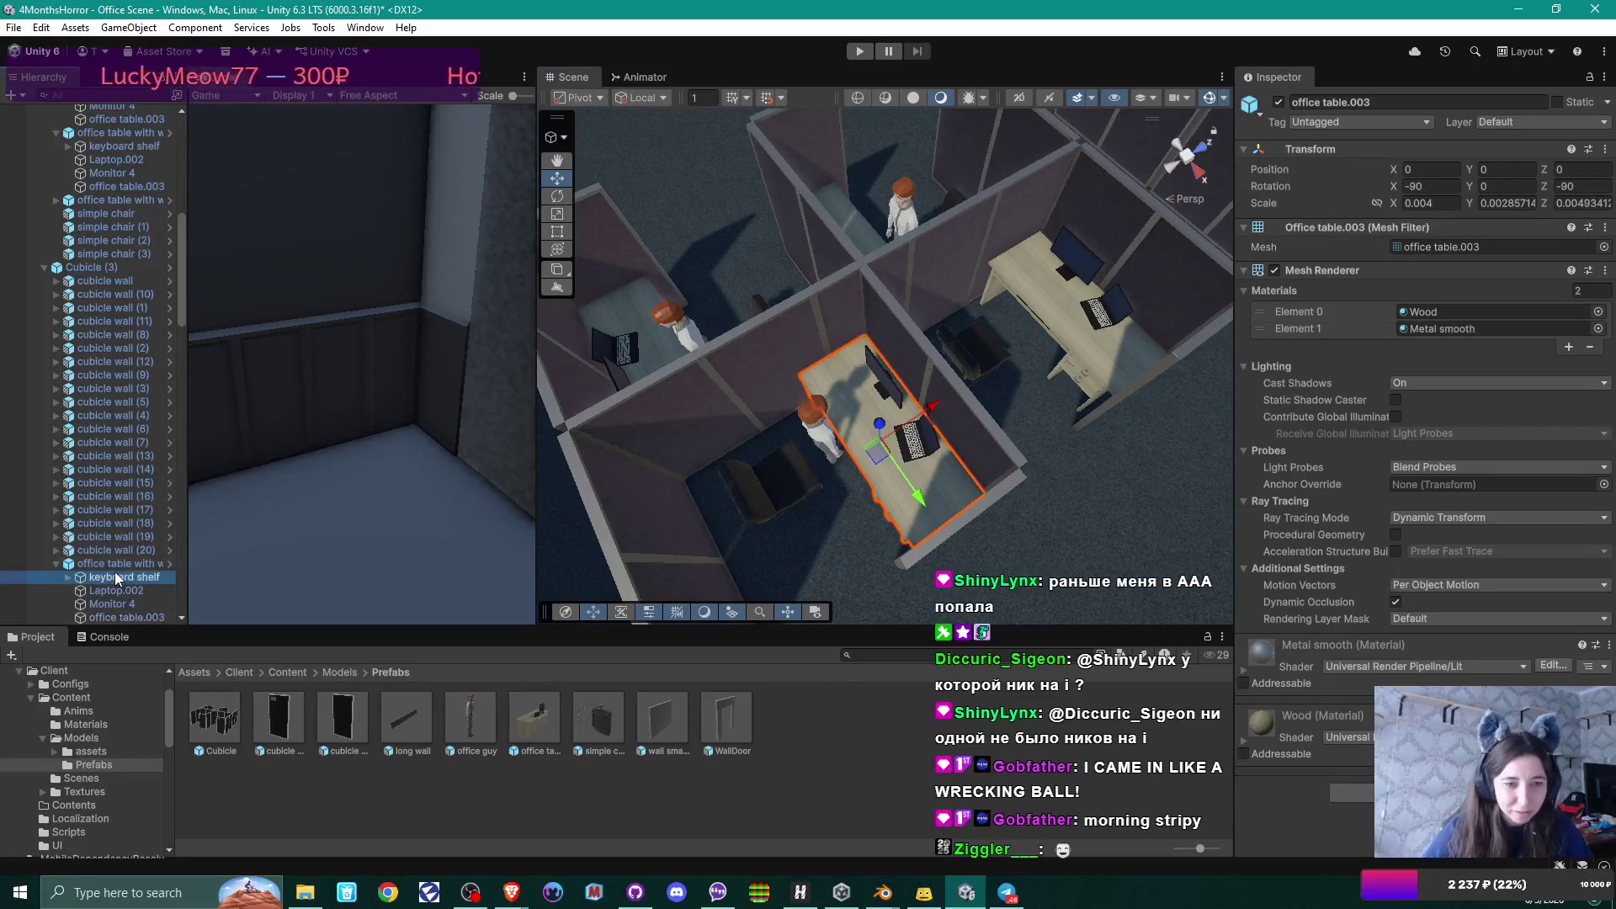
Pull two desks' keyboard shelves toward their office guys, to about Z -0.26 and Z -0.27.
{"action": "left_click_drag", "start_coordinate": [933, 407], "coordinate": [919, 425]}
{"action": "mouse_move", "coordinate": [936, 283]}
{"action": "left_mouse_down"}
{"action": "mouse_move", "coordinate": [995, 325]}
{"action": "mouse_move", "coordinate": [849, 414]}
{"action": "mouse_move", "coordinate": [865, 401]}
{"action": "mouse_move", "coordinate": [785, 427]}
{"action": "left_mouse_up"}
{"action": "left_click", "coordinate": [783, 436]}
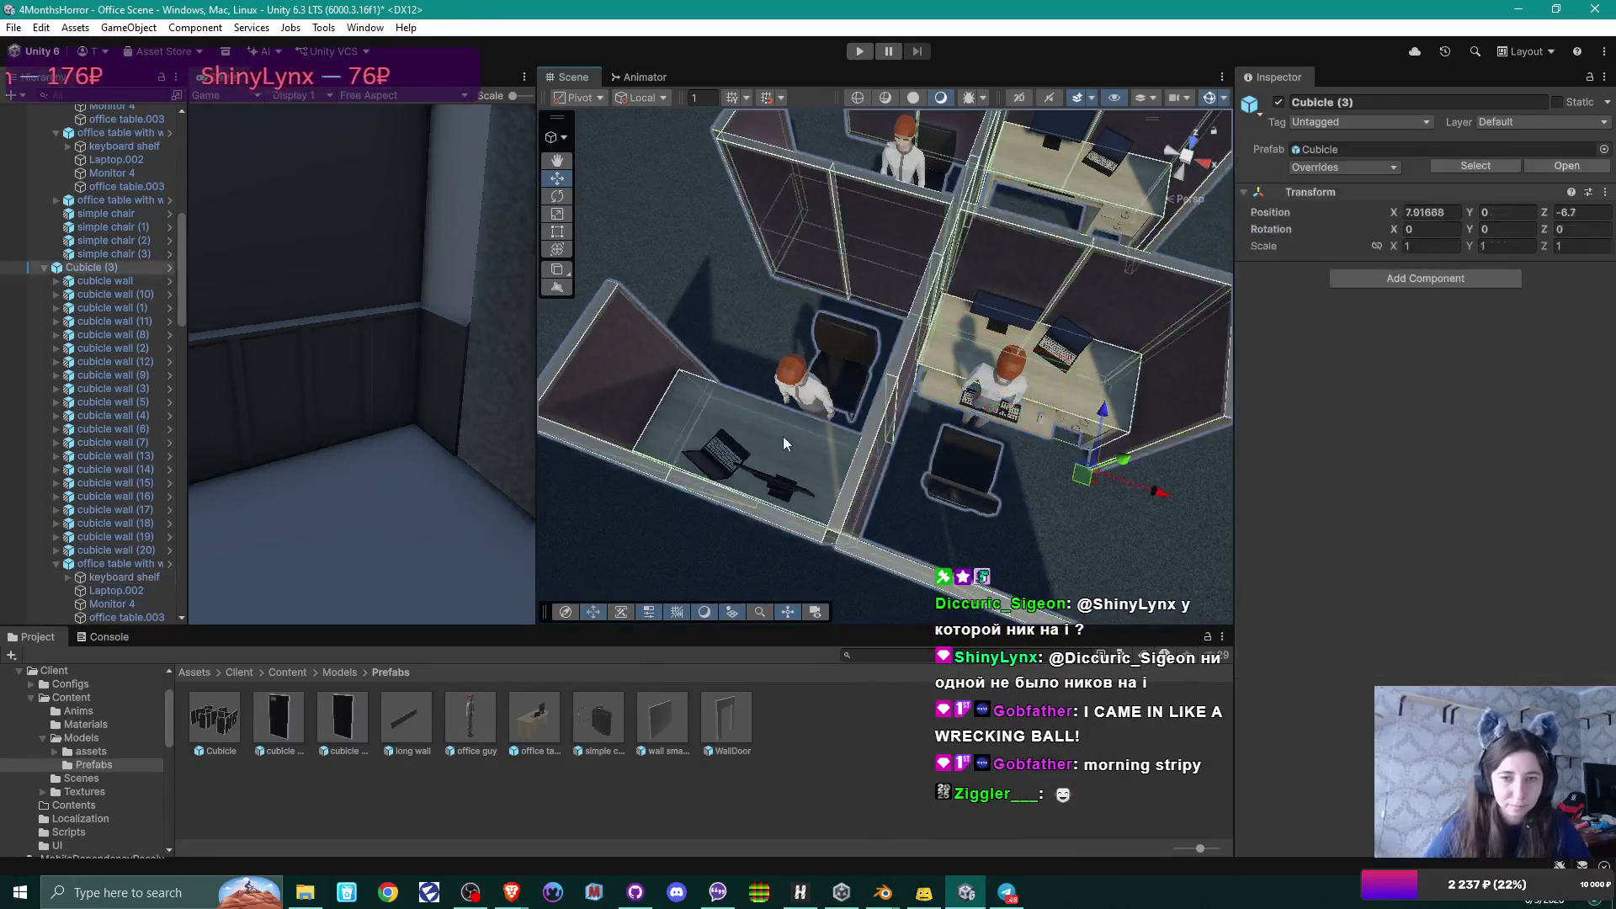
{"action": "left_click", "coordinate": [783, 436]}
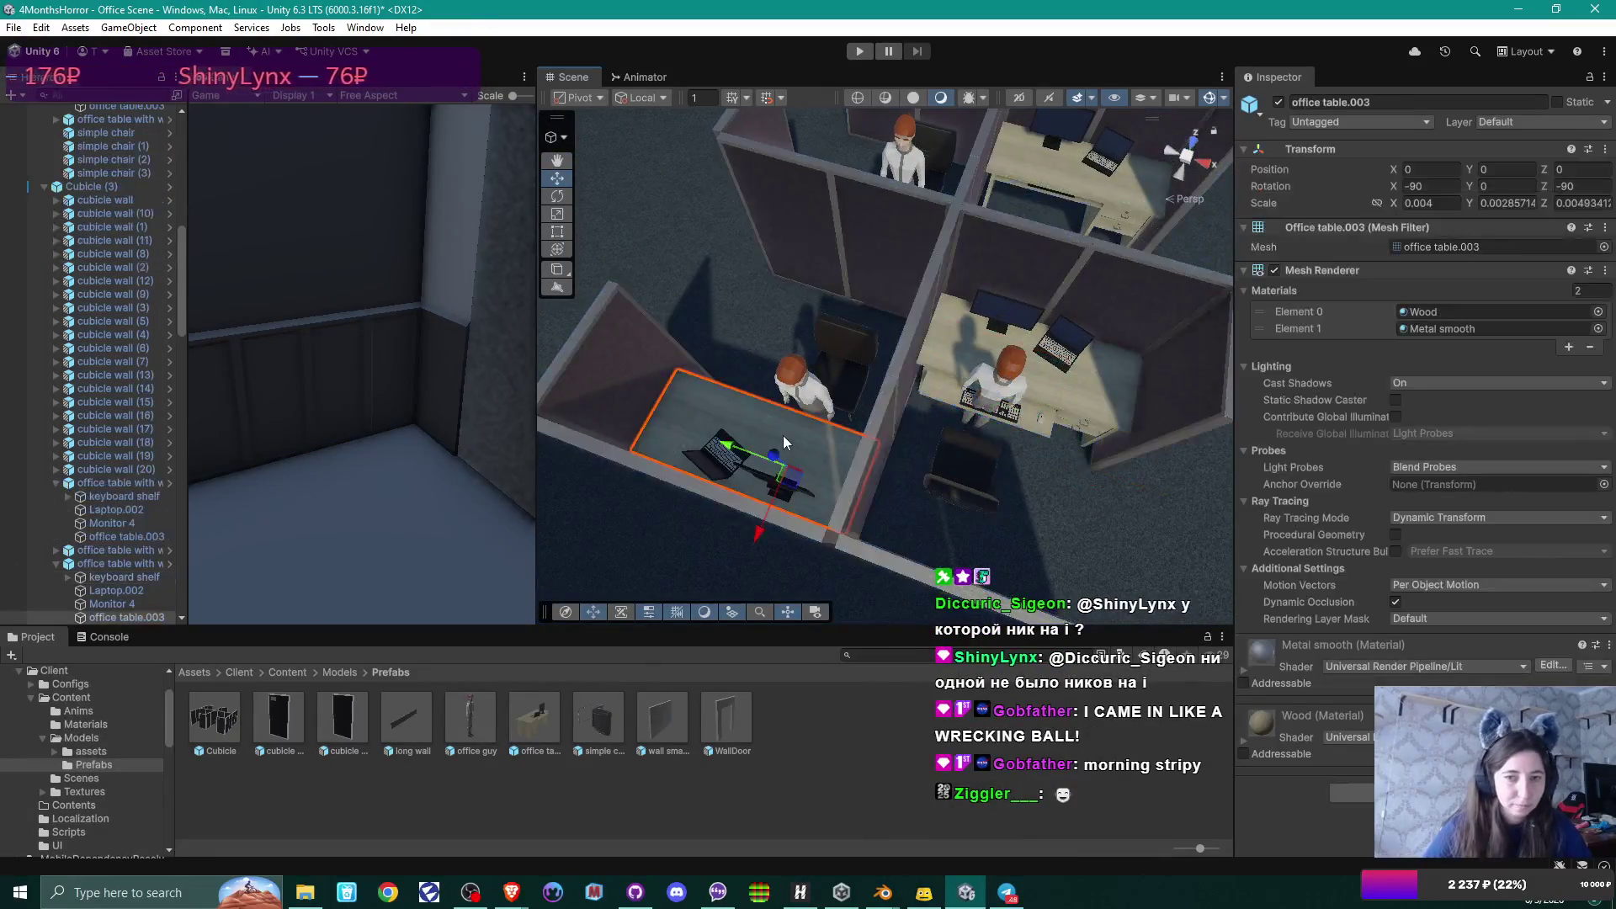
{"action": "scroll", "coordinate": [103, 265], "scroll_direction": "down", "scroll_amount": 8}
{"action": "left_click", "coordinate": [112, 276]}
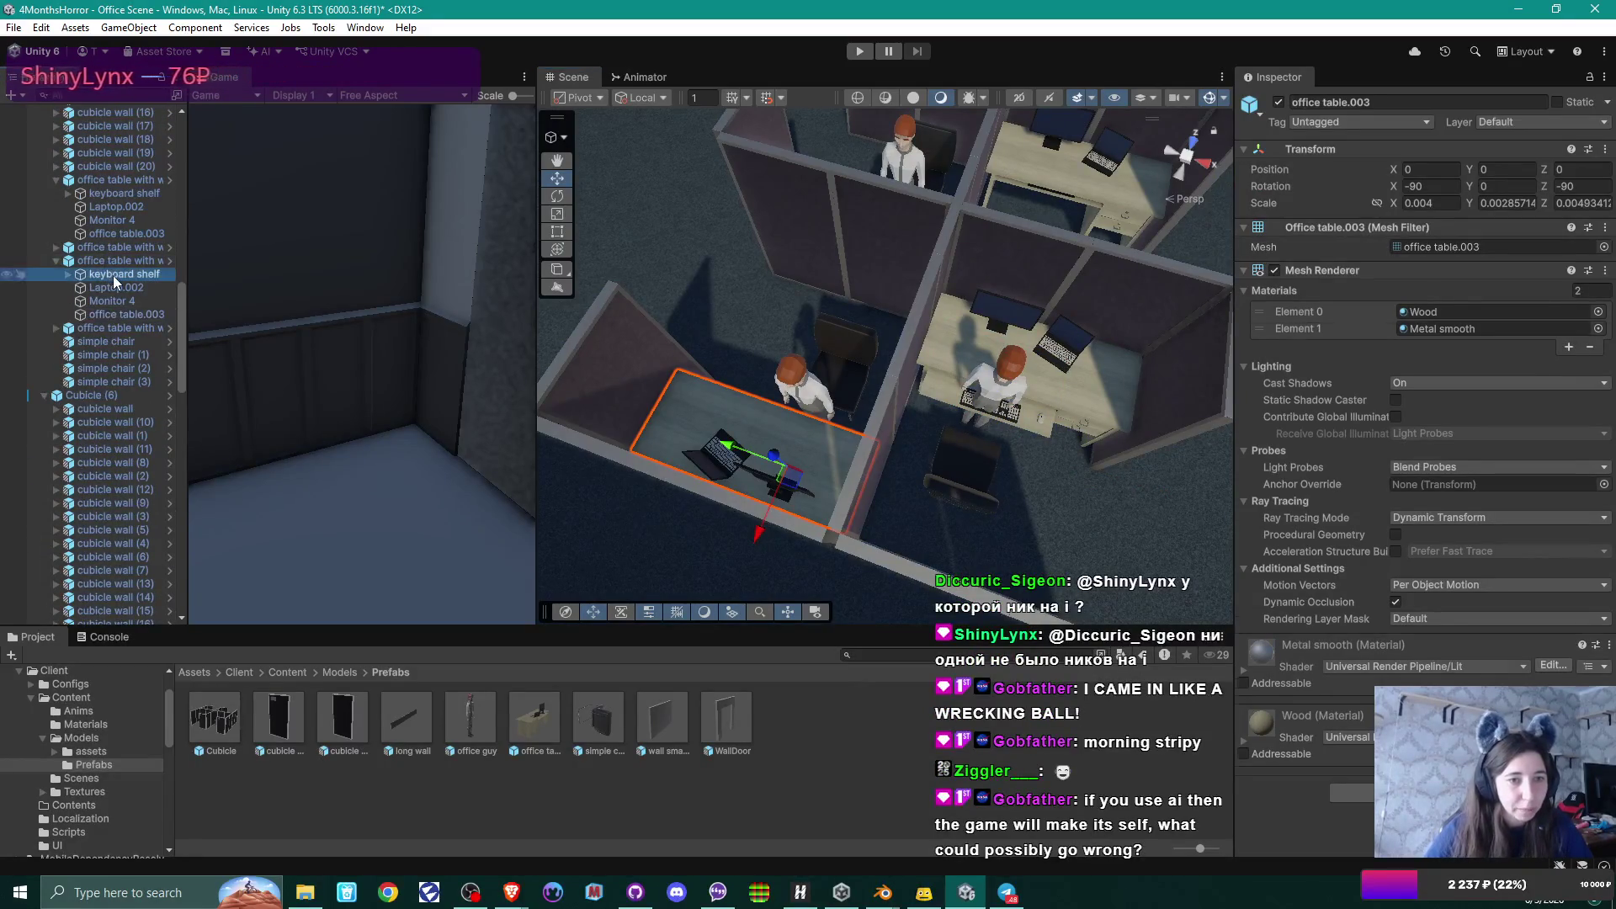
{"action": "mouse_move", "coordinate": [735, 323]}
{"action": "left_mouse_down"}
{"action": "mouse_move", "coordinate": [902, 400]}
{"action": "mouse_move", "coordinate": [729, 371]}
{"action": "mouse_move", "coordinate": [1008, 381]}
{"action": "mouse_move", "coordinate": [969, 456]}
{"action": "mouse_move", "coordinate": [938, 455]}
{"action": "mouse_move", "coordinate": [974, 453]}
{"action": "mouse_move", "coordinate": [909, 408]}
{"action": "left_mouse_up"}
{"action": "left_click", "coordinate": [909, 407]}
Slide this desk's keyboard shelf to 0, 0.03, -0.276, toward its office guy.
{"action": "left_click", "coordinate": [909, 408]}
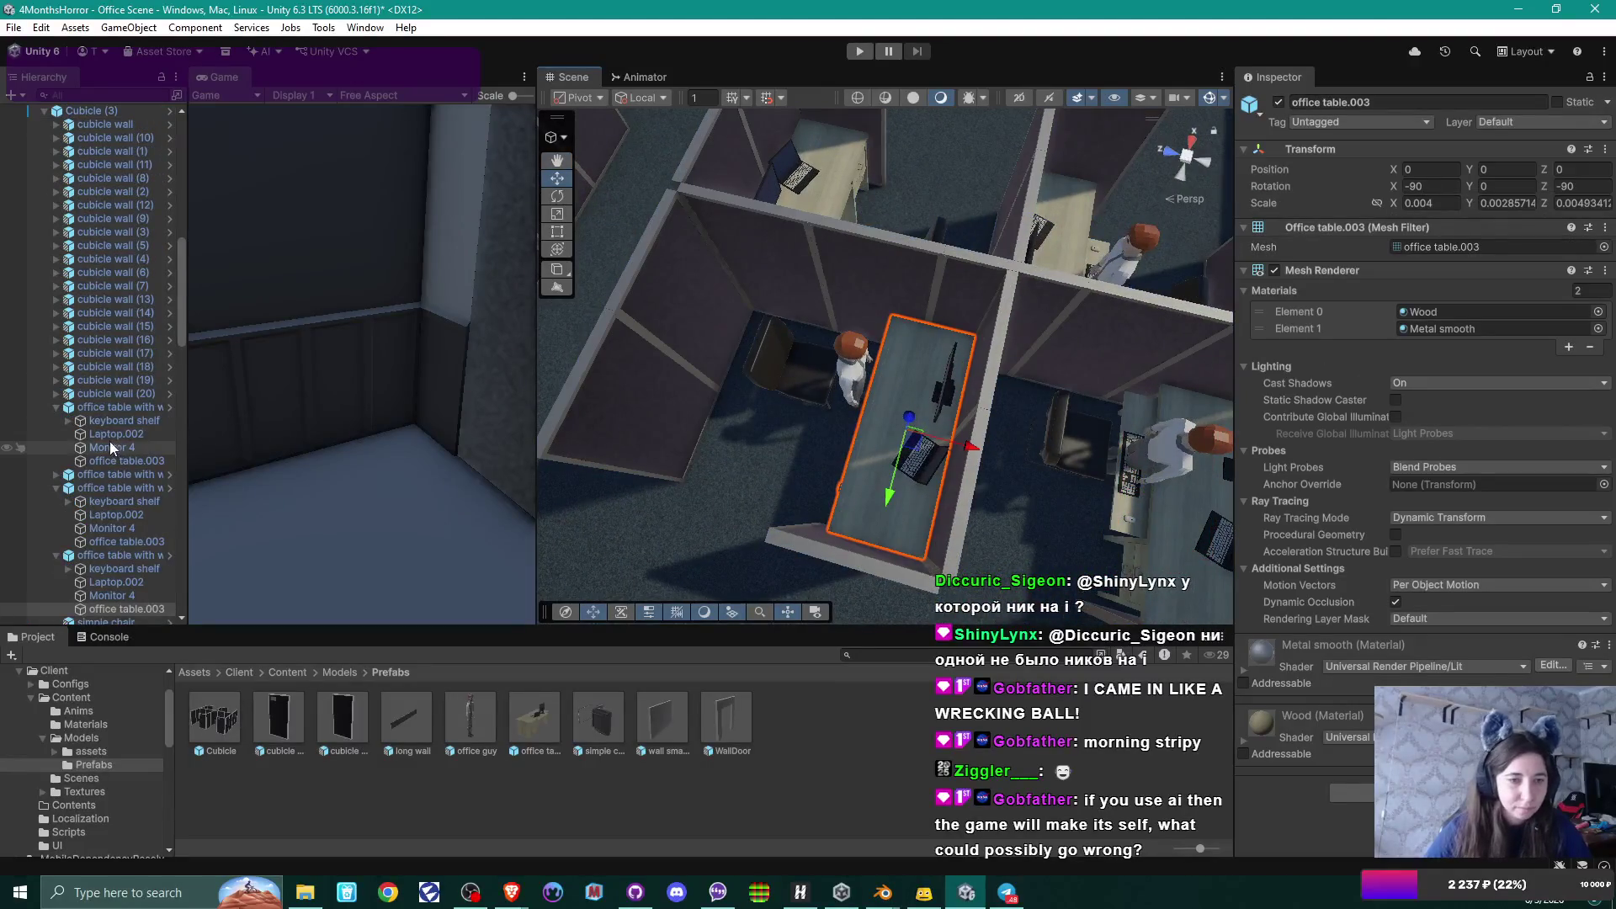
{"action": "left_click", "coordinate": [123, 468]}
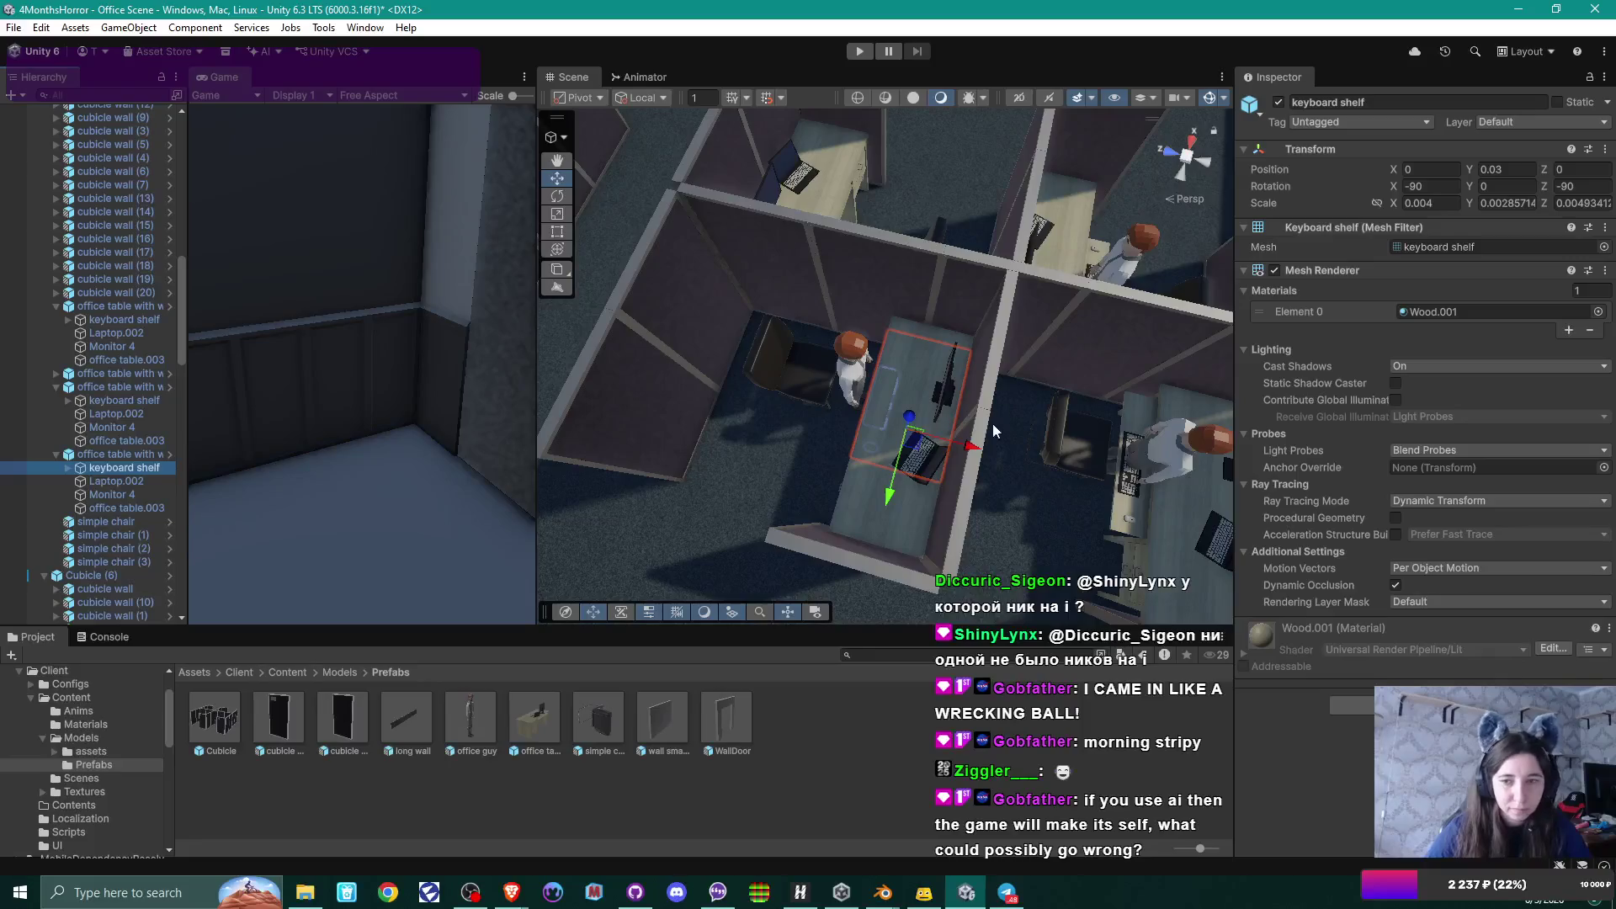
{"action": "left_click_drag", "start_coordinate": [975, 451], "coordinate": [948, 446]}
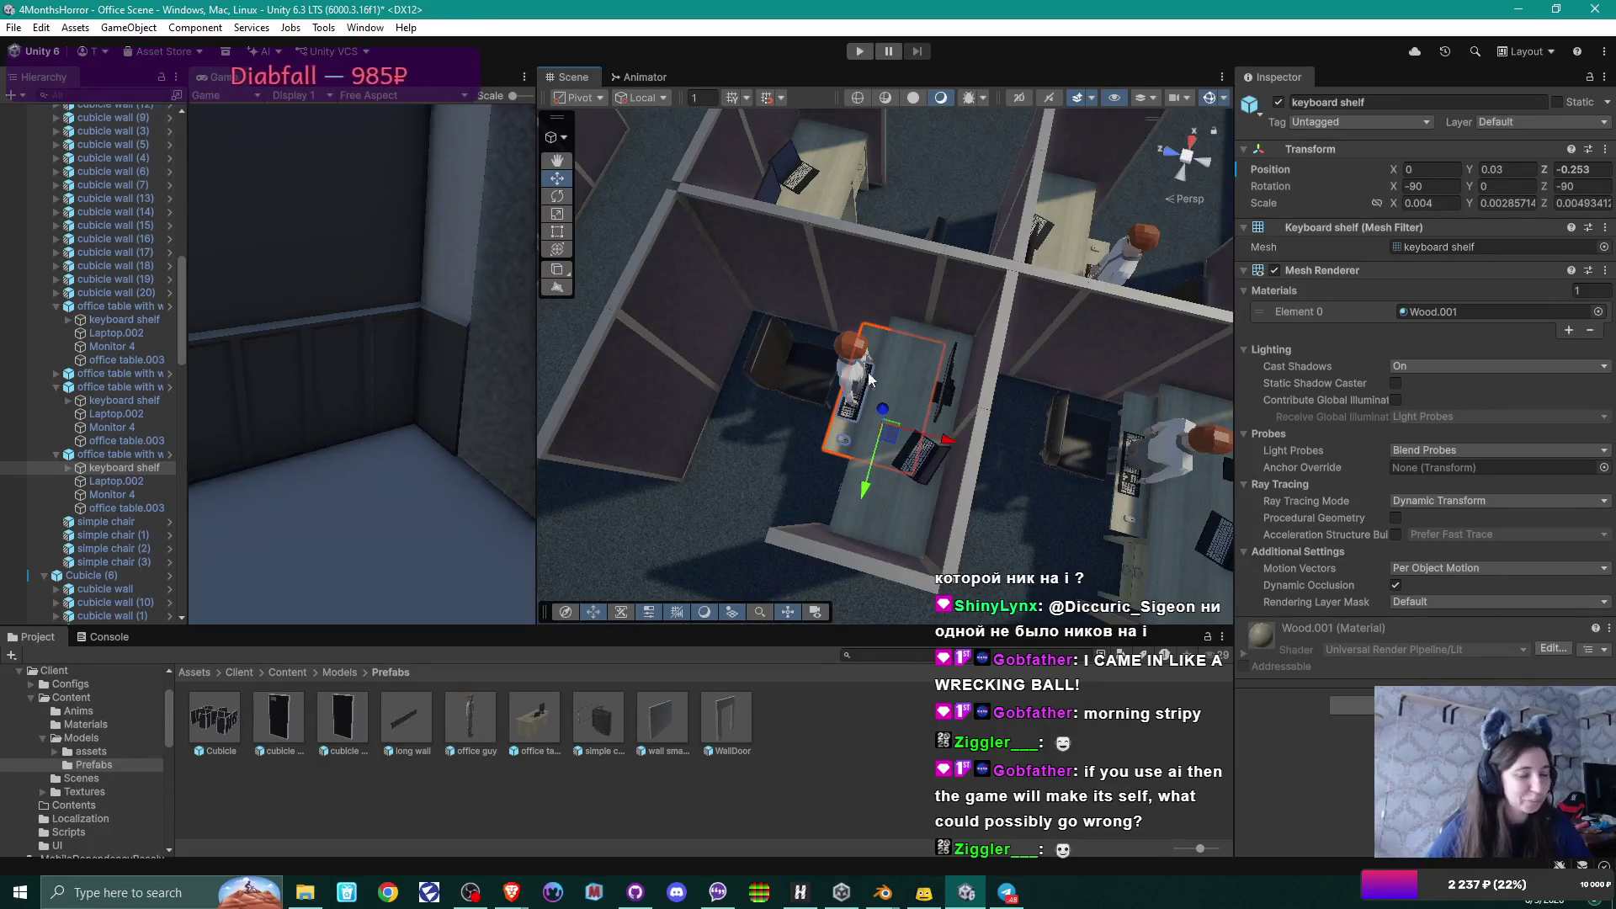
{"action": "mouse_move", "coordinate": [881, 374]}
{"action": "left_mouse_down"}
{"action": "mouse_move", "coordinate": [1018, 370]}
{"action": "mouse_move", "coordinate": [814, 299]}
{"action": "mouse_move", "coordinate": [1123, 308]}
{"action": "mouse_move", "coordinate": [792, 337]}
{"action": "mouse_move", "coordinate": [1000, 371]}
{"action": "left_mouse_up"}
{"action": "scroll", "coordinate": [960, 397], "scroll_direction": "up", "scroll_amount": 2}
{"action": "scroll", "coordinate": [1123, 307], "scroll_direction": "down", "scroll_amount": 3}
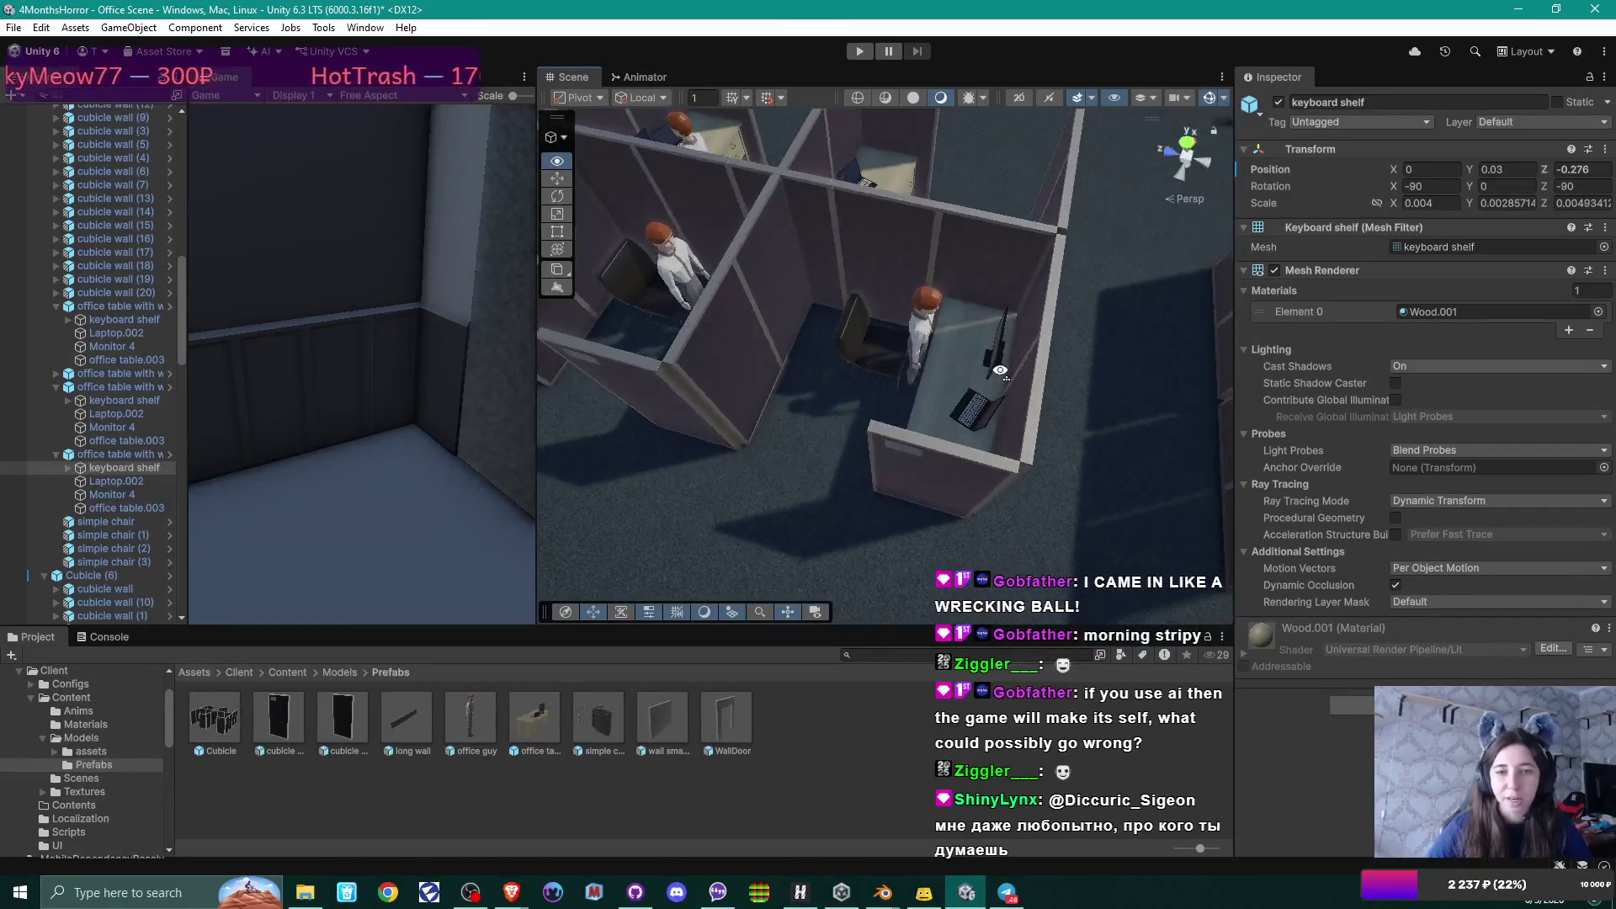
{"action": "left_click", "coordinate": [956, 352]}
Move office table.003's keyboard shelf in Cubicle (4) to Z -0.244, toward the seated character.
{"action": "left_click", "coordinate": [956, 352]}
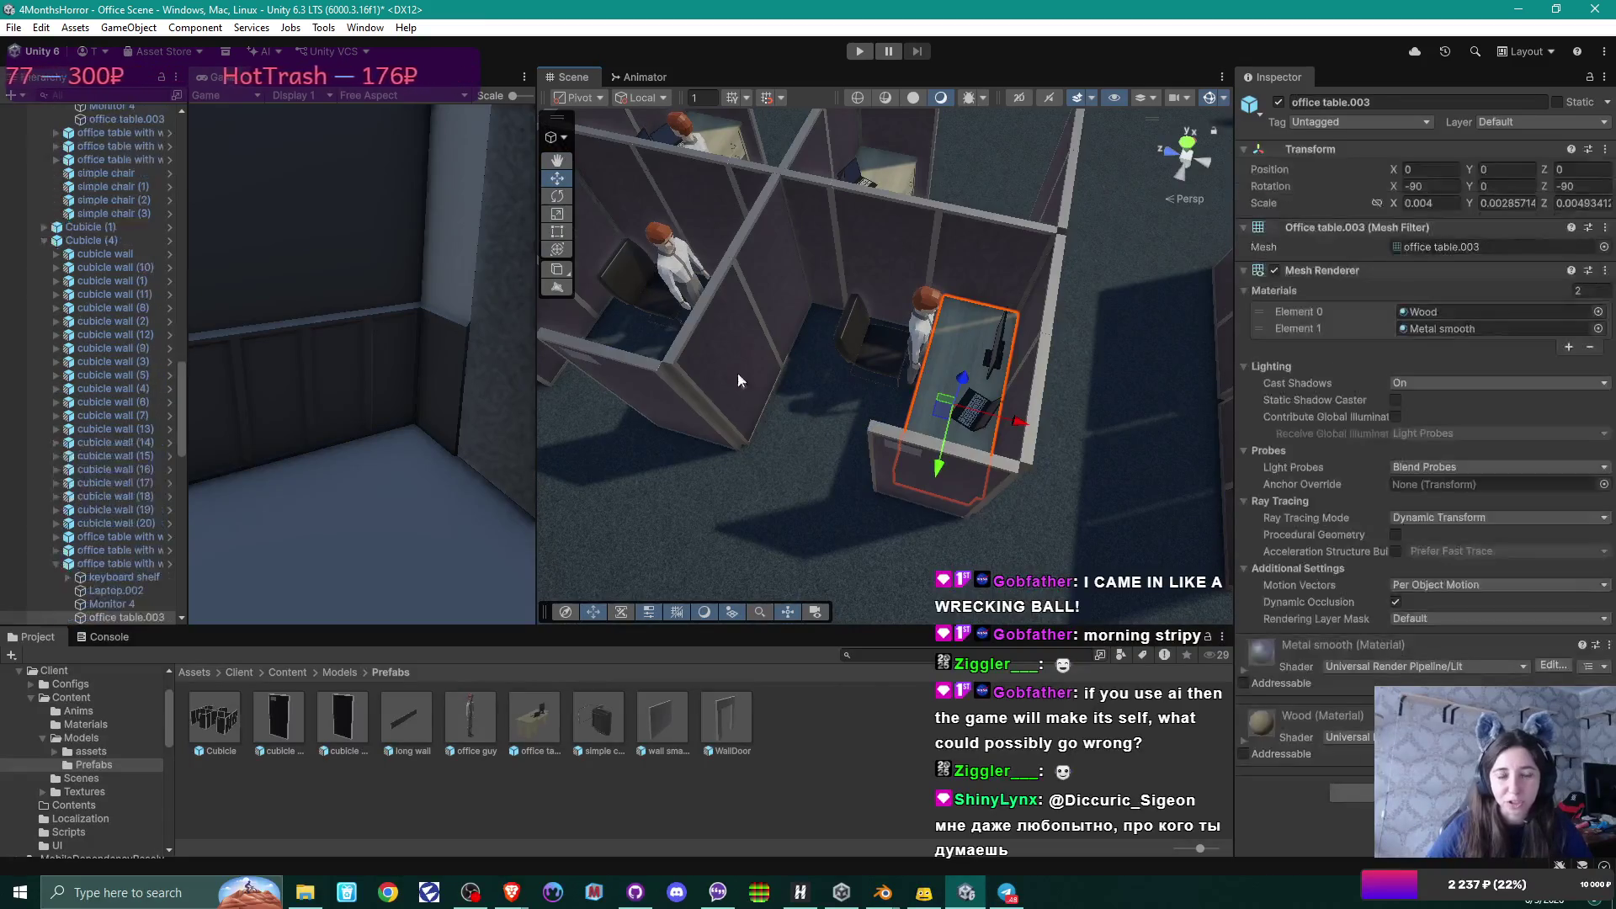
{"action": "scroll", "coordinate": [118, 455], "scroll_direction": "down", "scroll_amount": 3}
{"action": "left_click", "coordinate": [126, 426]}
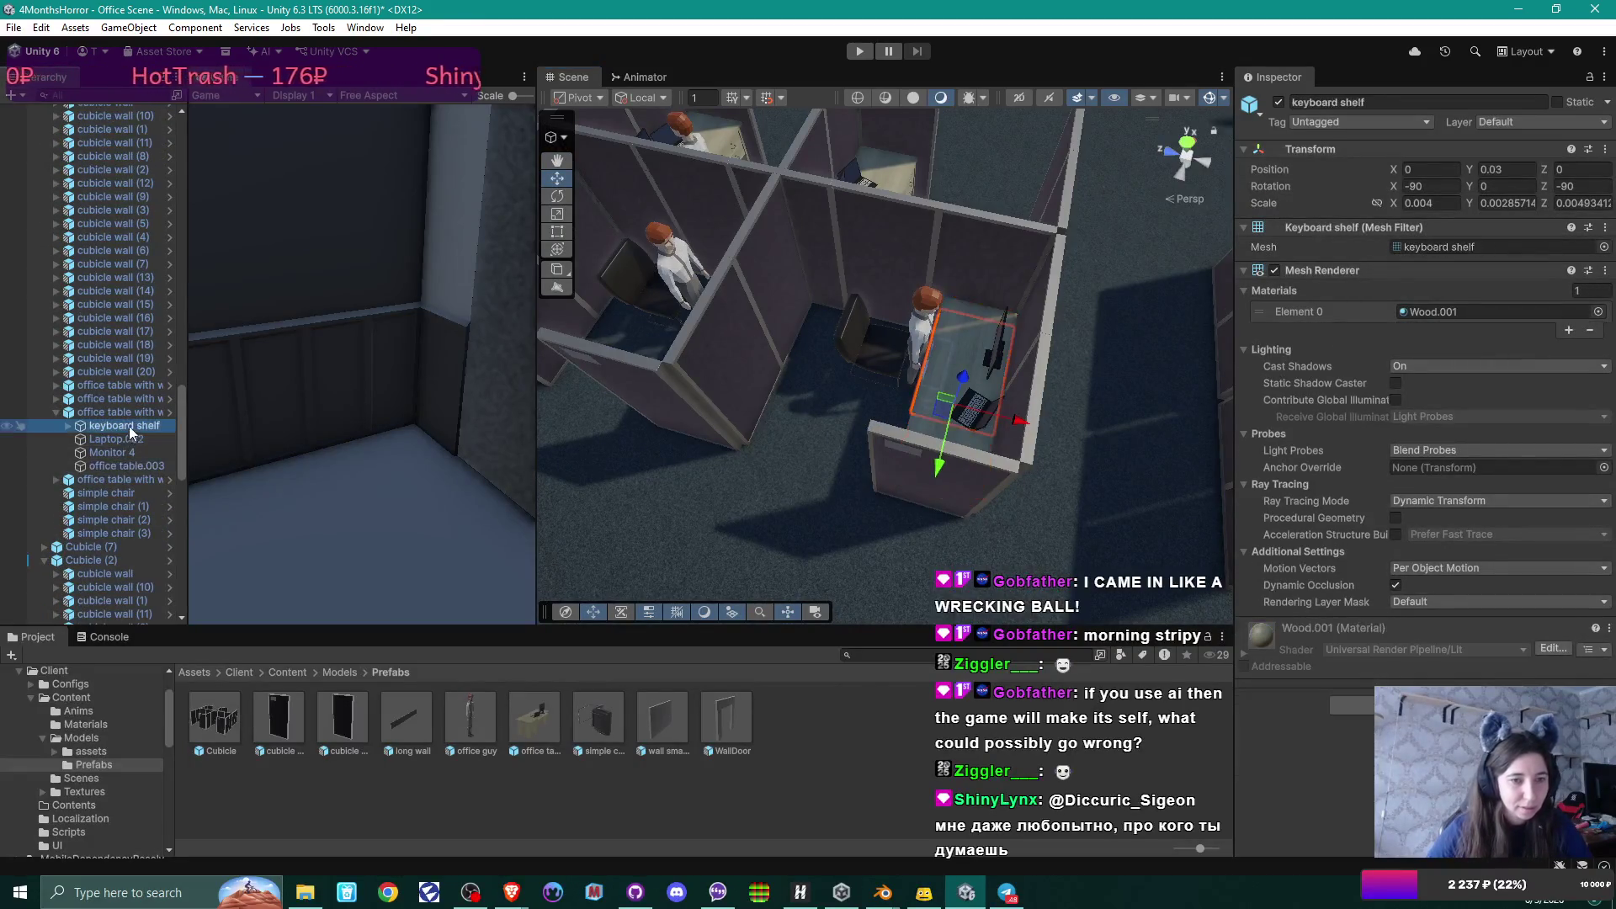
{"action": "mouse_move", "coordinate": [1023, 424]}
{"action": "left_mouse_down"}
{"action": "mouse_move", "coordinate": [968, 394]}
{"action": "mouse_move", "coordinate": [1046, 378]}
{"action": "mouse_move", "coordinate": [46, 33]}
{"action": "left_mouse_up"}
{"action": "scroll", "coordinate": [1035, 383], "scroll_direction": "up", "scroll_amount": 3}
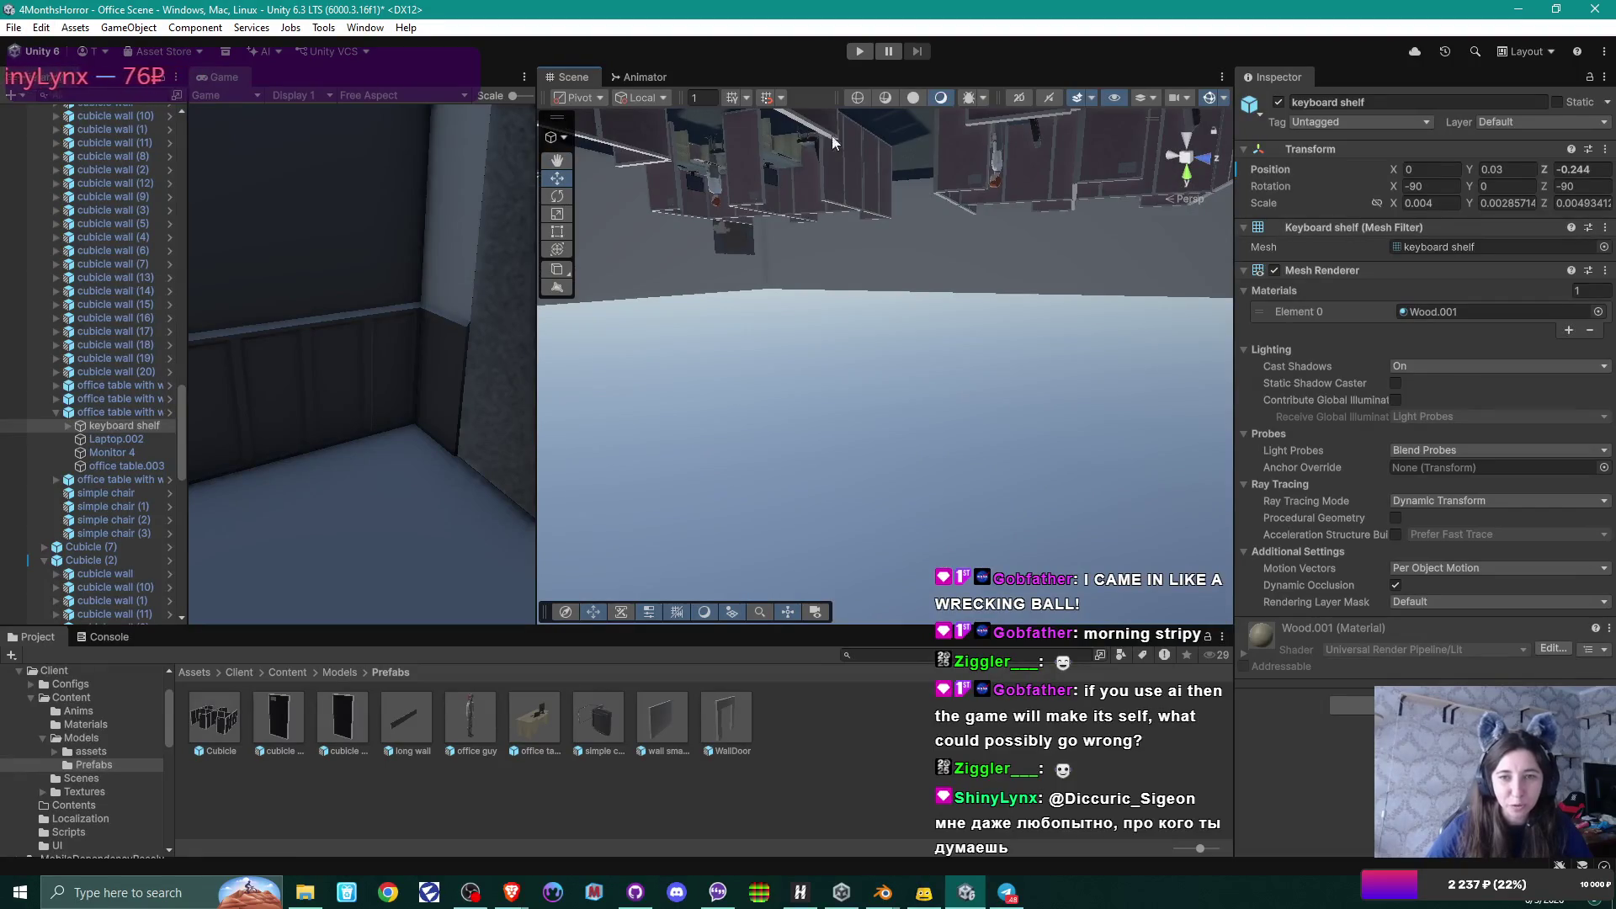
{"action": "mouse_move", "coordinate": [832, 134]}
{"action": "left_mouse_down"}
{"action": "mouse_move", "coordinate": [968, 402]}
{"action": "mouse_move", "coordinate": [896, 406]}
{"action": "mouse_move", "coordinate": [970, 280]}
{"action": "mouse_move", "coordinate": [970, 423]}
{"action": "mouse_move", "coordinate": [956, 348]}
{"action": "mouse_move", "coordinate": [690, 362]}
{"action": "mouse_move", "coordinate": [851, 411]}
{"action": "left_mouse_up"}
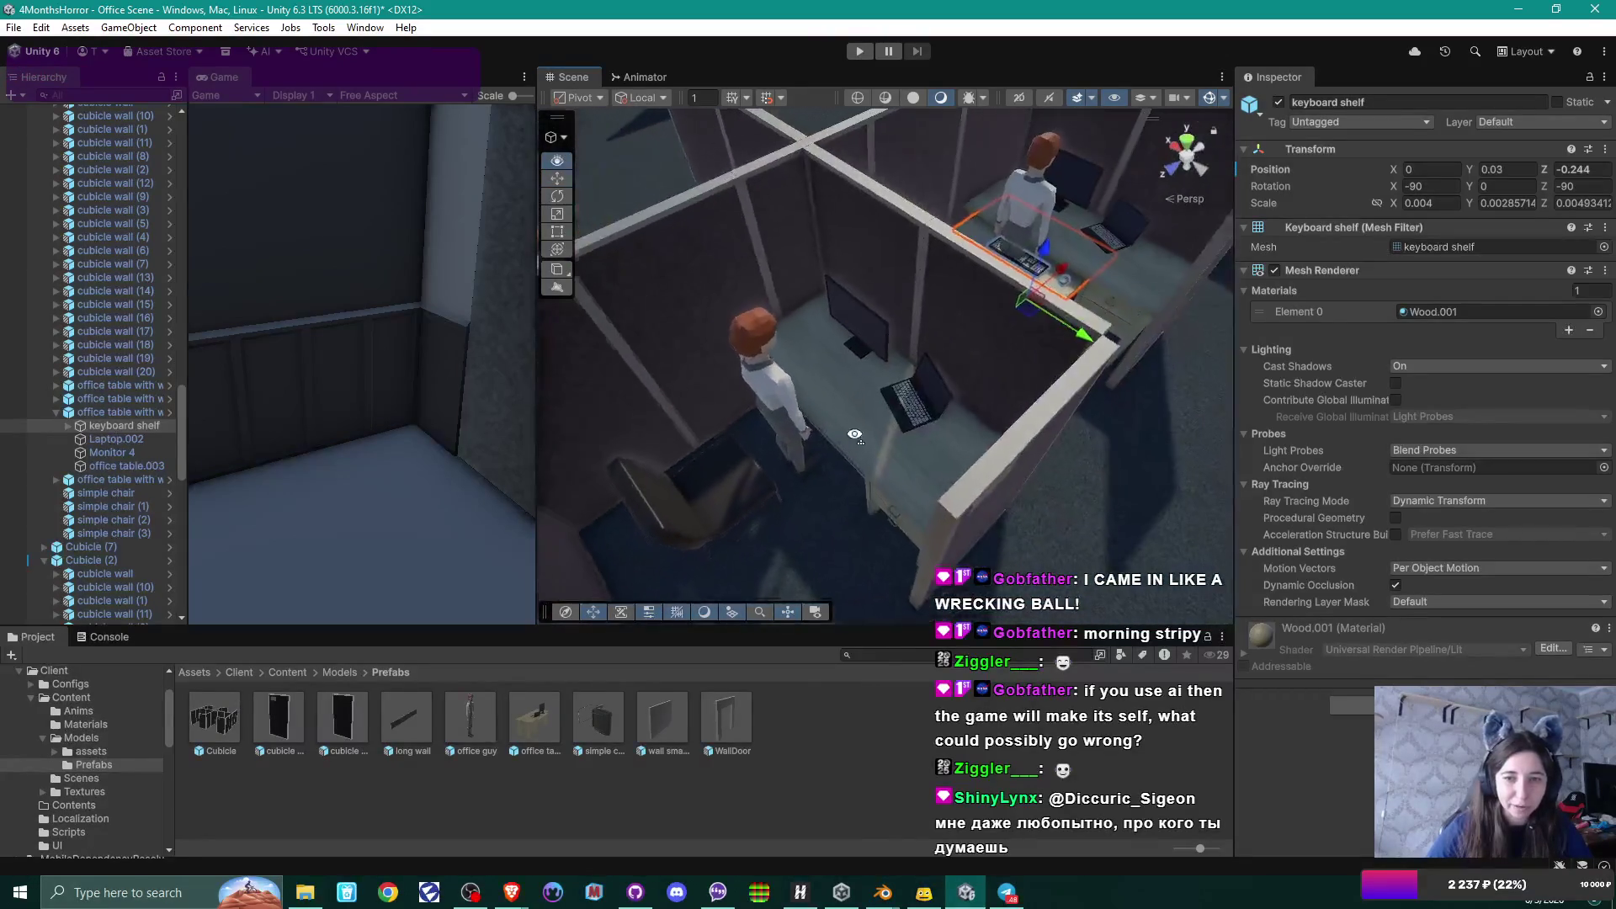
Pull this cubicle desk's keyboard shelf out to Z -0.267, toward the office guy.
{"action": "left_click", "coordinate": [871, 413]}
{"action": "left_click", "coordinate": [858, 417]}
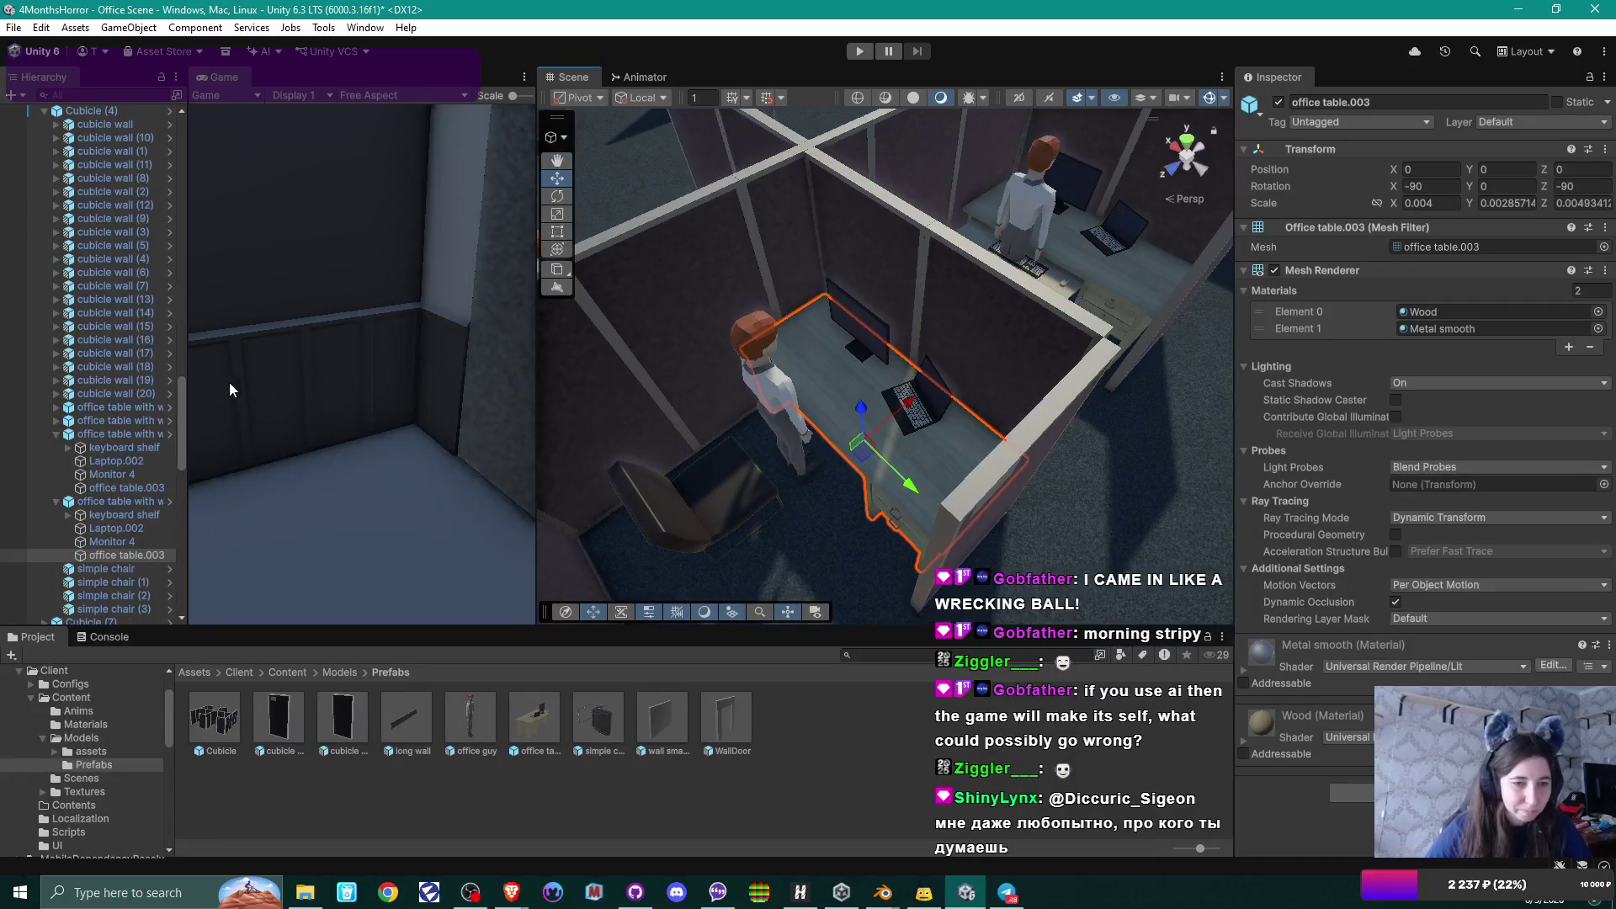
{"action": "left_click", "coordinate": [856, 421]}
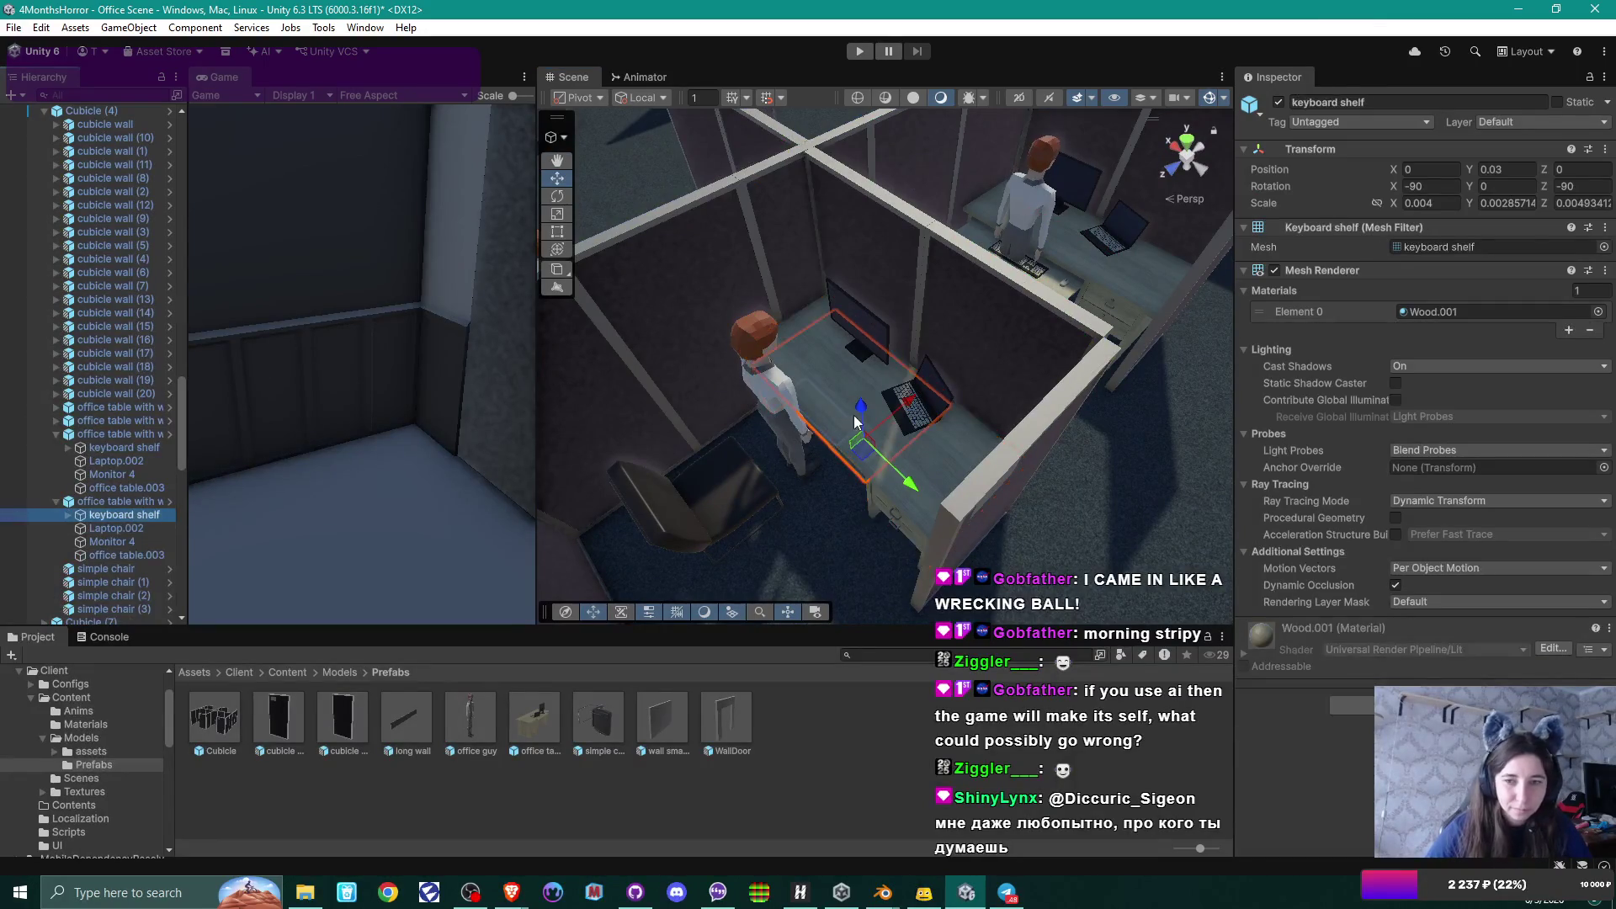
{"action": "left_click_drag", "start_coordinate": [911, 406], "coordinate": [887, 417]}
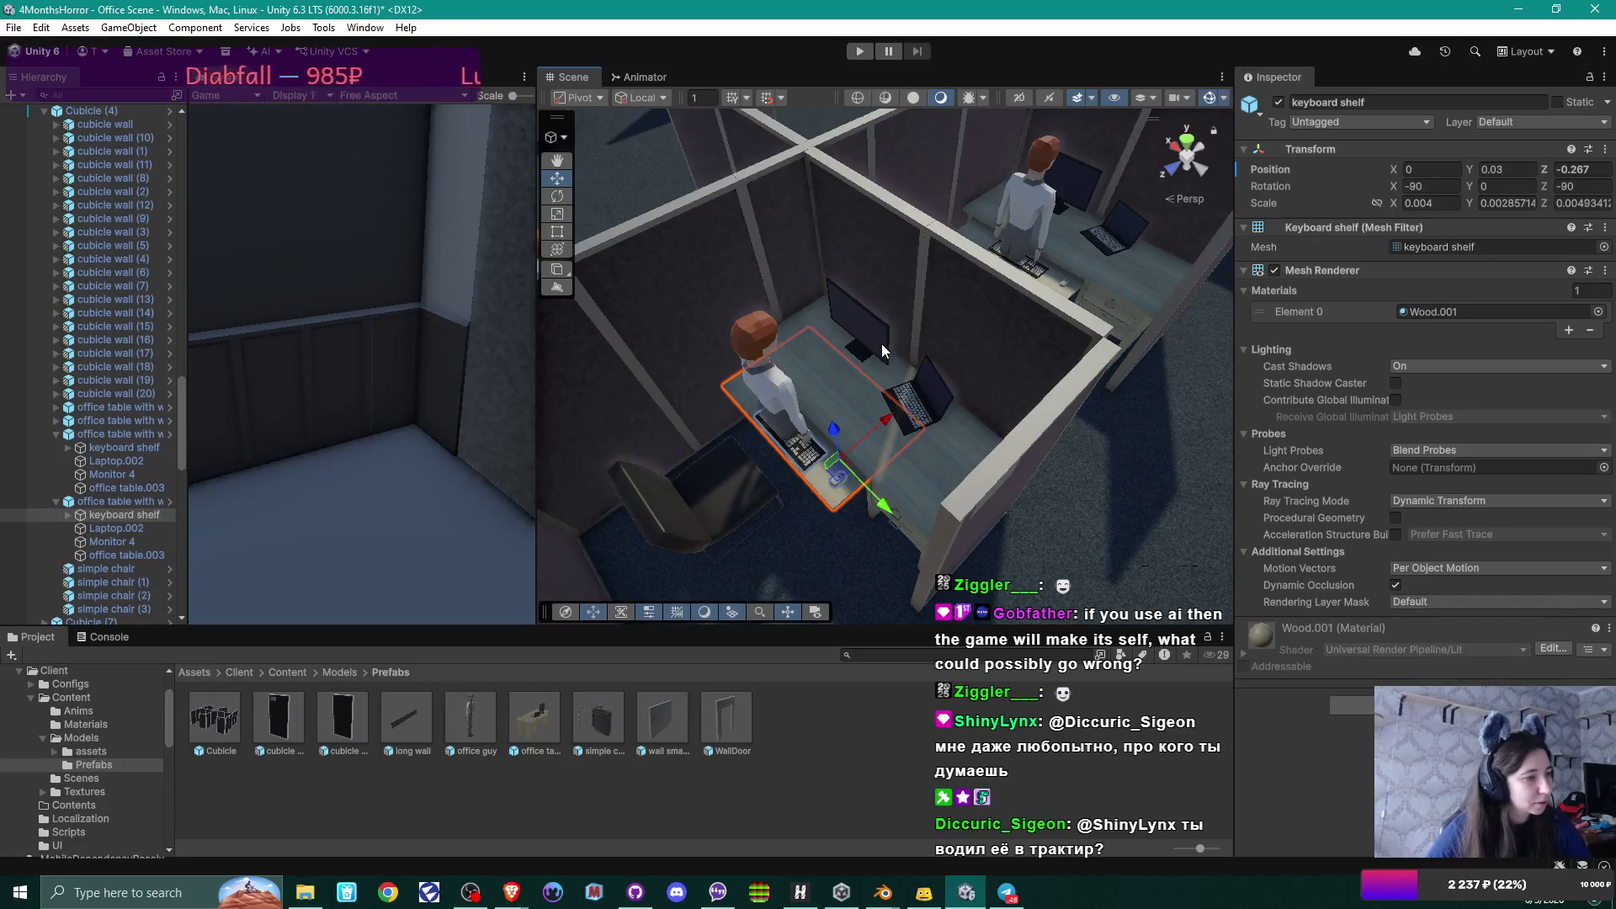
{"action": "mouse_move", "coordinate": [881, 343]}
{"action": "left_mouse_down", "text": "alt"}
{"action": "mouse_move", "coordinate": [696, 326]}
{"action": "mouse_move", "coordinate": [1070, 390]}
{"action": "mouse_move", "coordinate": [1056, 404]}
{"action": "mouse_move", "coordinate": [1049, 313]}
{"action": "mouse_move", "coordinate": [1098, 355]}
{"action": "mouse_move", "coordinate": [1090, 433]}
{"action": "mouse_move", "coordinate": [1000, 459]}
{"action": "left_mouse_up", "text": "alt"}
{"action": "scroll", "coordinate": [1040, 421], "scroll_direction": "up", "scroll_amount": 5}
Slide the next cubicle desk's keyboard shelf to Z -0.257, toward its office guy.
{"action": "left_click", "coordinate": [946, 463]}
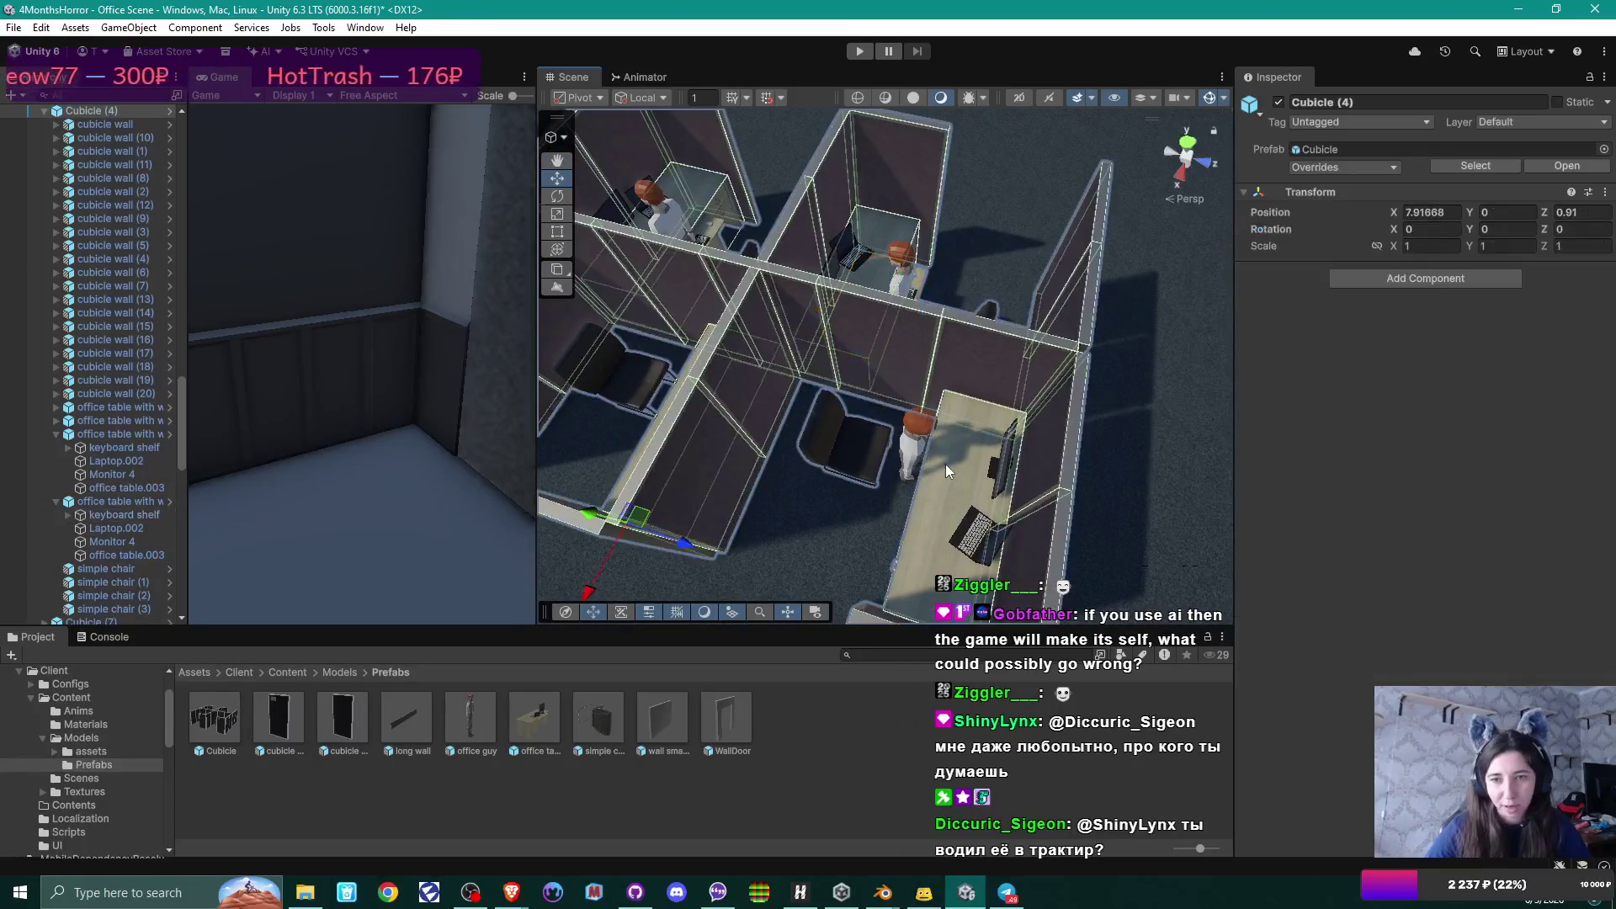
{"action": "left_click", "coordinate": [944, 463]}
{"action": "left_click", "coordinate": [94, 437]}
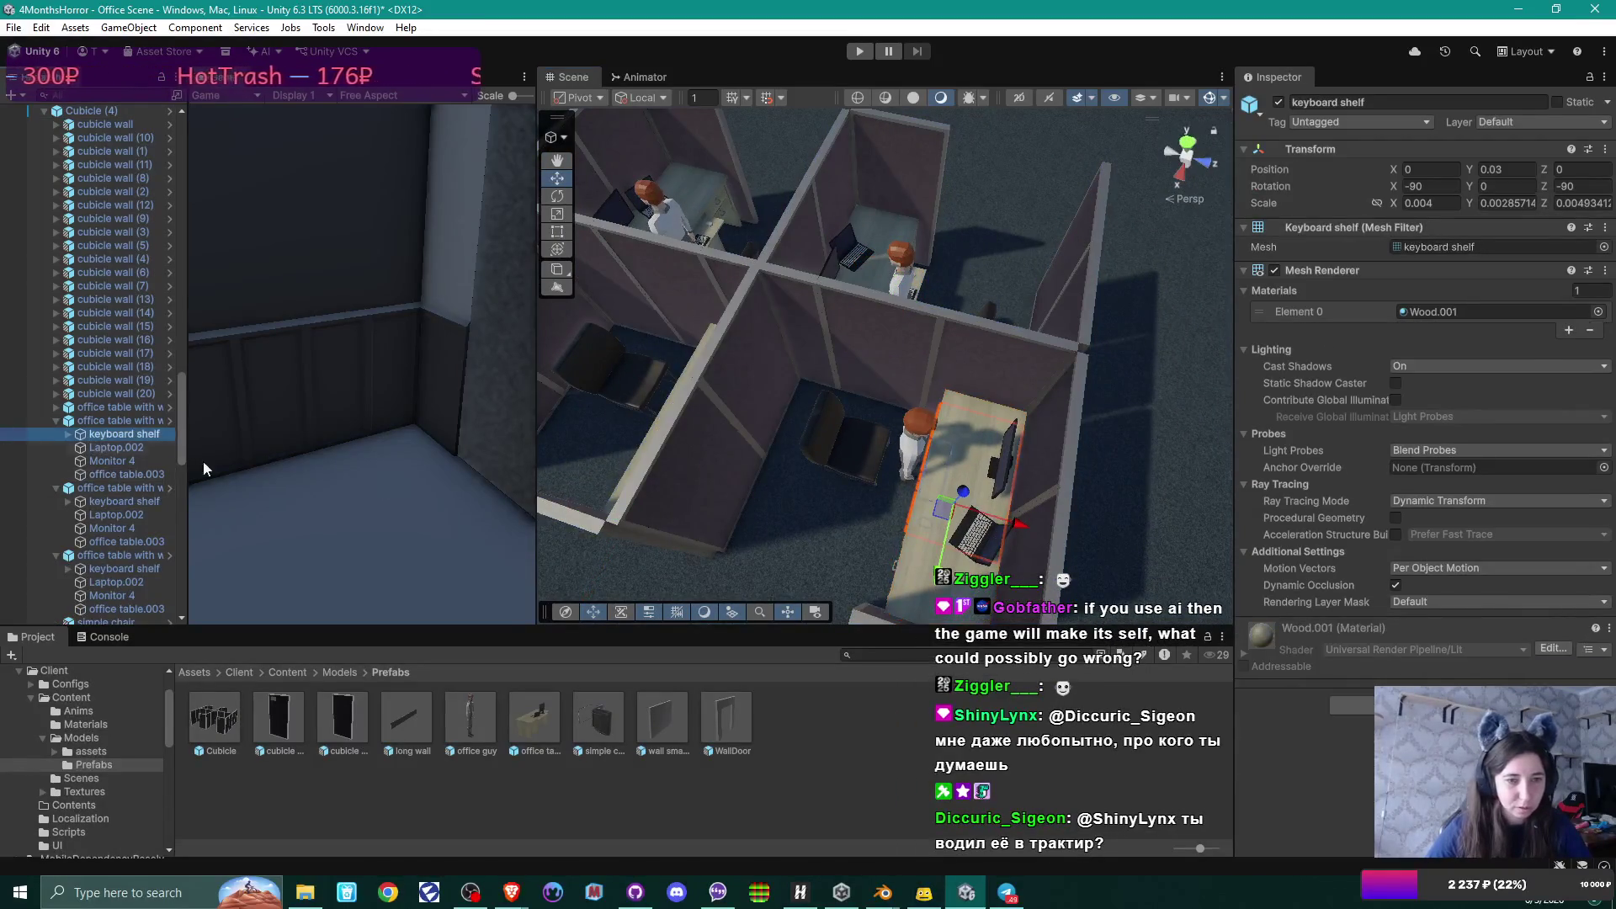
{"action": "mouse_move", "coordinate": [1020, 529]}
{"action": "left_mouse_down"}
{"action": "mouse_move", "coordinate": [992, 527]}
{"action": "mouse_move", "coordinate": [936, 451]}
{"action": "mouse_move", "coordinate": [1068, 397]}
{"action": "mouse_move", "coordinate": [916, 417]}
{"action": "mouse_move", "coordinate": [946, 428]}
{"action": "mouse_move", "coordinate": [850, 425]}
{"action": "mouse_move", "coordinate": [887, 447]}
{"action": "mouse_move", "coordinate": [1017, 428]}
{"action": "mouse_move", "coordinate": [983, 417]}
{"action": "mouse_move", "coordinate": [1015, 480]}
{"action": "mouse_move", "coordinate": [937, 448]}
{"action": "mouse_move", "coordinate": [875, 488]}
{"action": "left_mouse_up"}
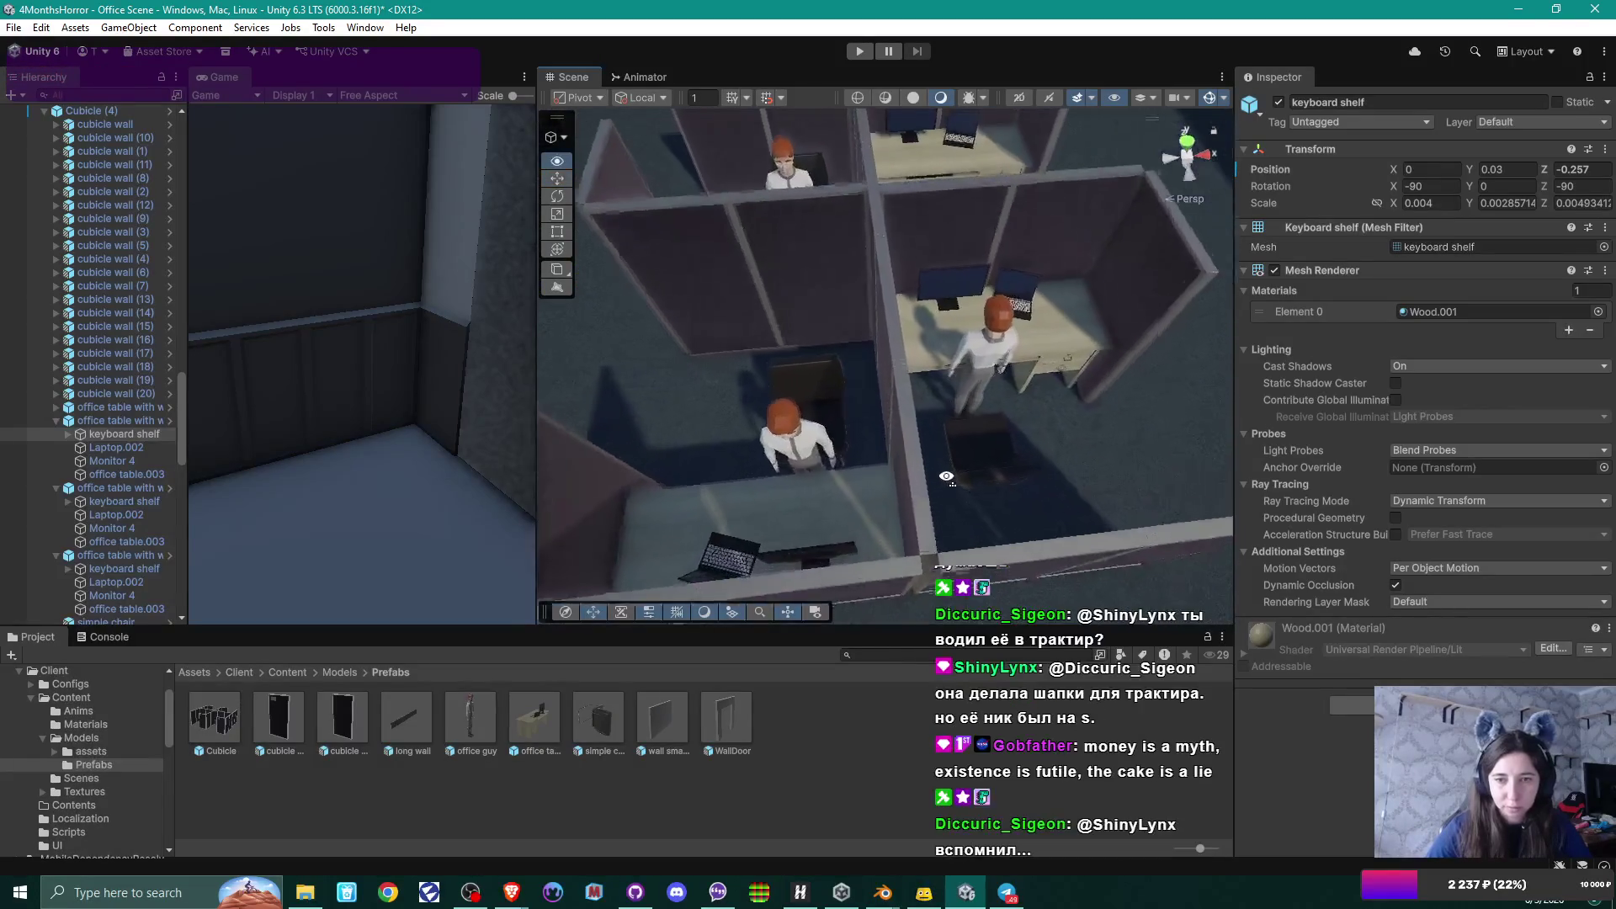
Select the next cubicle desk's keyboard shelf and view it from a steeper top-down angle.
{"action": "left_click", "coordinate": [845, 502]}
{"action": "left_click", "coordinate": [845, 502]}
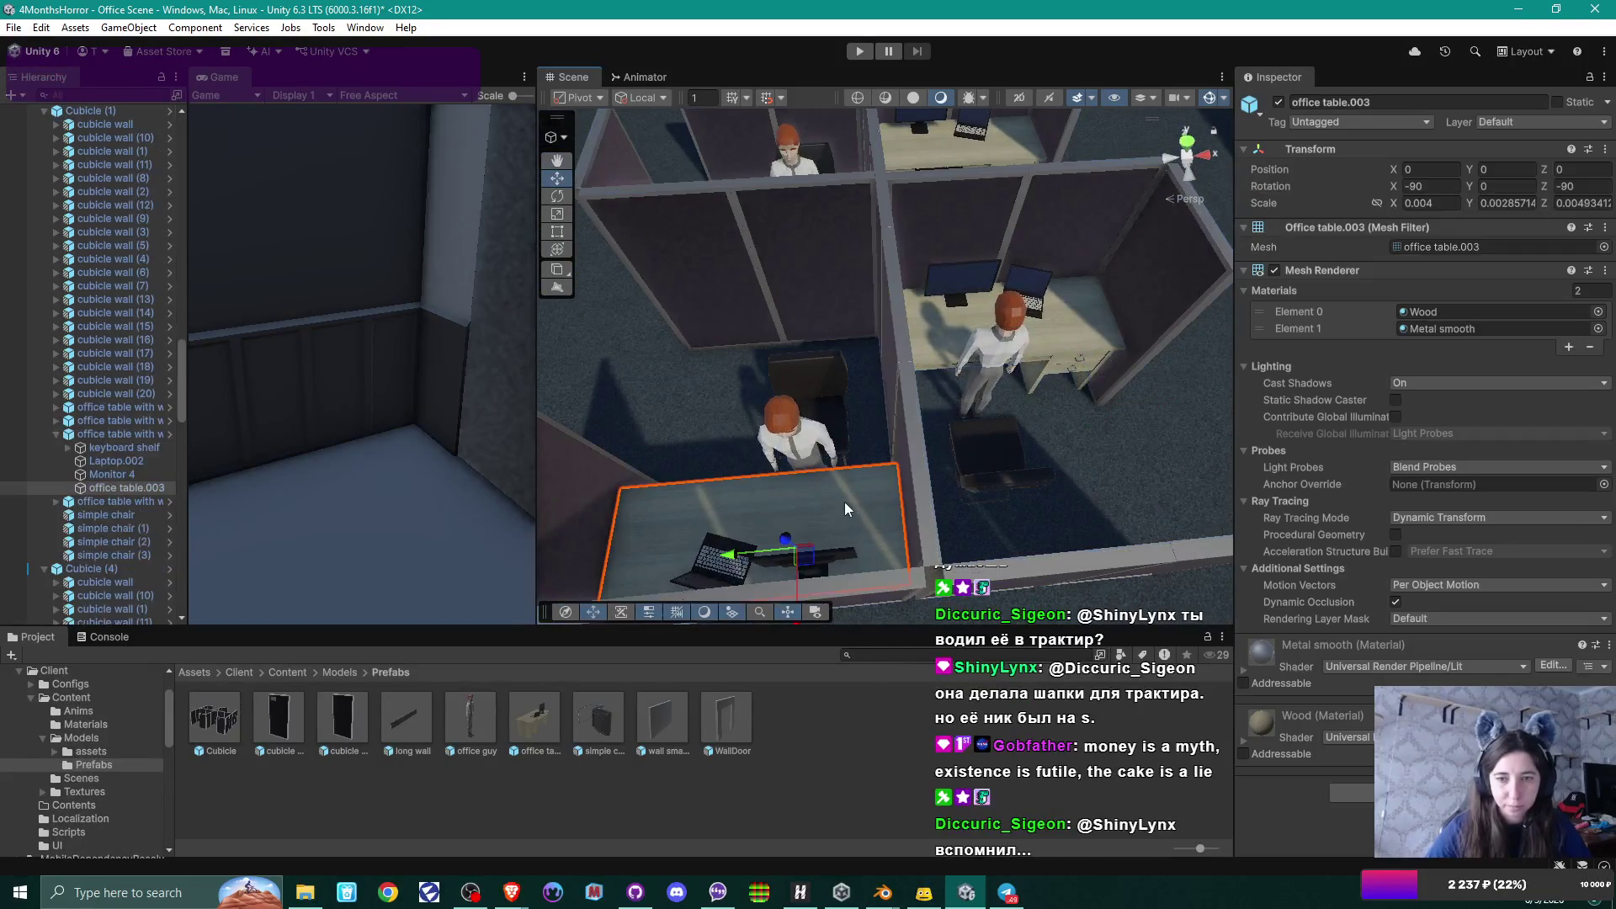
{"action": "left_click", "coordinate": [119, 447]}
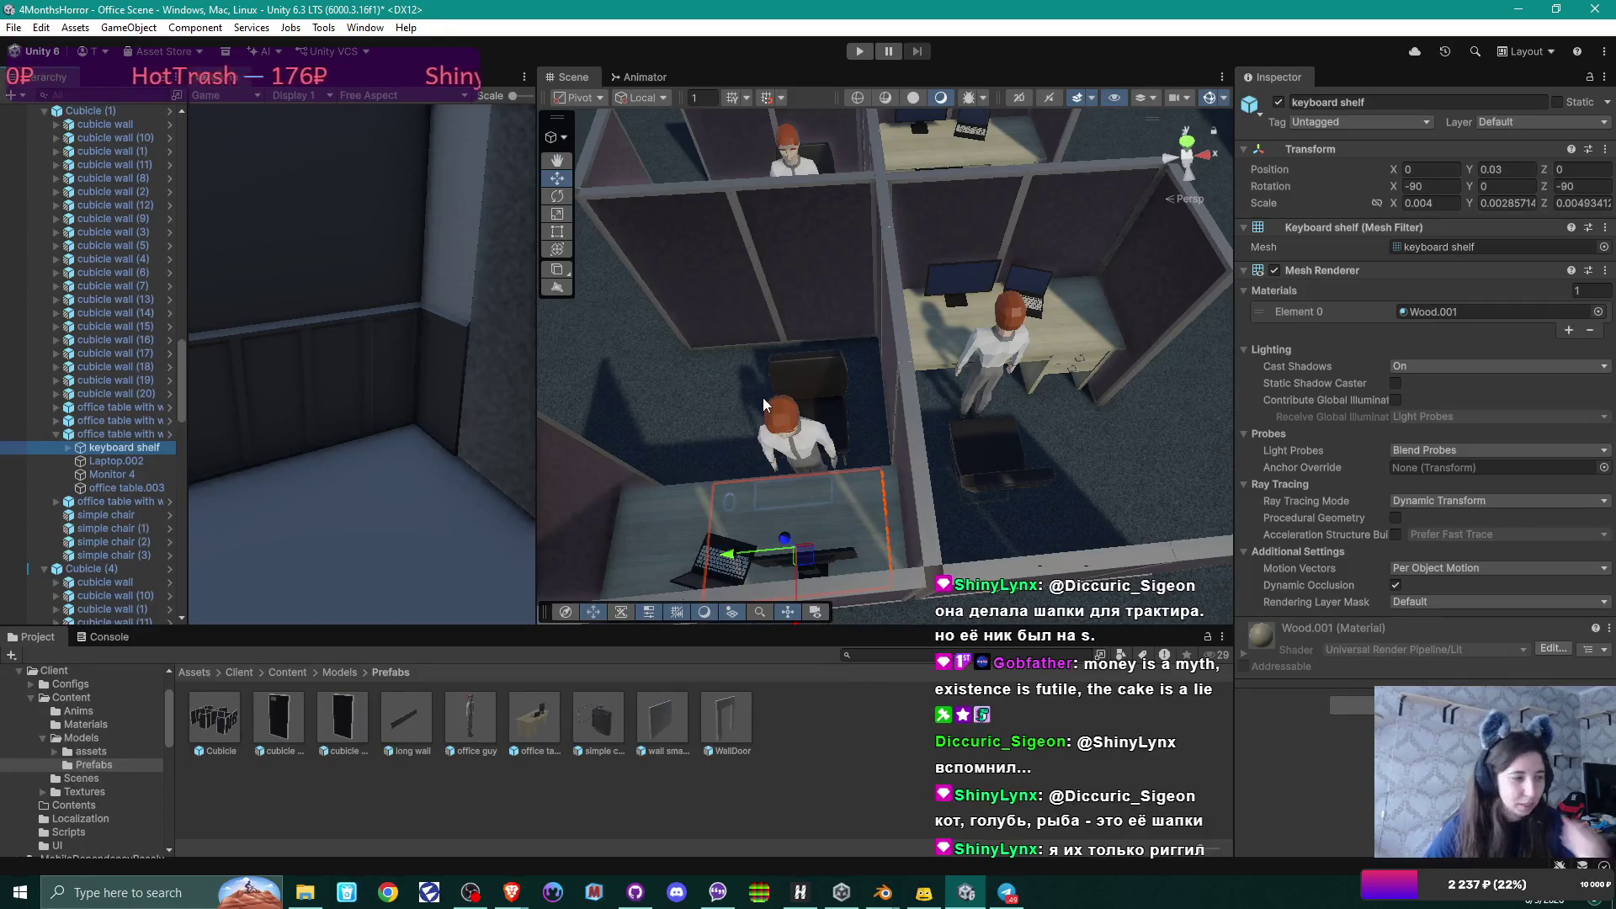
{"action": "mouse_move", "coordinate": [762, 398]}
{"action": "left_mouse_down"}
{"action": "mouse_move", "coordinate": [841, 532]}
{"action": "mouse_move", "coordinate": [804, 529]}
{"action": "mouse_move", "coordinate": [808, 501]}
{"action": "left_mouse_up"}
{"action": "mouse_move", "coordinate": [910, 435]}
{"action": "left_mouse_down"}
{"action": "mouse_move", "coordinate": [725, 435]}
{"action": "mouse_move", "coordinate": [890, 401]}
{"action": "left_mouse_up"}
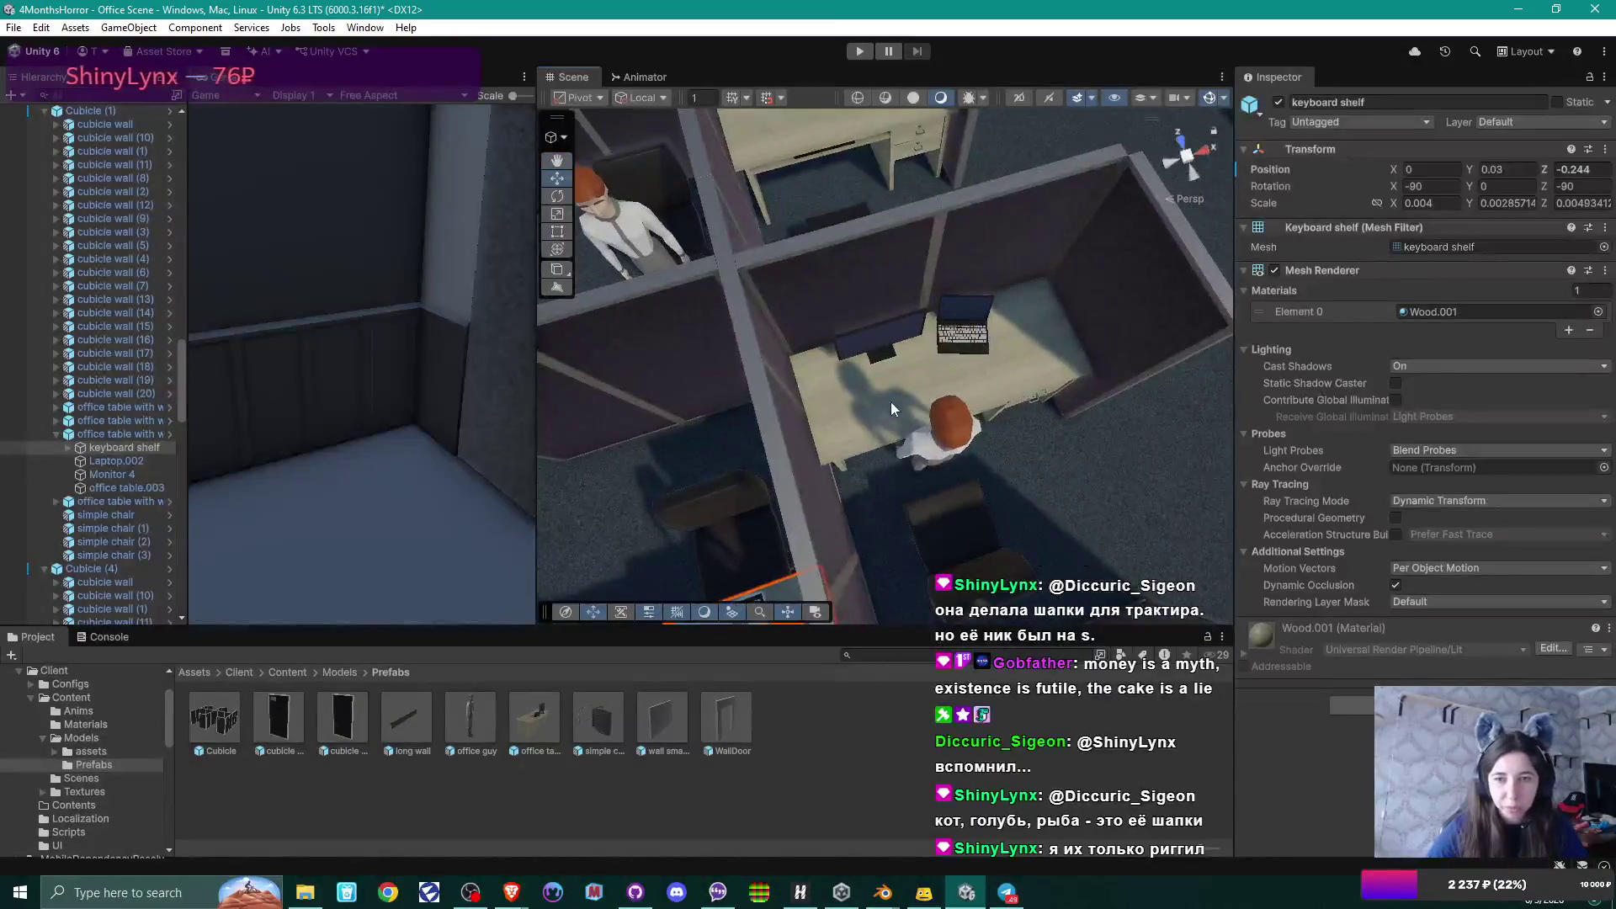
Slide another cubicle desk's keyboard shelf toward its seated character.
{"action": "left_click", "coordinate": [884, 401]}
{"action": "left_click", "coordinate": [881, 401]}
{"action": "left_click", "coordinate": [123, 420]}
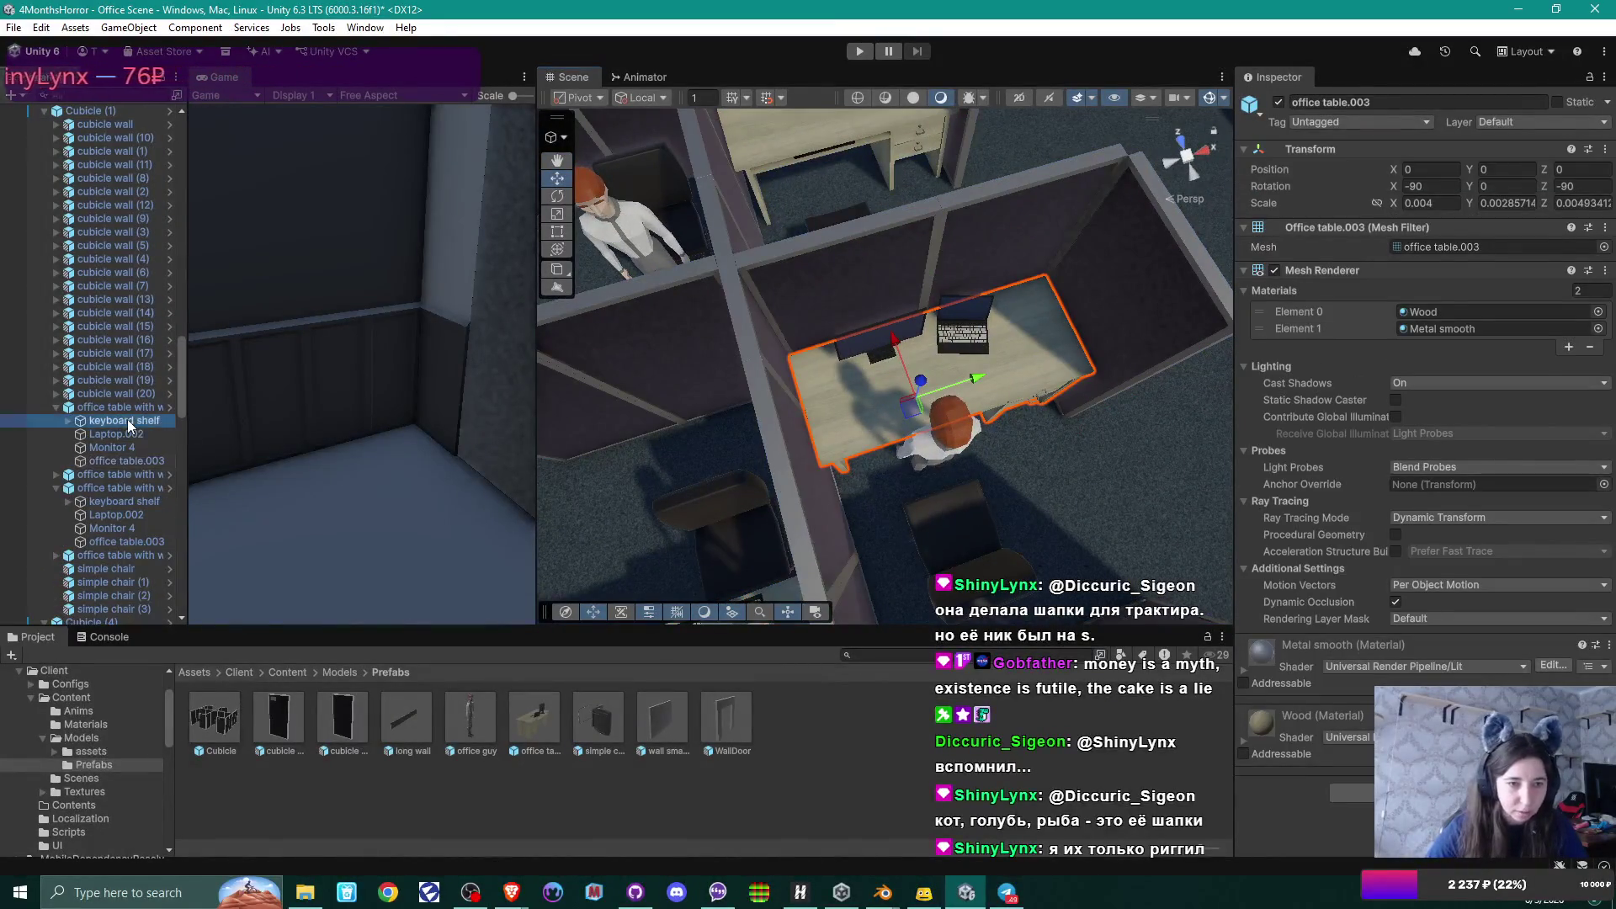
{"action": "mouse_move", "coordinate": [896, 345]}
{"action": "left_mouse_down"}
{"action": "mouse_move", "coordinate": [911, 367]}
{"action": "mouse_move", "coordinate": [794, 462]}
{"action": "mouse_move", "coordinate": [851, 548]}
{"action": "mouse_move", "coordinate": [905, 397]}
{"action": "mouse_move", "coordinate": [717, 433]}
{"action": "mouse_move", "coordinate": [651, 466]}
{"action": "mouse_move", "coordinate": [766, 461]}
{"action": "left_mouse_up"}
Slide the third office table's keyboard shelf toward the chair, to Z -0.292.
{"action": "left_click", "coordinate": [749, 462]}
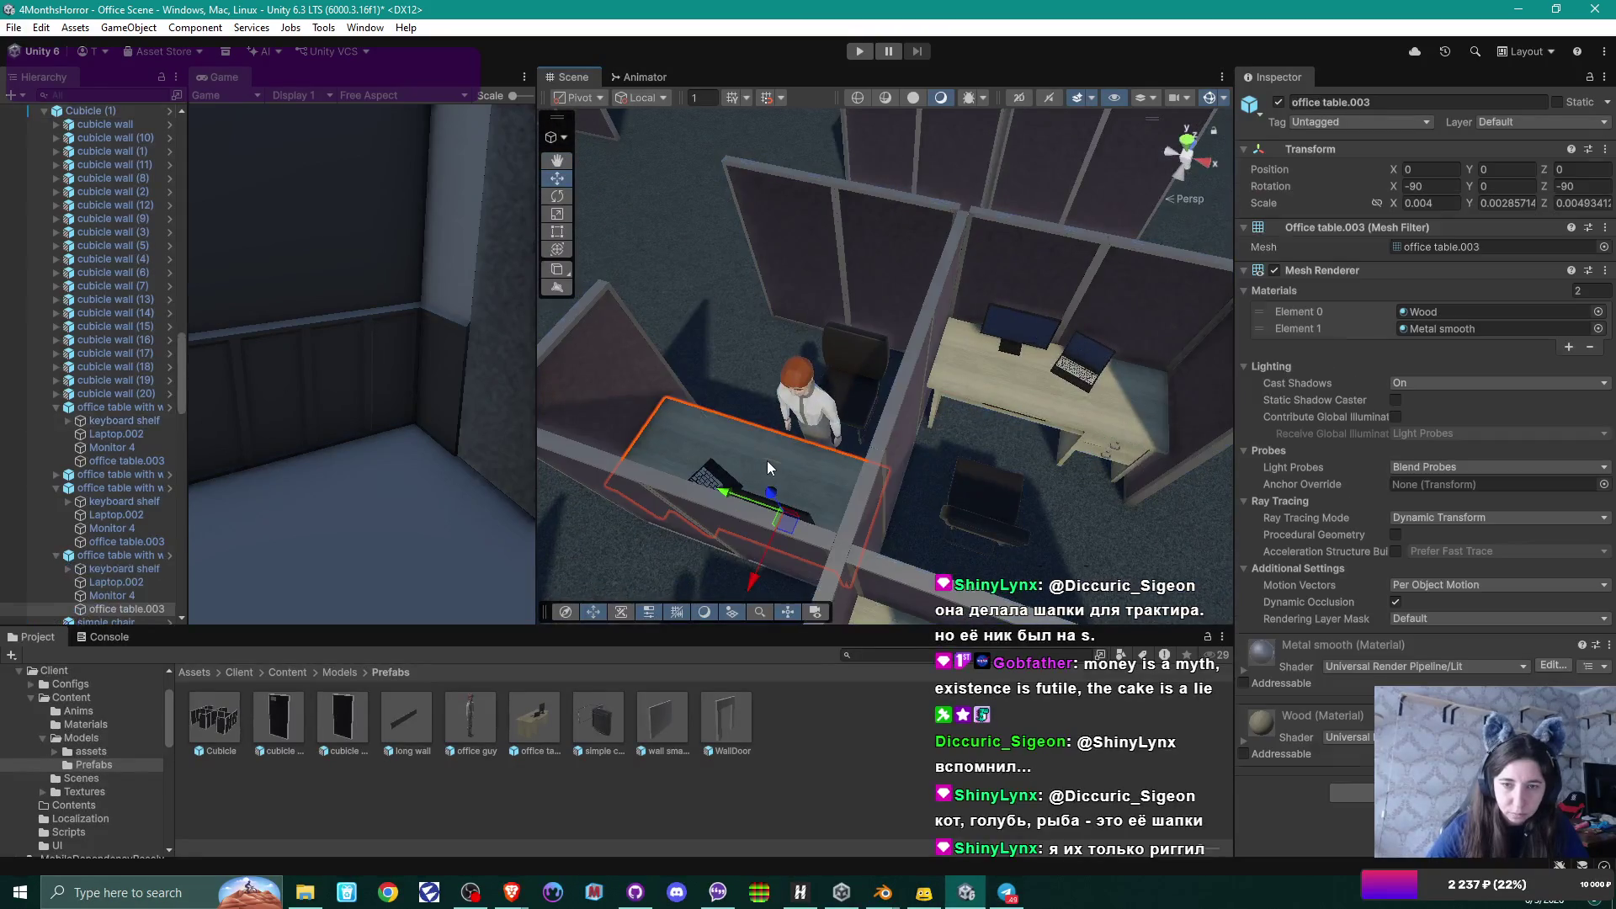
{"action": "left_click", "coordinate": [127, 568]}
{"action": "left_click_drag", "start_coordinate": [755, 578], "coordinate": [763, 551]}
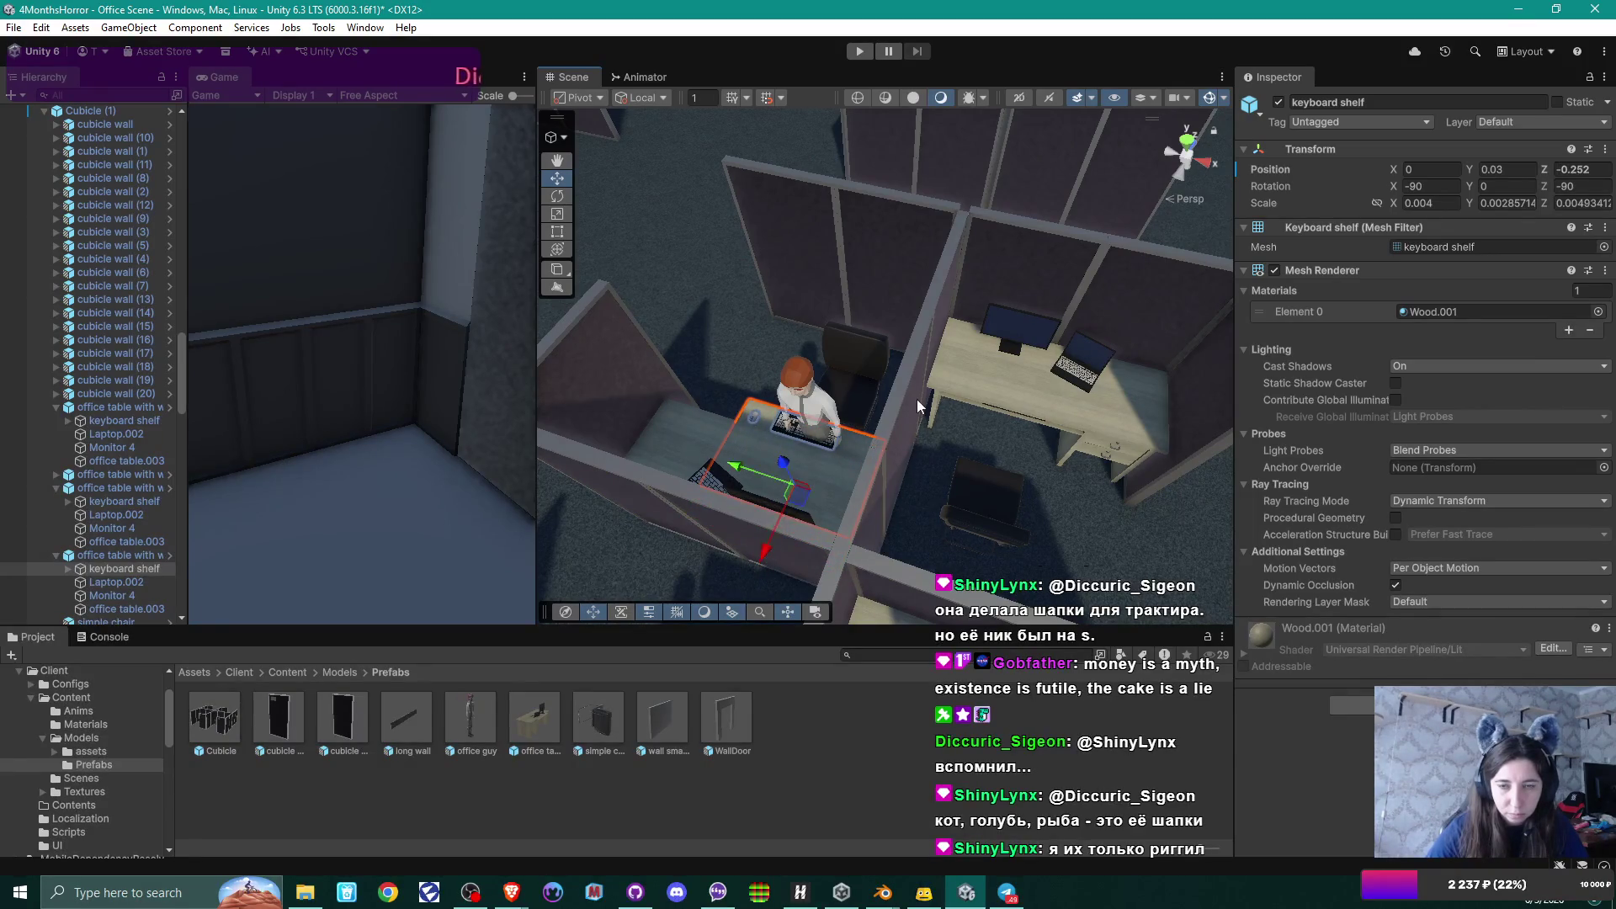
{"action": "mouse_move", "coordinate": [740, 459]}
{"action": "left_mouse_down"}
{"action": "mouse_move", "coordinate": [750, 442]}
{"action": "mouse_move", "coordinate": [706, 514]}
{"action": "left_mouse_up"}
{"action": "mouse_move", "coordinate": [884, 363]}
{"action": "left_mouse_down"}
{"action": "mouse_move", "coordinate": [965, 409]}
{"action": "mouse_move", "coordinate": [870, 422]}
{"action": "mouse_move", "coordinate": [869, 463]}
{"action": "mouse_move", "coordinate": [821, 461]}
{"action": "left_mouse_up"}
{"action": "scroll", "coordinate": [815, 461], "scroll_direction": "up", "scroll_amount": 3}
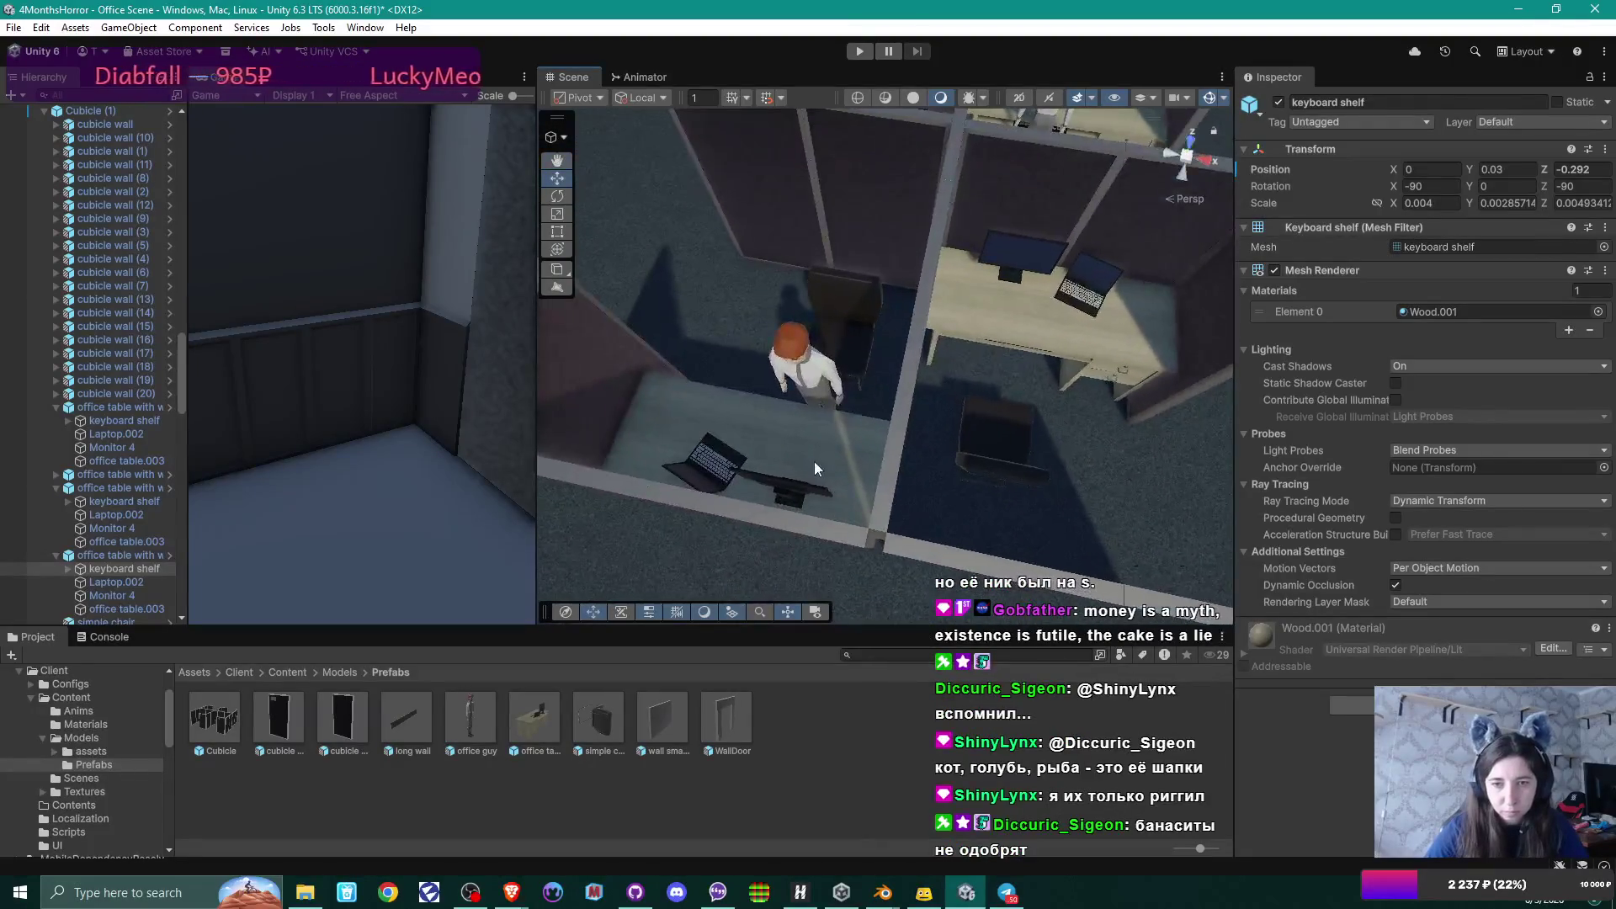
Slide the next cubicle desk's keyboard shelf toward its seated character.
{"action": "left_click", "coordinate": [813, 457]}
{"action": "left_click", "coordinate": [811, 453]}
{"action": "scroll", "coordinate": [147, 453], "scroll_direction": "down", "scroll_amount": 3}
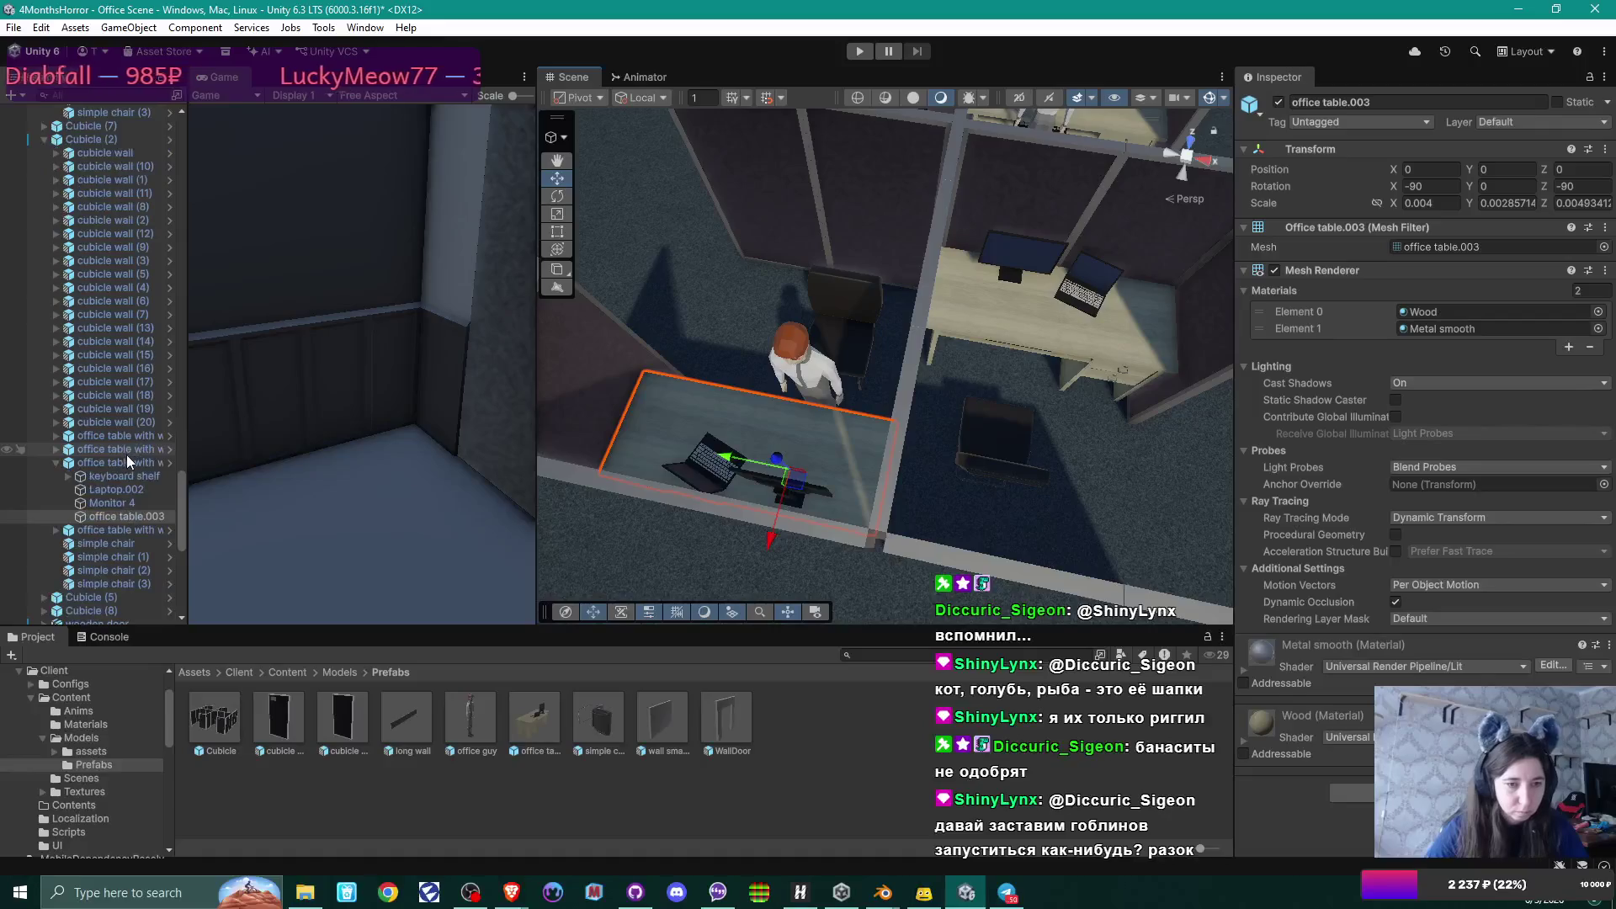
{"action": "left_click", "coordinate": [127, 474]}
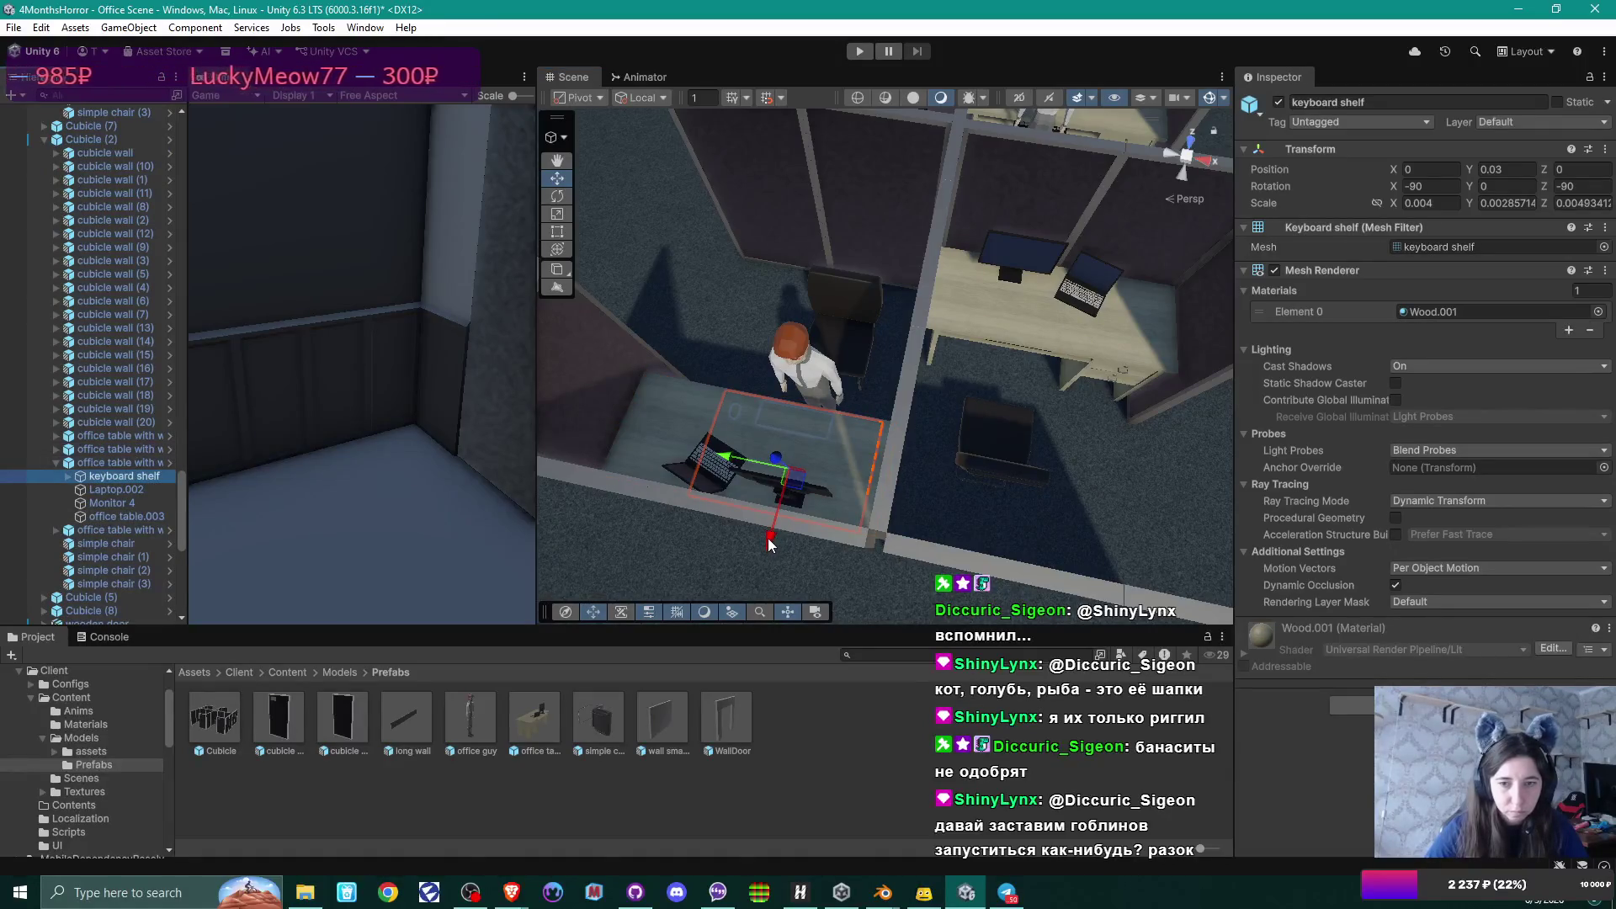
{"action": "mouse_move", "coordinate": [770, 541]}
{"action": "left_mouse_down"}
{"action": "mouse_move", "coordinate": [777, 511]}
{"action": "mouse_move", "coordinate": [720, 403]}
{"action": "mouse_move", "coordinate": [592, 468]}
{"action": "mouse_move", "coordinate": [892, 431]}
{"action": "mouse_move", "coordinate": [720, 452]}
{"action": "left_mouse_up"}
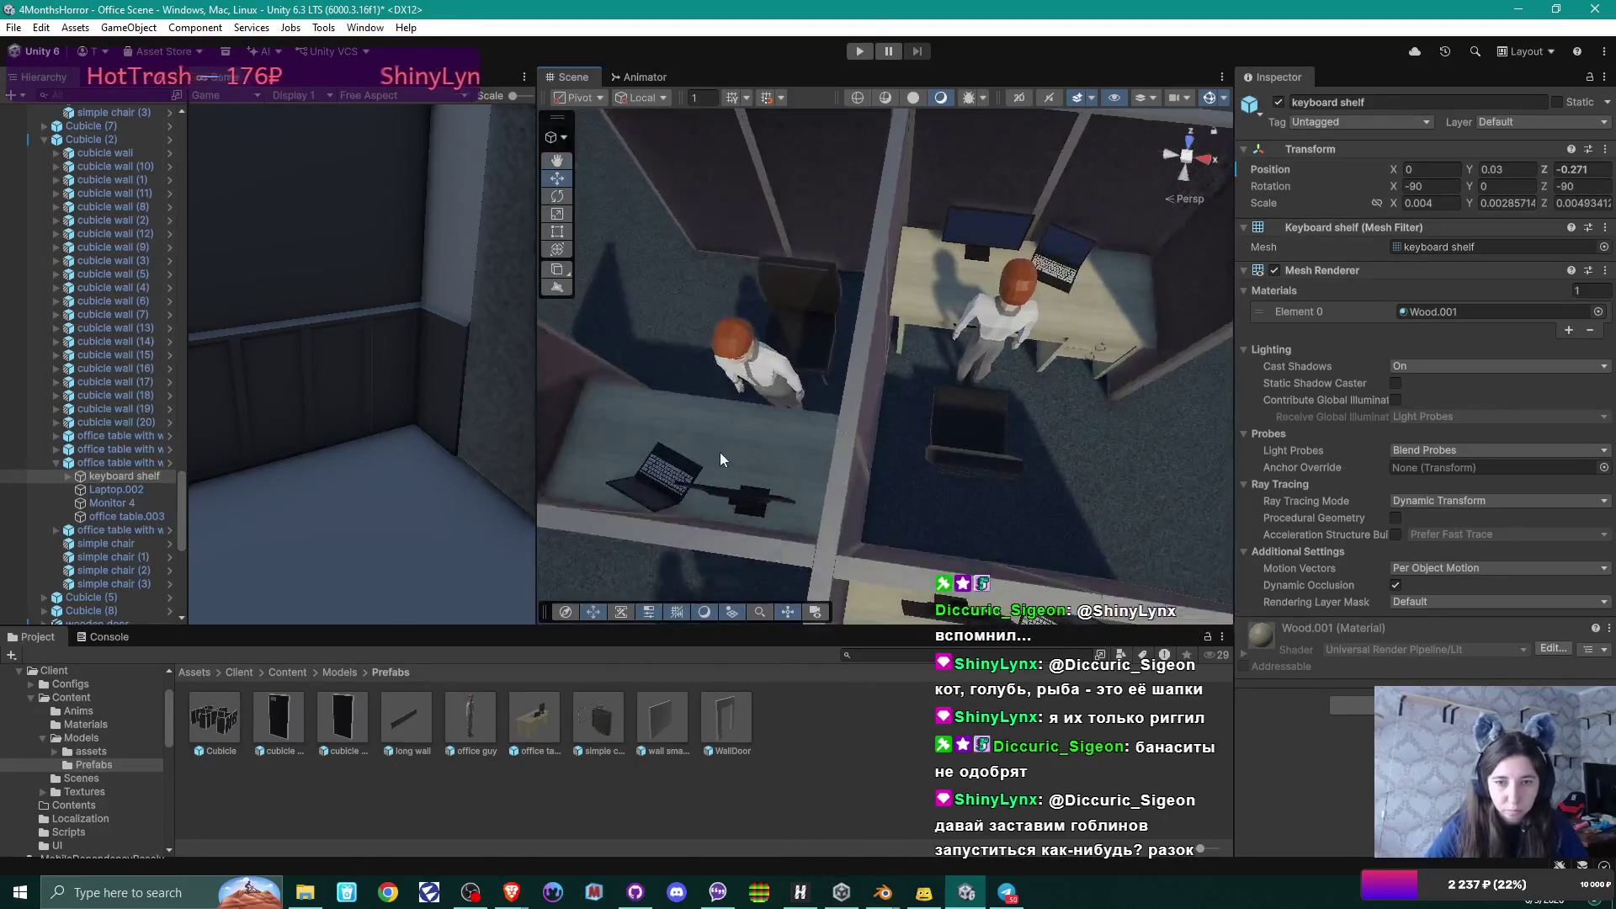
Push the neighbouring office table.003's keyboard shelf toward its chair.
{"action": "left_click", "coordinate": [720, 452]}
{"action": "left_click", "coordinate": [754, 449]}
{"action": "left_click_drag", "start_coordinate": [936, 410], "coordinate": [770, 427]}
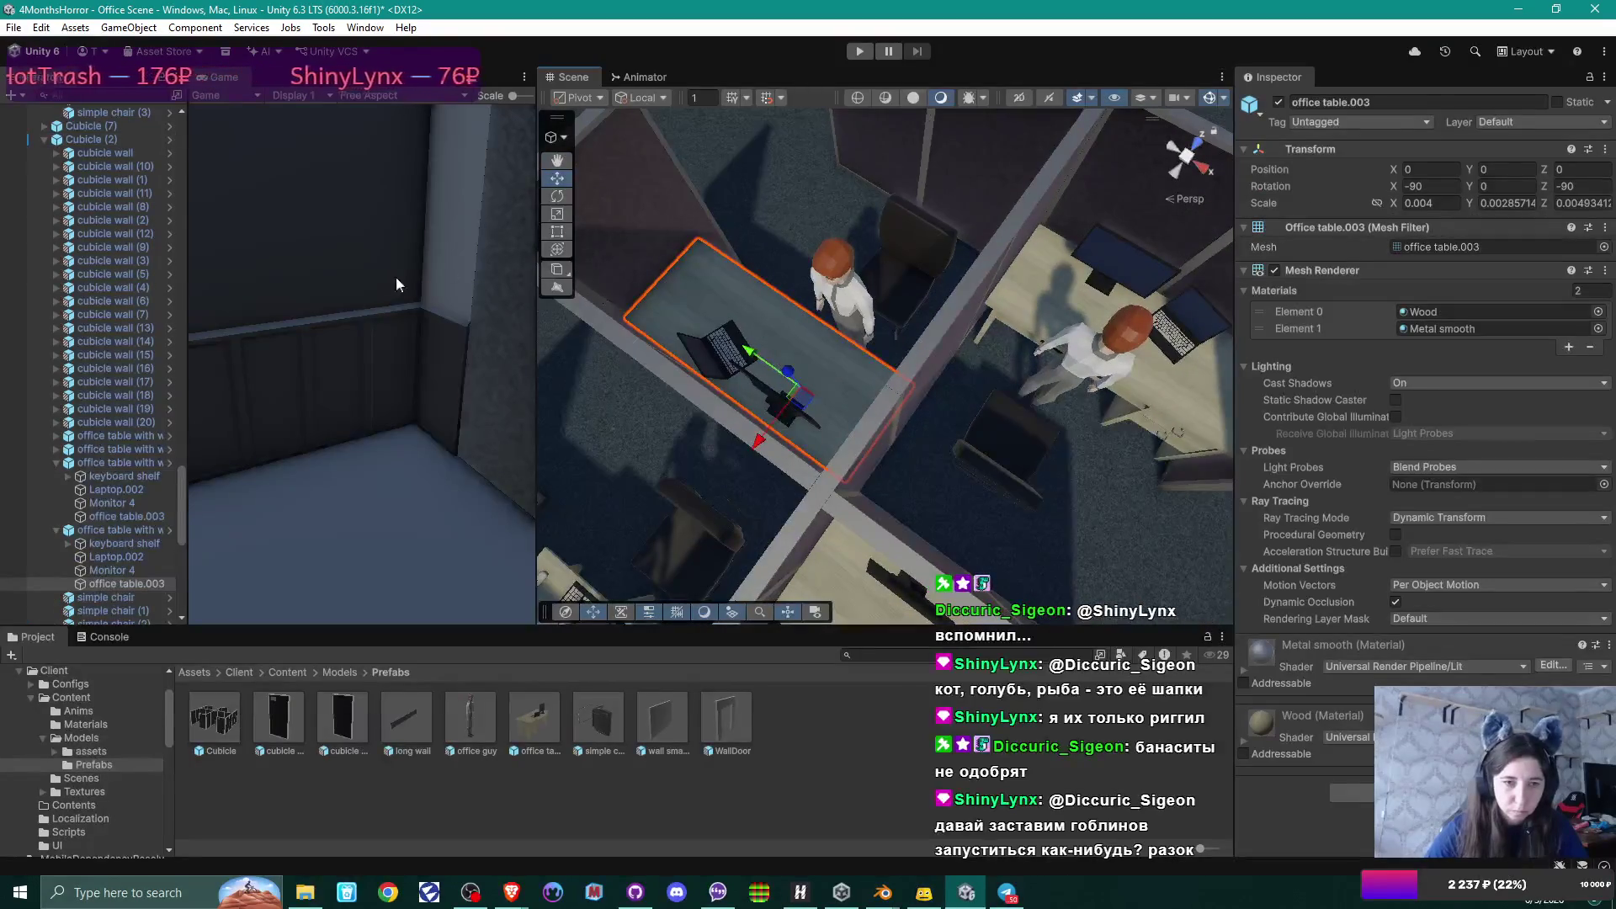
{"action": "left_click", "coordinate": [123, 546]}
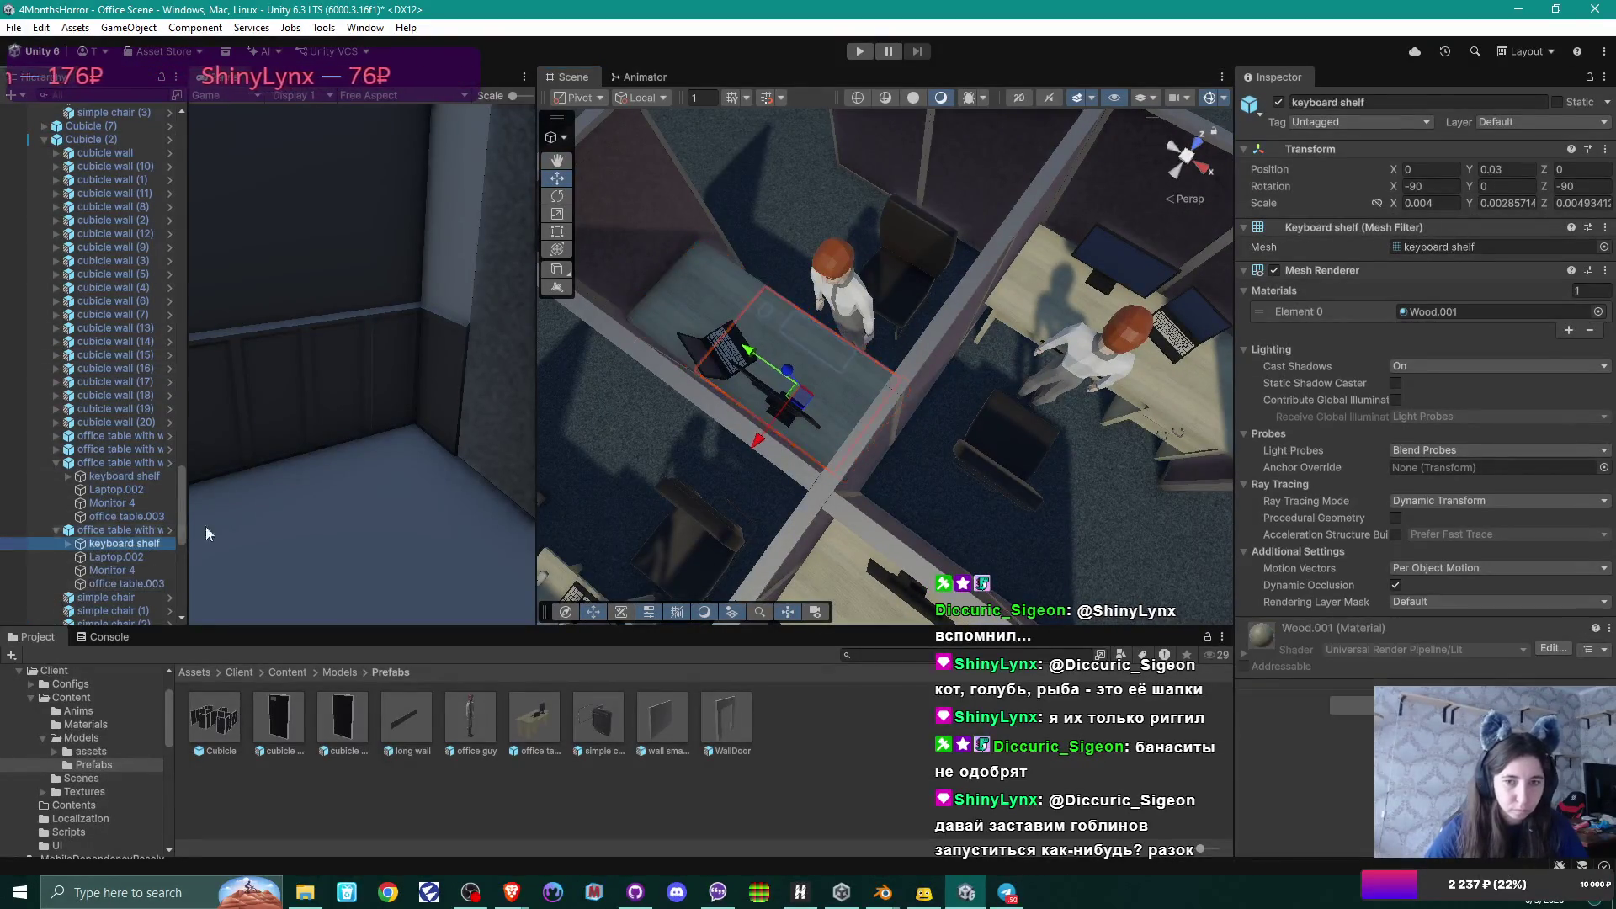
{"action": "left_click_drag", "start_coordinate": [759, 446], "coordinate": [787, 404]}
{"action": "mouse_move", "coordinate": [872, 362]}
{"action": "left_mouse_down"}
{"action": "mouse_move", "coordinate": [844, 346]}
{"action": "mouse_move", "coordinate": [1000, 368]}
{"action": "mouse_move", "coordinate": [886, 347]}
{"action": "left_mouse_up"}
Slide the next desk's keyboard shelf to Z -0.303, toward its office guy.
{"action": "left_click", "coordinate": [885, 347]}
{"action": "left_click", "coordinate": [865, 341]}
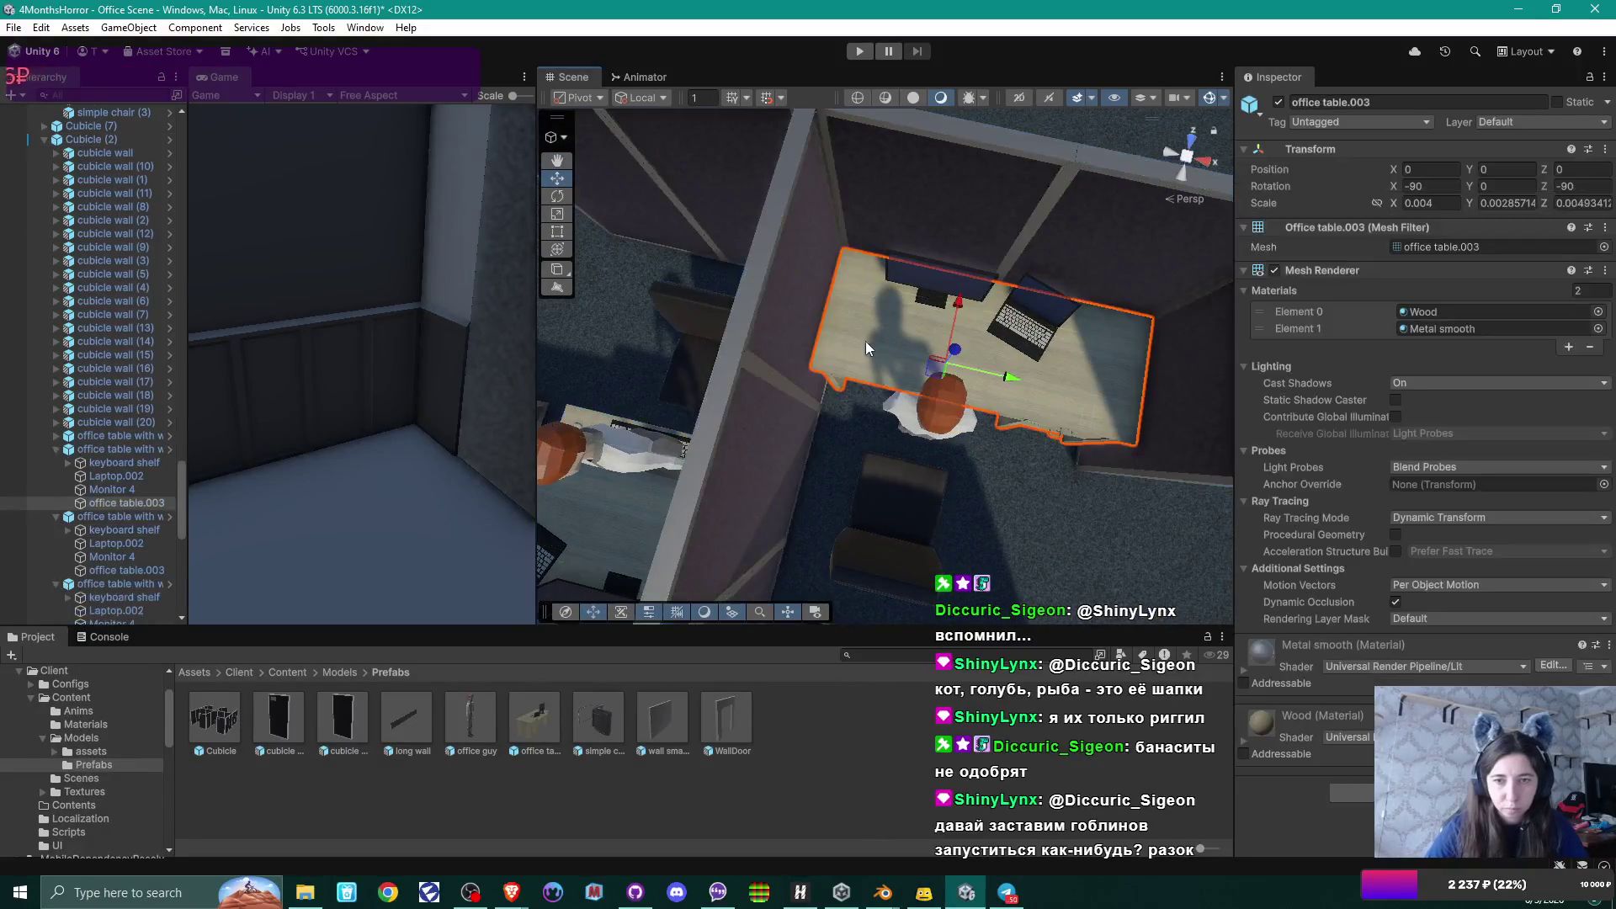
{"action": "left_click", "coordinate": [120, 463]}
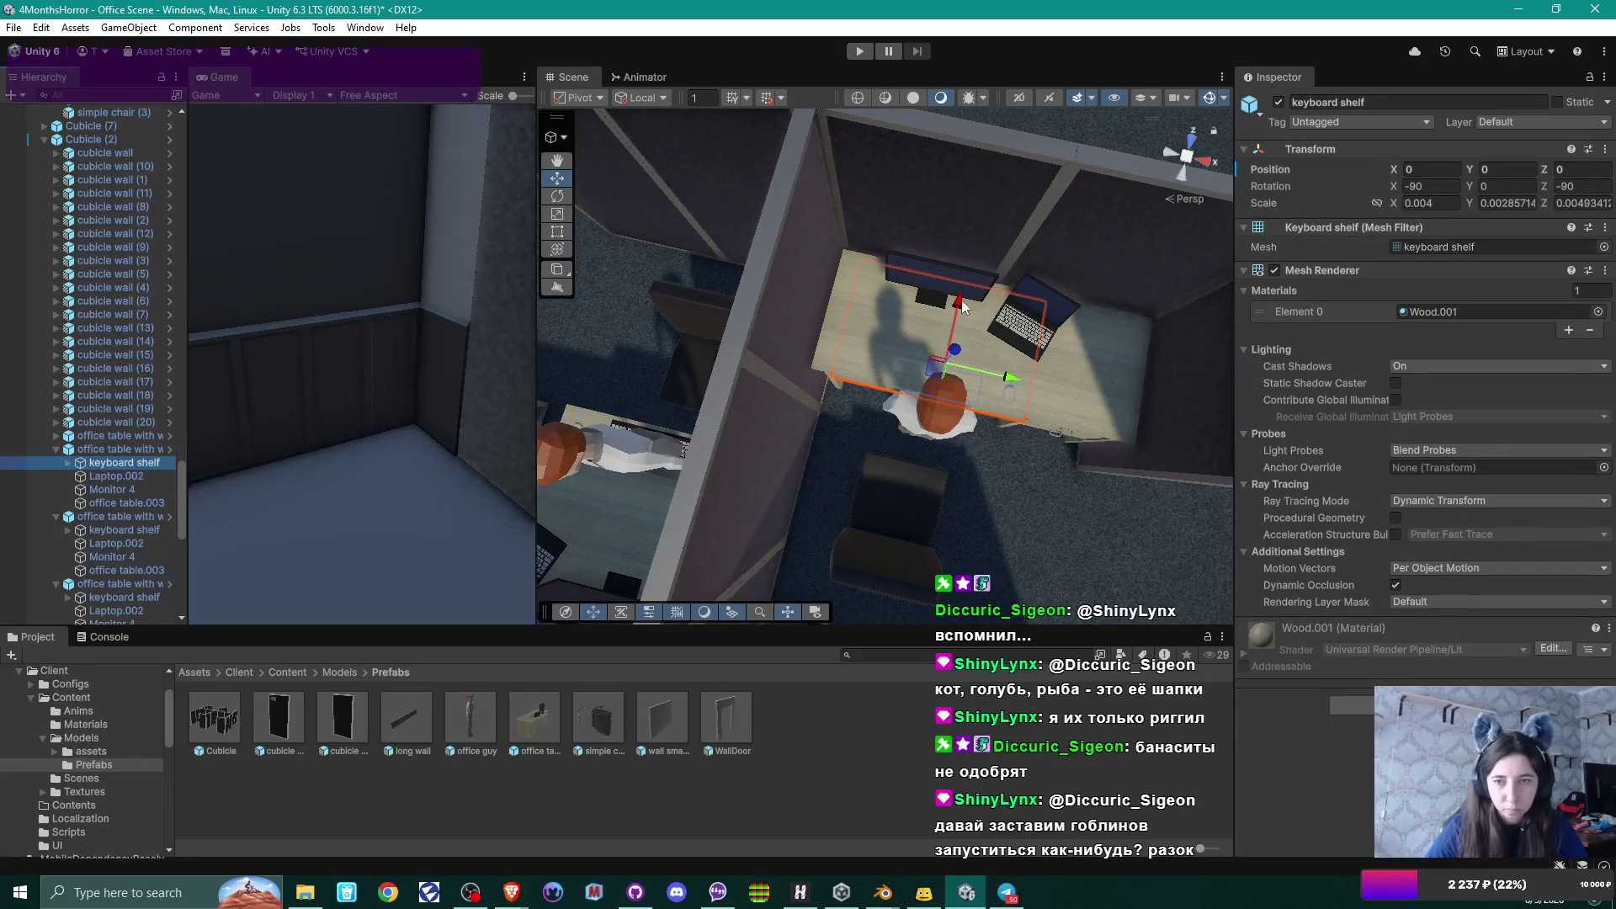
{"action": "left_click_drag", "start_coordinate": [962, 308], "coordinate": [945, 337]}
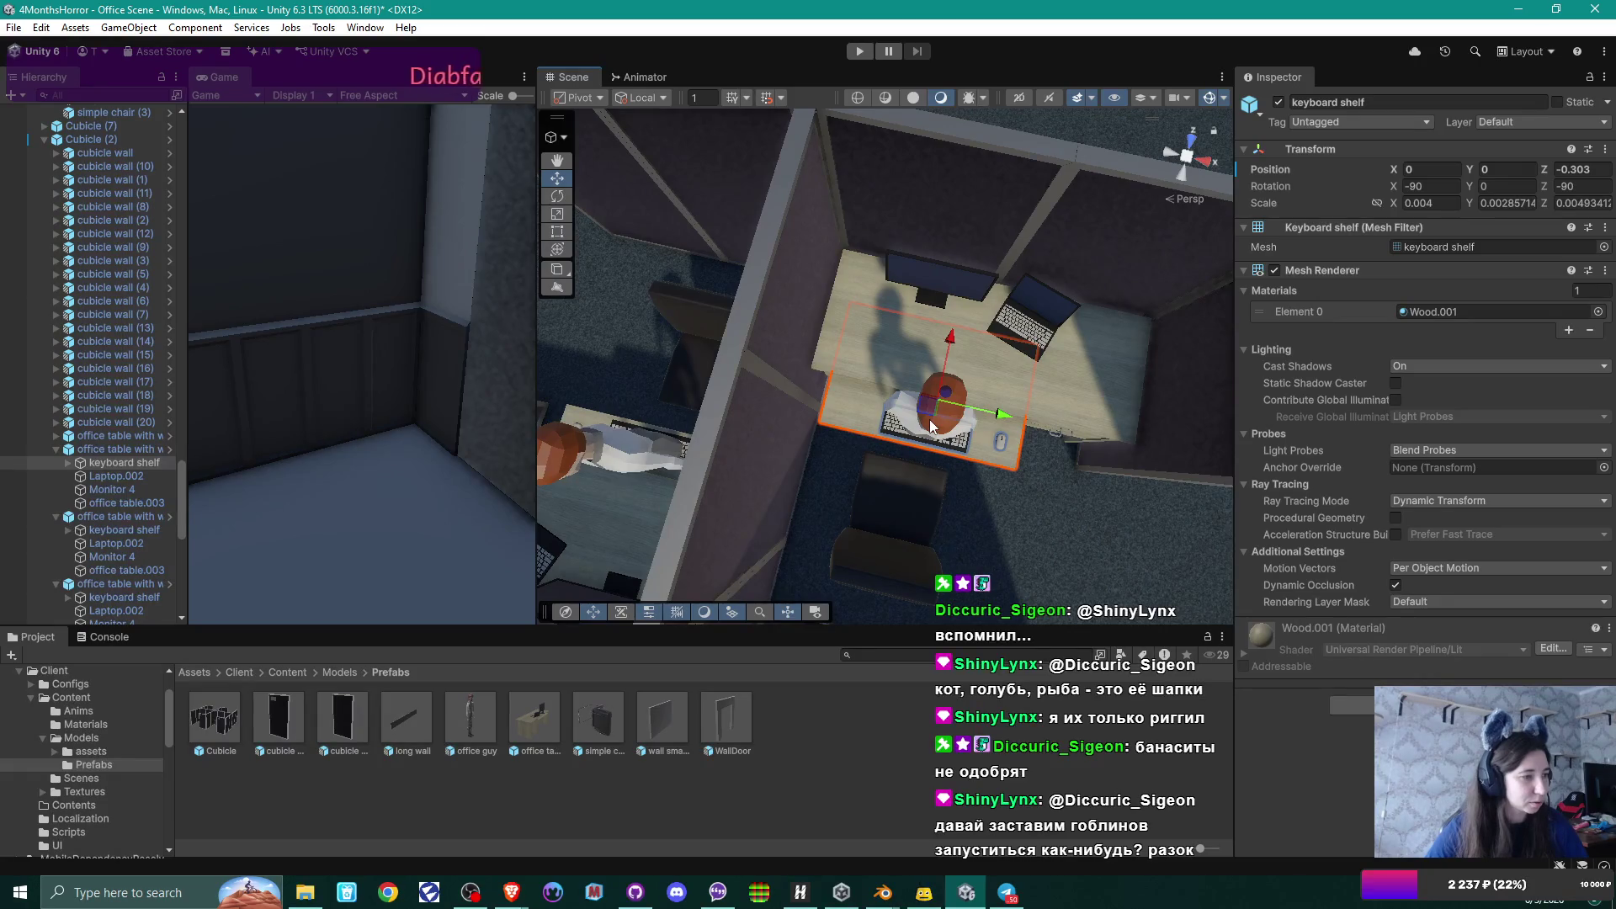
{"action": "mouse_move", "coordinate": [984, 420]}
{"action": "left_mouse_down"}
{"action": "mouse_move", "coordinate": [1002, 293]}
{"action": "mouse_move", "coordinate": [989, 331]}
{"action": "mouse_move", "coordinate": [789, 339]}
{"action": "mouse_move", "coordinate": [704, 371]}
{"action": "mouse_move", "coordinate": [781, 429]}
{"action": "mouse_move", "coordinate": [725, 405]}
{"action": "mouse_move", "coordinate": [931, 368]}
{"action": "mouse_move", "coordinate": [779, 439]}
{"action": "mouse_move", "coordinate": [834, 393]}
{"action": "mouse_move", "coordinate": [888, 412]}
{"action": "mouse_move", "coordinate": [868, 436]}
{"action": "mouse_move", "coordinate": [964, 412]}
{"action": "mouse_move", "coordinate": [791, 407]}
{"action": "mouse_move", "coordinate": [799, 380]}
{"action": "mouse_move", "coordinate": [801, 490]}
{"action": "left_mouse_up"}
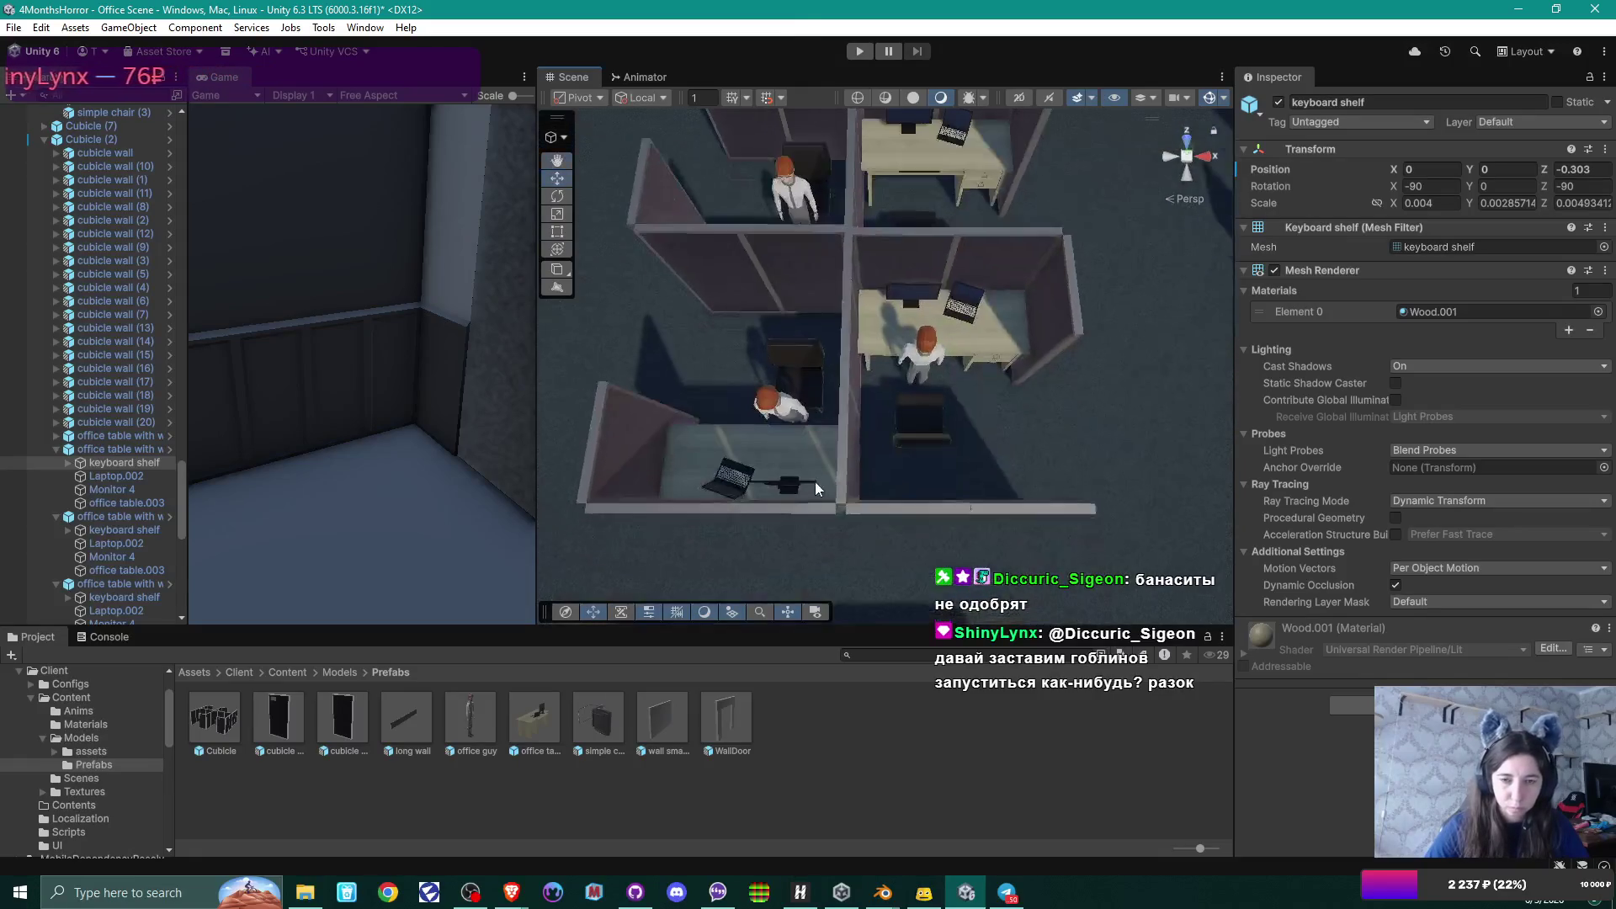
Slide the lower-left cubicle's office table.003 keyboard shelf toward its seated character.
{"action": "left_click", "coordinate": [790, 444]}
{"action": "left_click", "coordinate": [790, 444]}
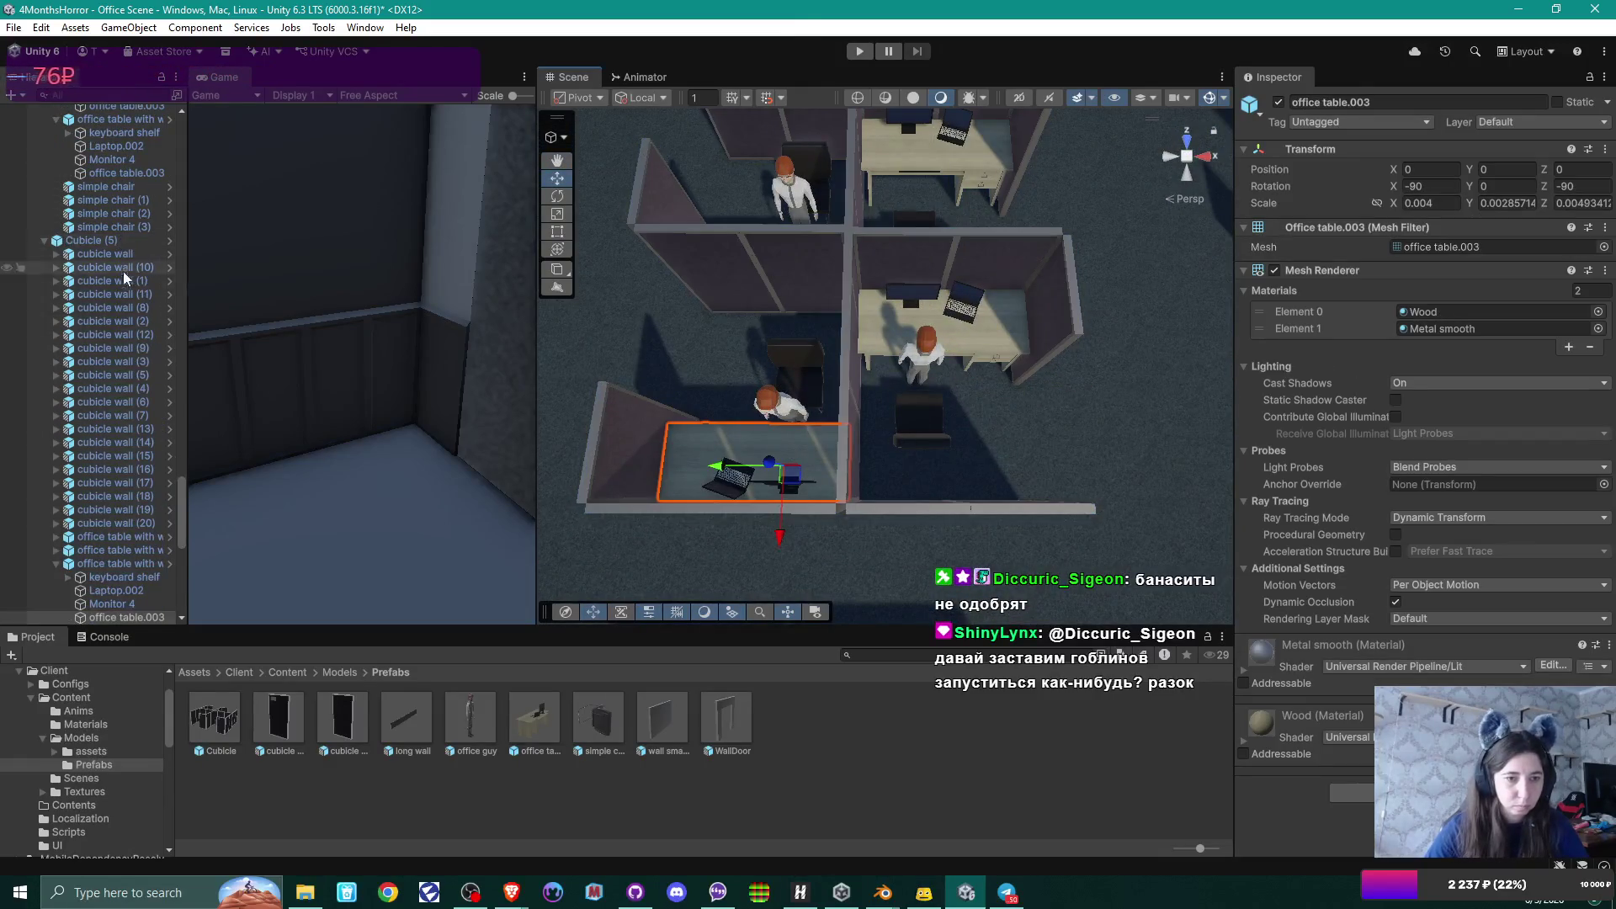
{"action": "scroll", "coordinate": [132, 322], "scroll_direction": "down", "scroll_amount": 3}
{"action": "scroll", "coordinate": [126, 337], "scroll_direction": "down", "scroll_amount": 3}
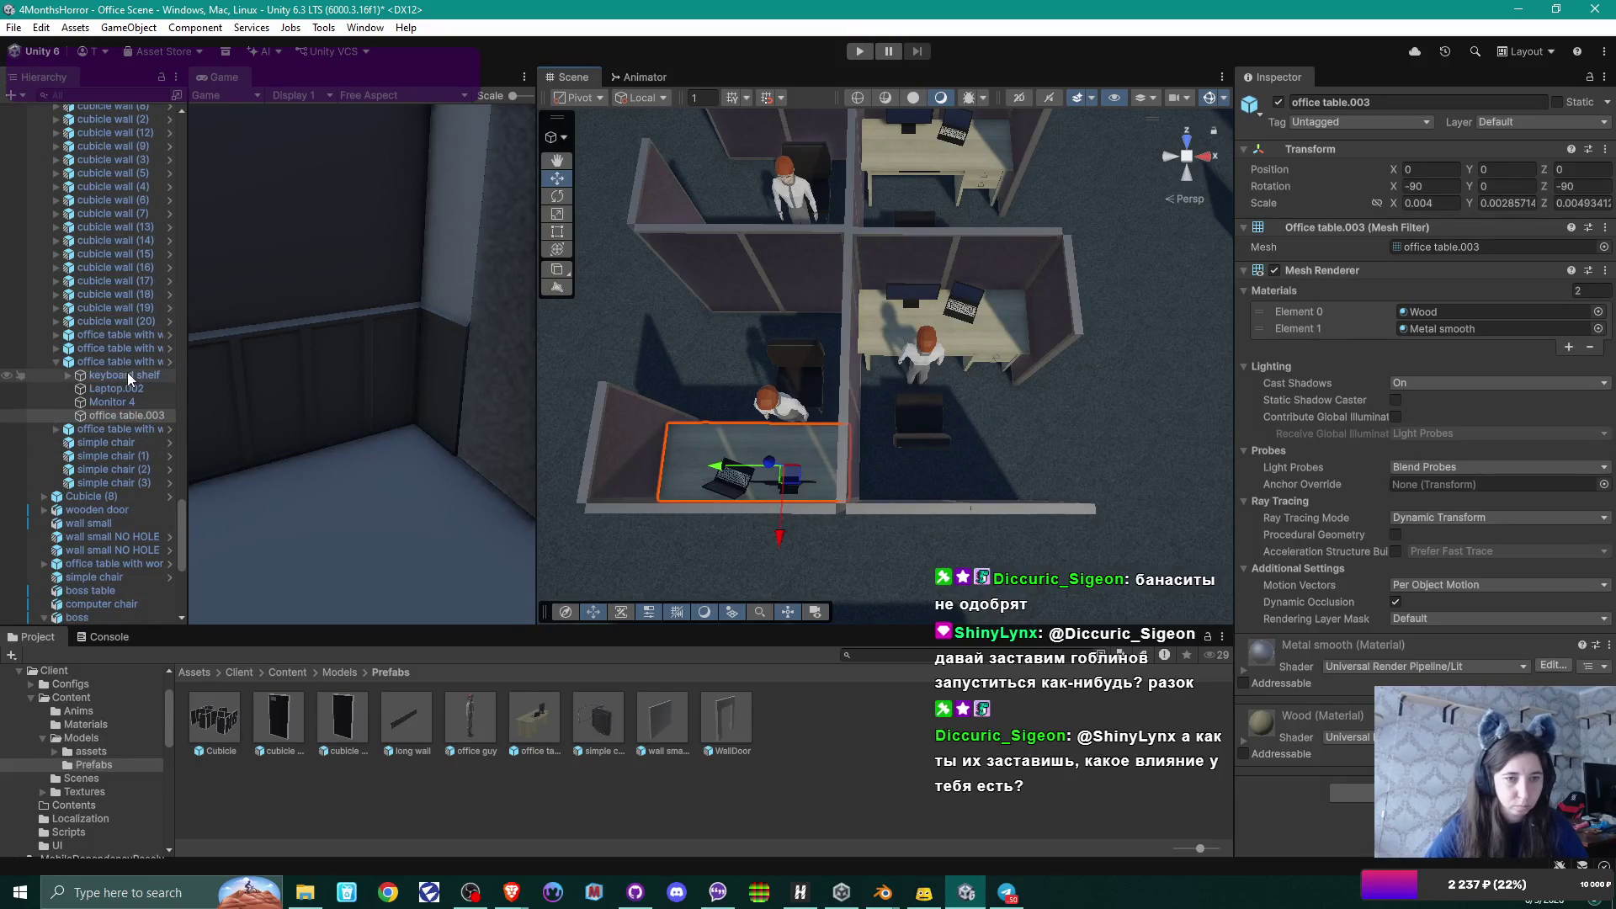
{"action": "left_click", "coordinate": [128, 375]}
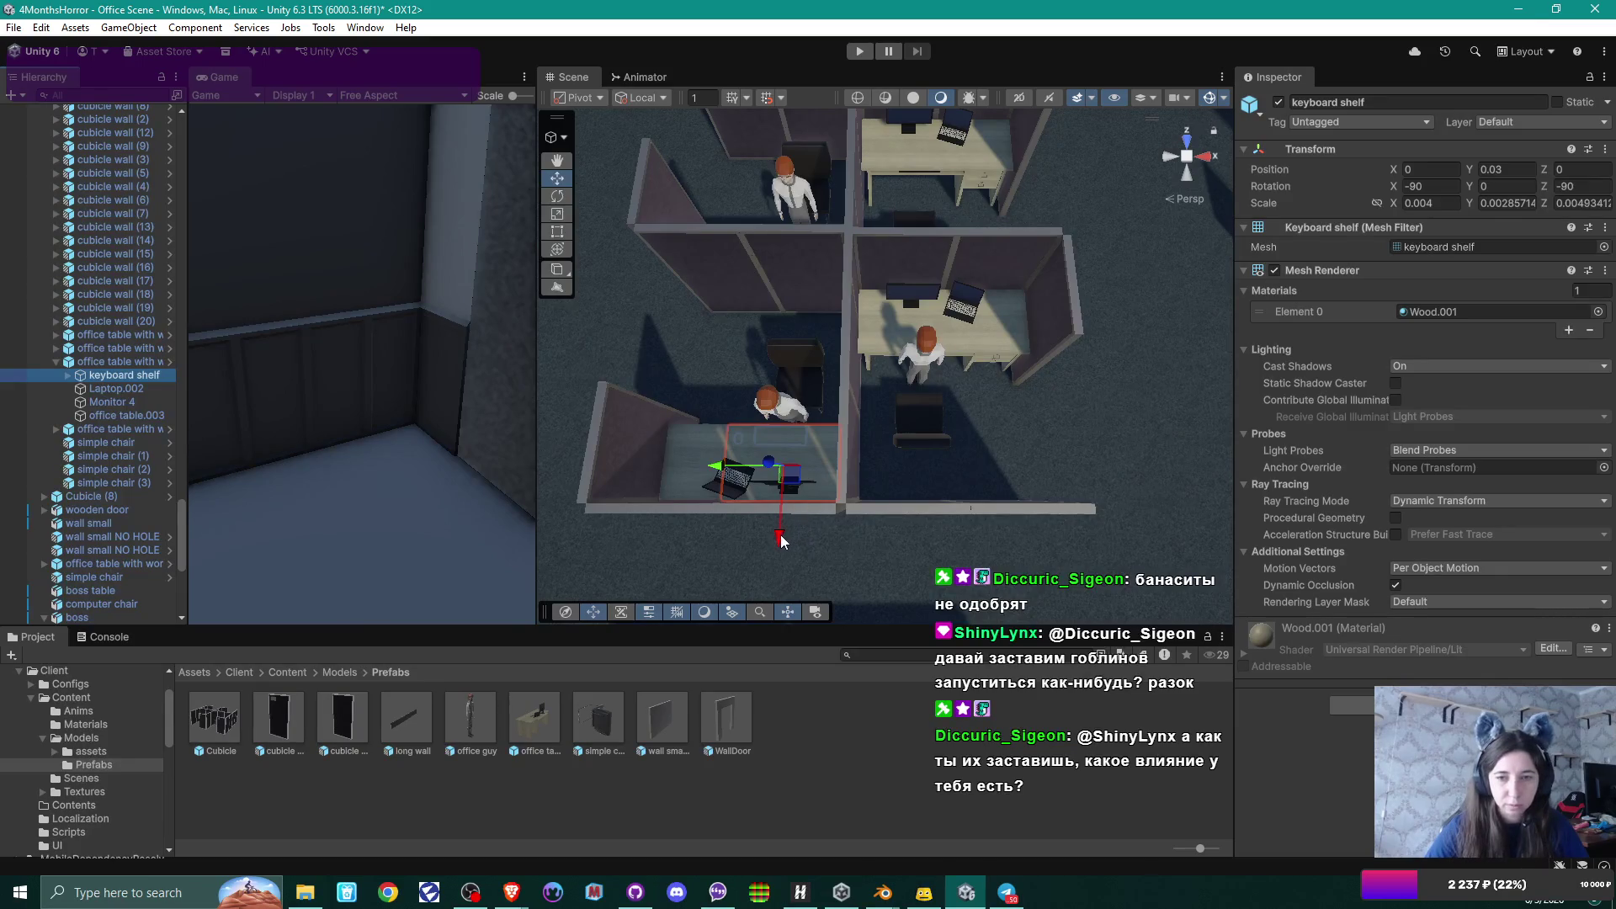
{"action": "mouse_move", "coordinate": [780, 538]}
{"action": "left_mouse_down"}
{"action": "mouse_move", "coordinate": [775, 513]}
{"action": "mouse_move", "coordinate": [865, 407]}
{"action": "mouse_move", "coordinate": [886, 436]}
{"action": "mouse_move", "coordinate": [880, 392]}
{"action": "left_mouse_up"}
Slide the next desk's keyboard shelf toward its seated character.
{"action": "left_click", "coordinate": [880, 391]}
{"action": "left_click", "coordinate": [878, 392]}
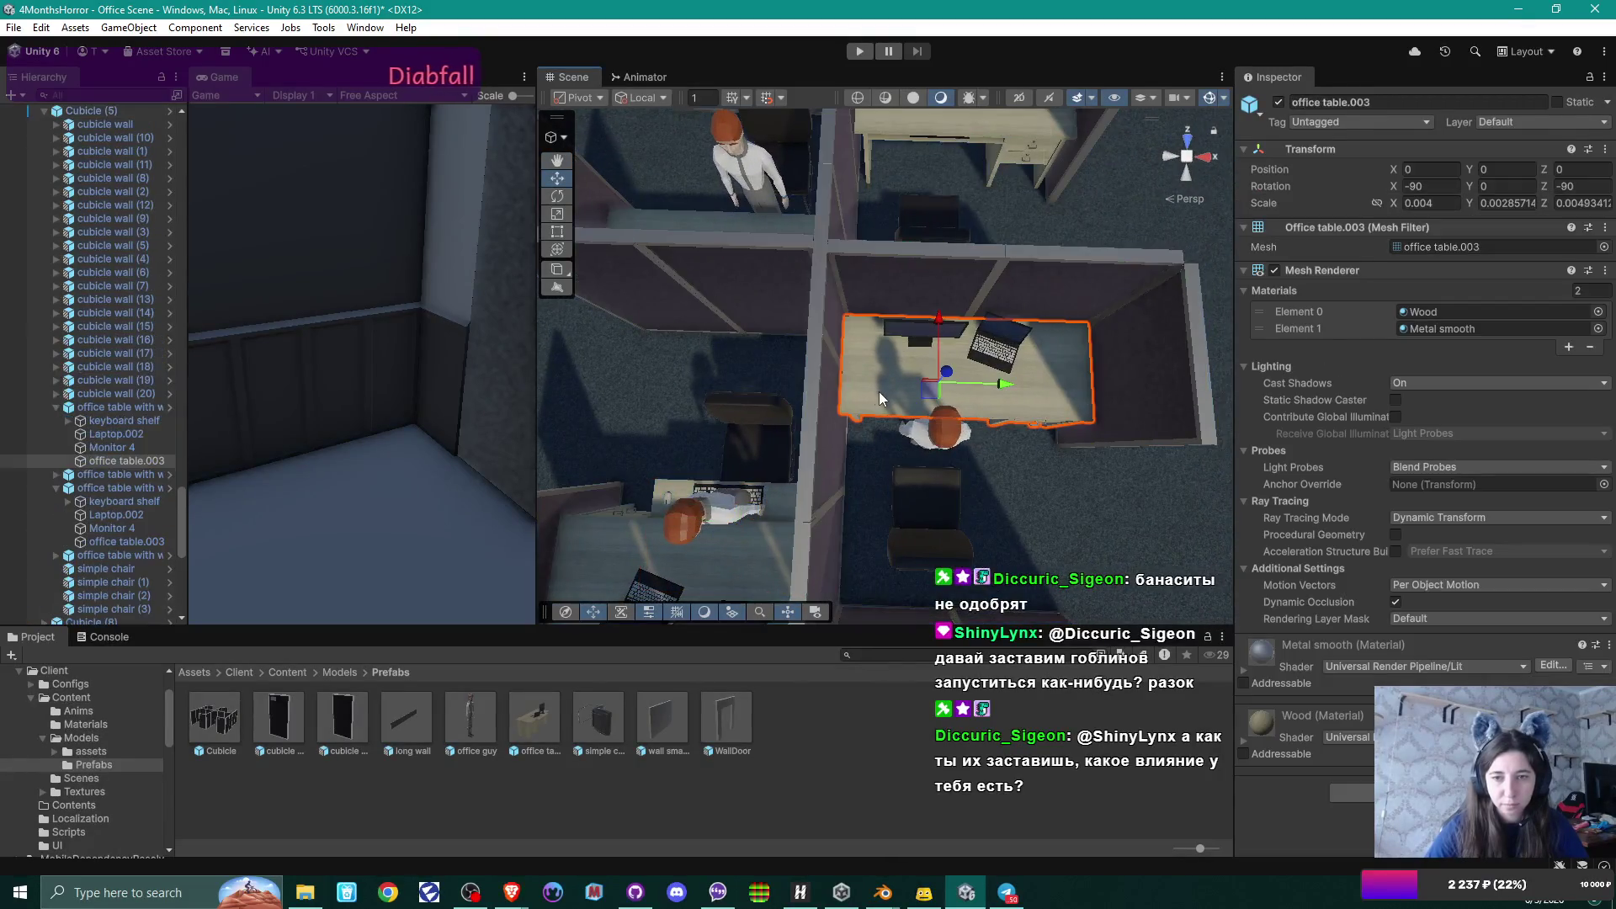
{"action": "left_click", "coordinate": [123, 420]}
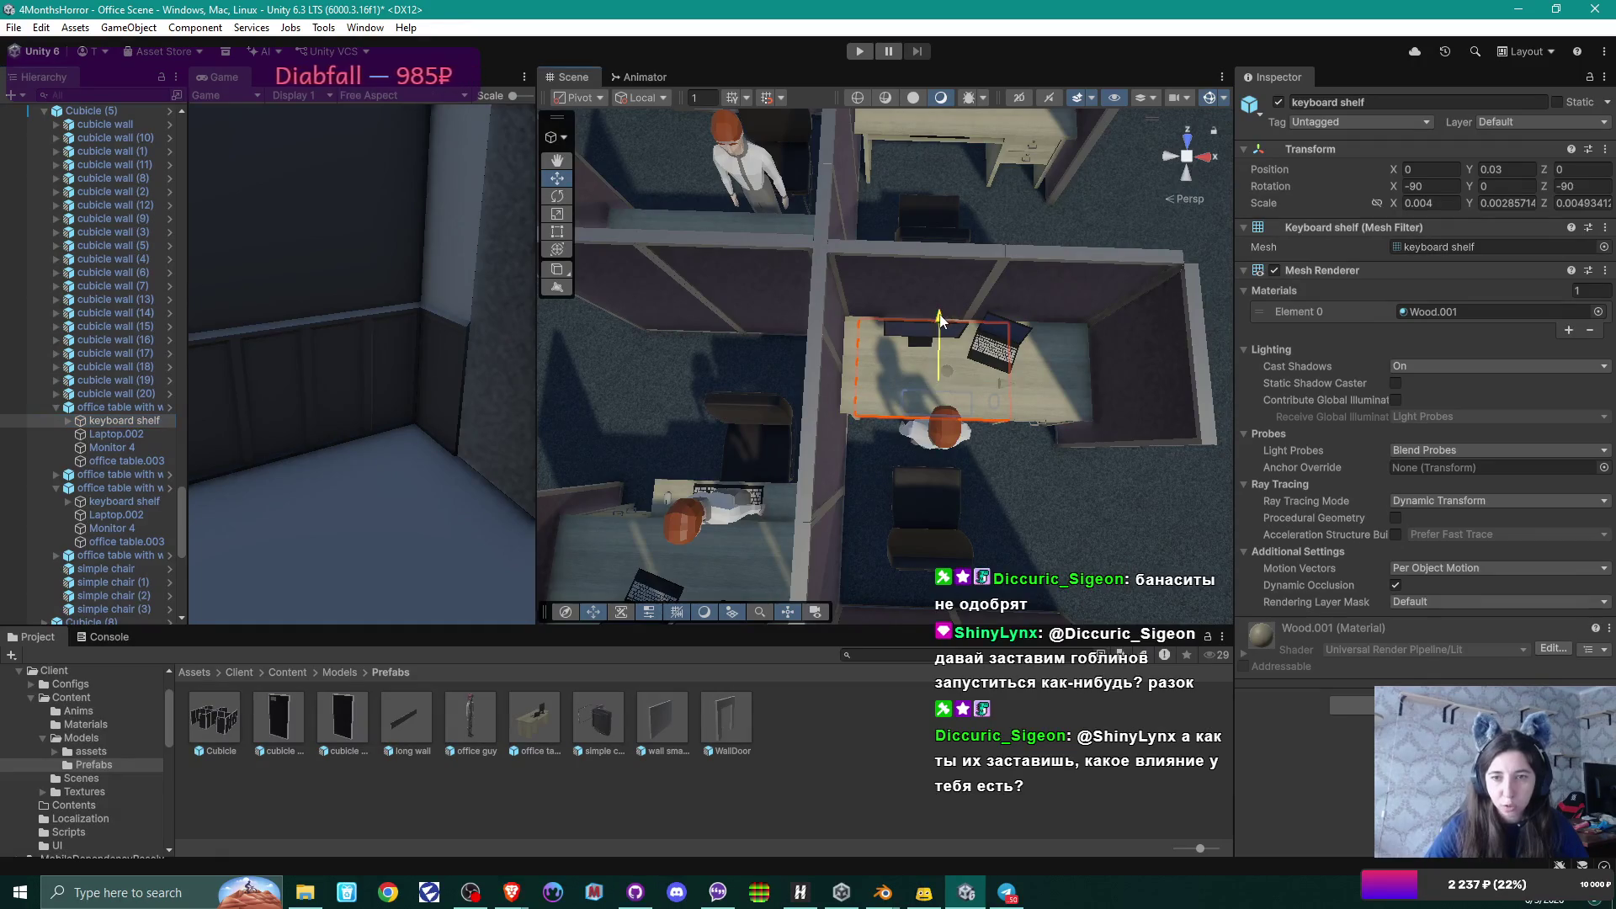
{"action": "mouse_move", "coordinate": [940, 319]}
{"action": "left_mouse_down"}
{"action": "mouse_move", "coordinate": [945, 346]}
{"action": "mouse_move", "coordinate": [765, 376]}
{"action": "mouse_move", "coordinate": [929, 315]}
{"action": "mouse_move", "coordinate": [940, 281]}
{"action": "left_mouse_up"}
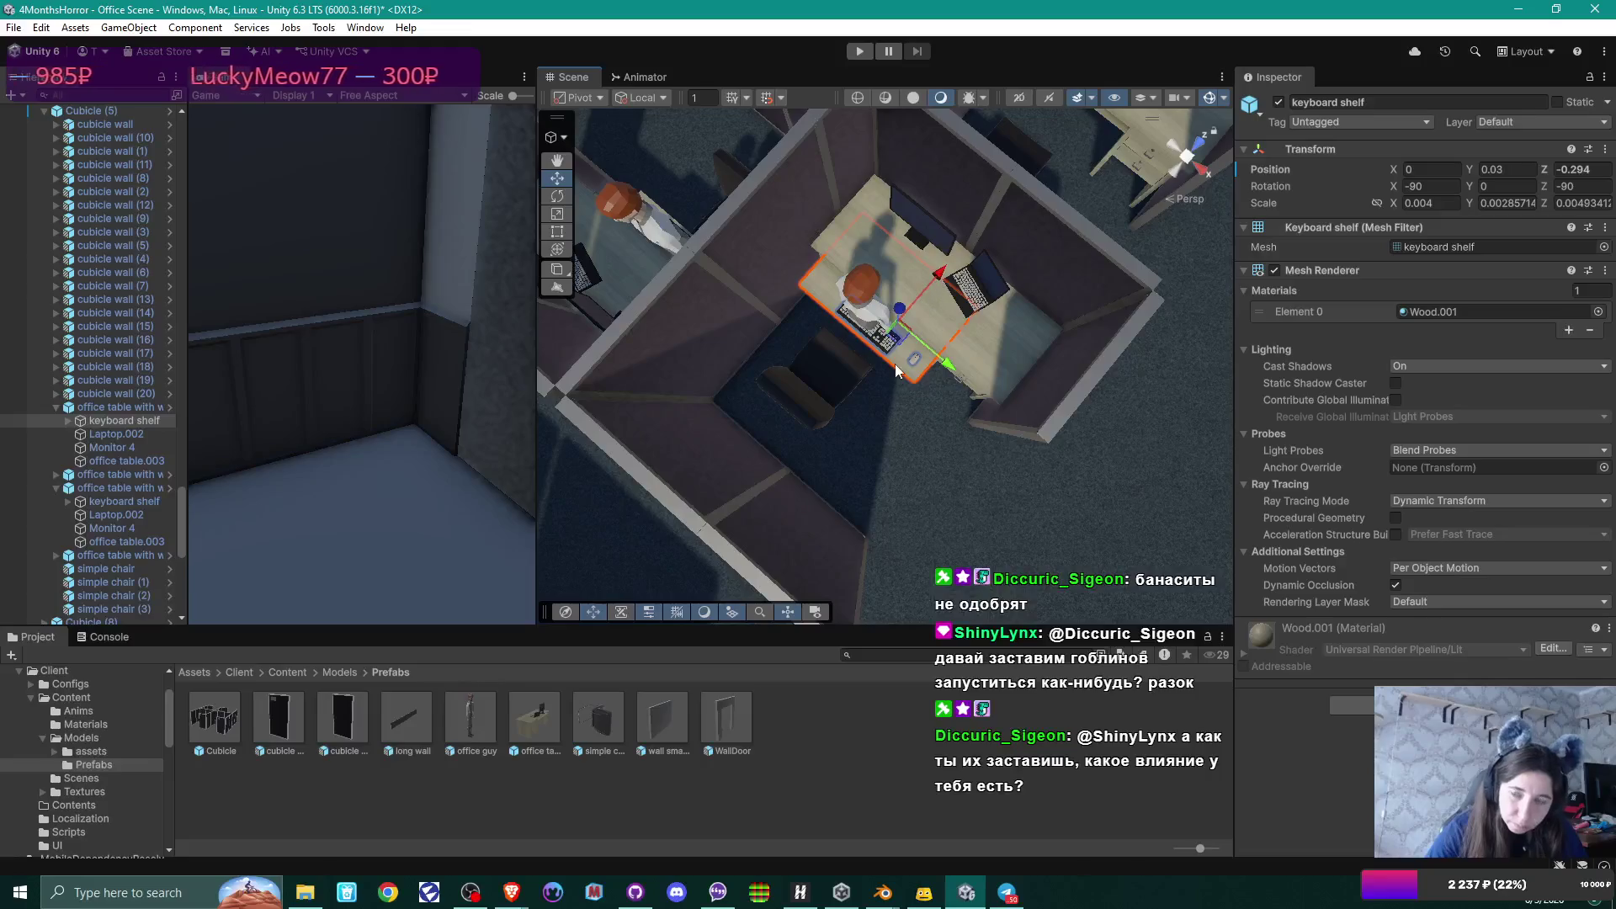
{"action": "left_click_drag", "start_coordinate": [897, 370], "coordinate": [894, 363]}
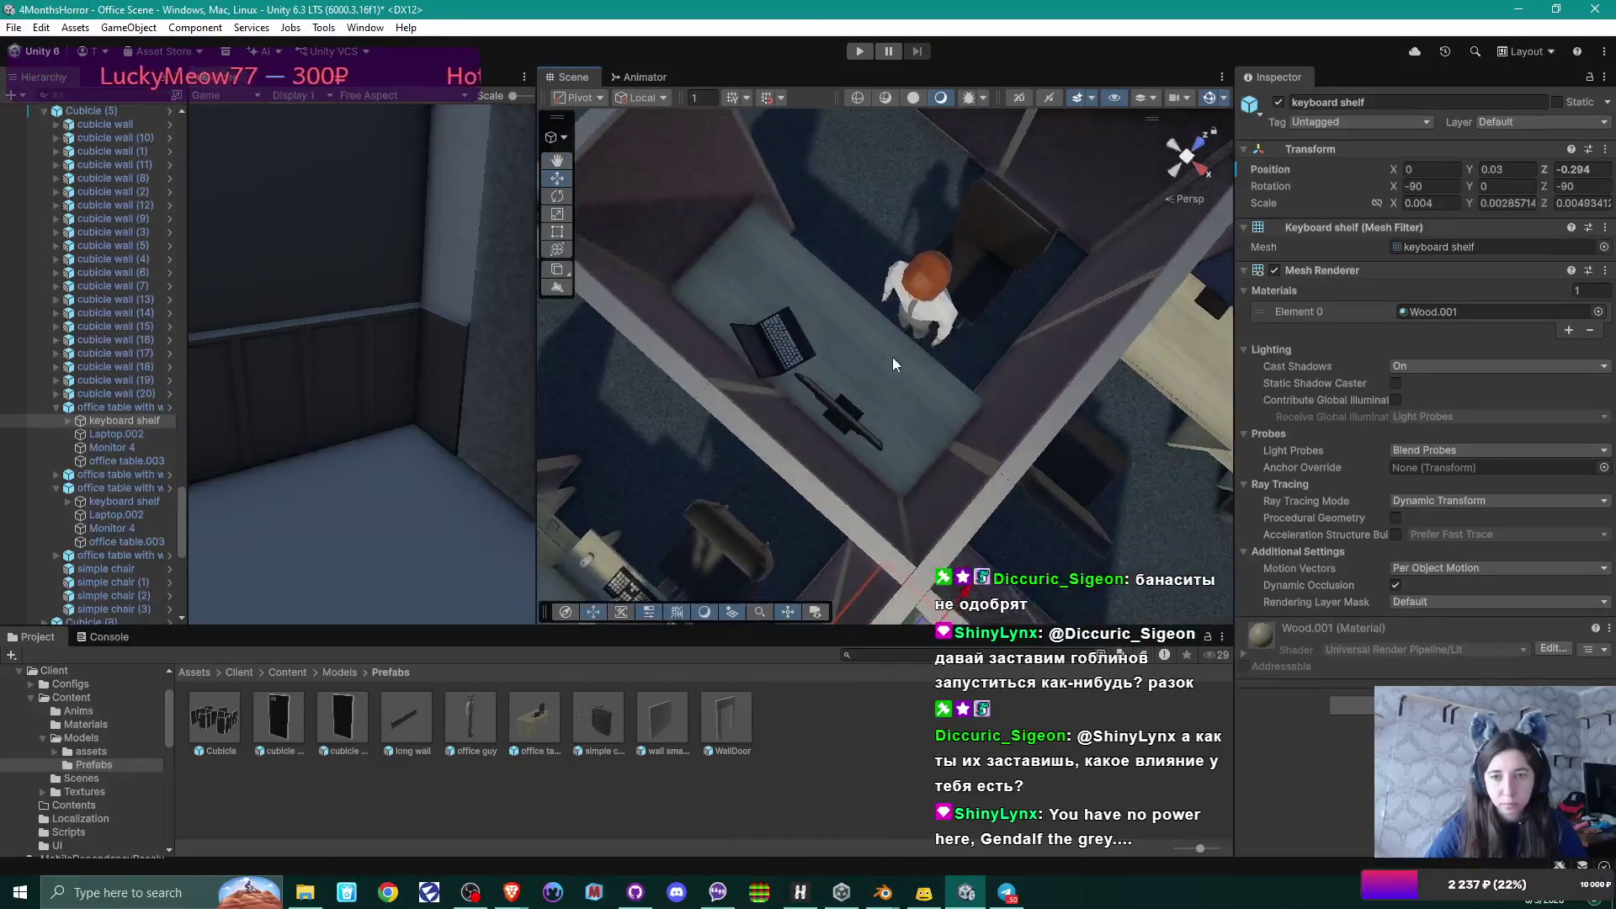
Slide the third desk's keyboard shelf to Z -0.264, toward its office guy.
{"action": "left_click", "coordinate": [875, 367]}
{"action": "left_click", "coordinate": [877, 371]}
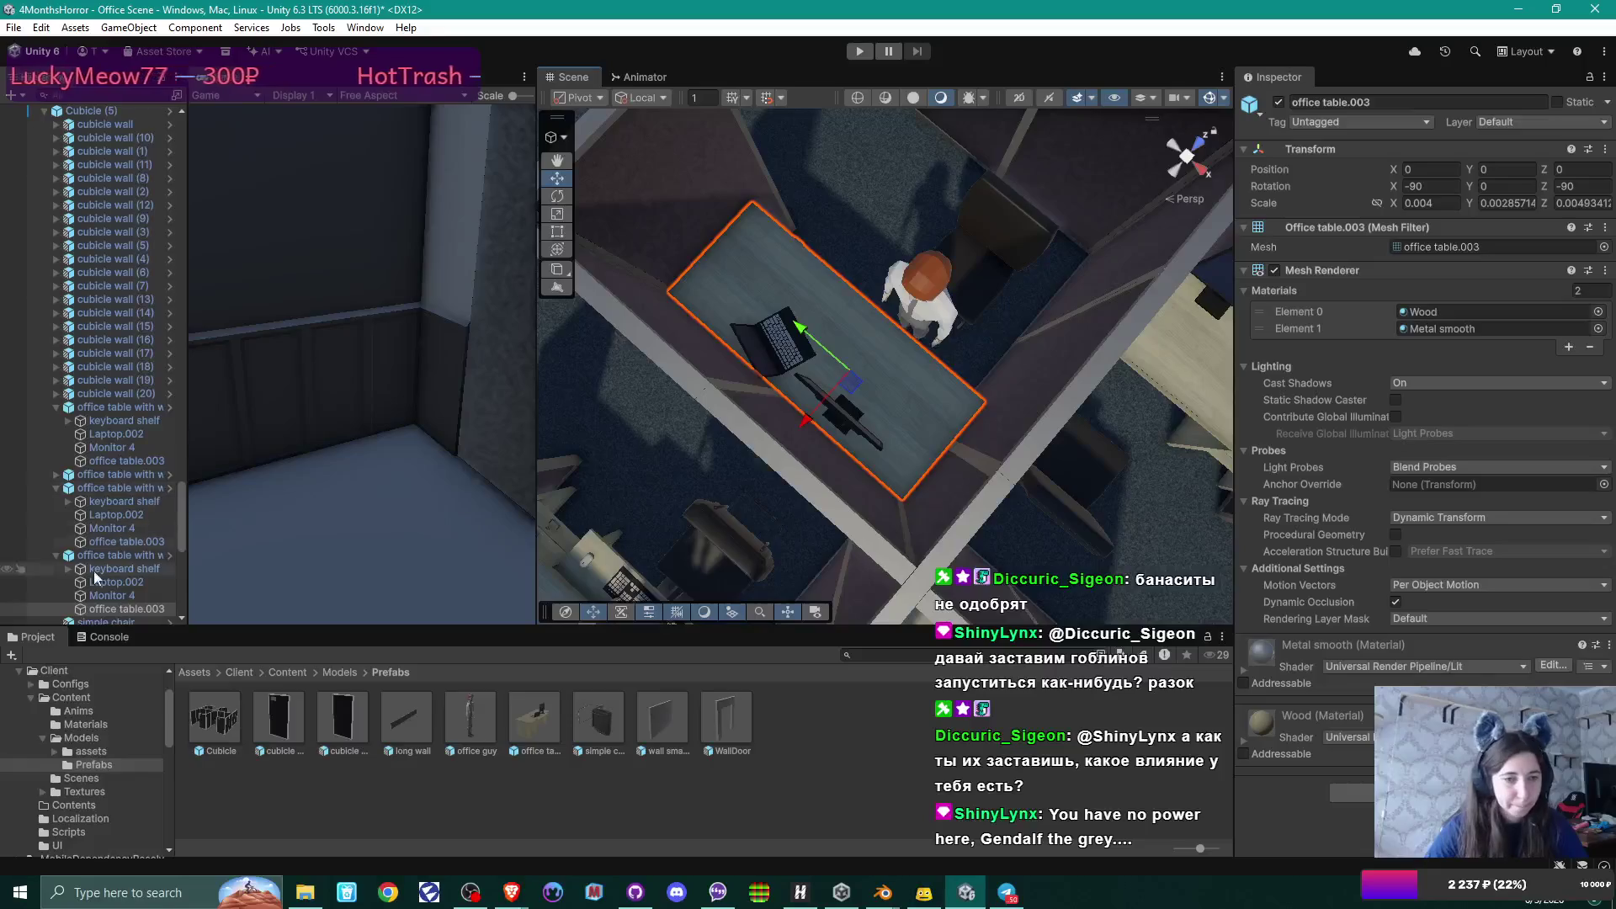
{"action": "left_click", "coordinate": [135, 571]}
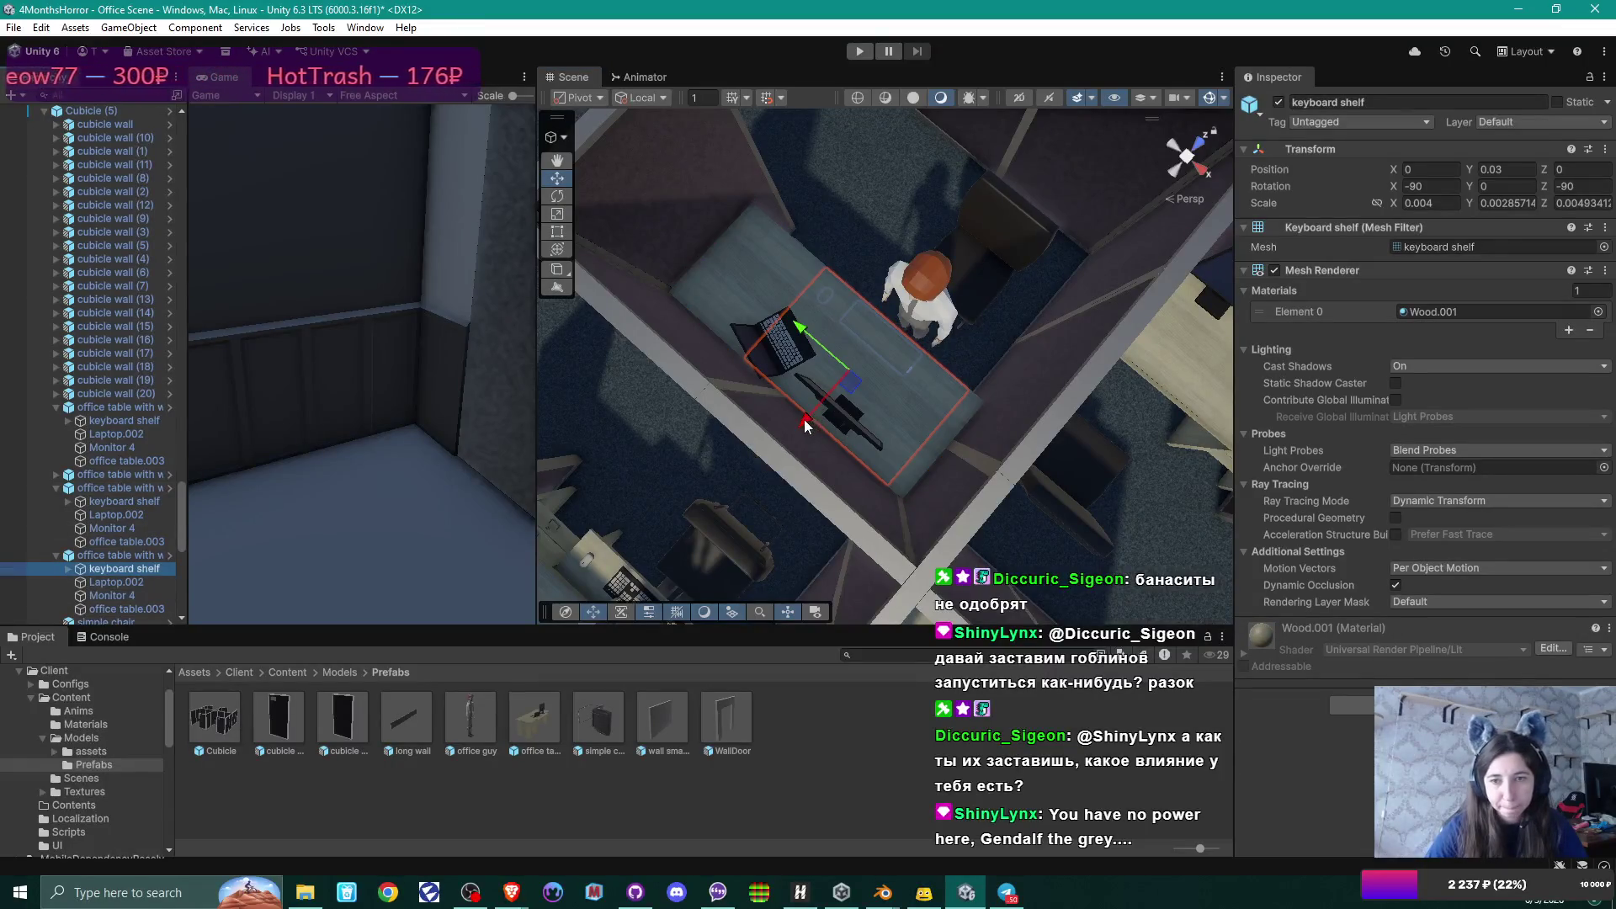
{"action": "left_click_drag", "start_coordinate": [804, 424], "coordinate": [827, 400]}
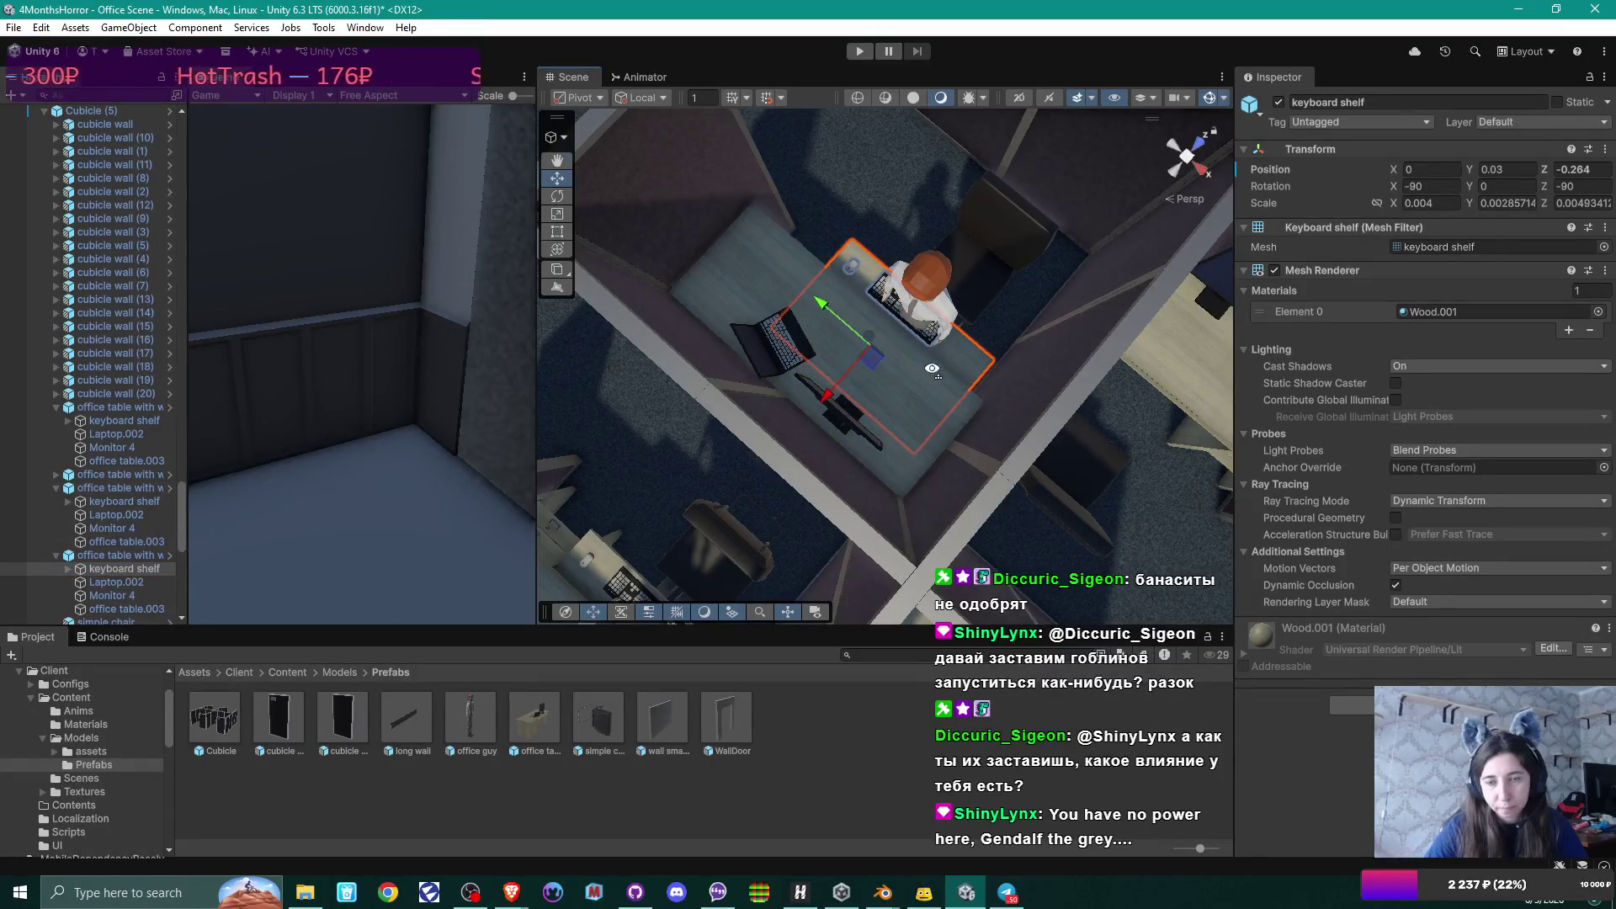
{"action": "mouse_move", "coordinate": [932, 369]}
{"action": "left_mouse_down"}
{"action": "mouse_move", "coordinate": [855, 365]}
{"action": "mouse_move", "coordinate": [978, 306]}
{"action": "mouse_move", "coordinate": [952, 354]}
{"action": "mouse_move", "coordinate": [978, 404]}
{"action": "left_mouse_up"}
{"action": "scroll", "coordinate": [951, 357], "scroll_direction": "up", "scroll_amount": 3}
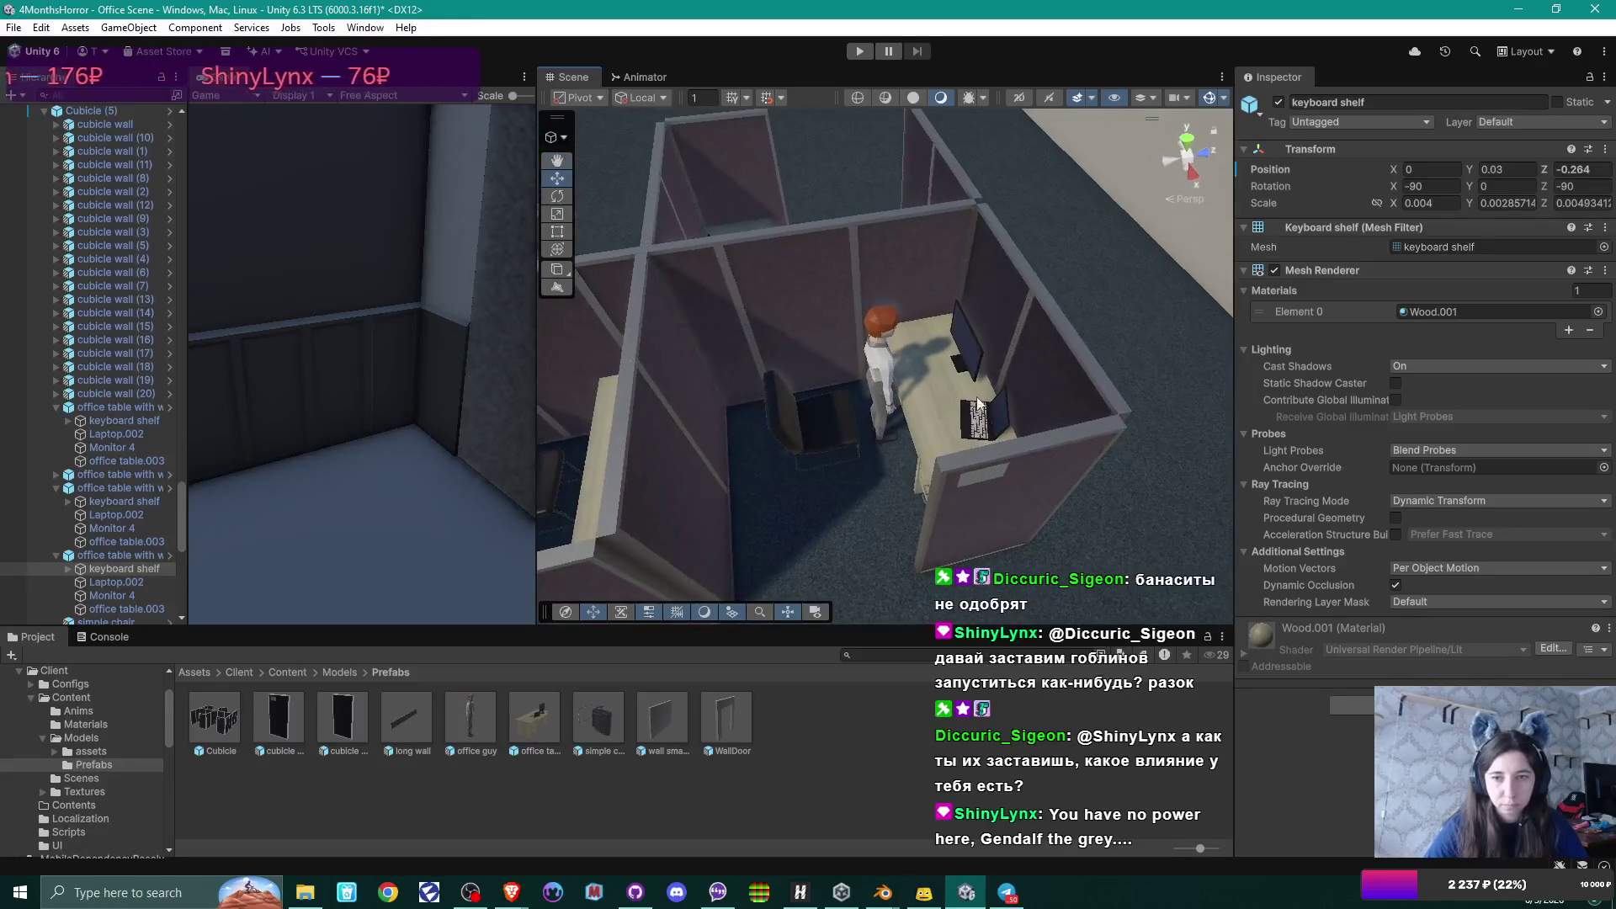
Move this cubicle desk's keyboard shelf to 0, 0.03, -0.29, near the seated office guy.
{"action": "left_click", "coordinate": [940, 397]}
{"action": "left_click", "coordinate": [929, 402]}
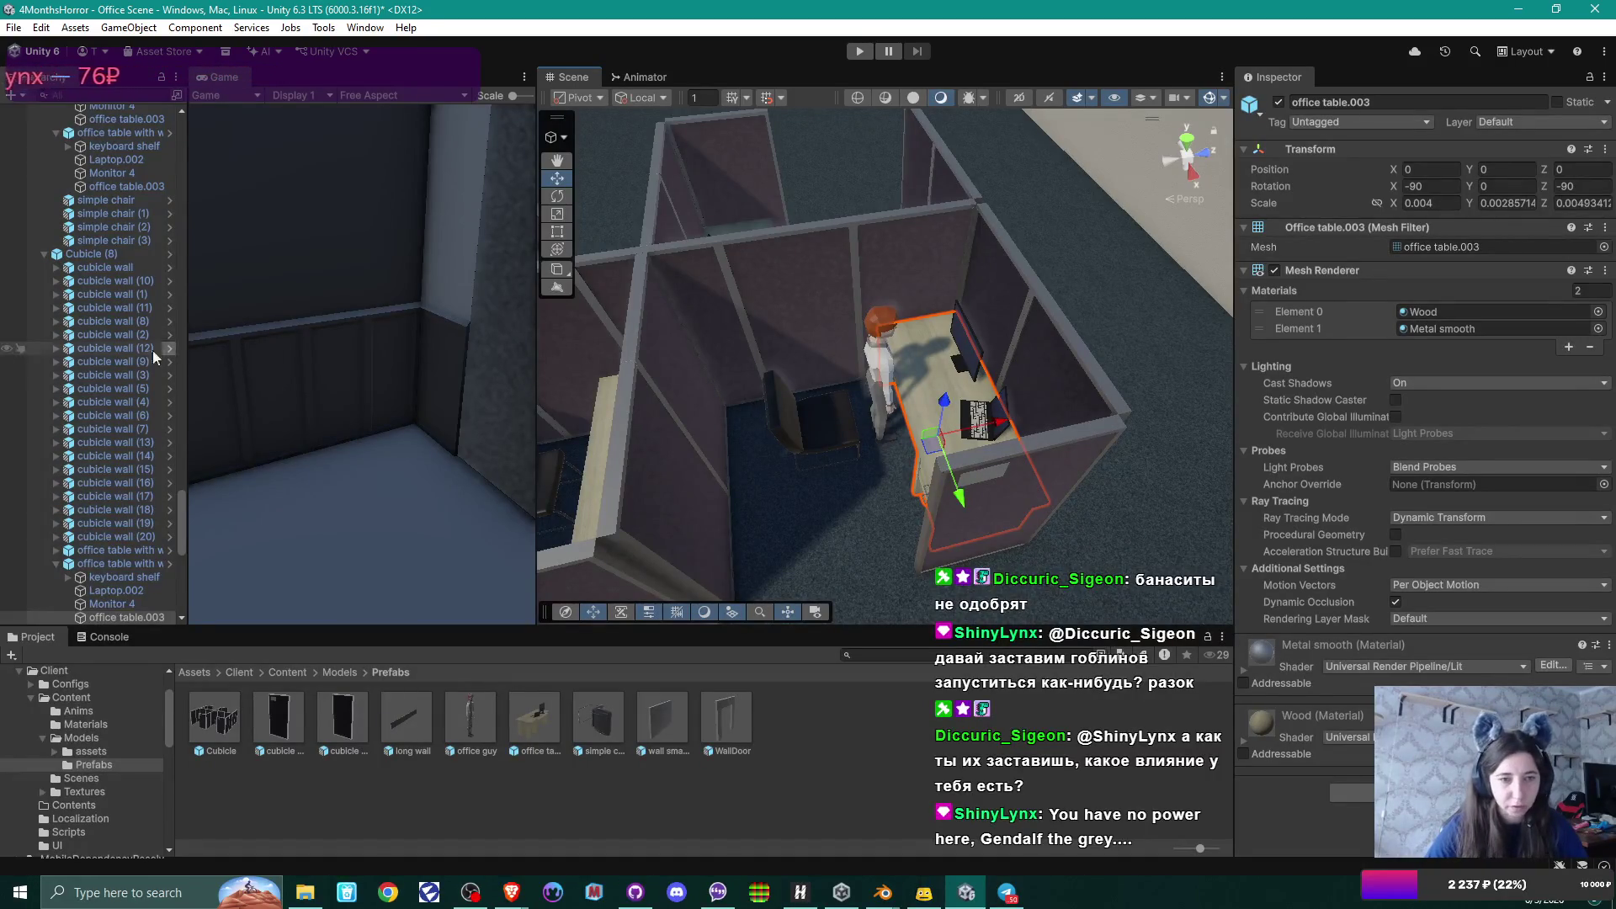
{"action": "scroll", "coordinate": [108, 511], "scroll_direction": "down", "scroll_amount": 2}
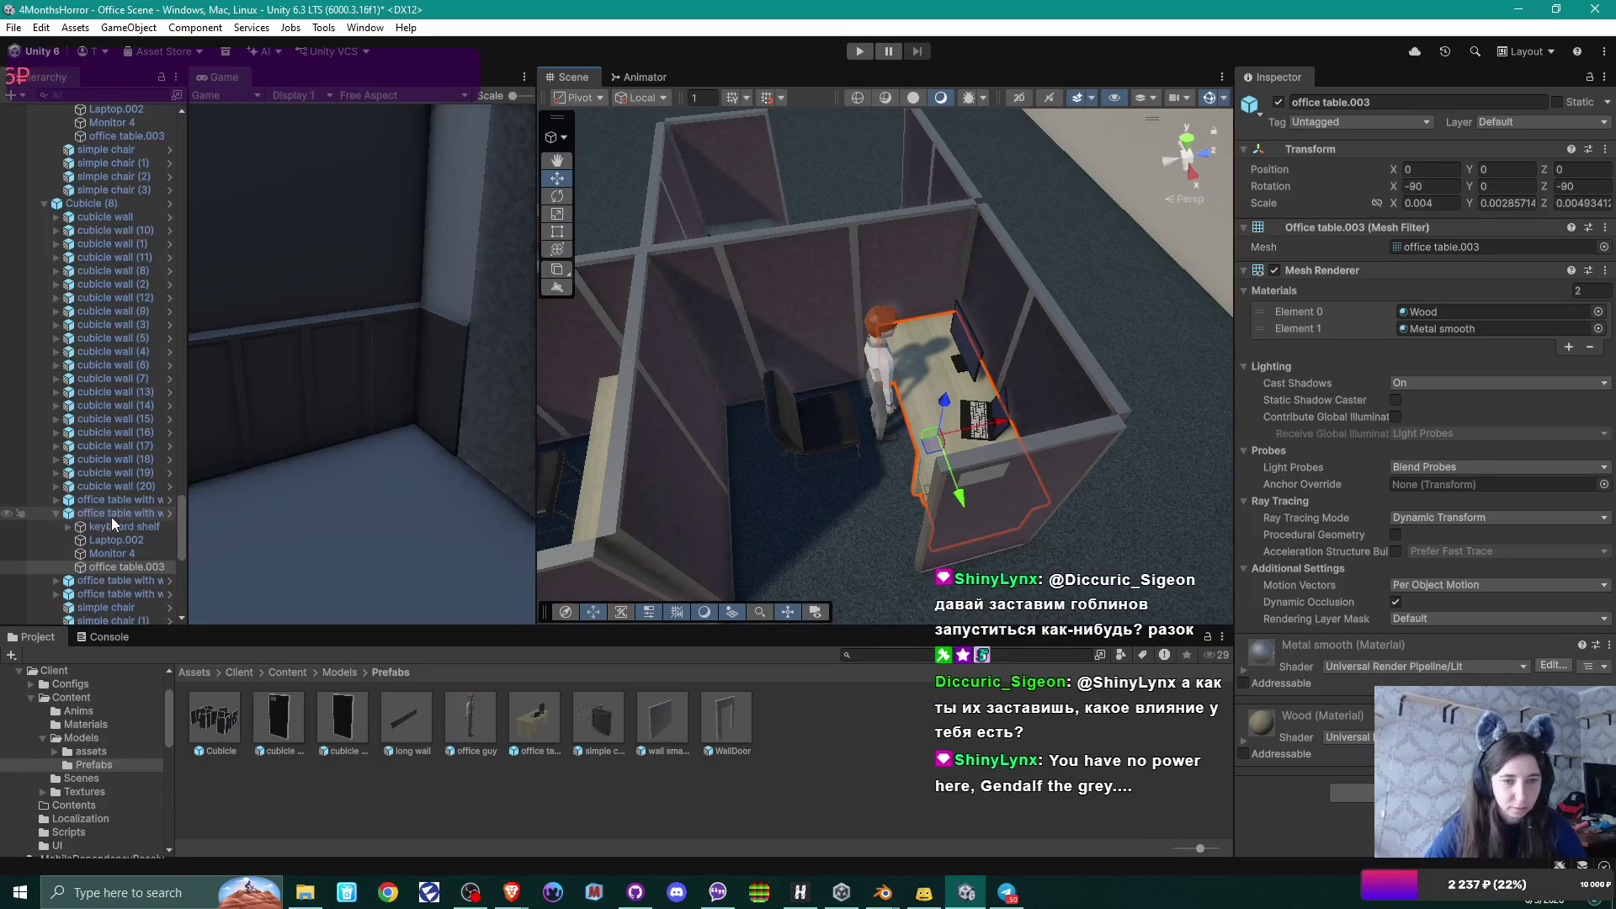
{"action": "left_click", "coordinate": [115, 527]}
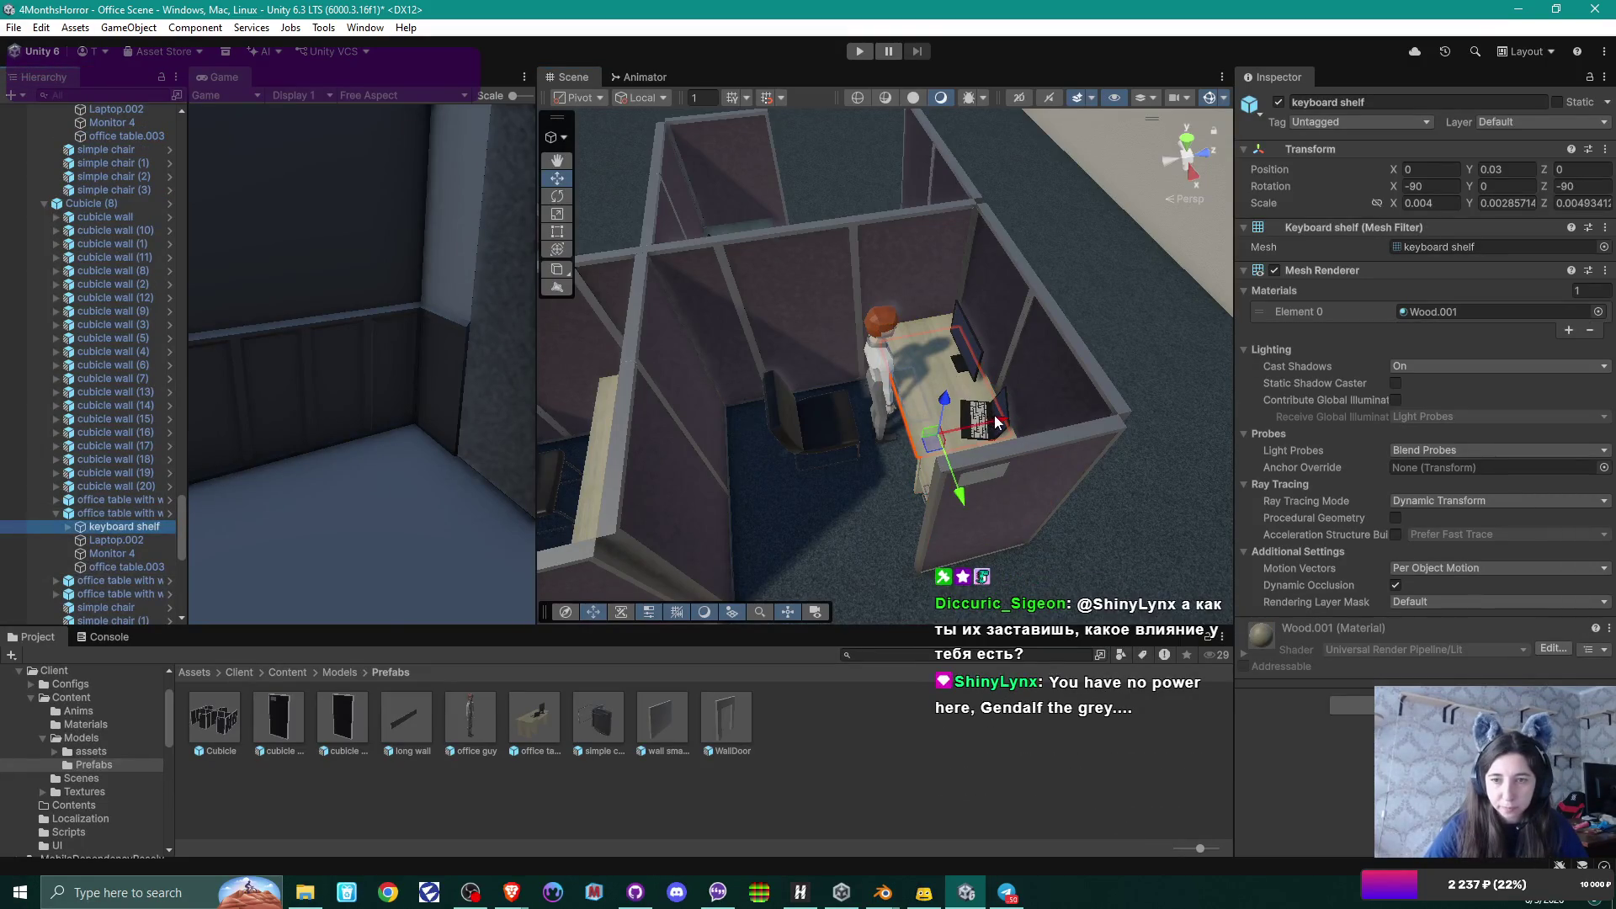
{"action": "mouse_move", "coordinate": [1002, 425]}
{"action": "left_mouse_down"}
{"action": "mouse_move", "coordinate": [711, 444]}
{"action": "mouse_move", "coordinate": [791, 389]}
{"action": "left_mouse_up"}
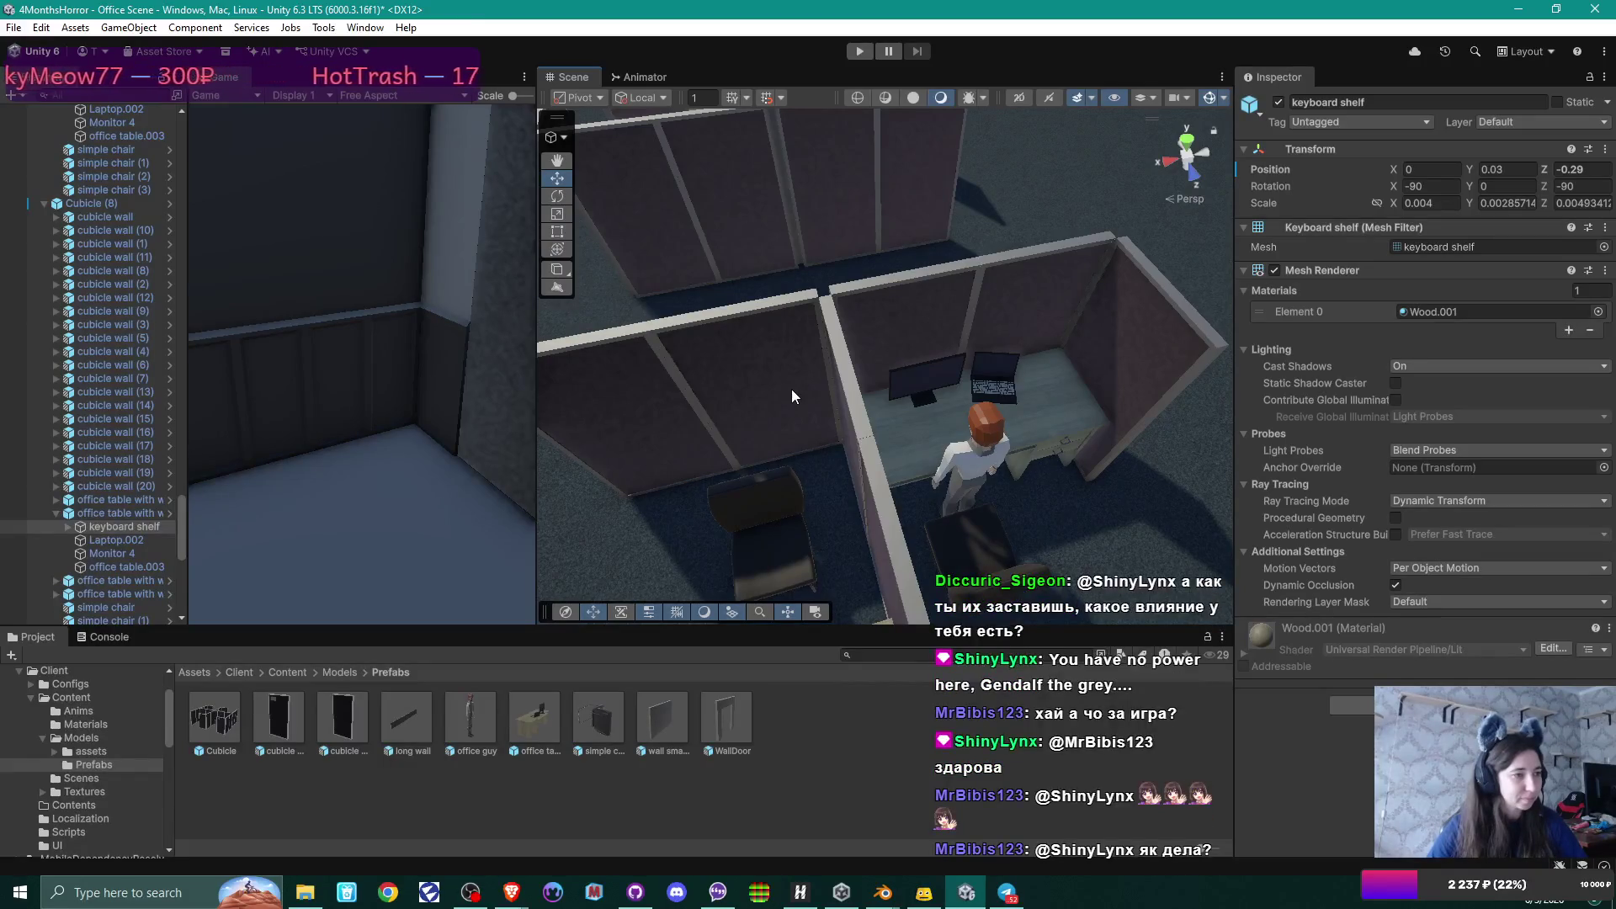
Slide the keyboard shelf on the desk in front of the next character to Z -0.29.
{"action": "mouse_move", "coordinate": [865, 362]}
{"action": "left_mouse_down"}
{"action": "mouse_move", "coordinate": [1093, 447]}
{"action": "mouse_move", "coordinate": [554, 455]}
{"action": "left_mouse_up"}
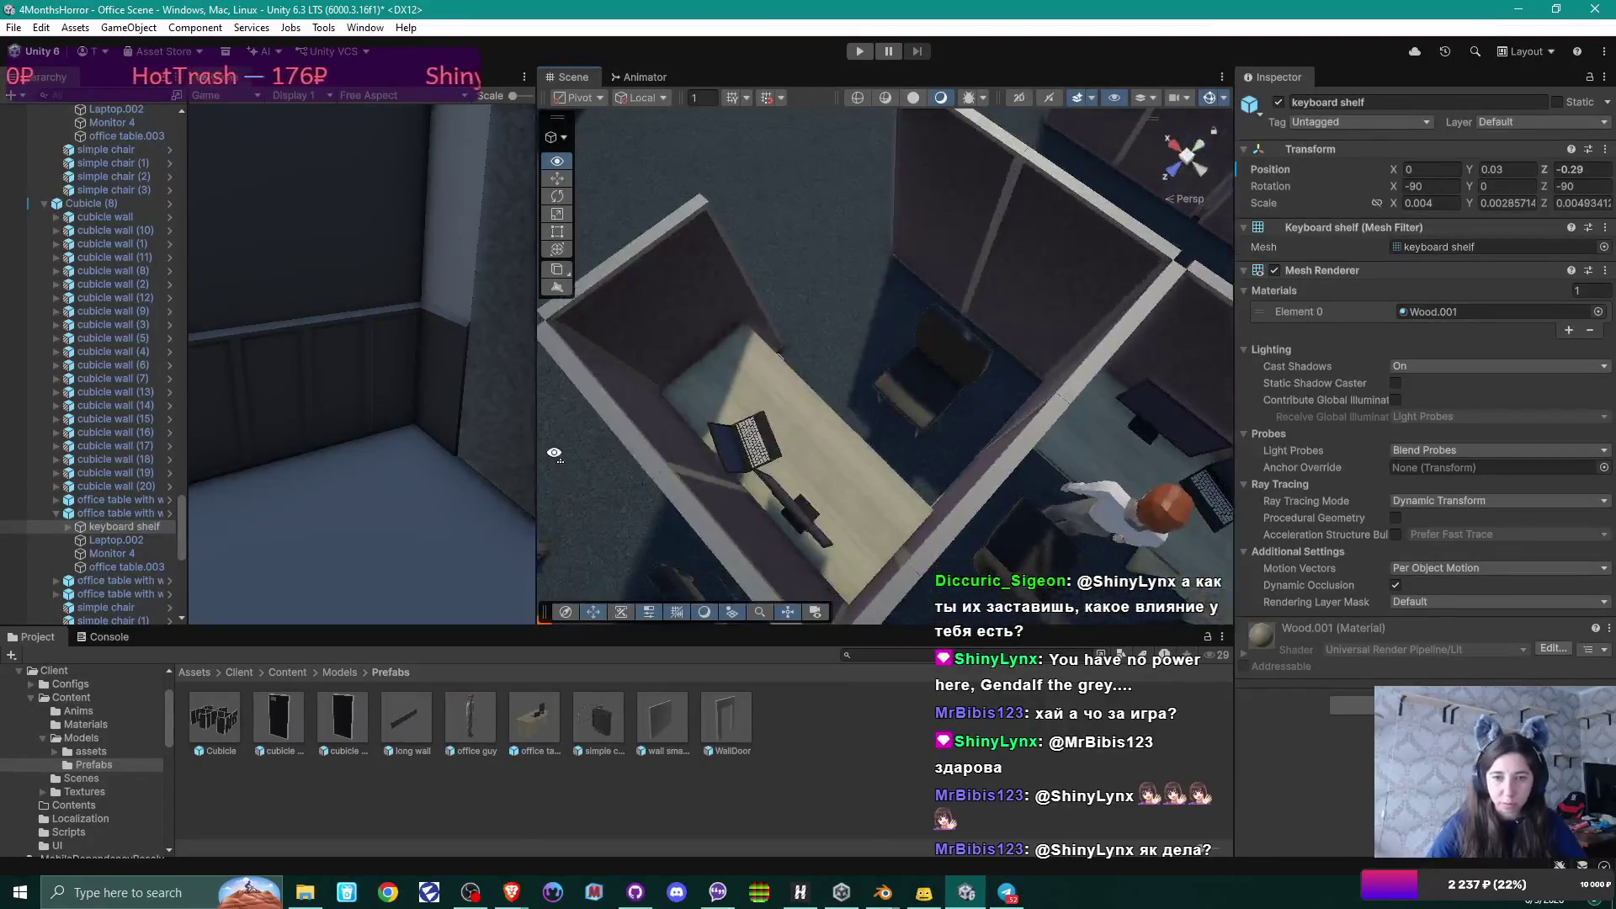
{"action": "left_click_drag", "start_coordinate": [946, 404], "coordinate": [623, 376]}
{"action": "mouse_move", "coordinate": [1061, 360]}
{"action": "left_mouse_down"}
{"action": "mouse_move", "coordinate": [1103, 385]}
{"action": "mouse_move", "coordinate": [1017, 422]}
{"action": "mouse_move", "coordinate": [863, 400]}
{"action": "mouse_move", "coordinate": [876, 396]}
{"action": "left_mouse_up"}
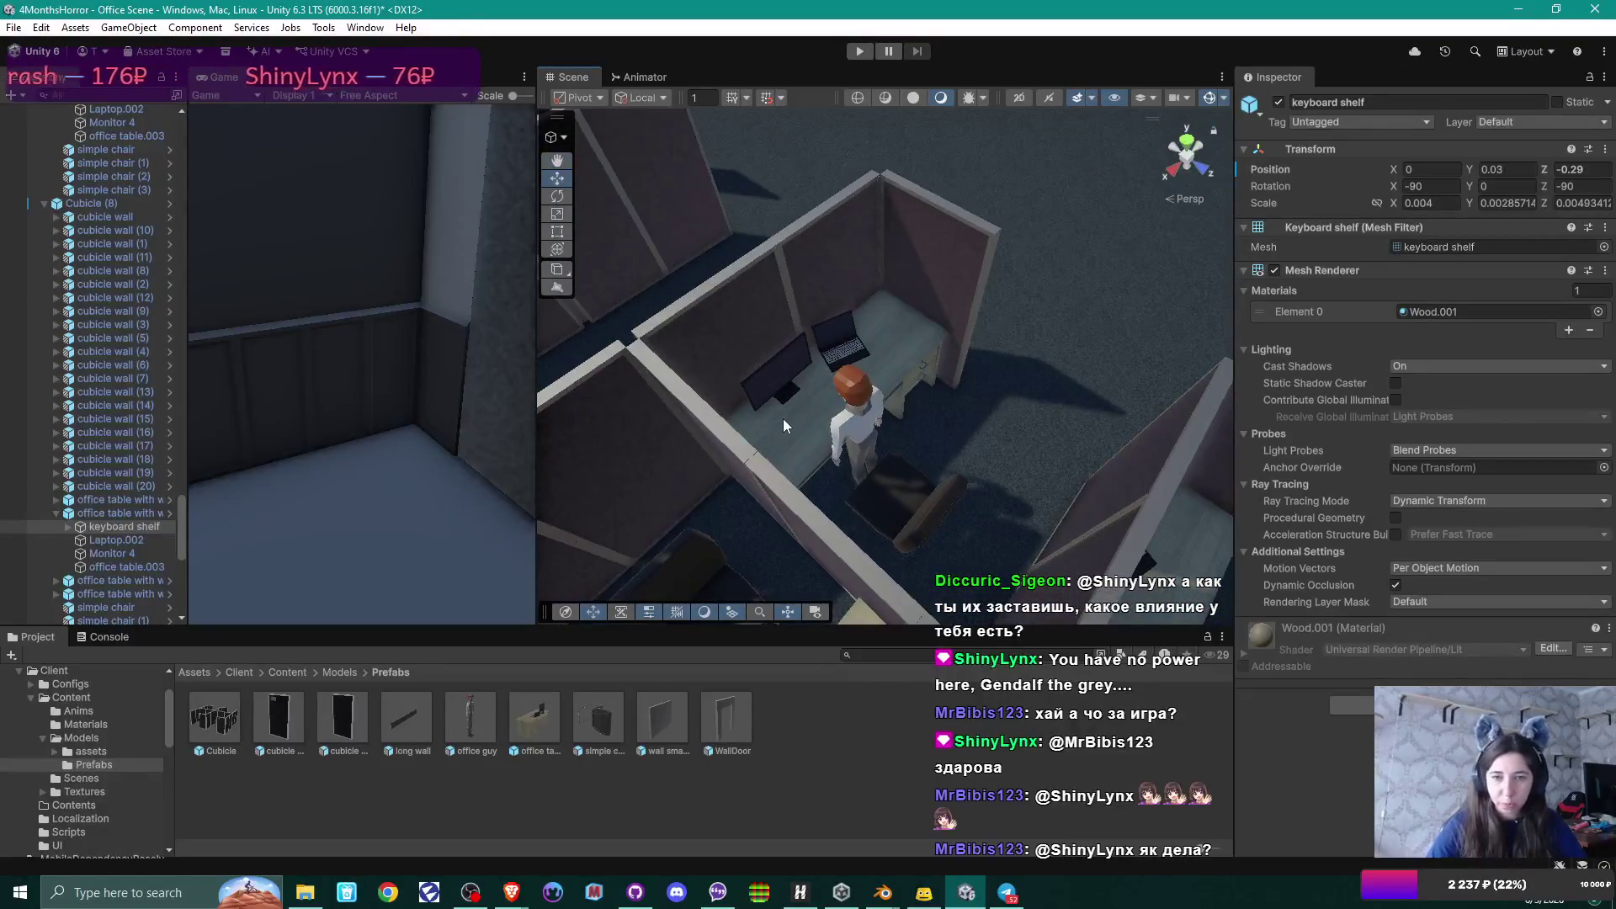
{"action": "left_click", "coordinate": [892, 362]}
{"action": "left_click", "coordinate": [892, 362]}
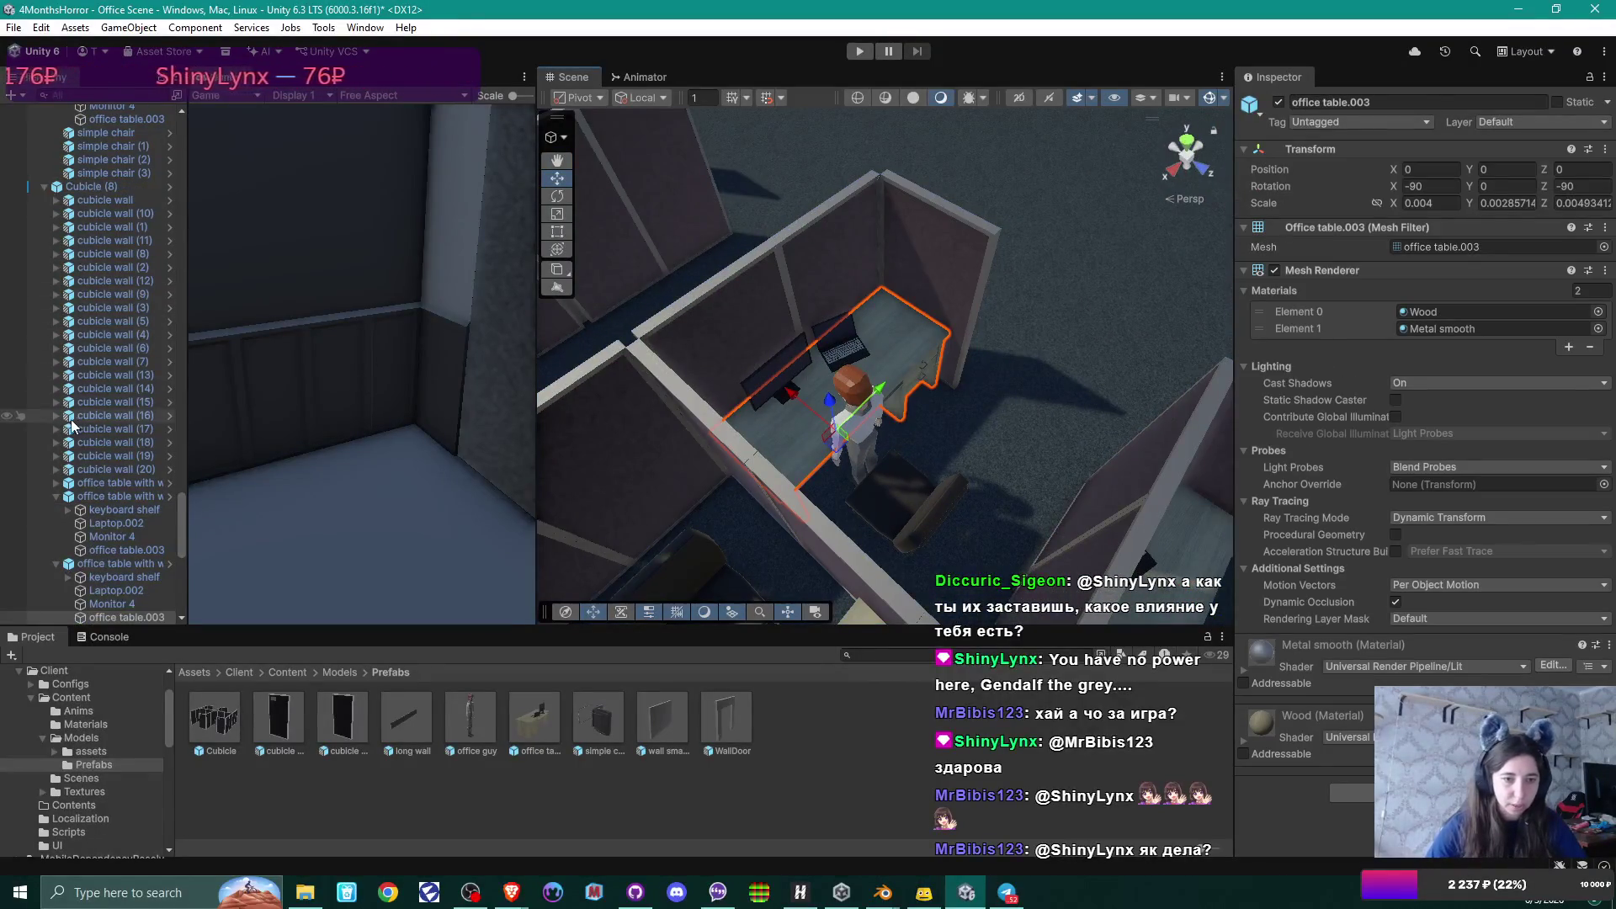
{"action": "scroll", "coordinate": [113, 453], "scroll_direction": "down", "scroll_amount": 3}
{"action": "left_click", "coordinate": [123, 476]}
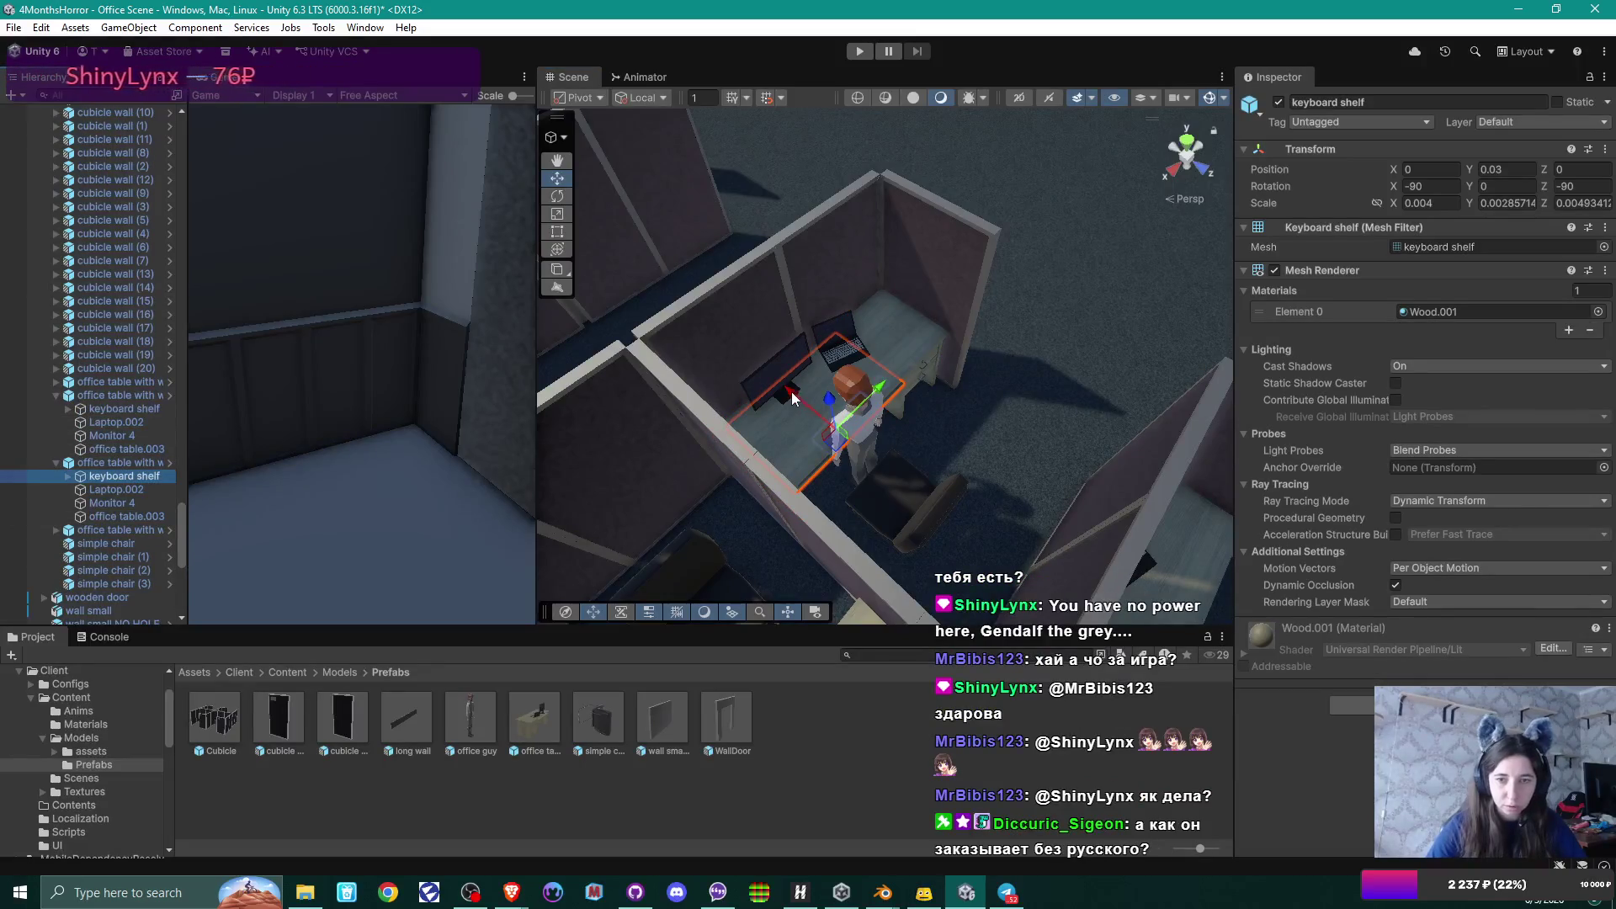
{"action": "mouse_move", "coordinate": [830, 397]}
{"action": "left_mouse_down"}
{"action": "mouse_move", "coordinate": [801, 396]}
{"action": "mouse_move", "coordinate": [820, 409]}
{"action": "mouse_move", "coordinate": [845, 355]}
{"action": "mouse_move", "coordinate": [855, 436]}
{"action": "mouse_move", "coordinate": [794, 500]}
{"action": "left_mouse_up"}
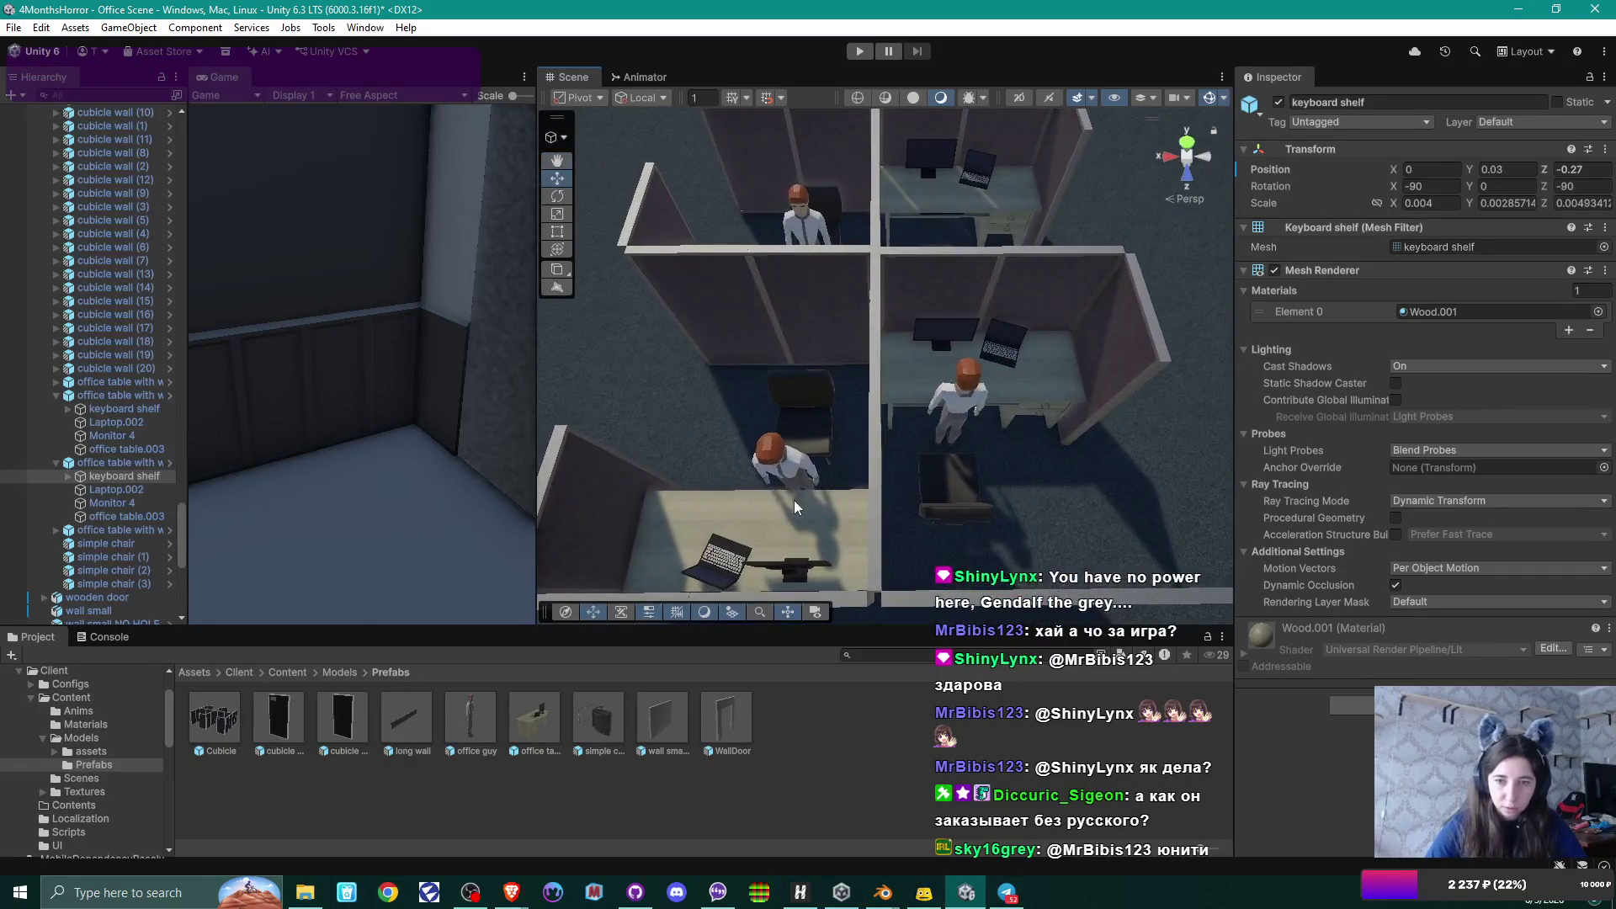
Slide the lower cubicle desk's keyboard shelf to Z -0.241, toward its office guy.
{"action": "left_click", "coordinate": [795, 500]}
{"action": "left_click", "coordinate": [802, 510]}
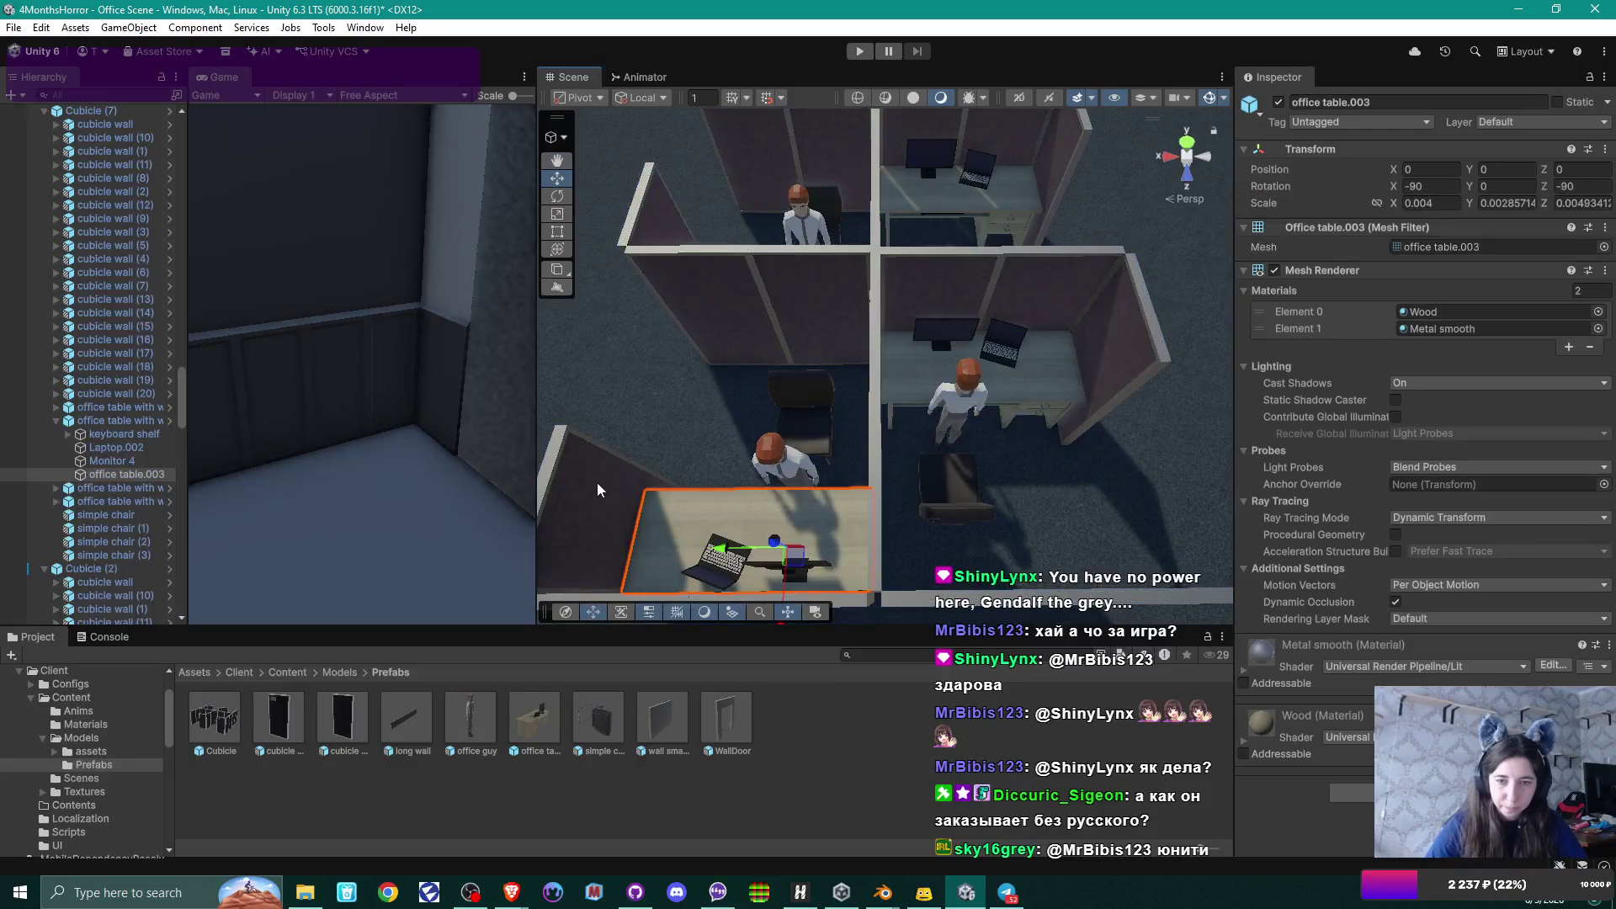
{"action": "left_click", "coordinate": [118, 433]}
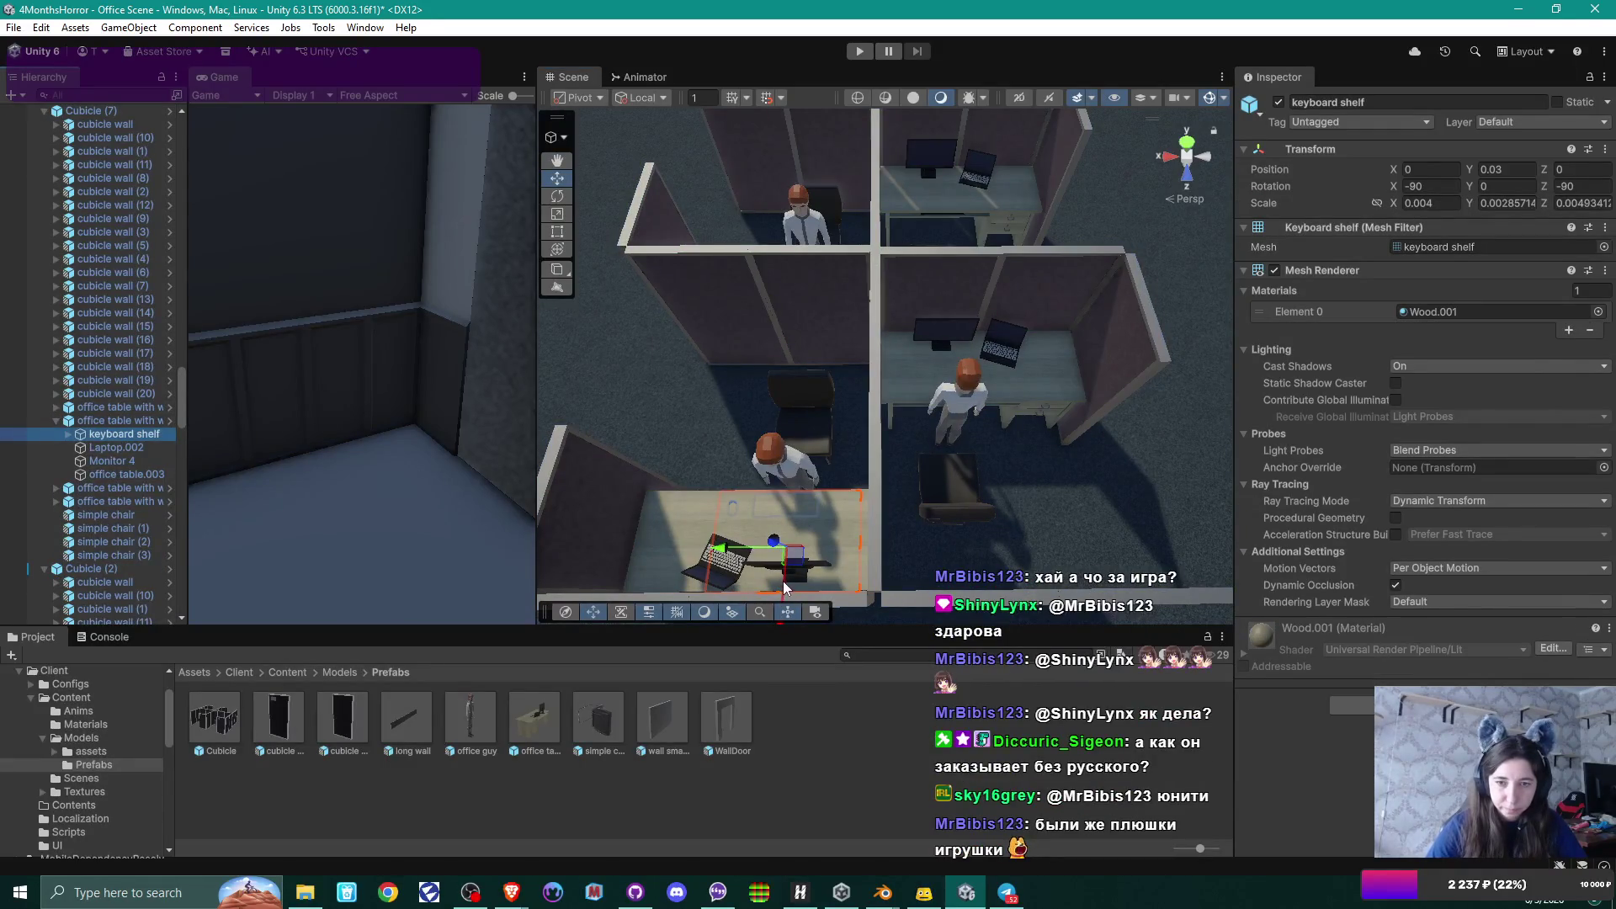
{"action": "left_click_drag", "start_coordinate": [783, 587], "coordinate": [792, 553]}
{"action": "mouse_move", "coordinate": [890, 488]}
{"action": "left_mouse_down"}
{"action": "mouse_move", "coordinate": [897, 515]}
{"action": "mouse_move", "coordinate": [839, 478]}
{"action": "mouse_move", "coordinate": [766, 515]}
{"action": "left_mouse_up"}
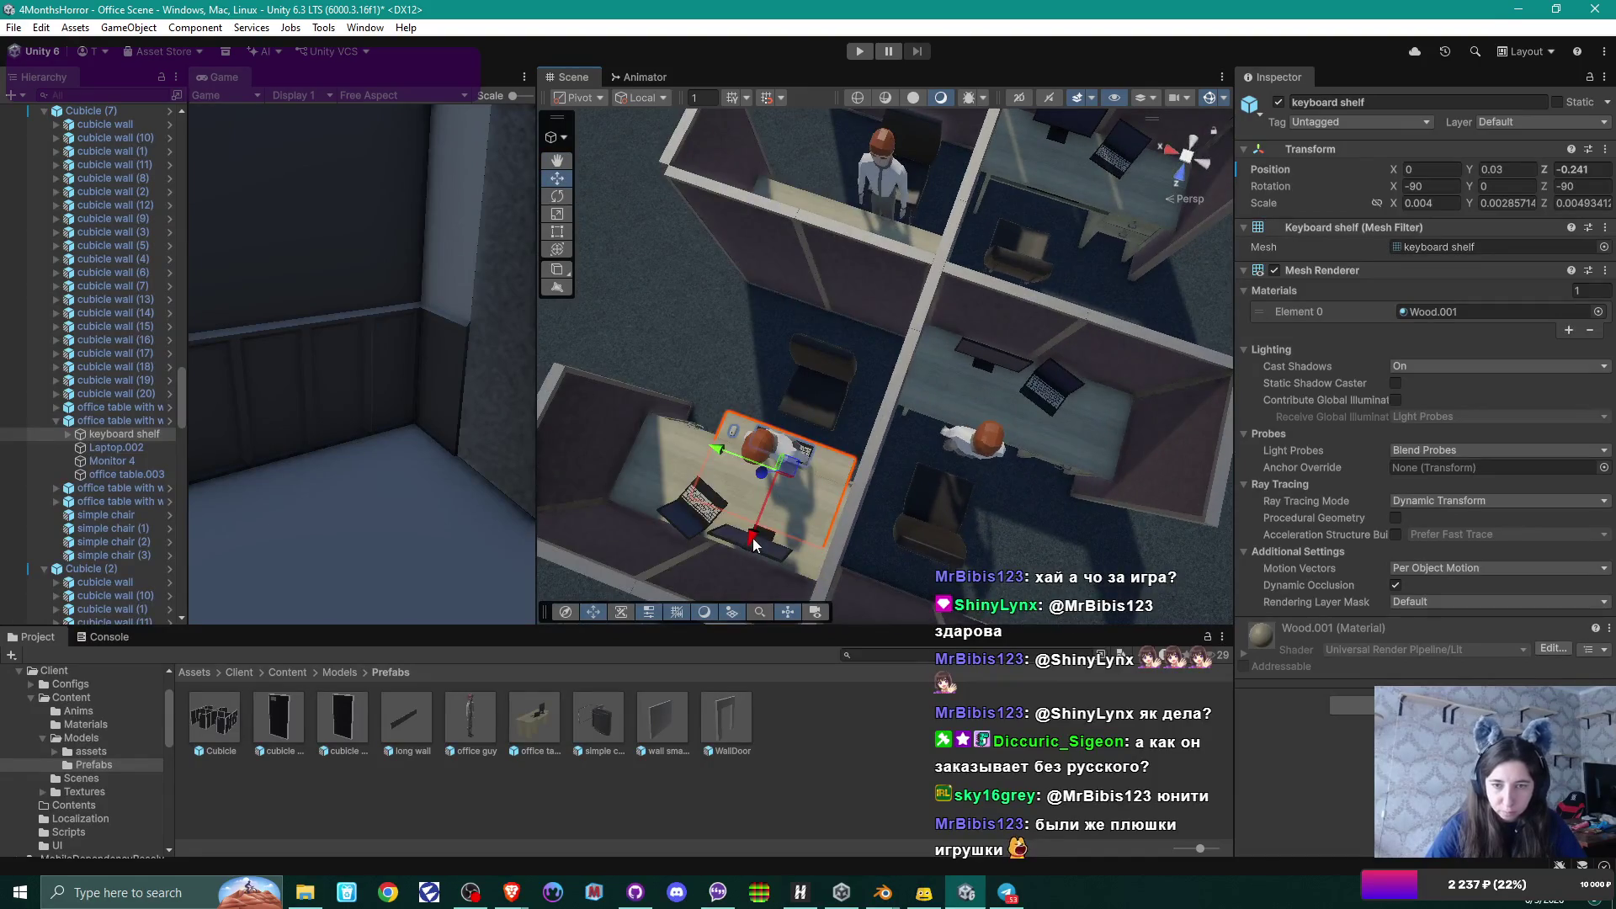
Slide the neighbouring cubicle desk's keyboard shelf to Z -0.281, toward its office guy.
{"action": "left_click", "coordinate": [971, 385]}
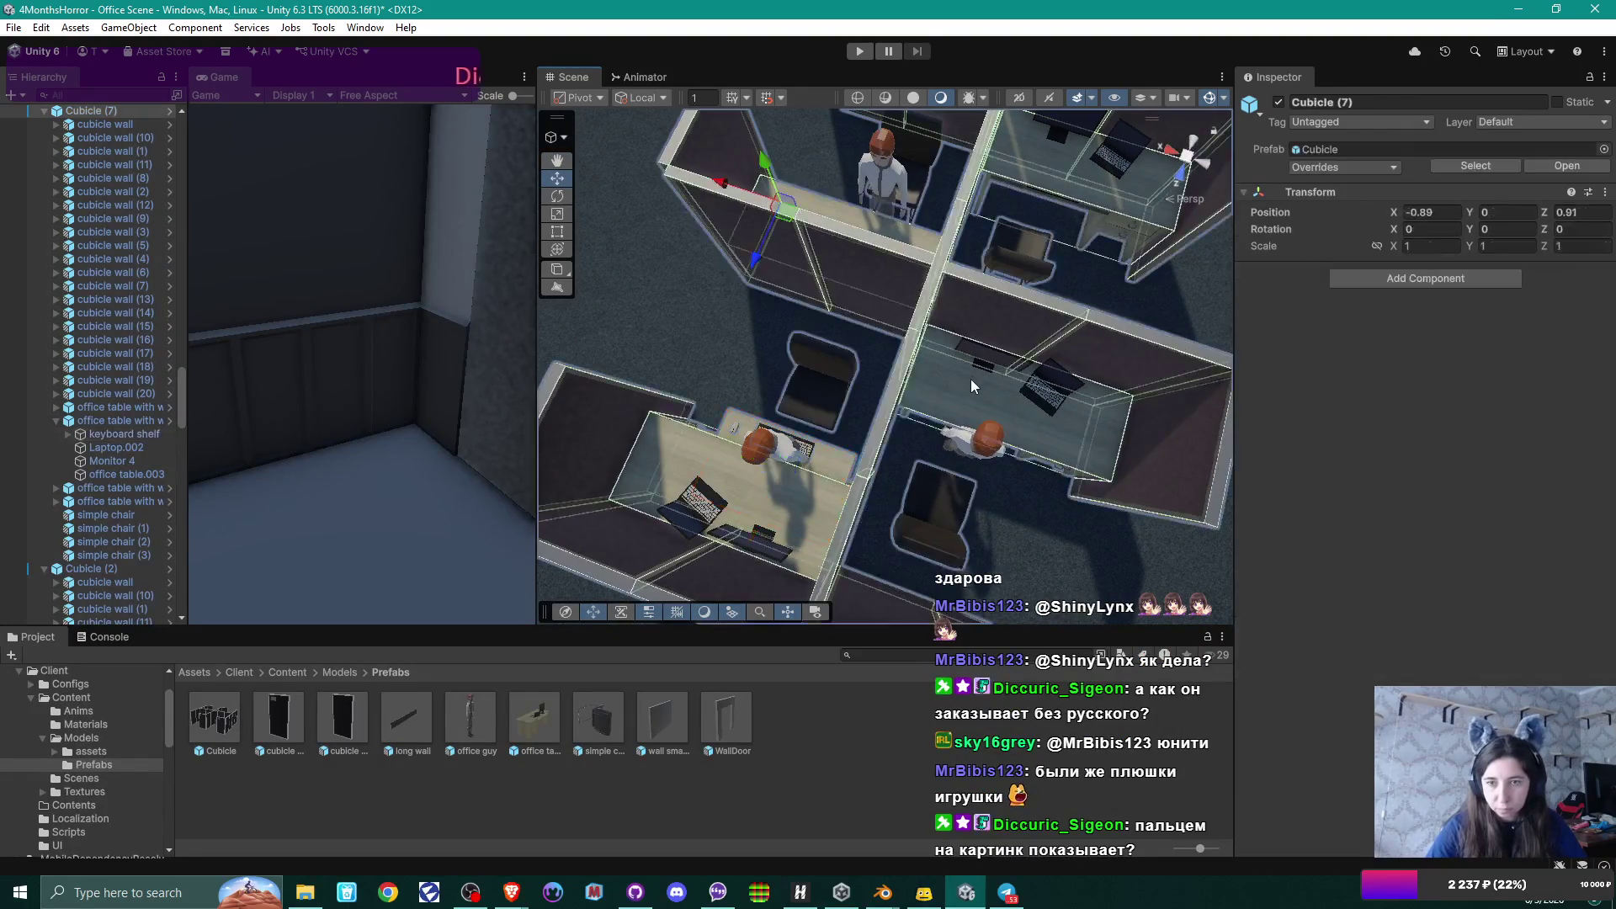
{"action": "left_click", "coordinate": [968, 402]}
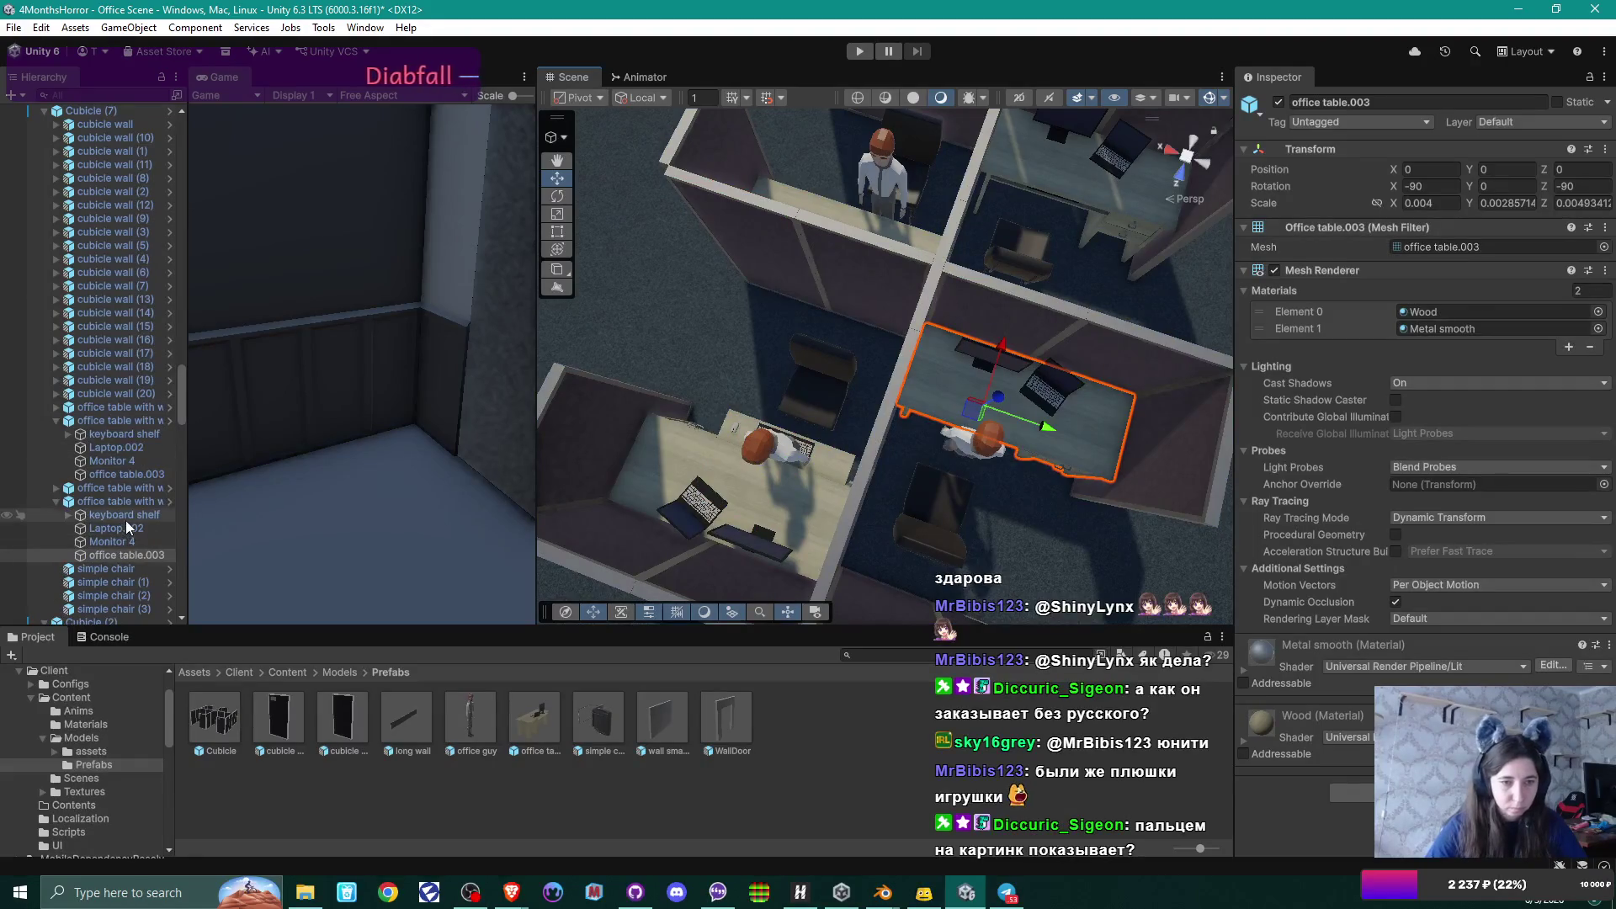
{"action": "left_click", "coordinate": [998, 364]}
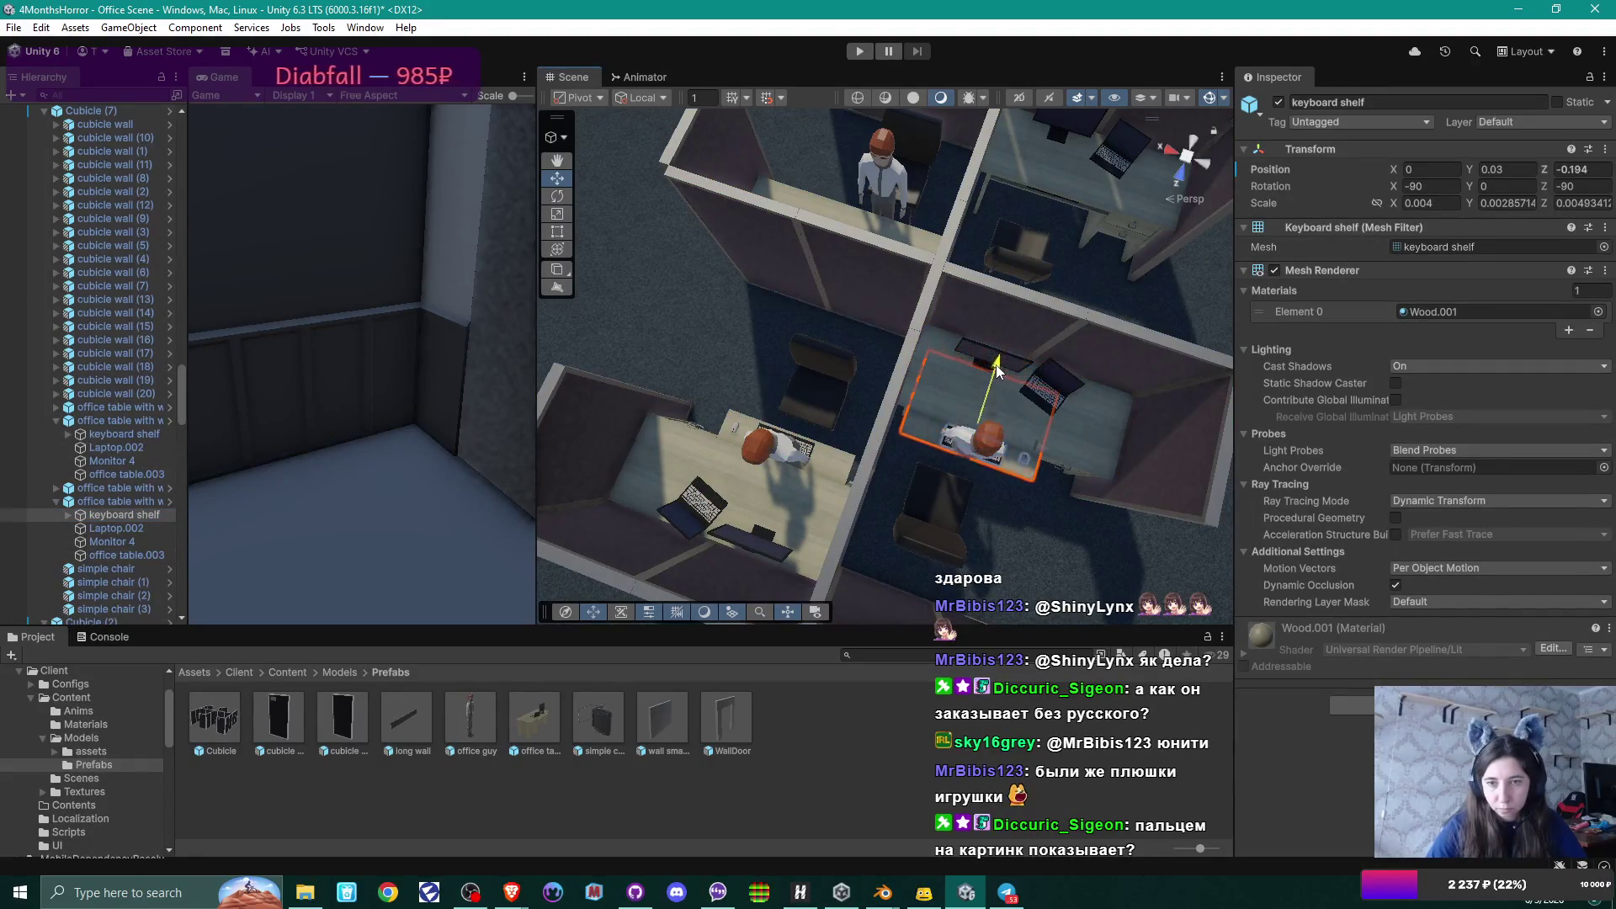
{"action": "mouse_move", "coordinate": [998, 371]}
{"action": "left_mouse_down"}
{"action": "mouse_move", "coordinate": [902, 334]}
{"action": "mouse_move", "coordinate": [932, 375]}
{"action": "left_mouse_up"}
{"action": "left_click", "coordinate": [786, 482]}
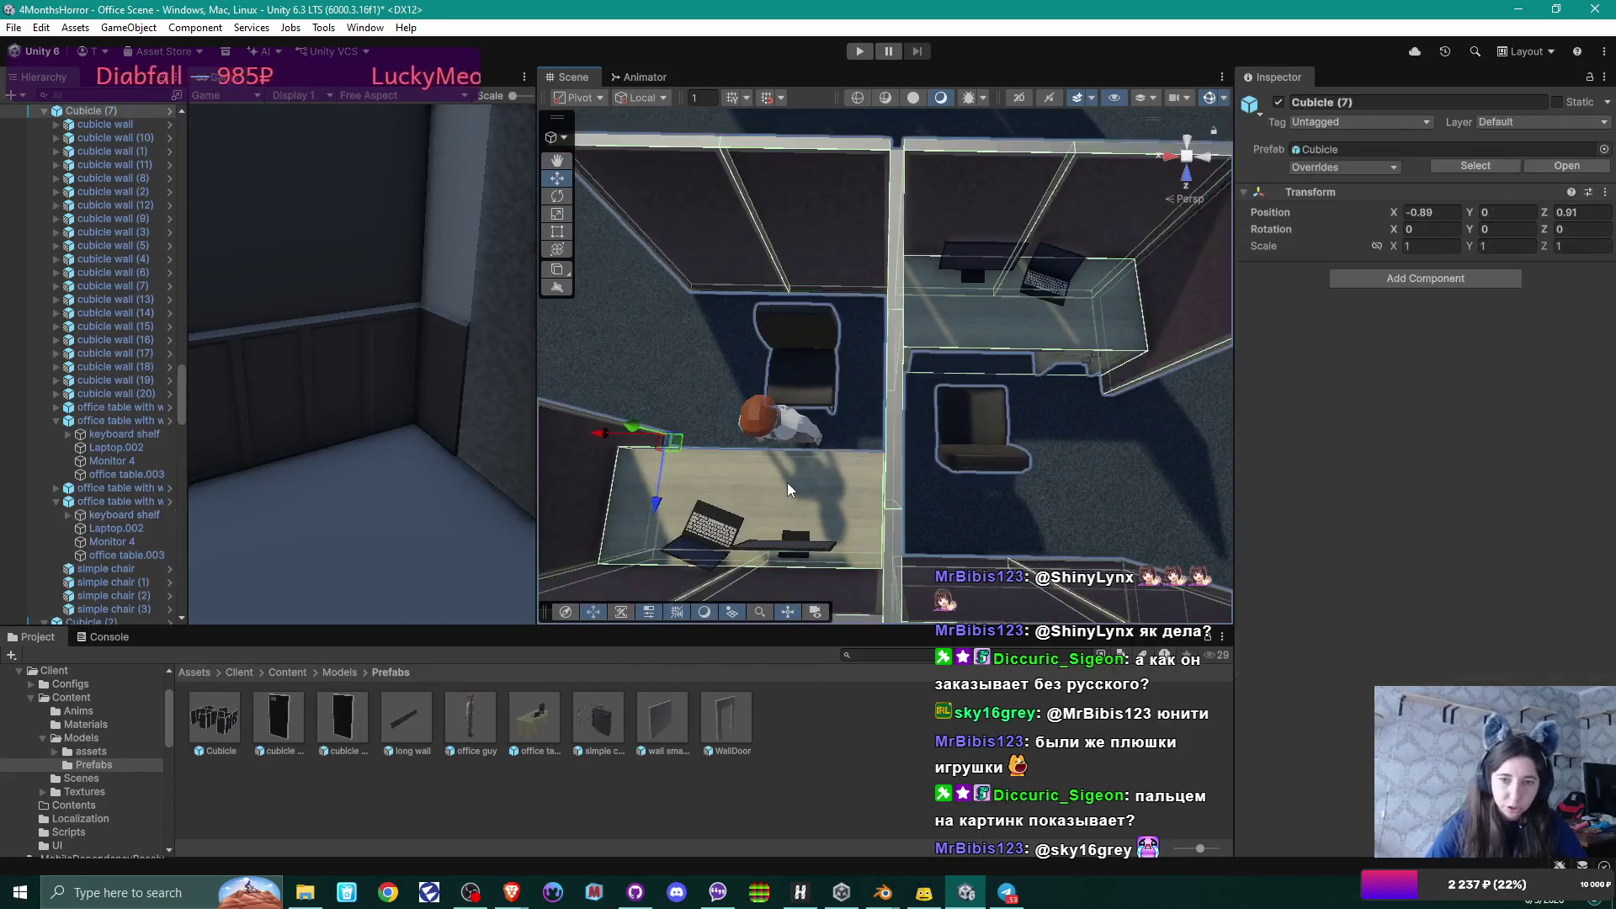
Pull this desk's keyboard shelf toward its seated office guy to Z -0.258, then select the next cubicle's desk.
{"action": "left_click", "coordinate": [771, 480]}
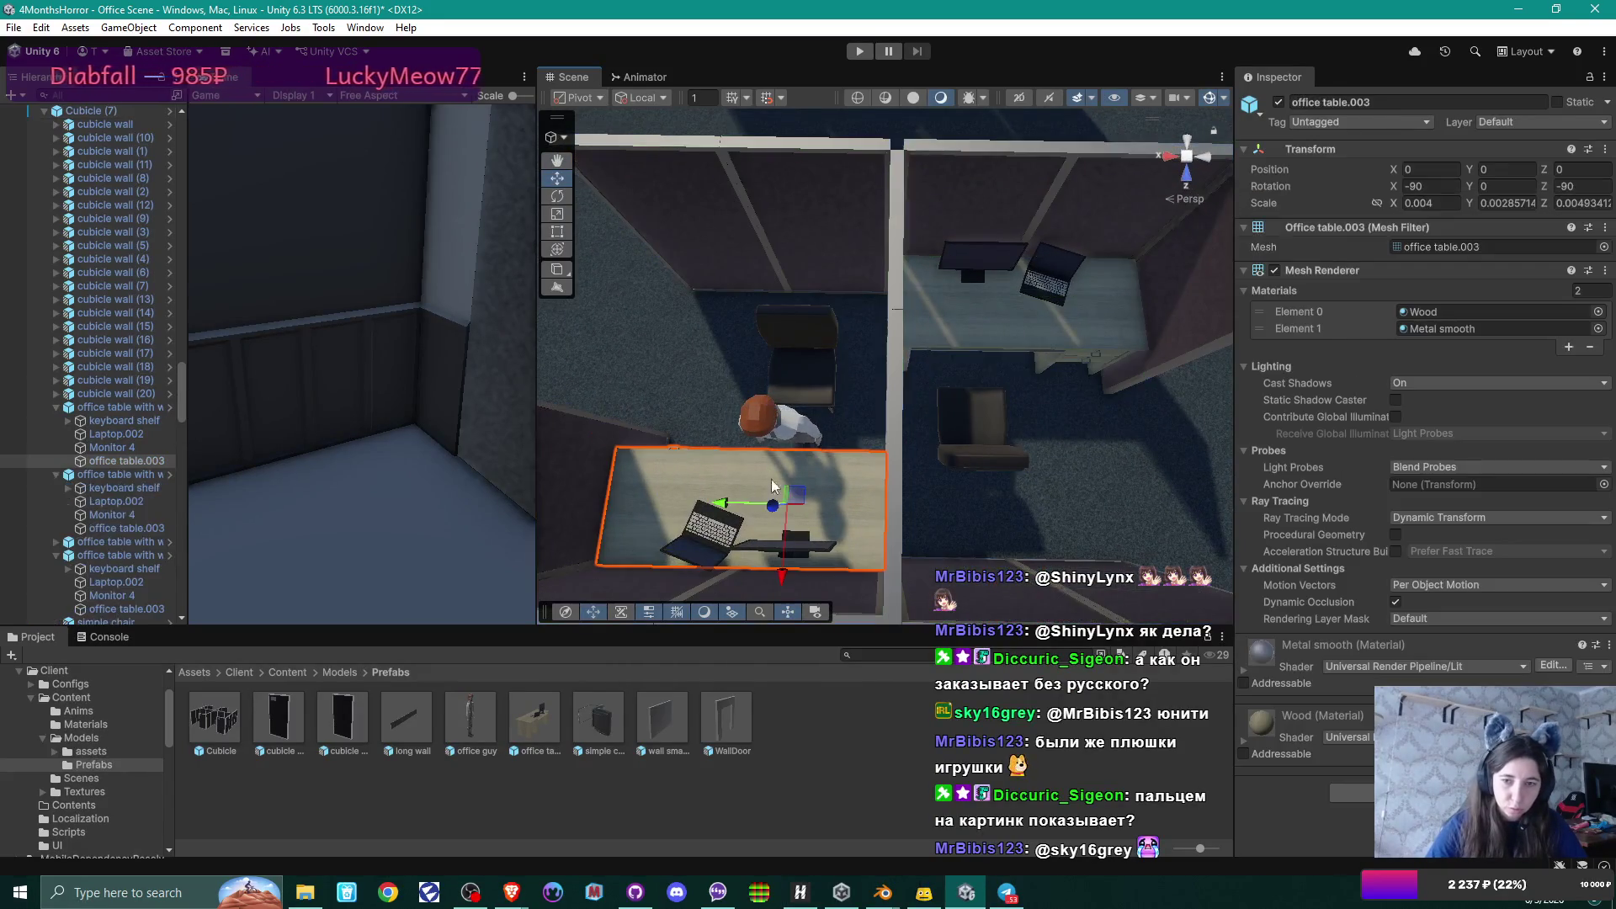
{"action": "left_click", "coordinate": [118, 420]}
{"action": "left_click_drag", "start_coordinate": [783, 581], "coordinate": [785, 551]}
{"action": "mouse_move", "coordinate": [893, 482]}
{"action": "left_mouse_down"}
{"action": "mouse_move", "coordinate": [880, 516]}
{"action": "mouse_move", "coordinate": [756, 523]}
{"action": "mouse_move", "coordinate": [743, 486]}
{"action": "mouse_move", "coordinate": [981, 267]}
{"action": "mouse_move", "coordinate": [835, 404]}
{"action": "mouse_move", "coordinate": [855, 414]}
{"action": "mouse_move", "coordinate": [973, 332]}
{"action": "left_mouse_up"}
{"action": "left_click", "coordinate": [973, 331]}
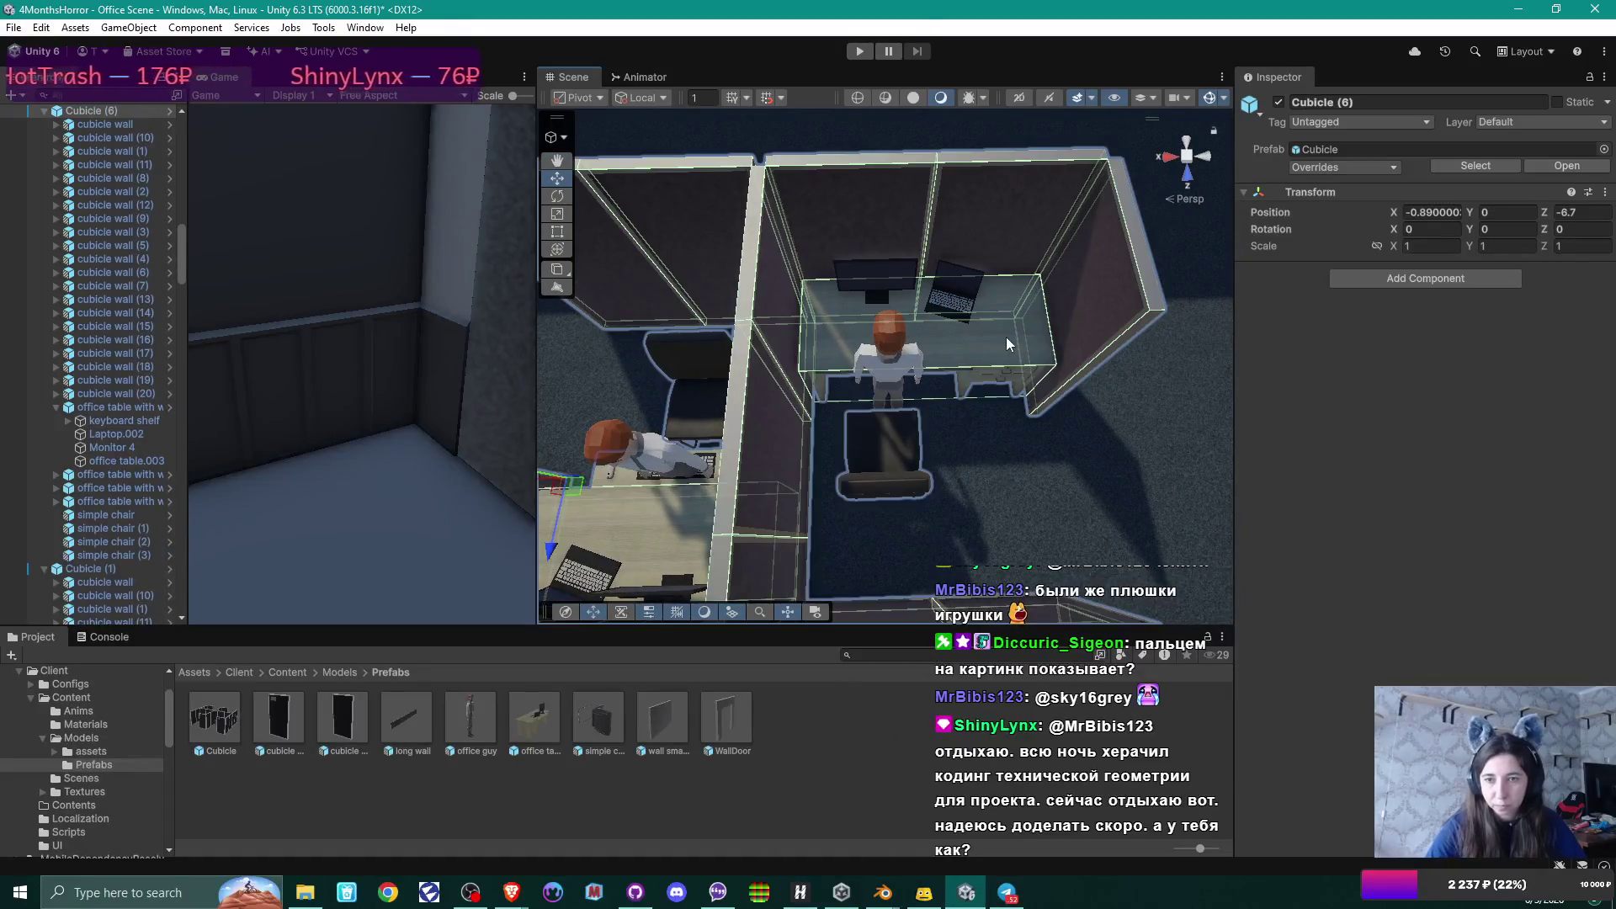
Move this cubicle's keyboard shelf toward the seated character, settling at 0, 0.03, -0.253.
{"action": "left_click", "coordinate": [1006, 336]}
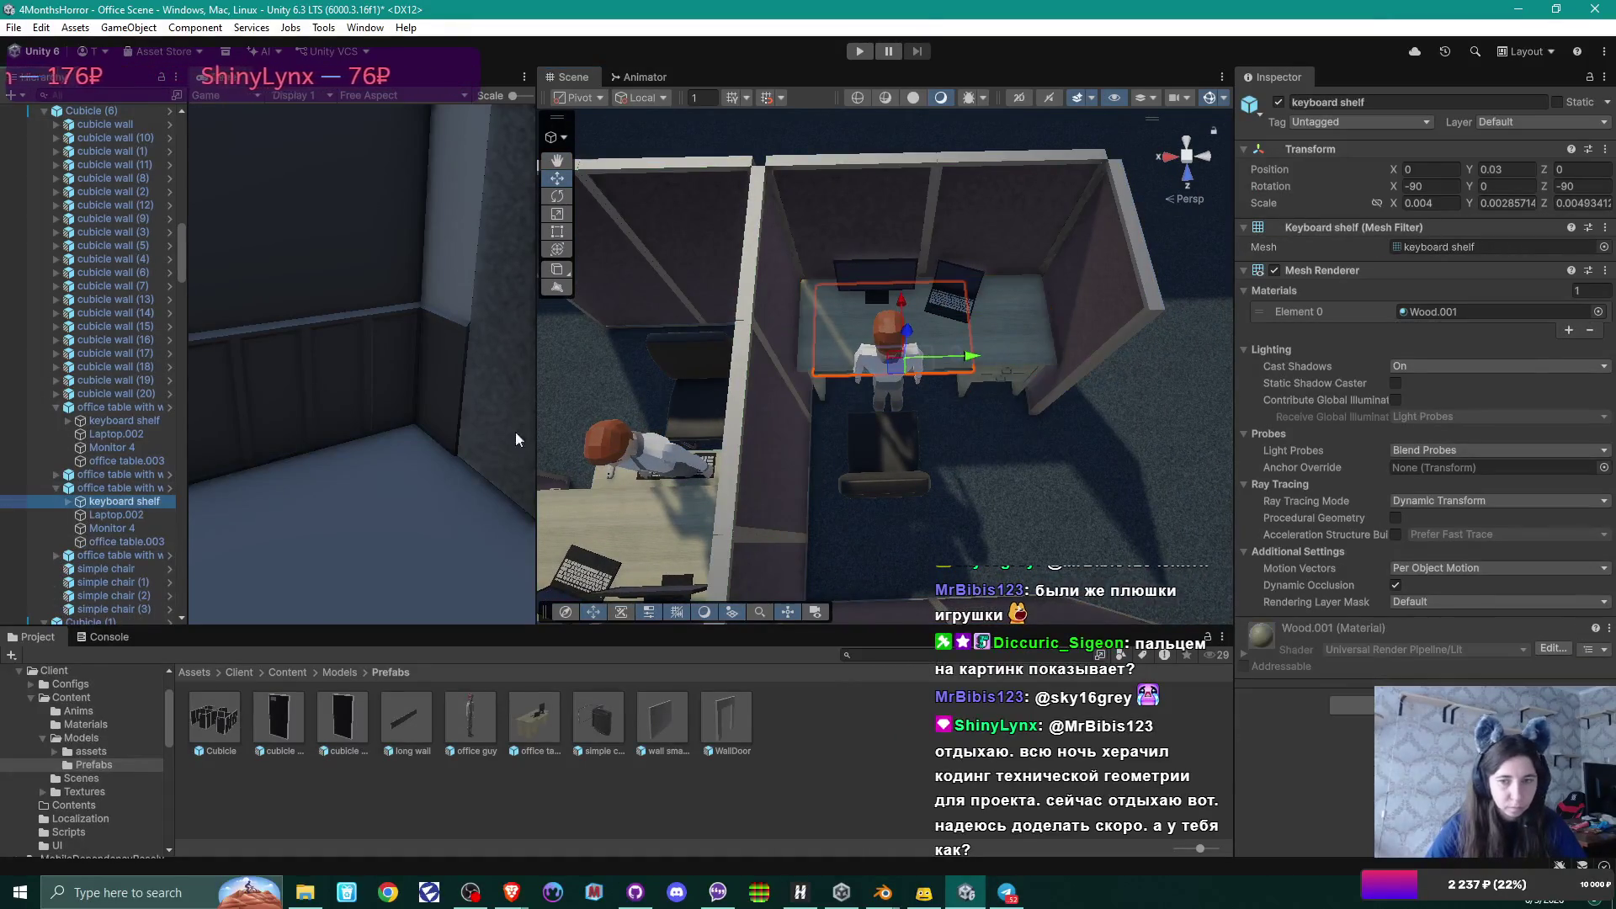
{"action": "left_click_drag", "start_coordinate": [901, 300], "coordinate": [906, 325]}
{"action": "mouse_move", "coordinate": [992, 413]}
{"action": "left_mouse_down"}
{"action": "mouse_move", "coordinate": [668, 241]}
{"action": "mouse_move", "coordinate": [836, 332]}
{"action": "left_mouse_up"}
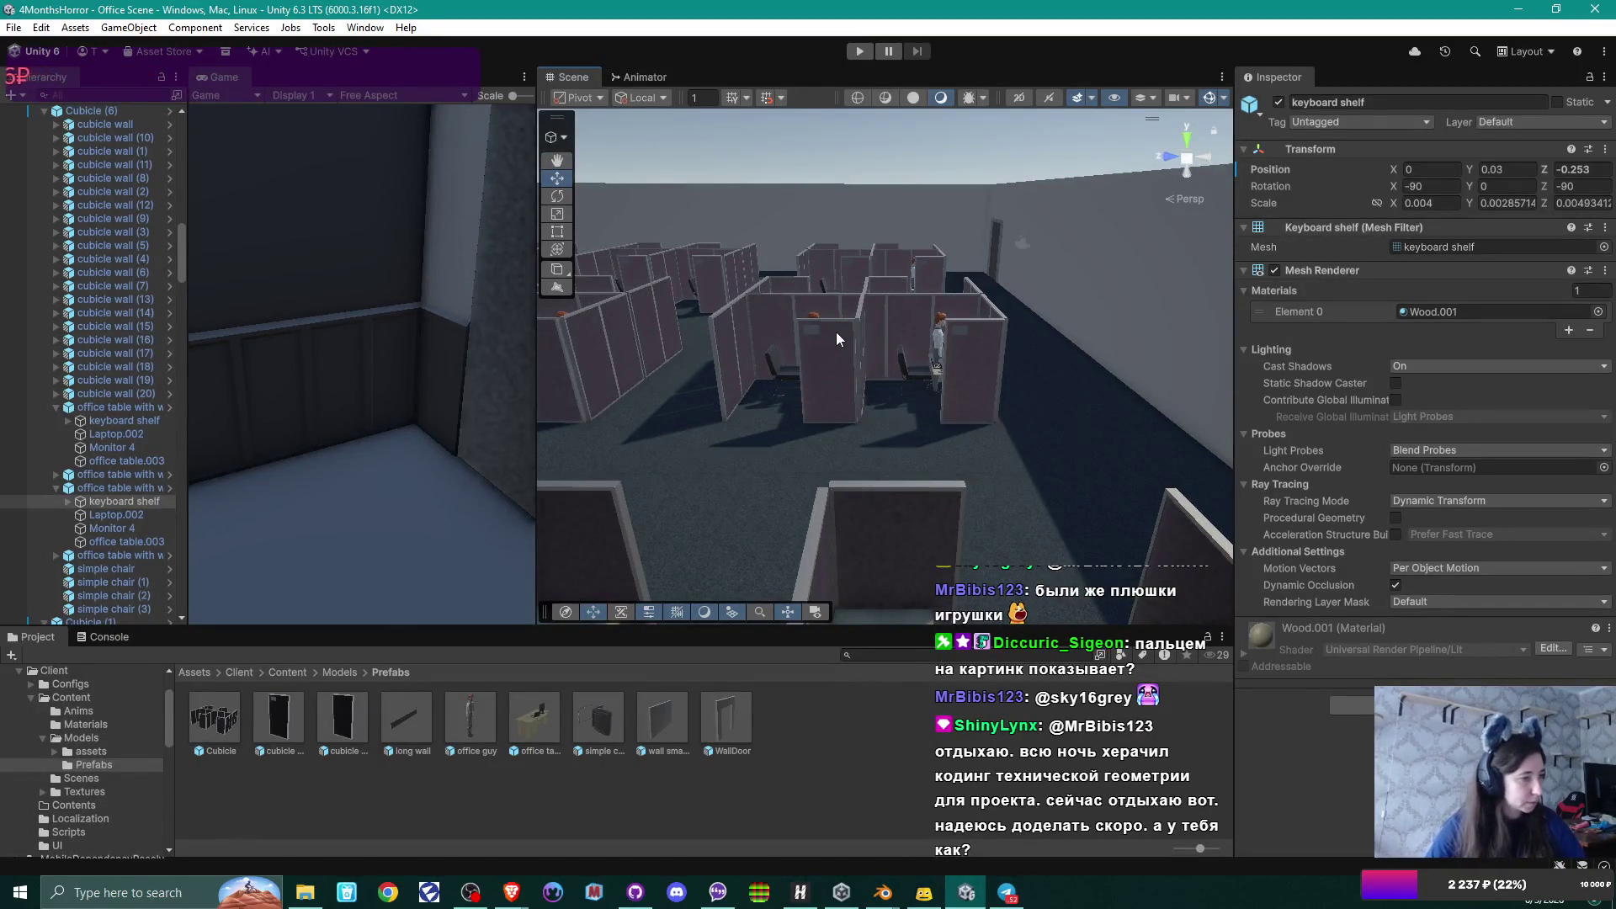
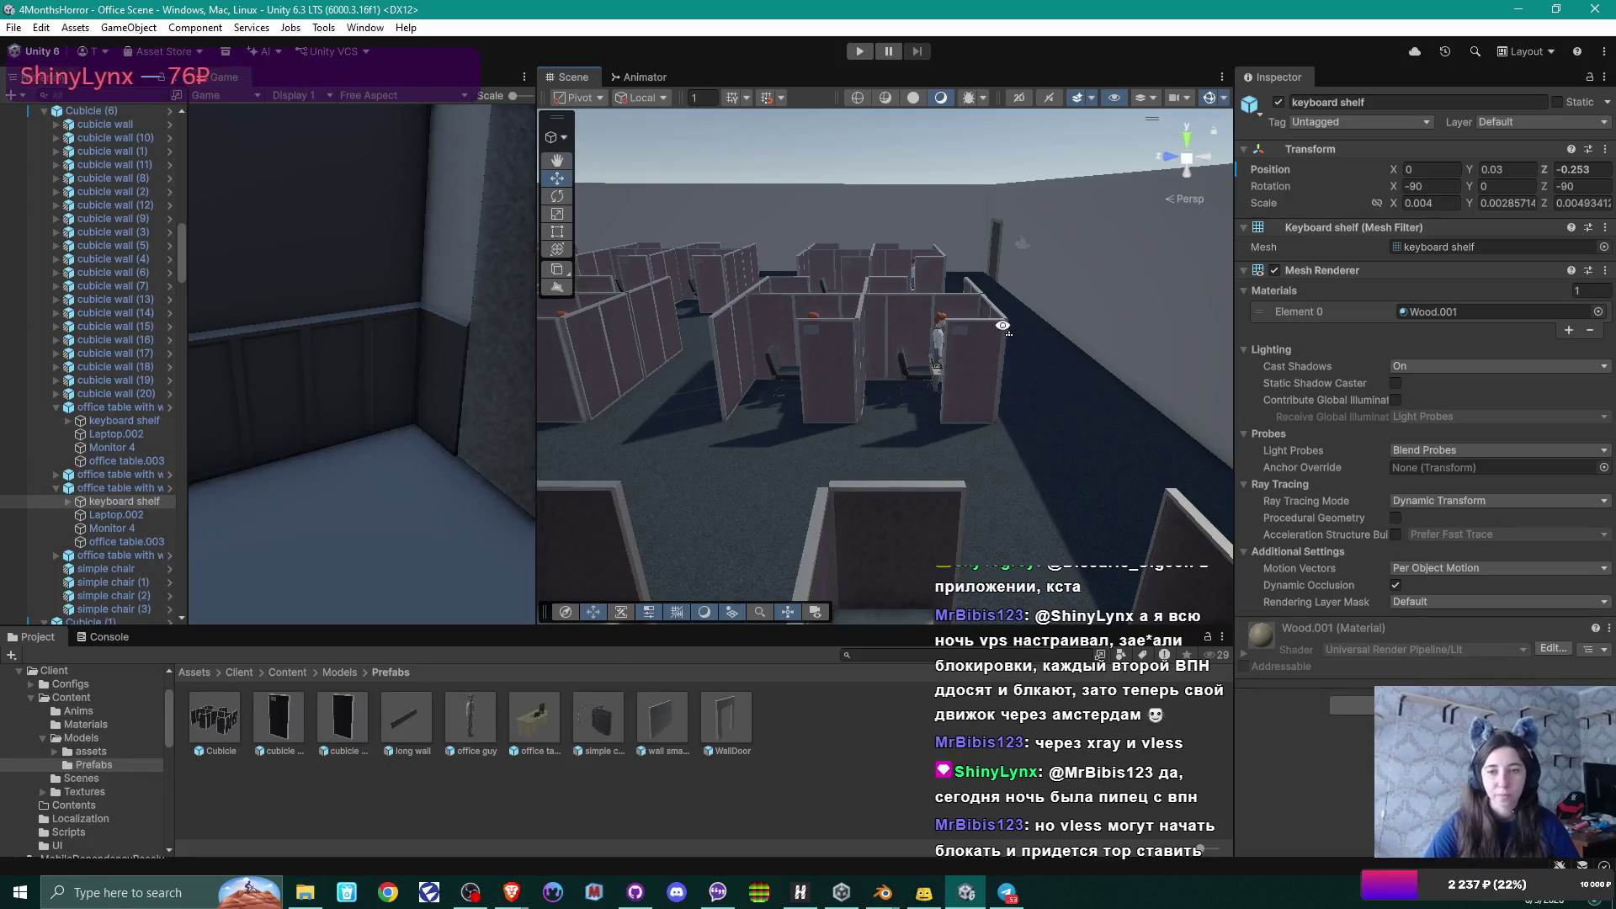
Orbit the Scene view over the laptop desk, two cubicles and the rows of cubicles.
{"action": "left_click_drag", "start_coordinate": [1002, 325], "coordinate": [947, 439]}
{"action": "left_click_drag", "start_coordinate": [1098, 392], "coordinate": [877, 407]}
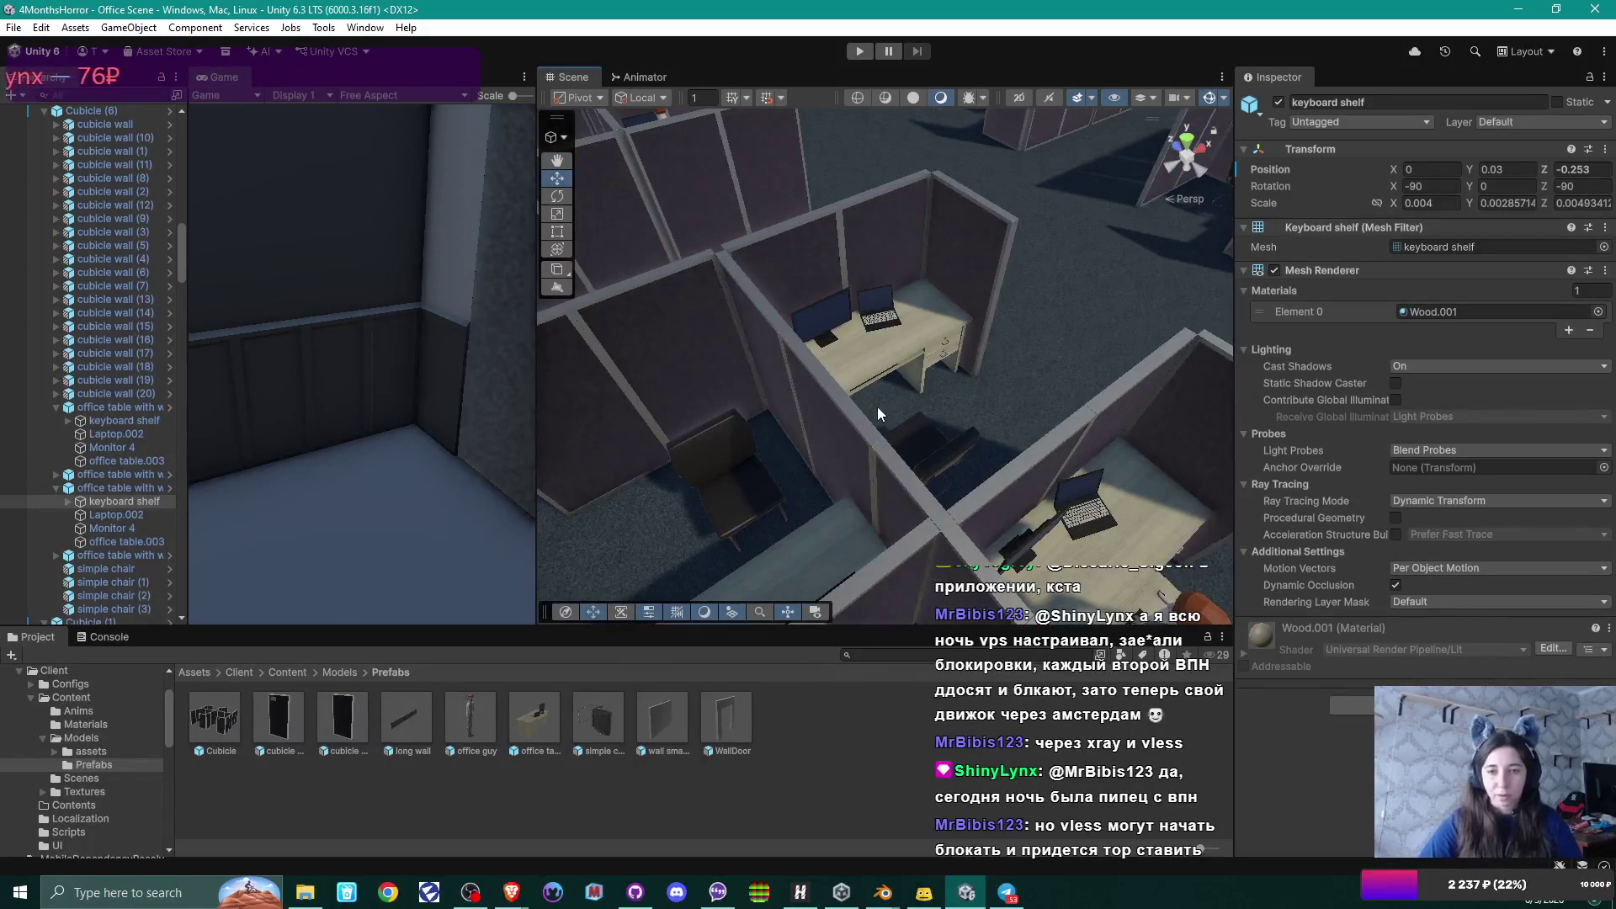
{"action": "mouse_move", "coordinate": [927, 347]}
{"action": "left_mouse_down"}
{"action": "mouse_move", "coordinate": [871, 392]}
{"action": "mouse_move", "coordinate": [1061, 316]}
{"action": "mouse_move", "coordinate": [837, 278]}
{"action": "mouse_move", "coordinate": [1012, 366]}
{"action": "mouse_move", "coordinate": [1138, 288]}
{"action": "left_mouse_up"}
{"action": "mouse_move", "coordinate": [1013, 360]}
{"action": "left_mouse_down"}
{"action": "mouse_move", "coordinate": [952, 352]}
{"action": "mouse_move", "coordinate": [911, 371]}
{"action": "mouse_move", "coordinate": [920, 218]}
{"action": "left_mouse_up"}
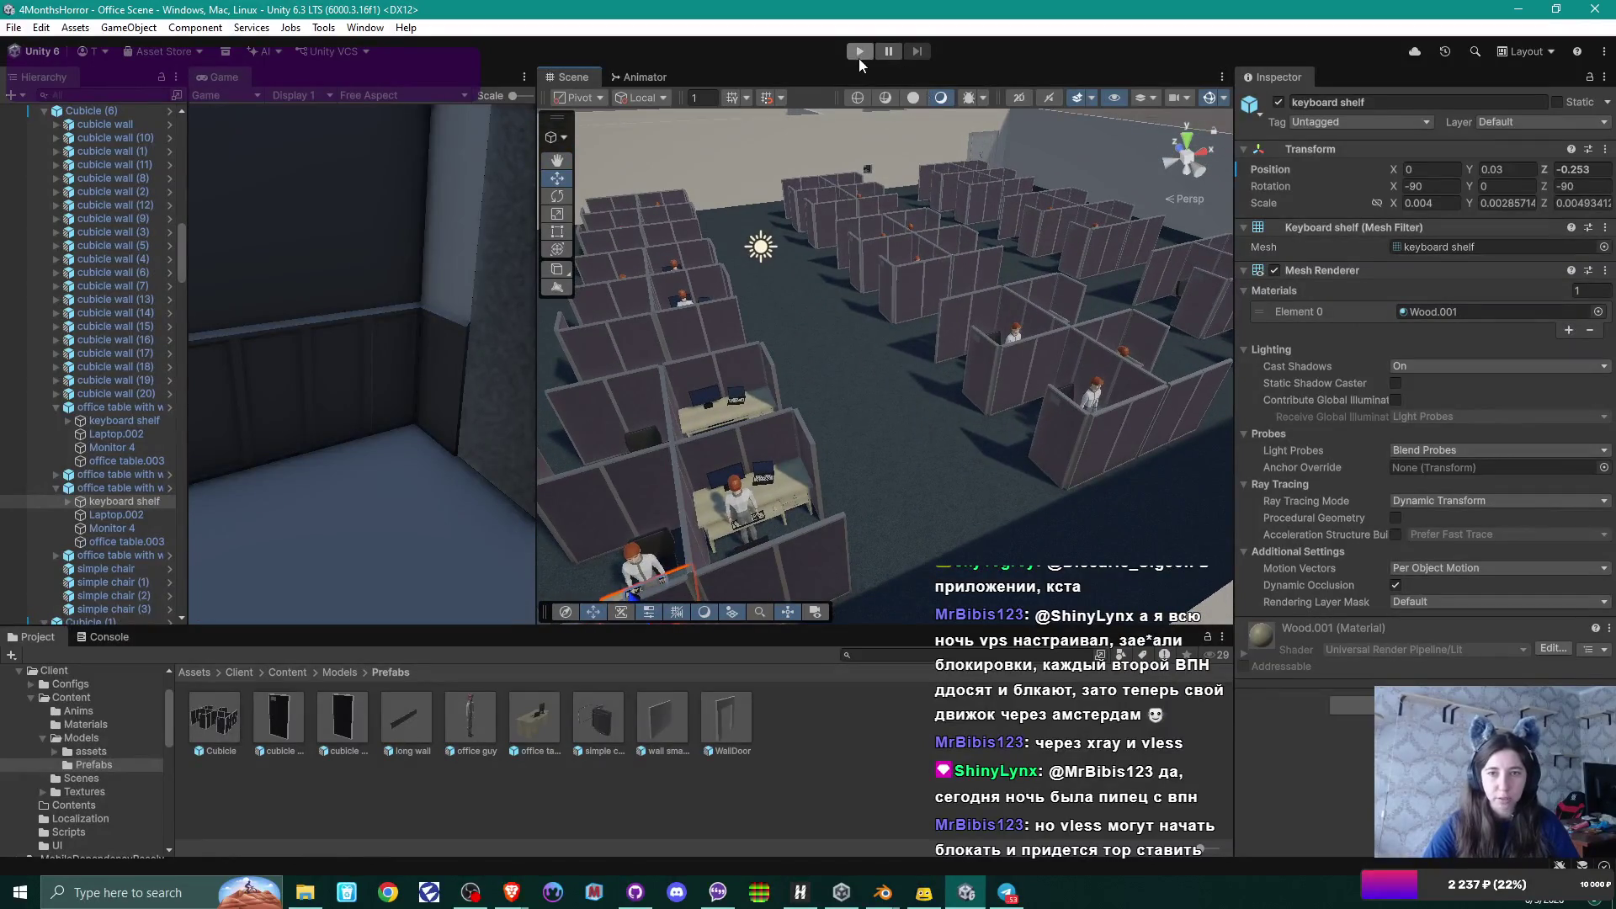
Enter Play Mode and fly the view in close to the office guys at their desks.
{"action": "left_click", "coordinate": [858, 58]}
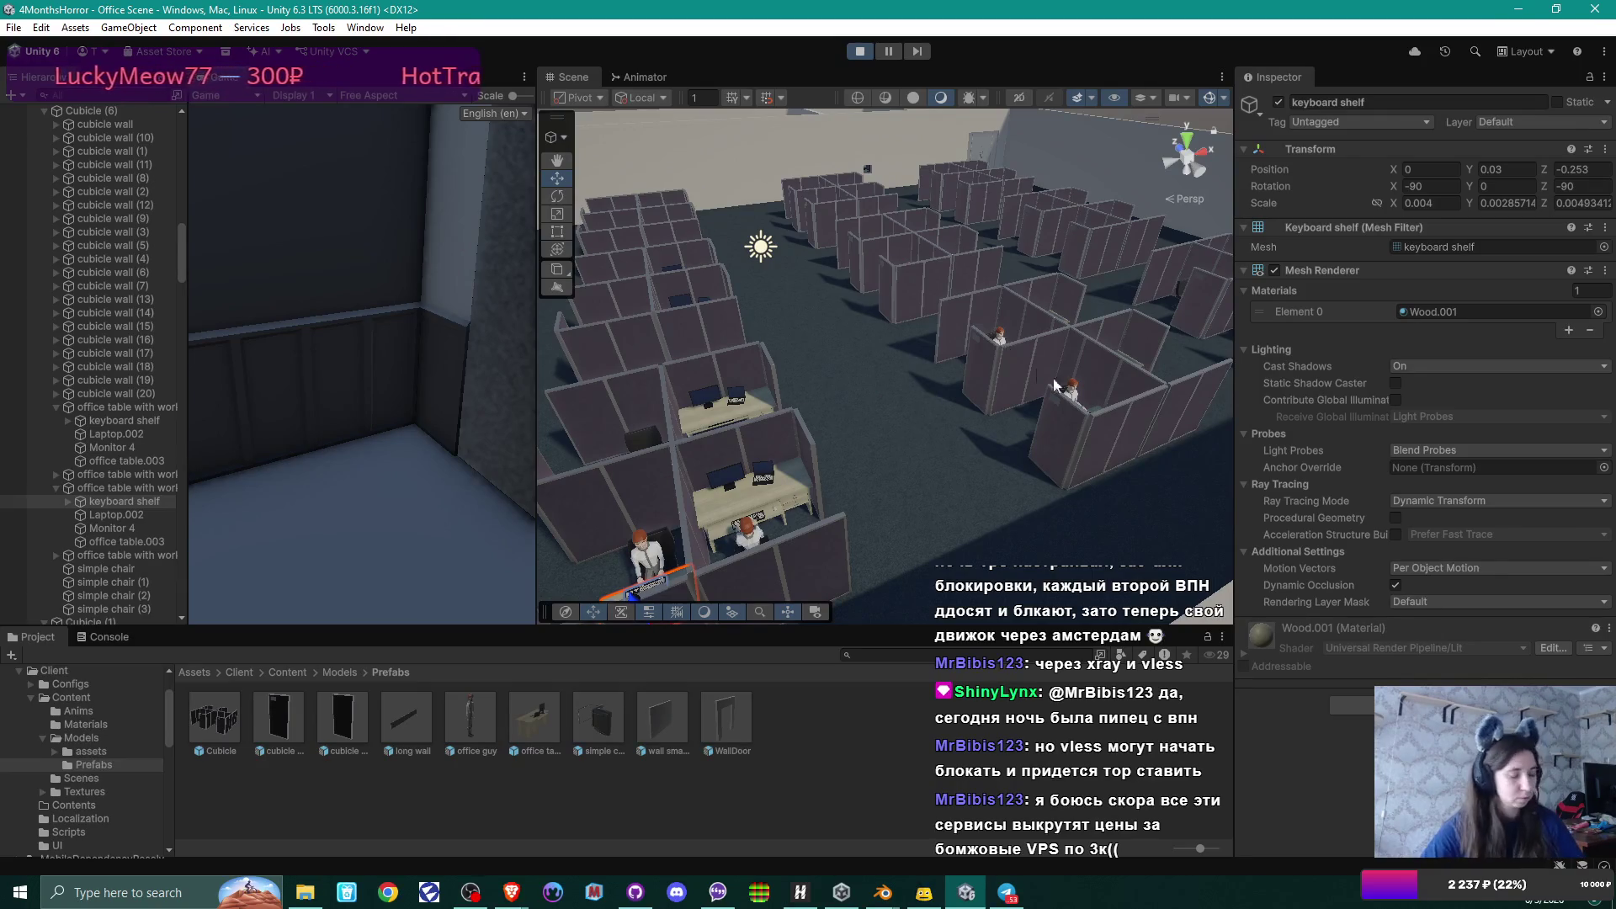
{"action": "mouse_move", "coordinate": [986, 331]}
{"action": "left_mouse_down"}
{"action": "mouse_move", "coordinate": [961, 350]}
{"action": "mouse_move", "coordinate": [907, 495]}
{"action": "mouse_move", "coordinate": [974, 393]}
{"action": "mouse_move", "coordinate": [961, 397]}
{"action": "mouse_move", "coordinate": [1027, 392]}
{"action": "mouse_move", "coordinate": [1002, 423]}
{"action": "mouse_move", "coordinate": [853, 448]}
{"action": "mouse_move", "coordinate": [934, 448]}
{"action": "left_mouse_up"}
{"action": "key", "text": "w"}
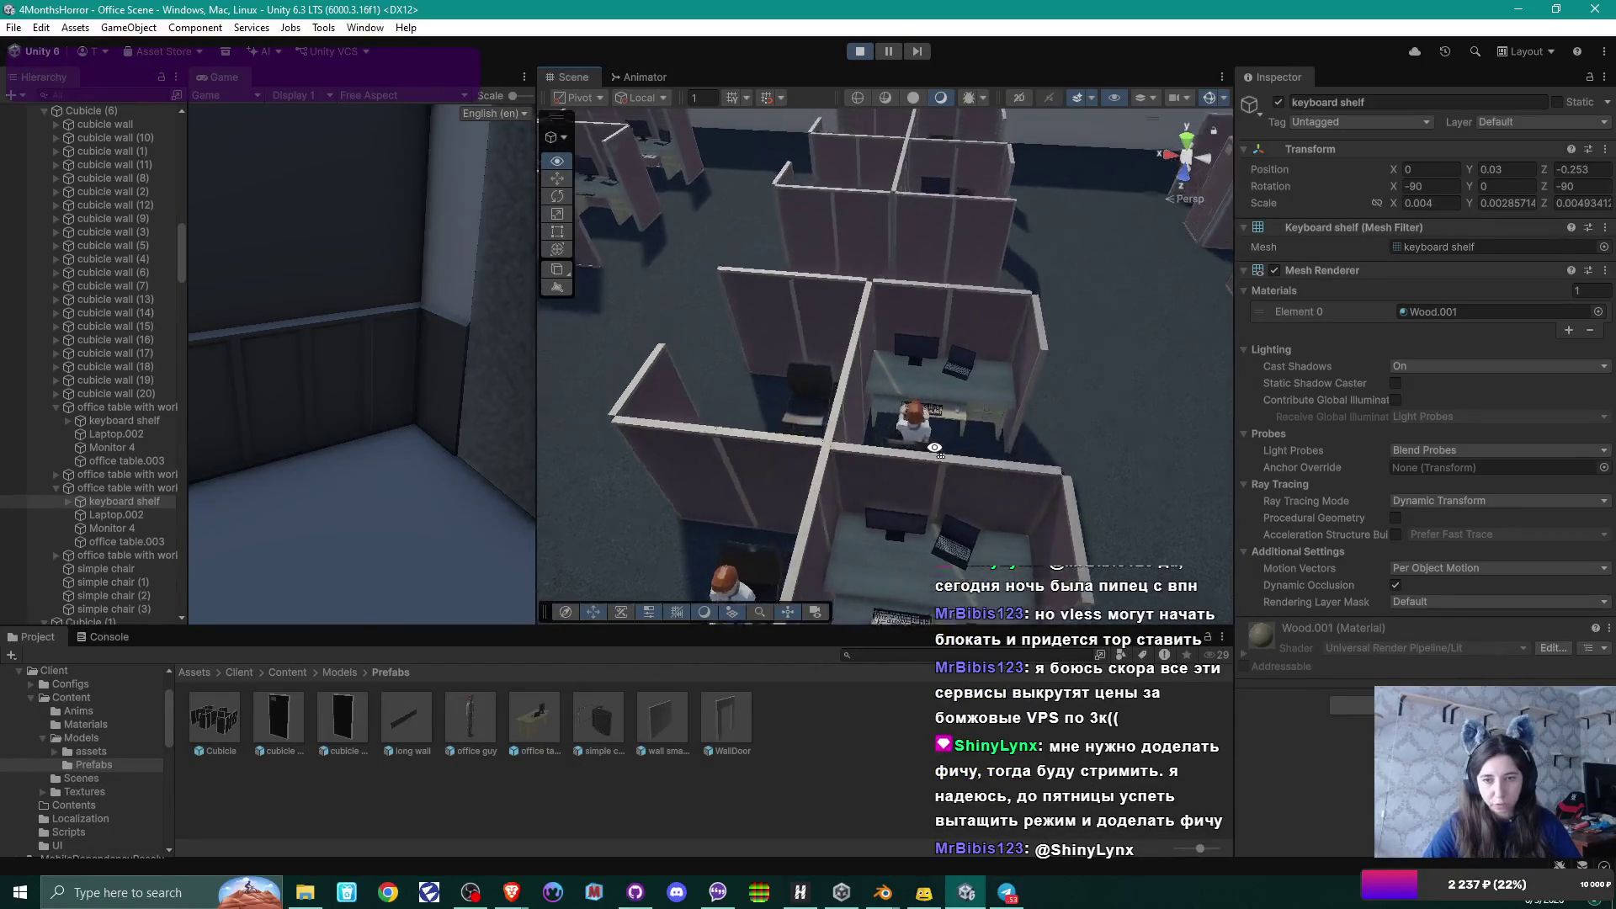
{"action": "key", "text": "w"}
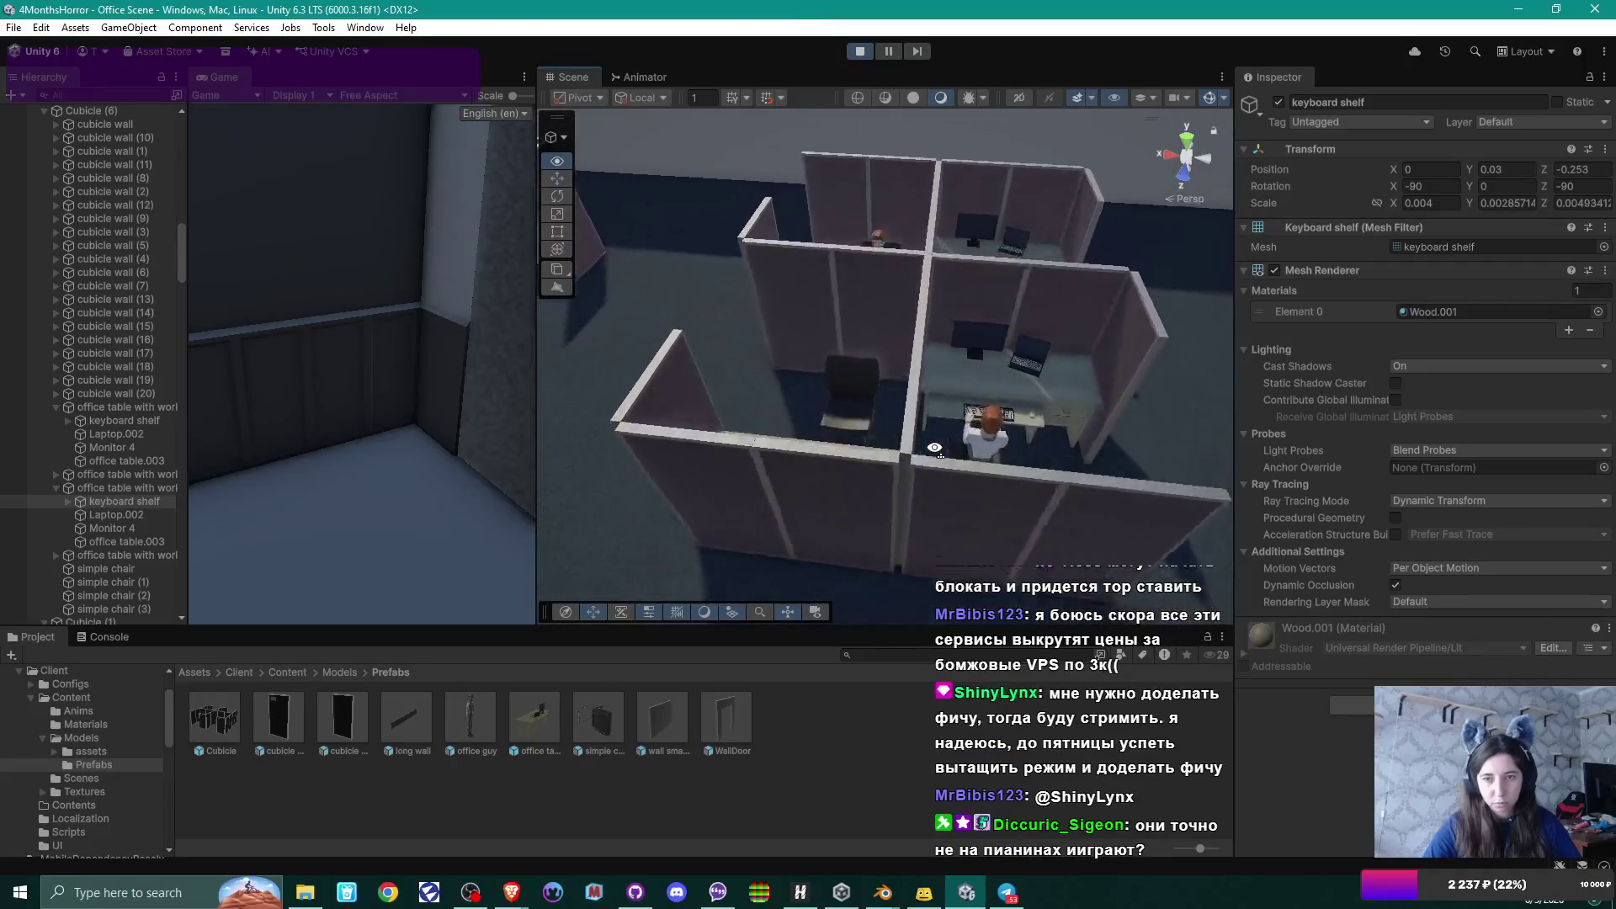
{"action": "key", "text": "s"}
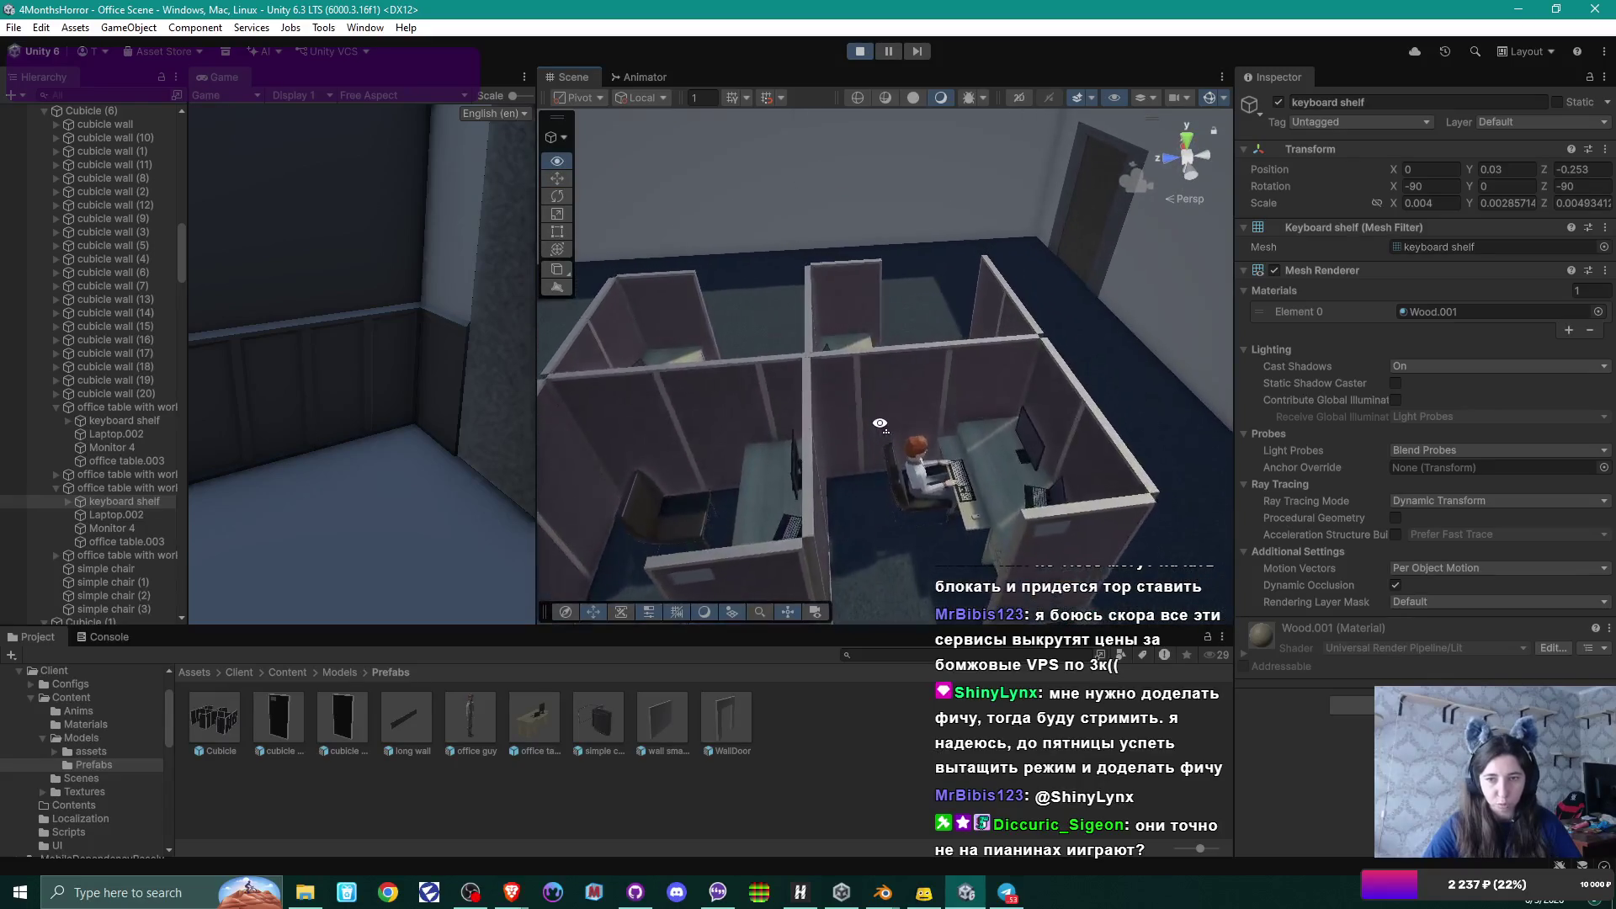
{"action": "key", "text": "w"}
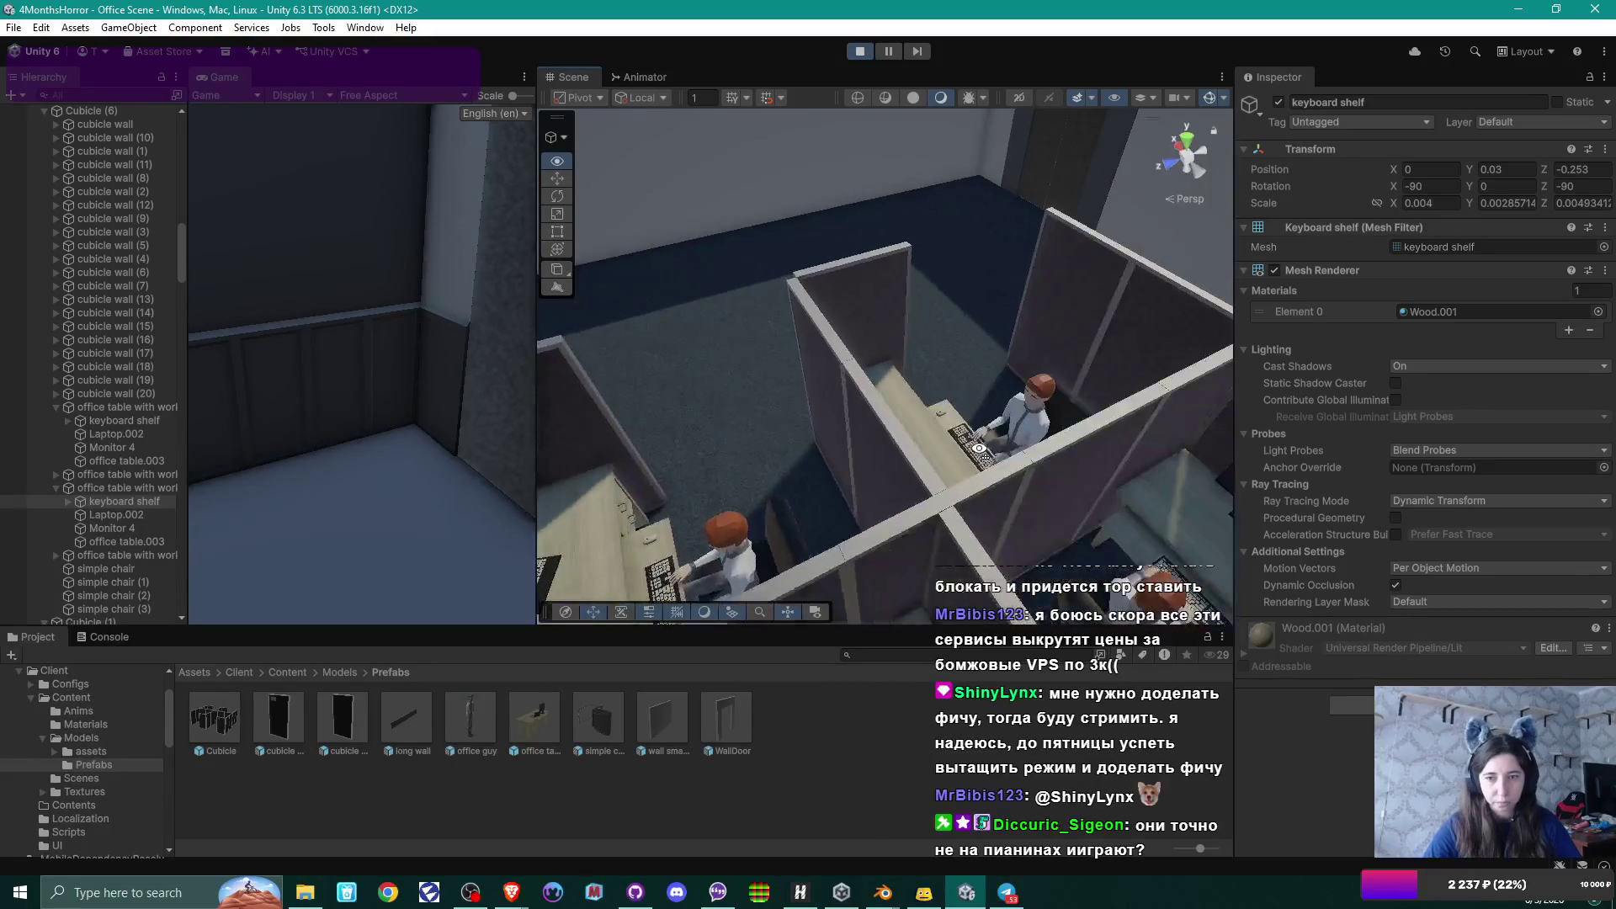
{"action": "left_click_drag", "start_coordinate": [881, 423], "coordinate": [881, 278]}
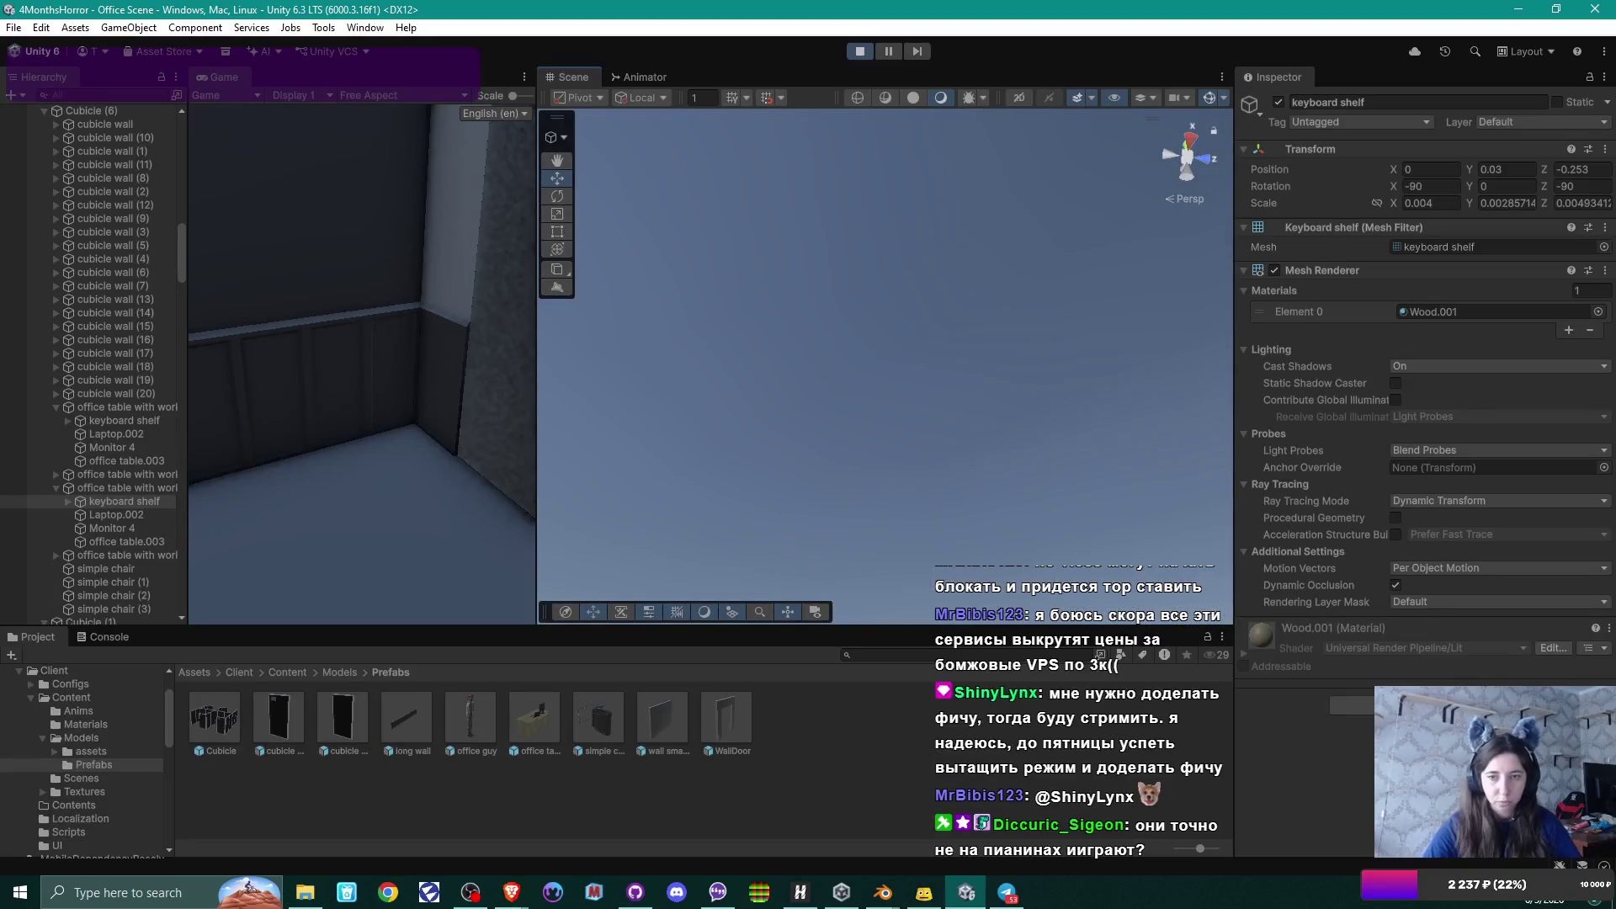
{"action": "mouse_move", "coordinate": [812, 404]}
{"action": "left_mouse_down"}
{"action": "mouse_move", "coordinate": [816, 458]}
{"action": "mouse_move", "coordinate": [883, 480]}
{"action": "mouse_move", "coordinate": [812, 440]}
{"action": "mouse_move", "coordinate": [808, 463]}
{"action": "mouse_move", "coordinate": [1127, 501]}
{"action": "mouse_move", "coordinate": [837, 451]}
{"action": "mouse_move", "coordinate": [830, 467]}
{"action": "mouse_move", "coordinate": [1056, 439]}
{"action": "mouse_move", "coordinate": [1130, 495]}
{"action": "mouse_move", "coordinate": [918, 524]}
{"action": "left_mouse_up"}
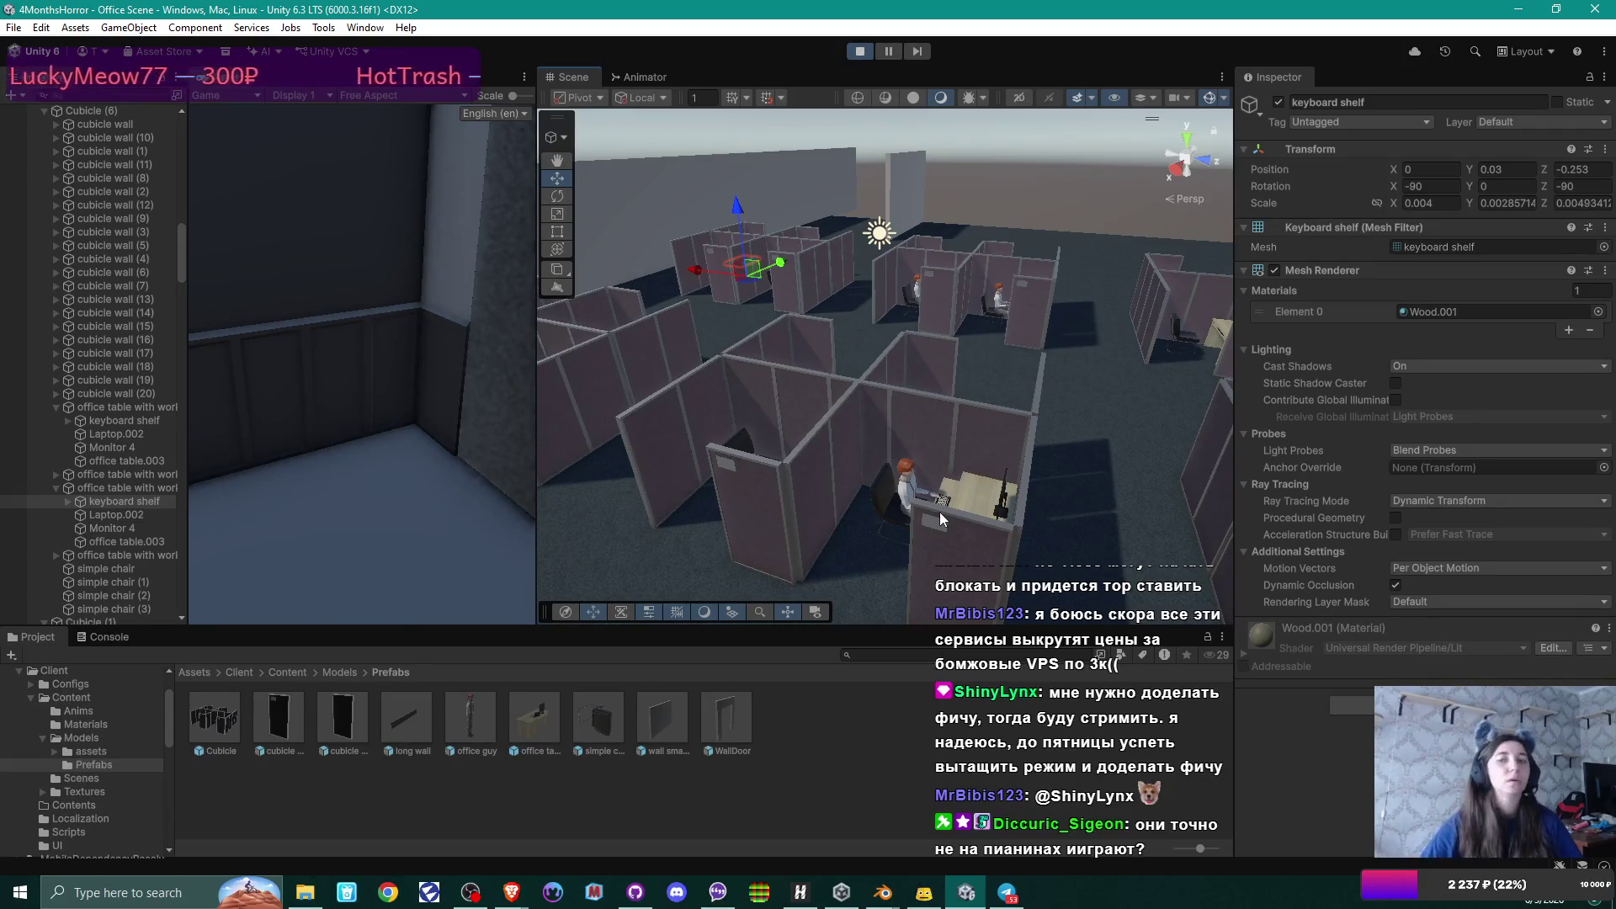
{"action": "mouse_move", "coordinate": [1069, 364]}
{"action": "left_mouse_down"}
{"action": "mouse_move", "coordinate": [764, 340]}
{"action": "mouse_move", "coordinate": [936, 362]}
{"action": "mouse_move", "coordinate": [787, 360]}
{"action": "mouse_move", "coordinate": [584, 318]}
{"action": "left_mouse_up"}
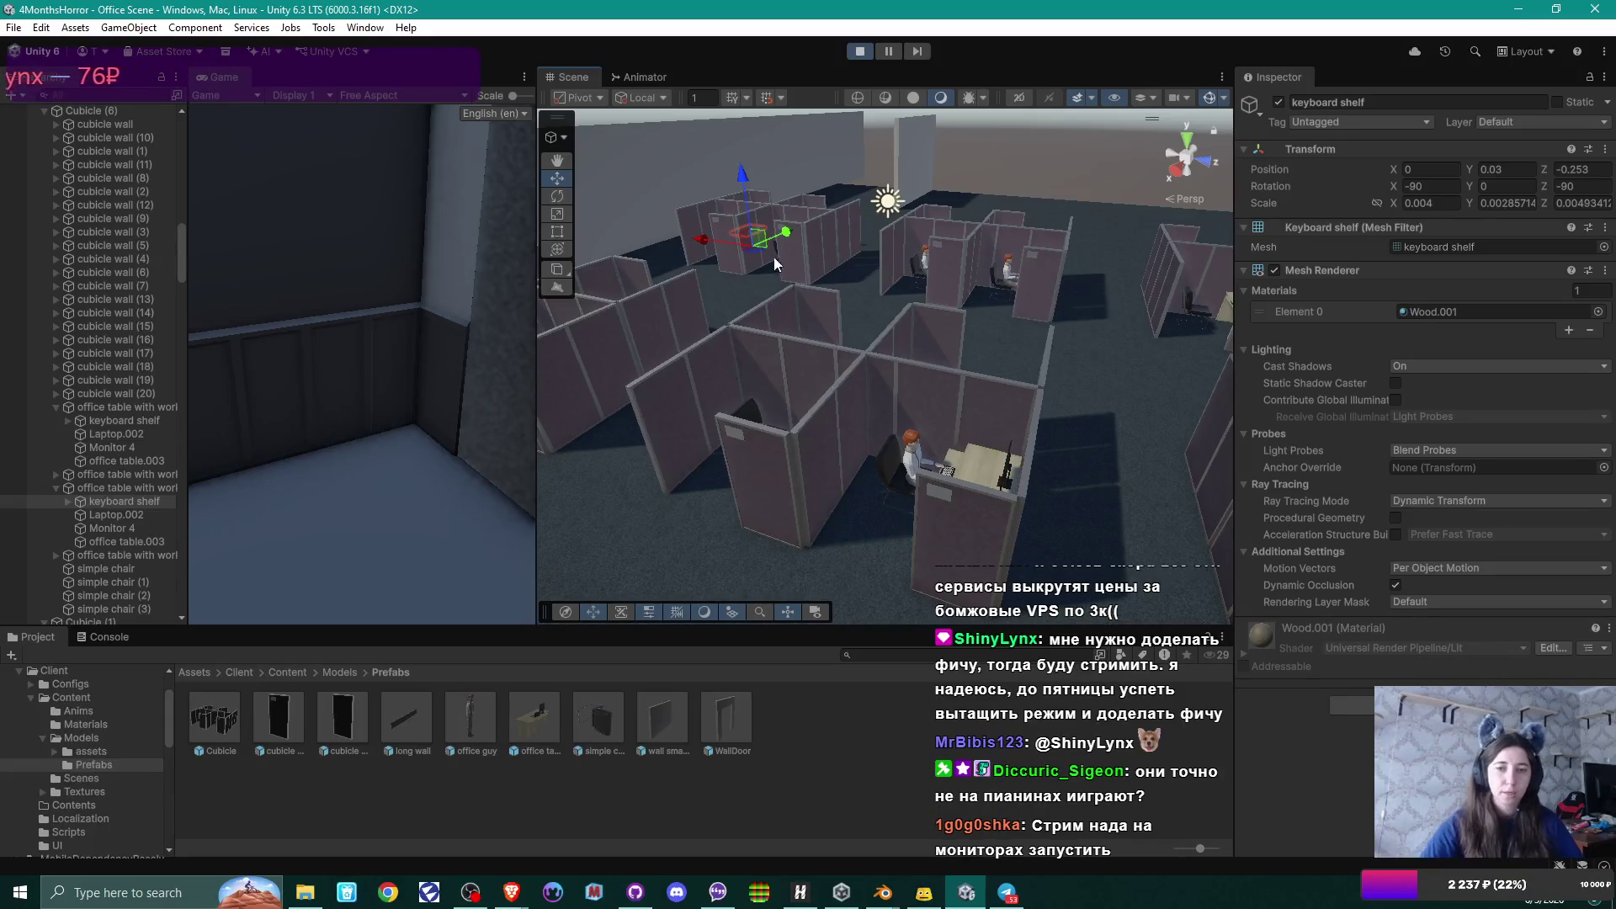
{"action": "mouse_move", "coordinate": [976, 347]}
{"action": "left_mouse_down"}
{"action": "mouse_move", "coordinate": [986, 357]}
{"action": "mouse_move", "coordinate": [851, 366]}
{"action": "mouse_move", "coordinate": [1211, 420]}
{"action": "mouse_move", "coordinate": [1002, 392]}
{"action": "left_mouse_up"}
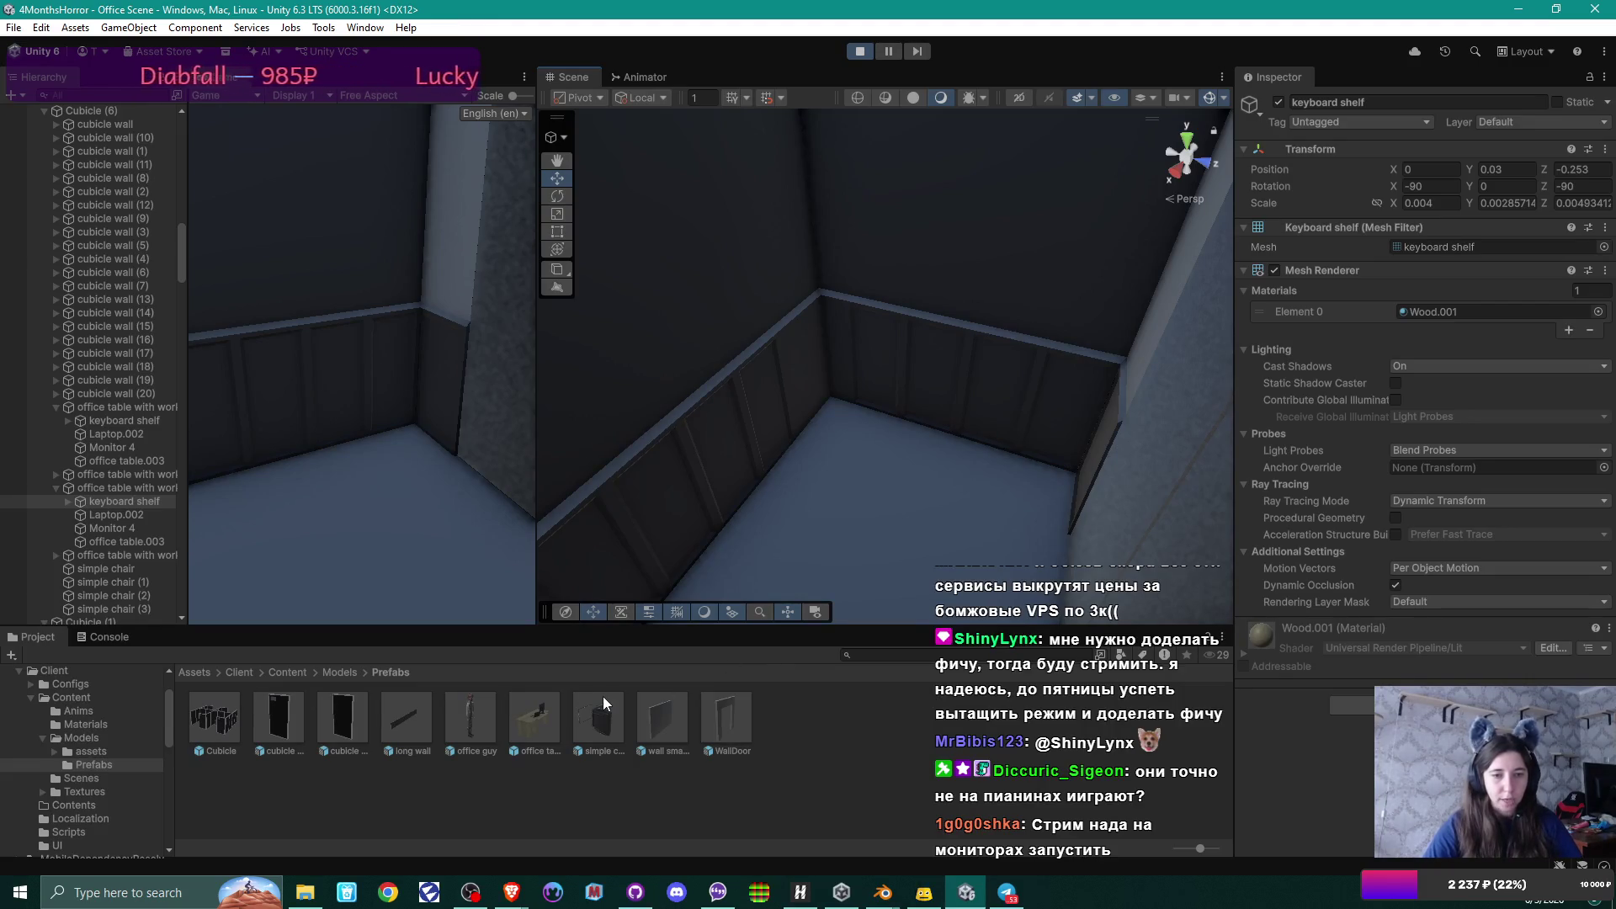
{"action": "left_click", "coordinate": [346, 671]}
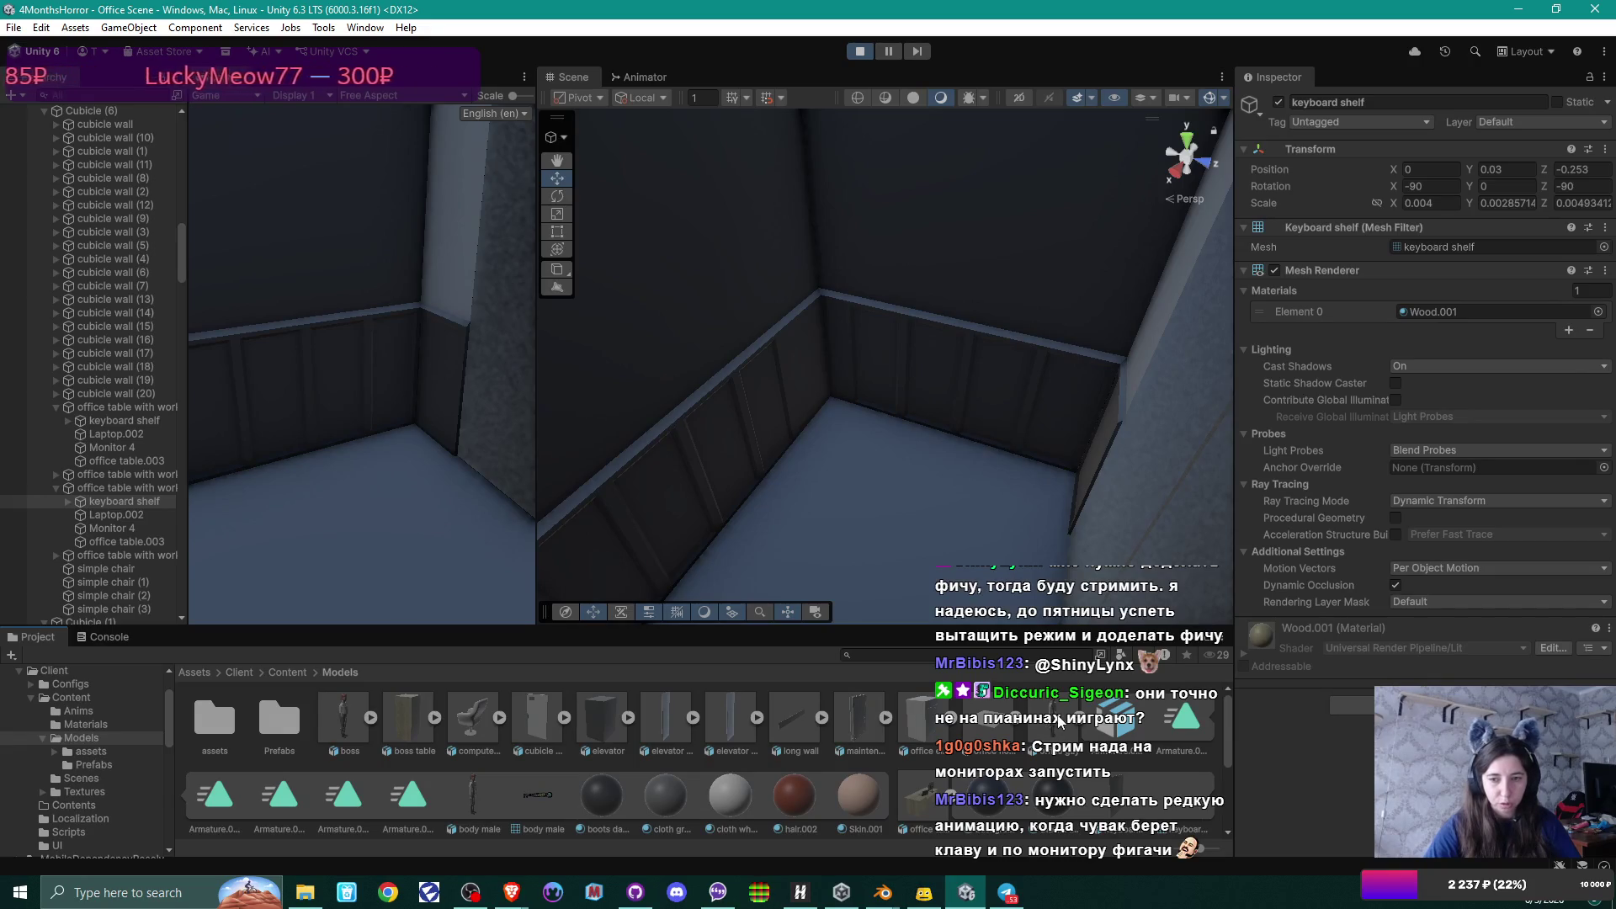
Drop the office guy model into the room corner and turn it about 44.6° around Y.
{"action": "left_click_drag", "start_coordinate": [1053, 726], "coordinate": [855, 463]}
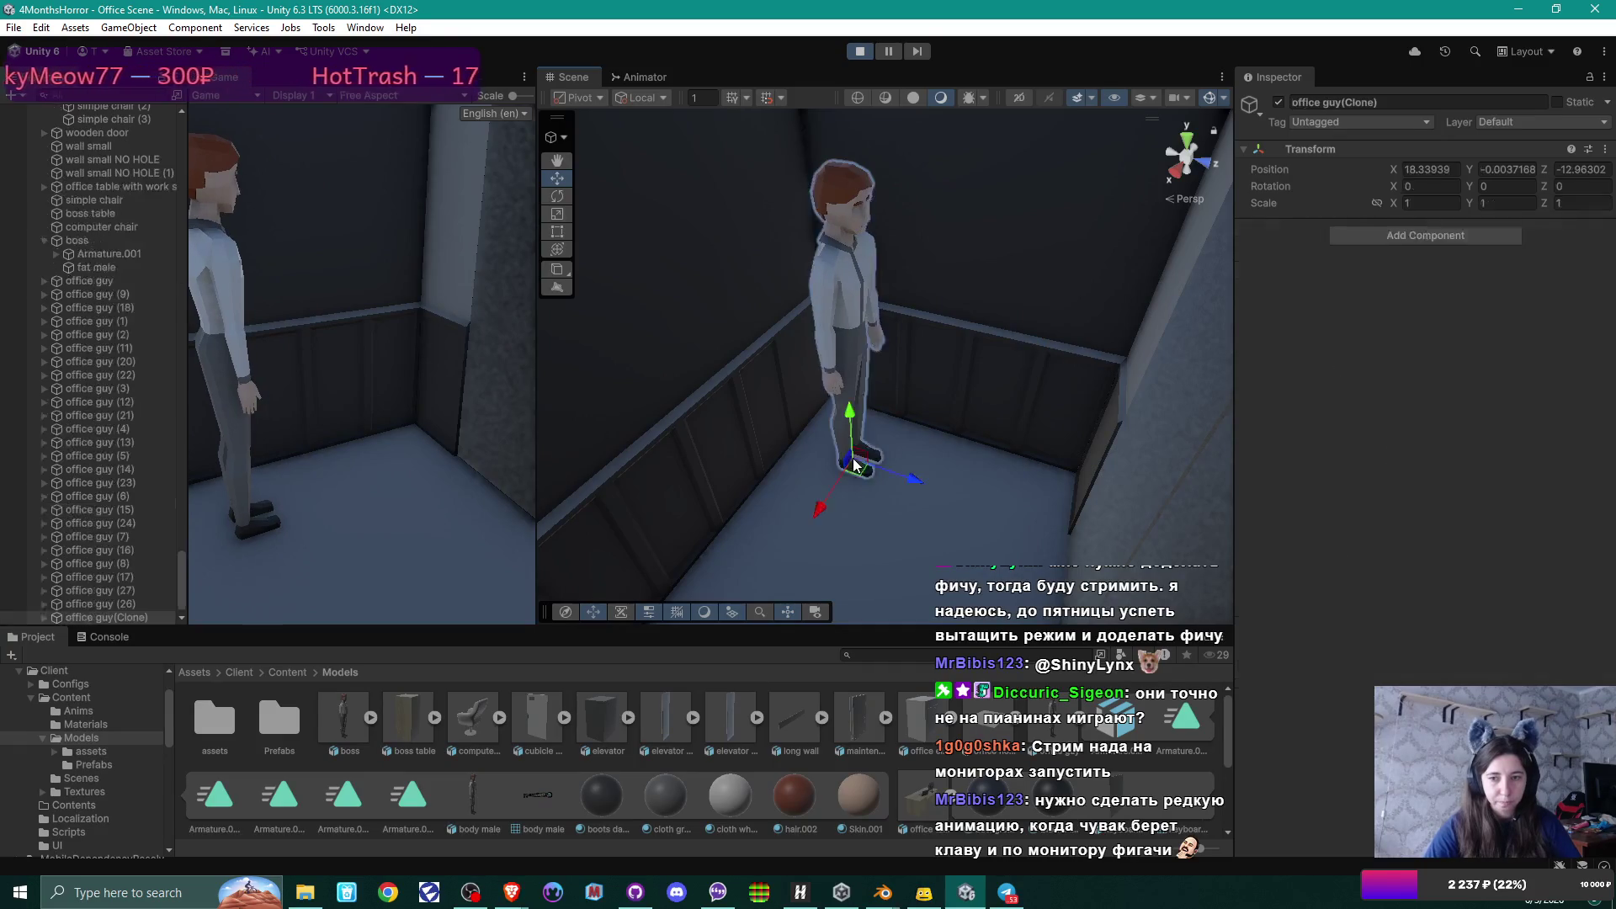
{"action": "left_click", "coordinate": [557, 195]}
{"action": "left_click_drag", "start_coordinate": [898, 508], "coordinate": [798, 516]}
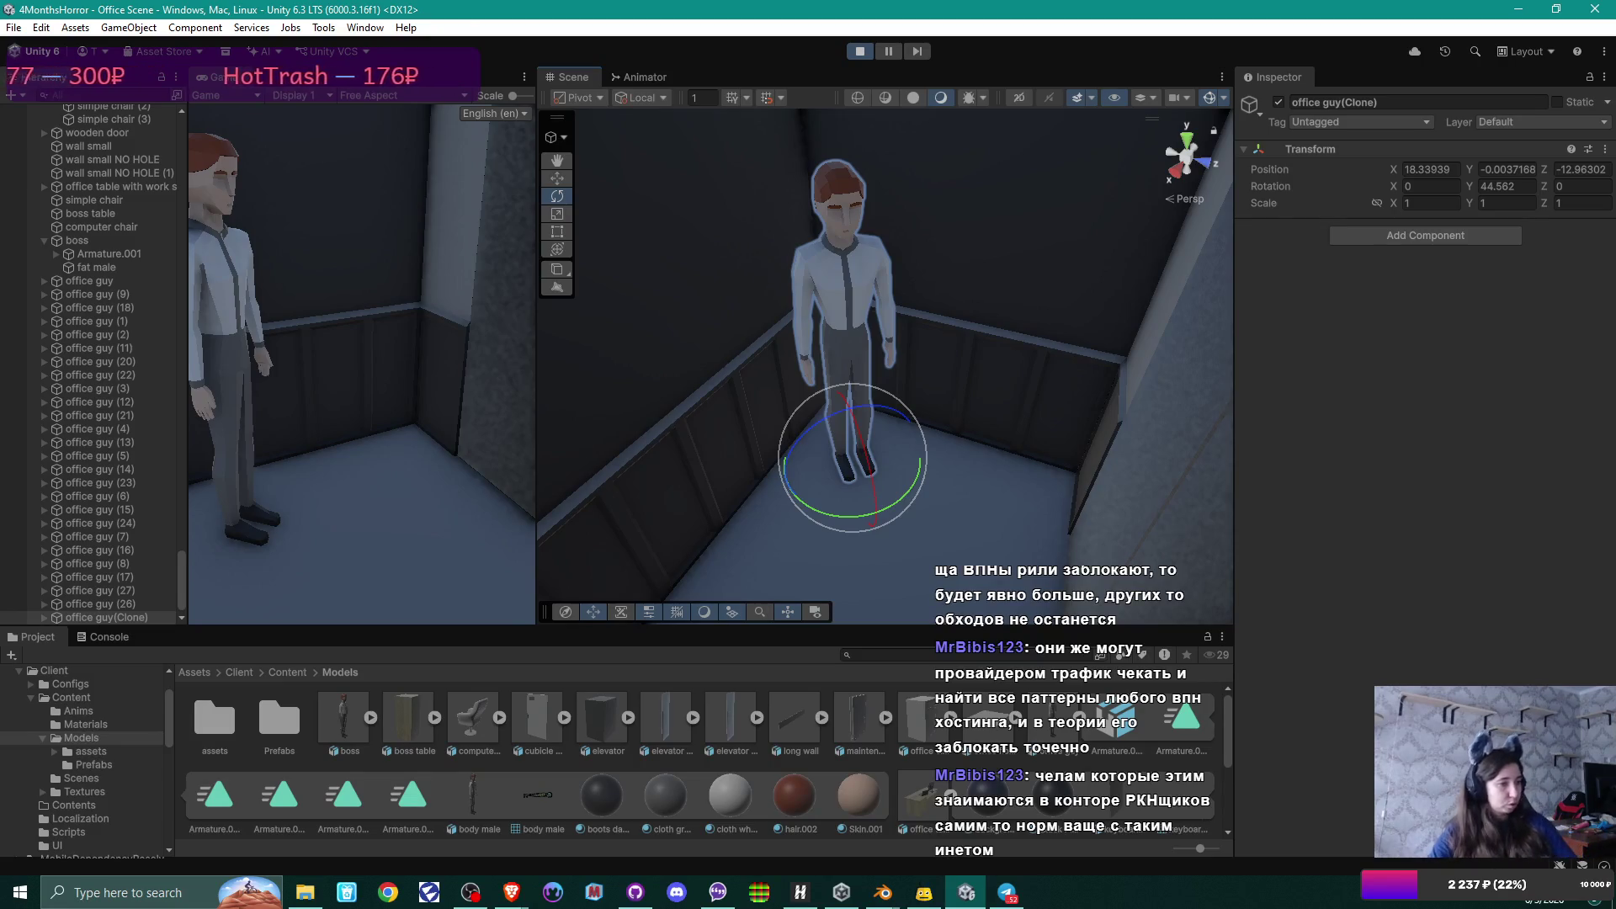
Orbit around office guy(Clone) in the Scene view and bring up the Add Component list.
{"action": "key", "text": "alt+Tab"}
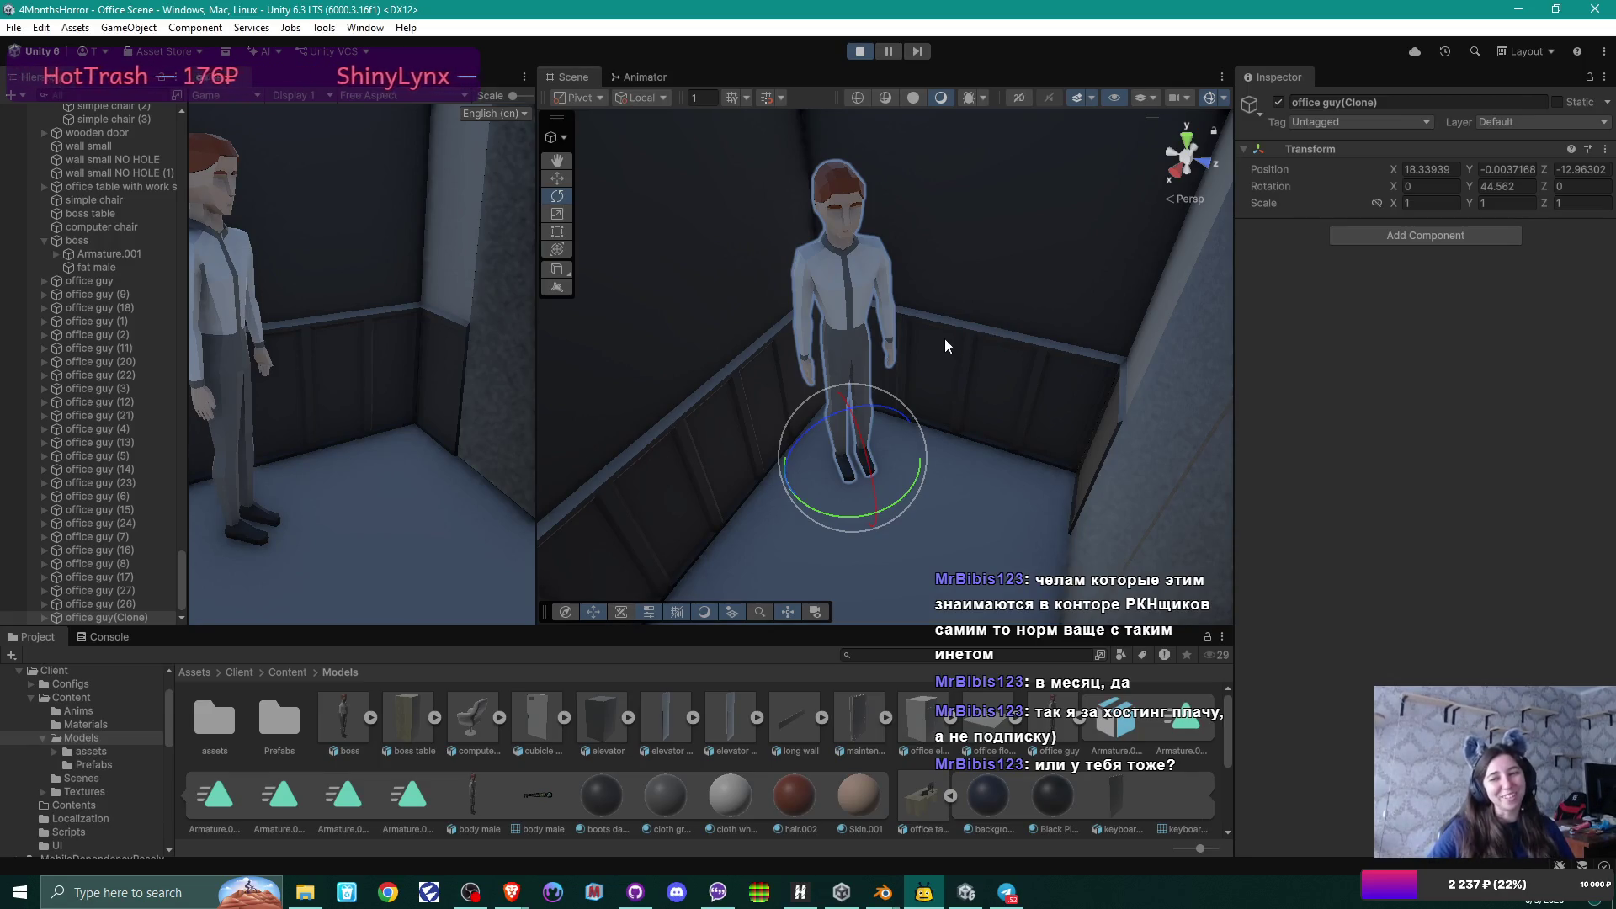
{"action": "mouse_move", "coordinate": [944, 338]}
{"action": "left_mouse_down"}
{"action": "mouse_move", "coordinate": [1164, 346]}
{"action": "mouse_move", "coordinate": [976, 375]}
{"action": "left_mouse_up"}
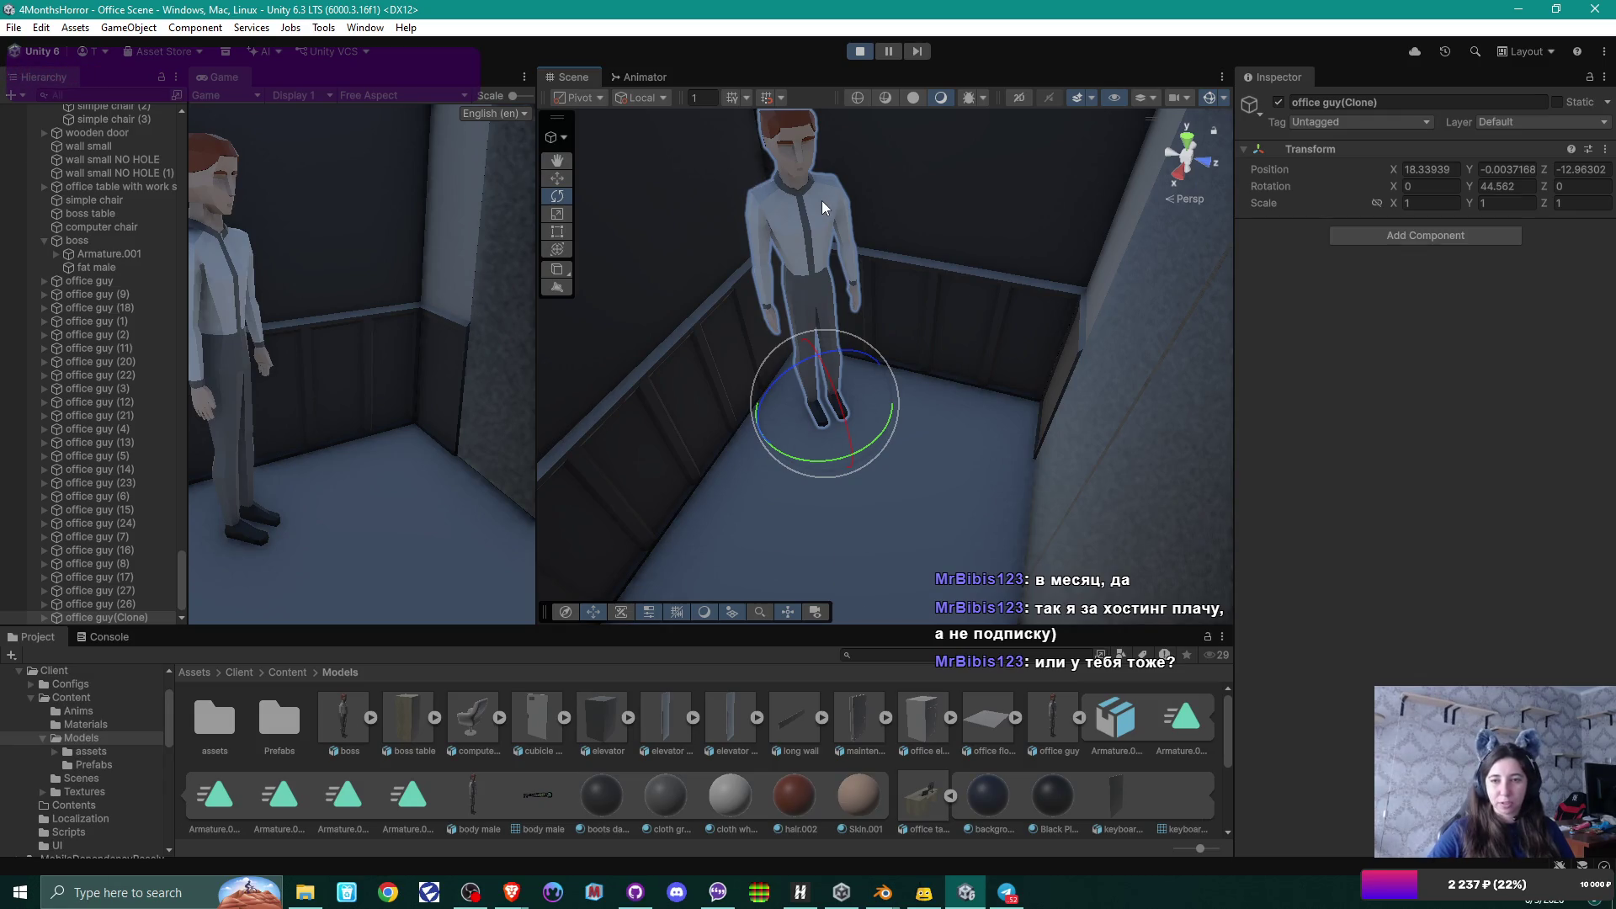
{"action": "left_click_drag", "start_coordinate": [822, 200], "coordinate": [912, 257]}
{"action": "left_click", "coordinate": [1391, 235]}
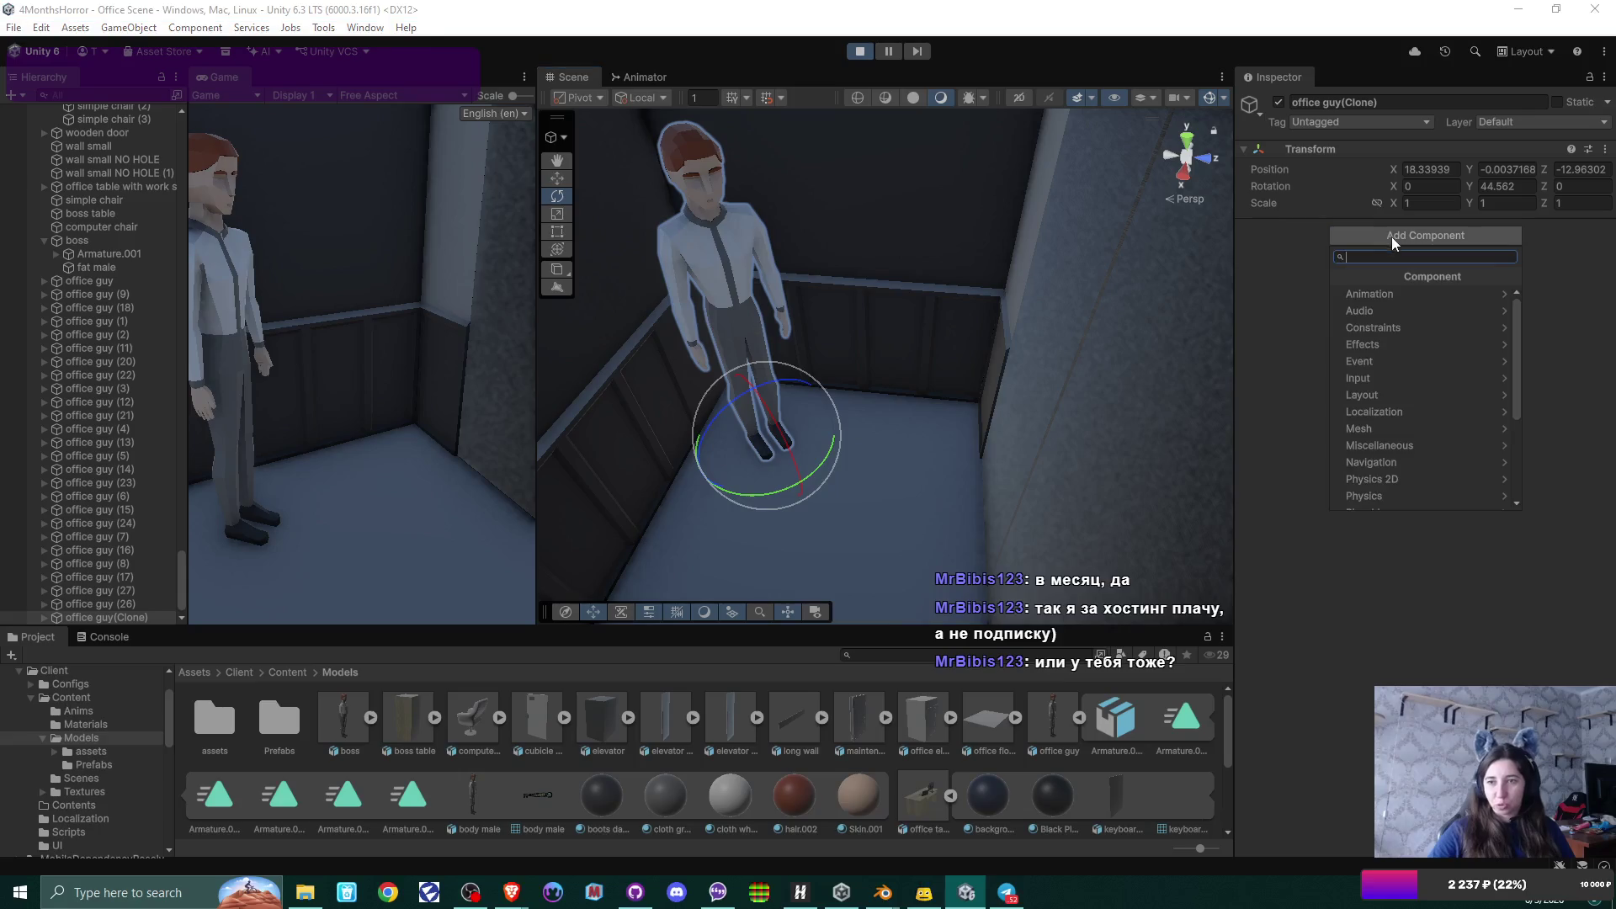
Add an Animator component to office guy(Clone) and browse to the Content/Anims folder.
{"action": "left_click", "coordinate": [1455, 296]}
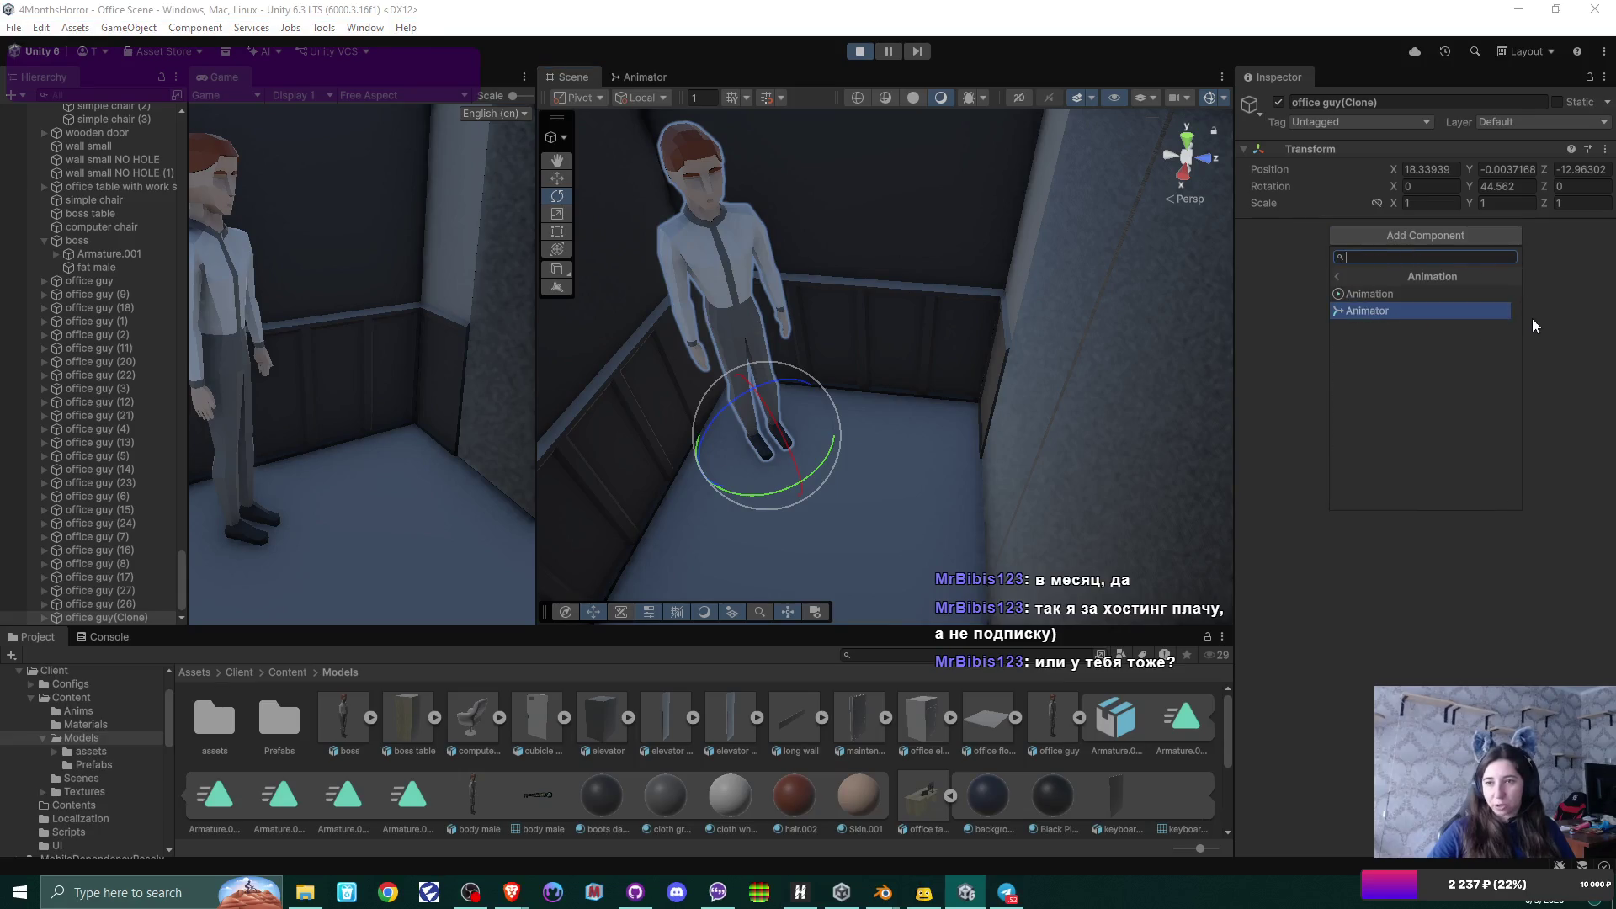
{"action": "left_click", "coordinate": [1422, 310]}
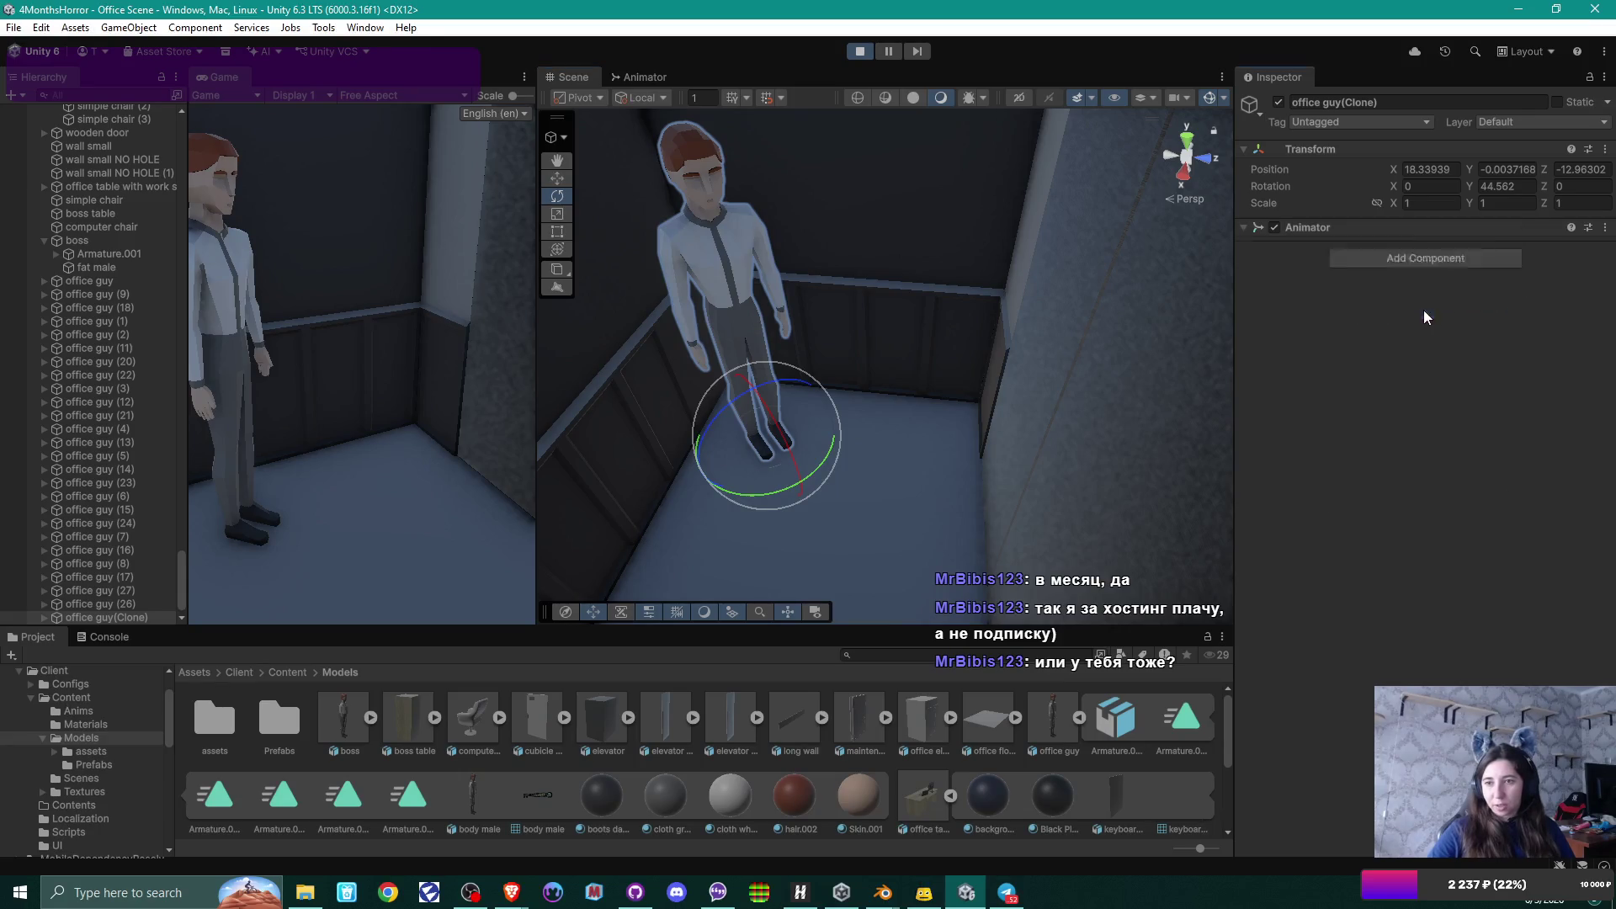
{"action": "left_click", "coordinate": [287, 673]}
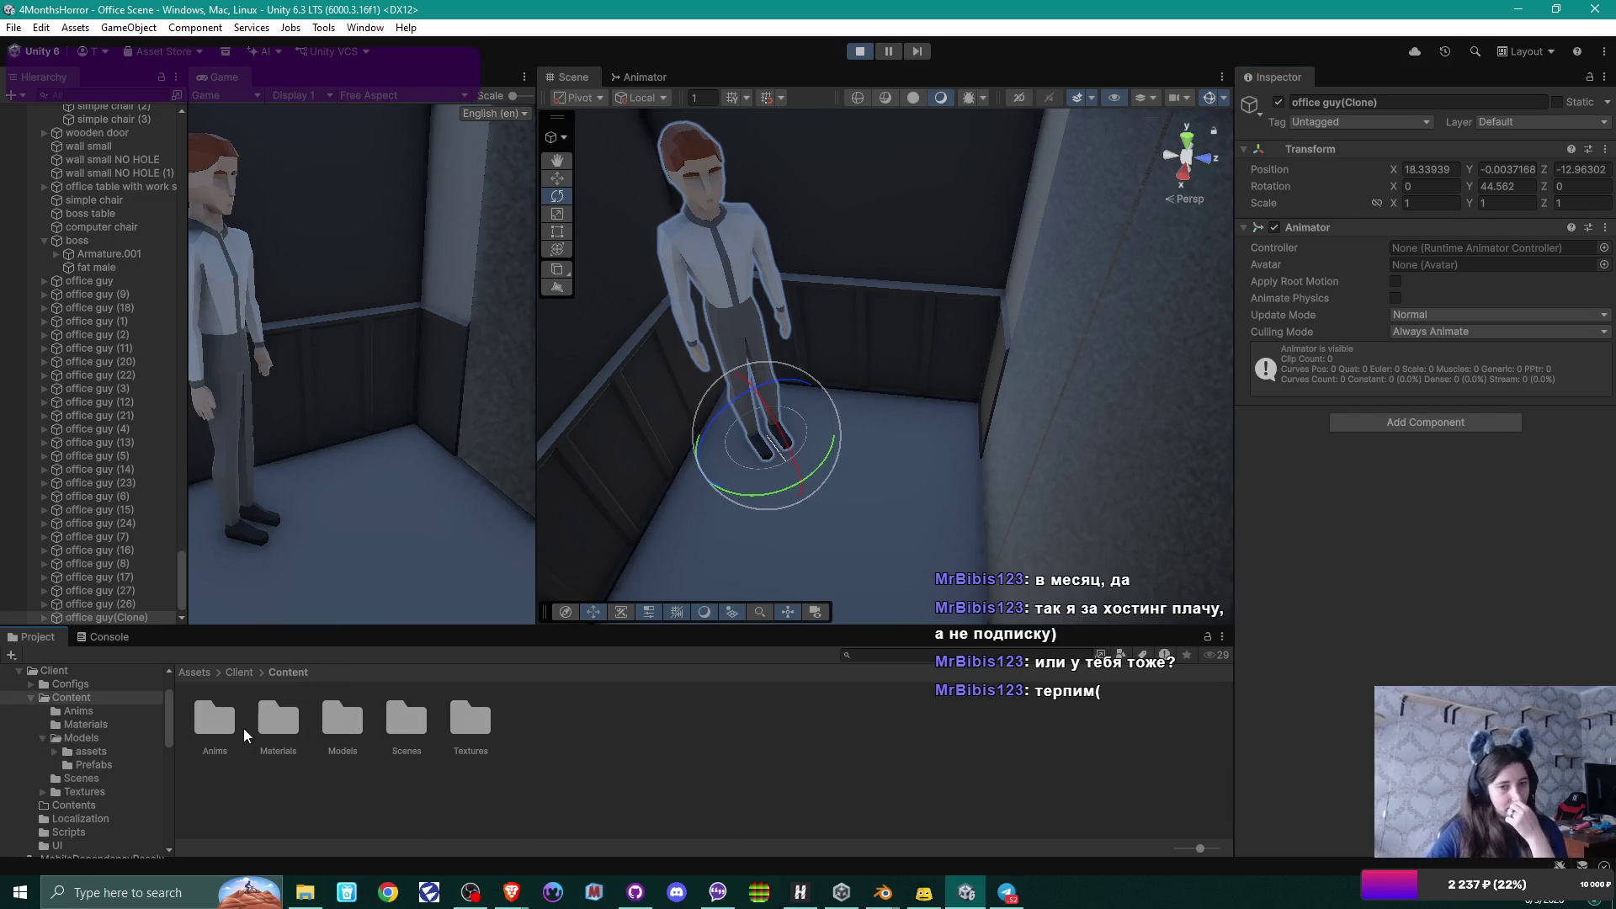
{"action": "double_click", "coordinate": [220, 727]}
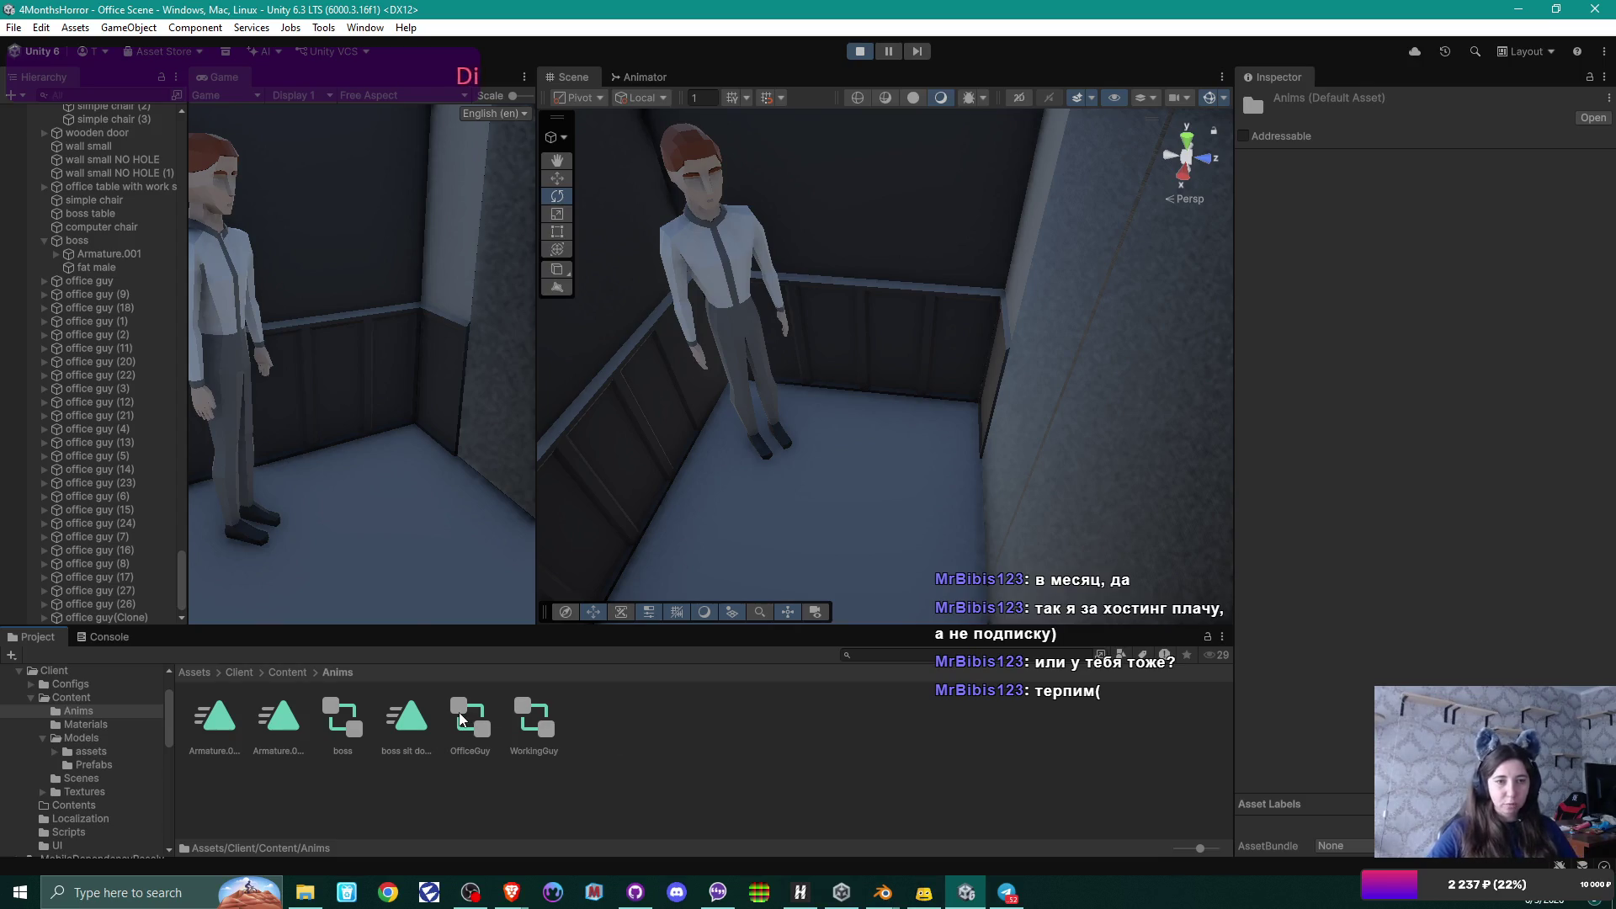
Compare with the boss's Animator, reselect office guy(Clone) and assign the OfficeGuy controller.
{"action": "left_click", "coordinate": [143, 242]}
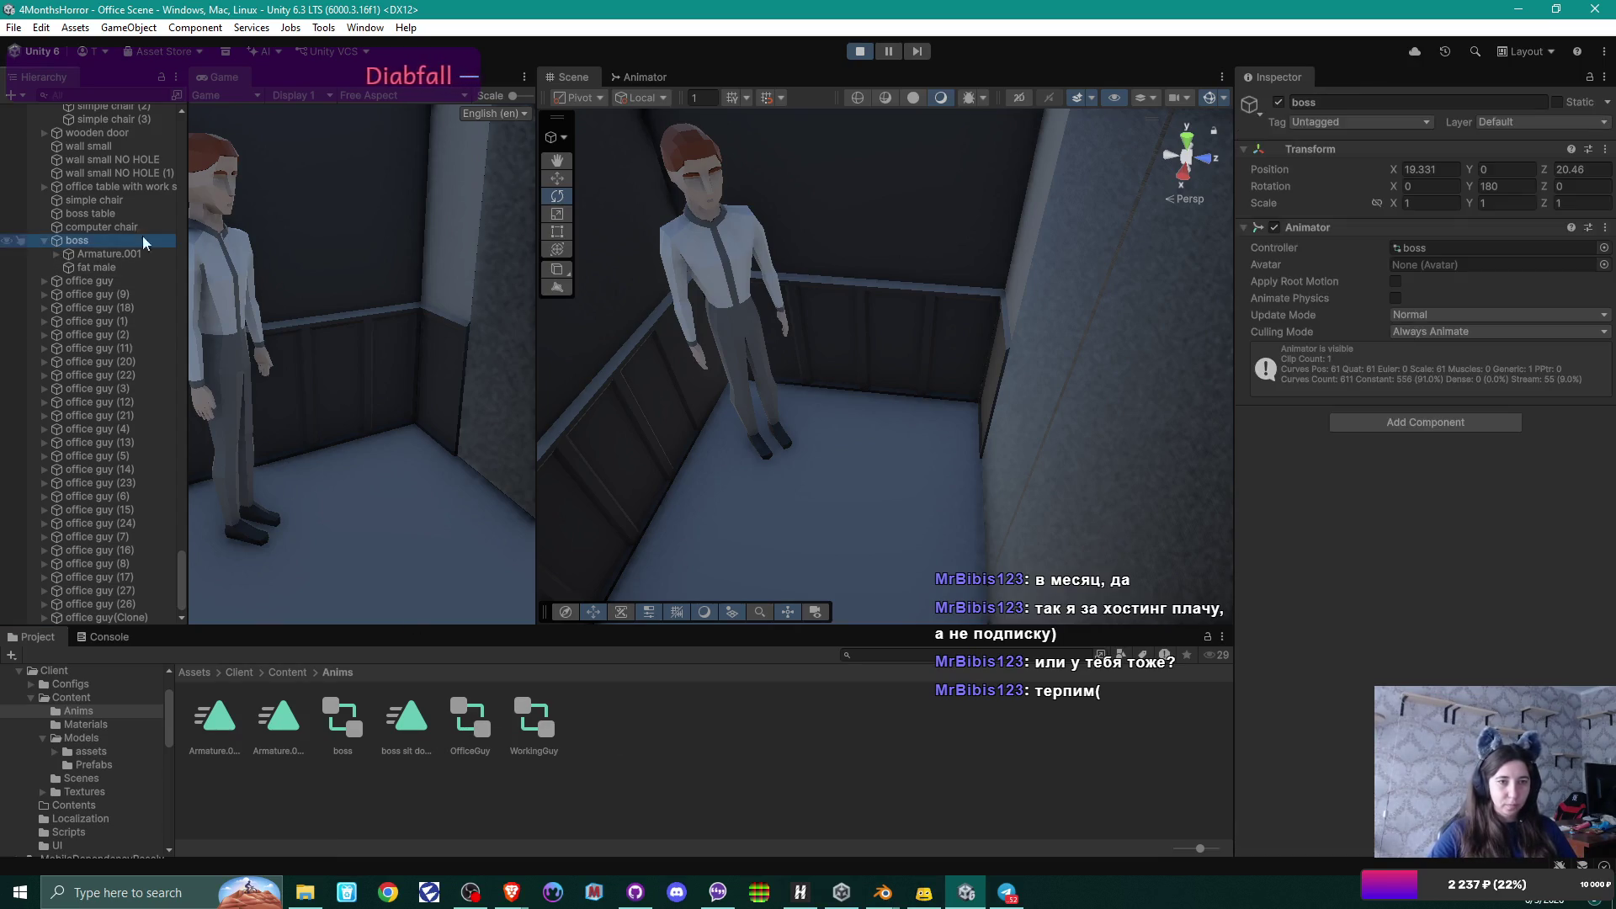
{"action": "left_click", "coordinate": [44, 241]}
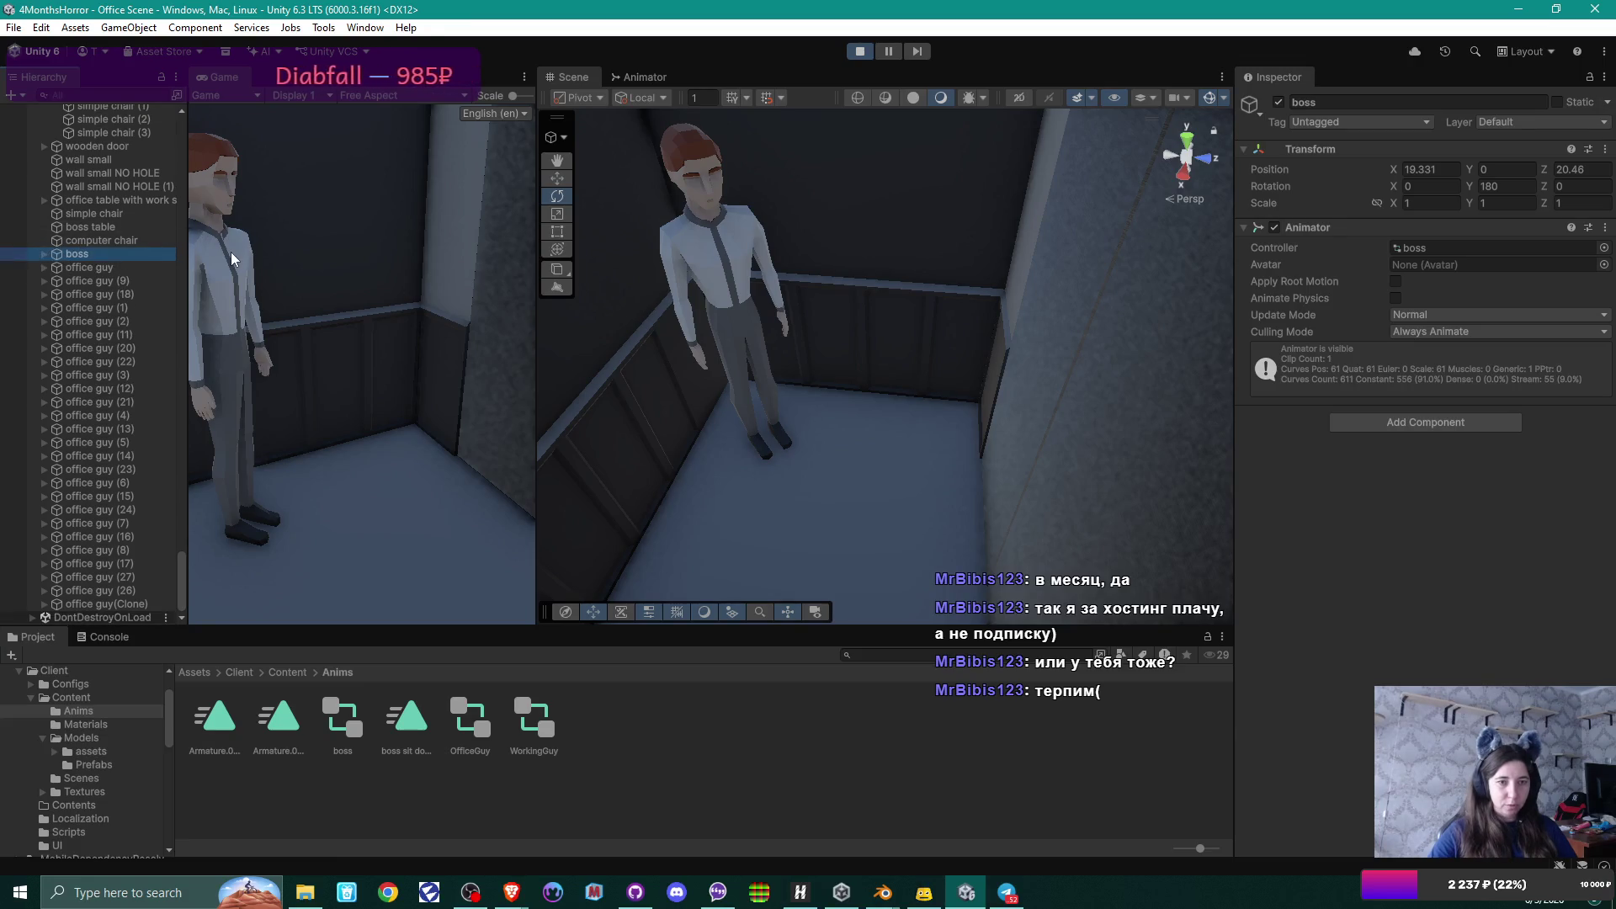
{"action": "left_click", "coordinate": [704, 255]}
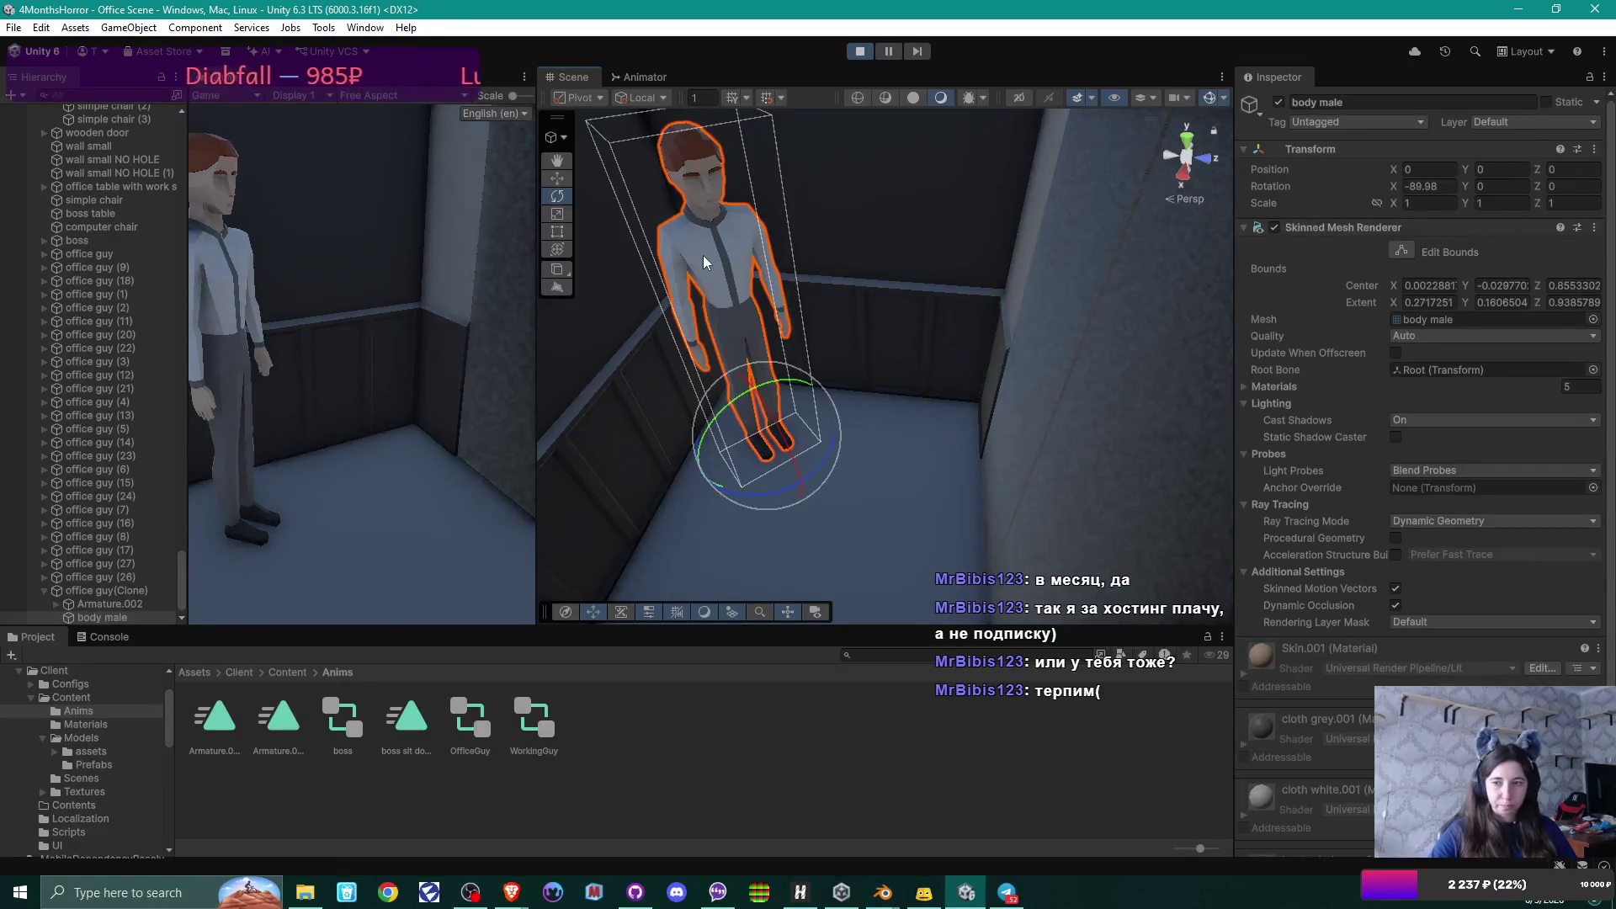
{"action": "scroll", "coordinate": [125, 492], "scroll_direction": "down", "scroll_amount": 1}
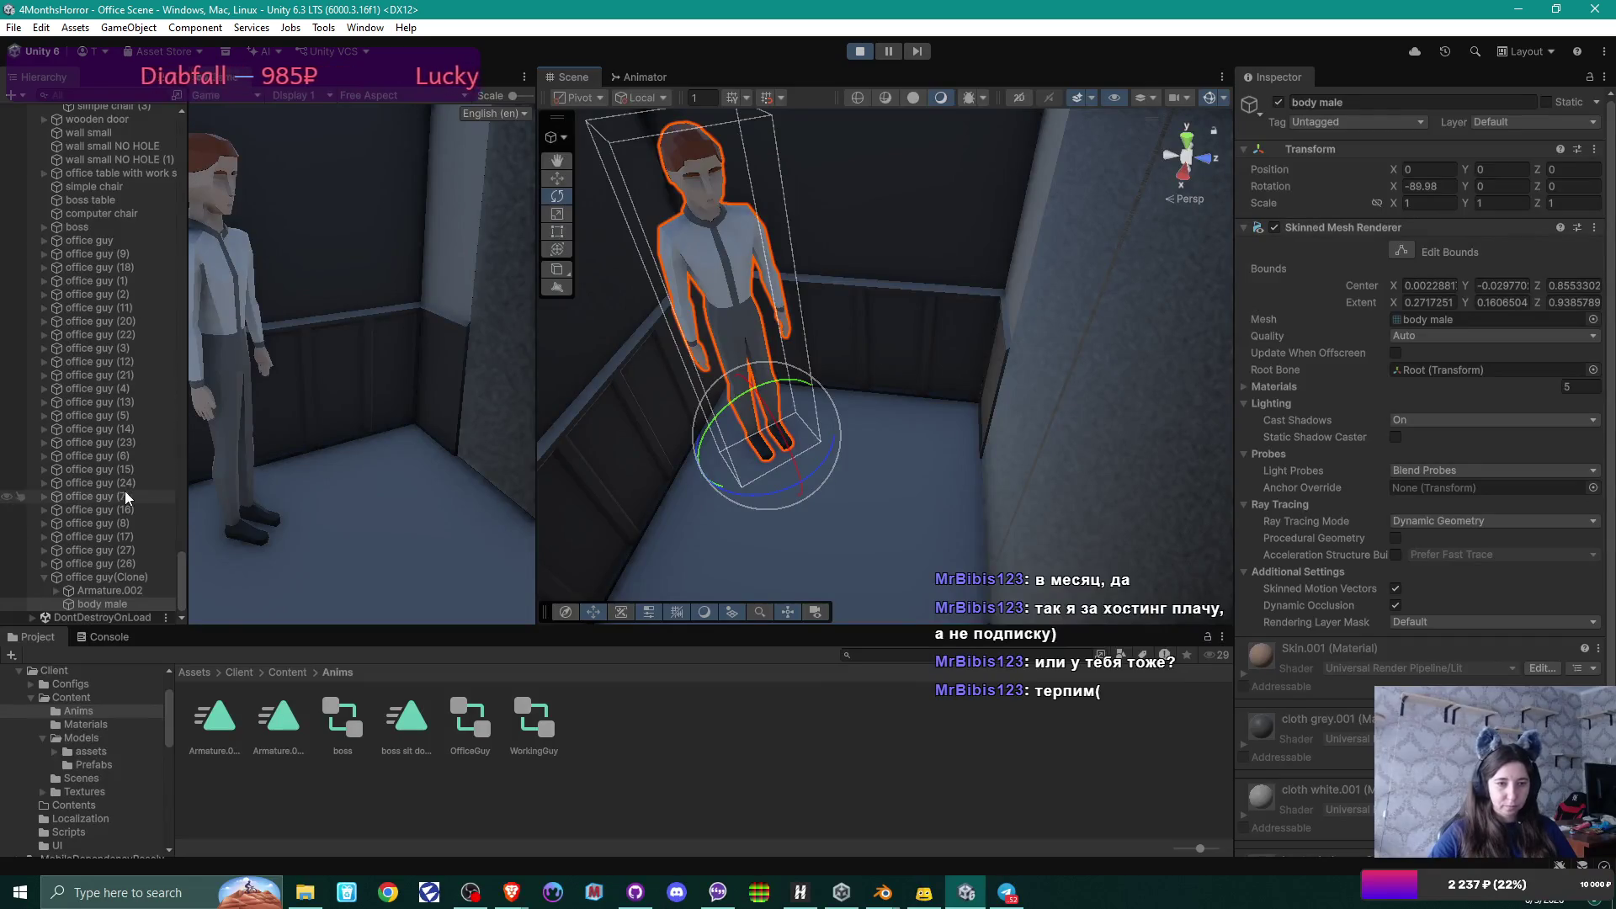
{"action": "left_click", "coordinate": [96, 577]}
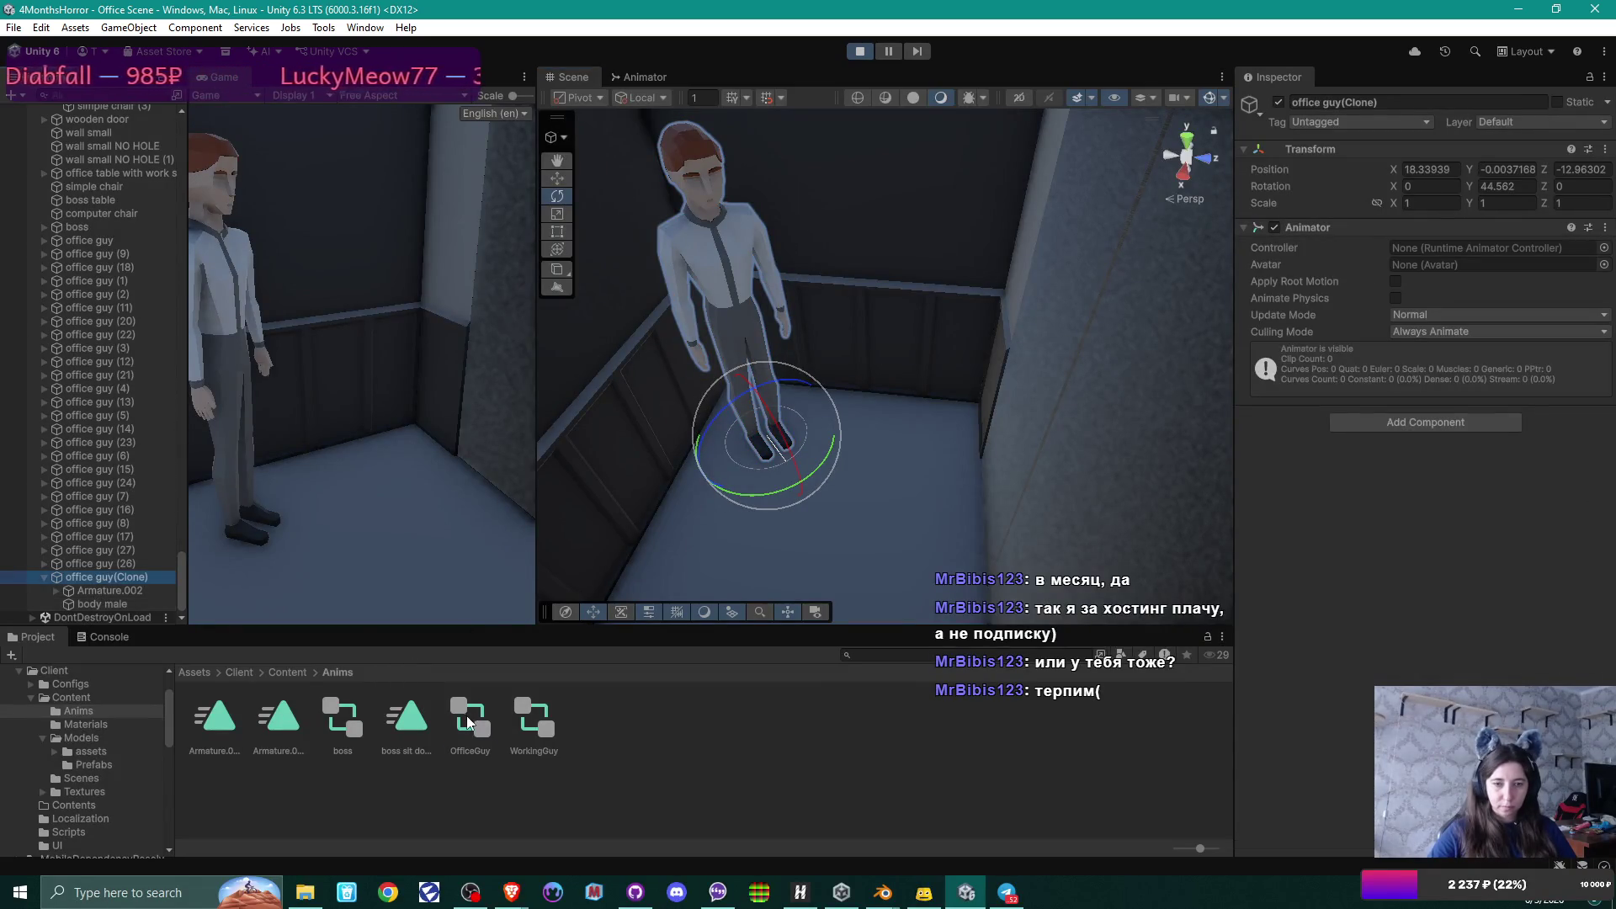
{"action": "left_click_drag", "start_coordinate": [466, 716], "coordinate": [1478, 250]}
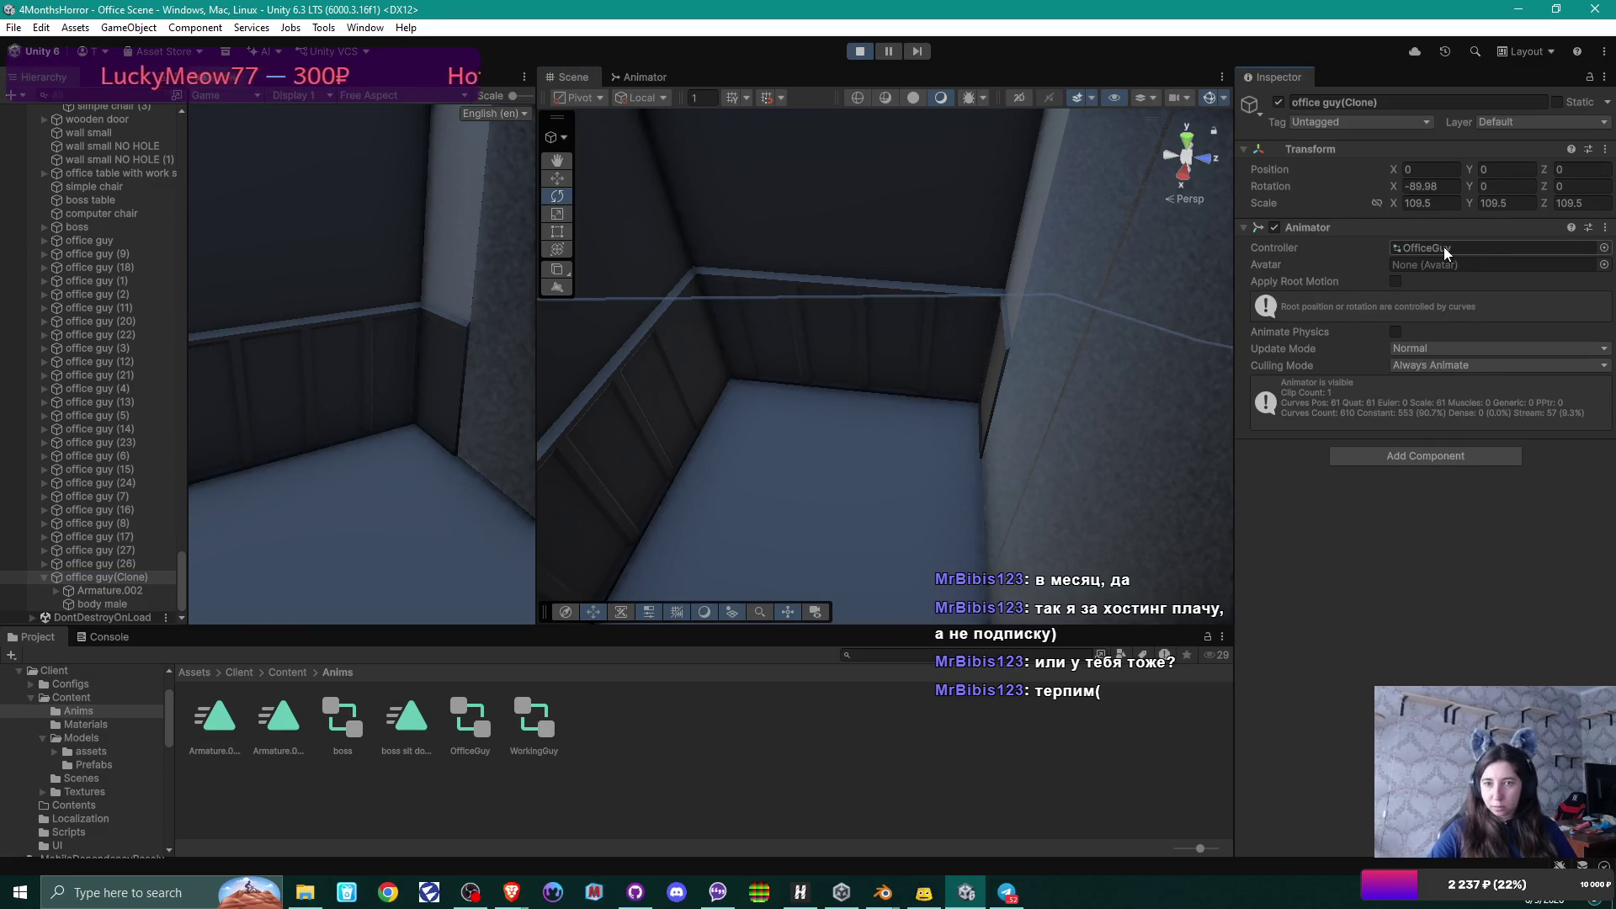
In the OfficeGuy controller graph, delete the old angry walk and Idle states.
{"action": "double_click", "coordinate": [465, 729]}
{"action": "left_click", "coordinate": [1020, 301]}
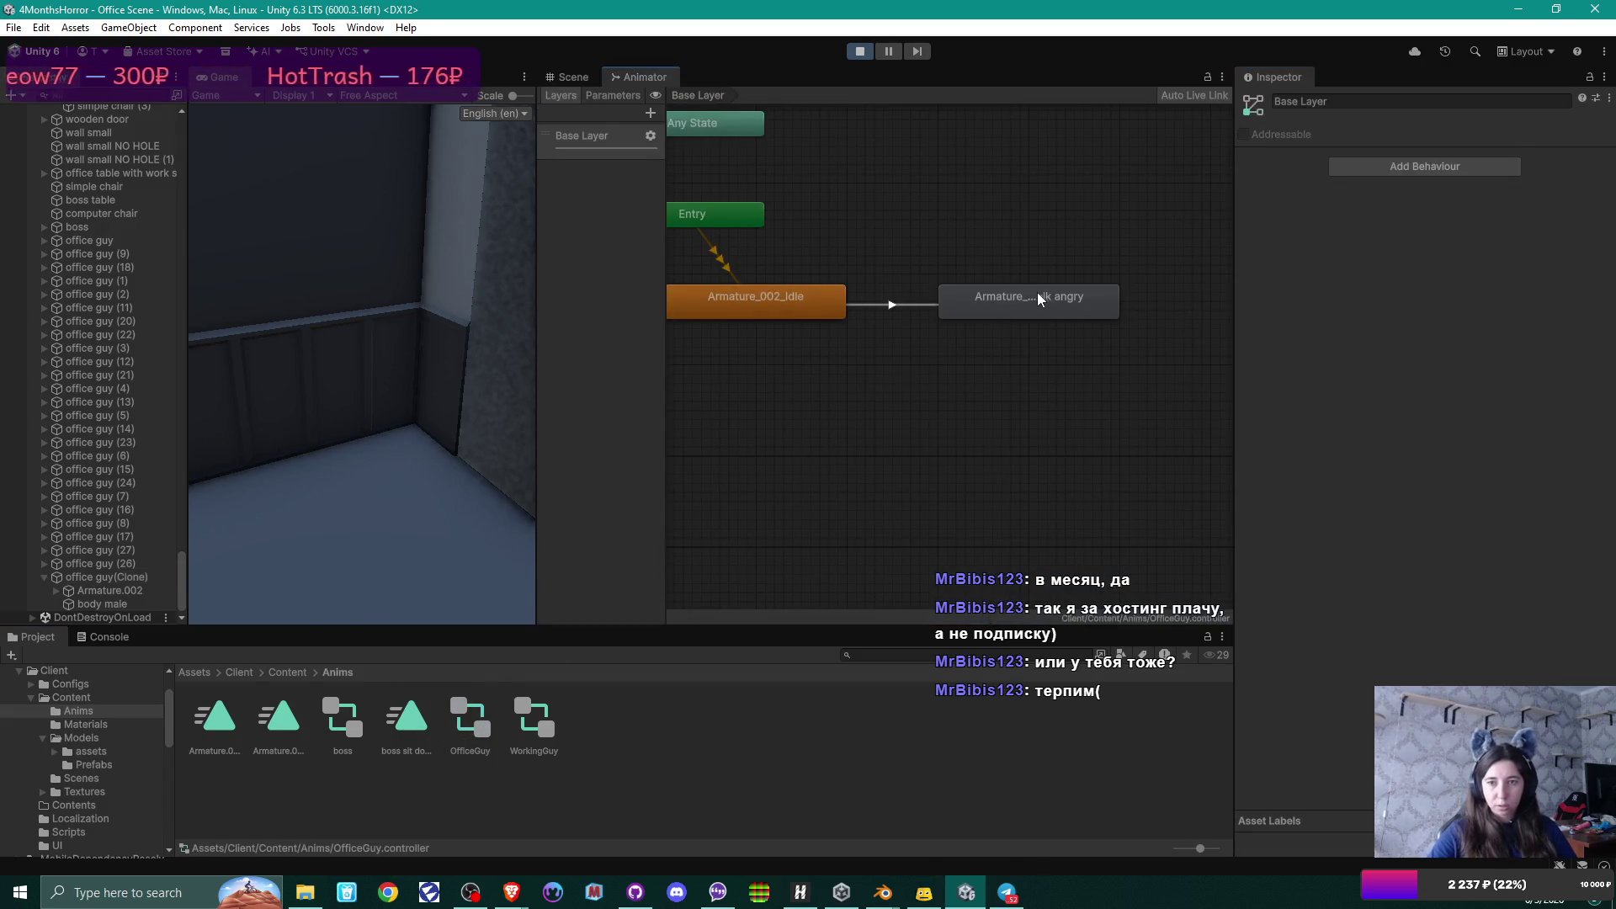
{"action": "key", "text": "Delete"}
{"action": "left_click", "coordinate": [830, 302]}
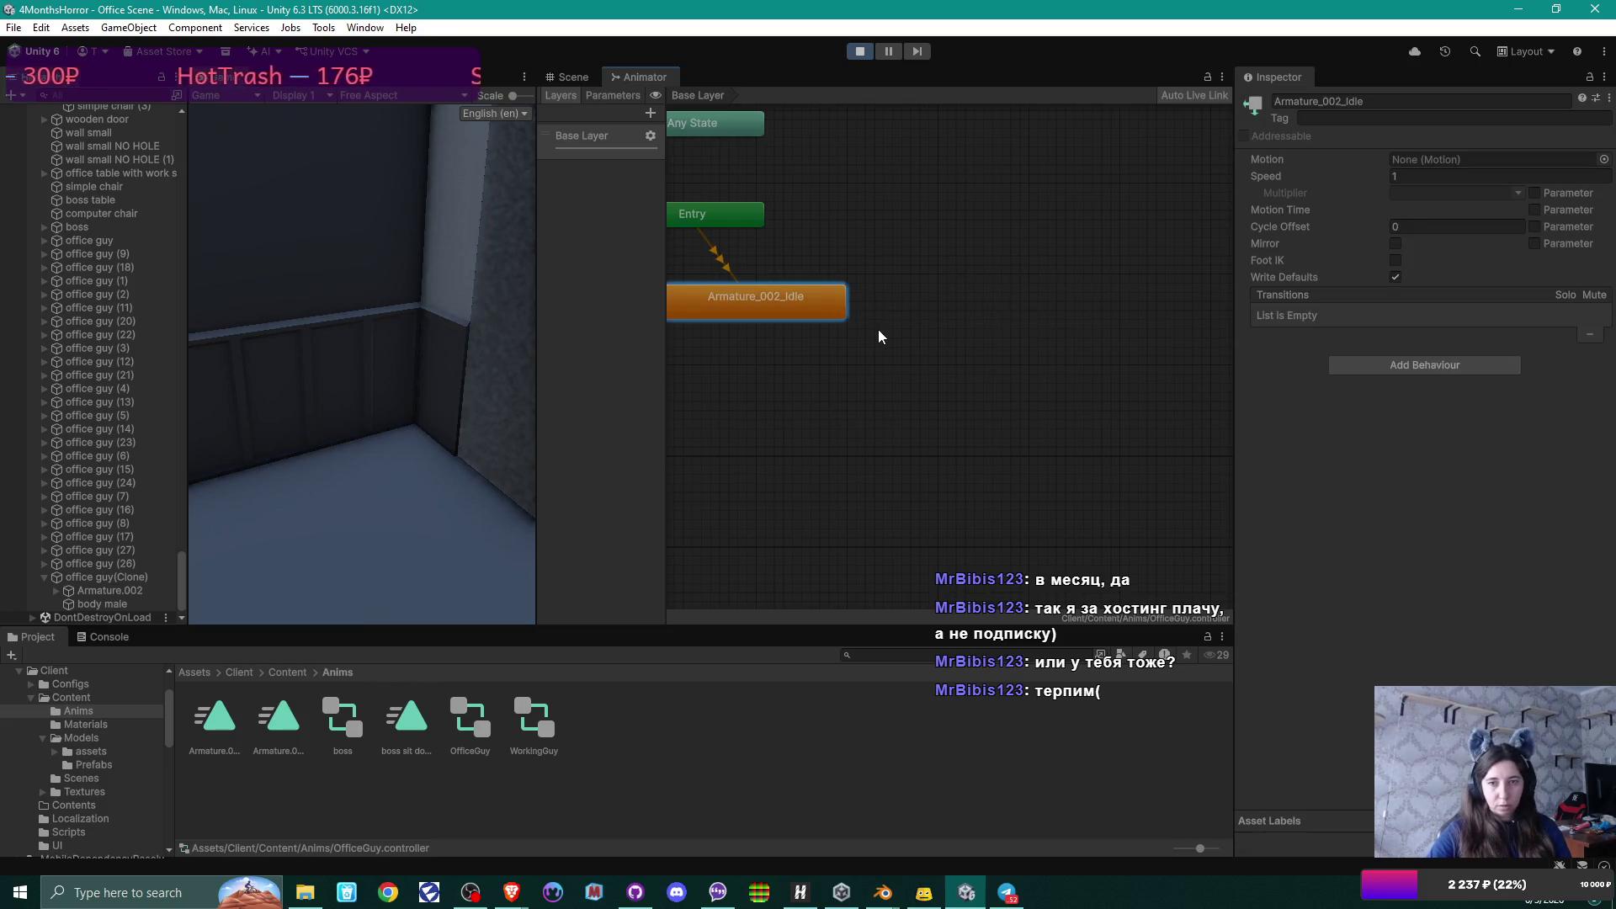
{"action": "key", "text": "Delete"}
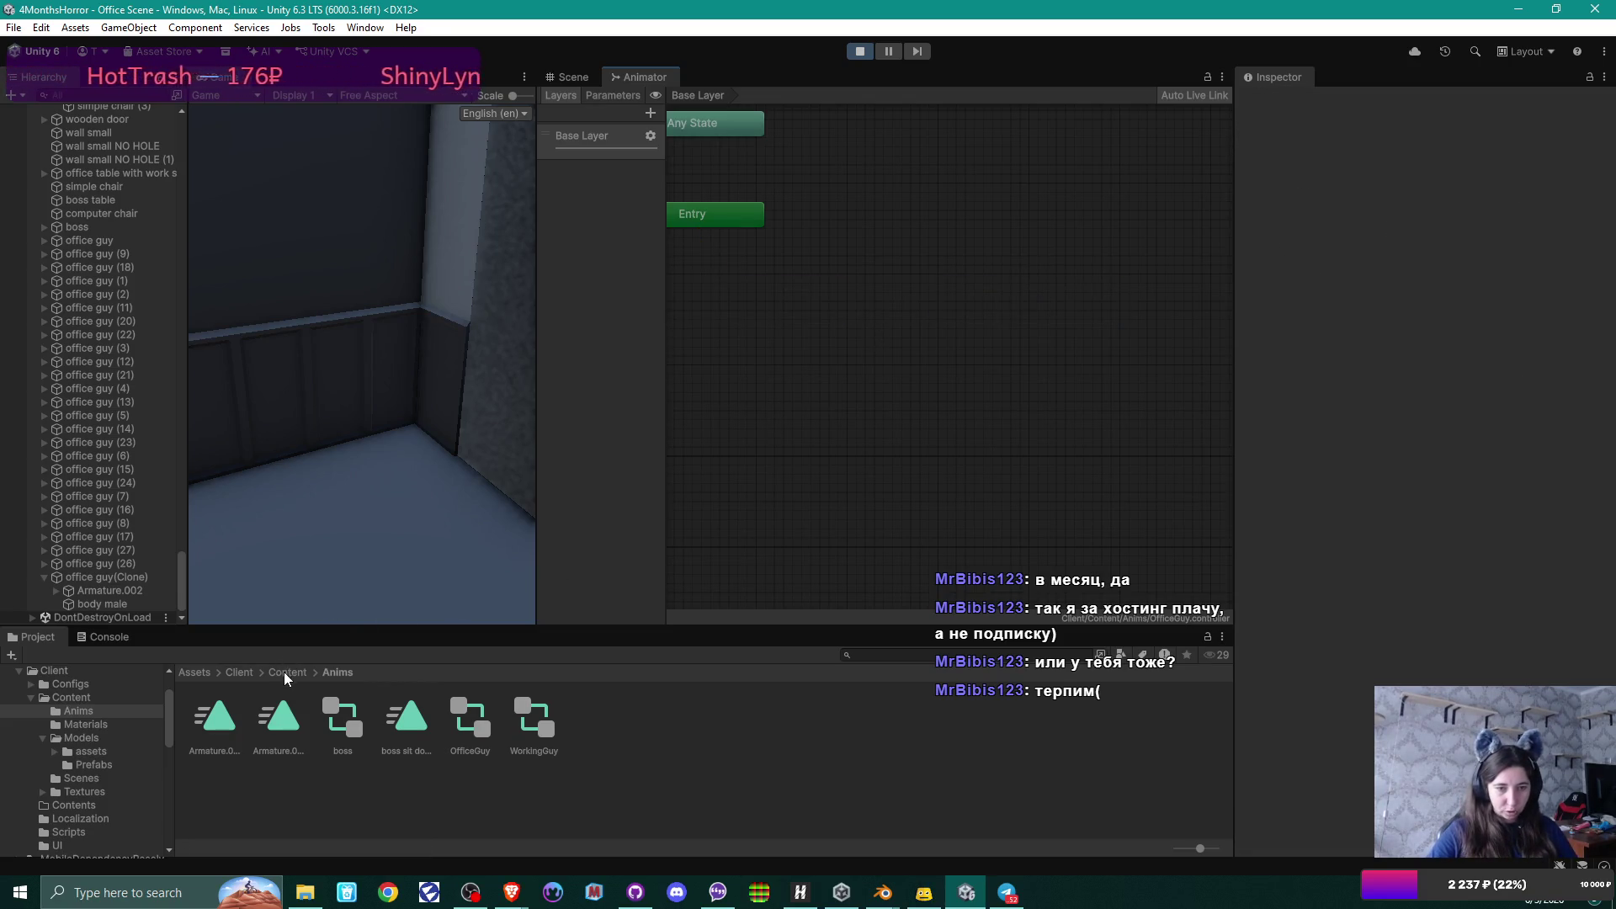
Add the new model's Armature.002|Idle clip from Models as the default state.
{"action": "left_click", "coordinate": [287, 672]}
{"action": "double_click", "coordinate": [343, 720]}
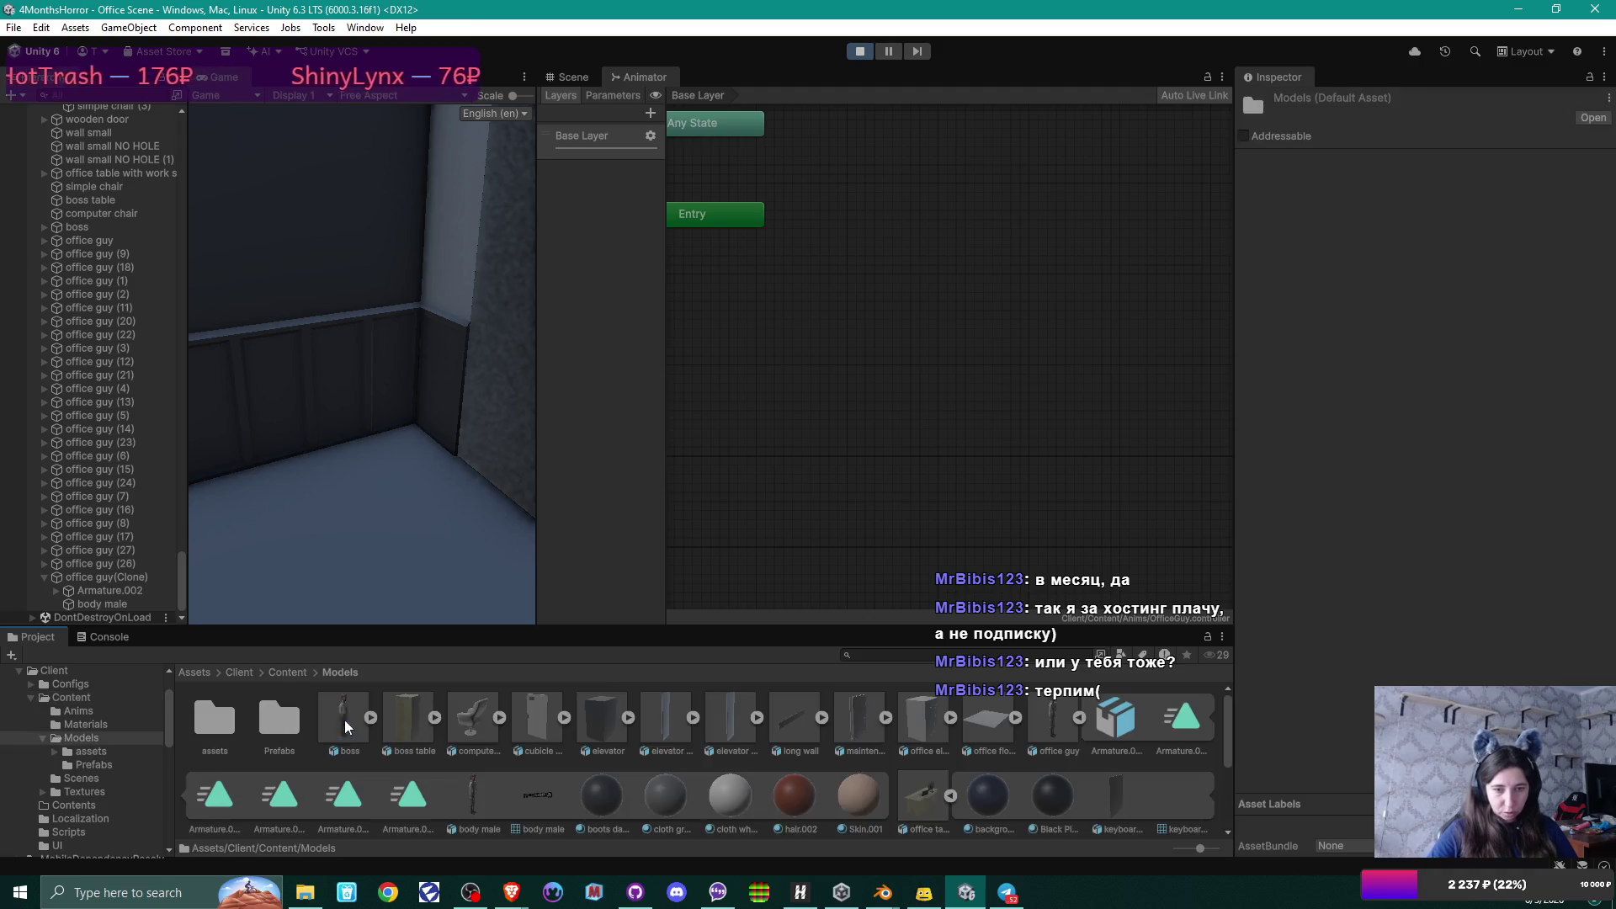
{"action": "left_click", "coordinate": [1180, 717]}
{"action": "left_click_drag", "start_coordinate": [1181, 720], "coordinate": [734, 289]}
{"action": "left_click_drag", "start_coordinate": [836, 311], "coordinate": [798, 334]}
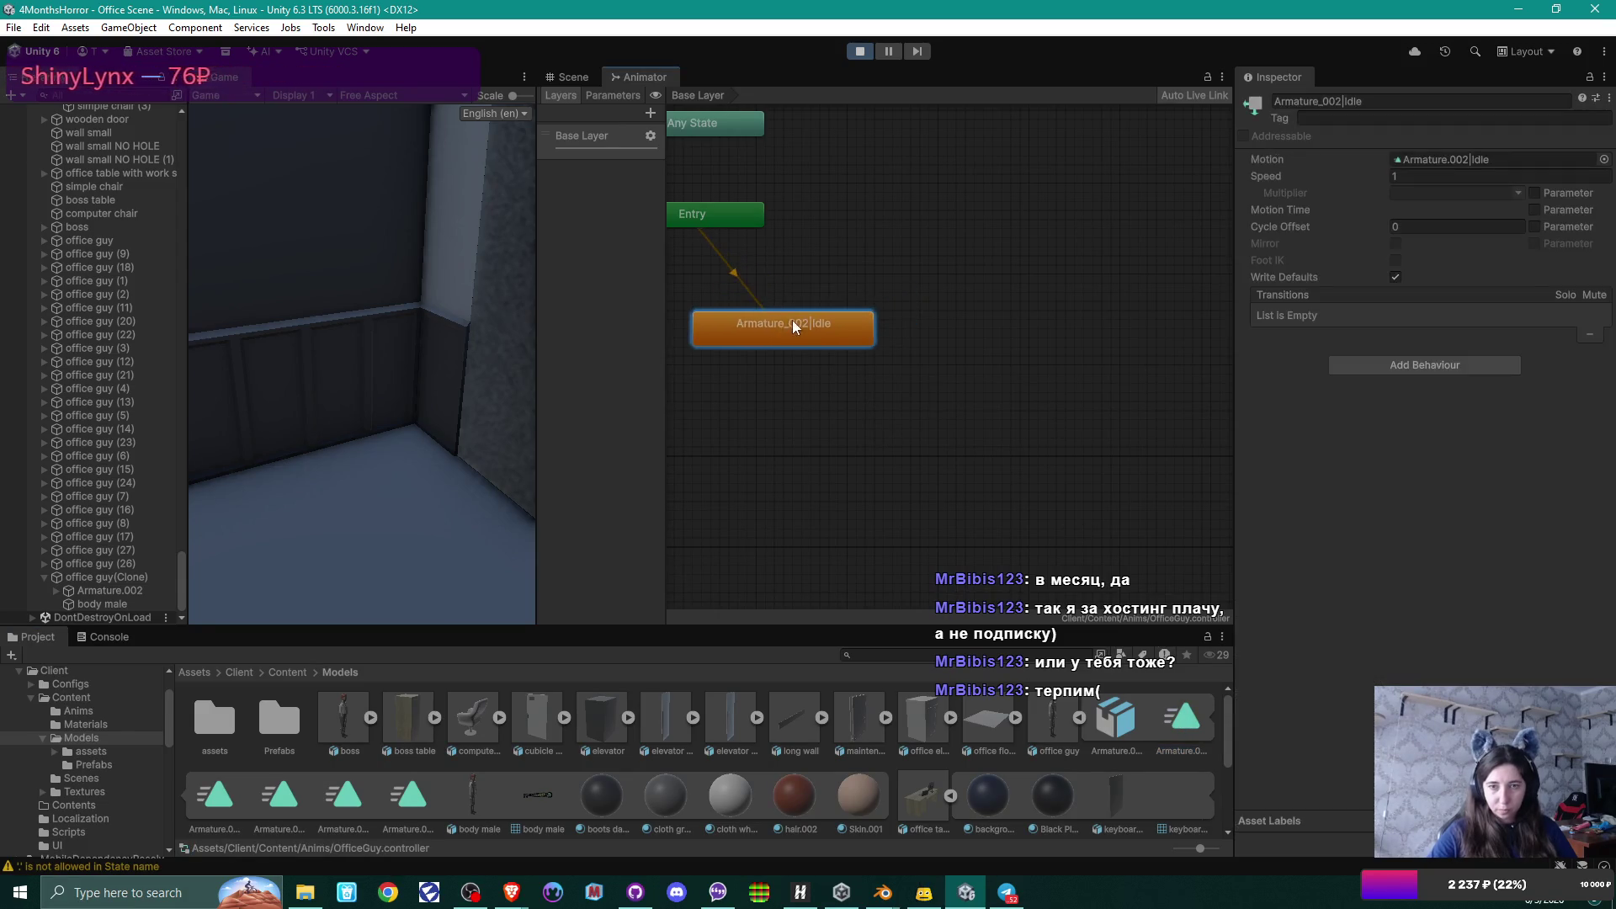
Inspect the sit down, sit down.002 and Typing clips, then select the walk angry clip in Anims.
{"action": "left_click", "coordinate": [225, 804]}
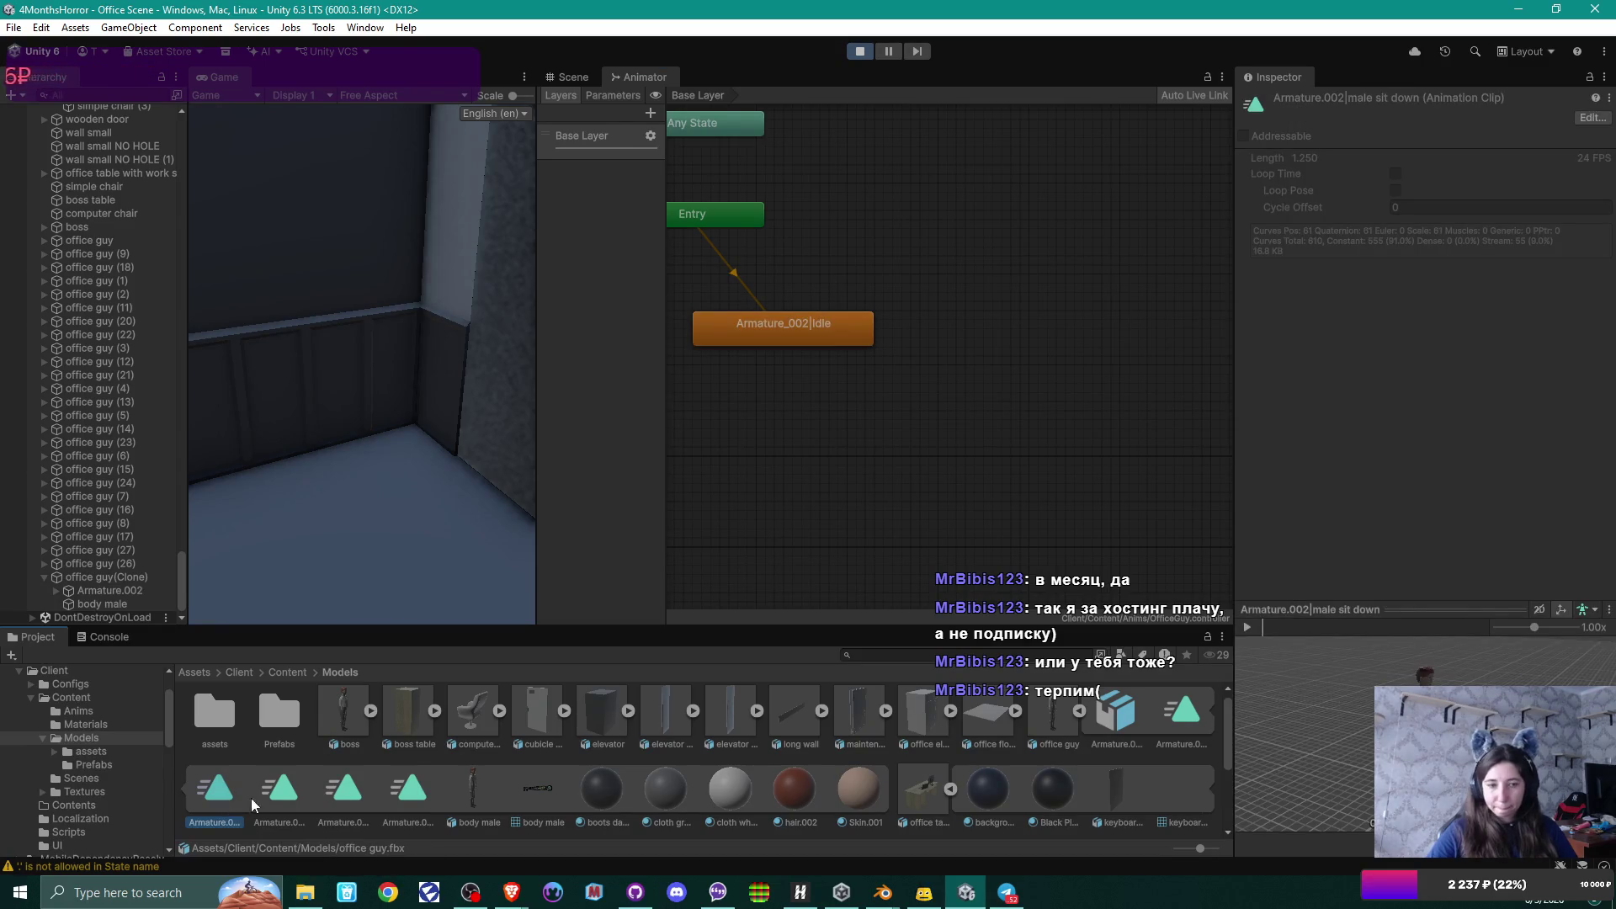
{"action": "left_click", "coordinate": [276, 790]}
{"action": "left_click", "coordinate": [361, 790]}
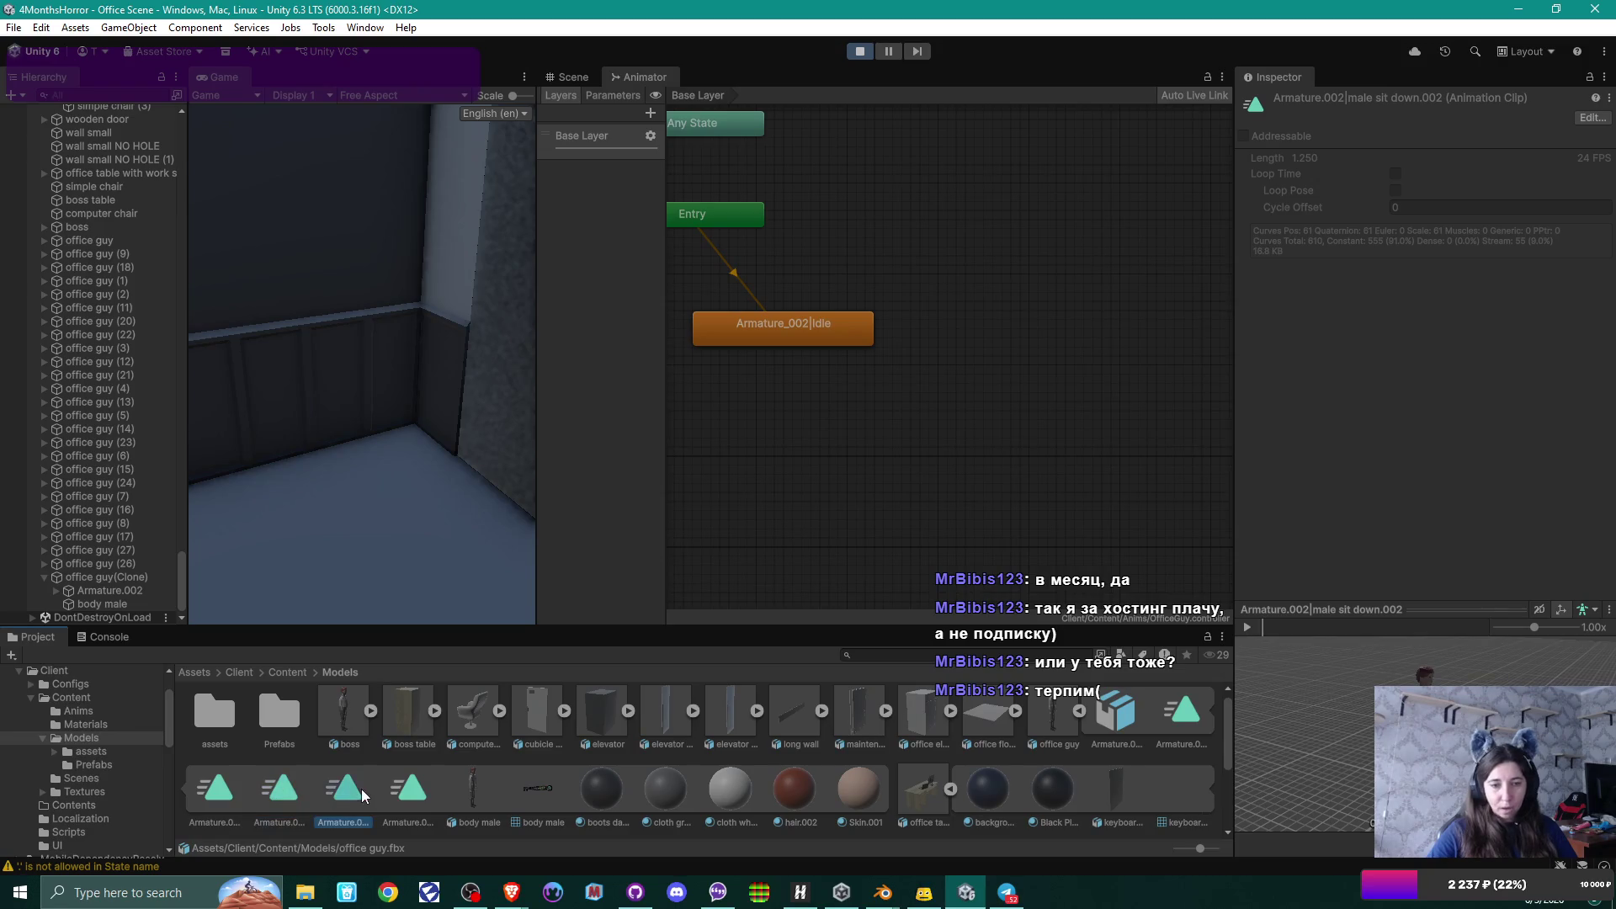
{"action": "left_click", "coordinate": [426, 782]}
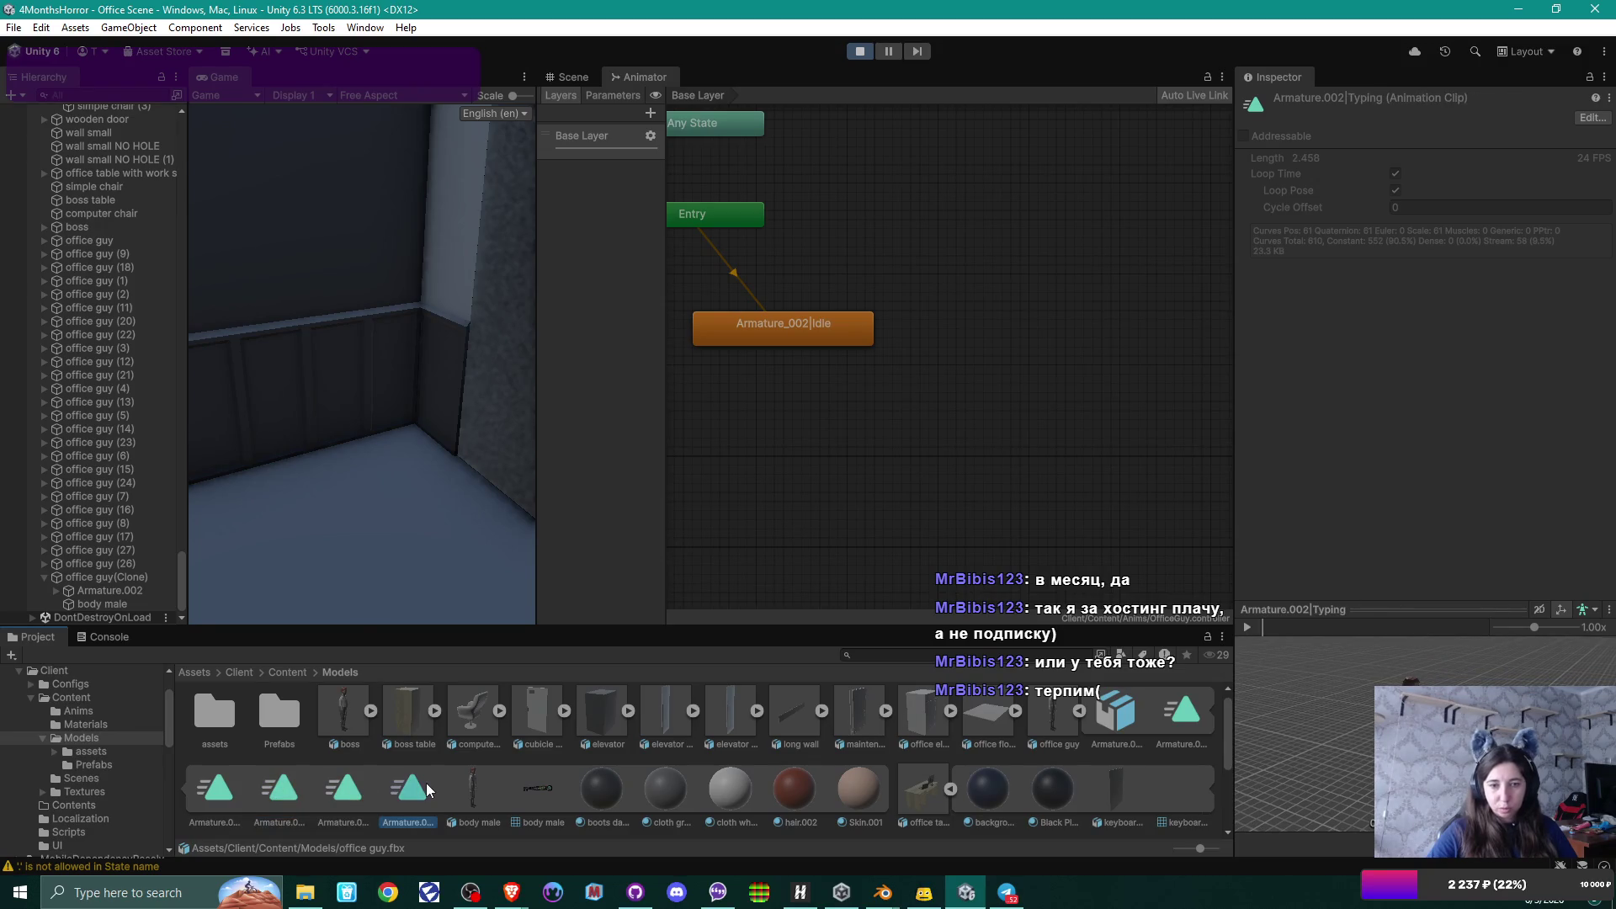
{"action": "left_click", "coordinate": [286, 672]}
{"action": "double_click", "coordinate": [217, 719]}
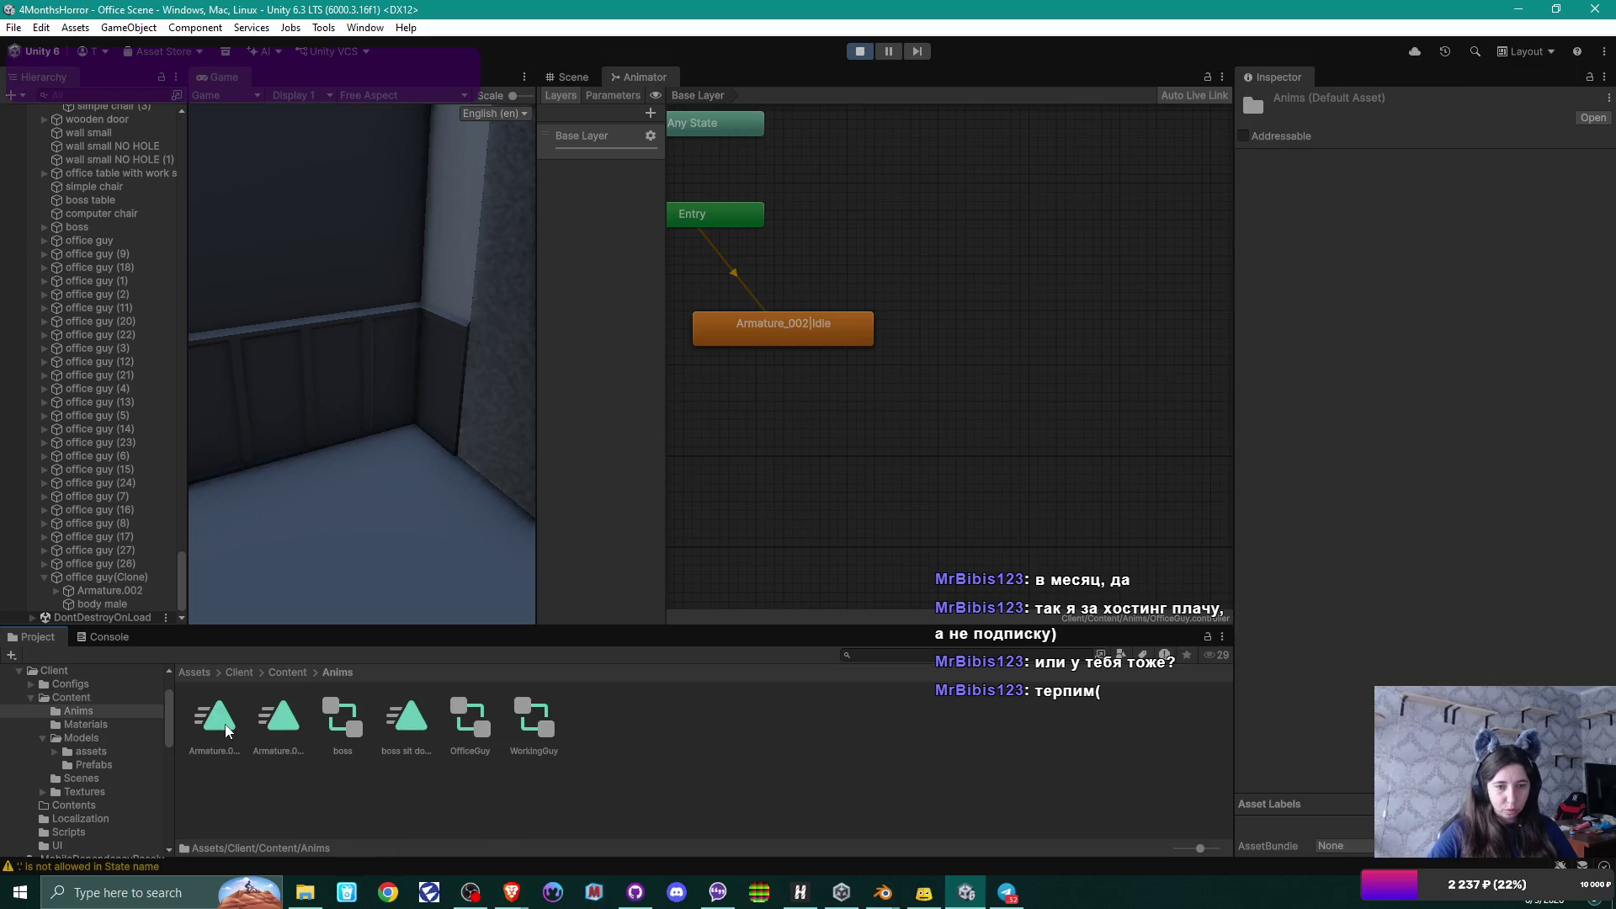
{"action": "left_click", "coordinate": [220, 723]}
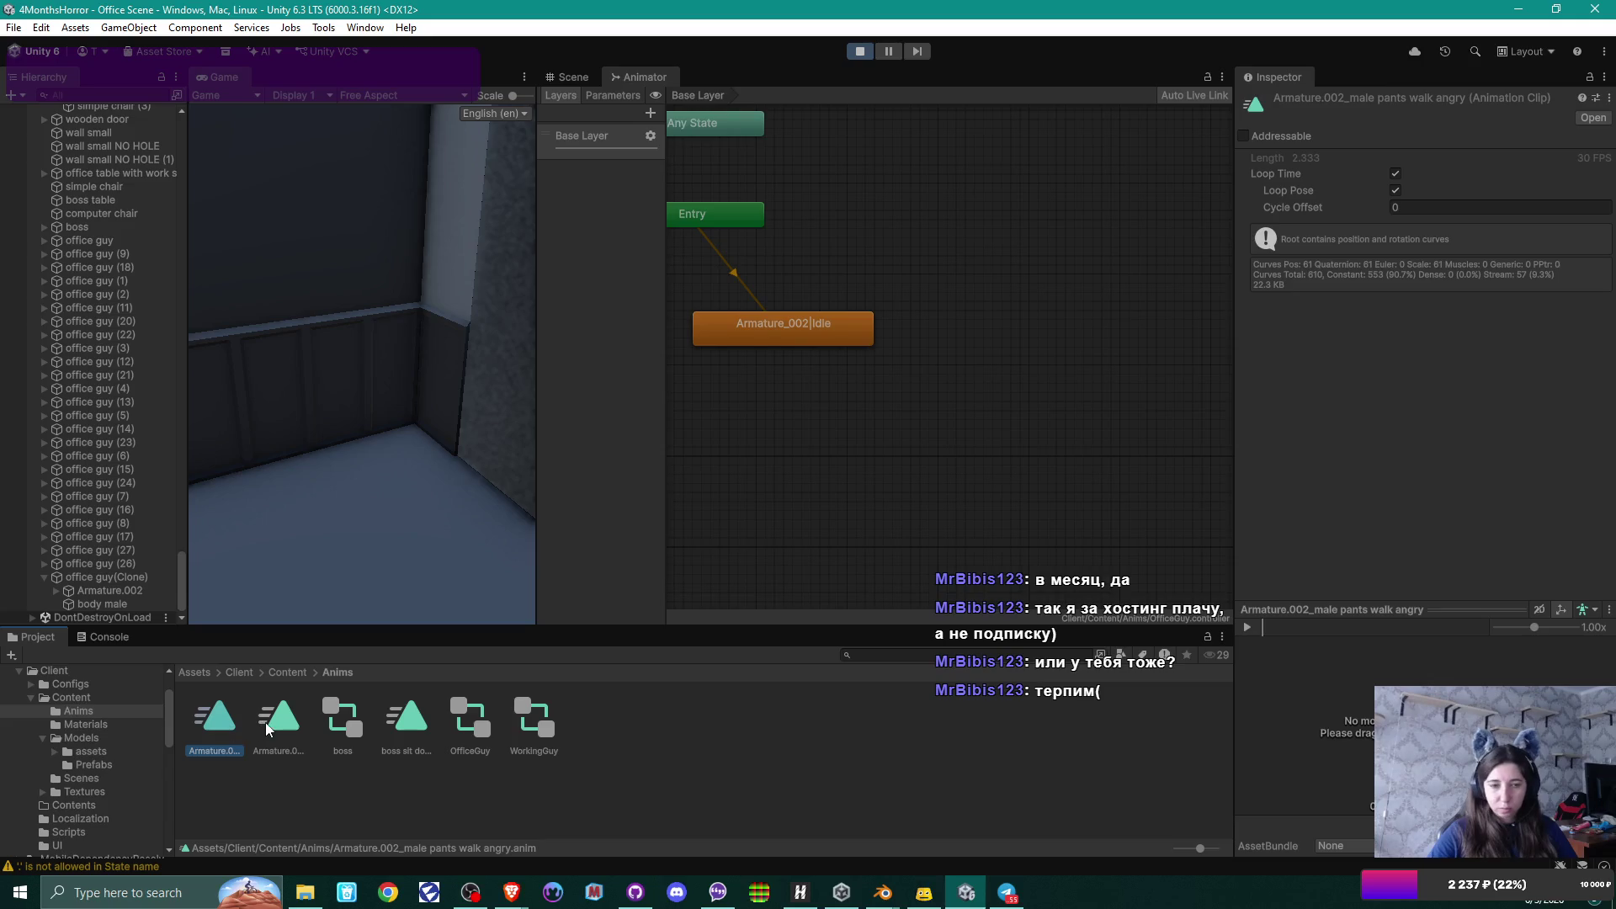
Add the male pants walk angry clip as a new state in the OfficeGuy graph.
{"action": "left_click", "coordinate": [265, 723]}
{"action": "left_click", "coordinate": [220, 720]}
{"action": "mouse_move", "coordinate": [211, 720]}
{"action": "left_mouse_down"}
{"action": "mouse_move", "coordinate": [988, 394]}
{"action": "mouse_move", "coordinate": [1020, 373]}
{"action": "mouse_move", "coordinate": [976, 325]}
{"action": "left_mouse_up"}
Link a transition from Armature_002|Idle to the walk angry state and stop Play mode.
{"action": "left_click", "coordinate": [837, 323]}
{"action": "right_click", "coordinate": [837, 323]}
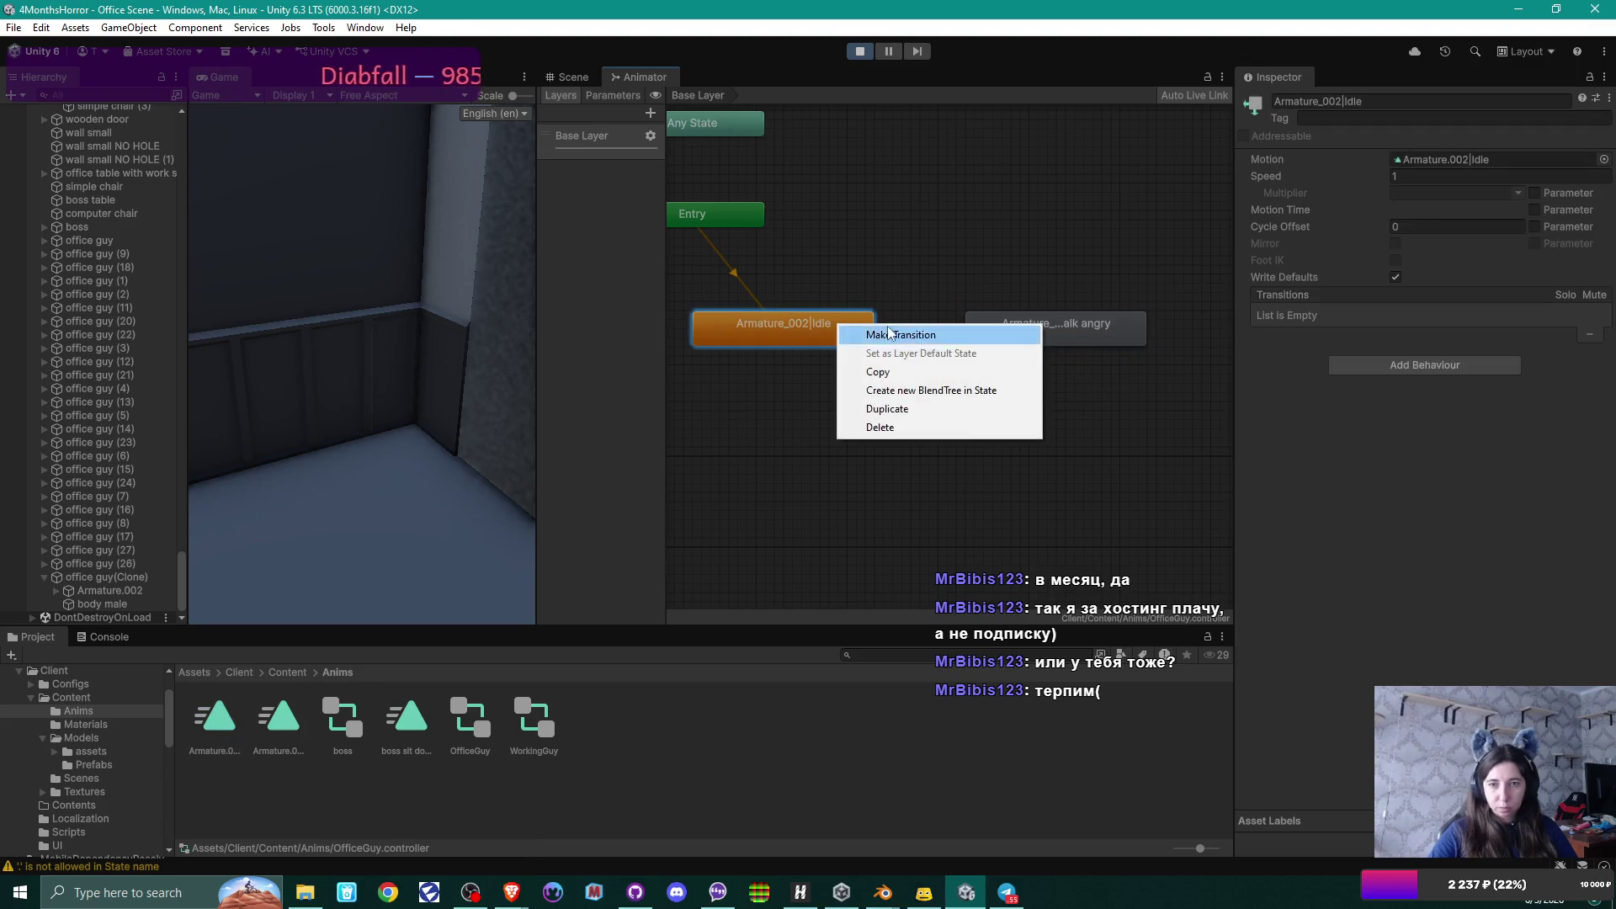
{"action": "left_click", "coordinate": [892, 334]}
{"action": "left_click", "coordinate": [1014, 324]}
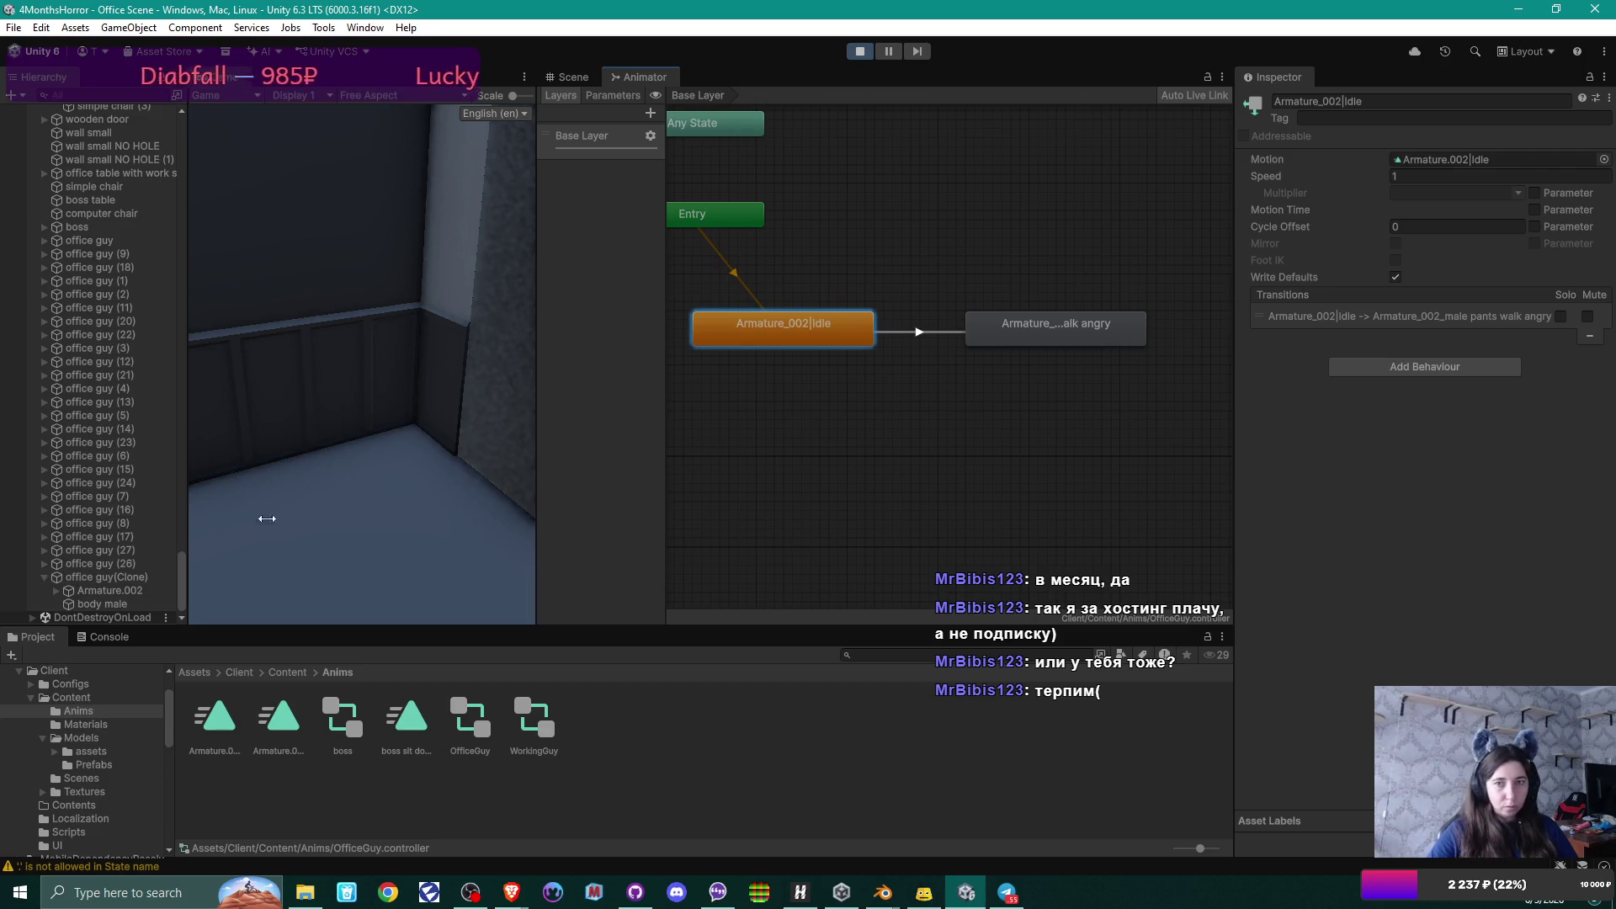
{"action": "left_click", "coordinate": [860, 51]}
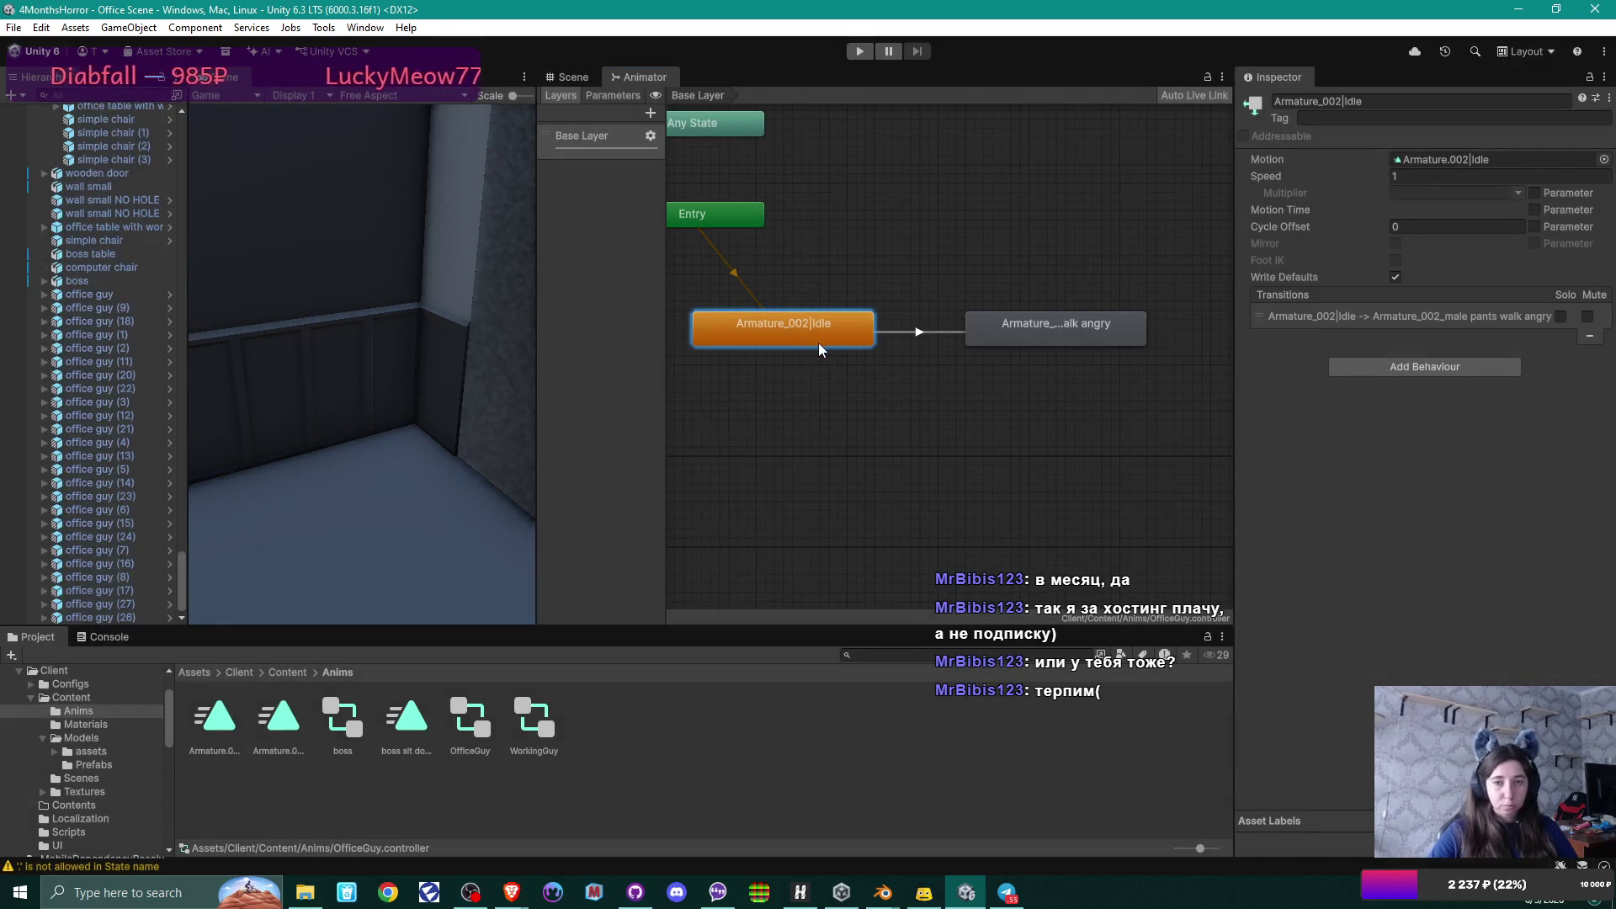
Return to the Scene view, confirm office guy (26) uses WorkingGuy, and open the Models folder.
{"action": "left_click", "coordinate": [576, 76]}
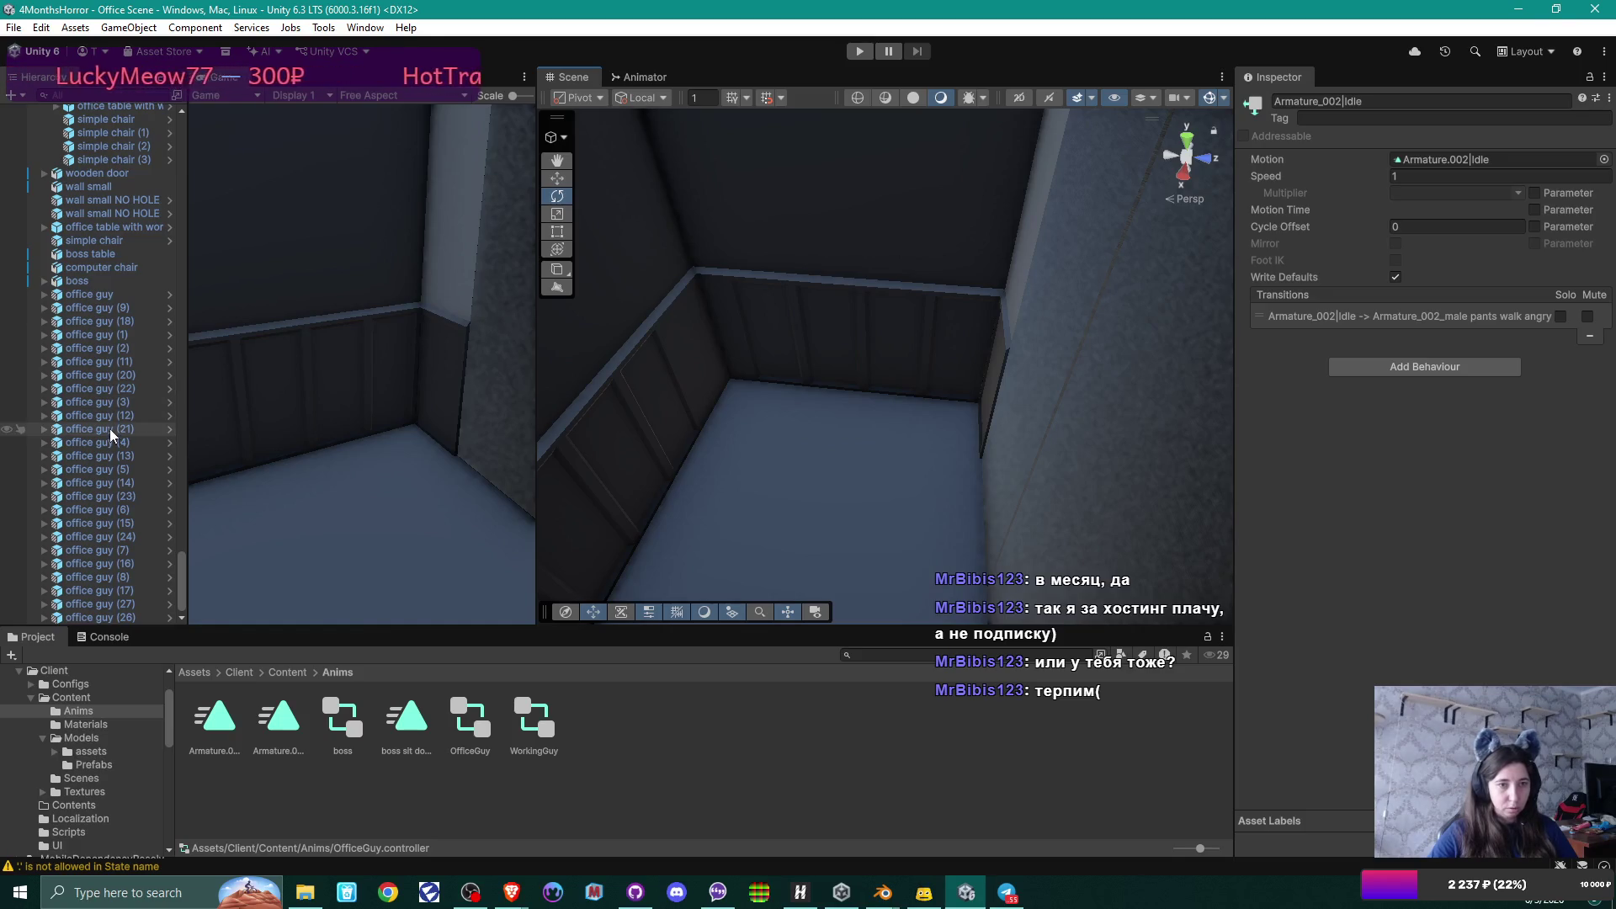
{"action": "left_click", "coordinate": [128, 618]}
{"action": "mouse_move", "coordinate": [686, 426]}
{"action": "left_mouse_down"}
{"action": "mouse_move", "coordinate": [1094, 345]}
{"action": "mouse_move", "coordinate": [618, 387]}
{"action": "left_mouse_up"}
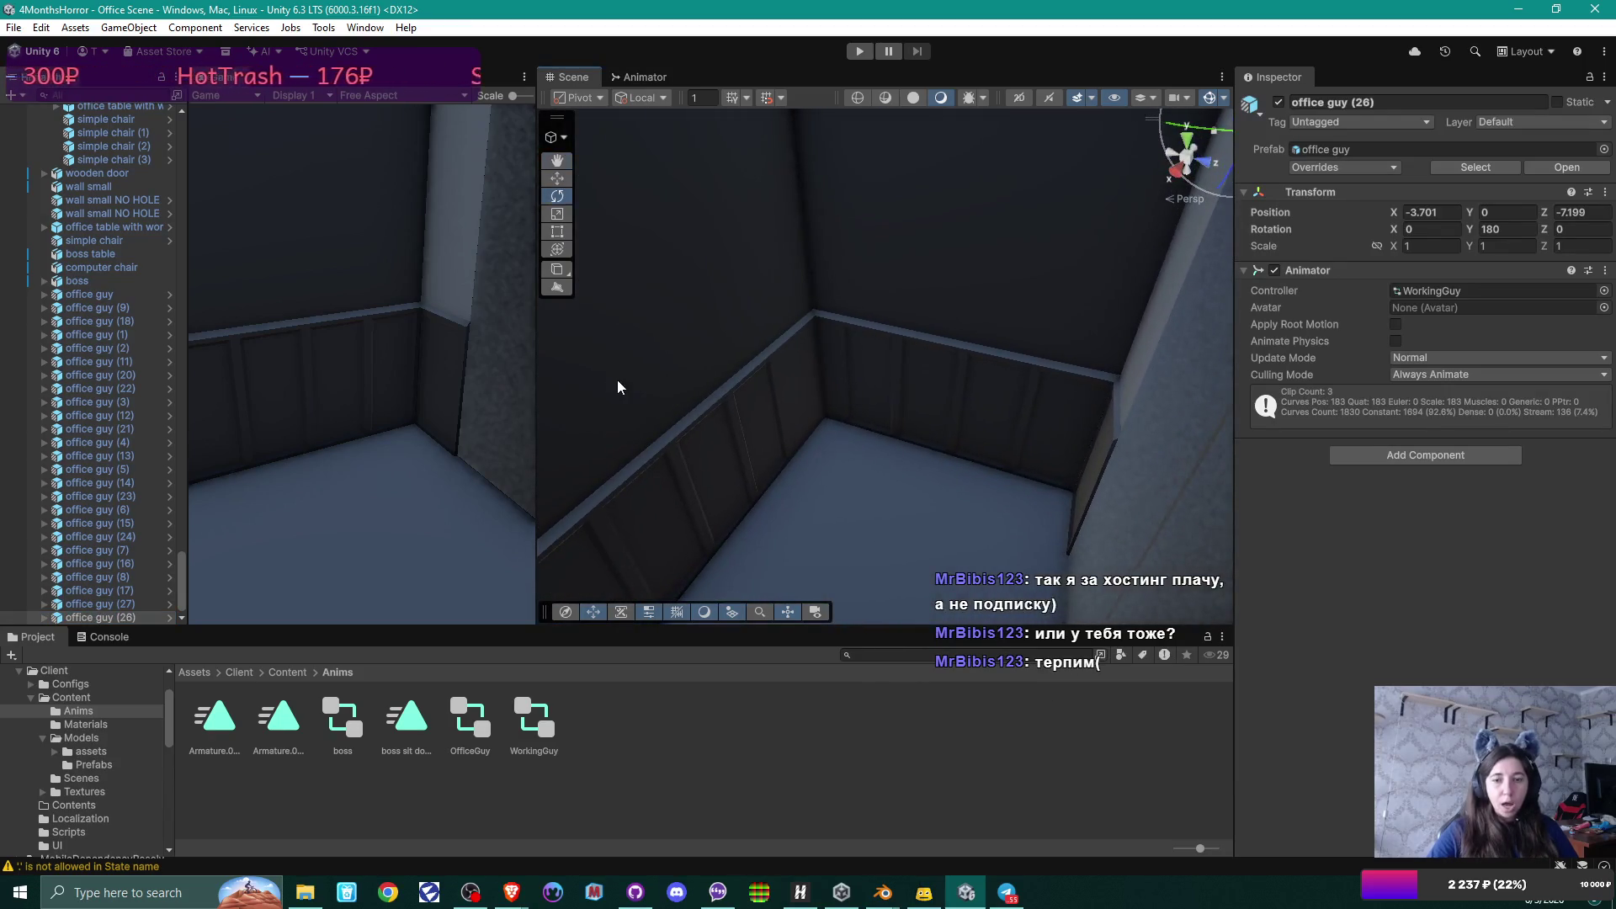
{"action": "left_click", "coordinate": [279, 673]}
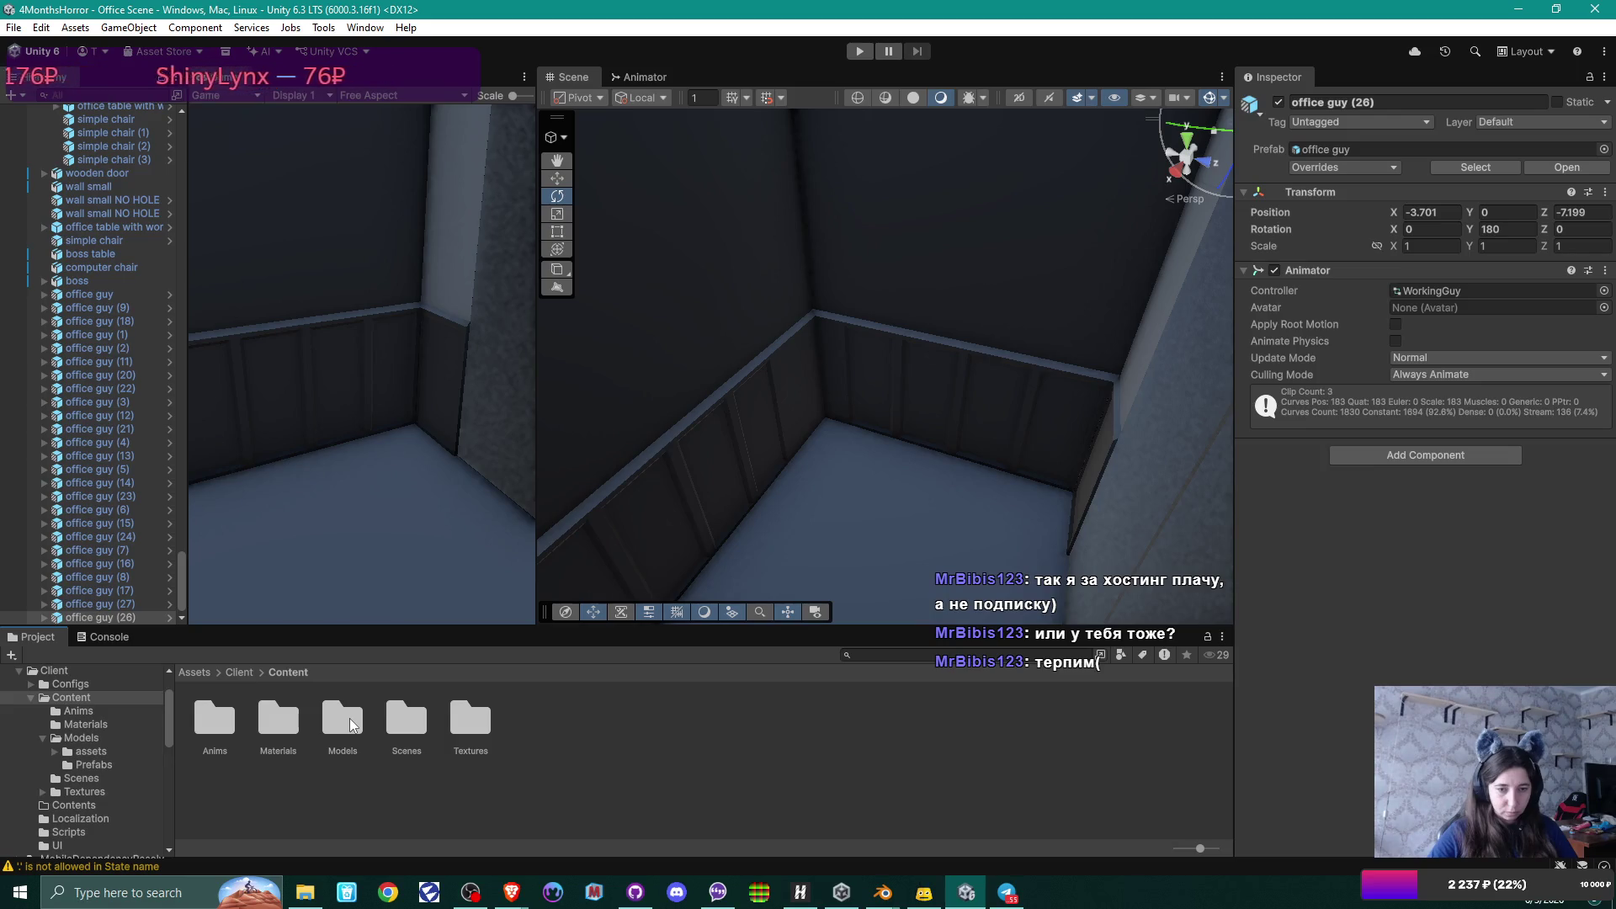
{"action": "double_click", "coordinate": [350, 719]}
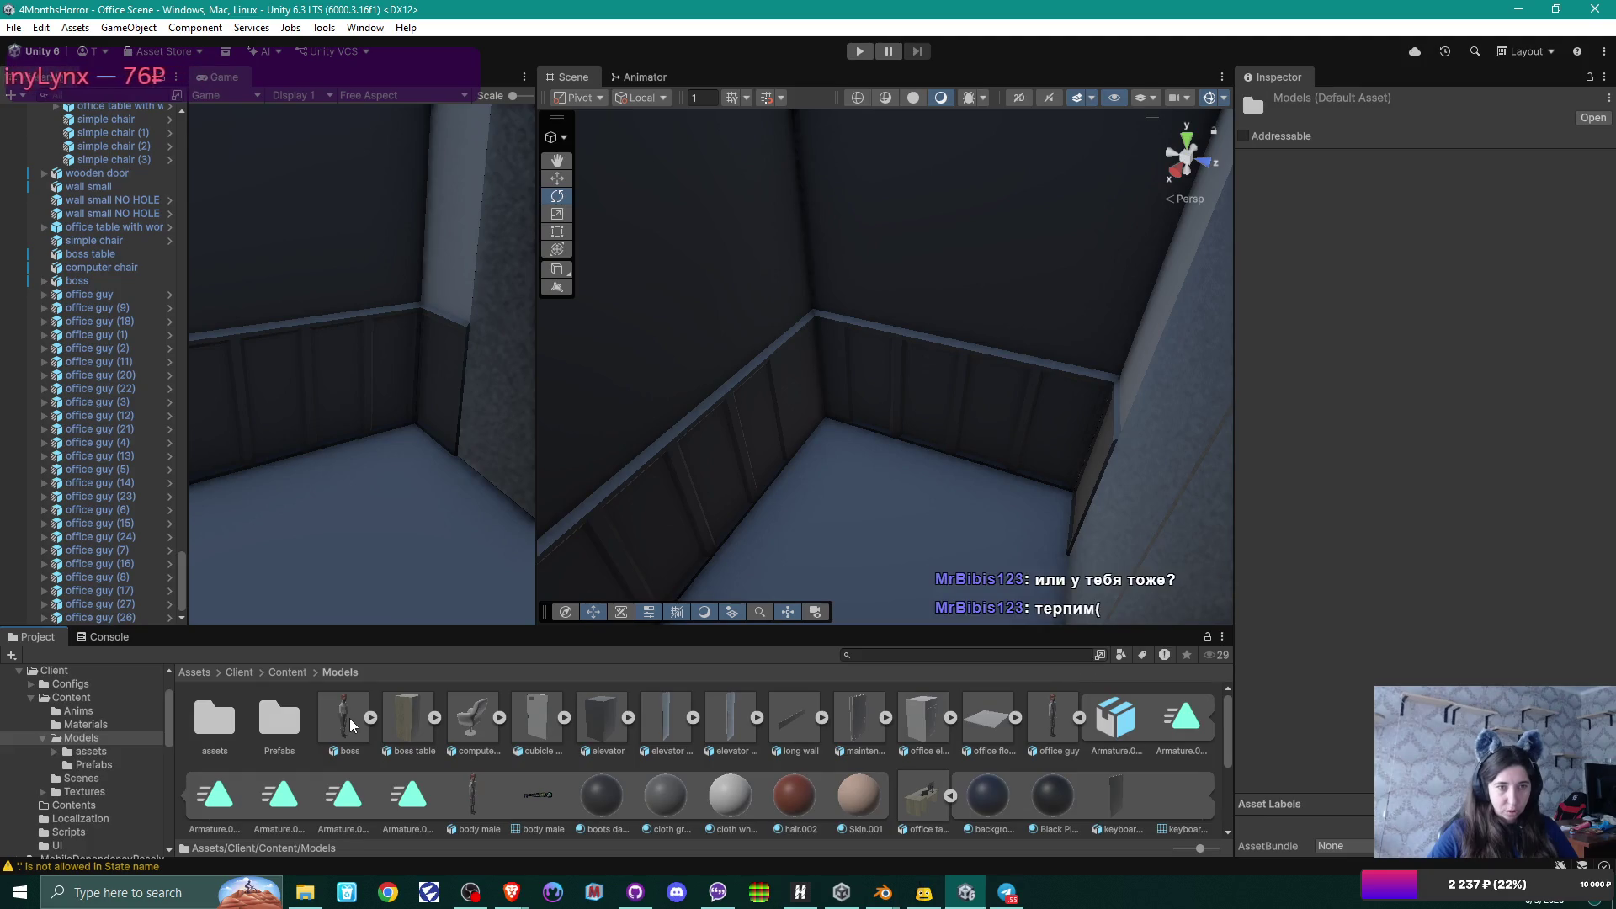
Fold up several office table groups and the Cubicle (5) and Cubicle (8) entries in the Hierarchy.
{"action": "scroll", "coordinate": [113, 314], "scroll_direction": "up", "scroll_amount": 3}
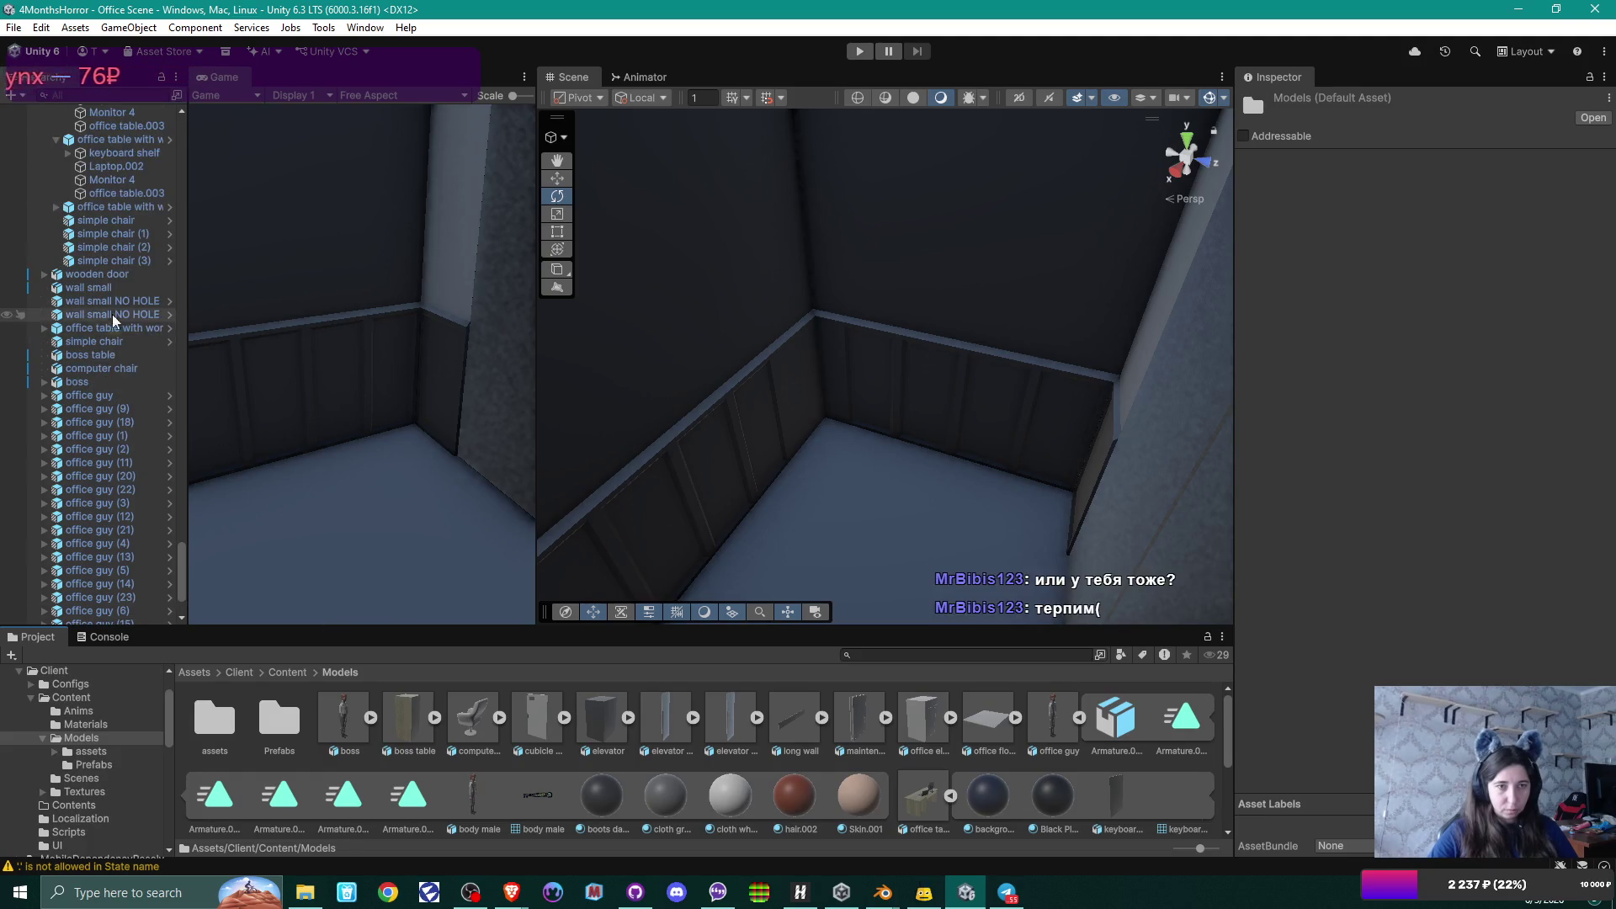
{"action": "left_click", "coordinate": [57, 207]}
{"action": "left_click", "coordinate": [56, 207]}
{"action": "scroll", "coordinate": [84, 252], "scroll_direction": "up", "scroll_amount": 2}
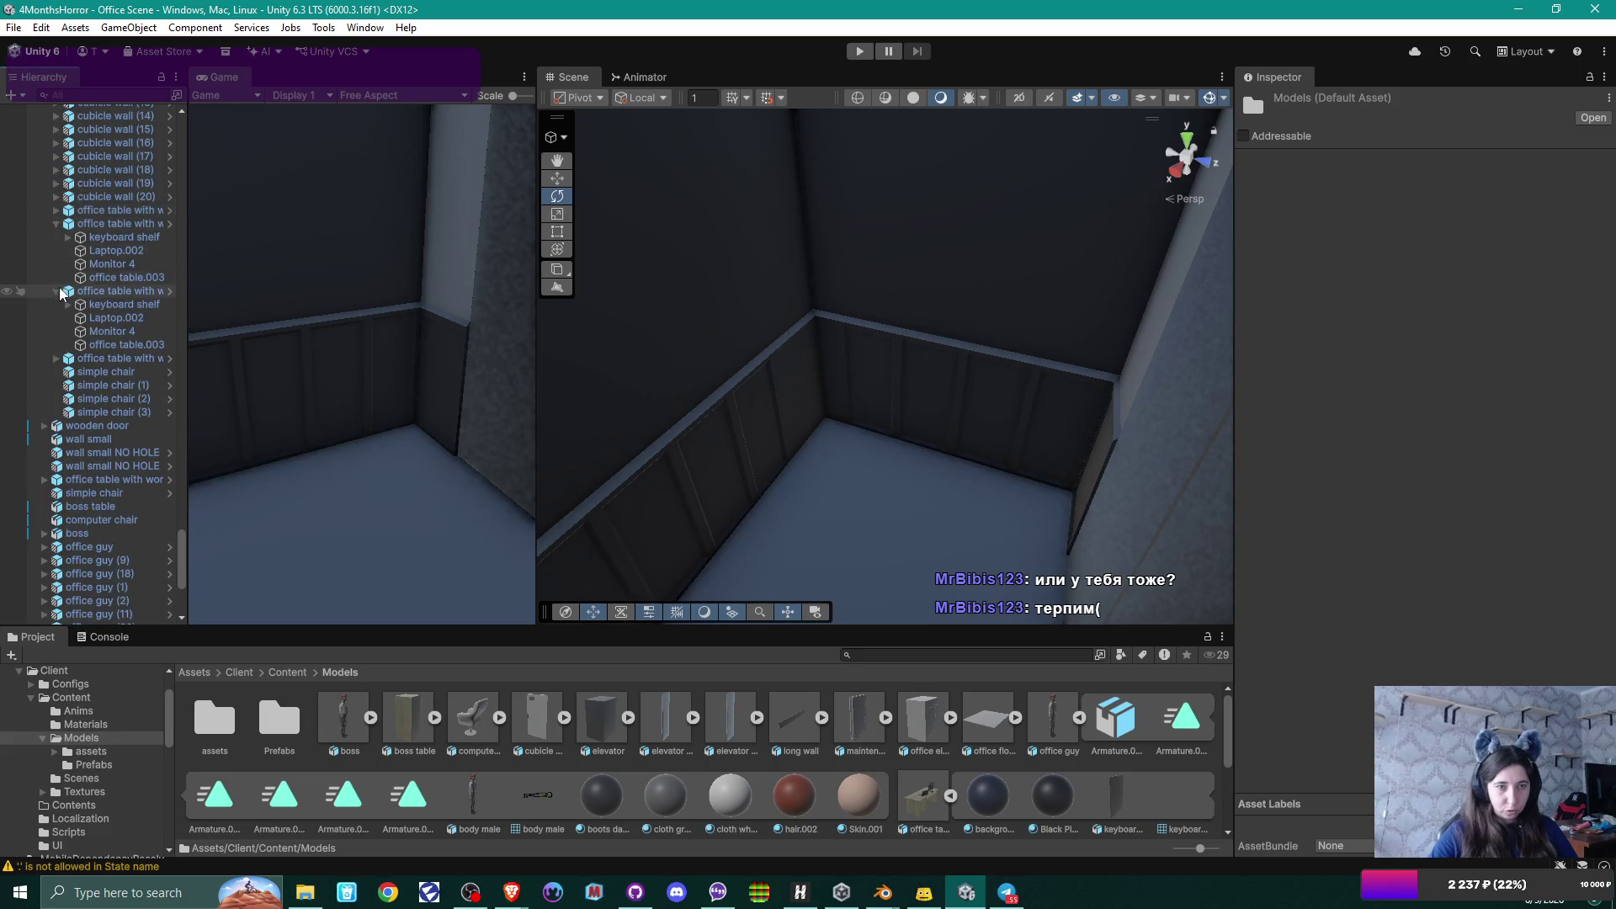
{"action": "left_click", "coordinate": [57, 224]}
{"action": "scroll", "coordinate": [101, 337], "scroll_direction": "up", "scroll_amount": 5}
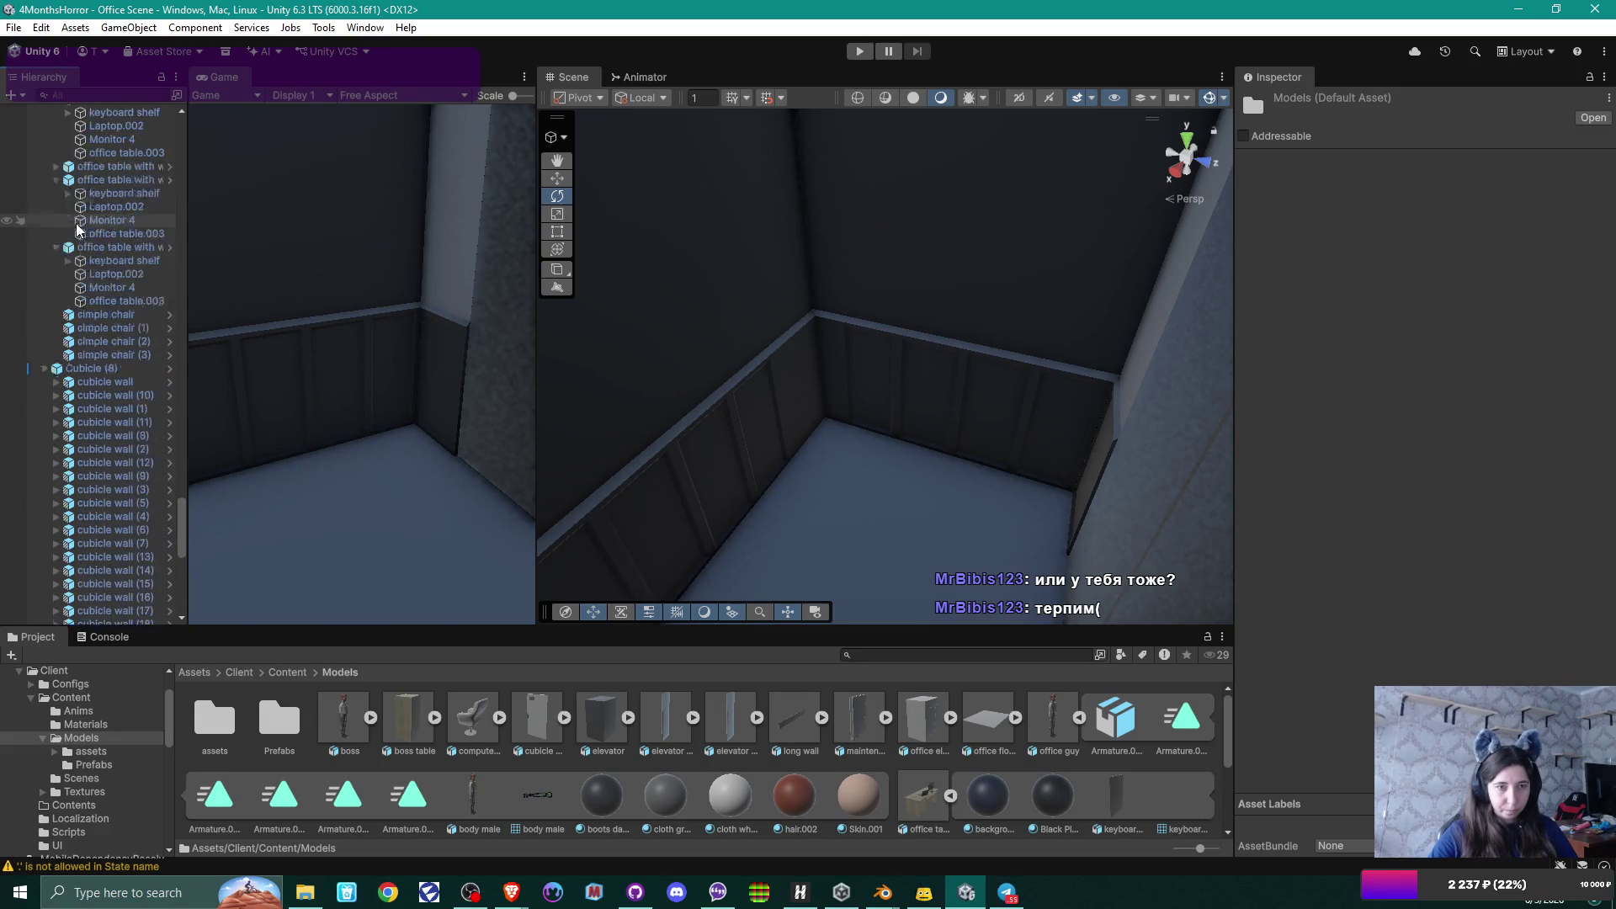
{"action": "left_click", "coordinate": [56, 230]}
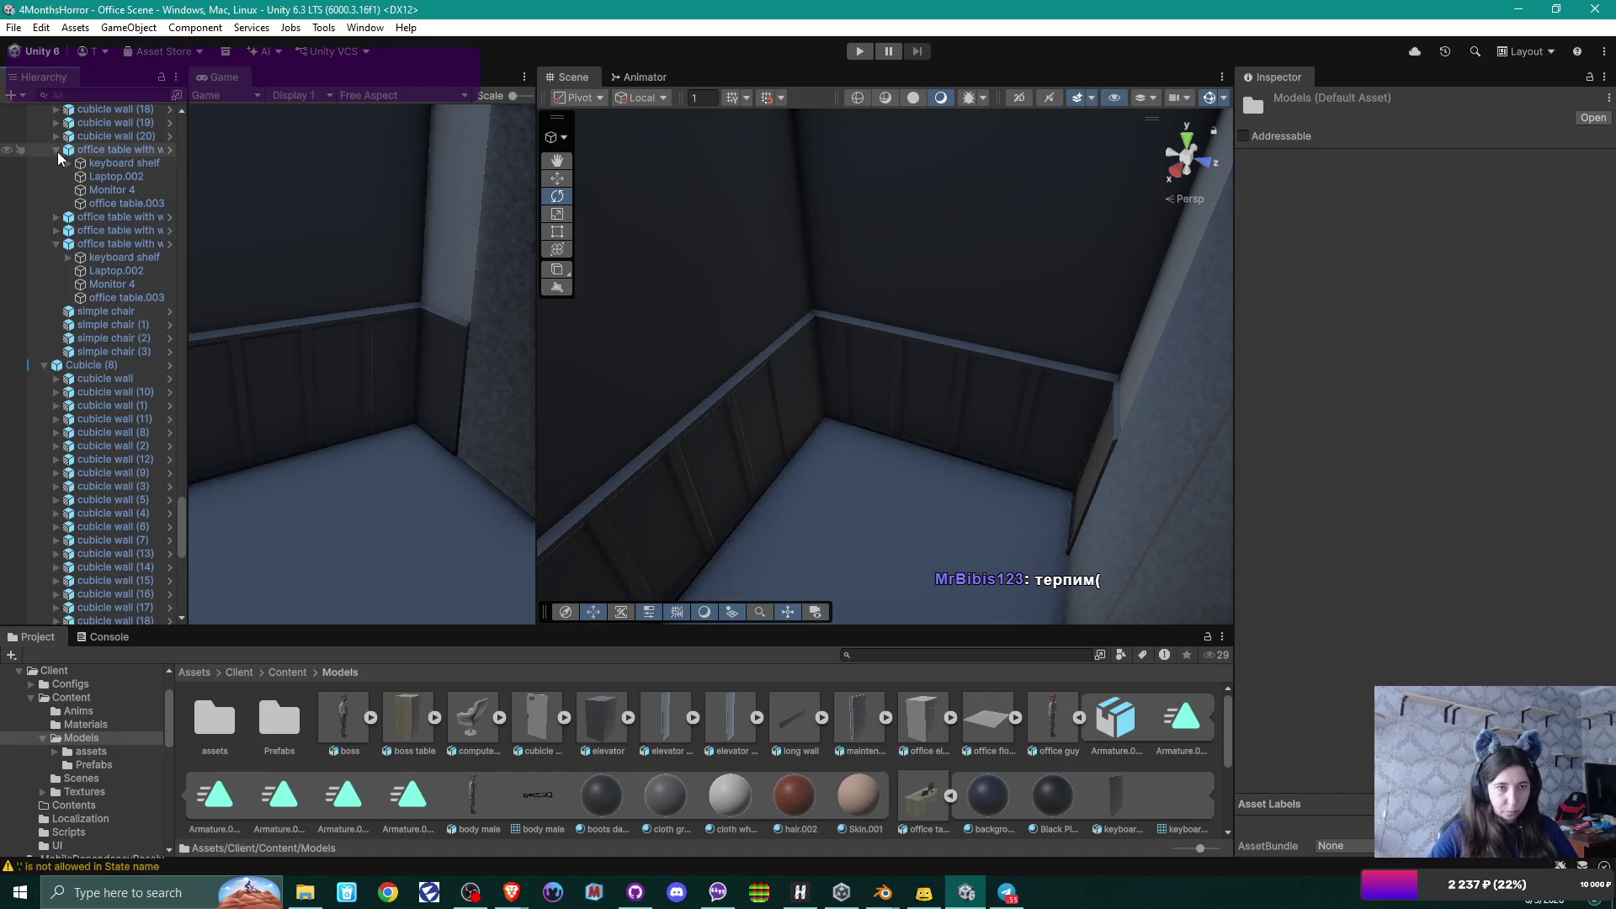
{"action": "left_click", "coordinate": [57, 149]}
{"action": "scroll", "coordinate": [61, 195], "scroll_direction": "up", "scroll_amount": 5}
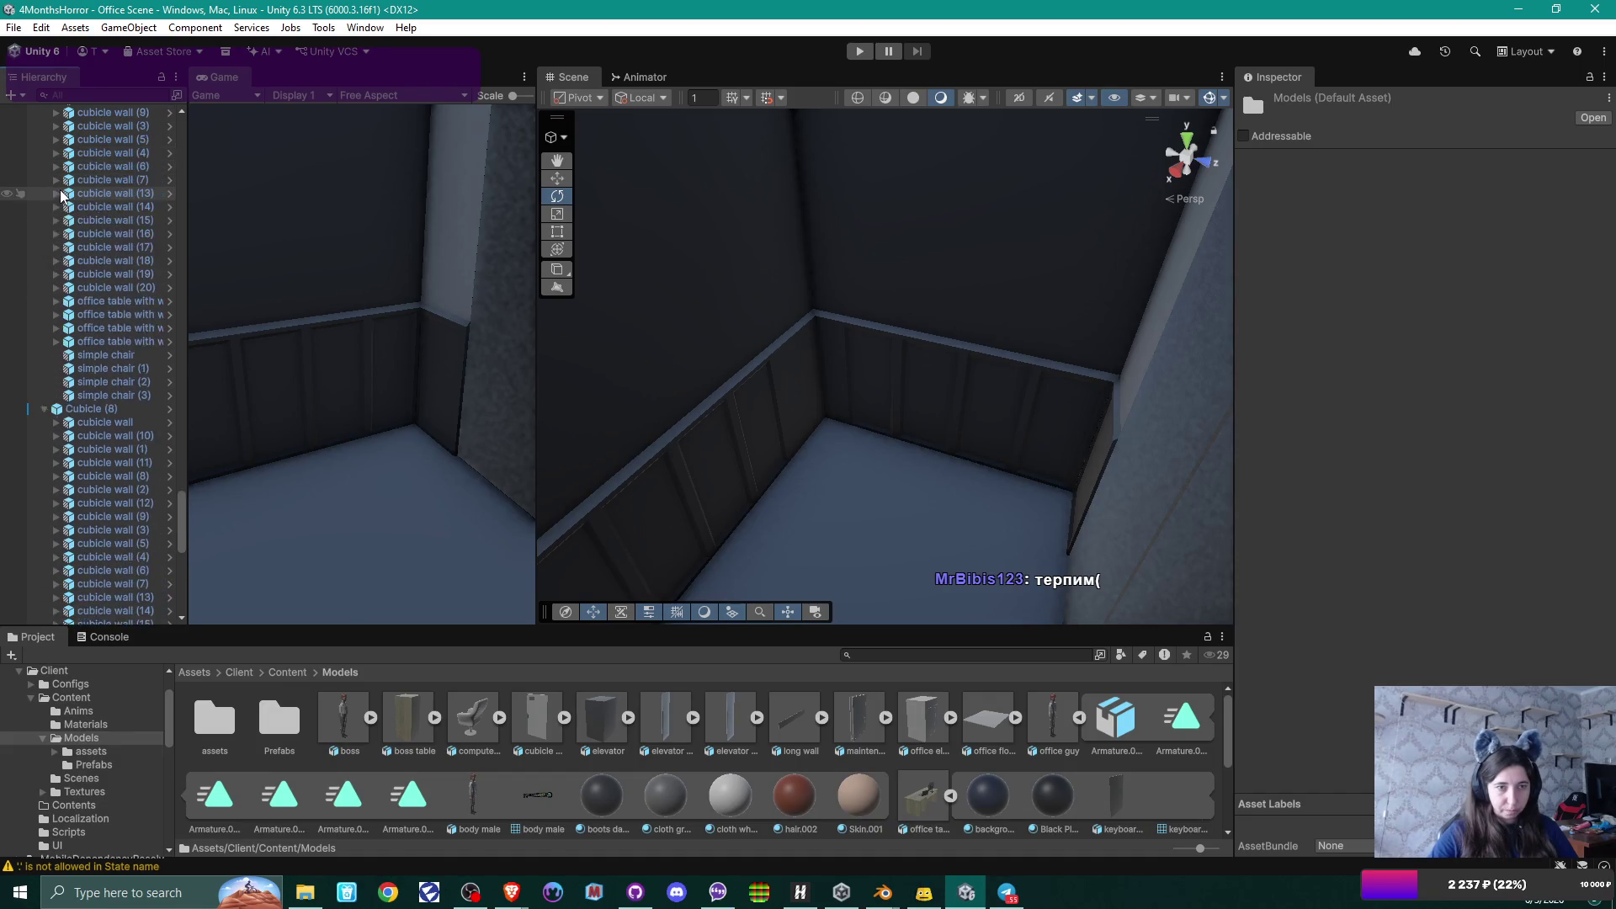
{"action": "left_click", "coordinate": [44, 256]}
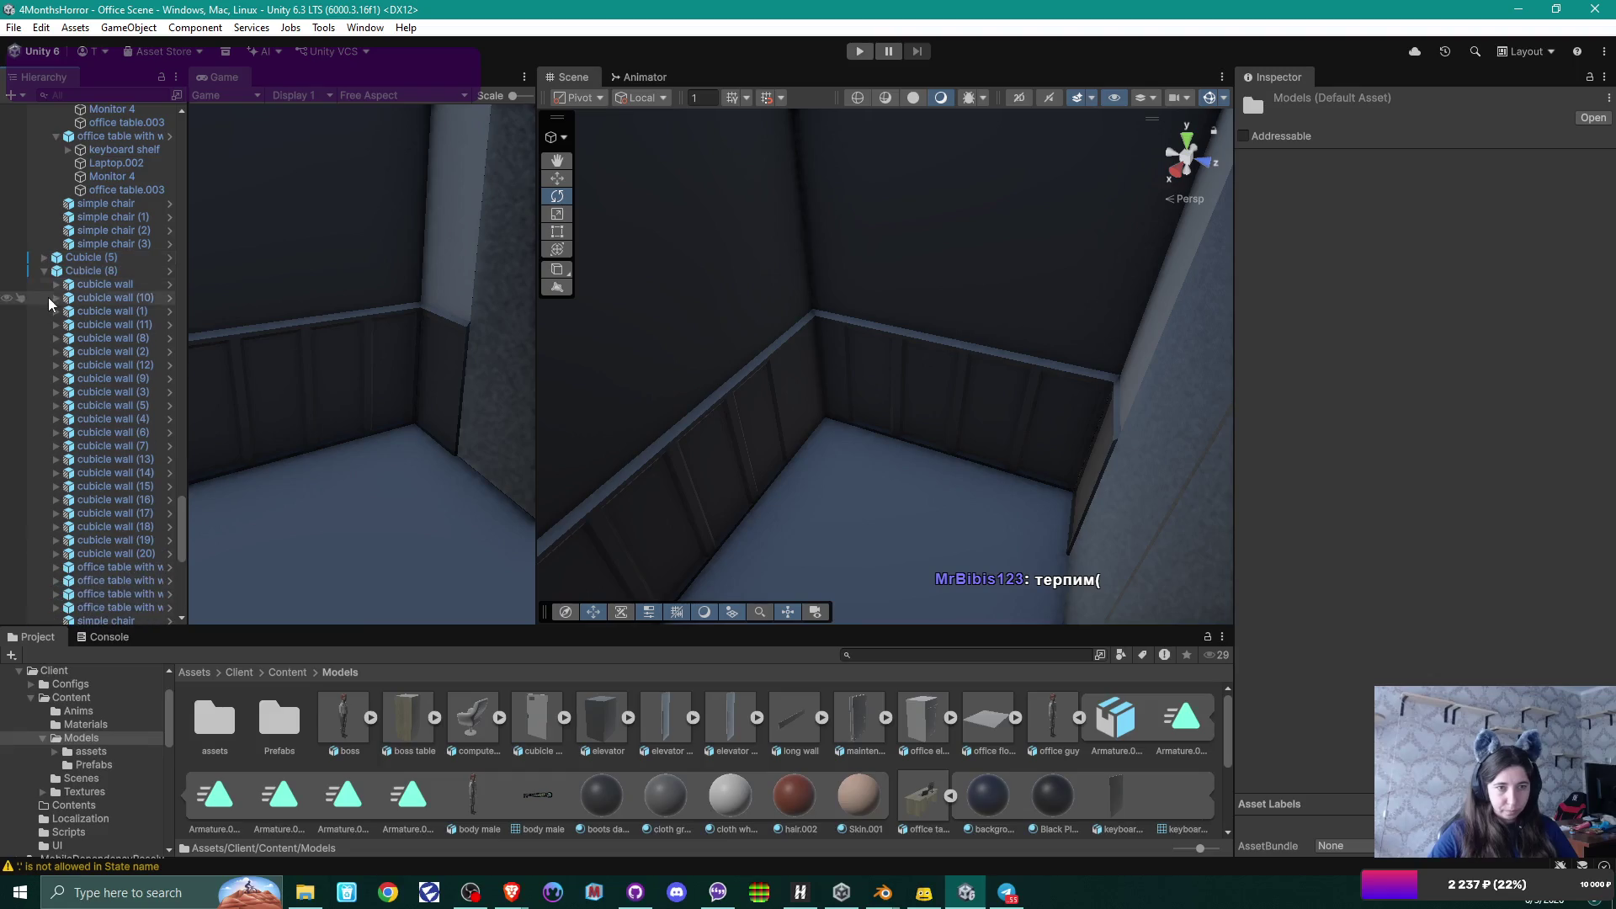
{"action": "left_click", "coordinate": [45, 271]}
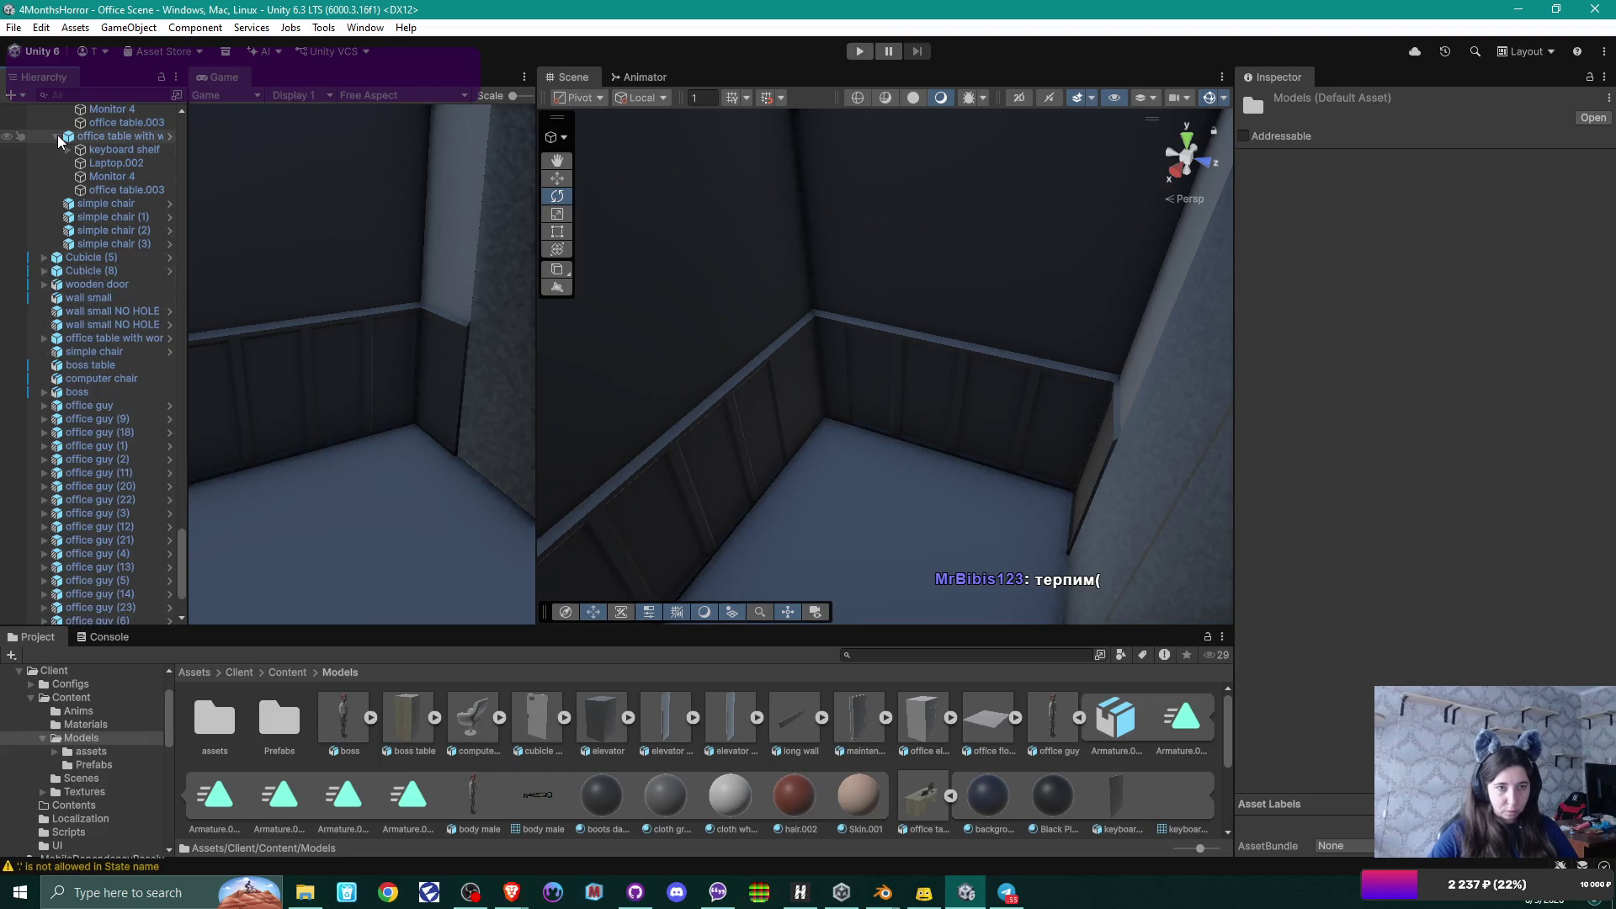
{"action": "scroll", "coordinate": [58, 141], "scroll_direction": "up", "scroll_amount": 2}
{"action": "scroll", "coordinate": [57, 135], "scroll_direction": "up", "scroll_amount": 2}
Select office table with work setup (4) and collapse the remaining expanded office table groups.
{"action": "left_click", "coordinate": [60, 157]}
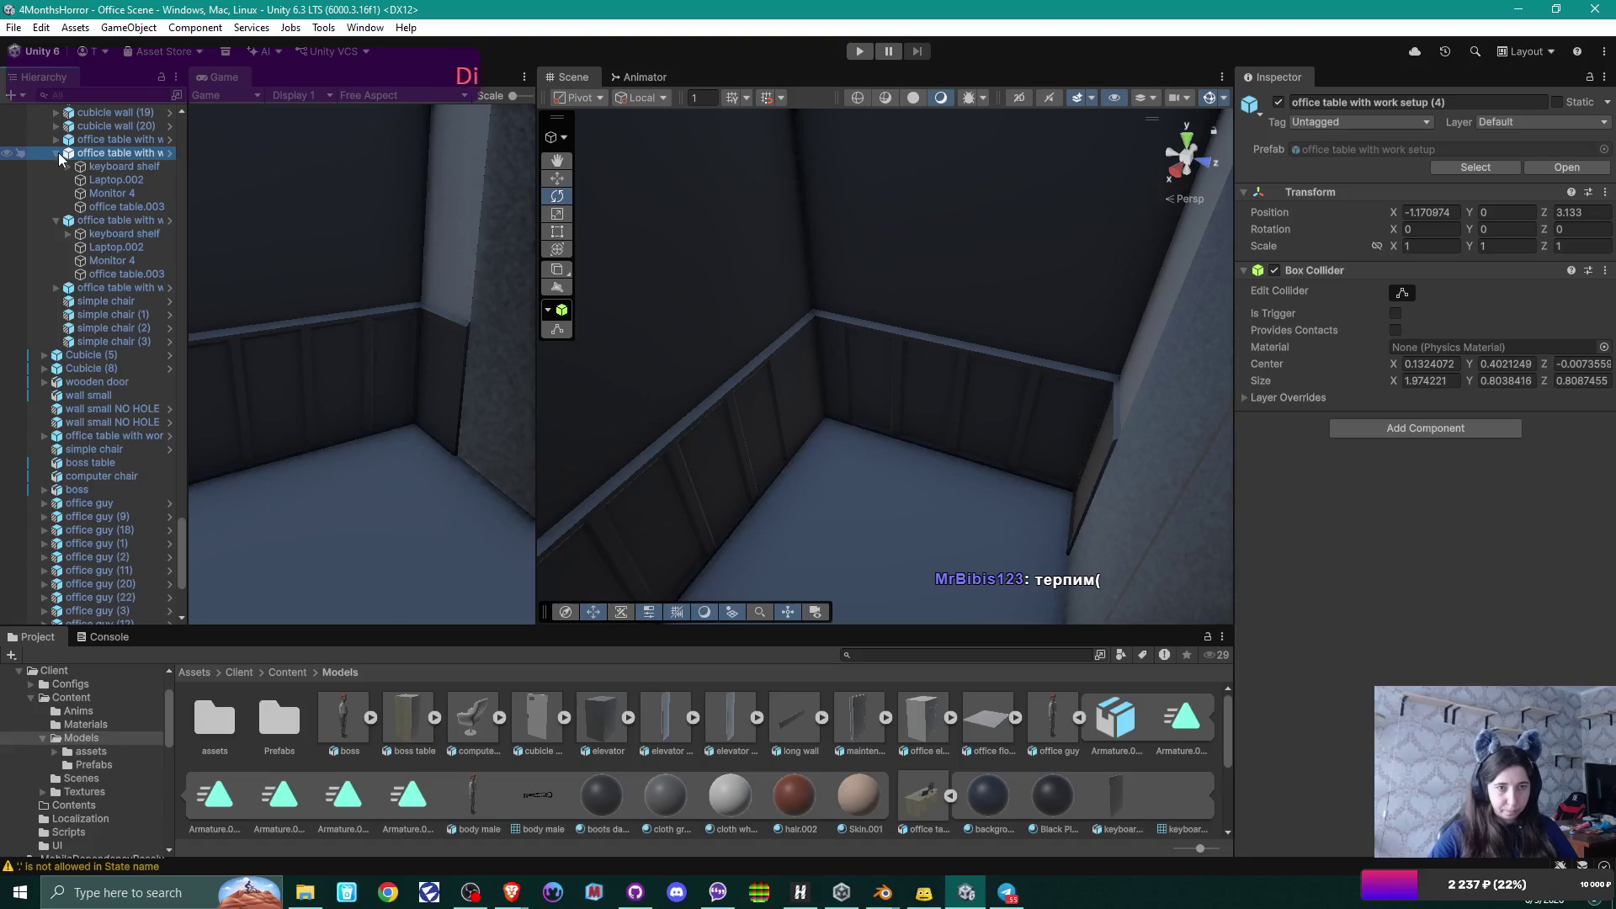
{"action": "left_click", "coordinate": [58, 154]}
{"action": "scroll", "coordinate": [57, 155], "scroll_direction": "up", "scroll_amount": 6}
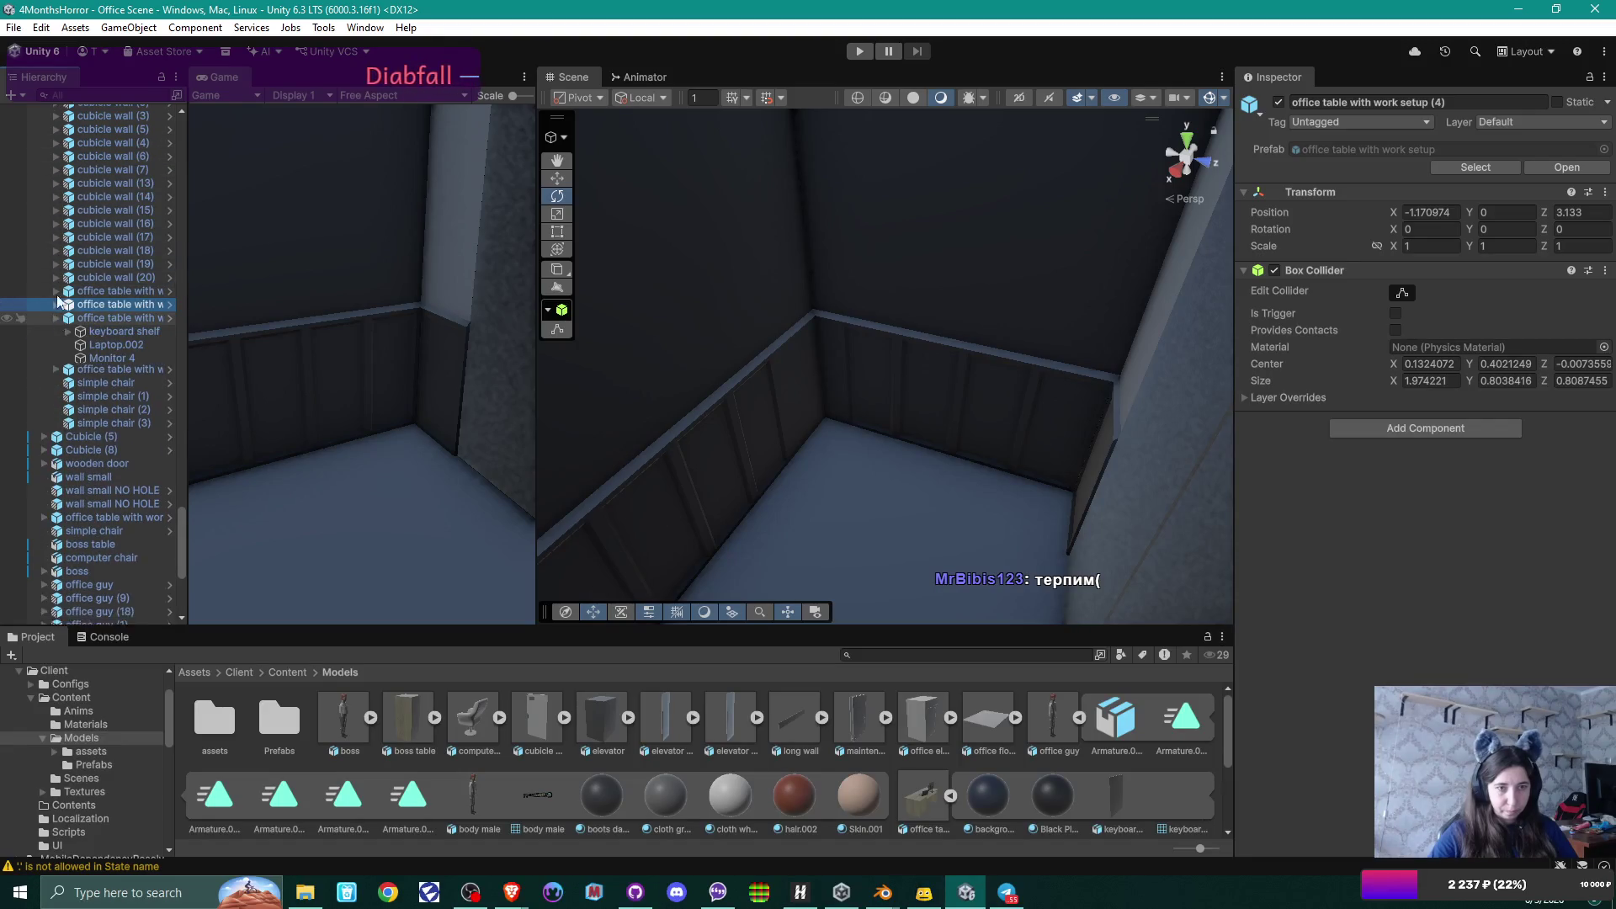
{"action": "scroll", "coordinate": [57, 295], "scroll_direction": "down", "scroll_amount": 5}
{"action": "left_click", "coordinate": [57, 176]}
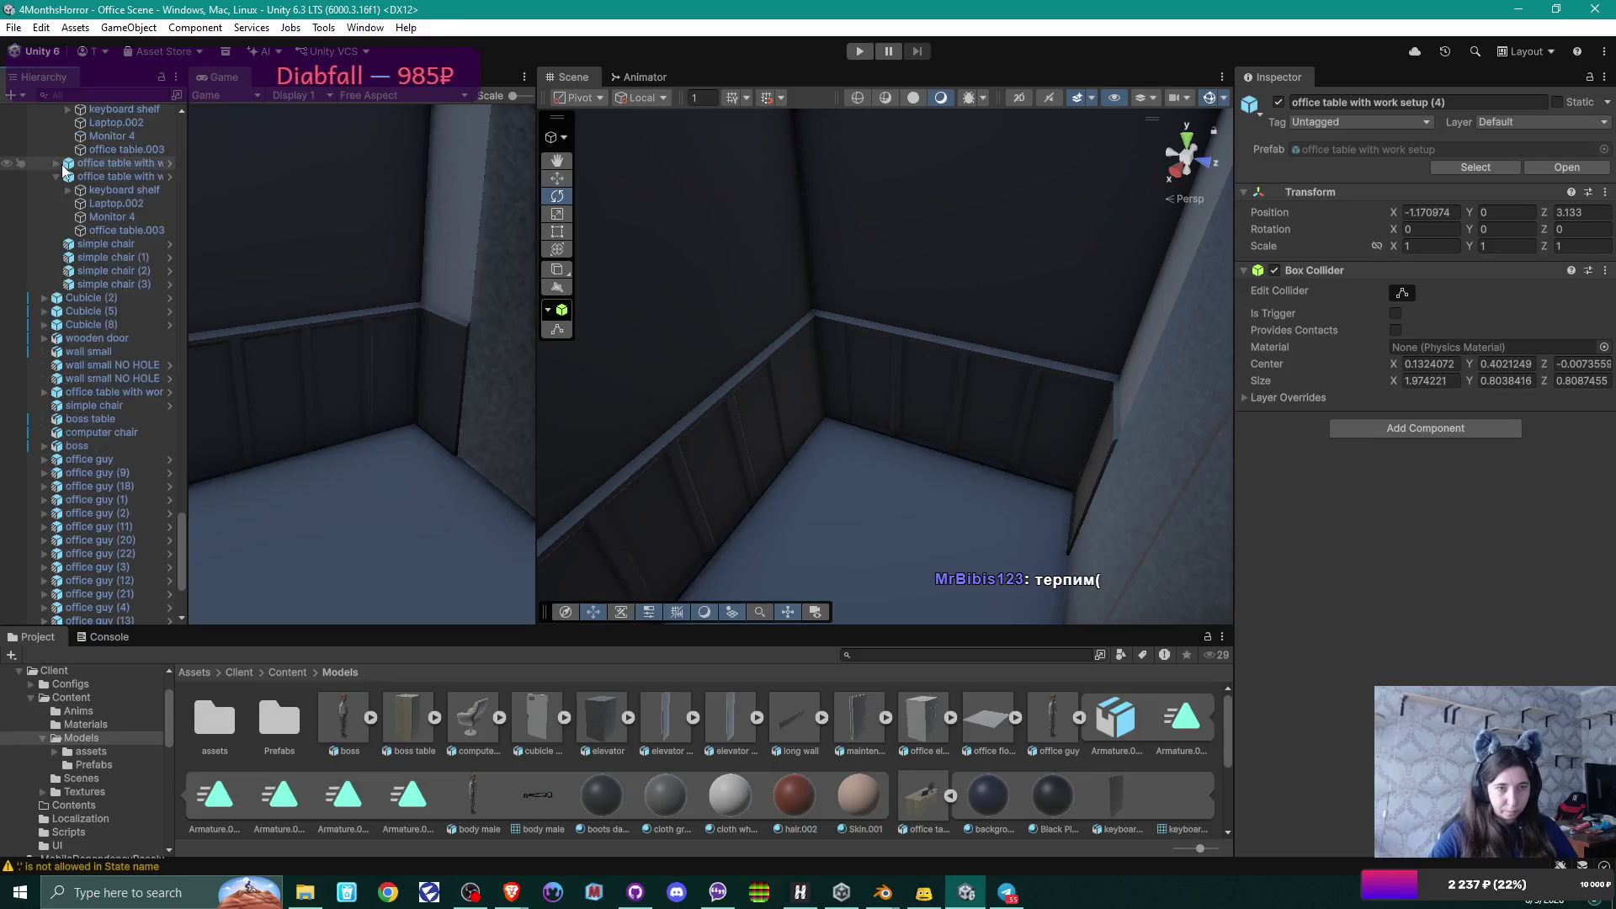
{"action": "left_click", "coordinate": [57, 176]}
{"action": "scroll", "coordinate": [56, 321], "scroll_direction": "up", "scroll_amount": 3}
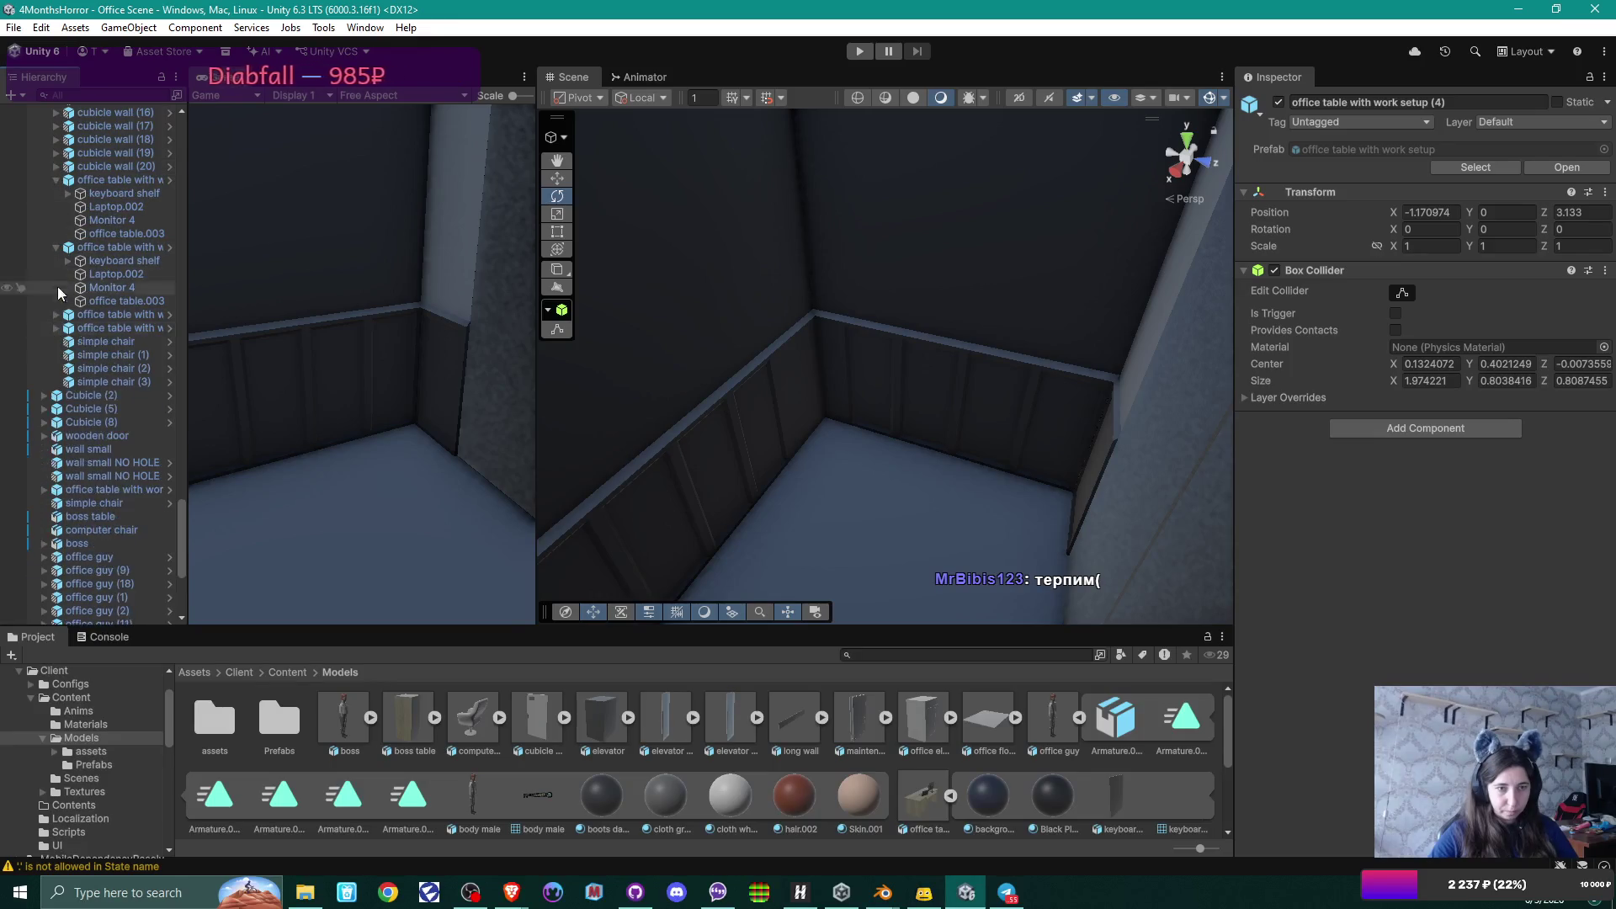
{"action": "left_click", "coordinate": [57, 179]}
{"action": "left_click", "coordinate": [56, 193]}
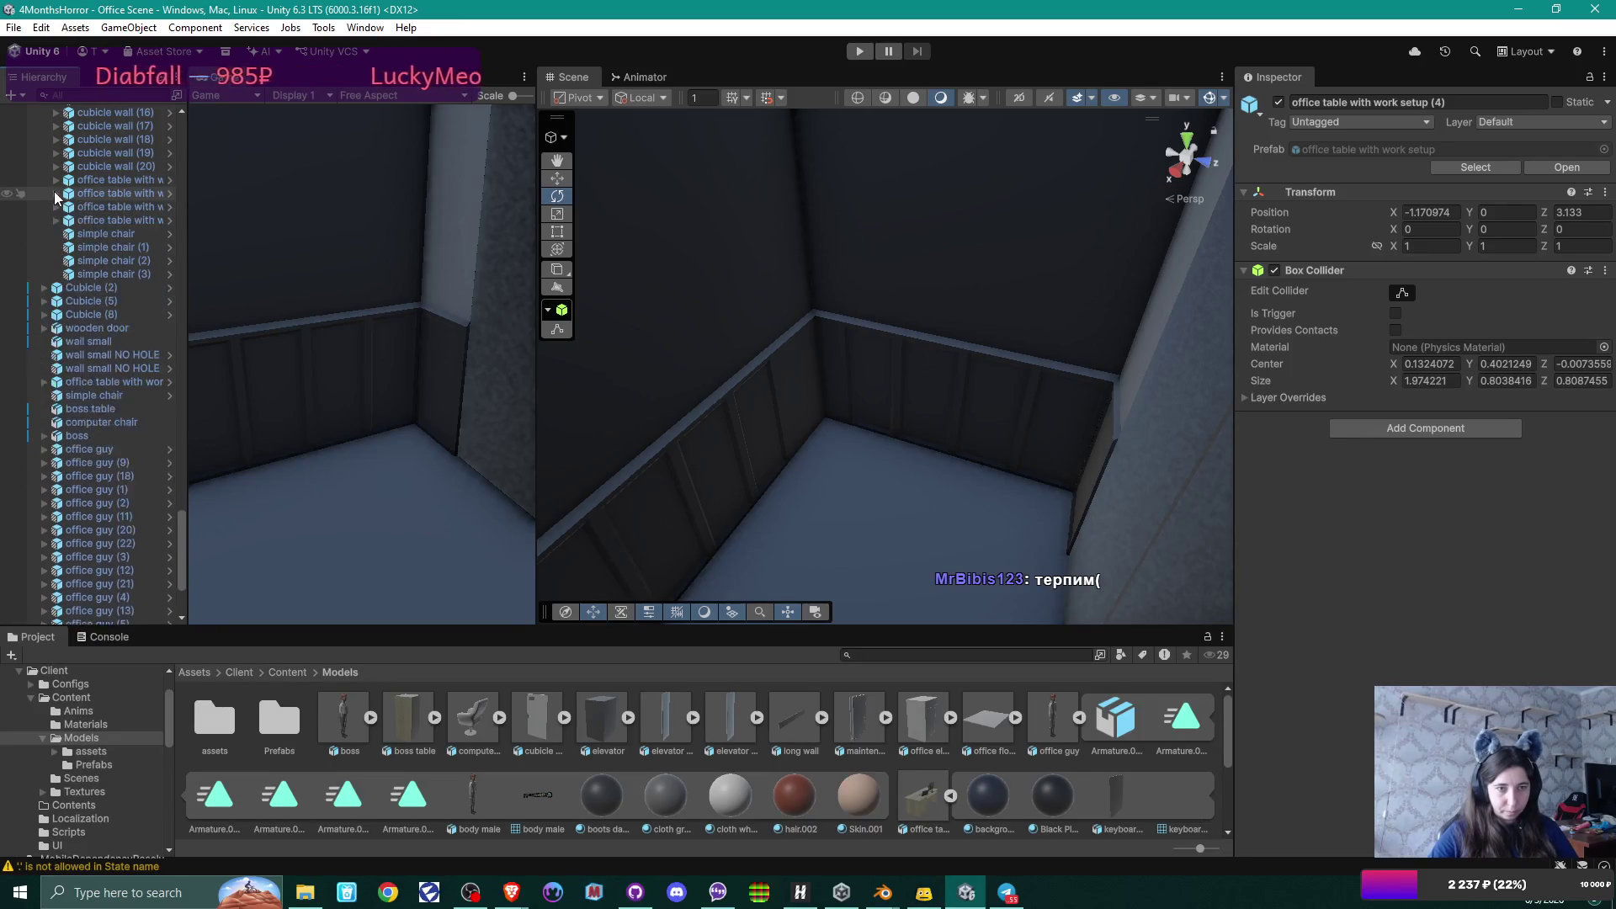
{"action": "left_click", "coordinate": [54, 193]}
{"action": "scroll", "coordinate": [50, 210], "scroll_direction": "down", "scroll_amount": 3}
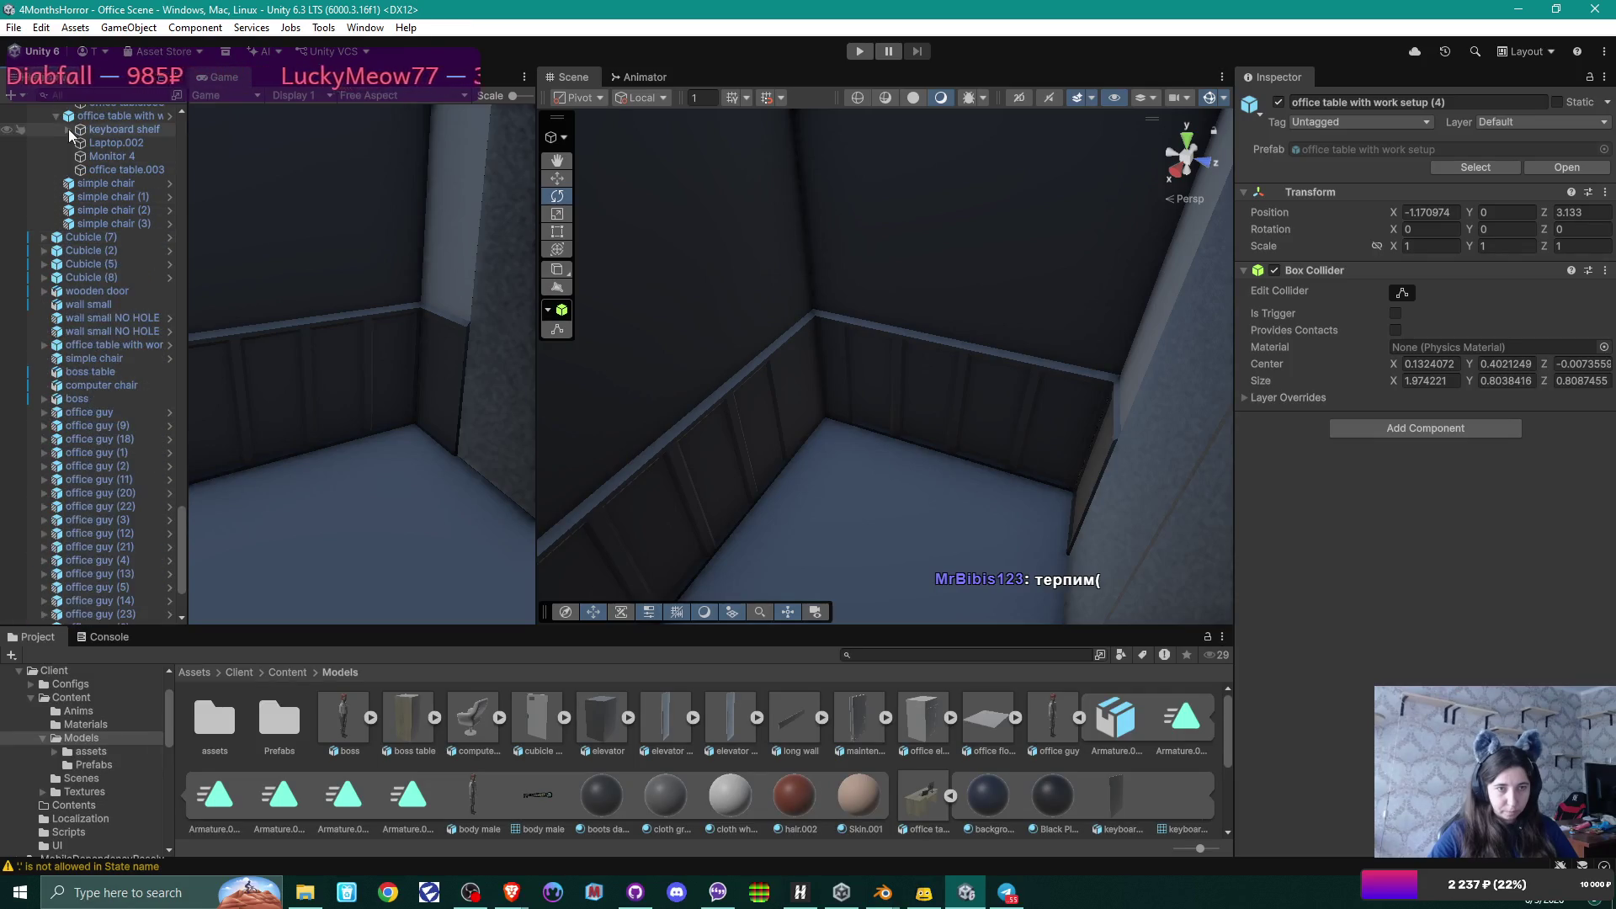
{"action": "scroll", "coordinate": [58, 135], "scroll_direction": "up", "scroll_amount": 3}
{"action": "left_click", "coordinate": [57, 133]}
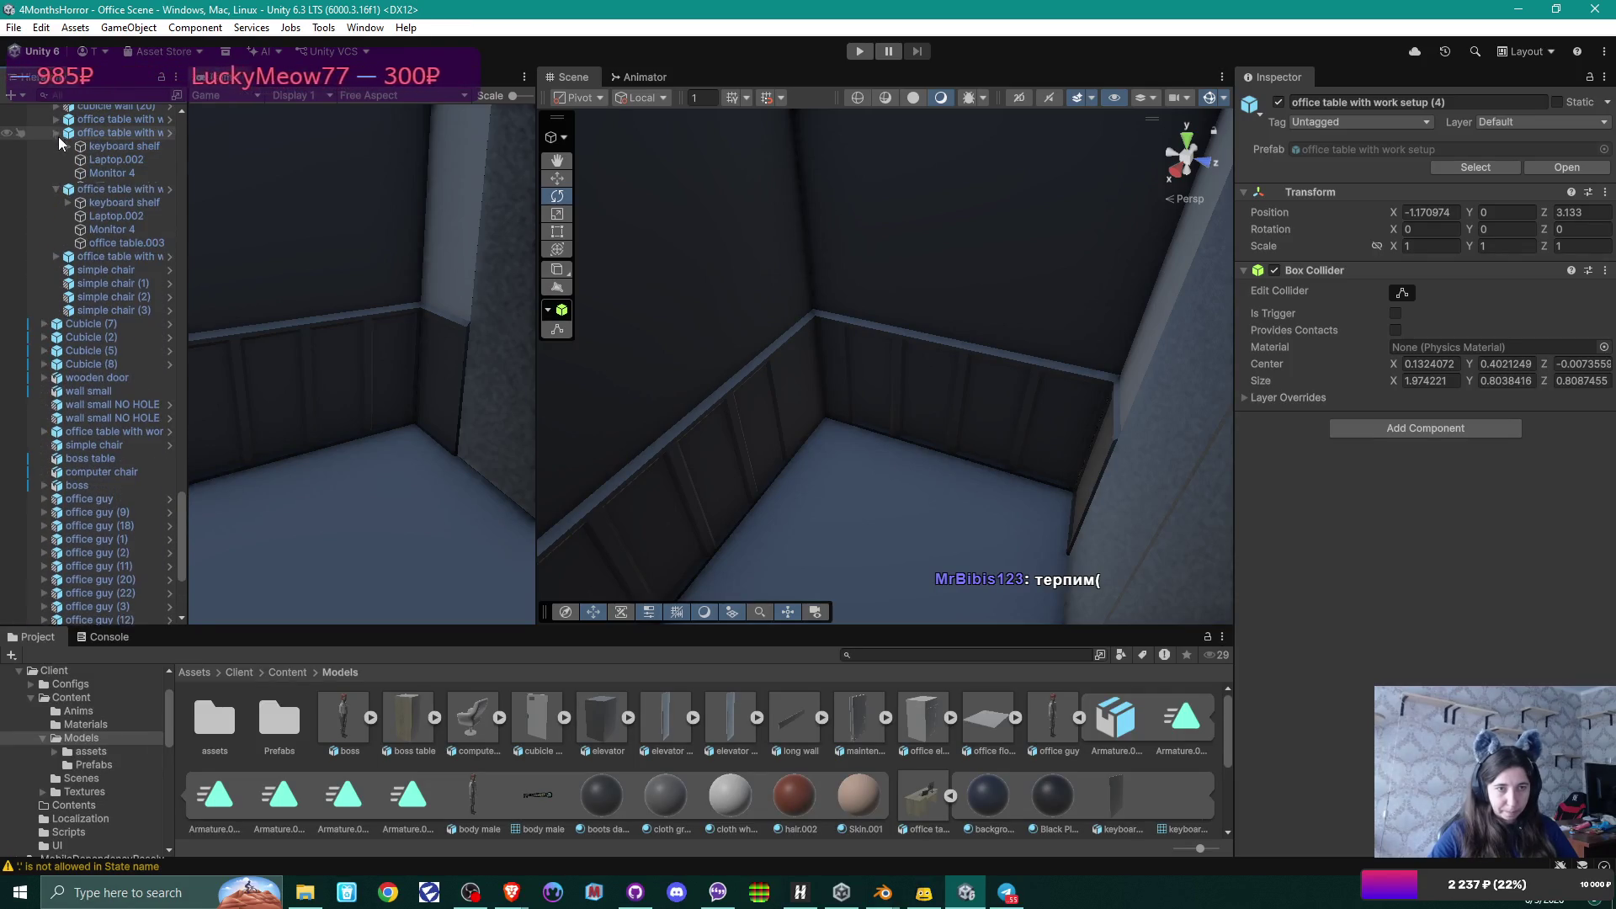
{"action": "left_click", "coordinate": [57, 133]}
{"action": "scroll", "coordinate": [55, 145], "scroll_direction": "up", "scroll_amount": 6}
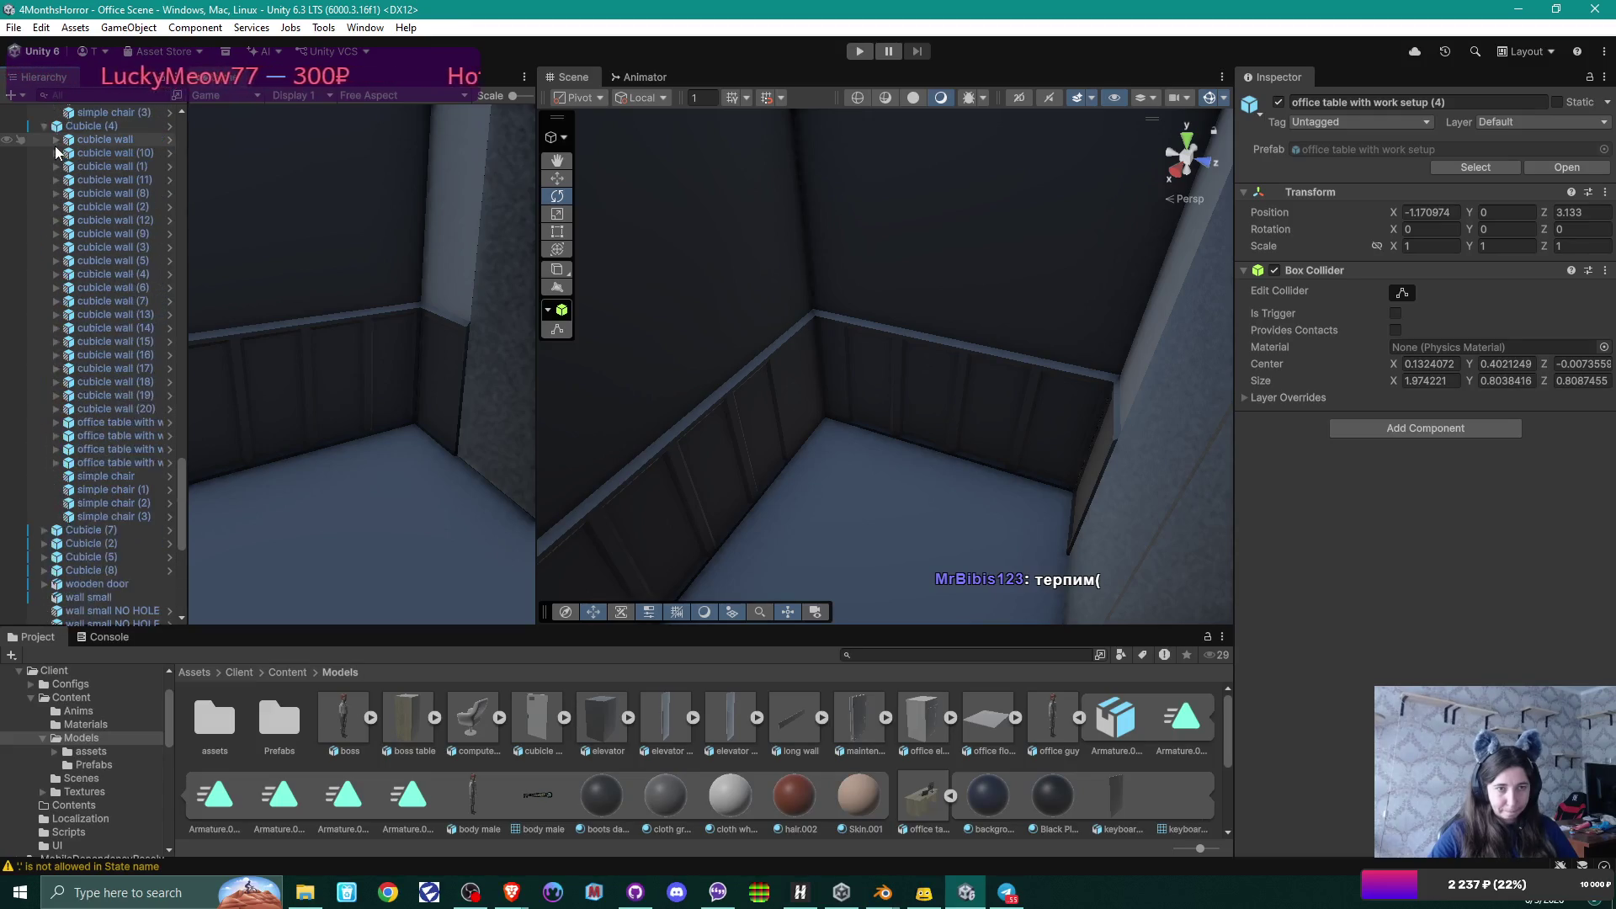
{"action": "scroll", "coordinate": [54, 144], "scroll_direction": "up", "scroll_amount": 2}
Collapse Cubicle (4), (6), (3) and the first Cubicle, plus their leftover office table groups.
{"action": "left_click", "coordinate": [45, 175]}
{"action": "scroll", "coordinate": [48, 171], "scroll_direction": "up", "scroll_amount": 6}
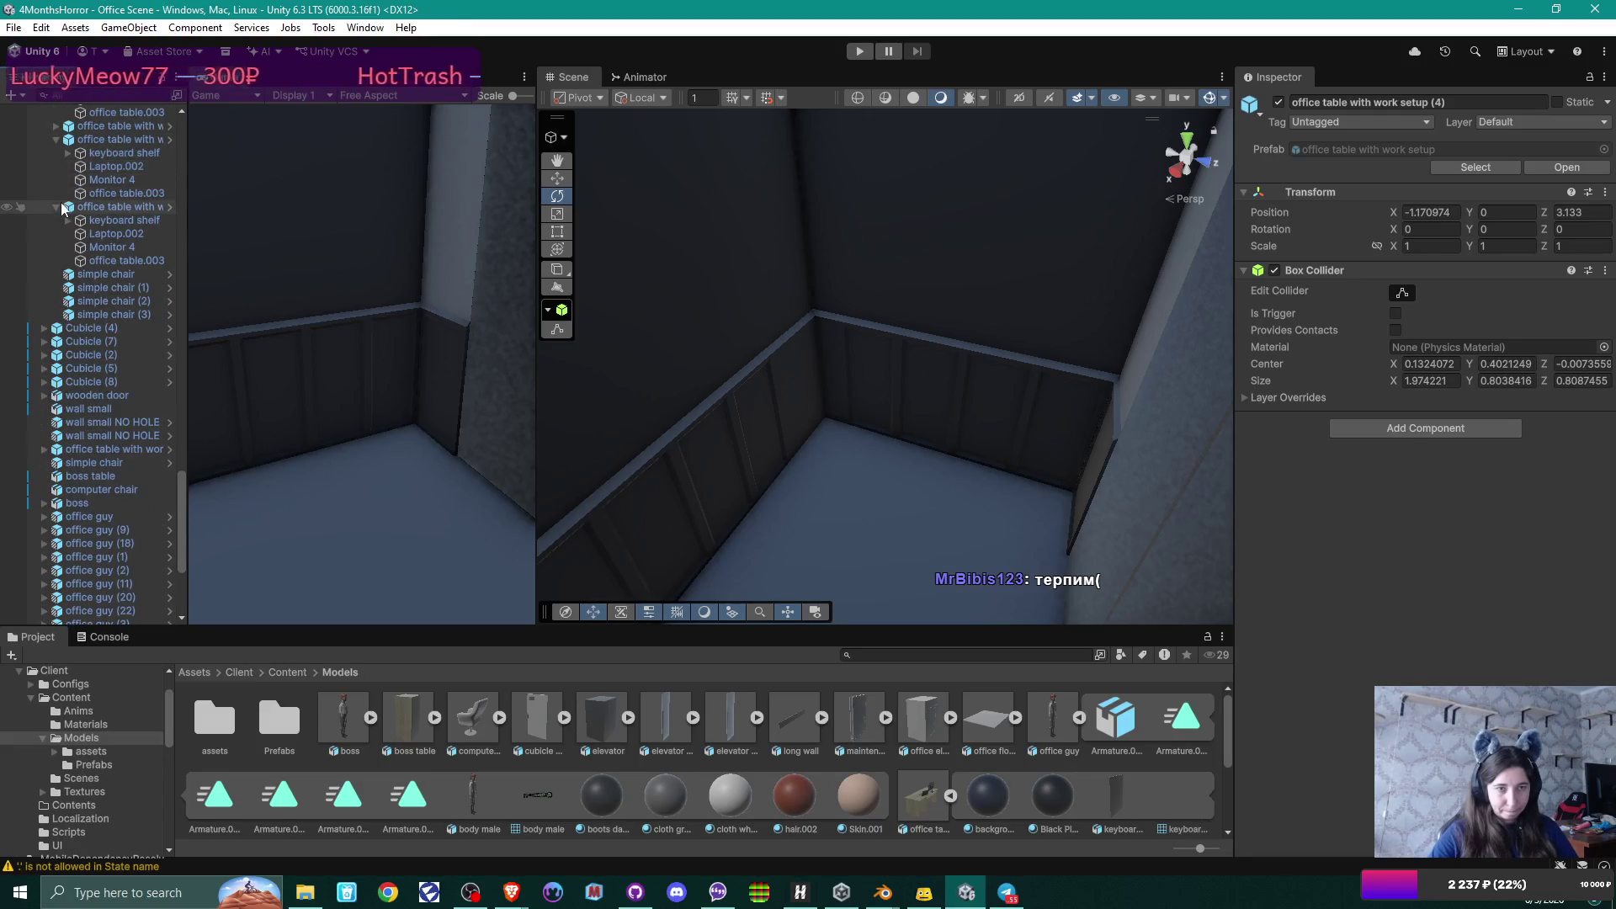
{"action": "left_click", "coordinate": [57, 207]}
{"action": "left_click", "coordinate": [56, 140]}
{"action": "scroll", "coordinate": [56, 168], "scroll_direction": "up", "scroll_amount": 4}
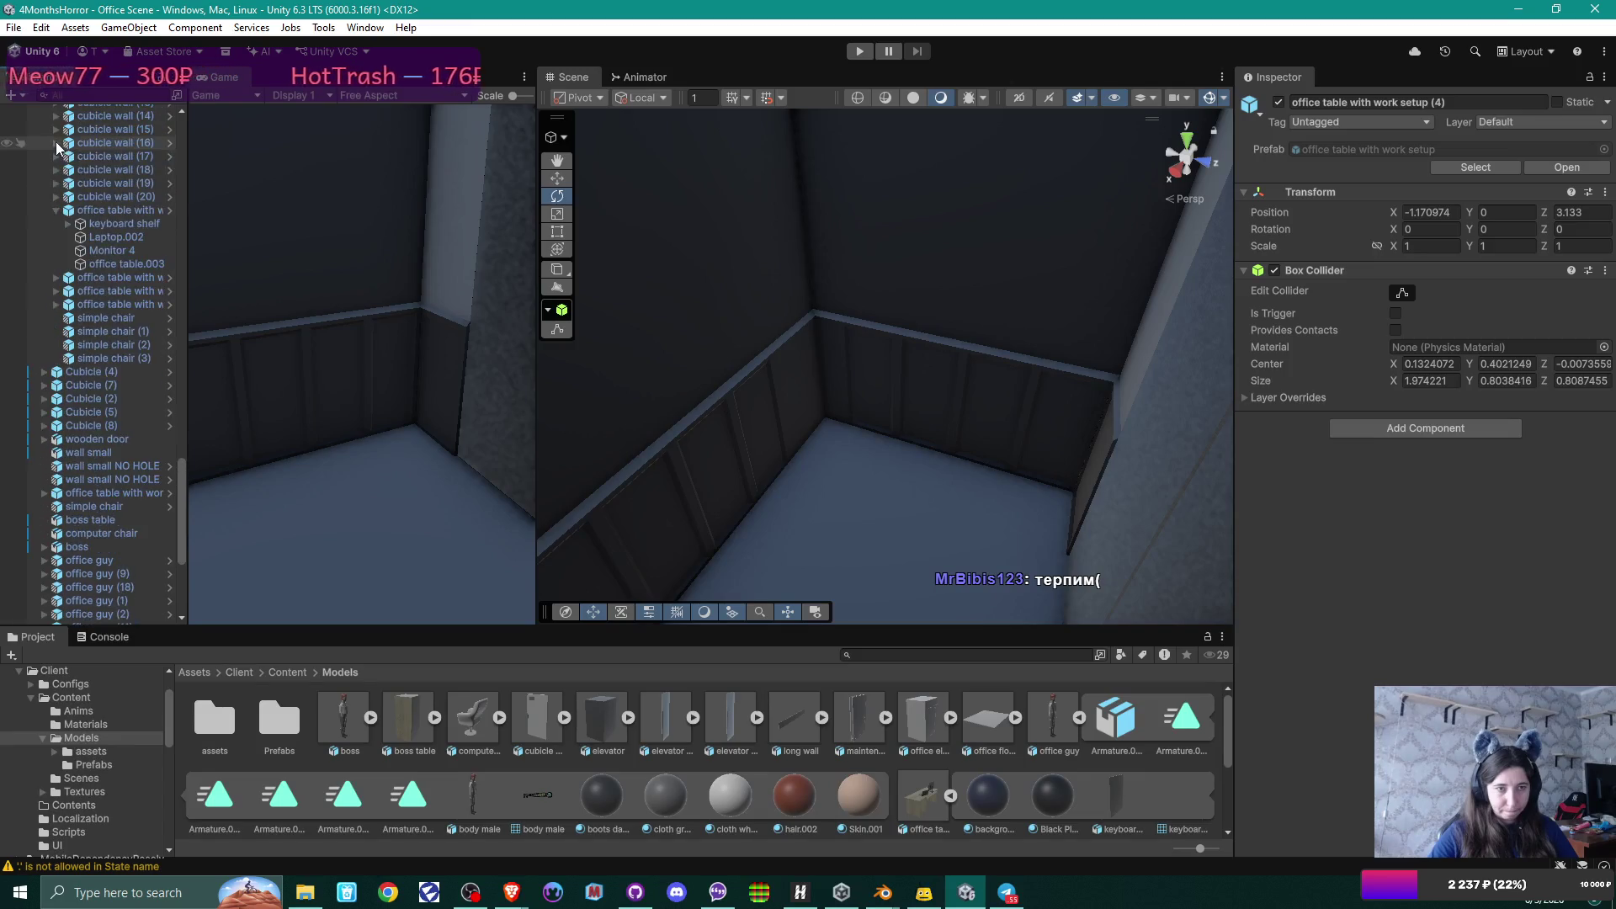
{"action": "left_click", "coordinate": [57, 209]}
{"action": "scroll", "coordinate": [48, 206], "scroll_direction": "up", "scroll_amount": 6}
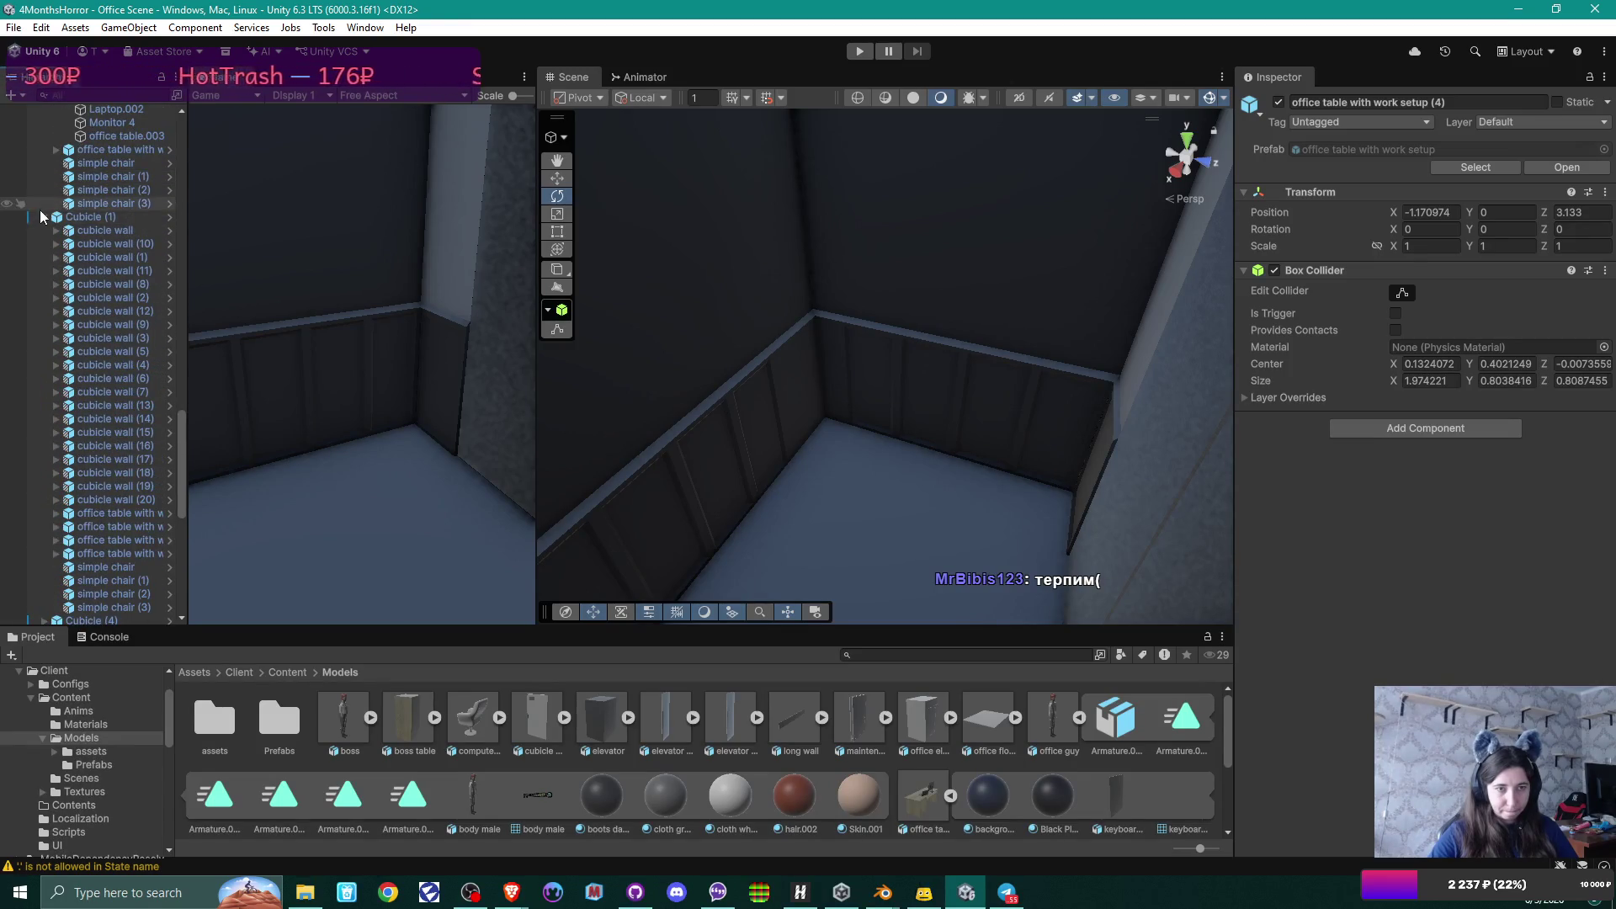
{"action": "scroll", "coordinate": [51, 219], "scroll_direction": "up", "scroll_amount": 10}
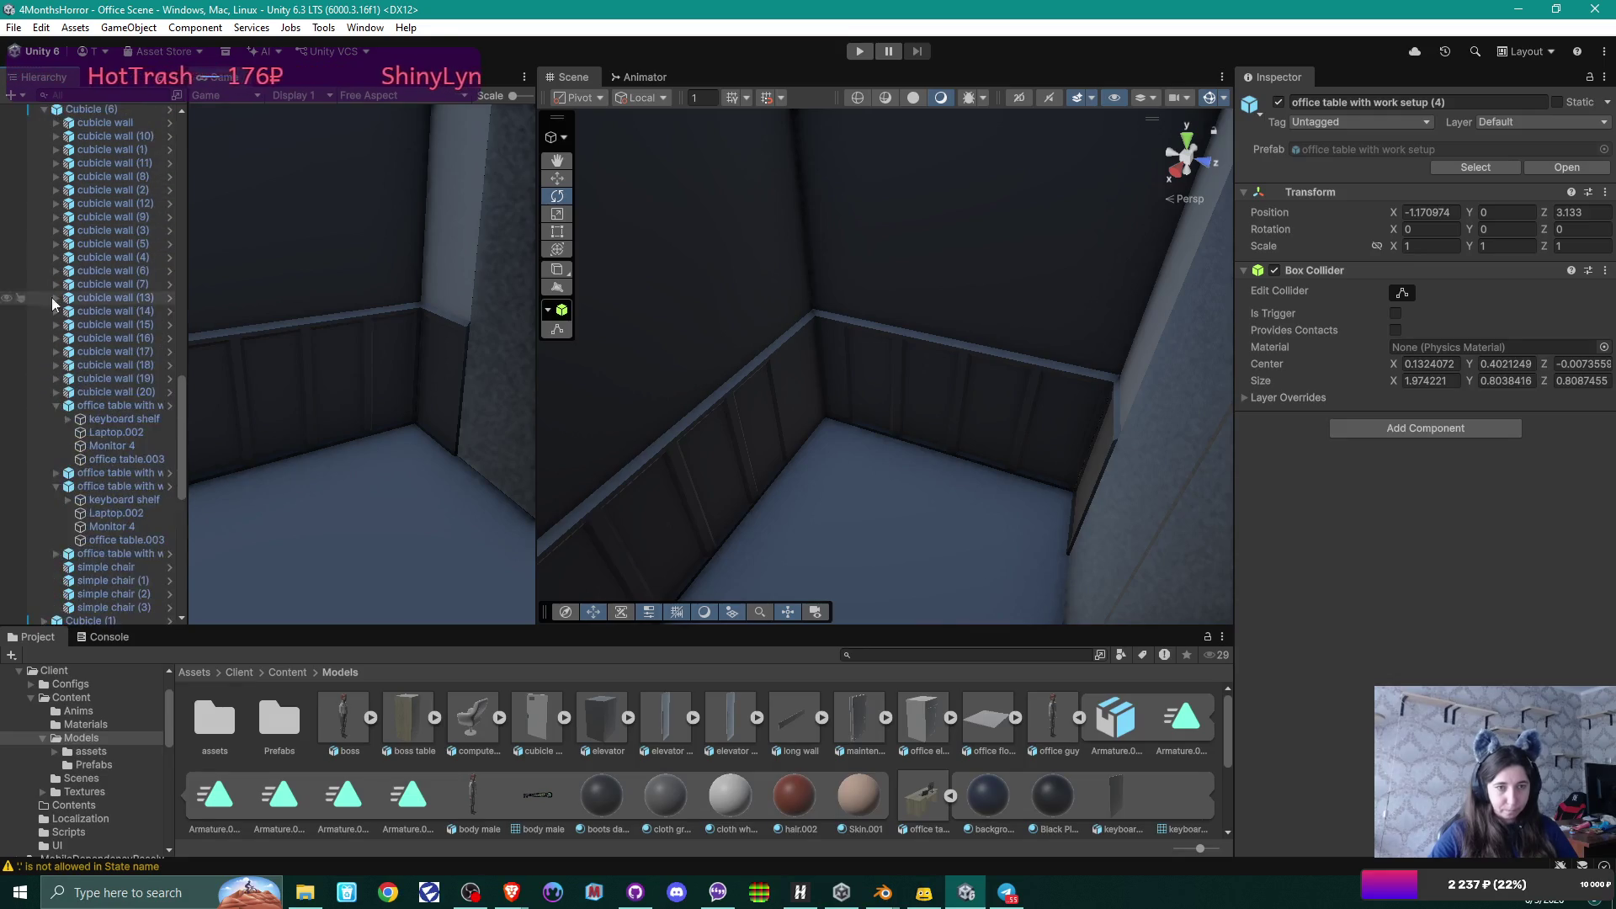
{"action": "left_click", "coordinate": [57, 485]}
{"action": "left_click", "coordinate": [56, 404]}
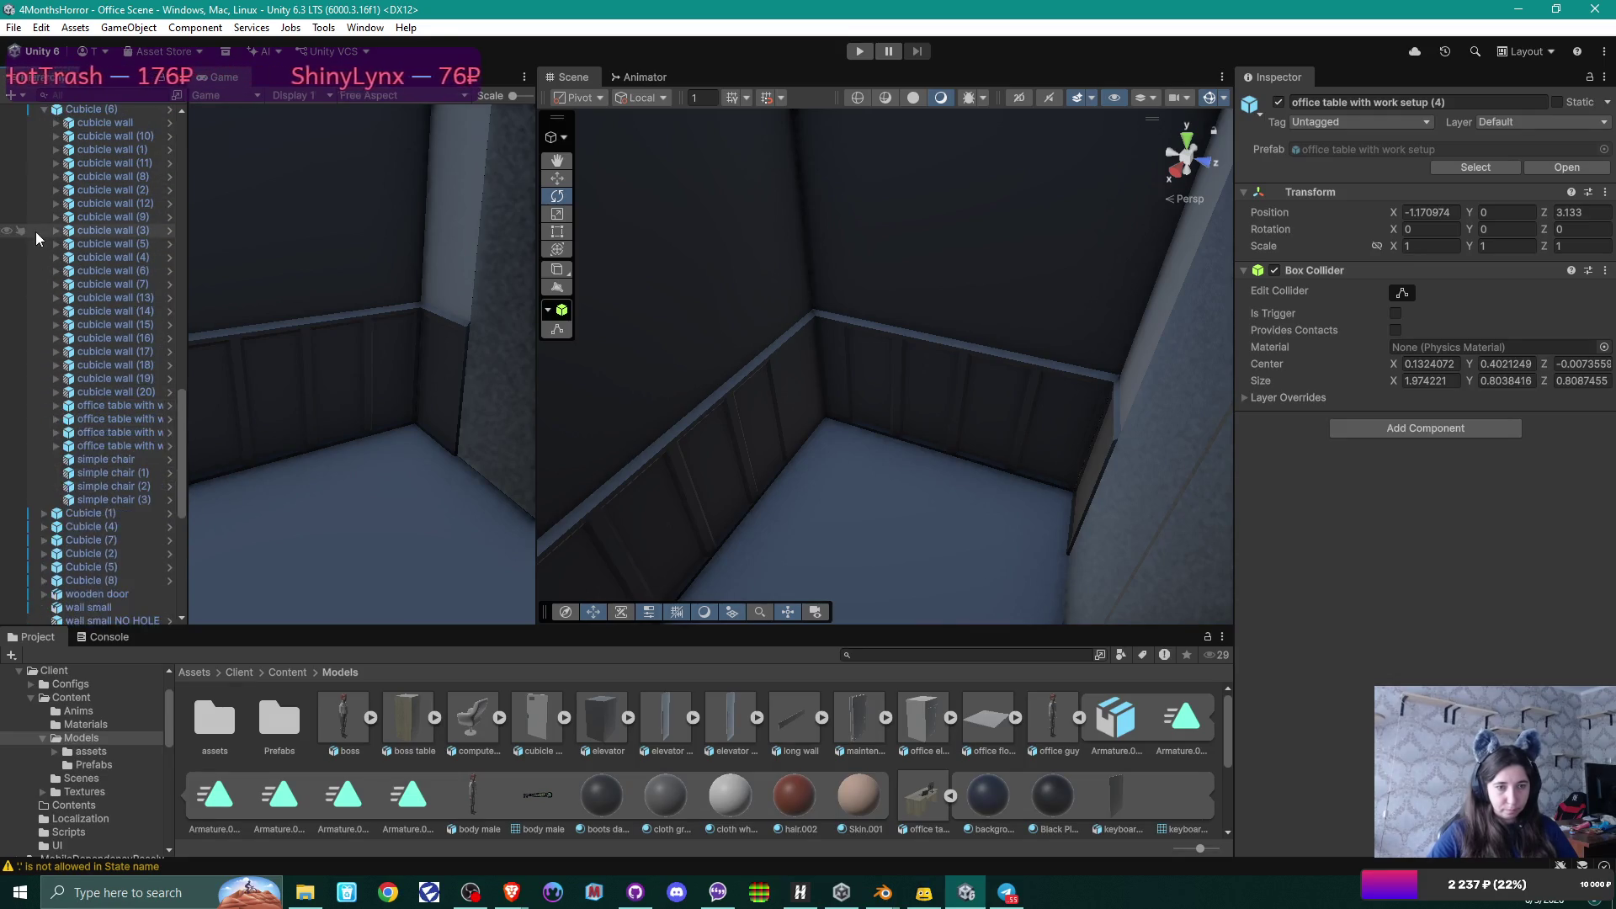
{"action": "scroll", "coordinate": [36, 231], "scroll_direction": "up", "scroll_amount": 4}
{"action": "left_click", "coordinate": [43, 260]}
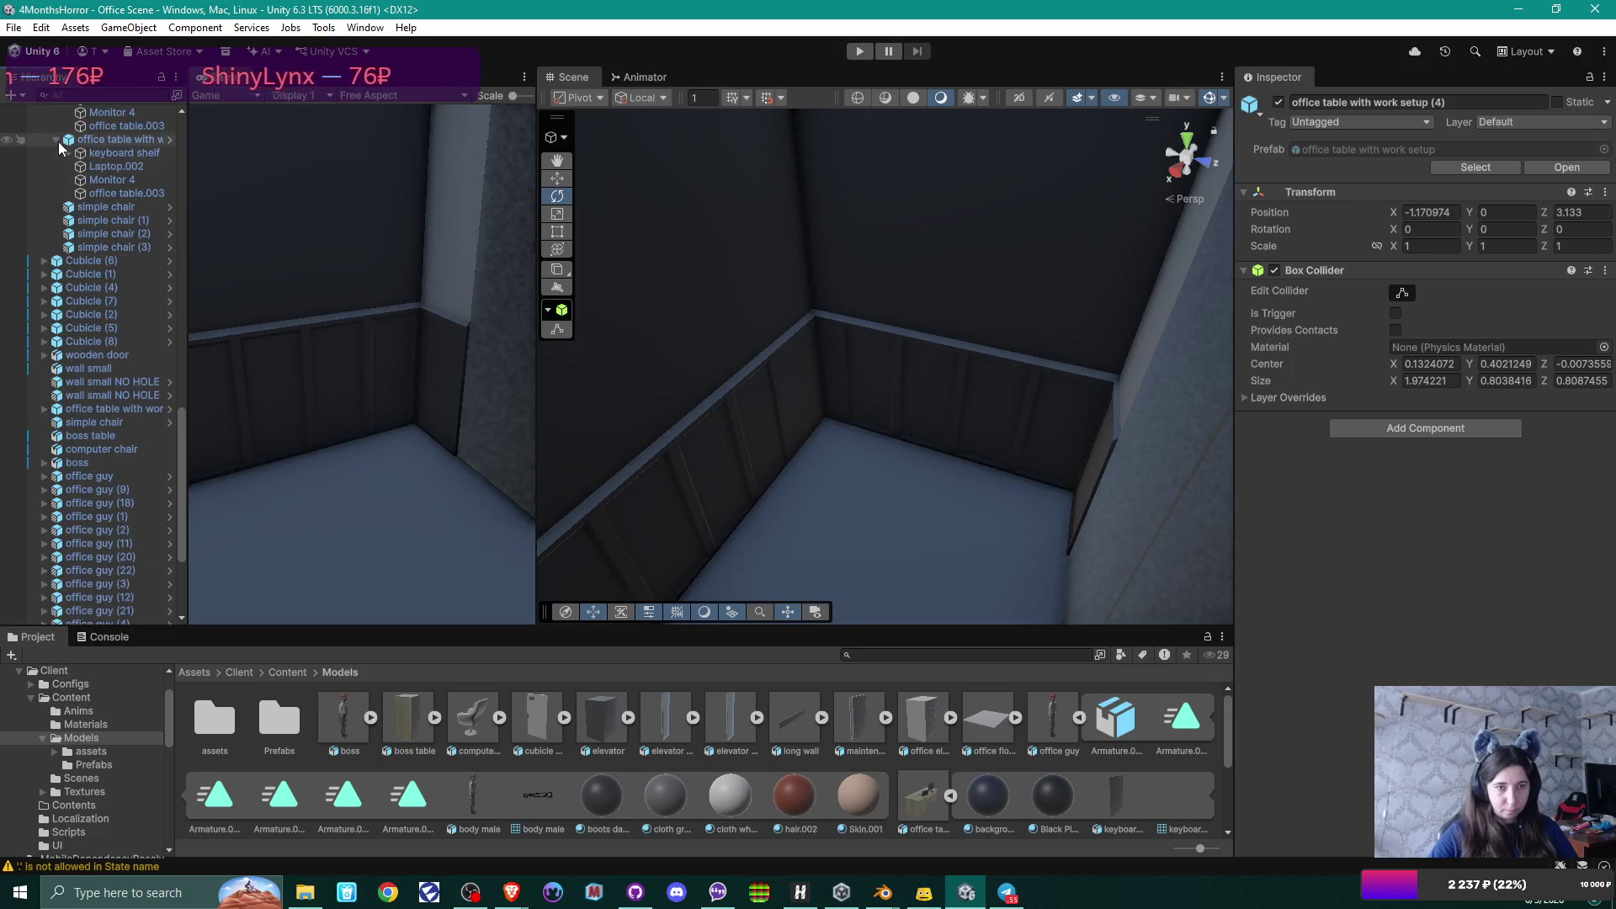
{"action": "scroll", "coordinate": [61, 160], "scroll_direction": "up", "scroll_amount": 10}
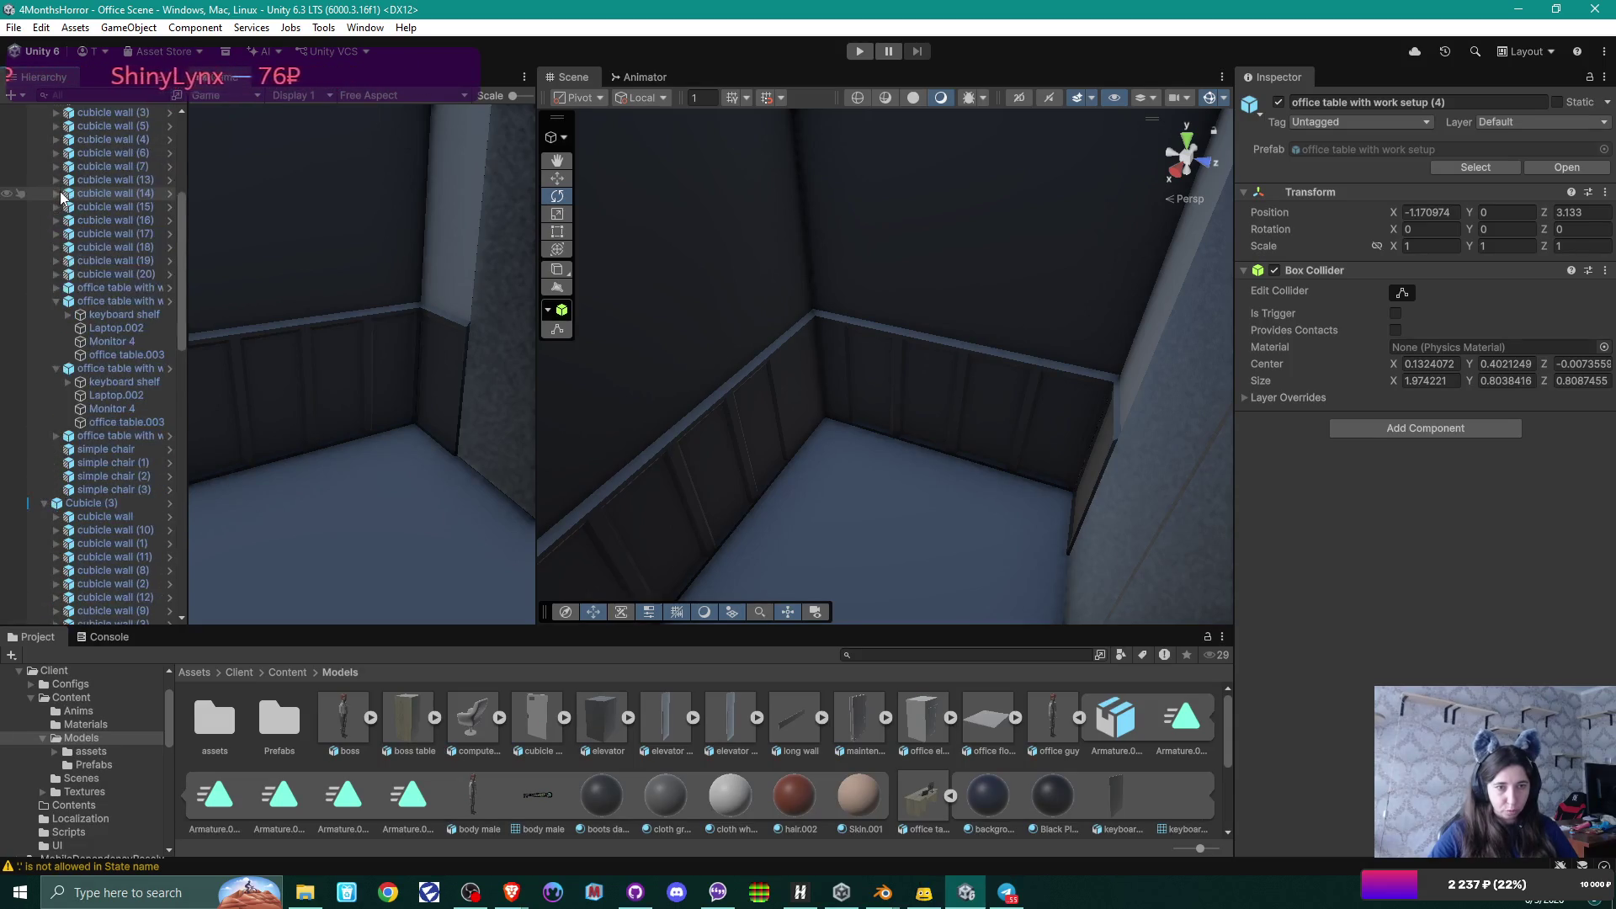
{"action": "scroll", "coordinate": [59, 219], "scroll_direction": "down", "scroll_amount": 7}
{"action": "left_click", "coordinate": [43, 250]}
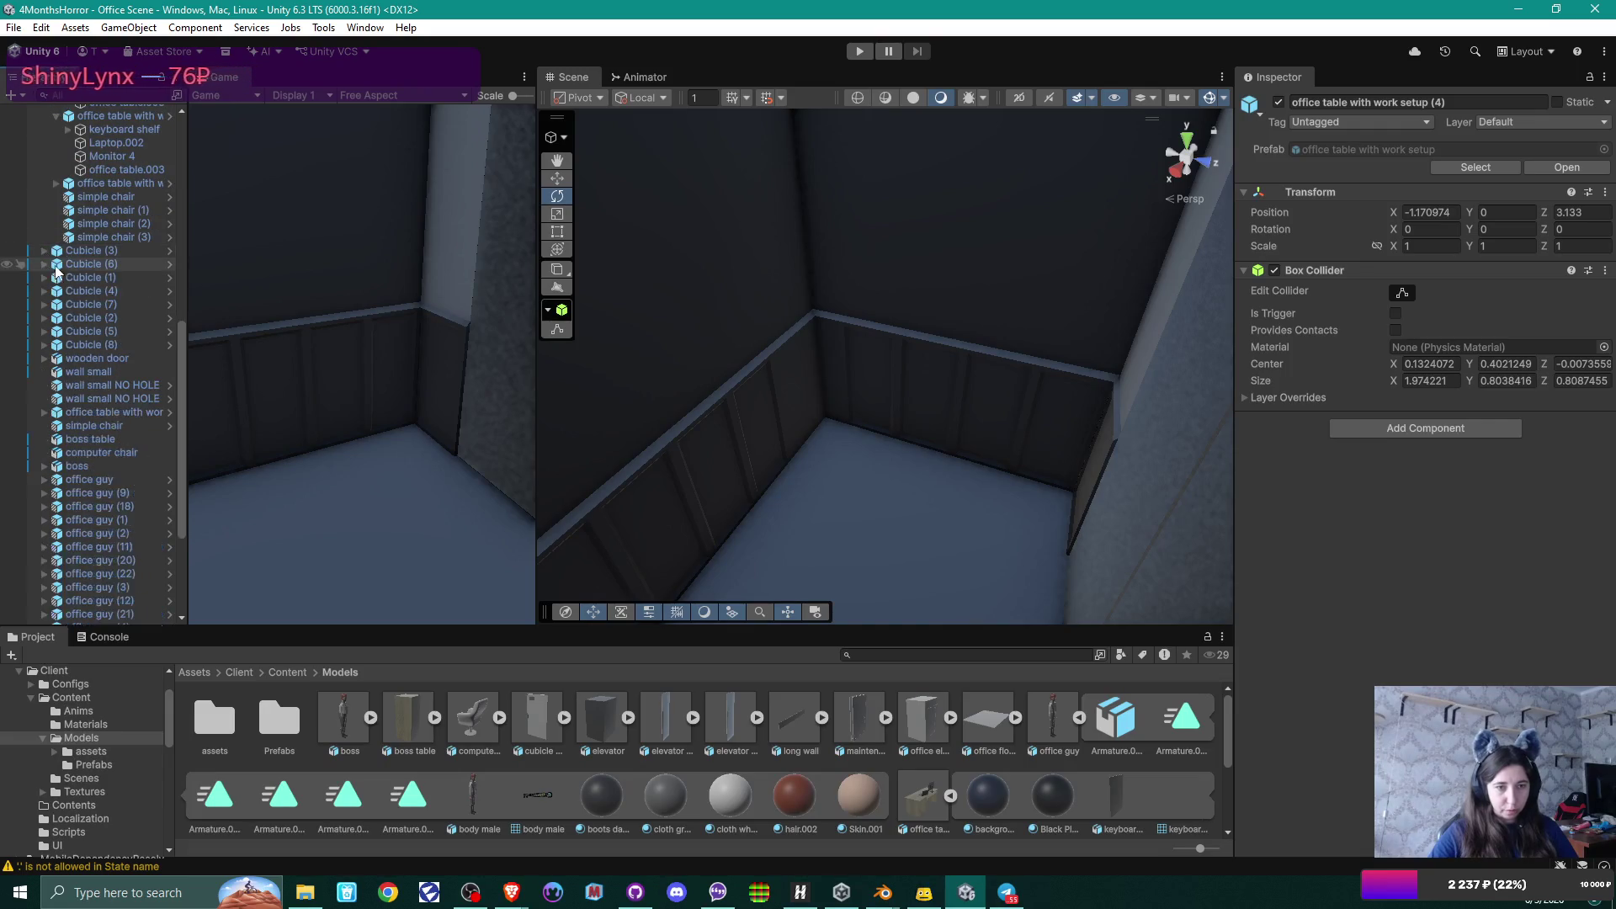
{"action": "scroll", "coordinate": [77, 225], "scroll_direction": "up", "scroll_amount": 12}
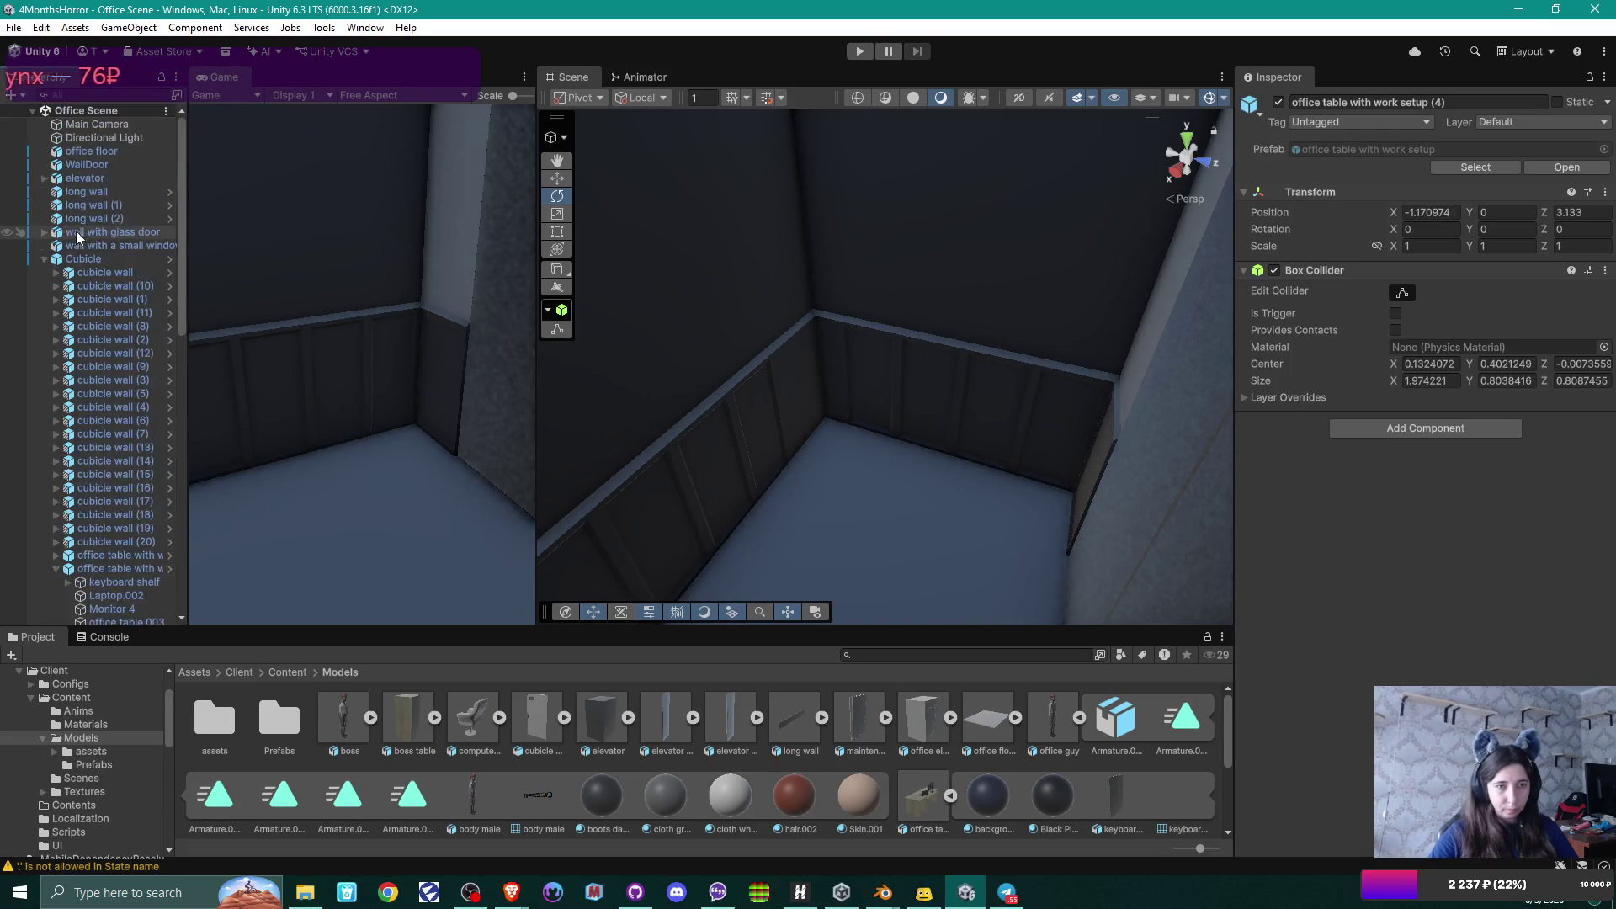
{"action": "left_click", "coordinate": [43, 259]}
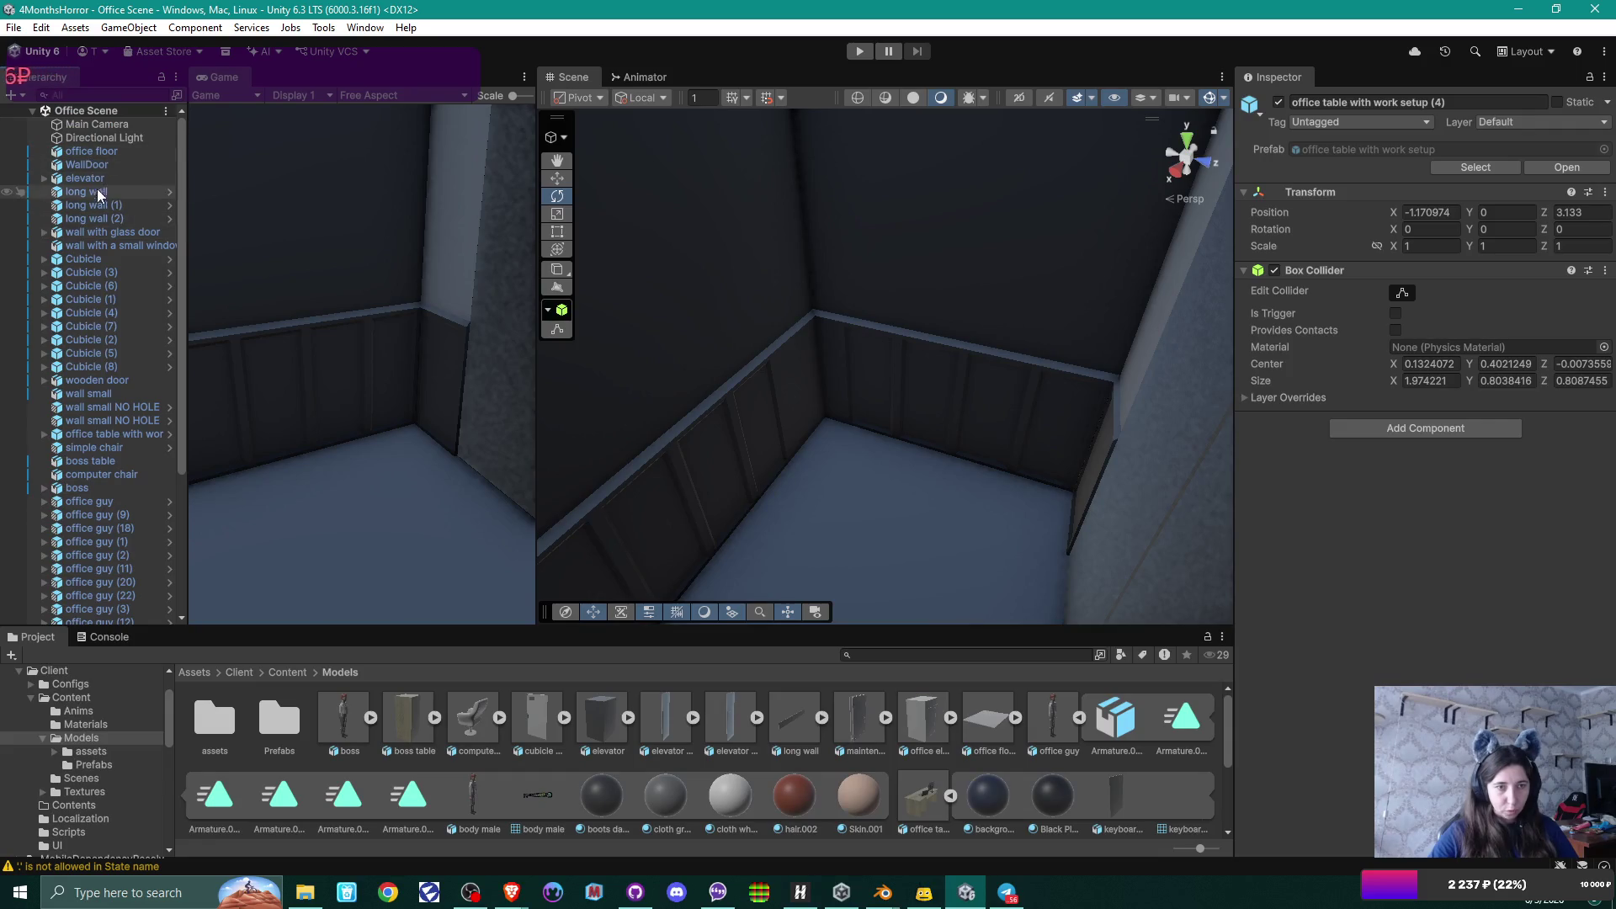
{"action": "scroll", "coordinate": [105, 331], "scroll_direction": "down", "scroll_amount": 5}
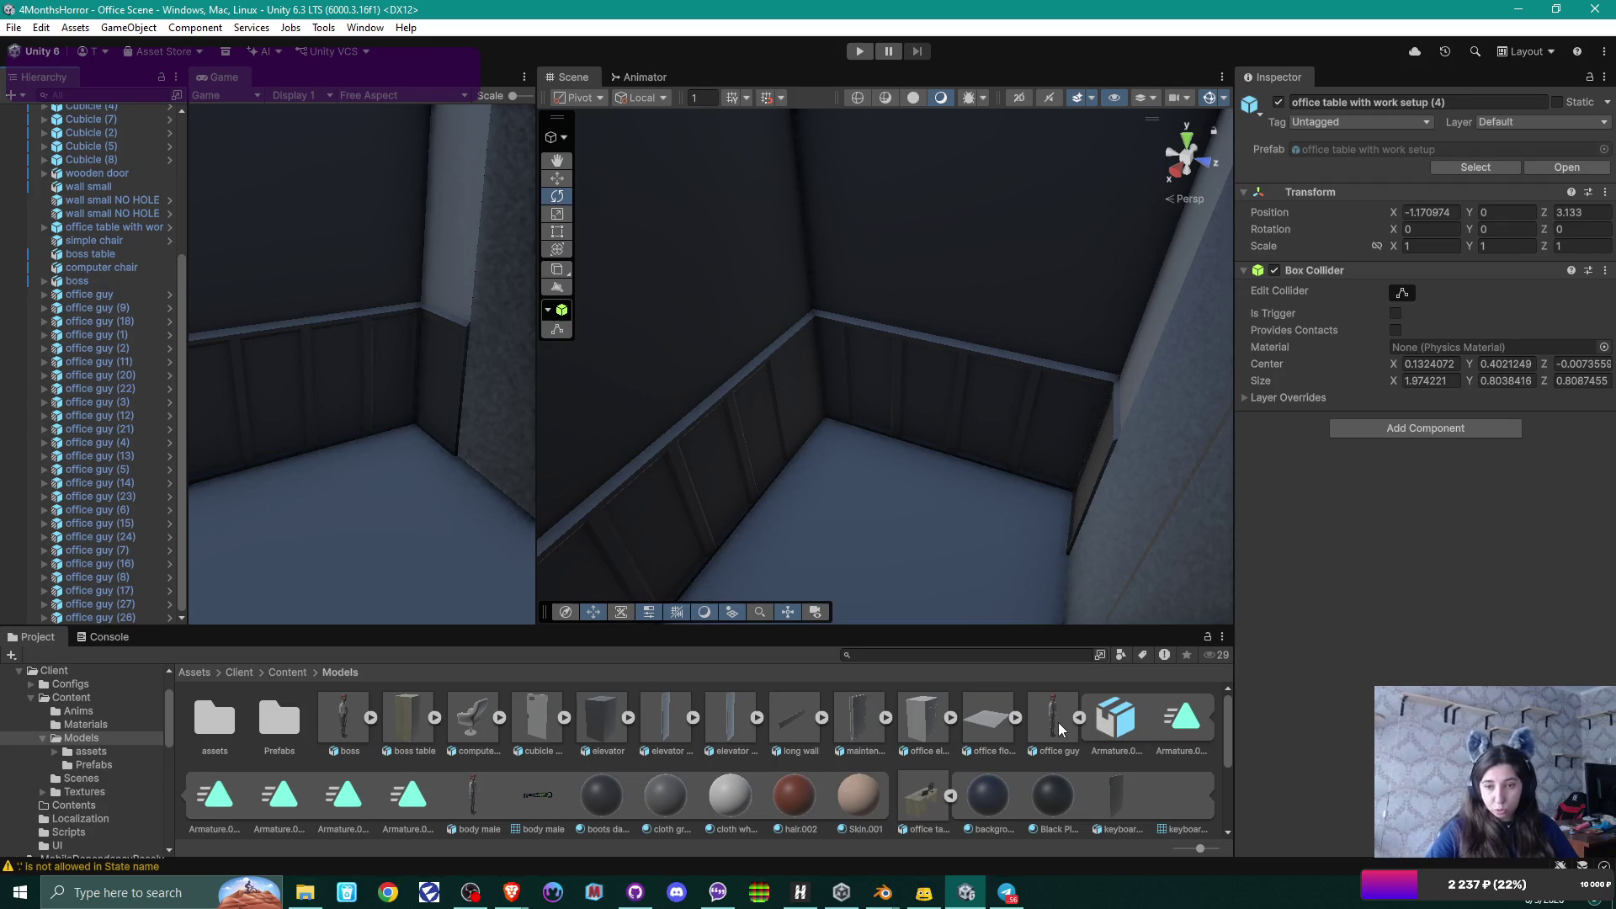
Drop office guy (10) at 18.29, 0, -13.03 and add an Animator using the OfficeGuy controller.
{"action": "mouse_move", "coordinate": [1056, 725]}
{"action": "left_mouse_down"}
{"action": "mouse_move", "coordinate": [927, 472]}
{"action": "mouse_move", "coordinate": [856, 472]}
{"action": "mouse_move", "coordinate": [847, 526]}
{"action": "mouse_move", "coordinate": [795, 534]}
{"action": "left_mouse_up"}
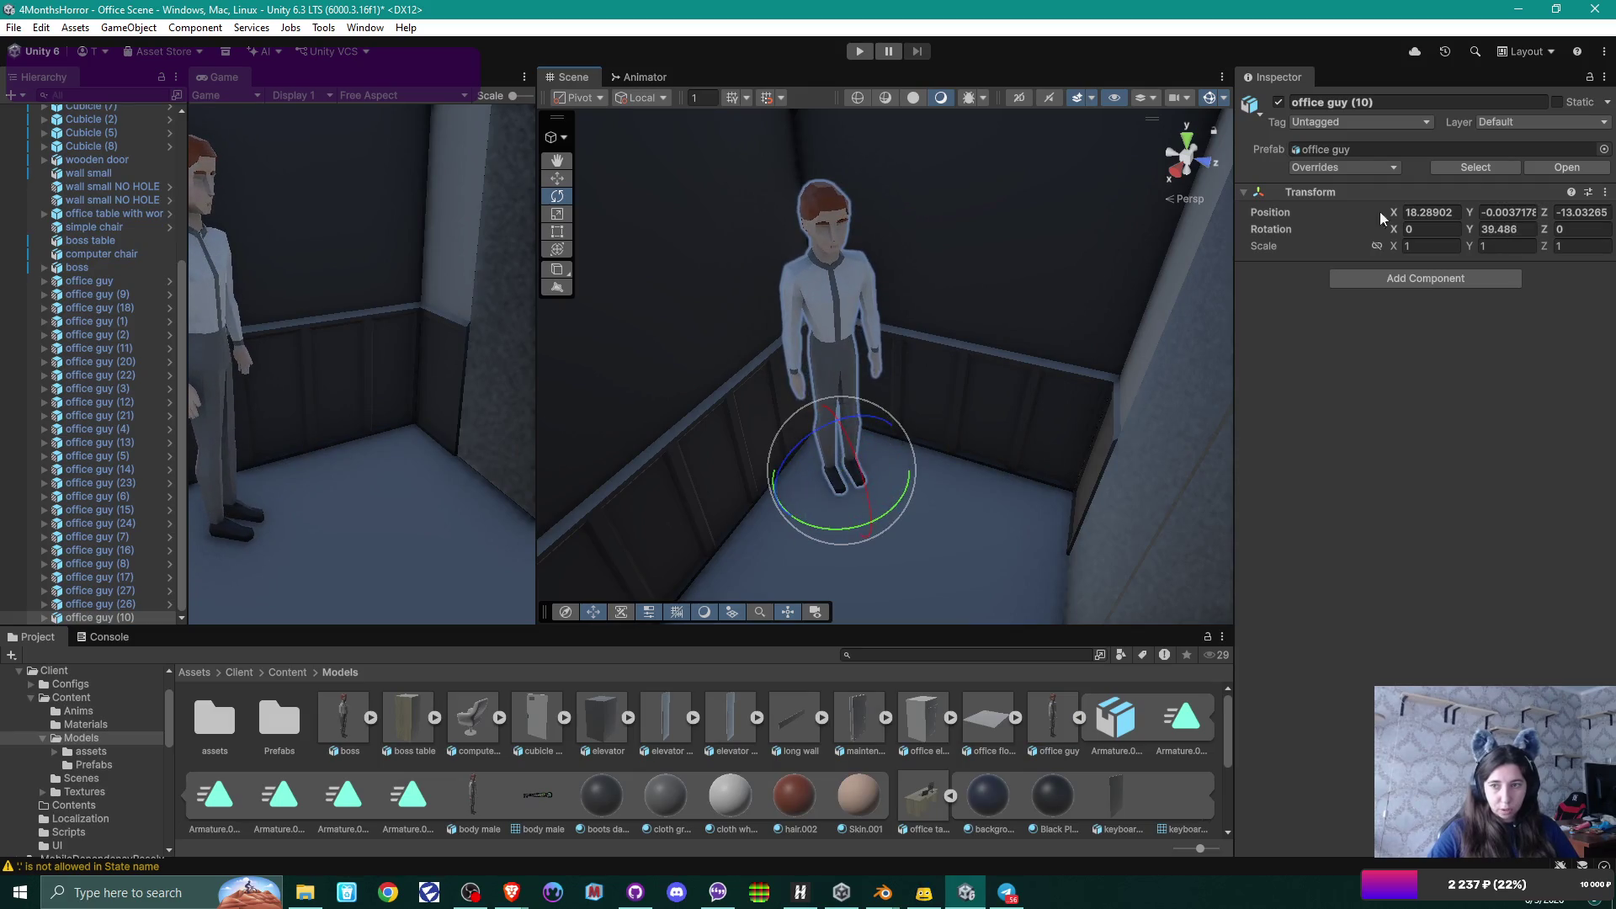
{"action": "left_click", "coordinate": [1461, 279]}
{"action": "left_click", "coordinate": [1443, 336]}
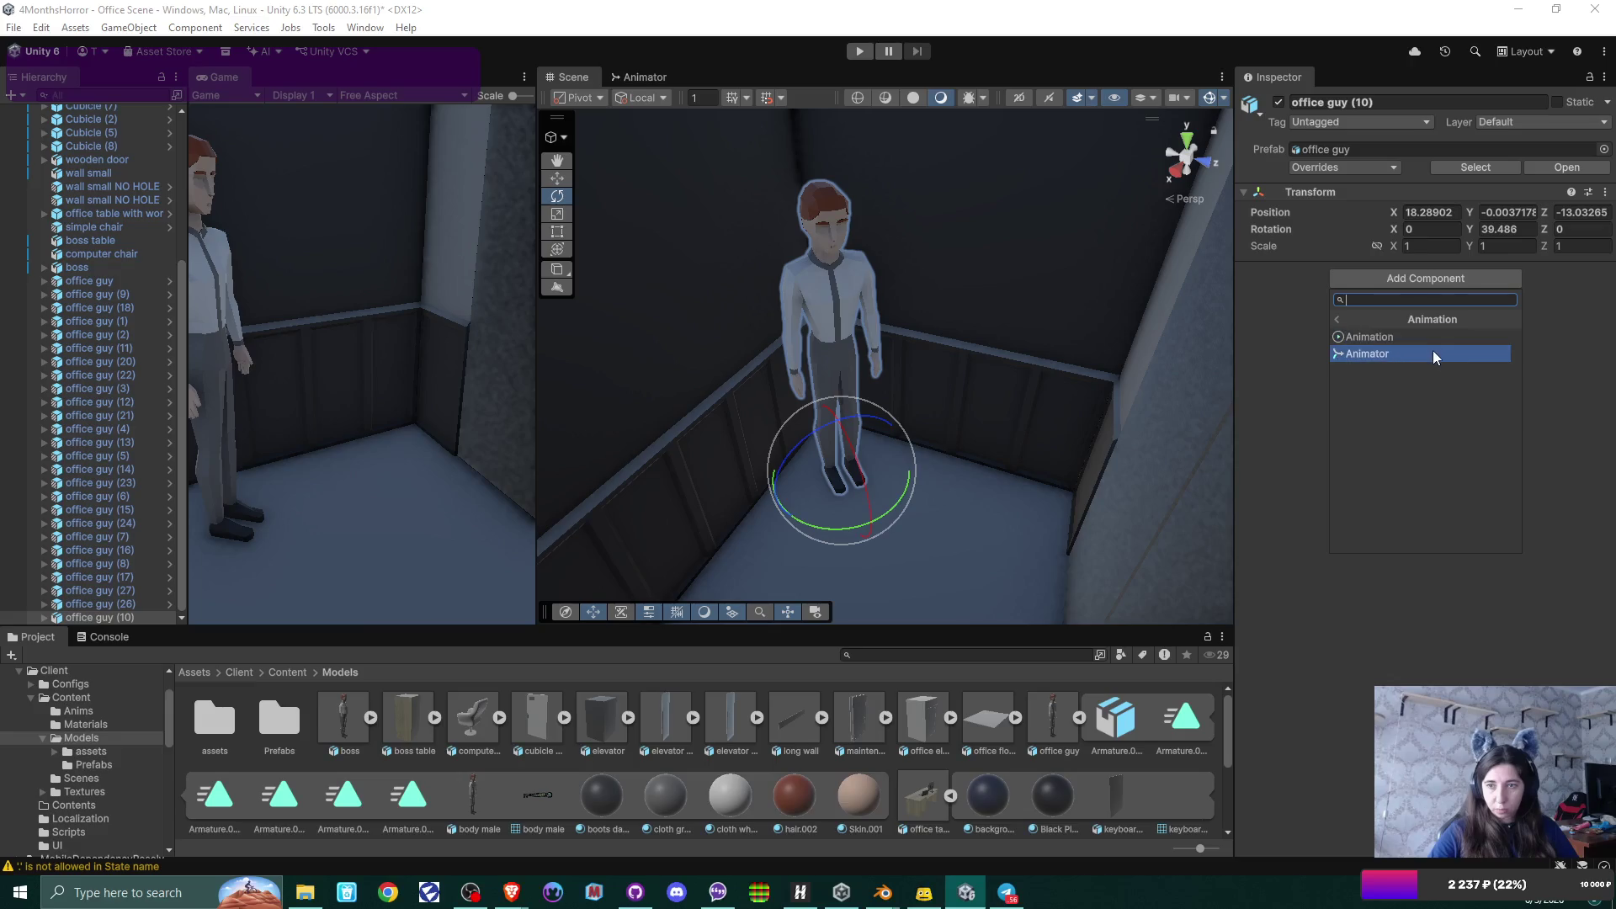
{"action": "left_click", "coordinate": [1432, 353]}
{"action": "left_click", "coordinate": [1604, 291]}
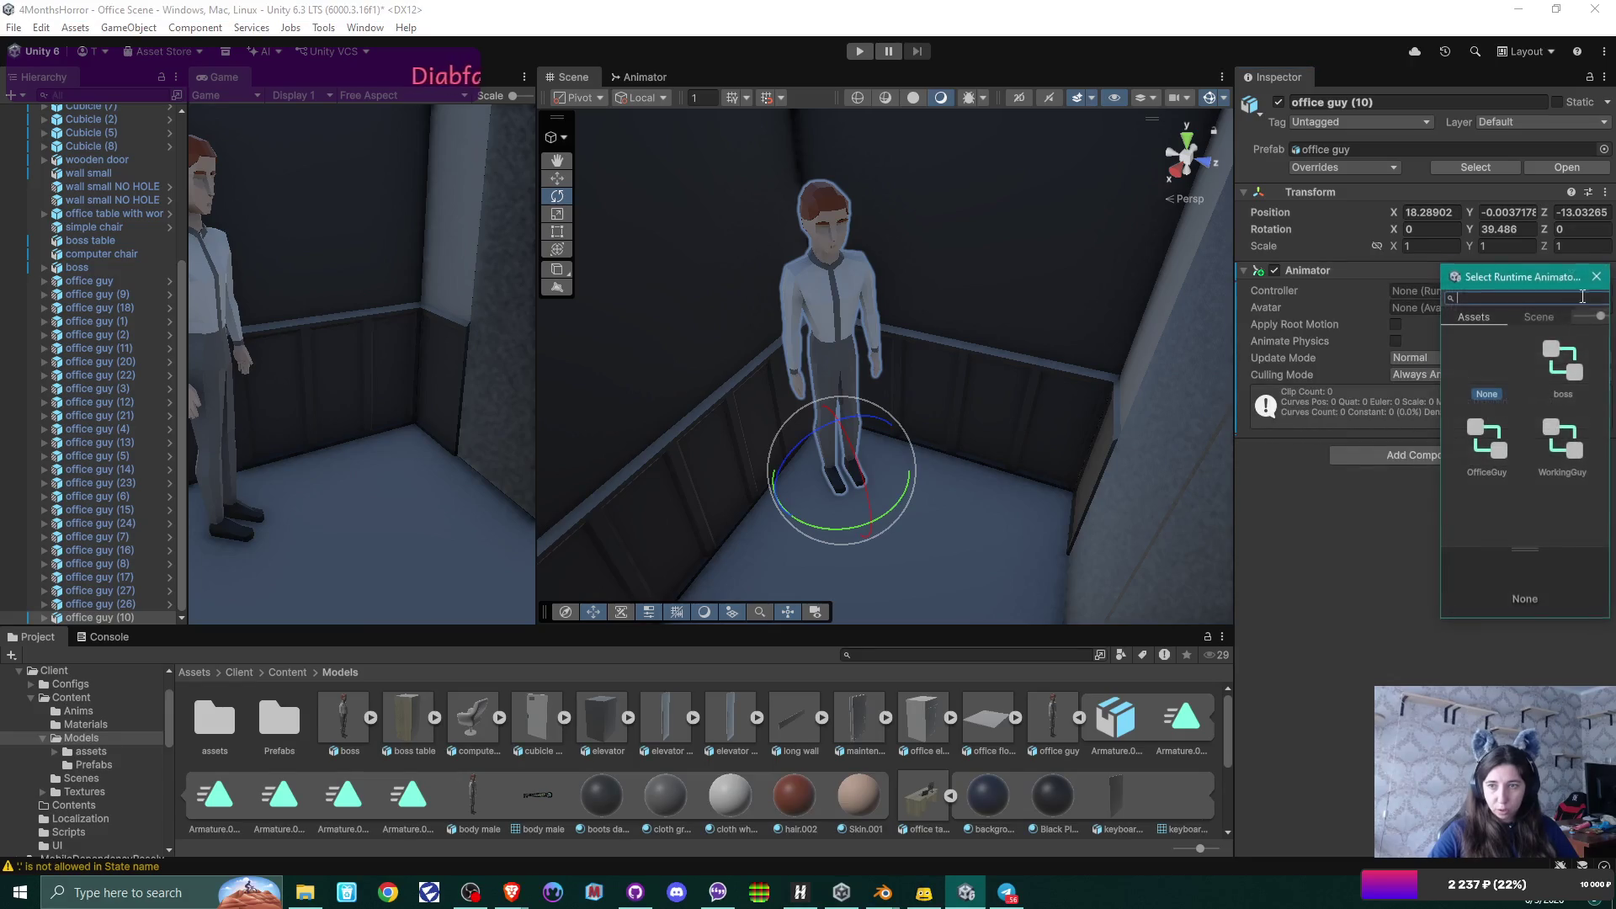
{"action": "left_click", "coordinate": [1488, 446]}
{"action": "double_click", "coordinate": [1486, 441]}
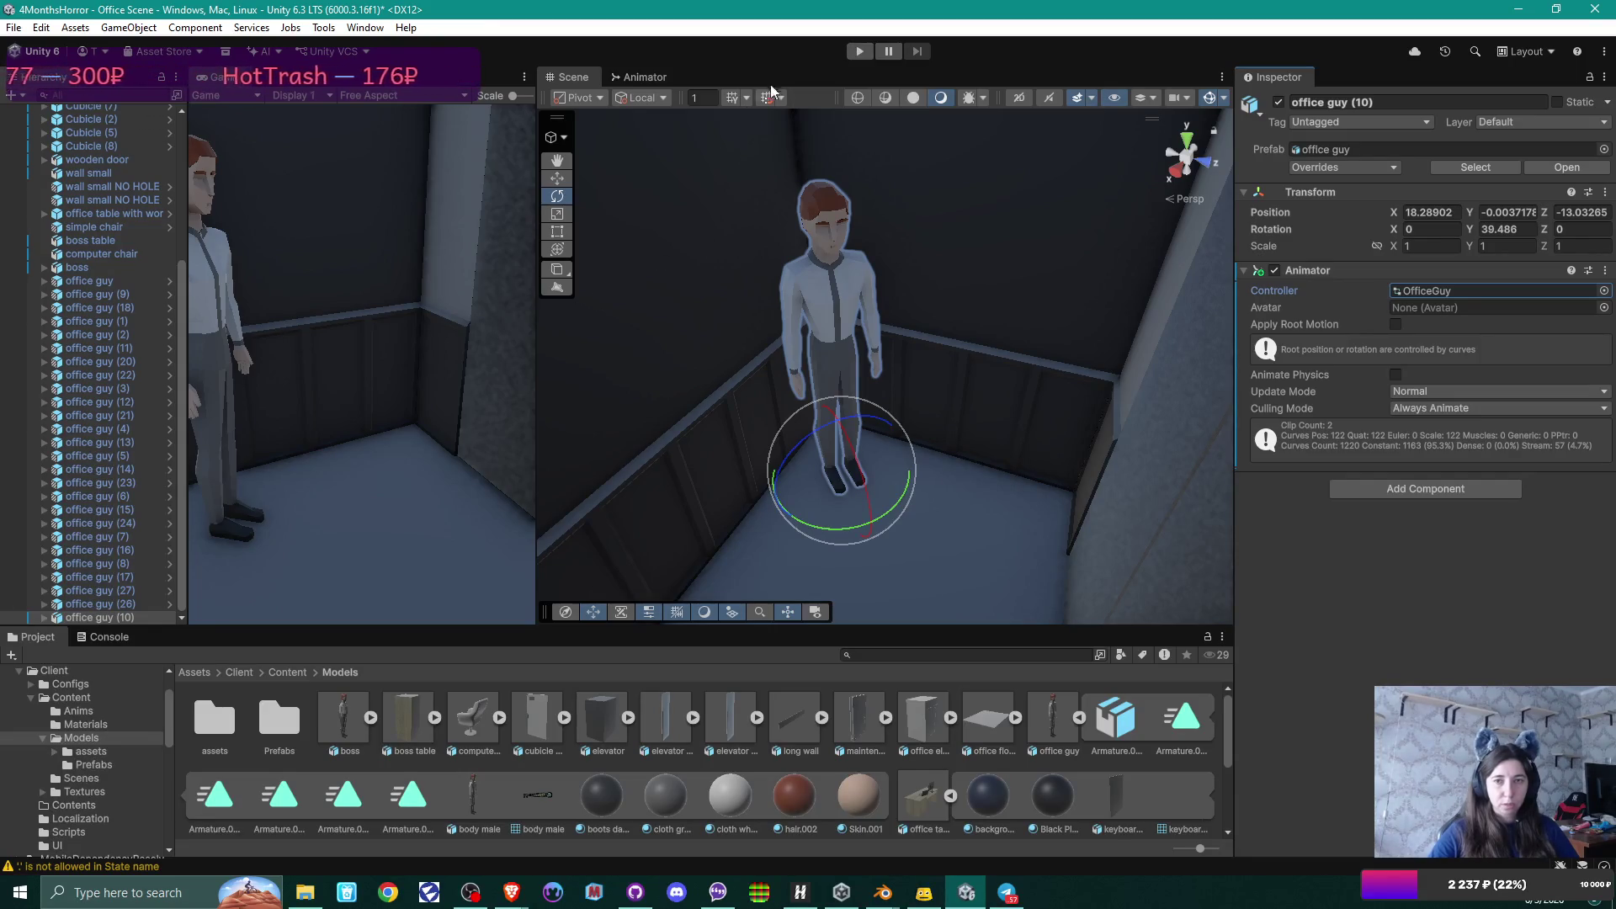
{"action": "left_click", "coordinate": [862, 54]}
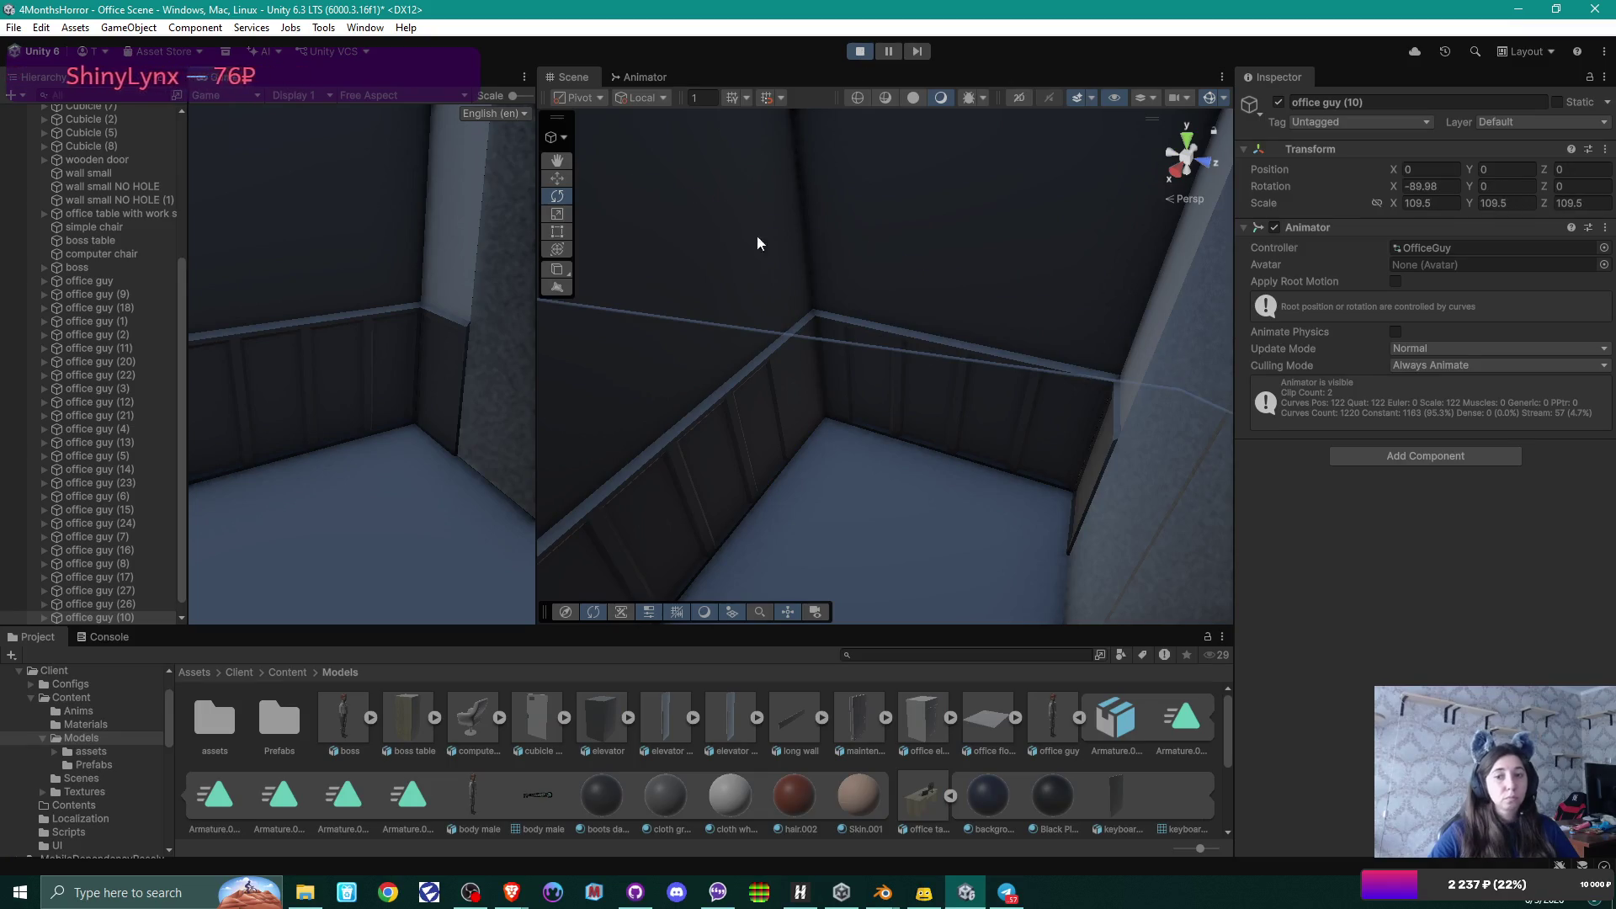
{"action": "mouse_move", "coordinate": [757, 242]}
{"action": "left_mouse_down"}
{"action": "mouse_move", "coordinate": [995, 267]}
{"action": "mouse_move", "coordinate": [937, 200]}
{"action": "mouse_move", "coordinate": [855, 274]}
{"action": "mouse_move", "coordinate": [844, 537]}
{"action": "mouse_move", "coordinate": [780, 342]}
{"action": "mouse_move", "coordinate": [858, 471]}
{"action": "mouse_move", "coordinate": [876, 418]}
{"action": "mouse_move", "coordinate": [873, 441]}
{"action": "mouse_move", "coordinate": [956, 574]}
{"action": "mouse_move", "coordinate": [945, 619]}
{"action": "mouse_move", "coordinate": [965, 429]}
{"action": "mouse_move", "coordinate": [906, 455]}
{"action": "mouse_move", "coordinate": [1041, 390]}
{"action": "mouse_move", "coordinate": [1021, 389]}
{"action": "mouse_move", "coordinate": [1311, 371]}
{"action": "mouse_move", "coordinate": [779, 395]}
{"action": "mouse_move", "coordinate": [765, 341]}
{"action": "left_mouse_up"}
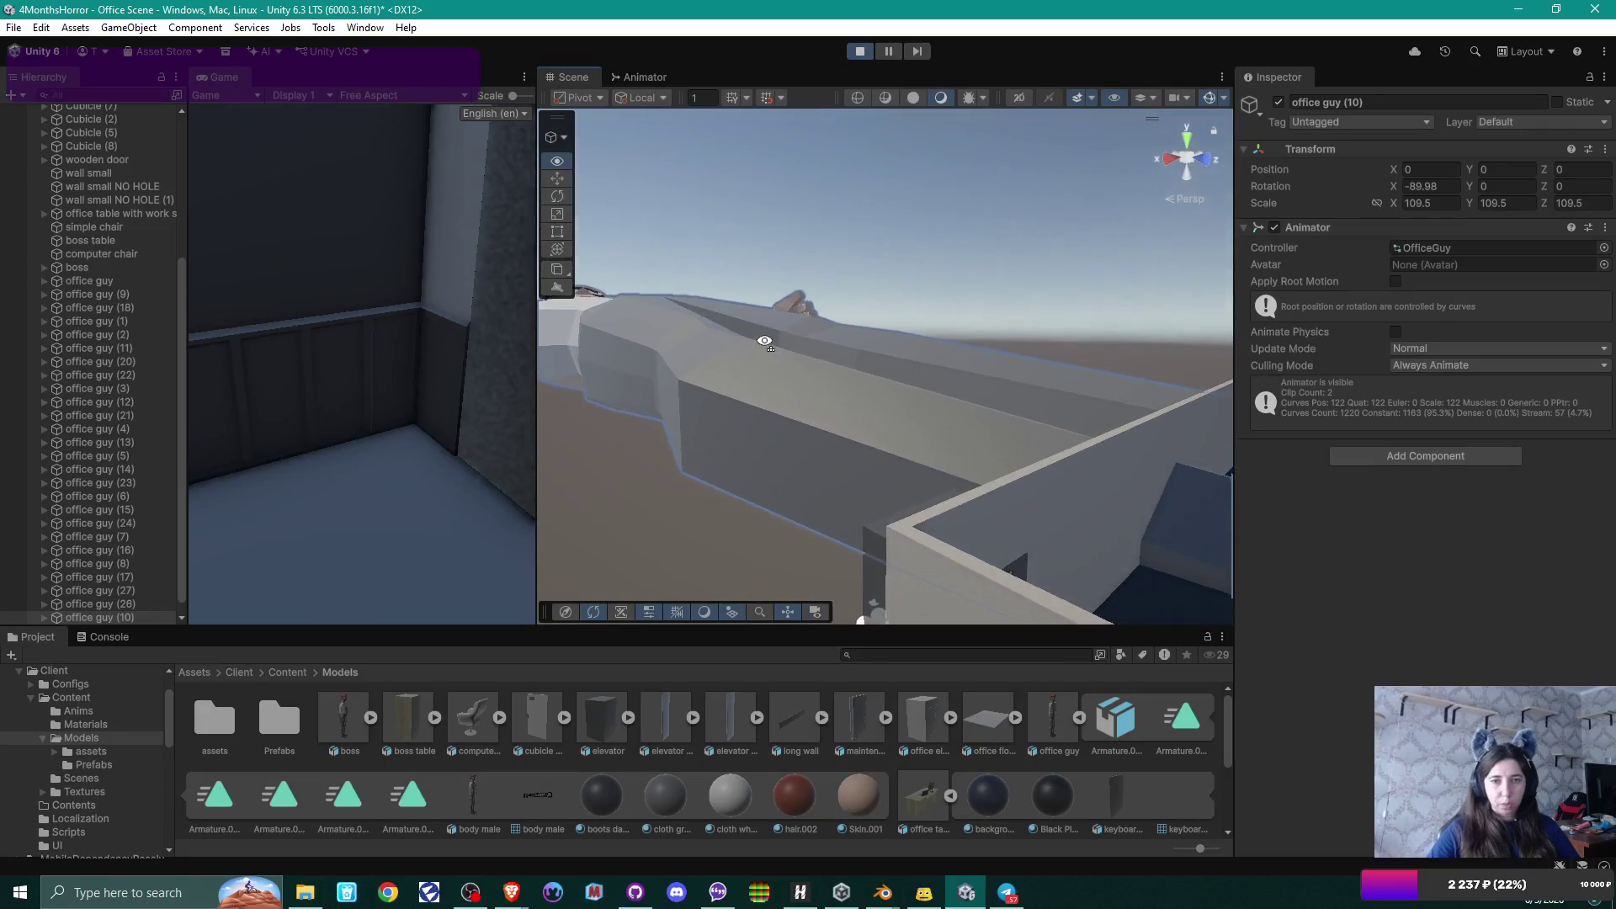
{"action": "left_click", "coordinate": [859, 52]}
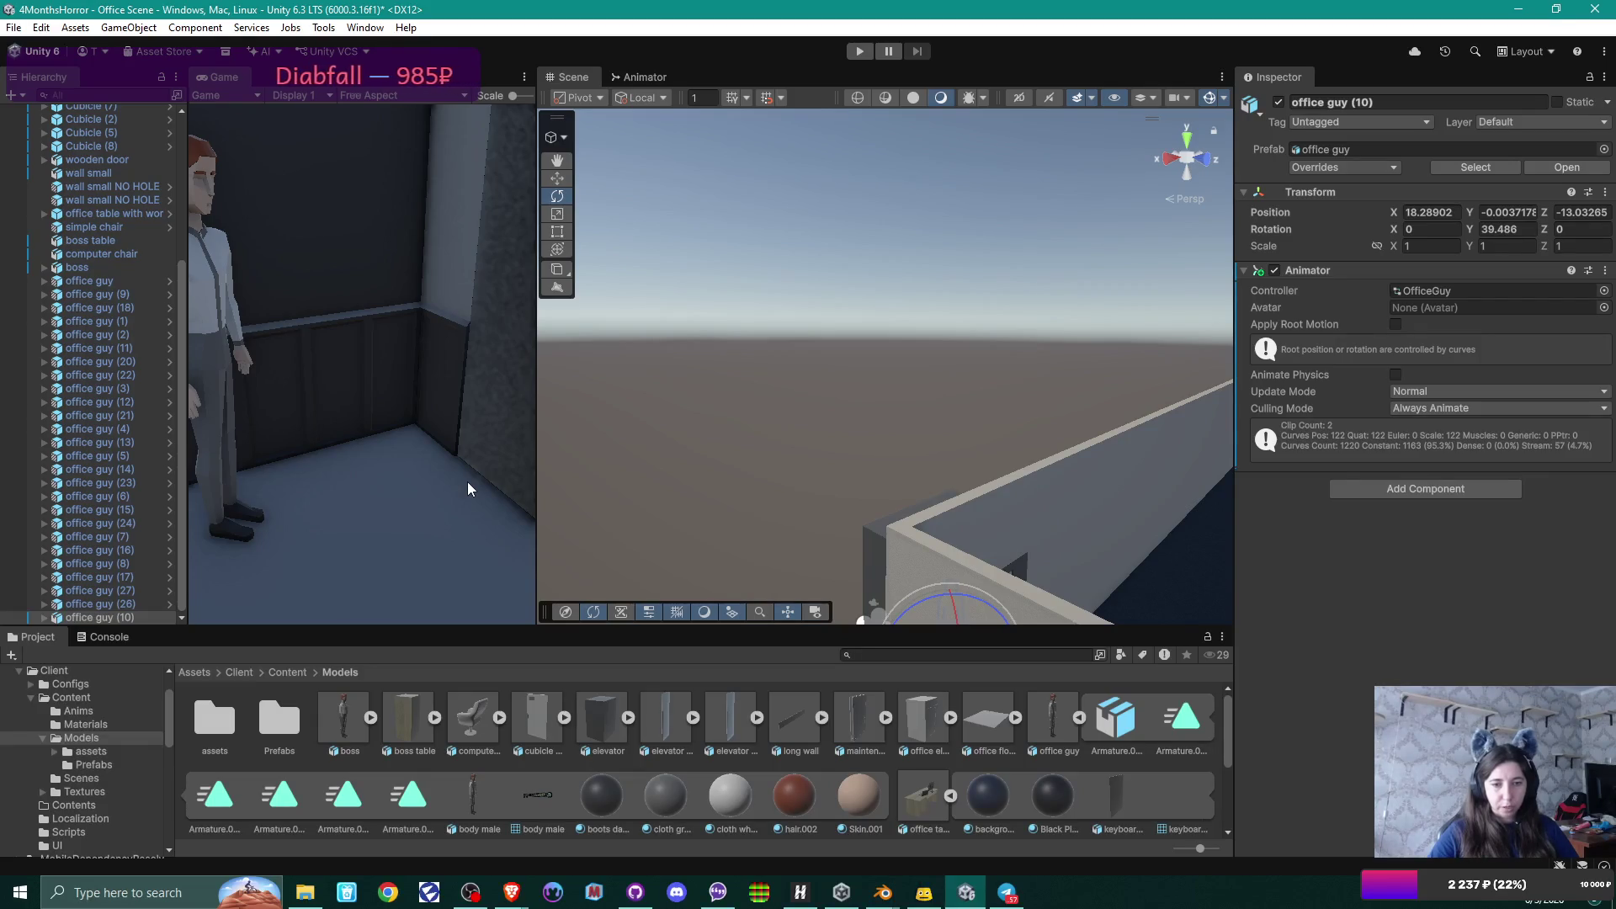
{"action": "left_click", "coordinate": [402, 806]}
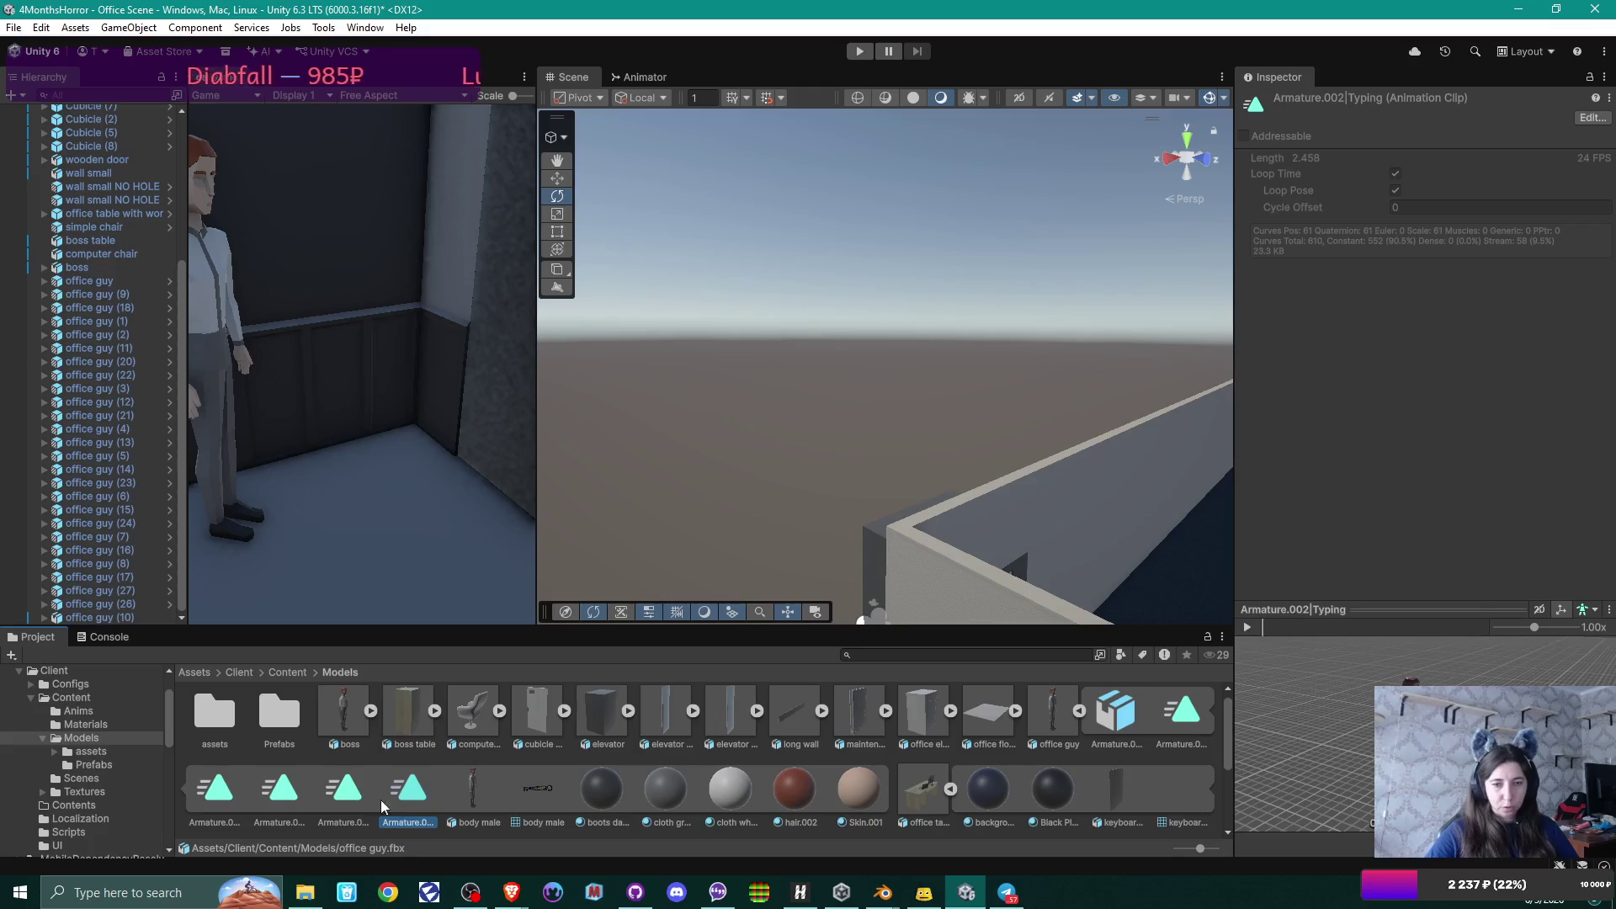
{"action": "left_click", "coordinate": [293, 796]}
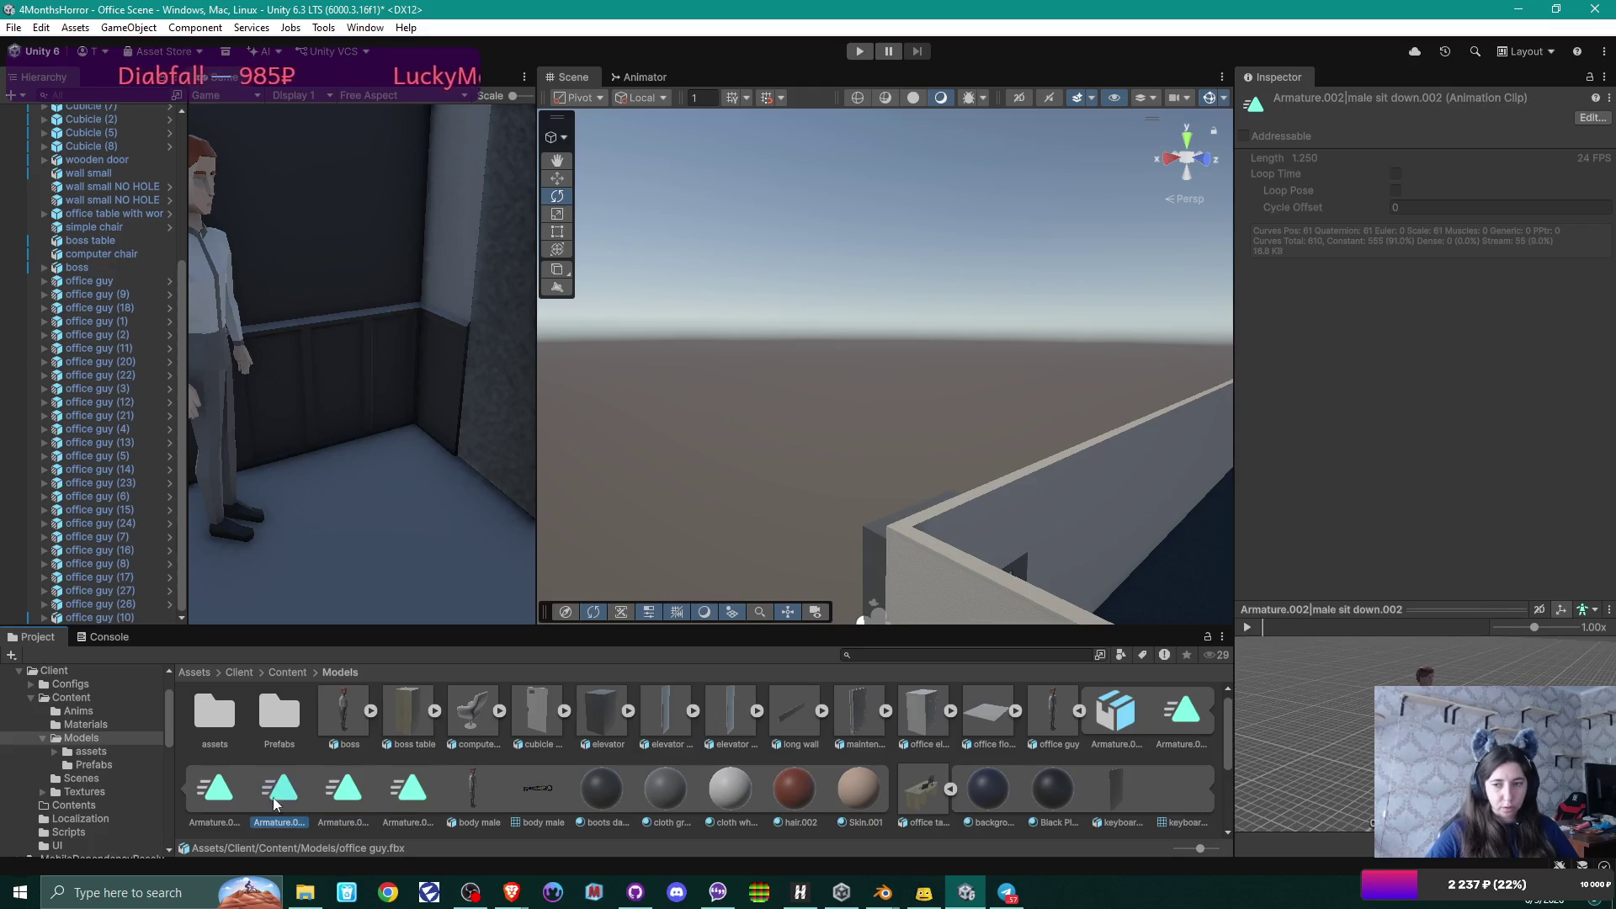
{"action": "left_click", "coordinate": [210, 797]}
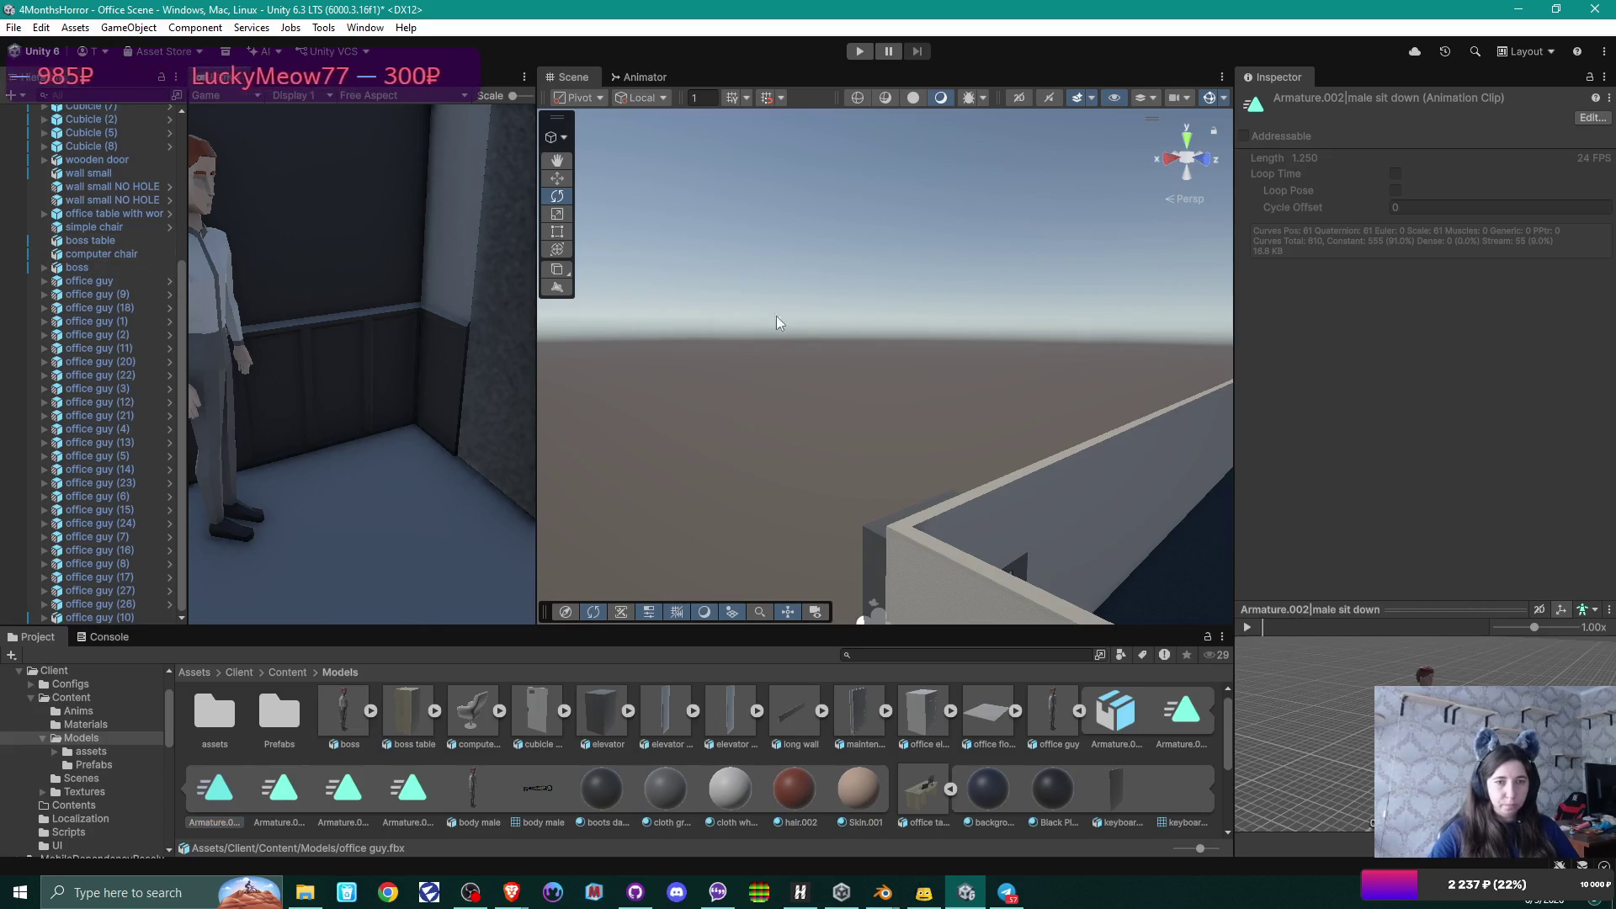
{"action": "mouse_move", "coordinate": [894, 277]}
{"action": "left_mouse_down"}
{"action": "mouse_move", "coordinate": [967, 458]}
{"action": "mouse_move", "coordinate": [1006, 478]}
{"action": "mouse_move", "coordinate": [1025, 458]}
{"action": "mouse_move", "coordinate": [905, 320]}
{"action": "left_mouse_up"}
{"action": "left_click", "coordinate": [905, 320]}
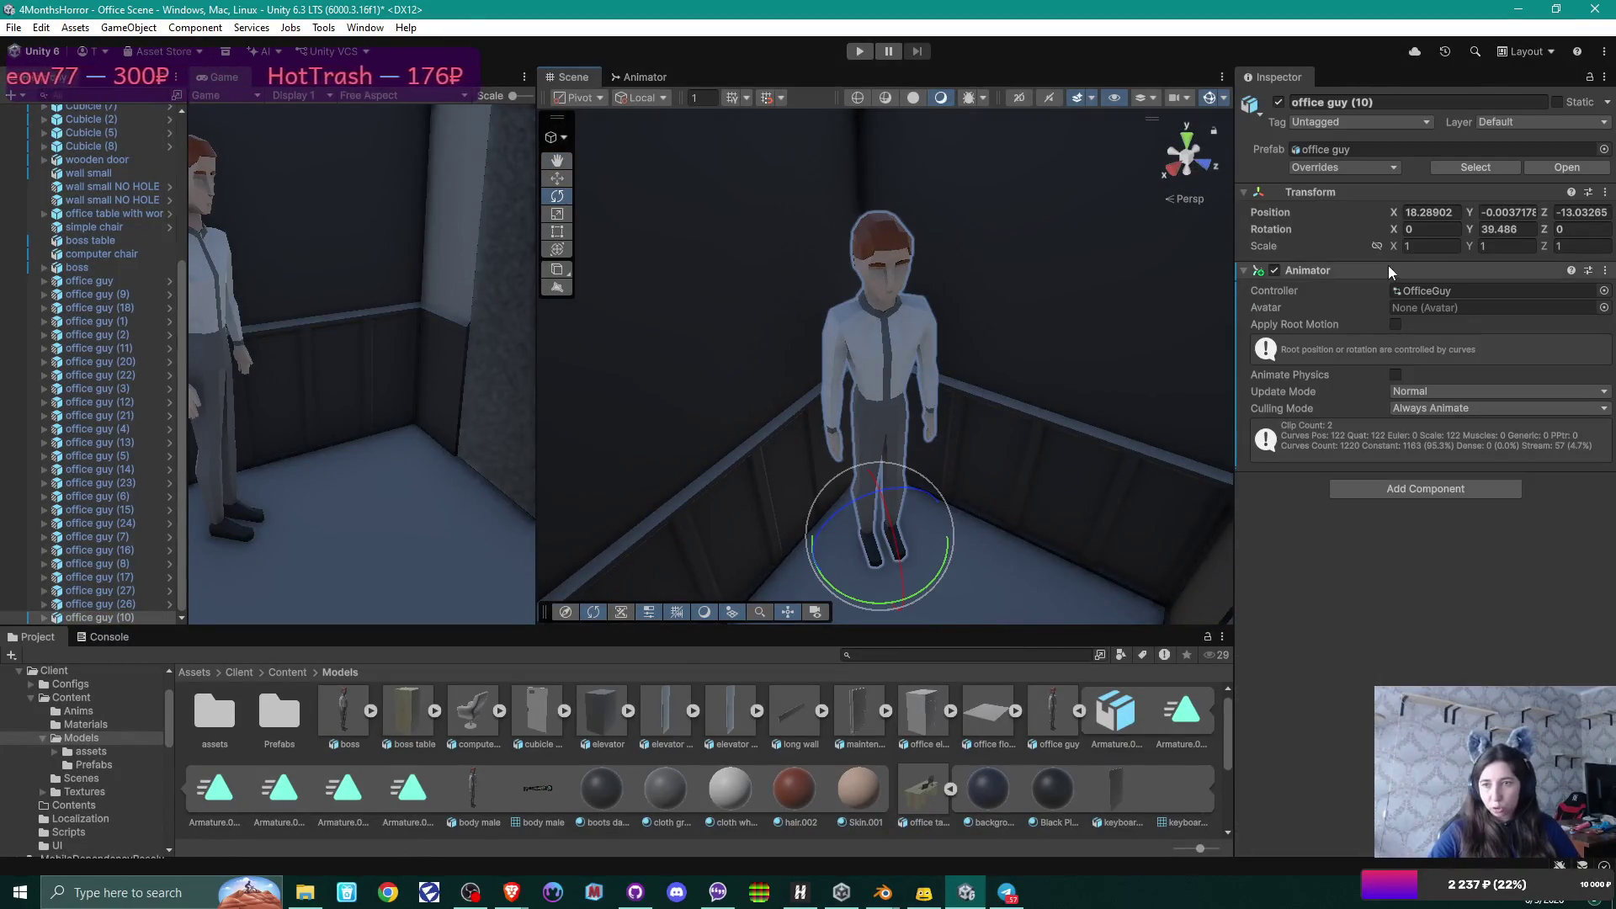
{"action": "left_click", "coordinate": [1438, 289]}
Delete the walk angry state from the OfficeGuy controller graph, leaving only Idle.
{"action": "double_click", "coordinate": [1438, 289]}
{"action": "left_click", "coordinate": [1112, 317]}
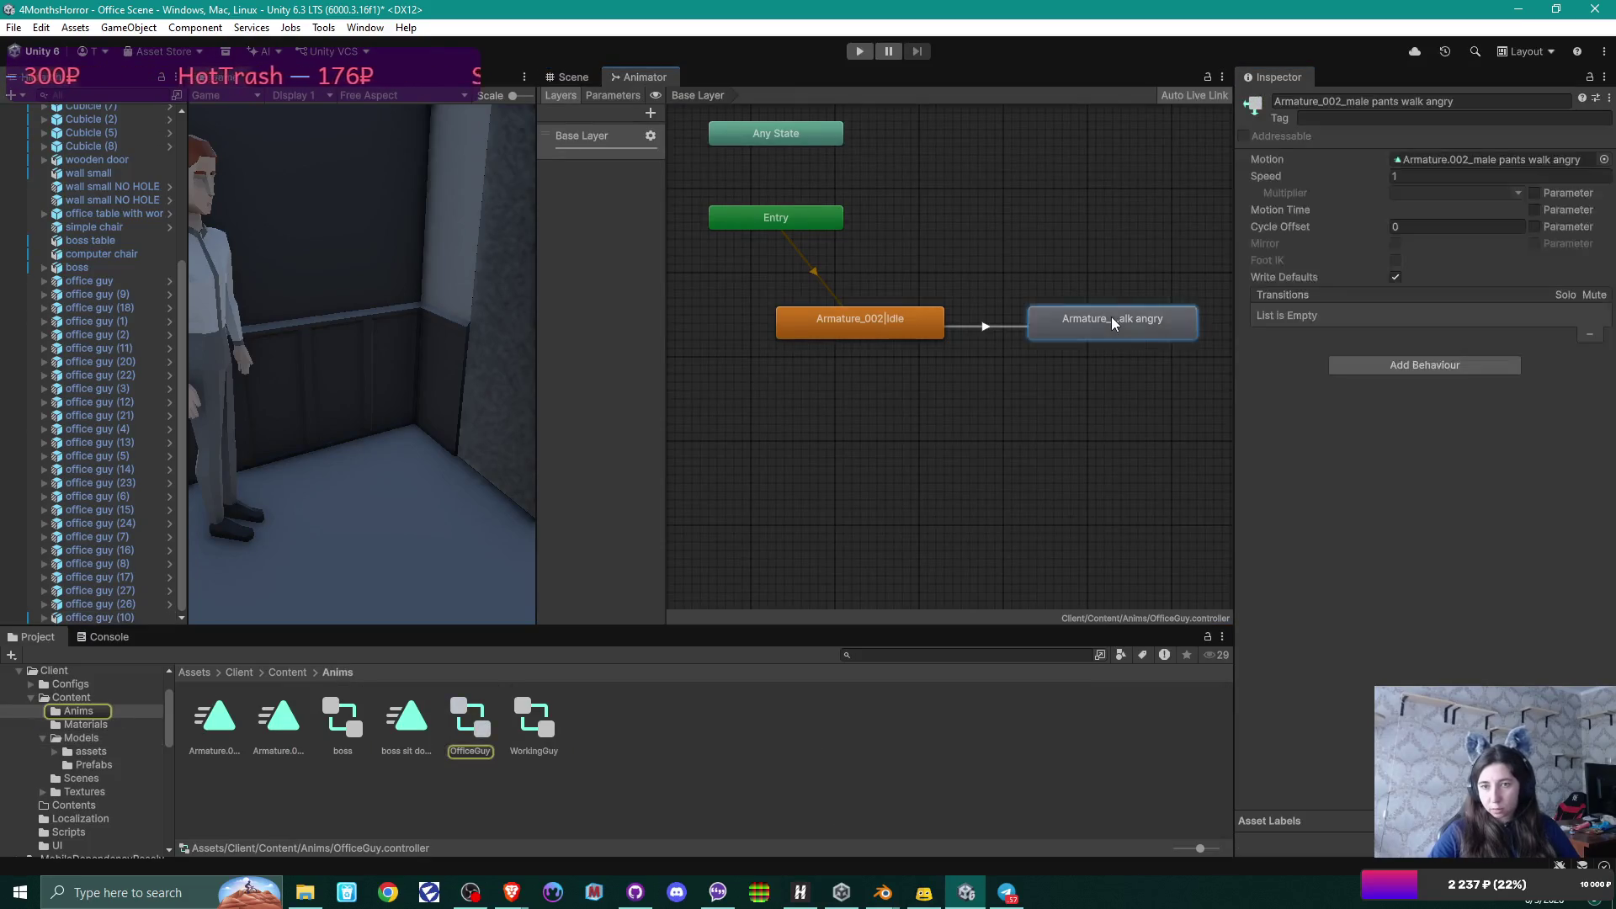
{"action": "key", "text": "Delete"}
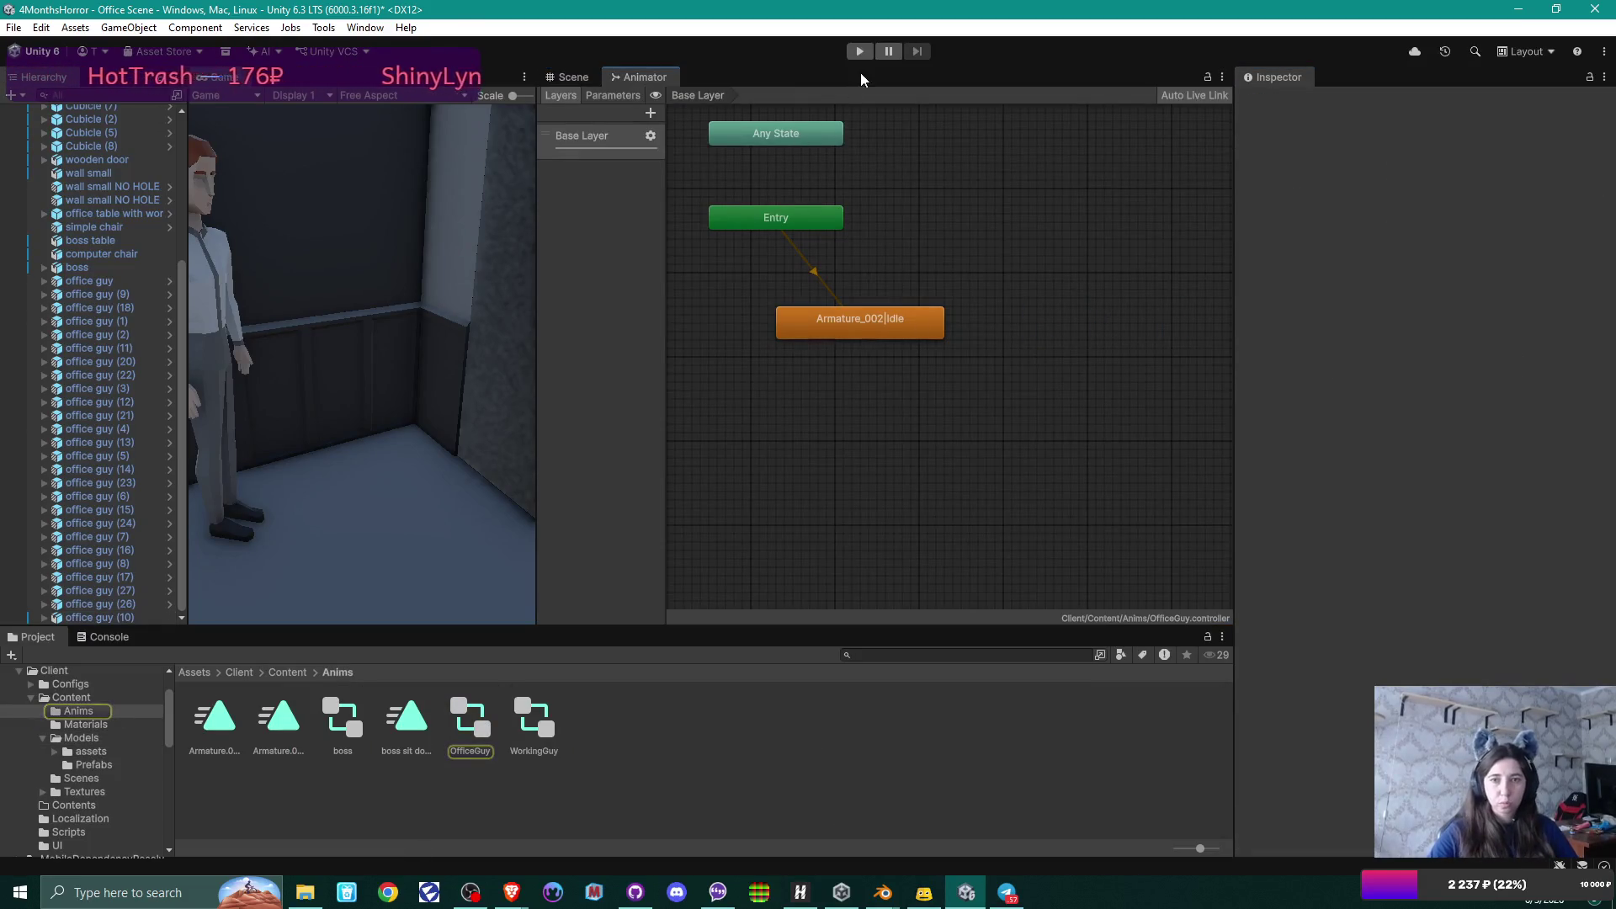
Run the game from the Scene view to test the idle animation, then stop it.
{"action": "left_click", "coordinate": [565, 75]}
{"action": "left_click", "coordinate": [859, 50]}
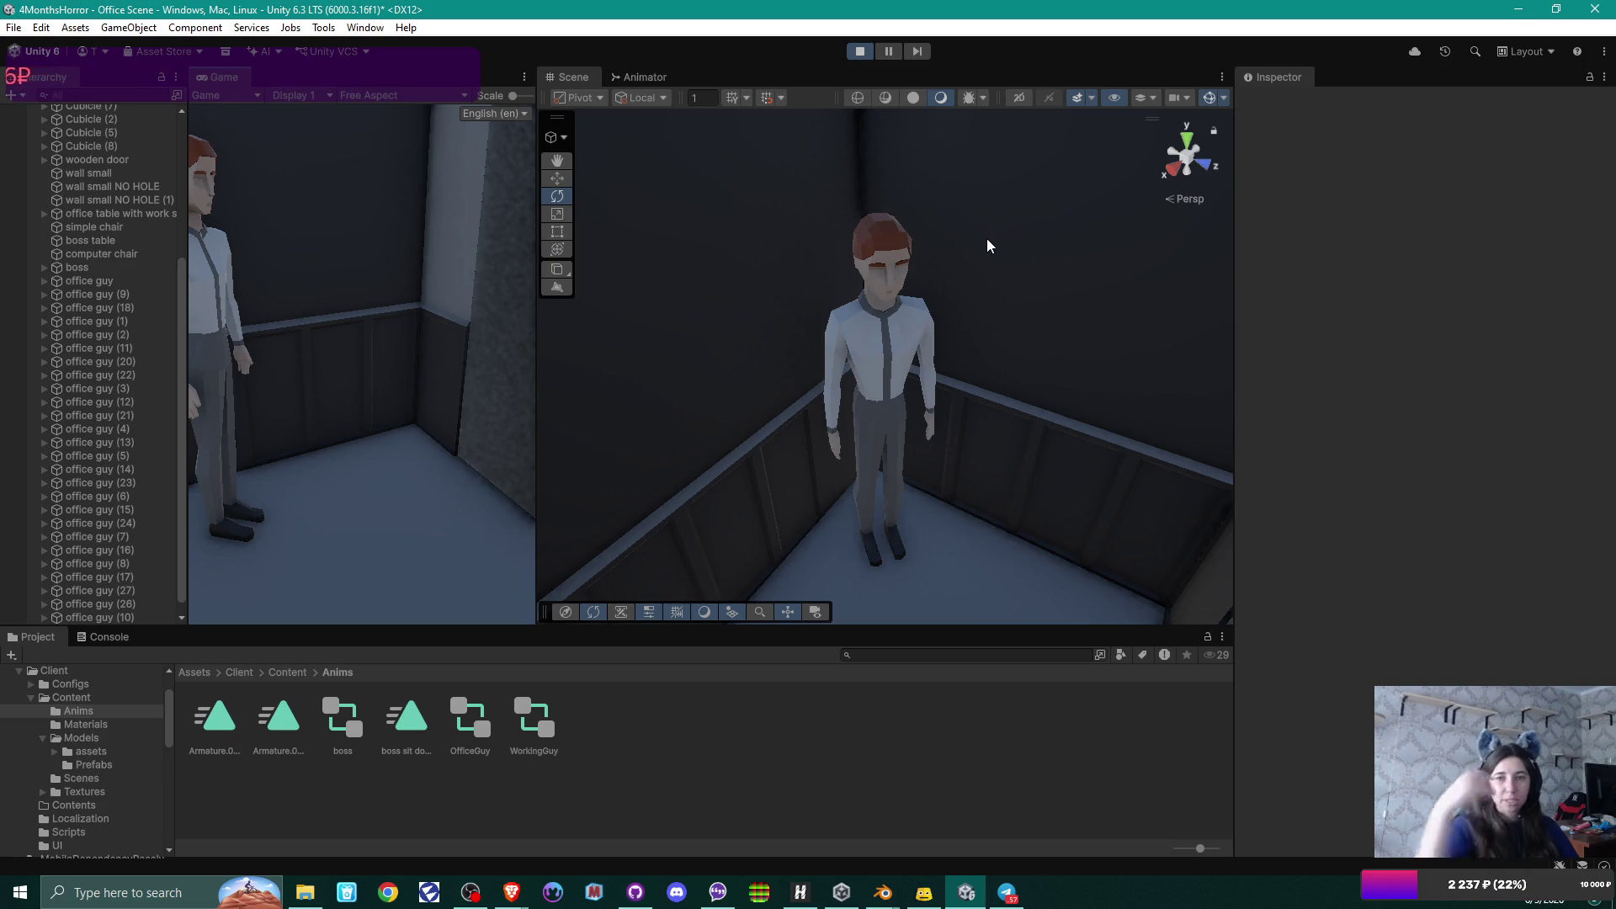
{"action": "mouse_move", "coordinate": [948, 350]}
{"action": "left_mouse_down"}
{"action": "mouse_move", "coordinate": [1082, 319]}
{"action": "mouse_move", "coordinate": [1039, 361]}
{"action": "mouse_move", "coordinate": [1001, 271]}
{"action": "left_mouse_up"}
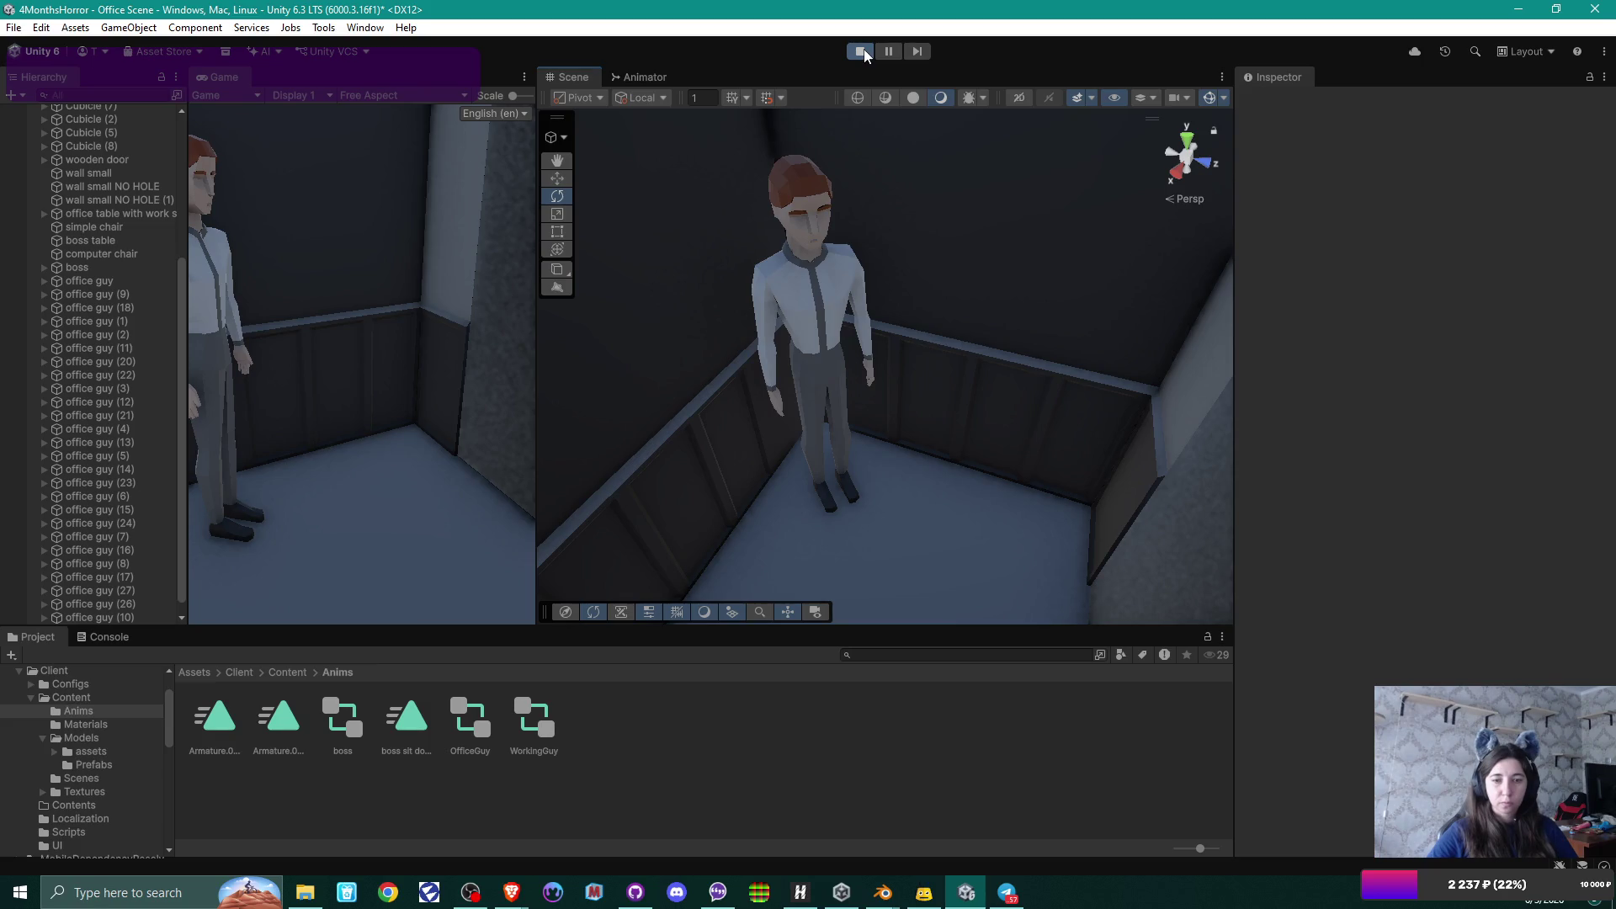
{"action": "left_click", "coordinate": [862, 51]}
{"action": "mouse_move", "coordinate": [821, 381]}
{"action": "left_mouse_down"}
{"action": "mouse_move", "coordinate": [1048, 324]}
{"action": "mouse_move", "coordinate": [1140, 350]}
{"action": "mouse_move", "coordinate": [1095, 361]}
{"action": "mouse_move", "coordinate": [1157, 343]}
{"action": "mouse_move", "coordinate": [941, 358]}
{"action": "left_mouse_up"}
{"action": "scroll", "coordinate": [1048, 324], "scroll_direction": "down", "scroll_amount": 10}
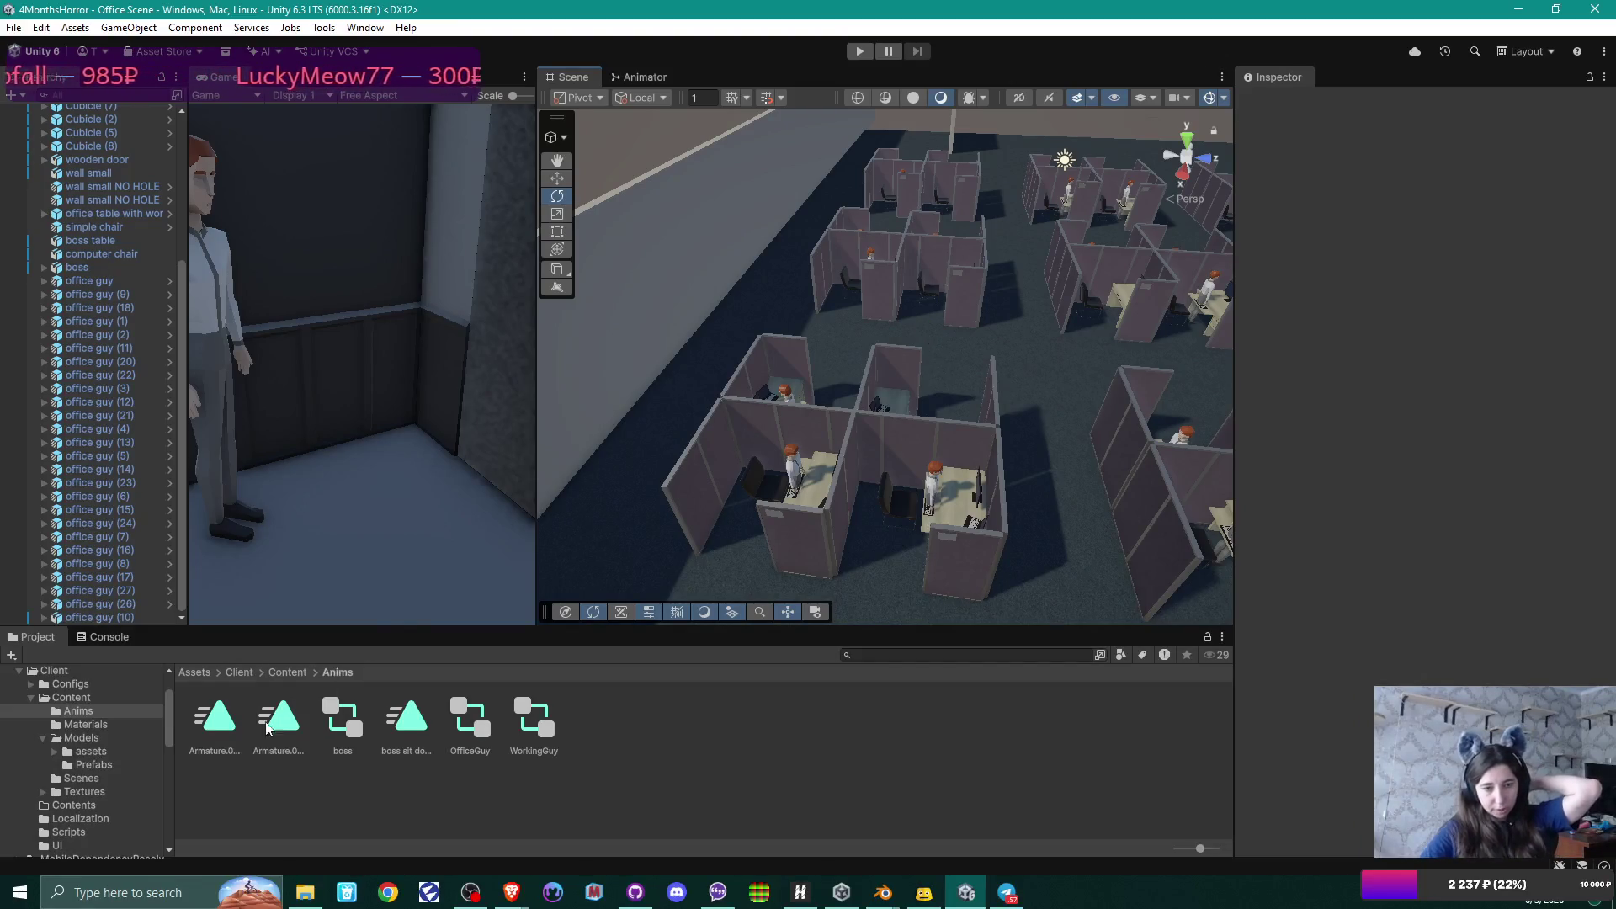
Delete the walk-angry clip from the Anims folder, leaving only the sit-down clip.
{"action": "left_click", "coordinate": [205, 734]}
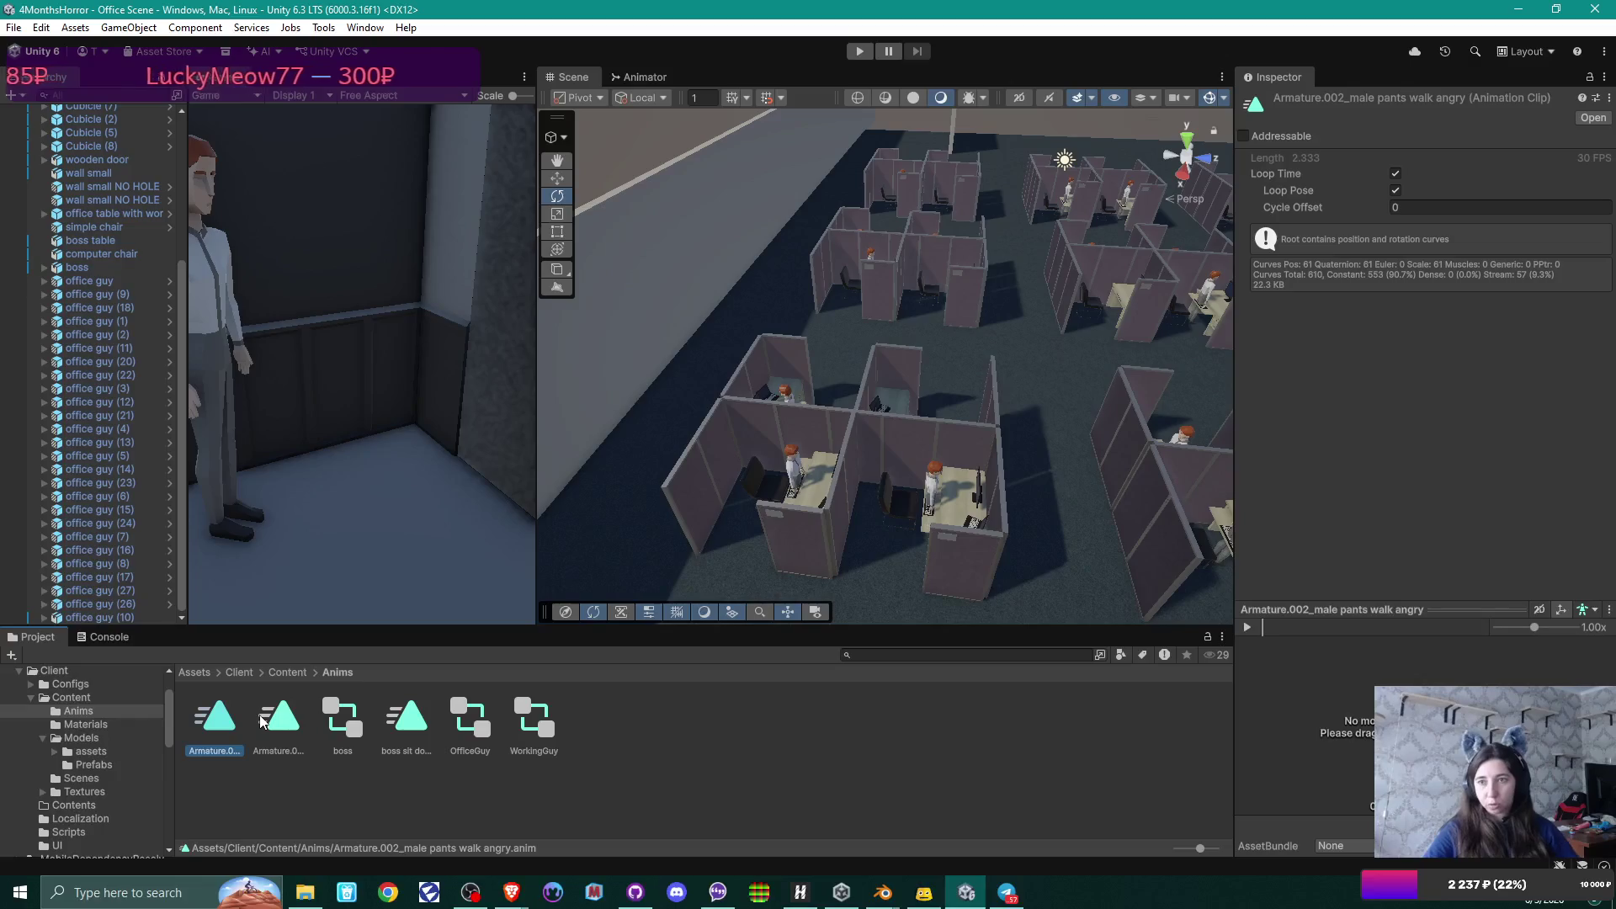
{"action": "key", "text": "Delete"}
{"action": "key", "text": "Return"}
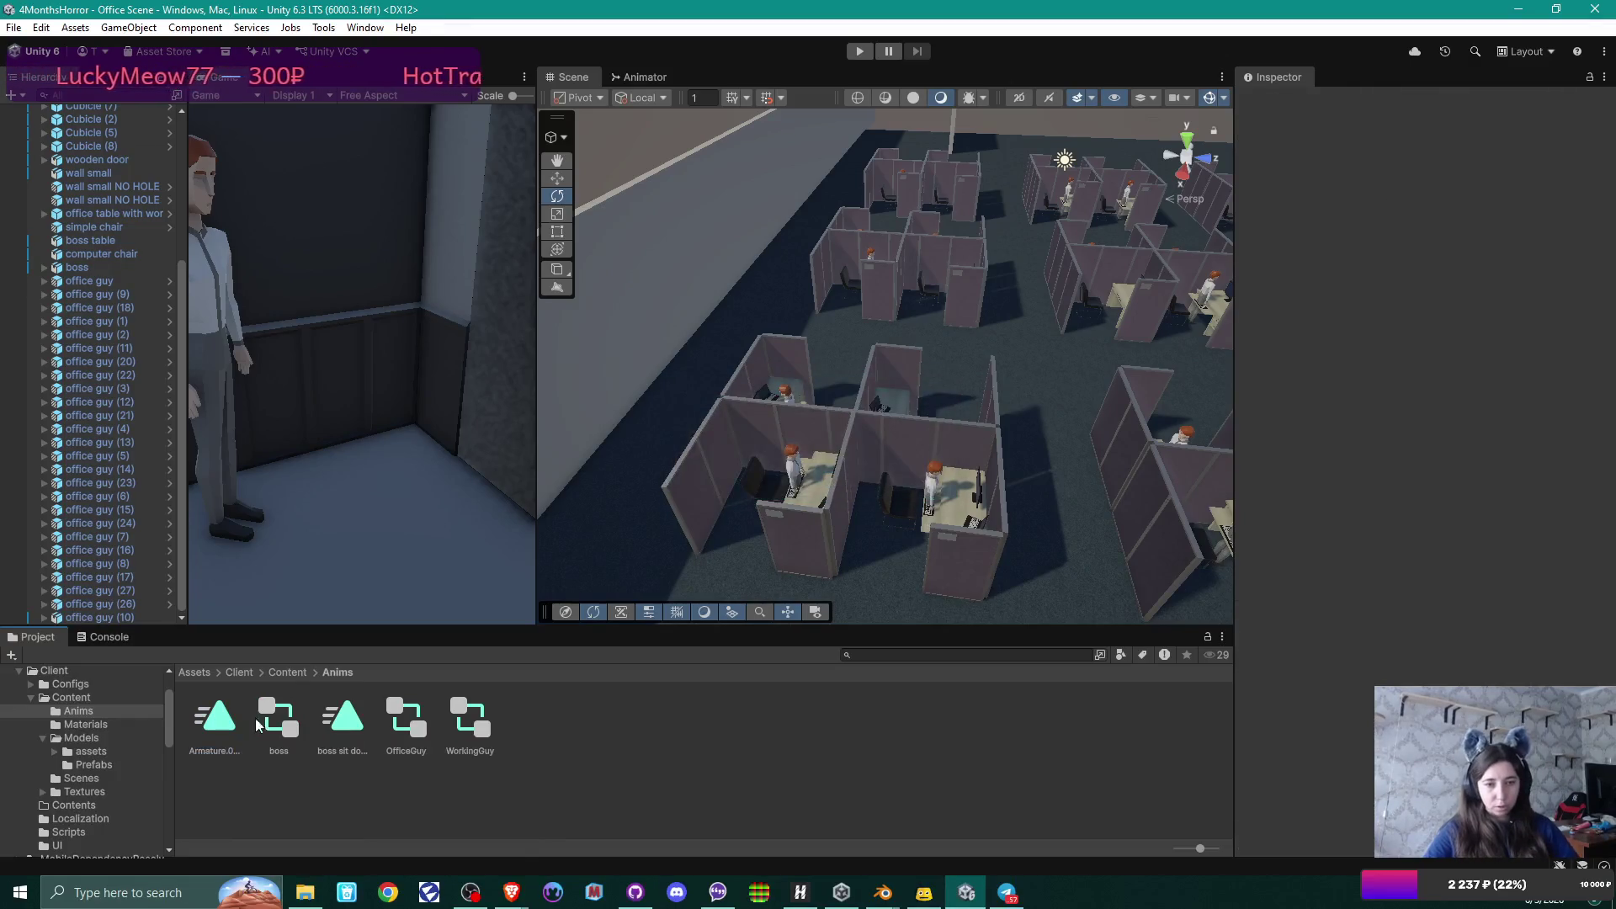
{"action": "left_click", "coordinate": [217, 733]}
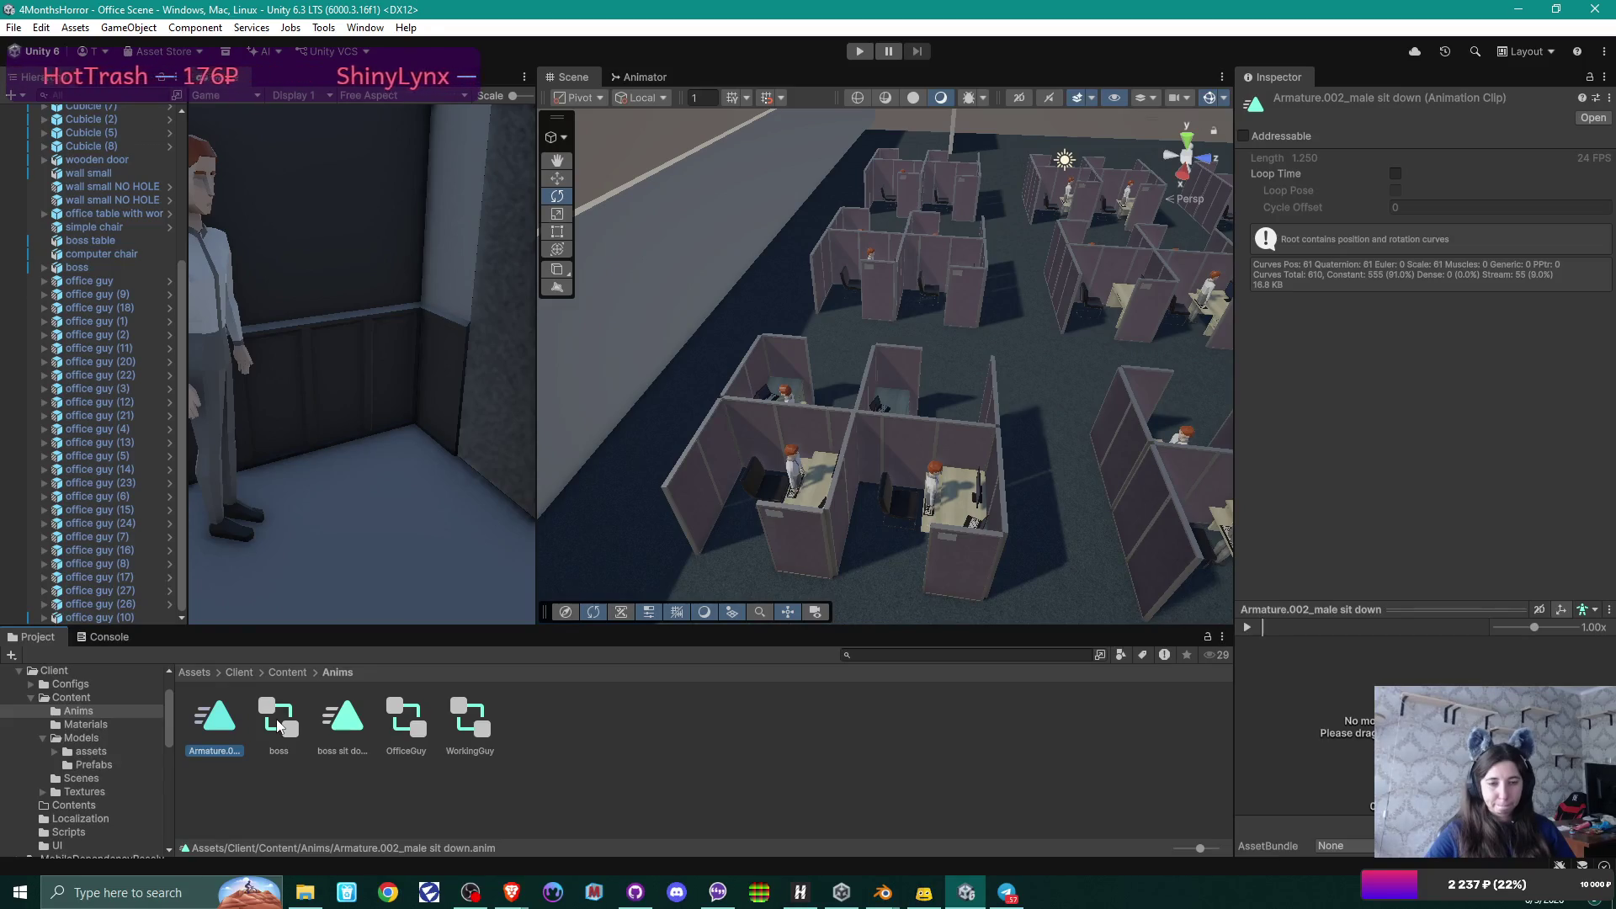
{"action": "left_click", "coordinate": [883, 892]}
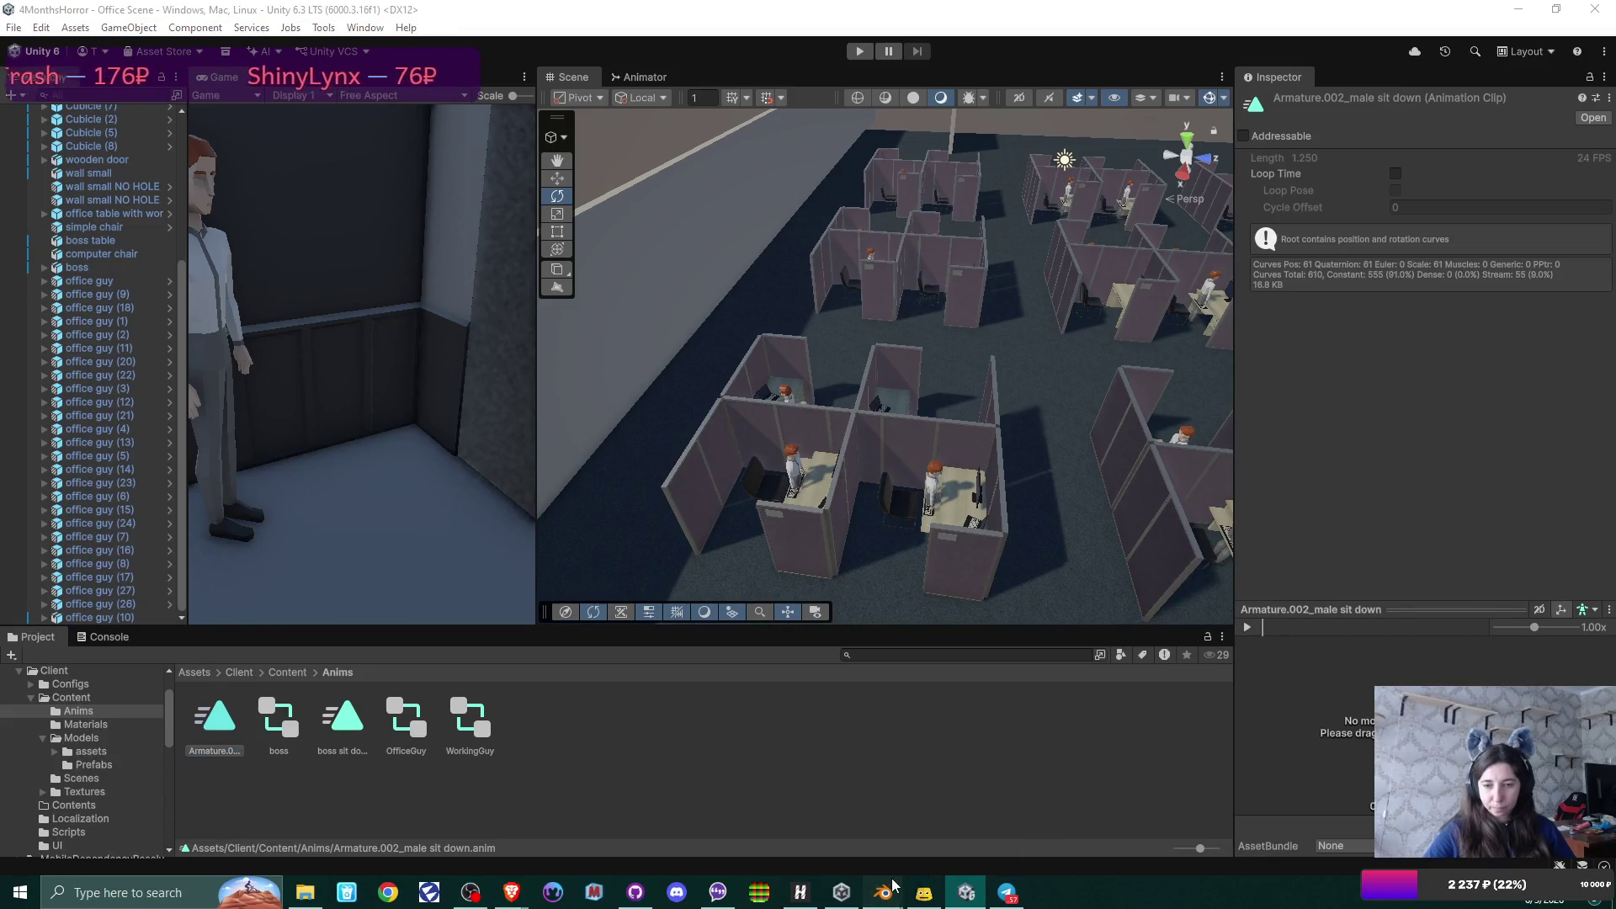
{"action": "mouse_move", "coordinate": [942, 806]}
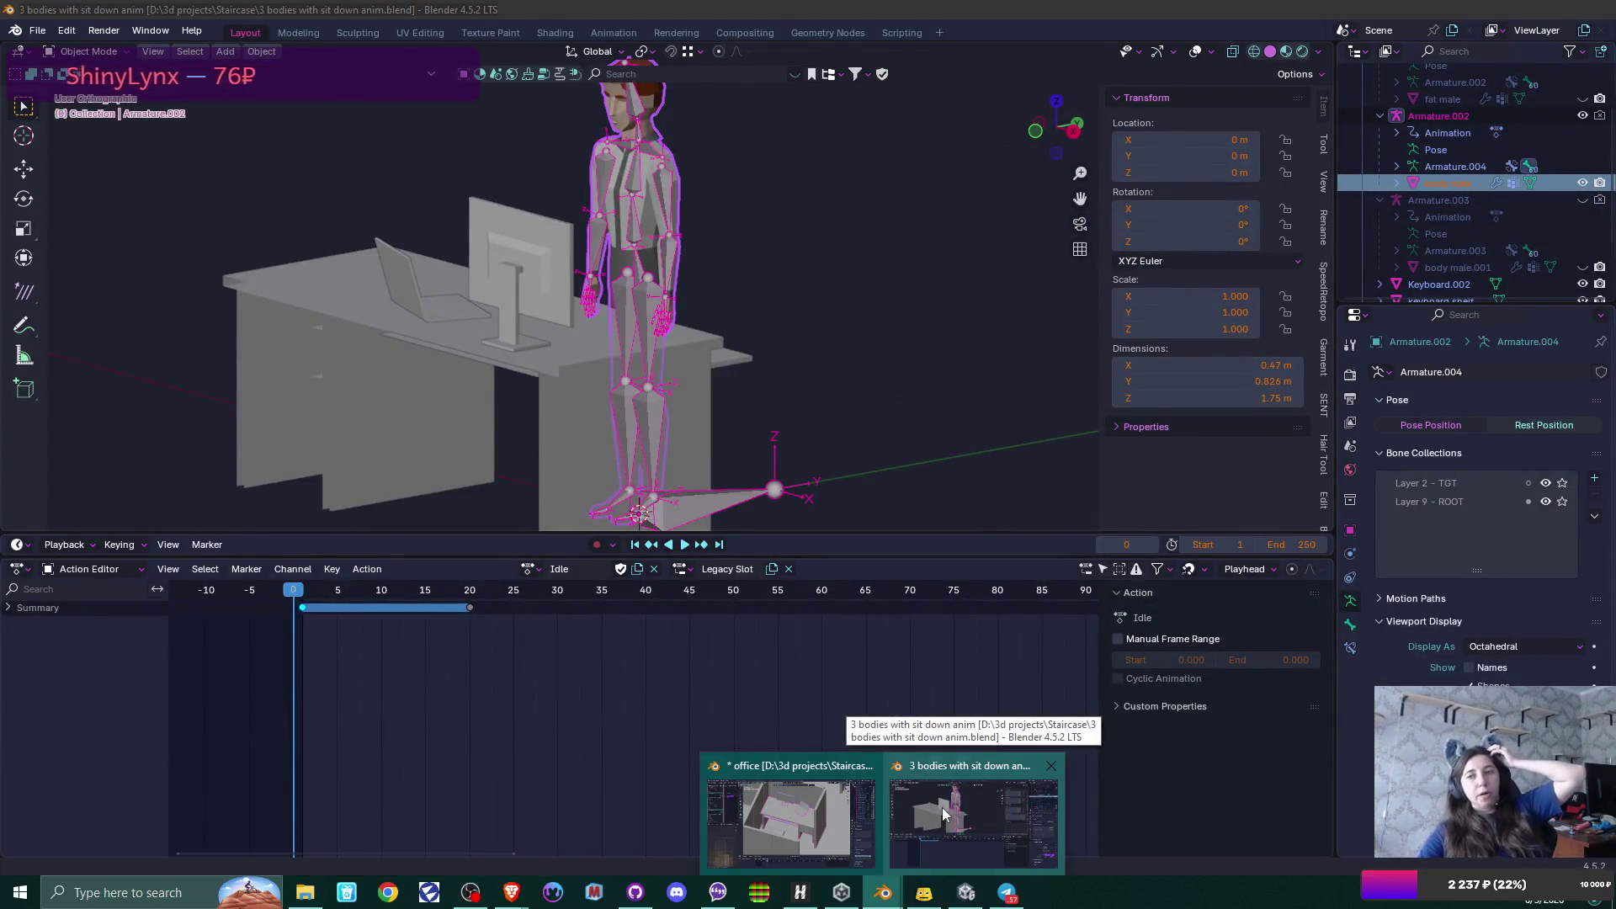
In the 3 bodies file, review the action list and hide Armature.001 from the viewport.
{"action": "left_click", "coordinate": [942, 807]}
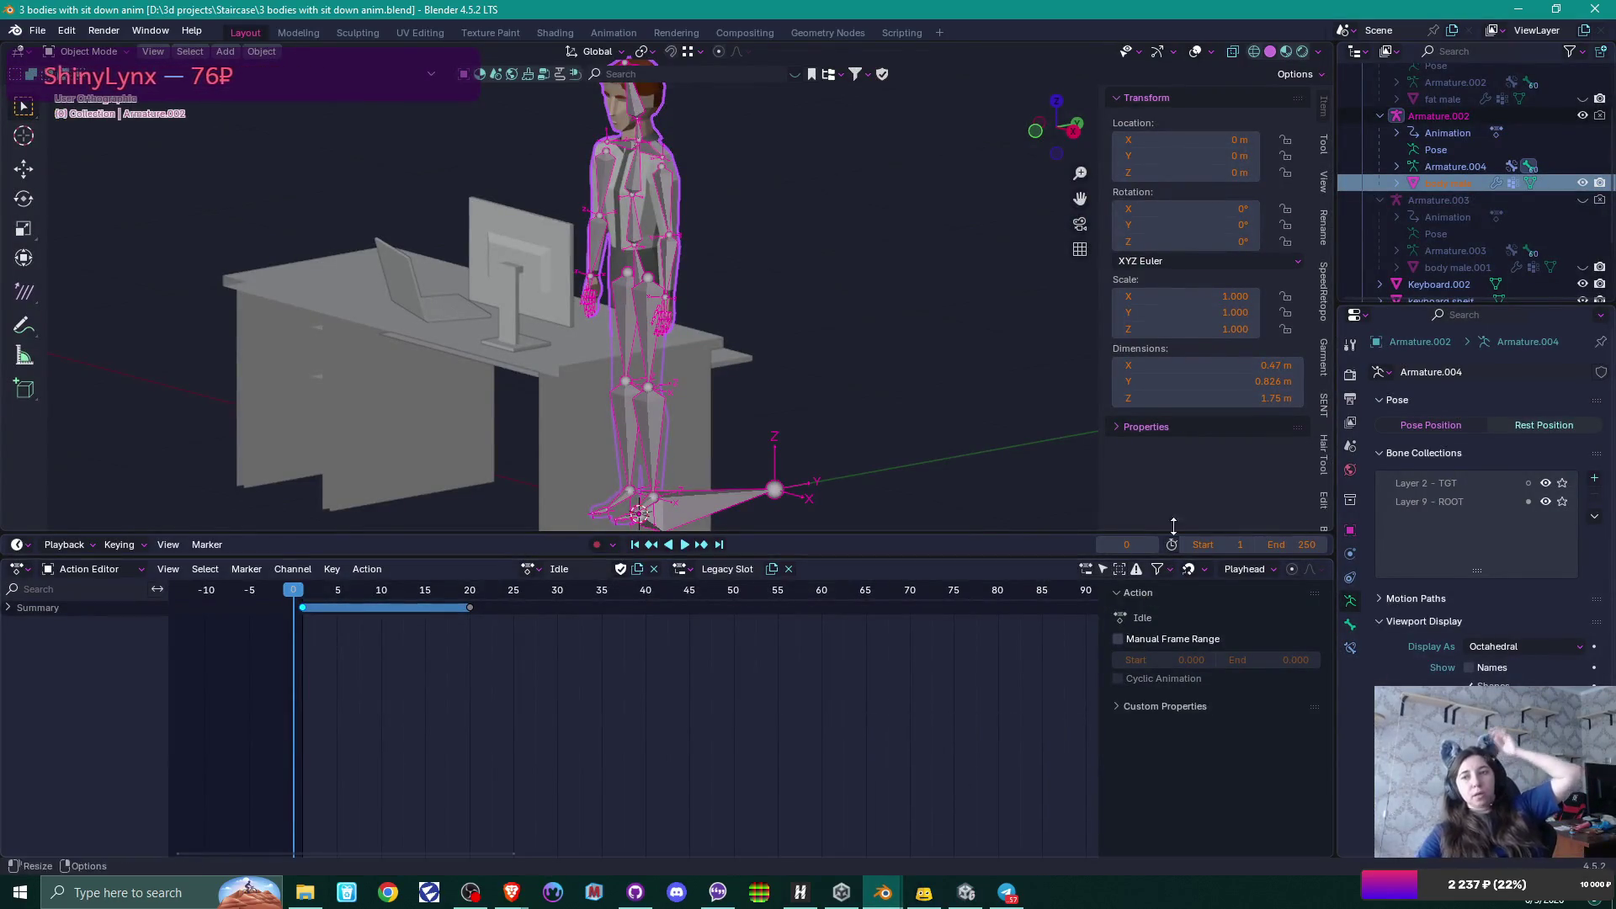
{"action": "left_click", "coordinate": [530, 569]}
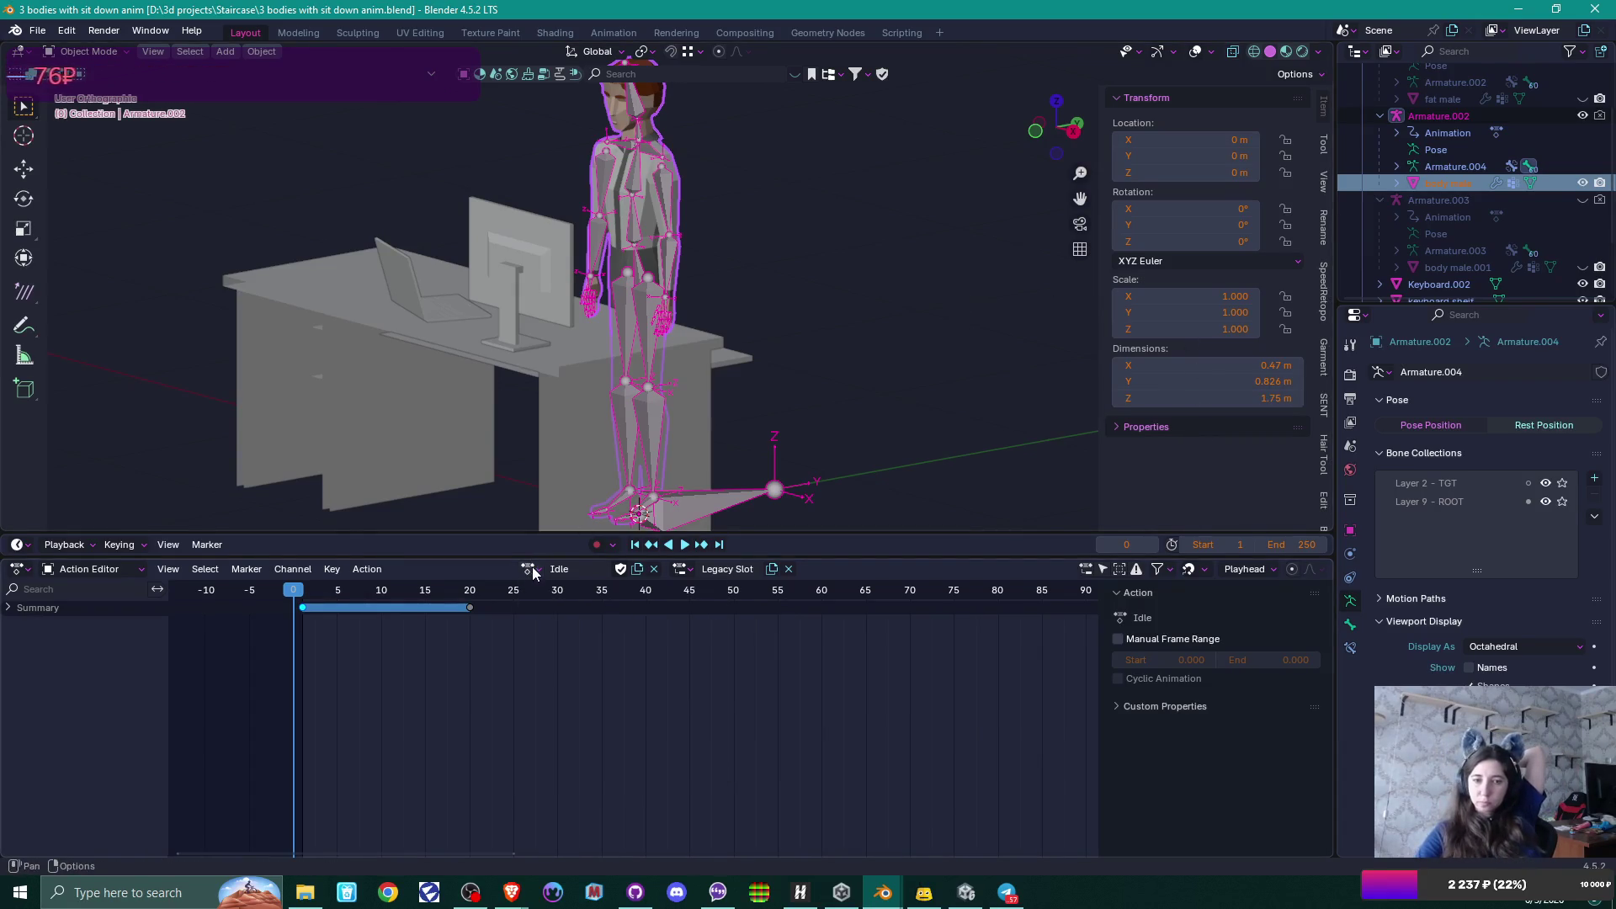
{"action": "scroll", "coordinate": [1491, 160], "scroll_direction": "up", "scroll_amount": 4}
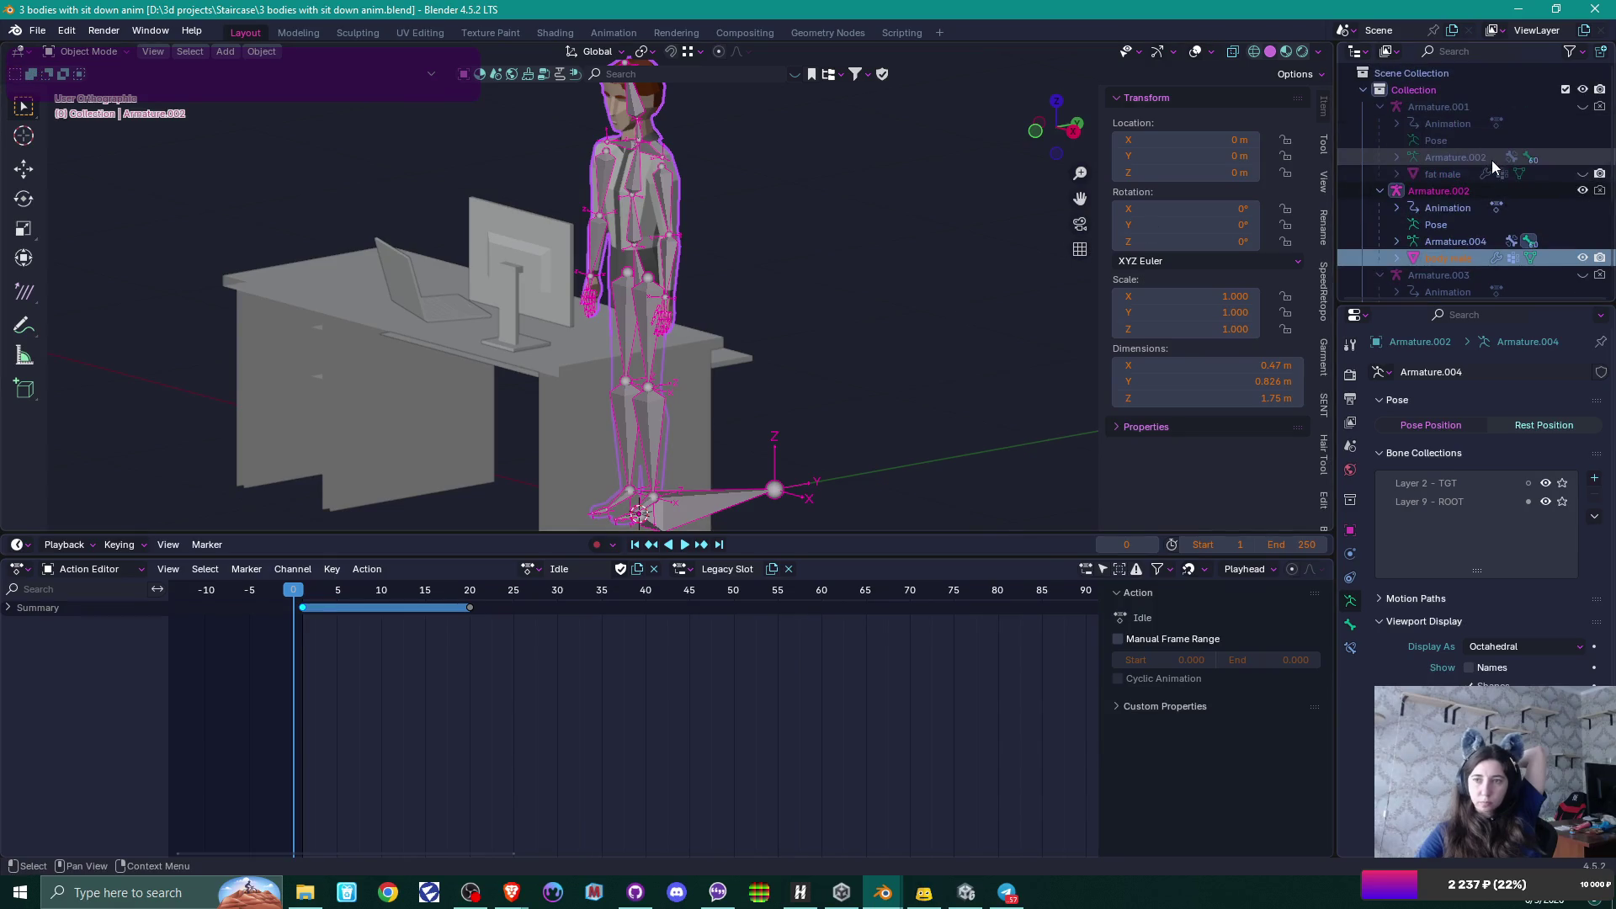
{"action": "left_click", "coordinate": [1584, 107]}
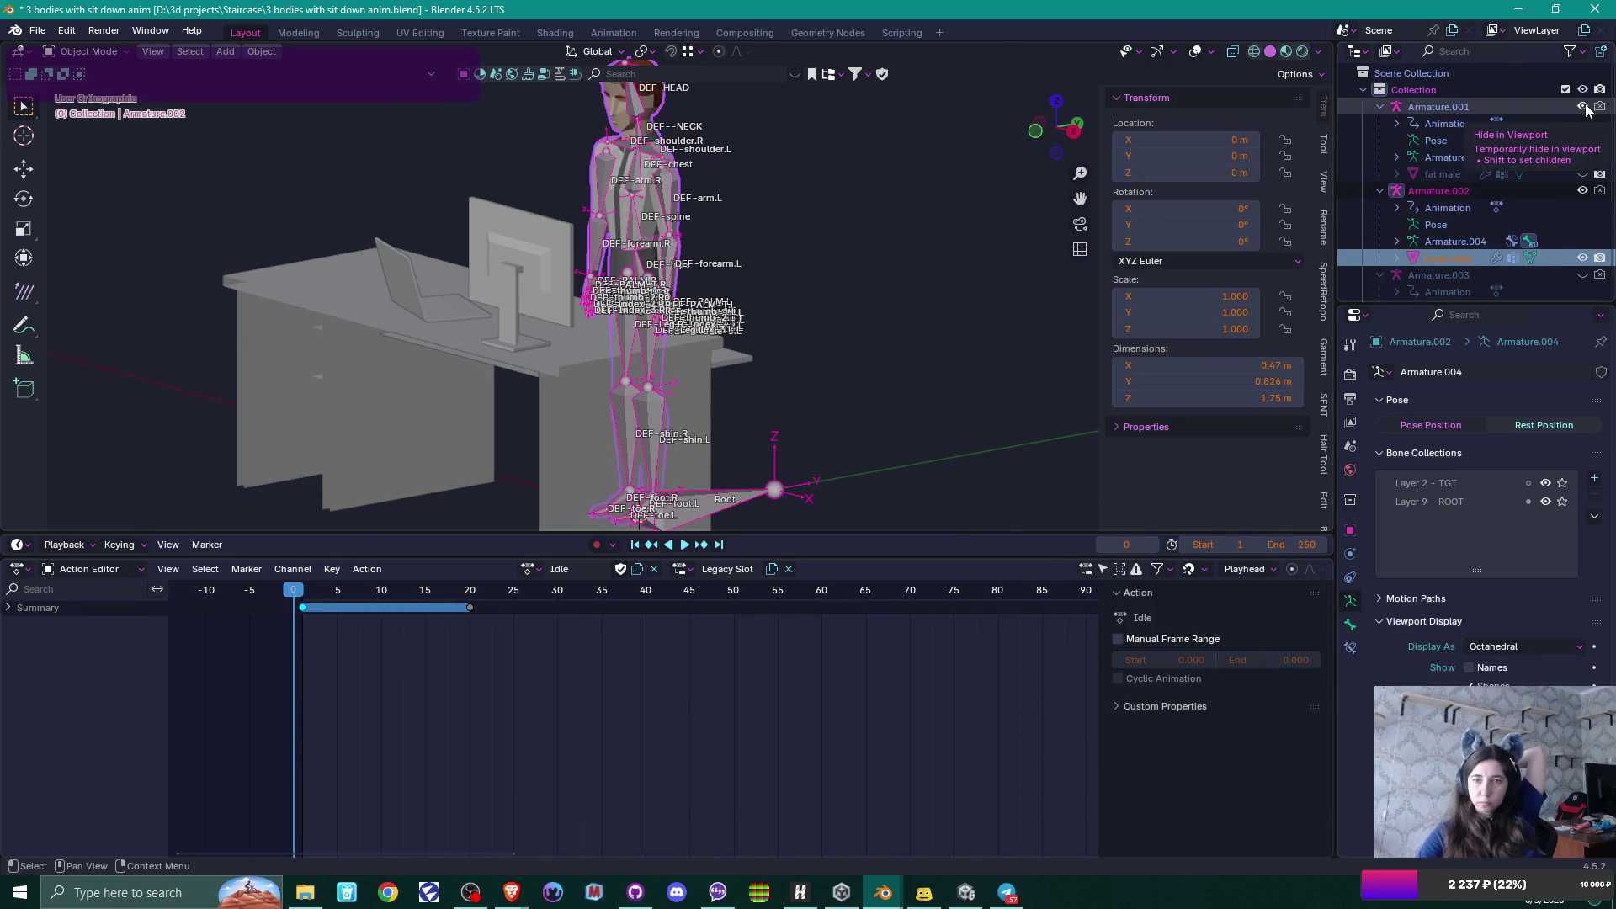
{"action": "left_click", "coordinate": [1583, 107]}
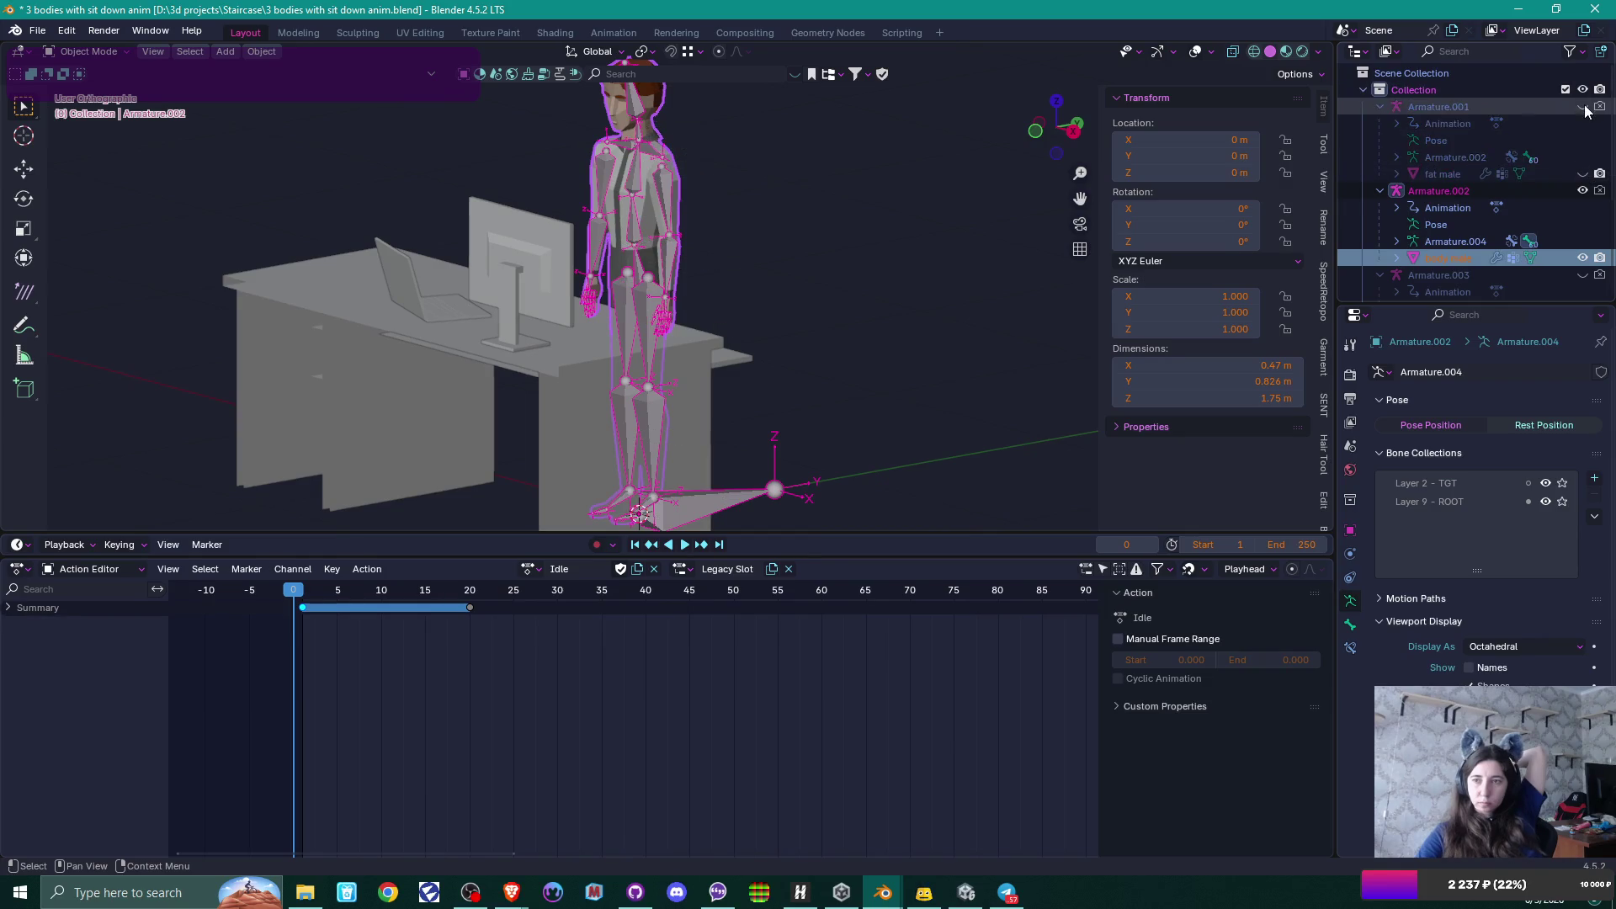
Confirm Armature.003 uses the male sit down action, then hide Armature.003.
{"action": "scroll", "coordinate": [1559, 144], "scroll_direction": "down", "scroll_amount": 3}
{"action": "left_click", "coordinate": [1583, 175]}
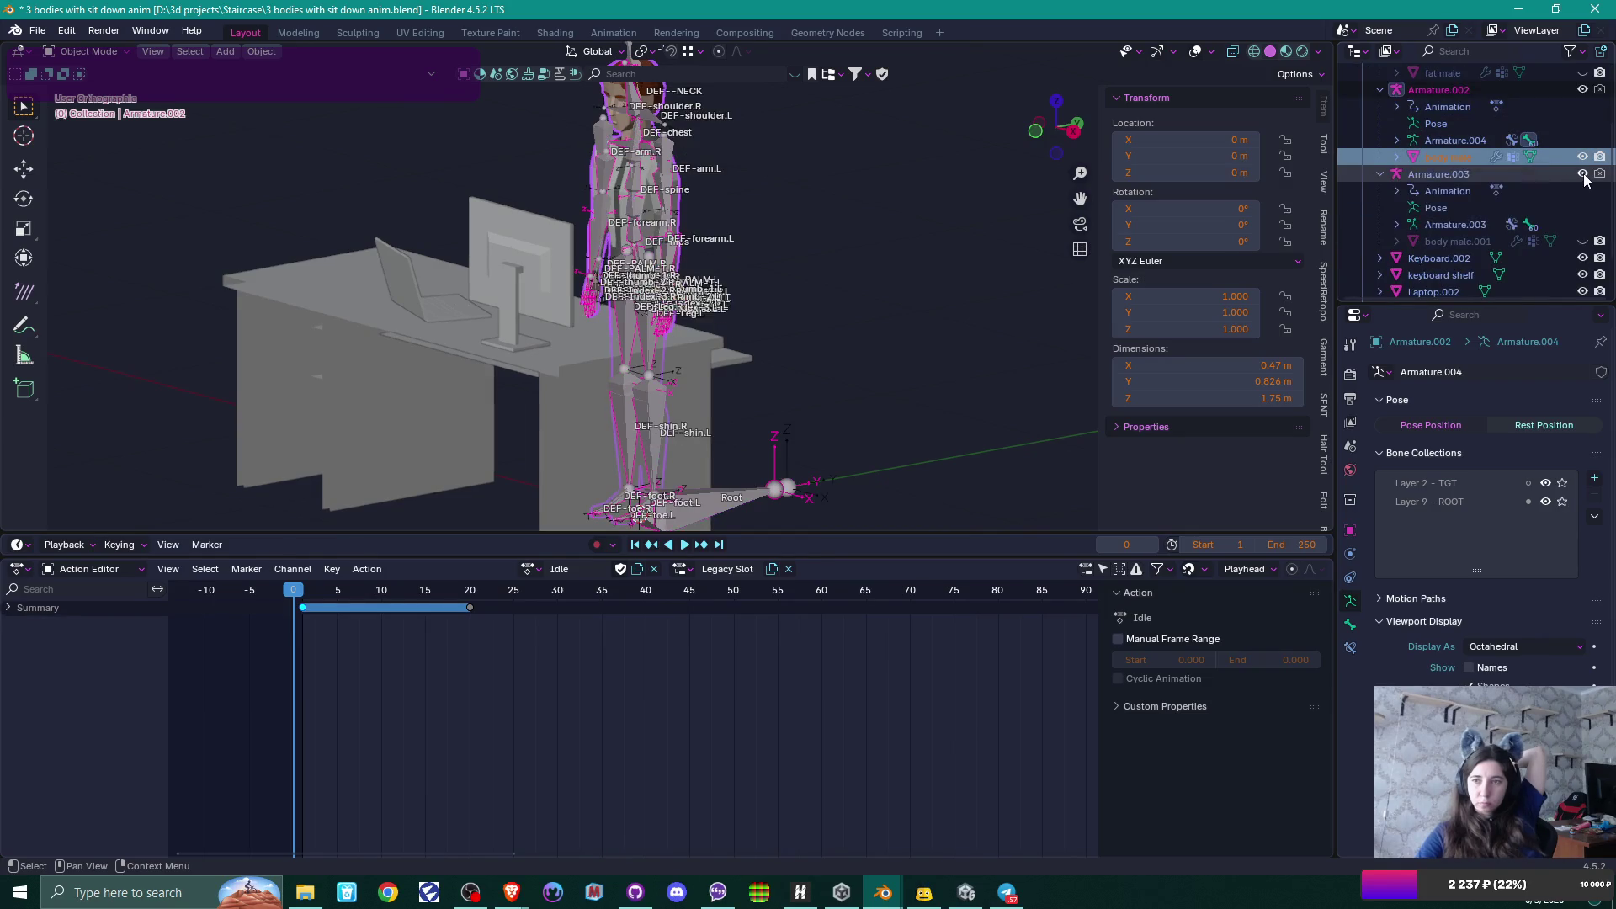
{"action": "left_click", "coordinate": [1583, 174]}
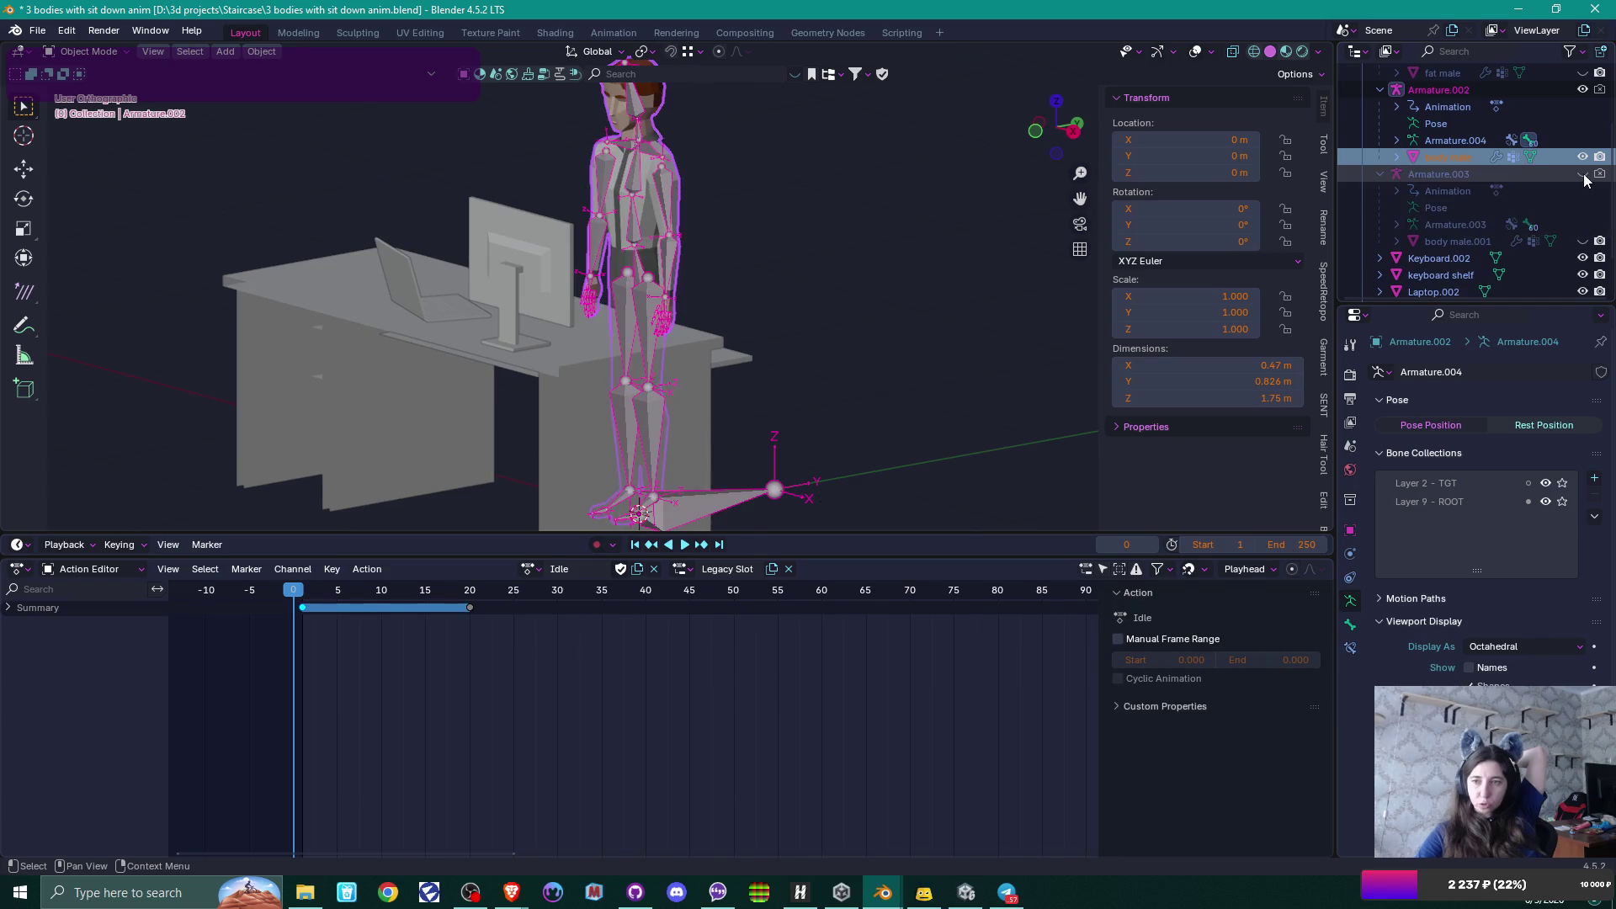
{"action": "left_click", "coordinate": [1583, 174]}
{"action": "left_click", "coordinate": [1452, 173]}
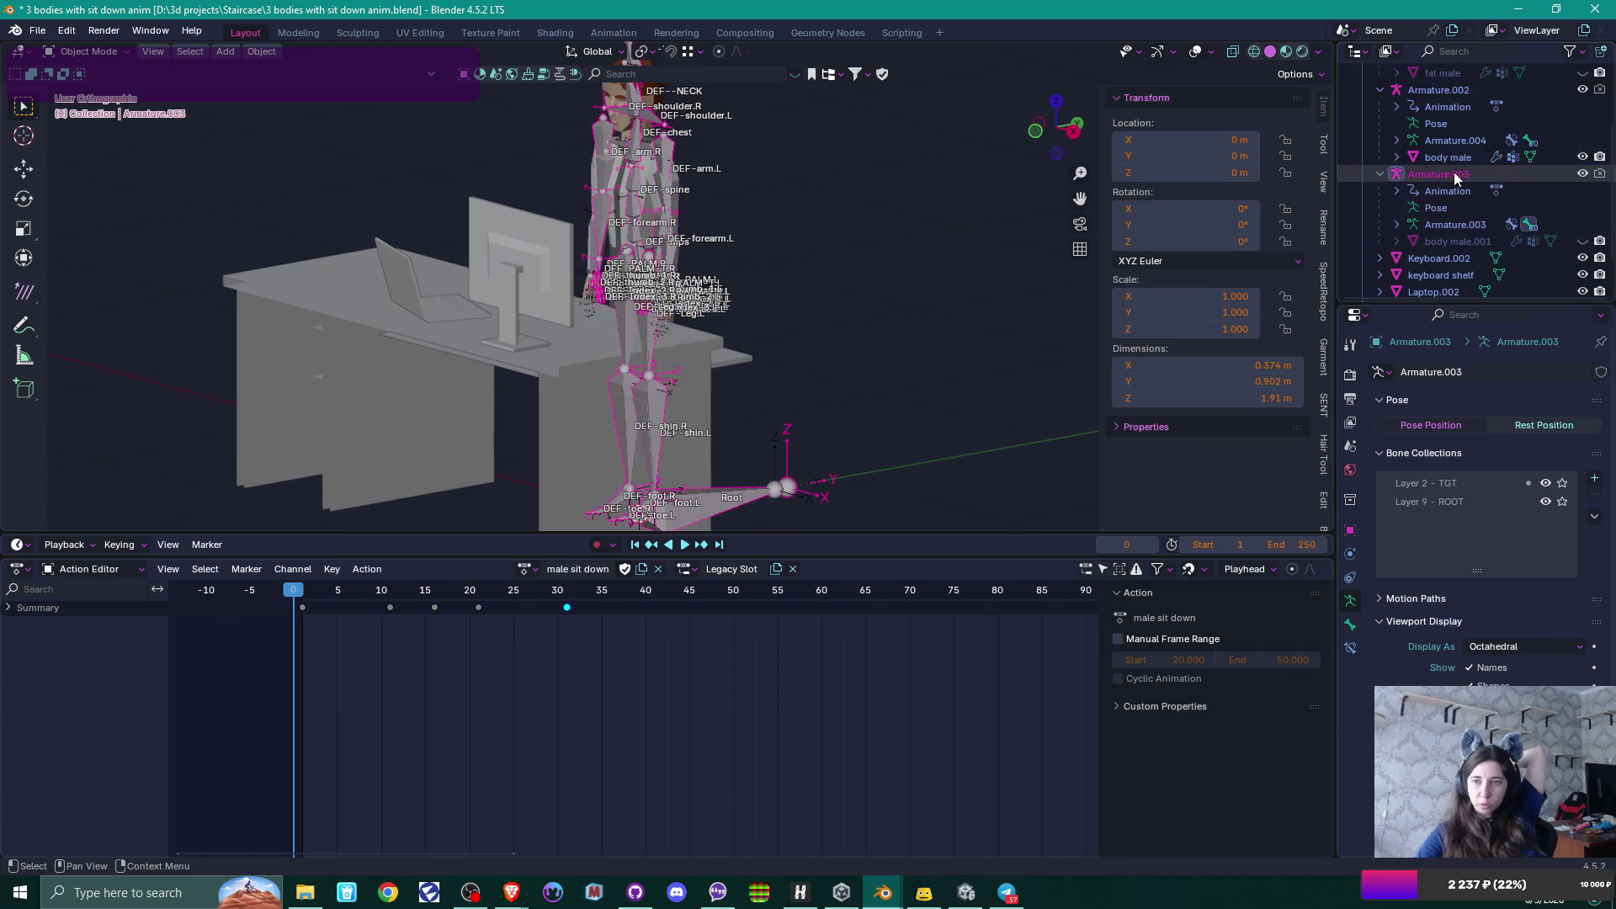
{"action": "left_click", "coordinate": [533, 568]}
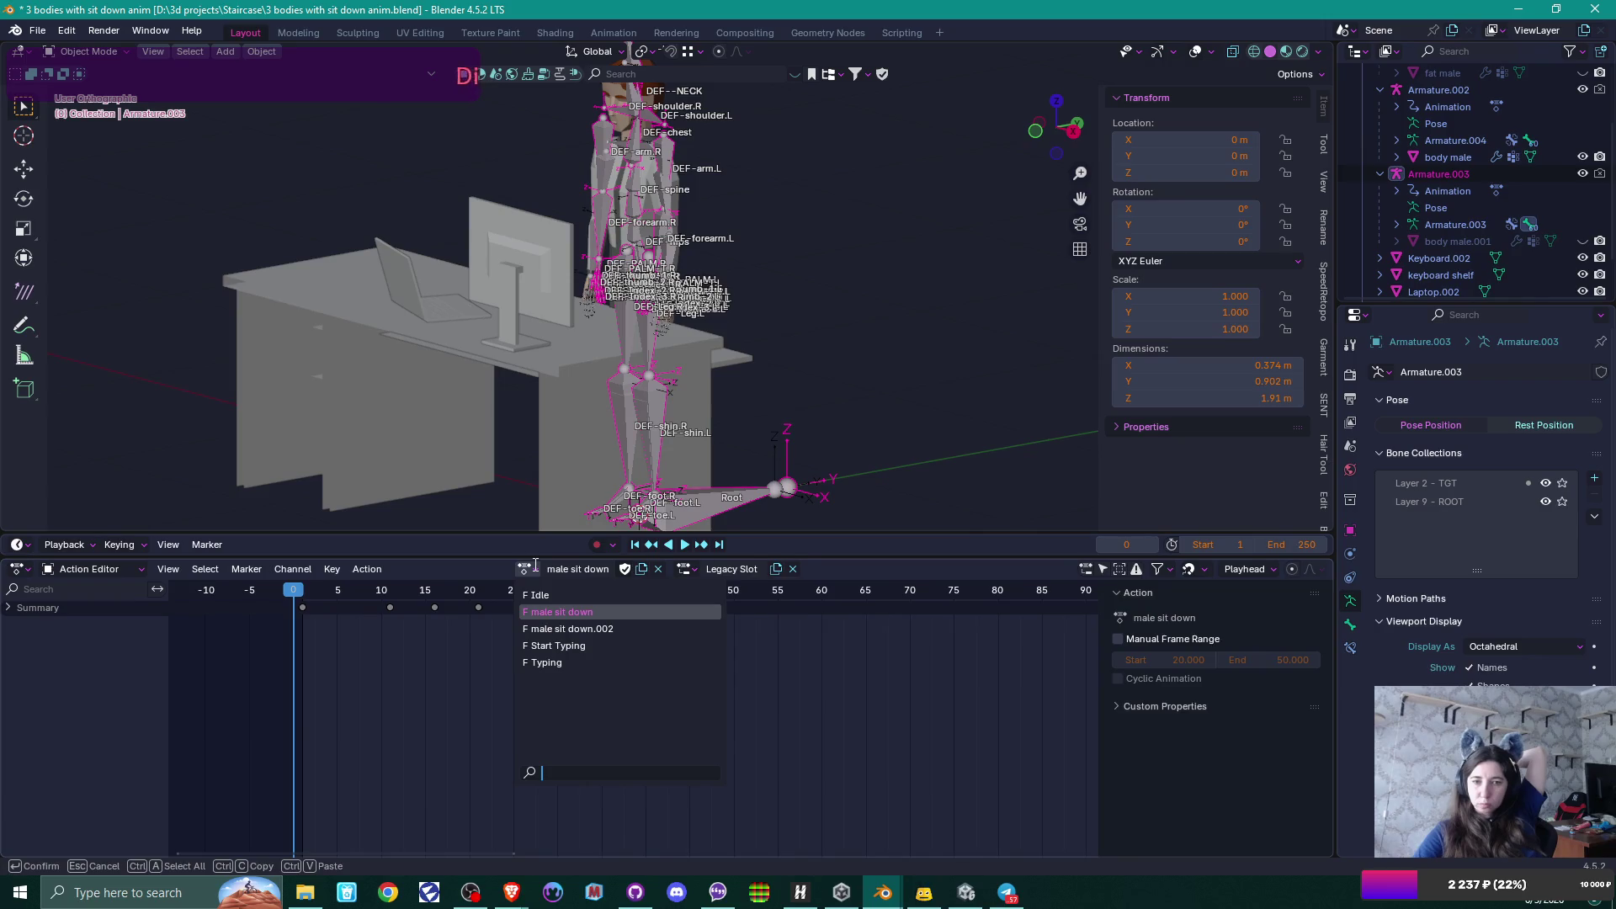
{"action": "left_click", "coordinate": [1584, 174]}
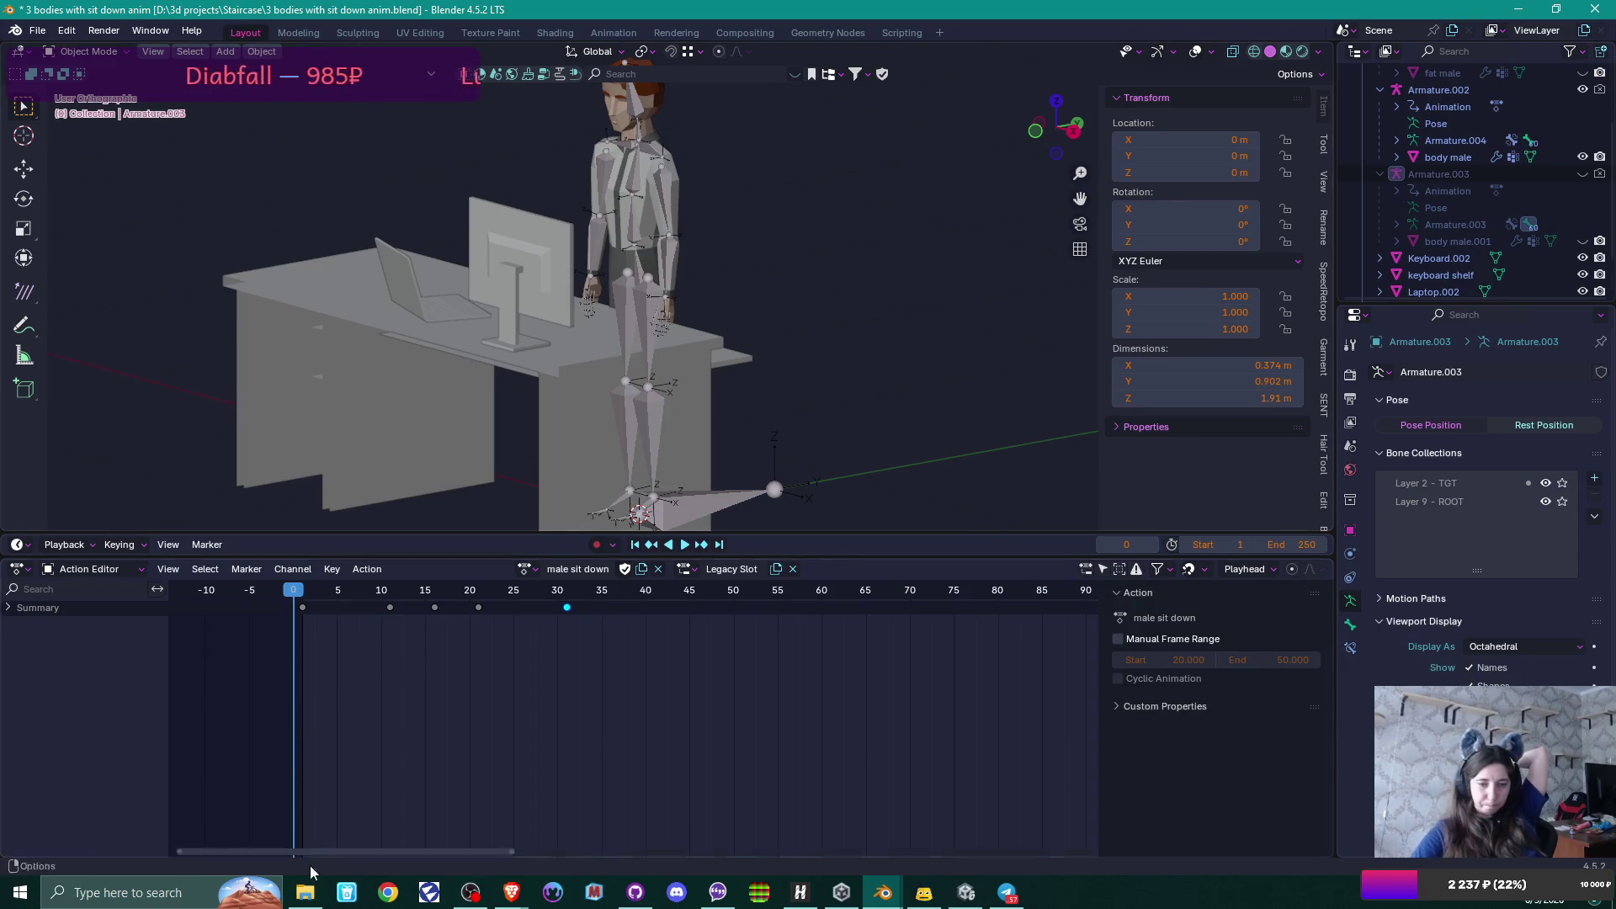
{"action": "left_click", "coordinate": [305, 900]}
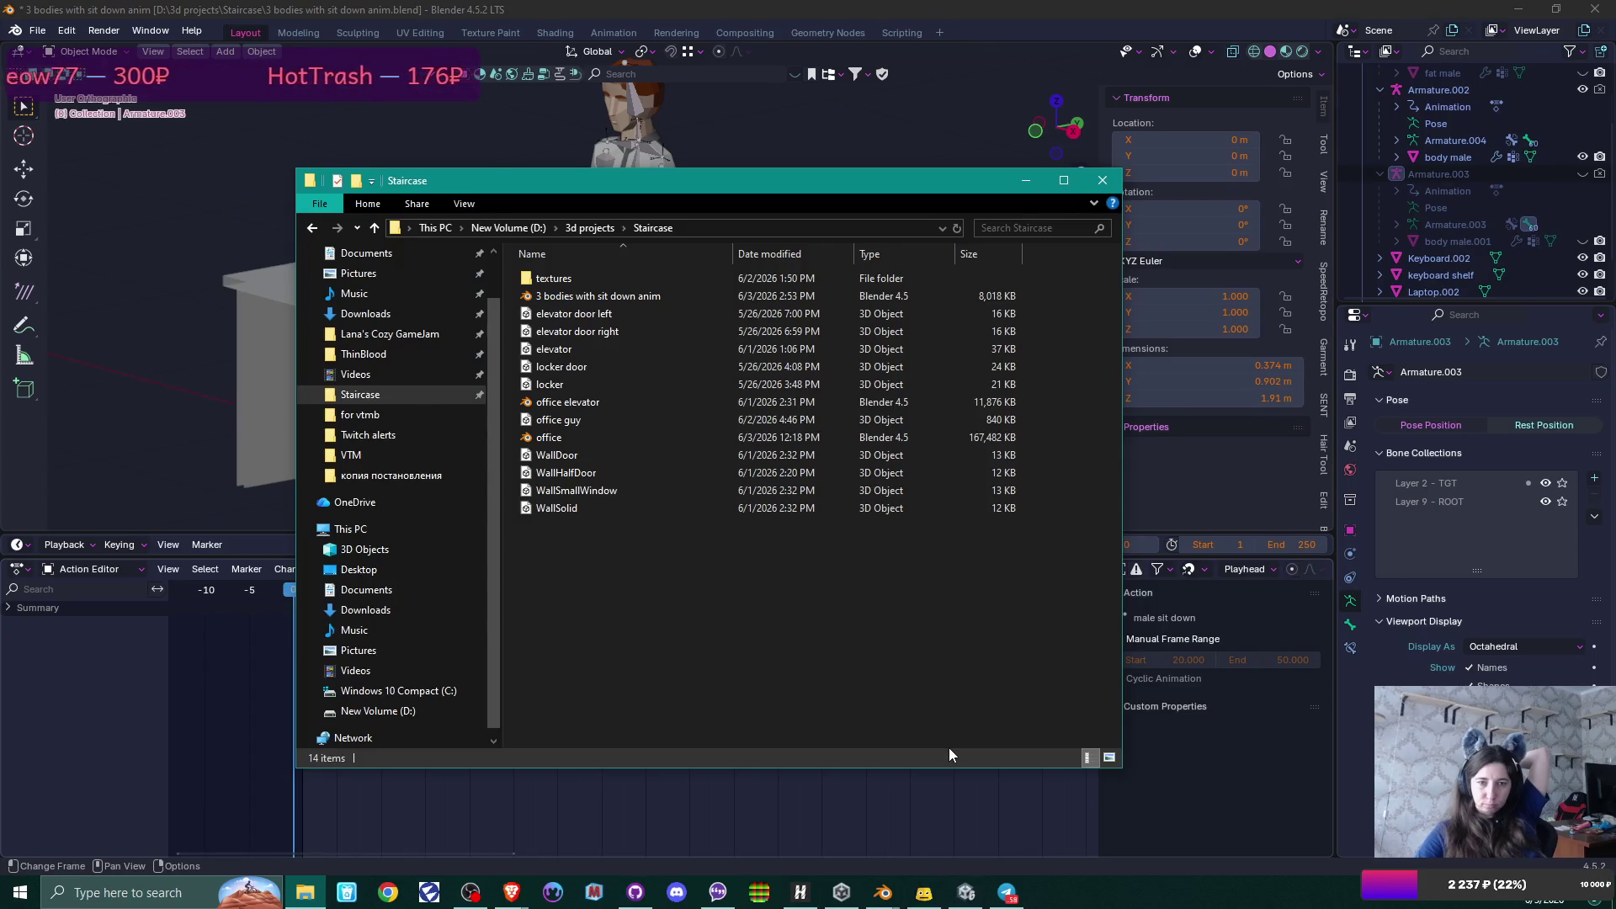
Bring up the Staircase office.blend window and list its actions, including male sit down and male sit down.001.
{"action": "left_click", "coordinate": [883, 892]}
{"action": "mouse_move", "coordinate": [900, 831]}
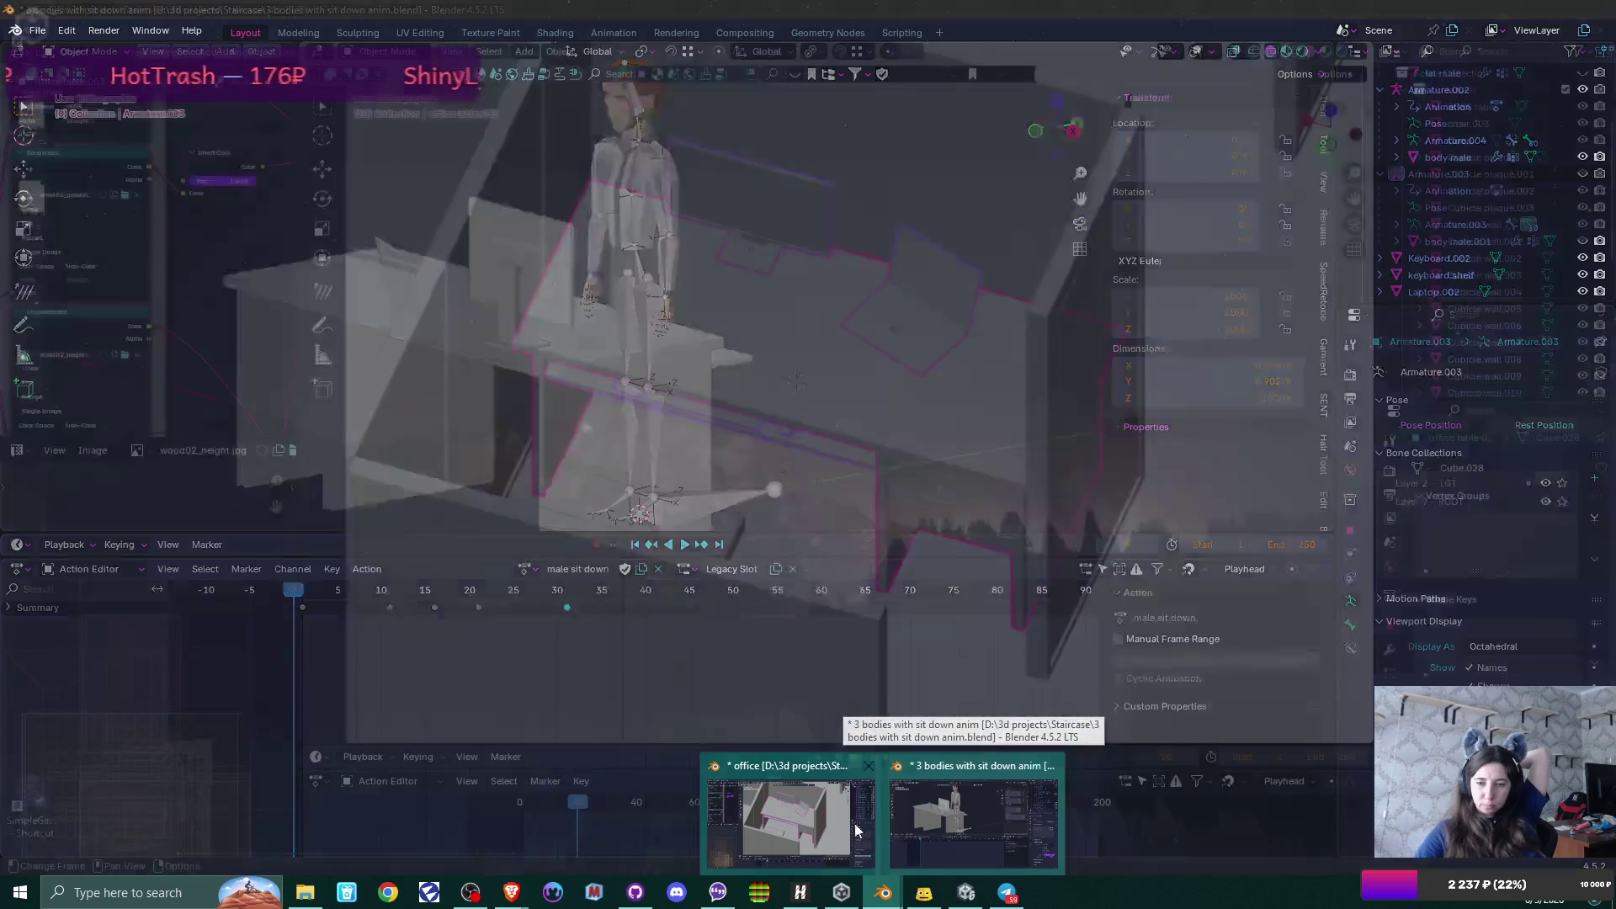
{"action": "left_click", "coordinate": [821, 815]}
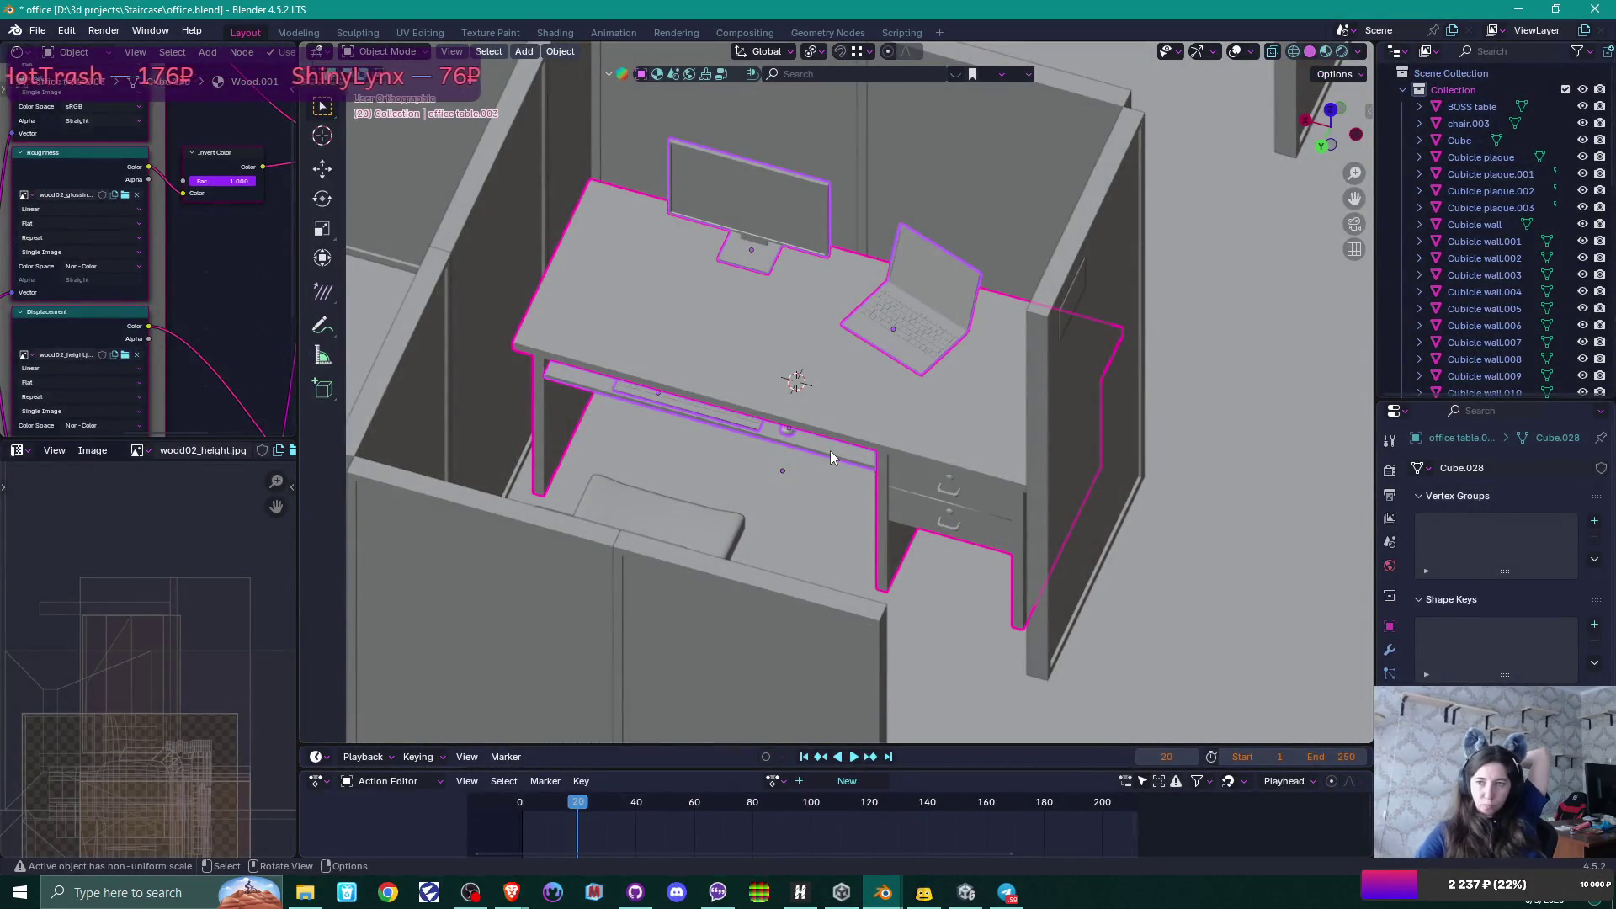
{"action": "scroll", "coordinate": [1003, 398], "scroll_direction": "down", "scroll_amount": 5}
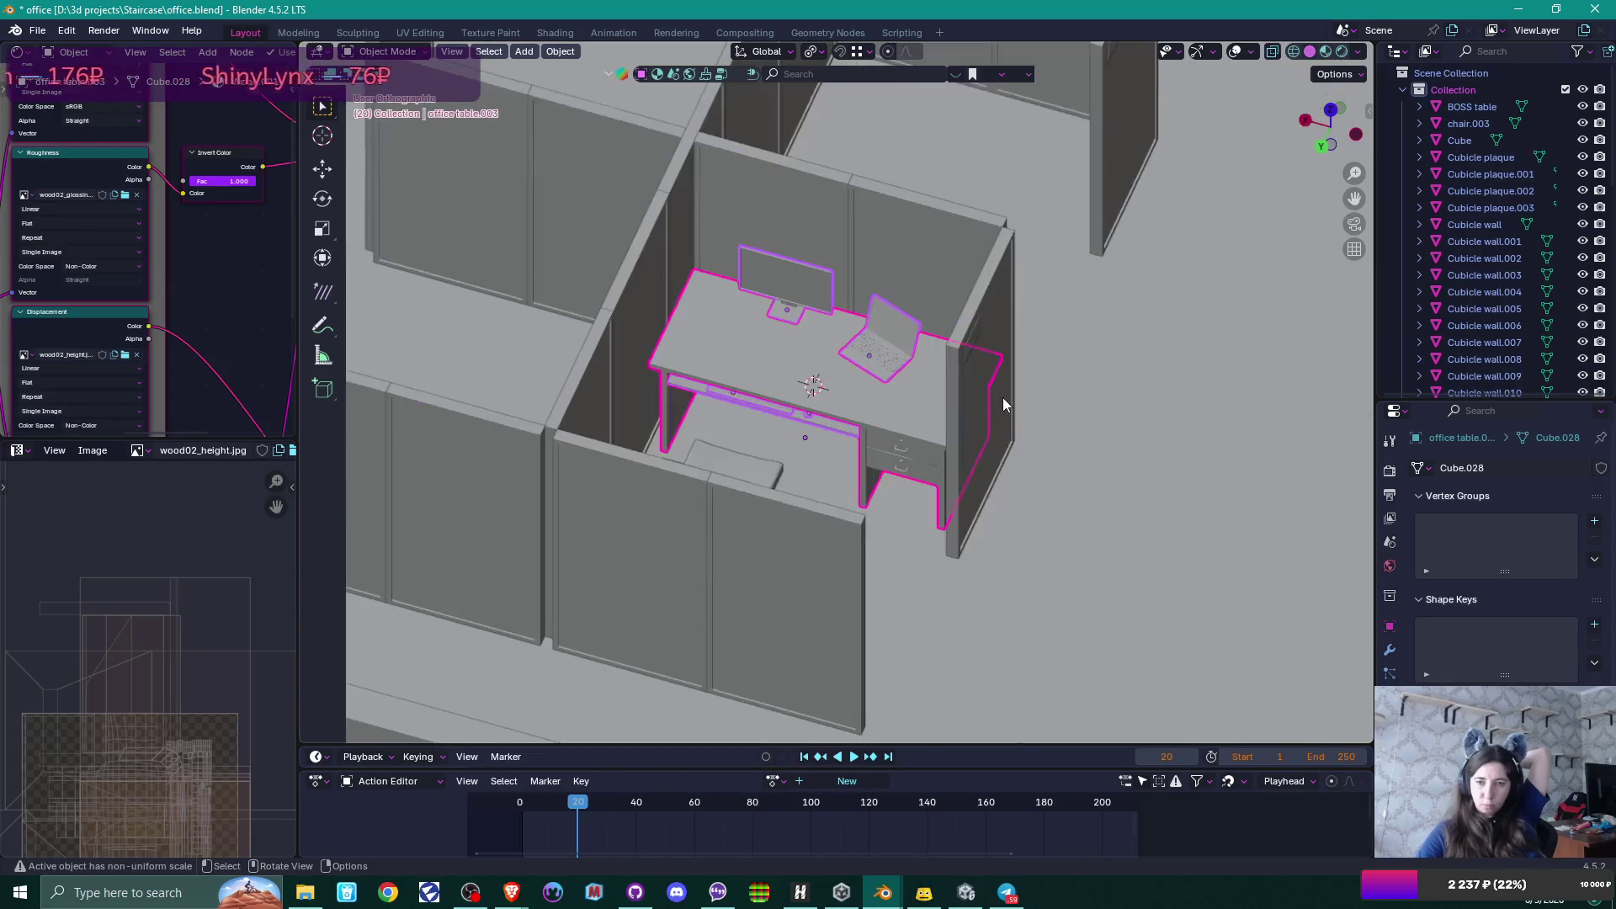
{"action": "left_click", "coordinate": [774, 781]}
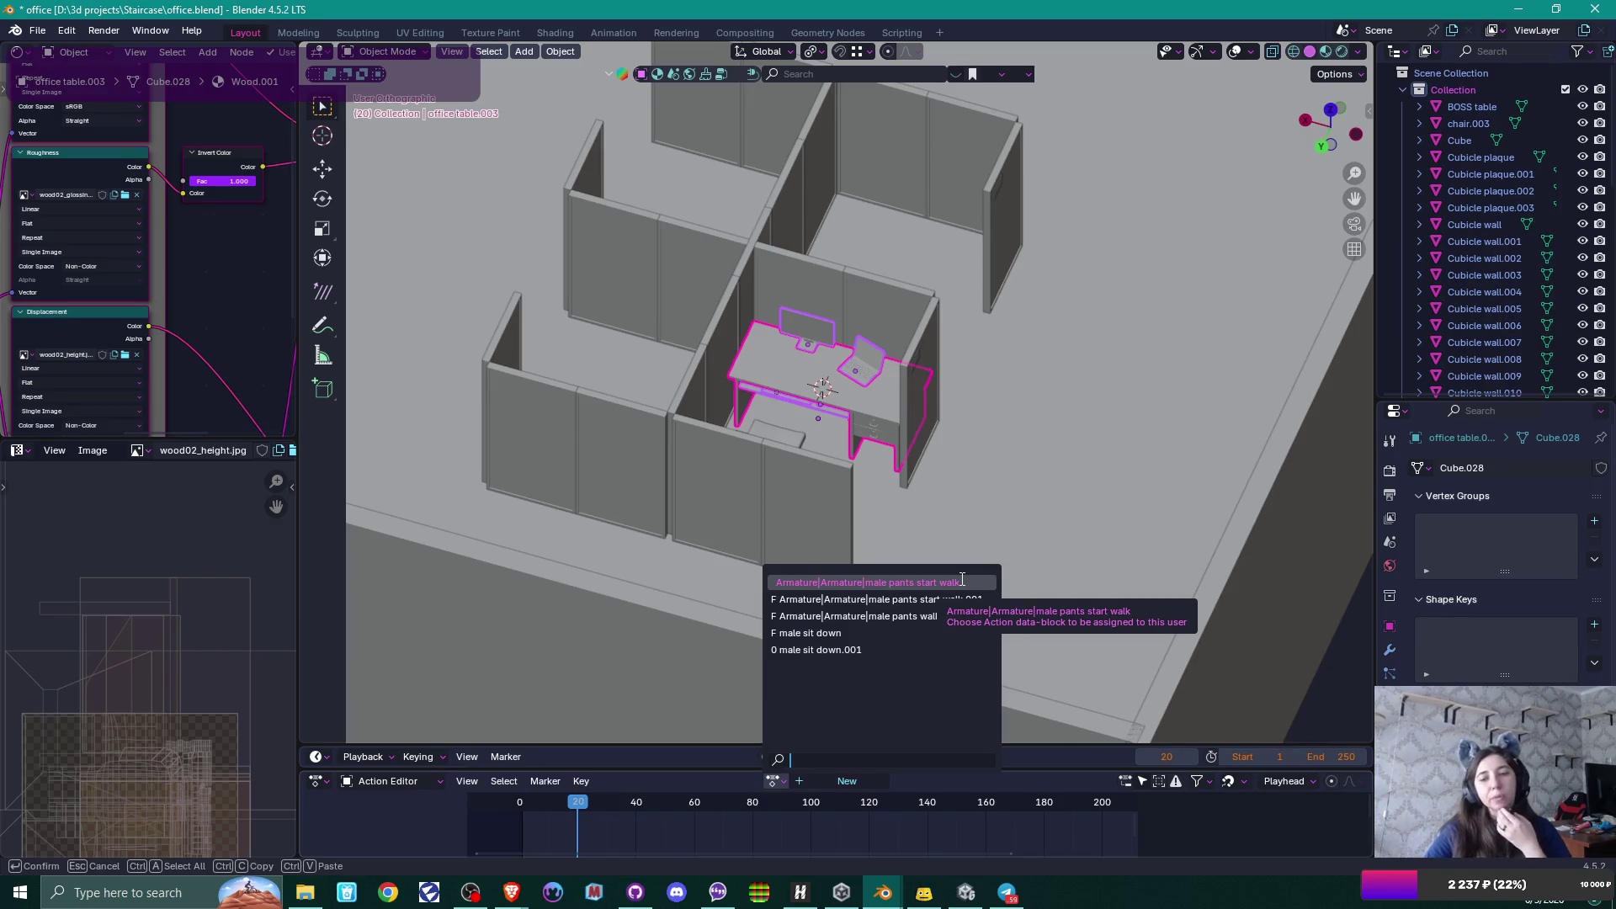
Open 'a guy walk.blend' from the D:\3d projects\VTM folder.
{"action": "left_click", "coordinate": [309, 894]}
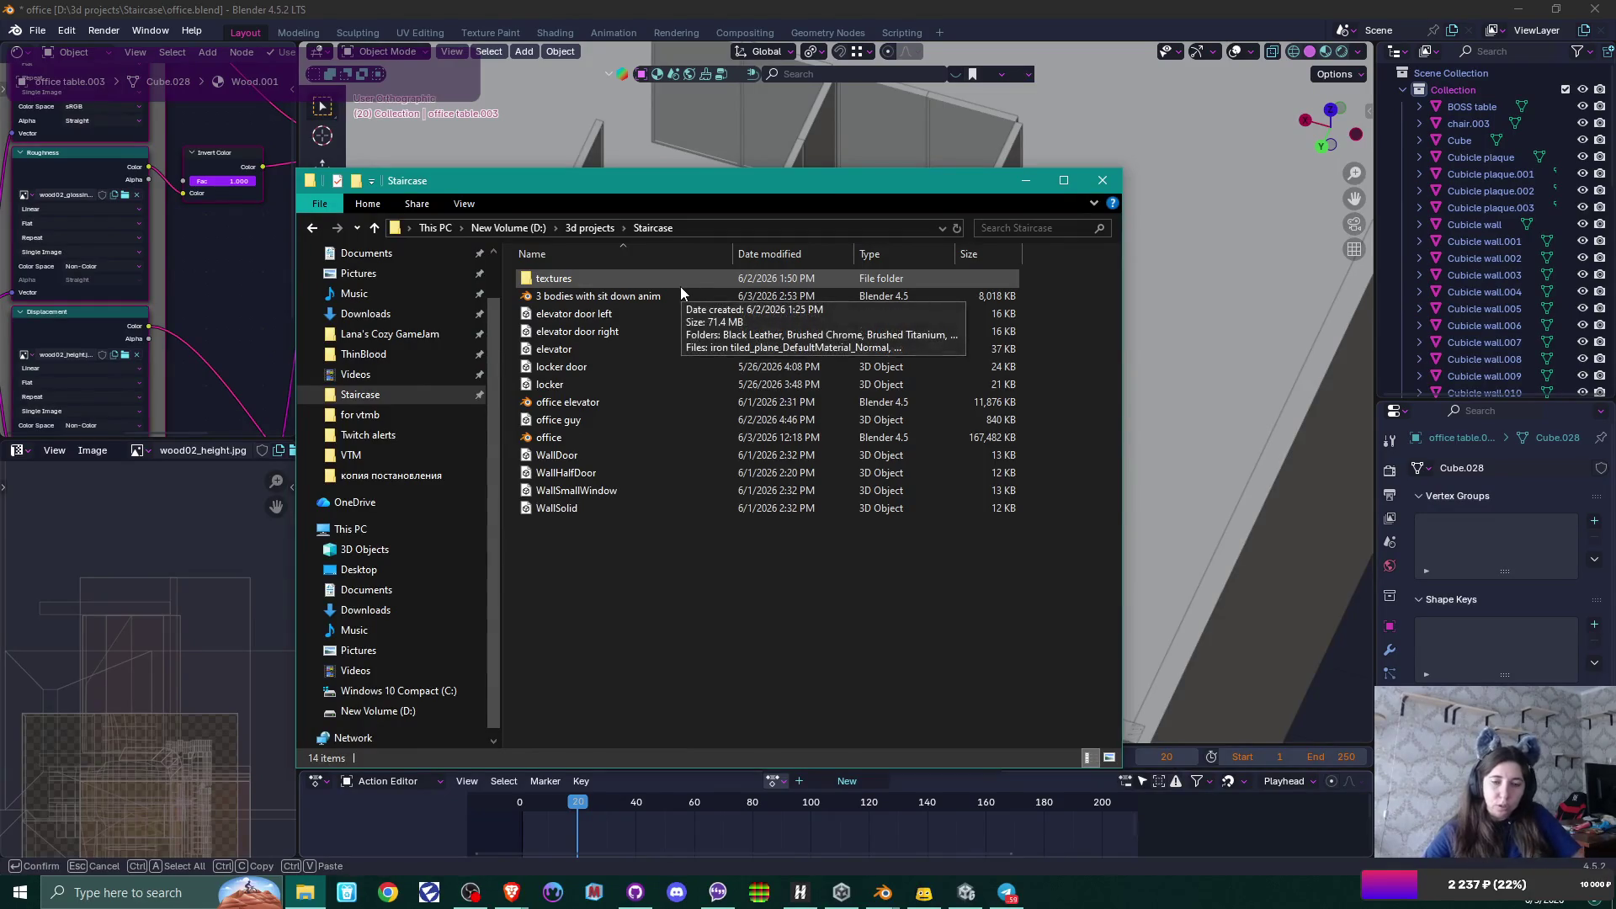
{"action": "left_click", "coordinate": [589, 228]}
{"action": "scroll", "coordinate": [780, 375], "scroll_direction": "down", "scroll_amount": 5}
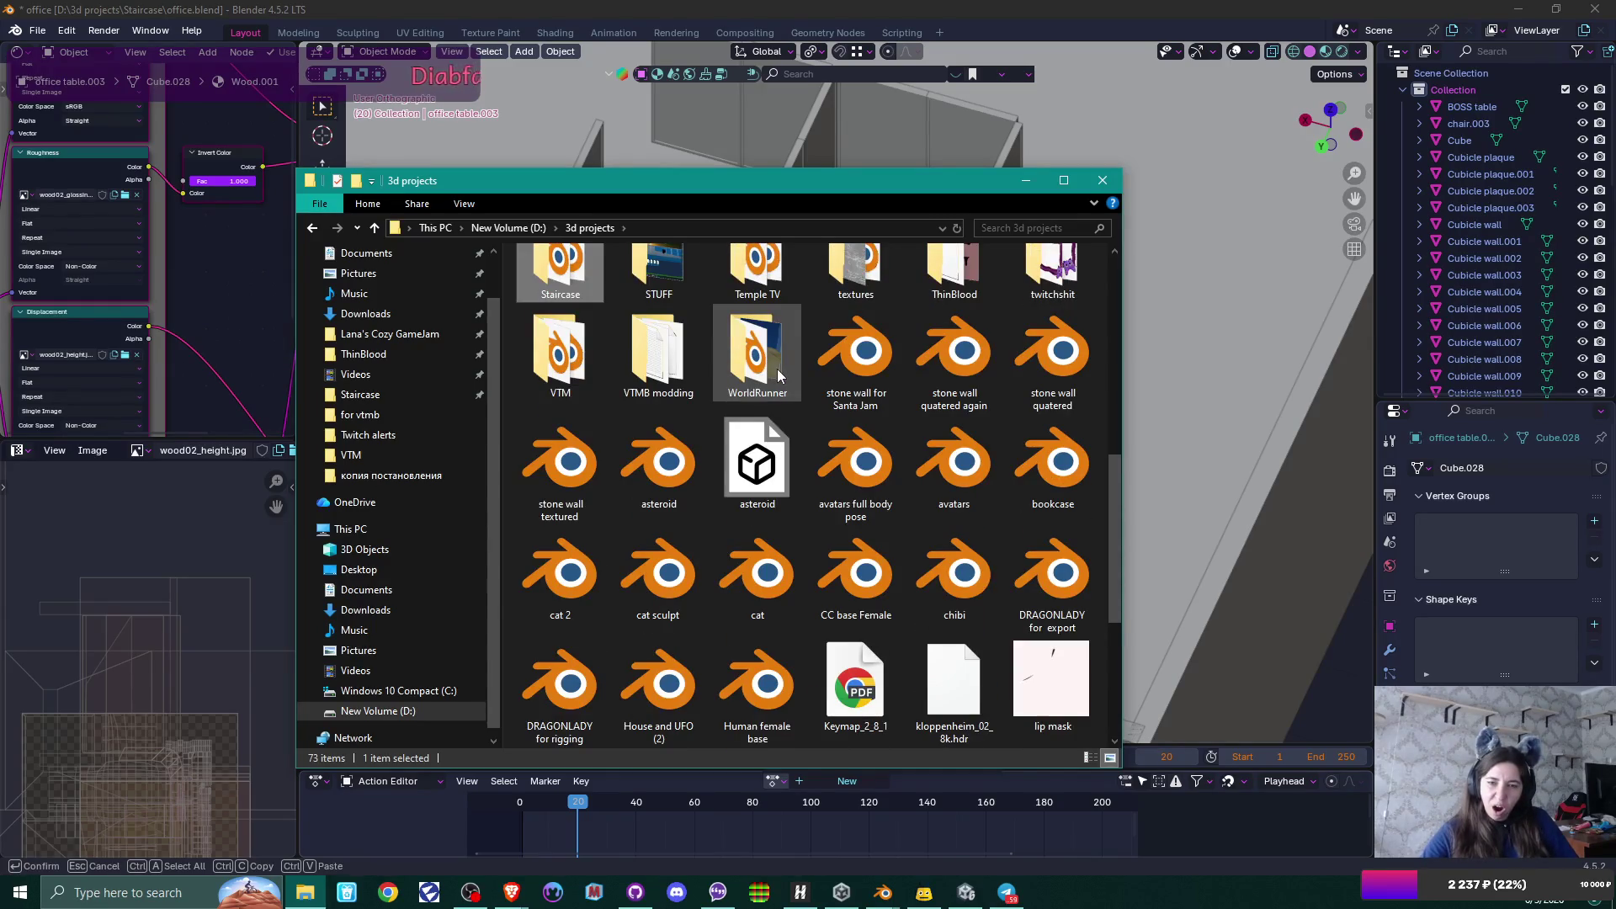
{"action": "double_click", "coordinate": [538, 380]}
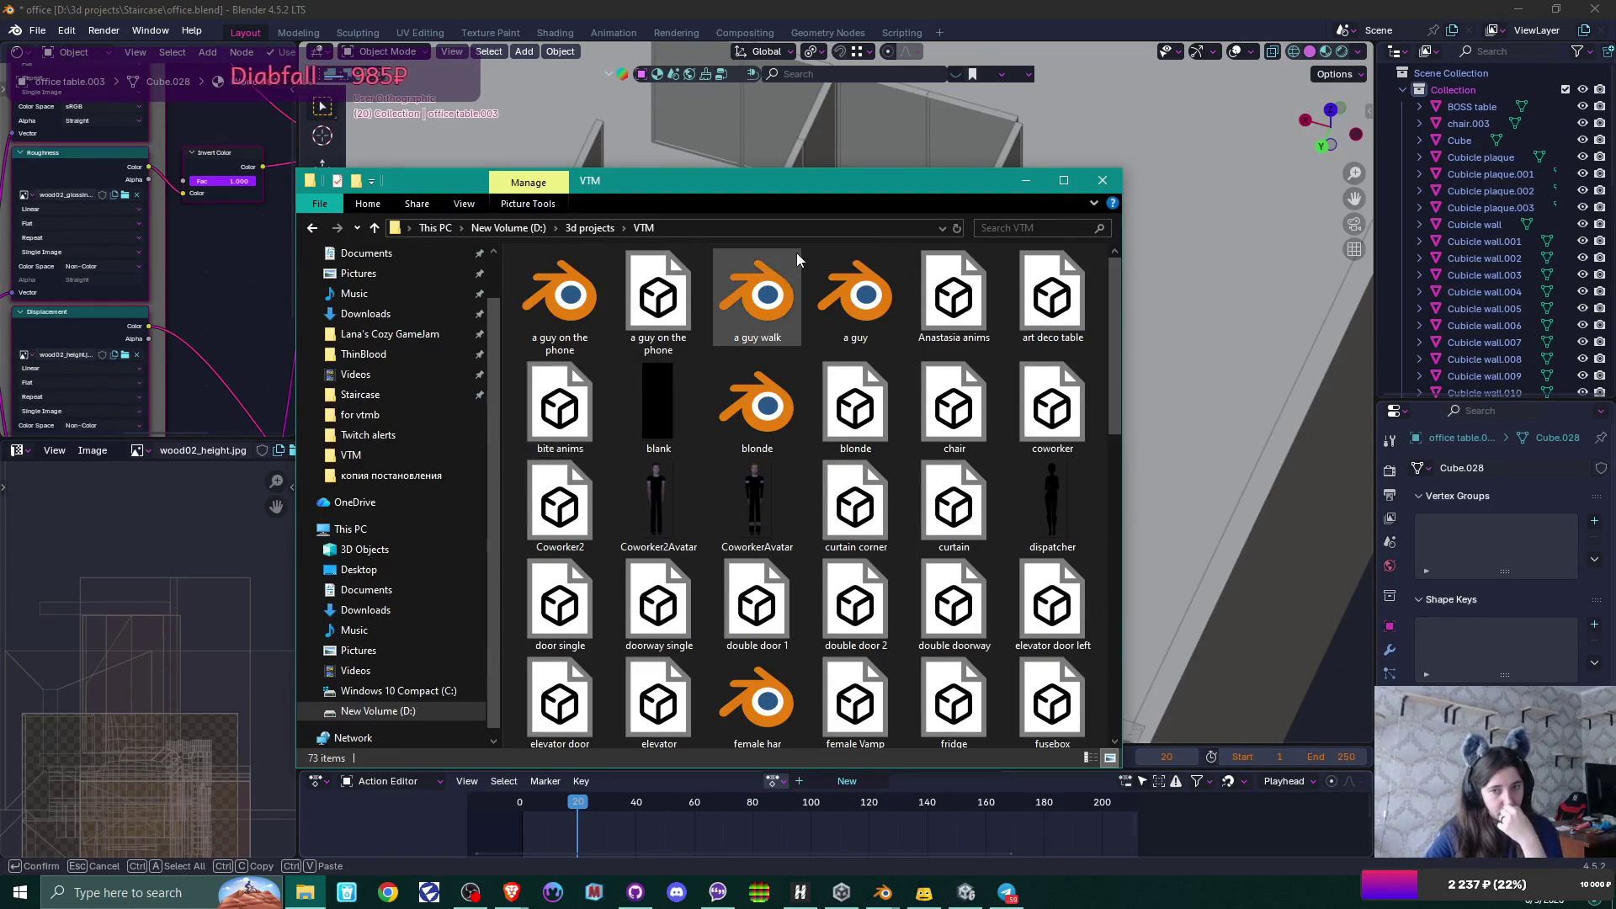
{"action": "left_click", "coordinate": [772, 308]}
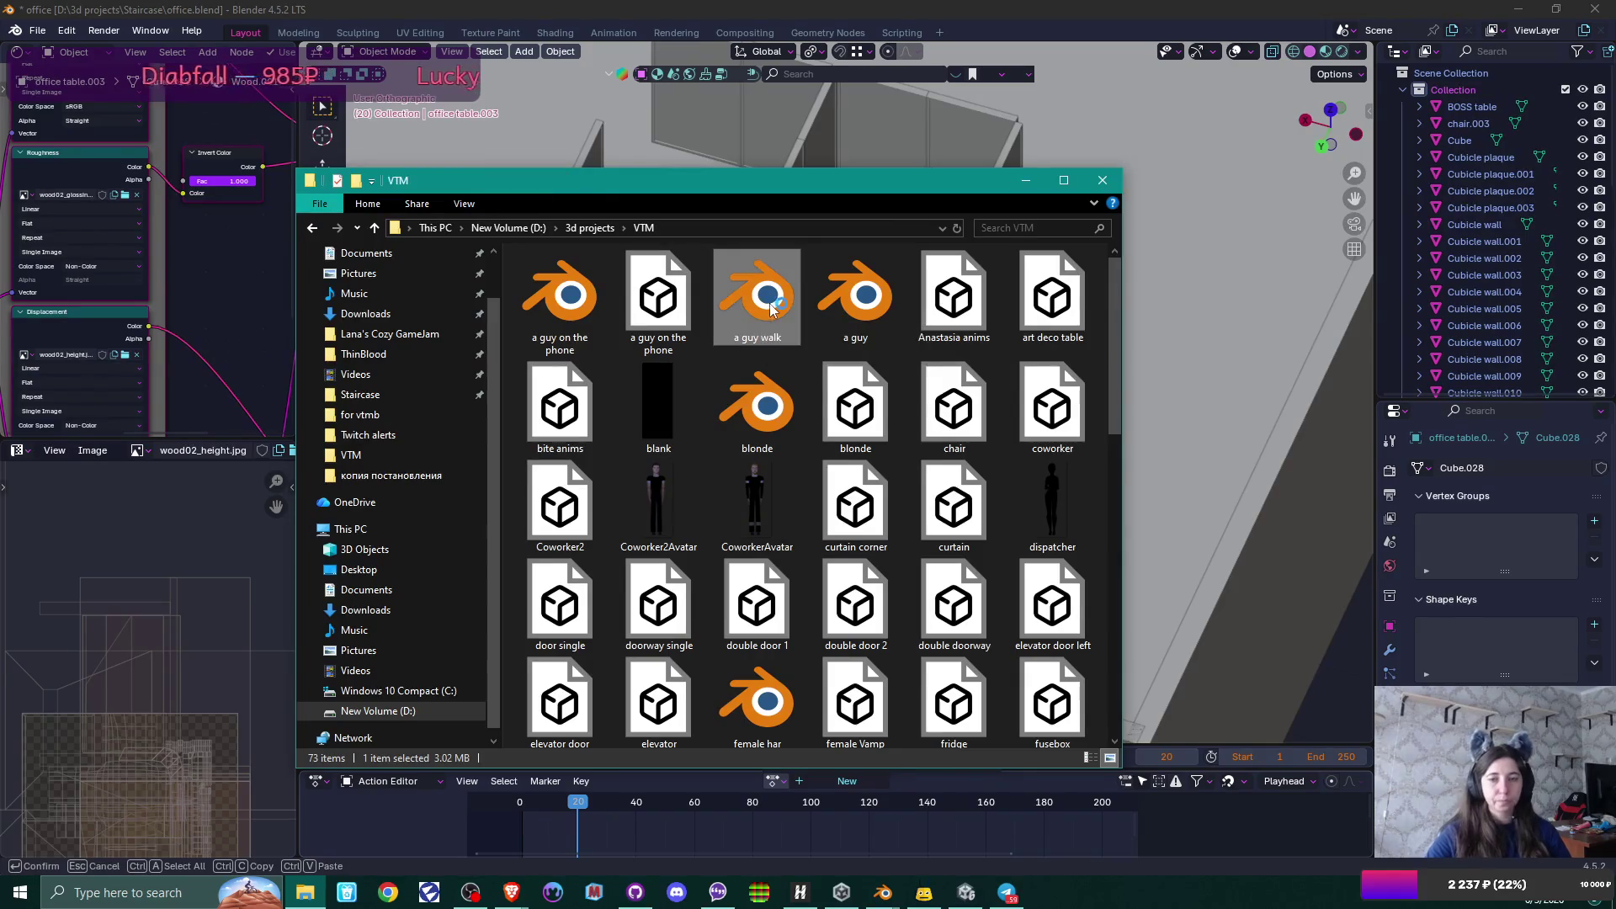
{"action": "double_click", "coordinate": [768, 311]}
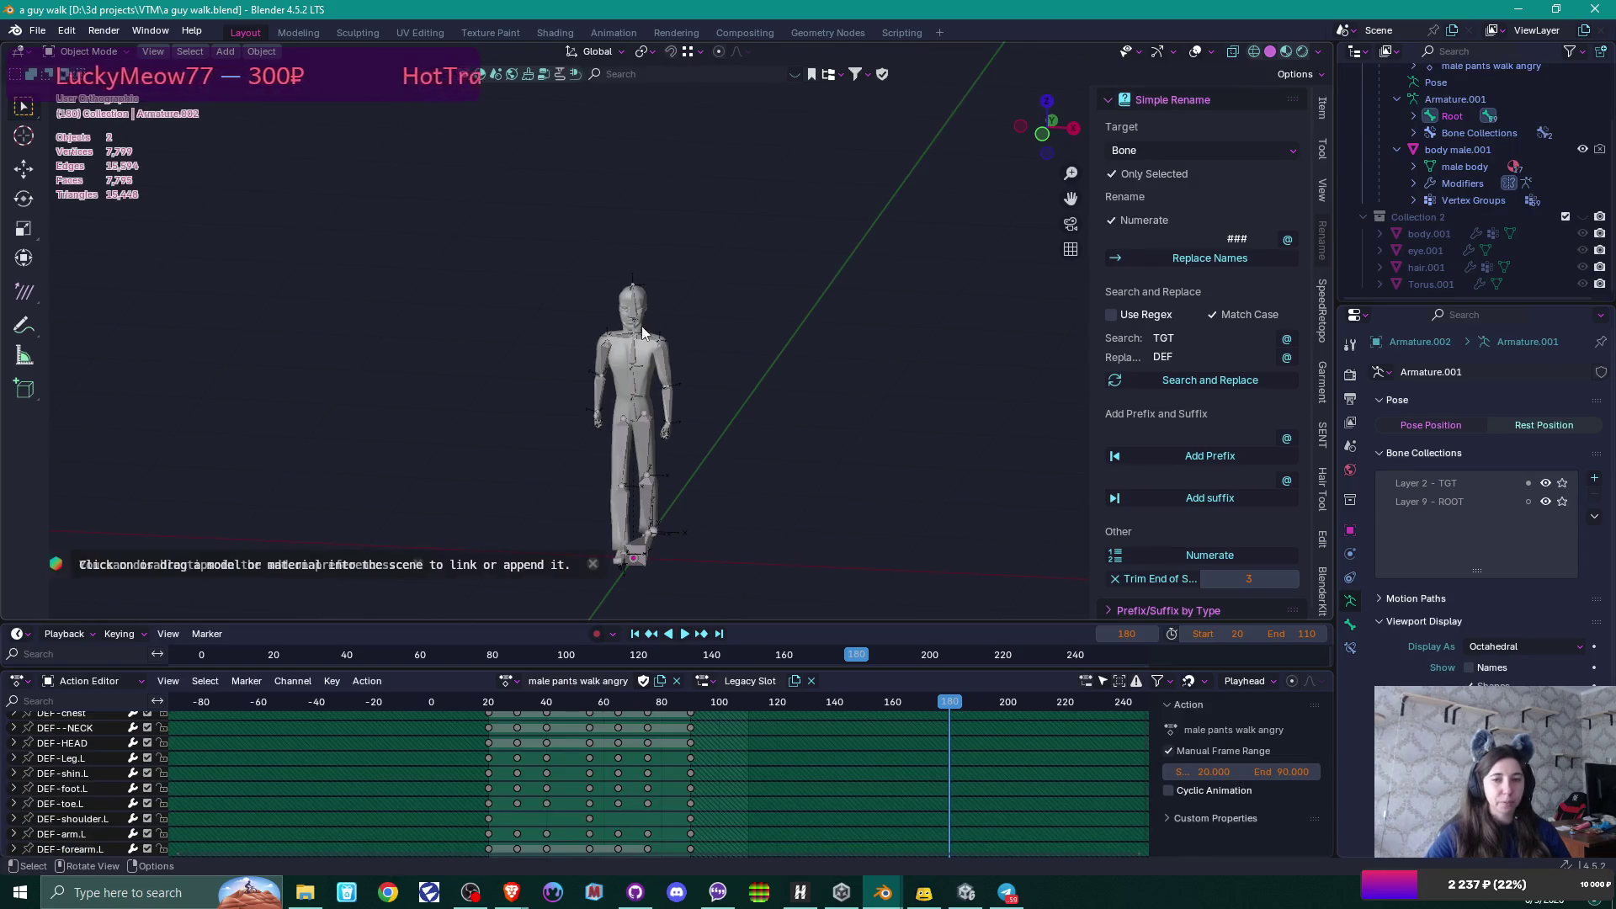
Select the walking armature, disable the action's manual frame range, and collapse channels to the summary row.
{"action": "left_click", "coordinate": [642, 333]}
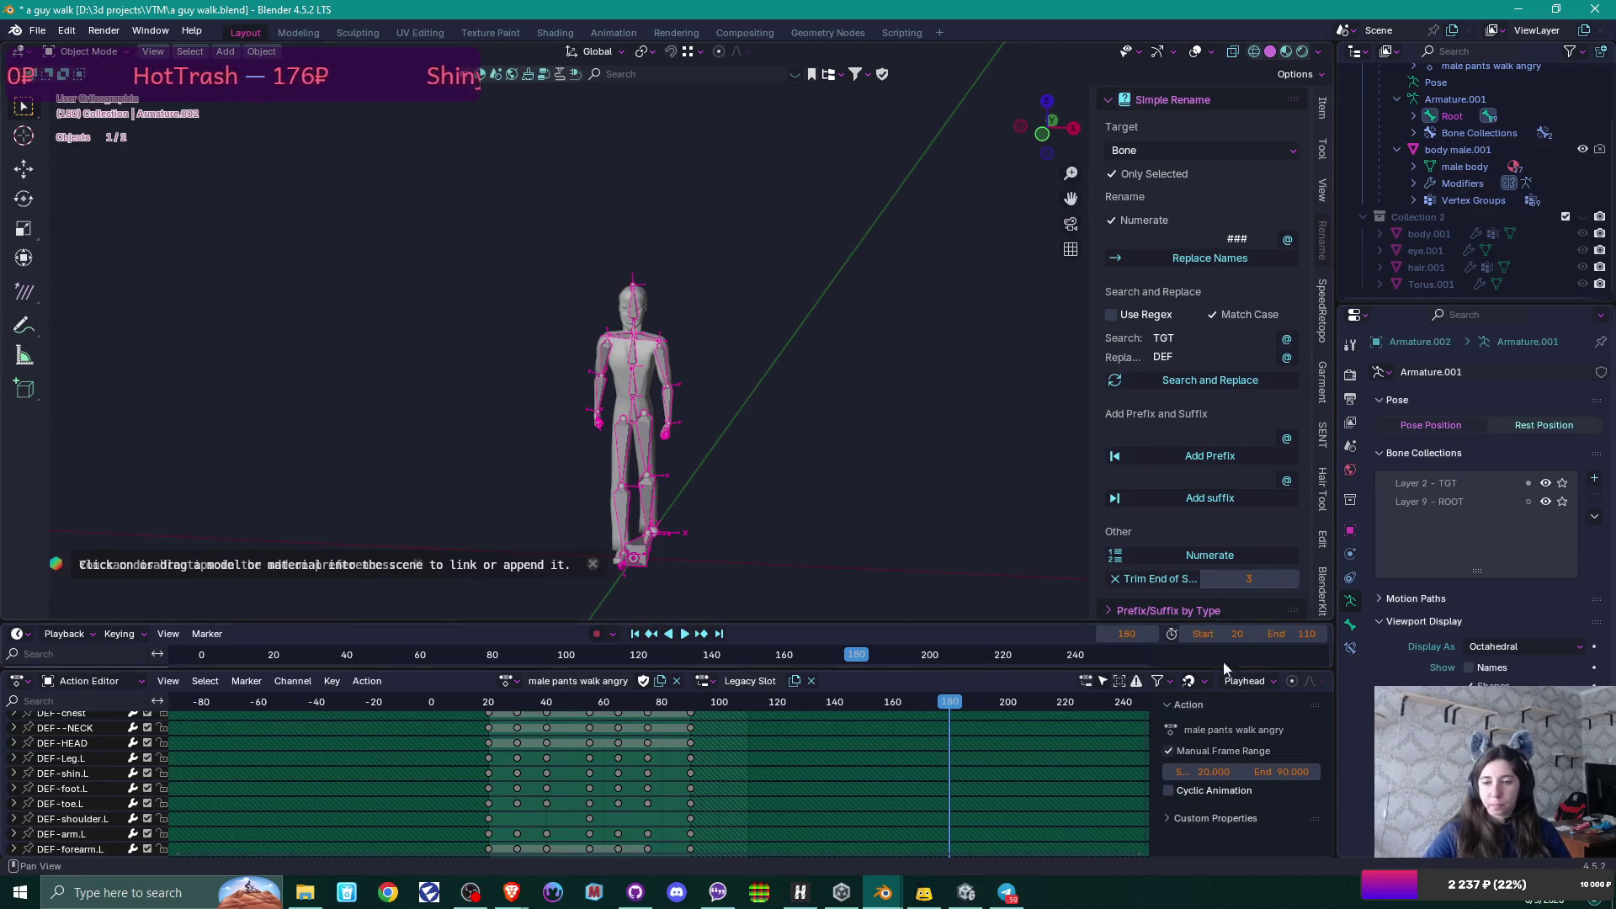
{"action": "left_click", "coordinate": [1167, 751]}
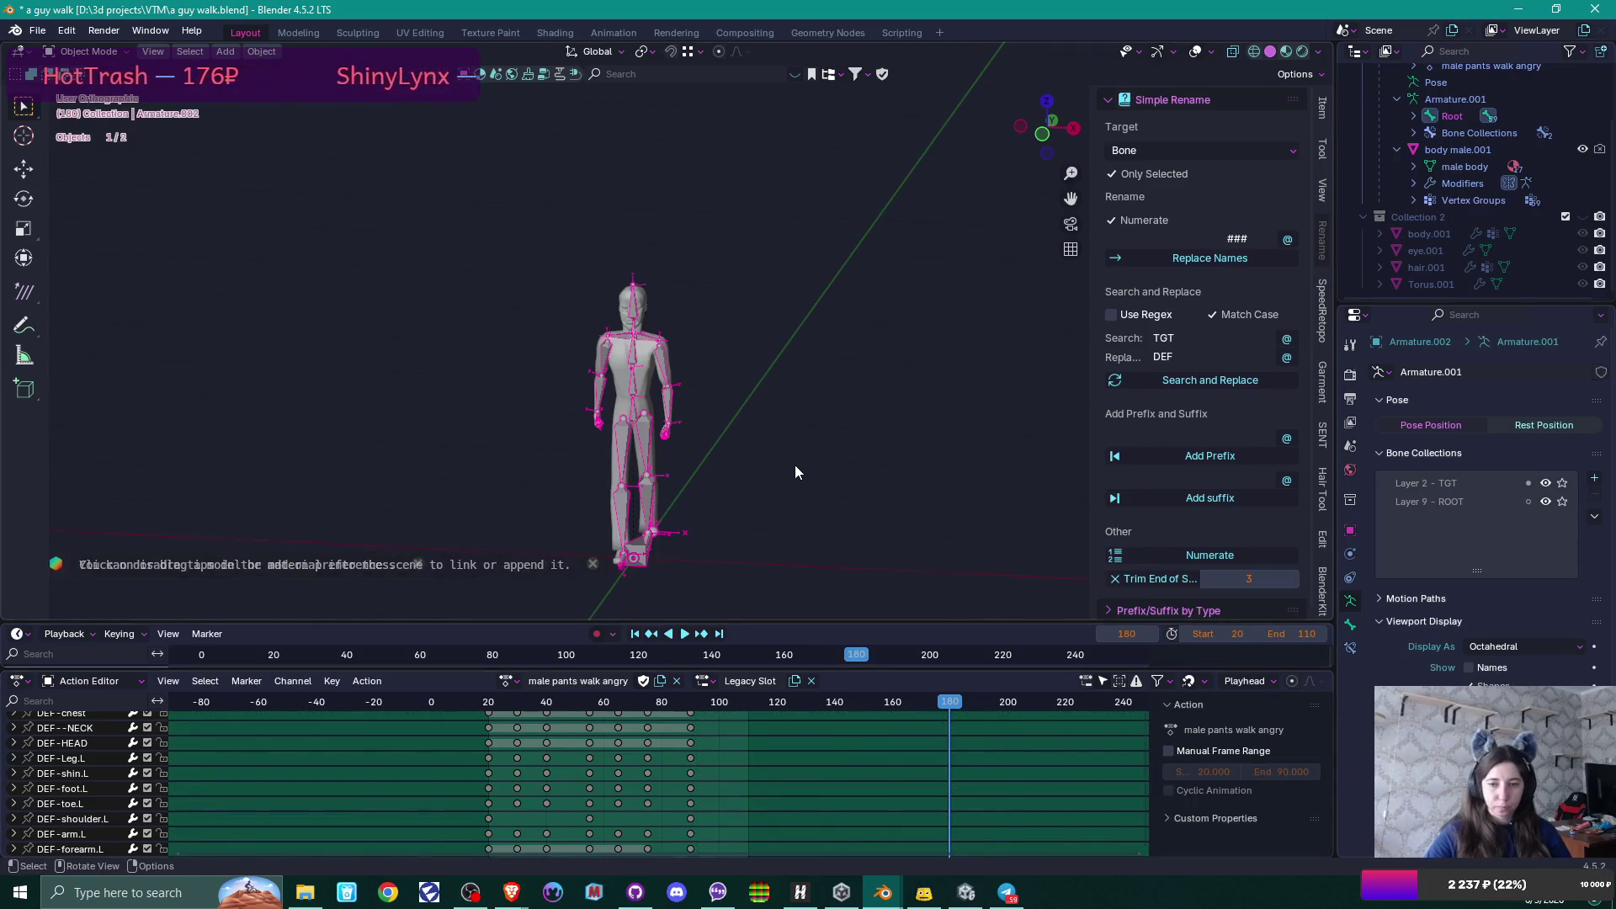
{"action": "key", "text": "ctrl+Tab"}
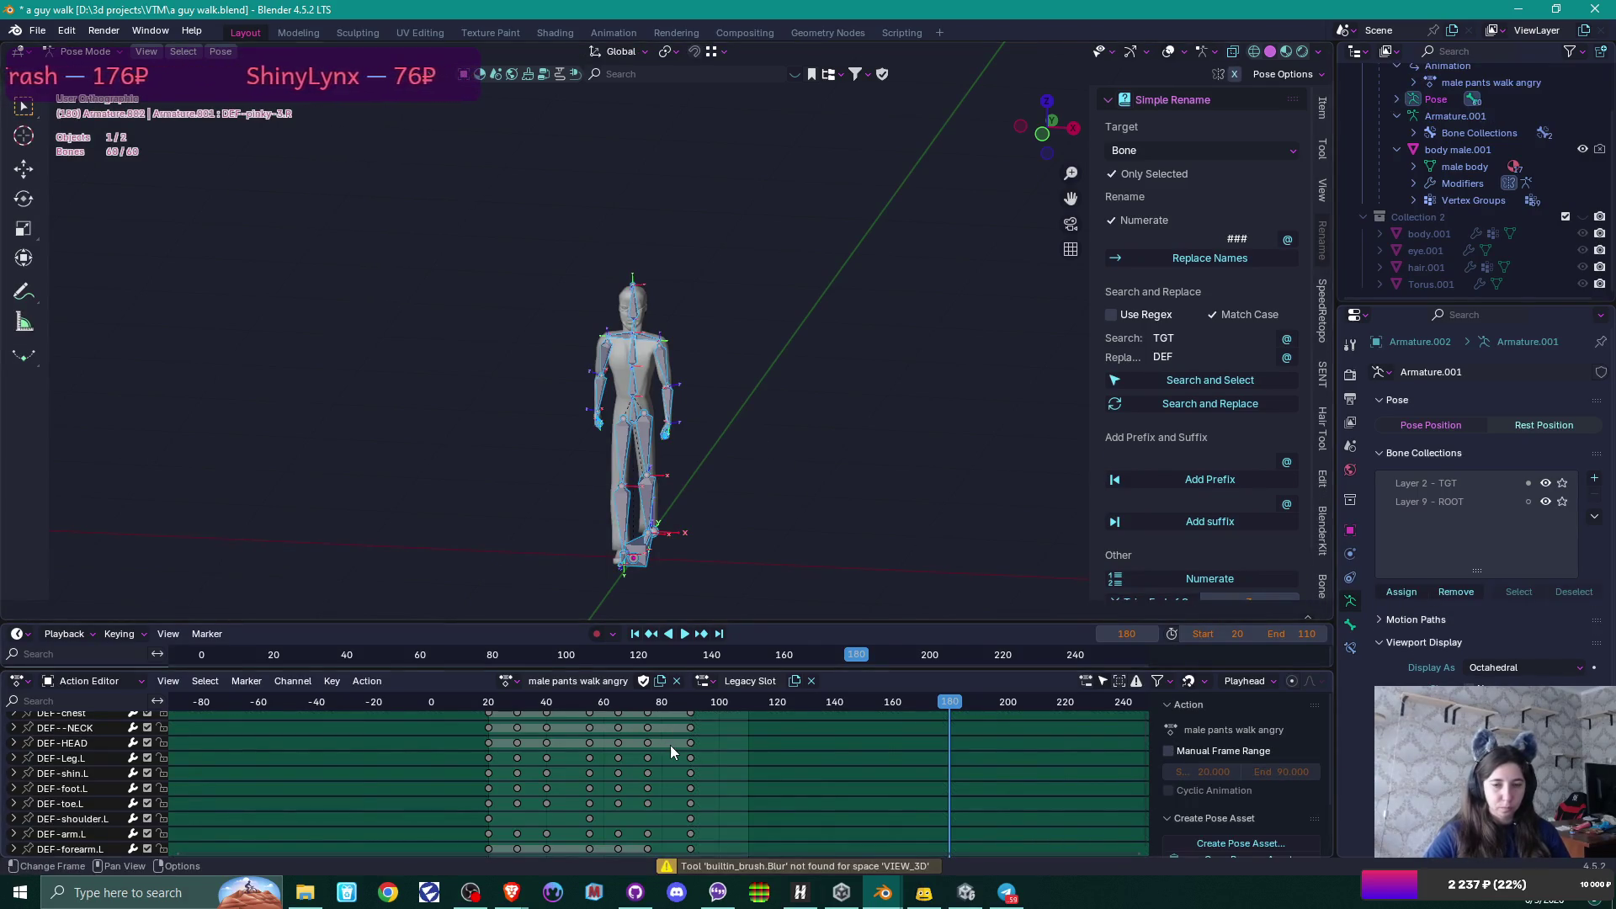
{"action": "scroll", "coordinate": [670, 745], "scroll_direction": "up", "scroll_amount": 1}
{"action": "scroll", "coordinate": [670, 745], "scroll_direction": "up", "scroll_amount": 1}
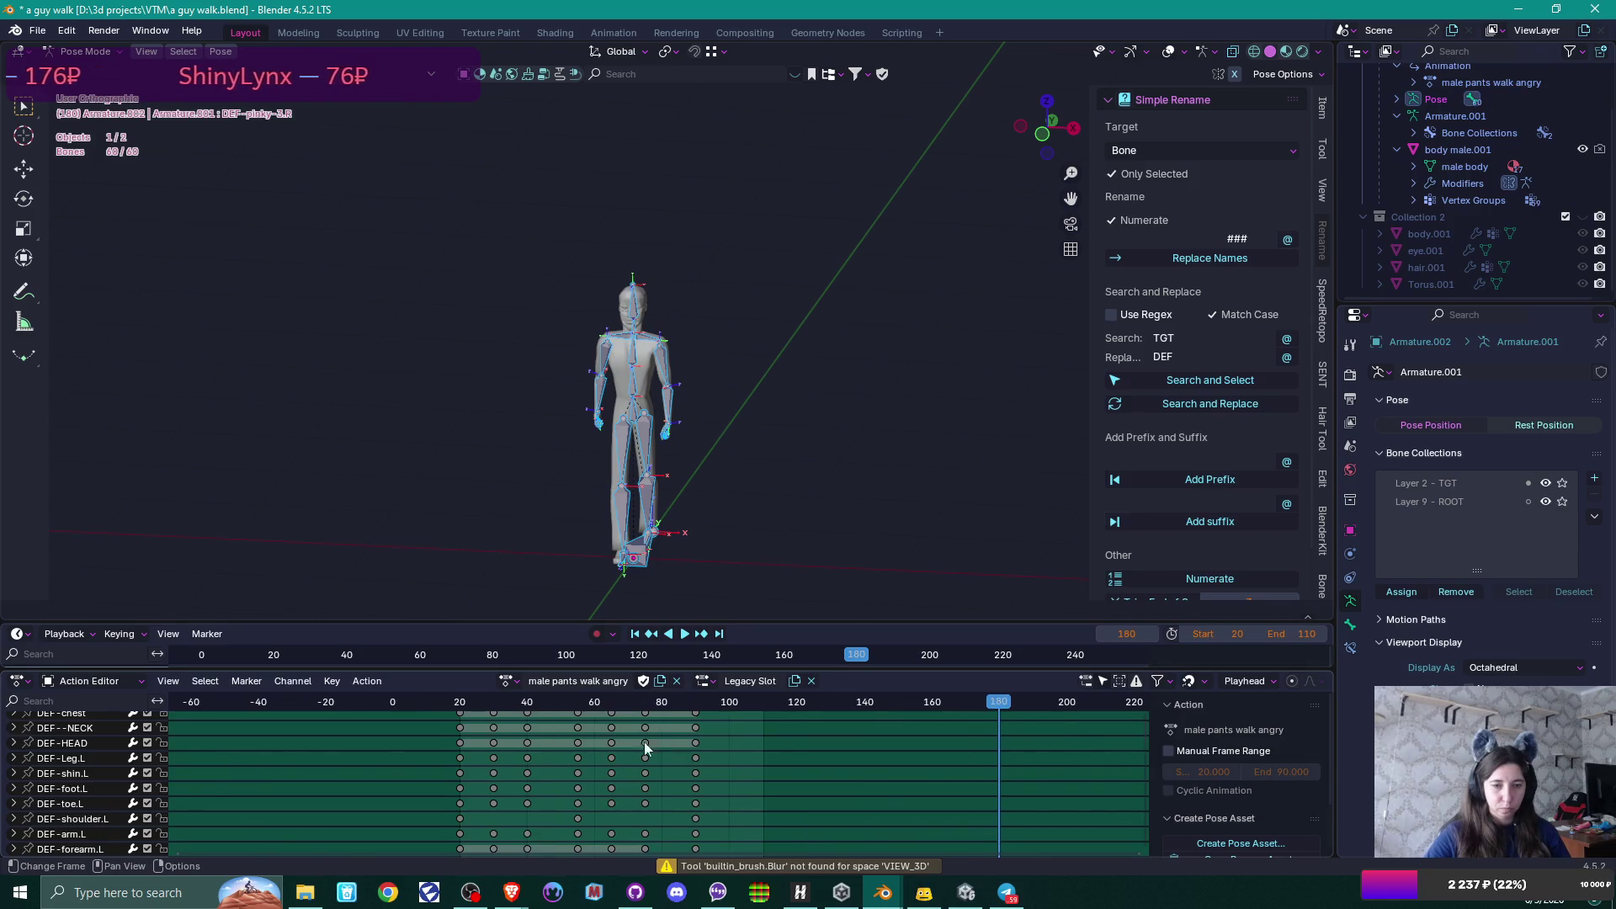
{"action": "scroll", "coordinate": [19, 757], "scroll_direction": "up", "scroll_amount": 4}
{"action": "left_click", "coordinate": [8, 735]}
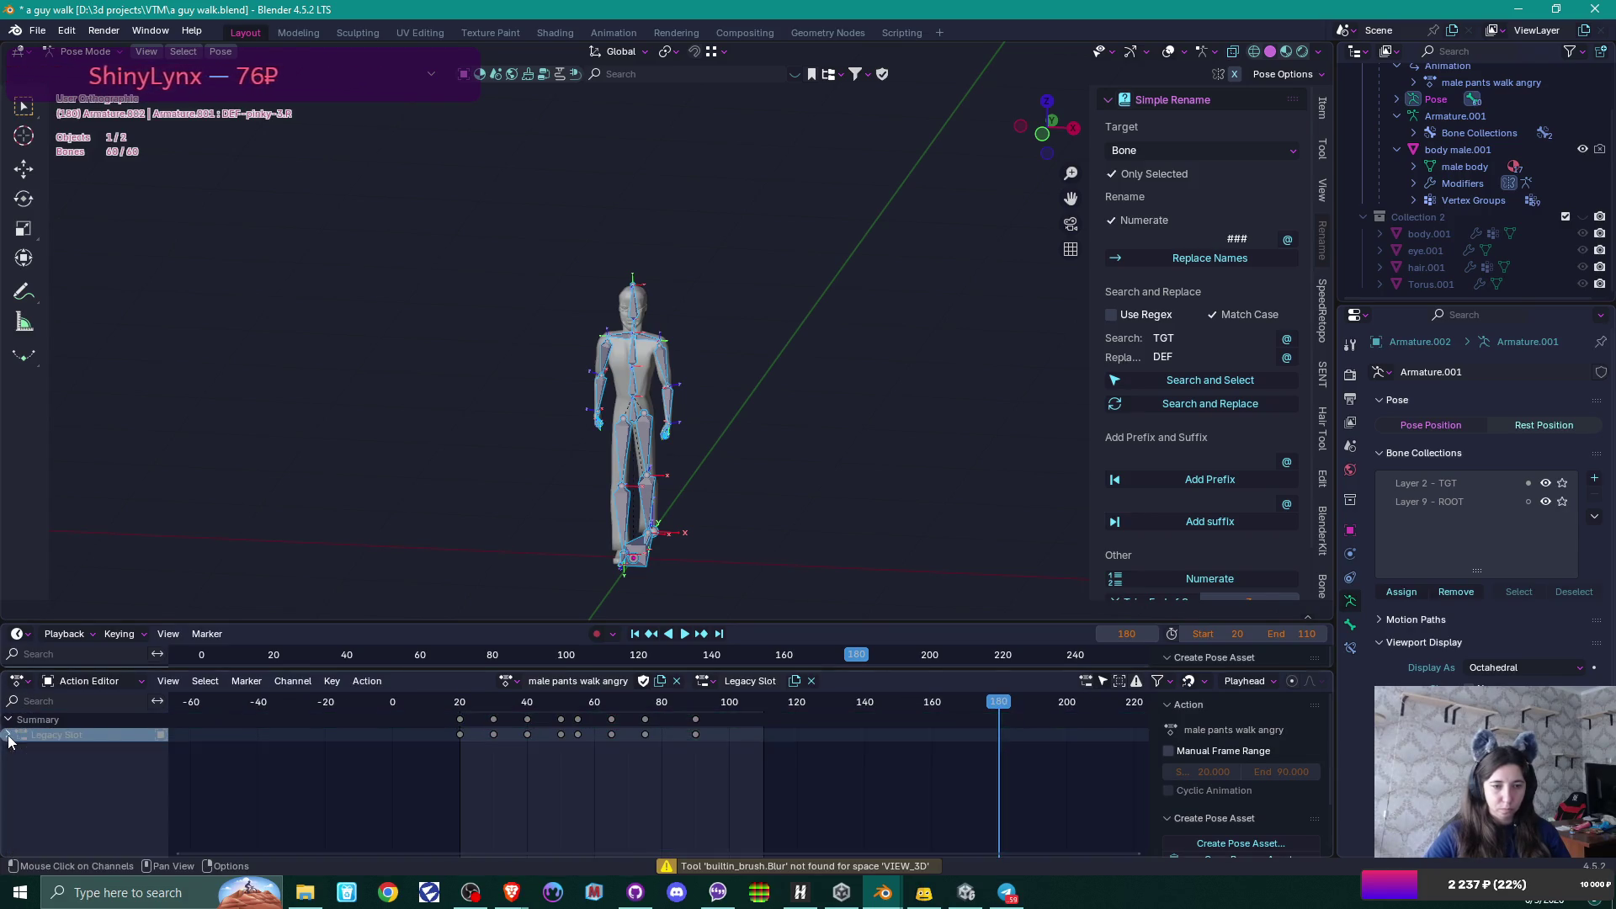
{"action": "left_click", "coordinate": [57, 734]}
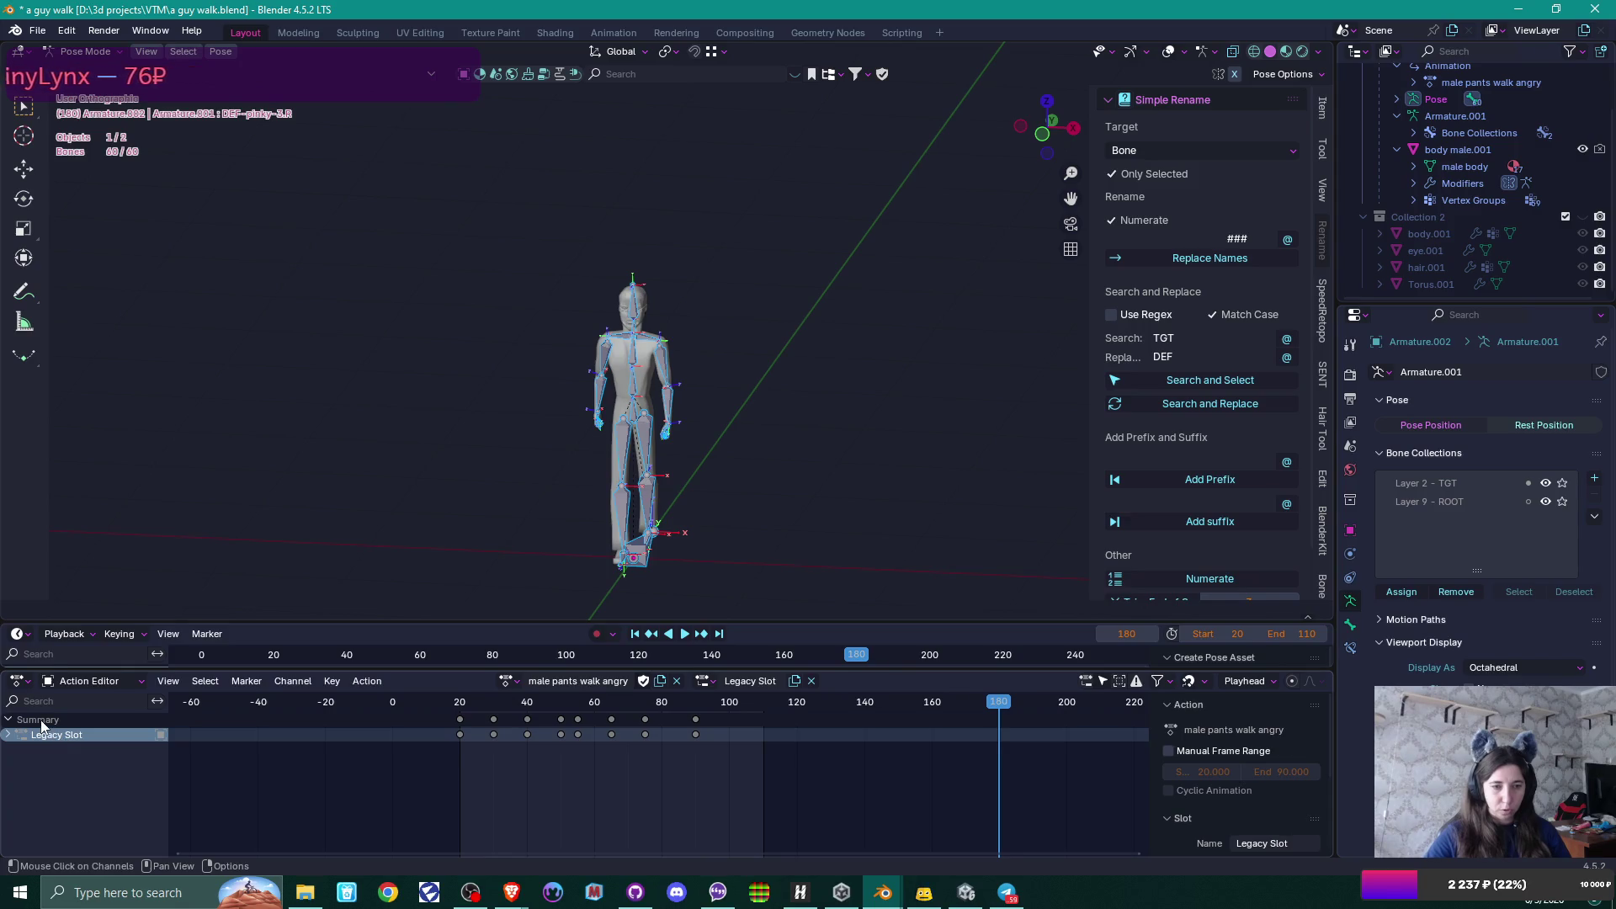
{"action": "left_click", "coordinate": [10, 721]}
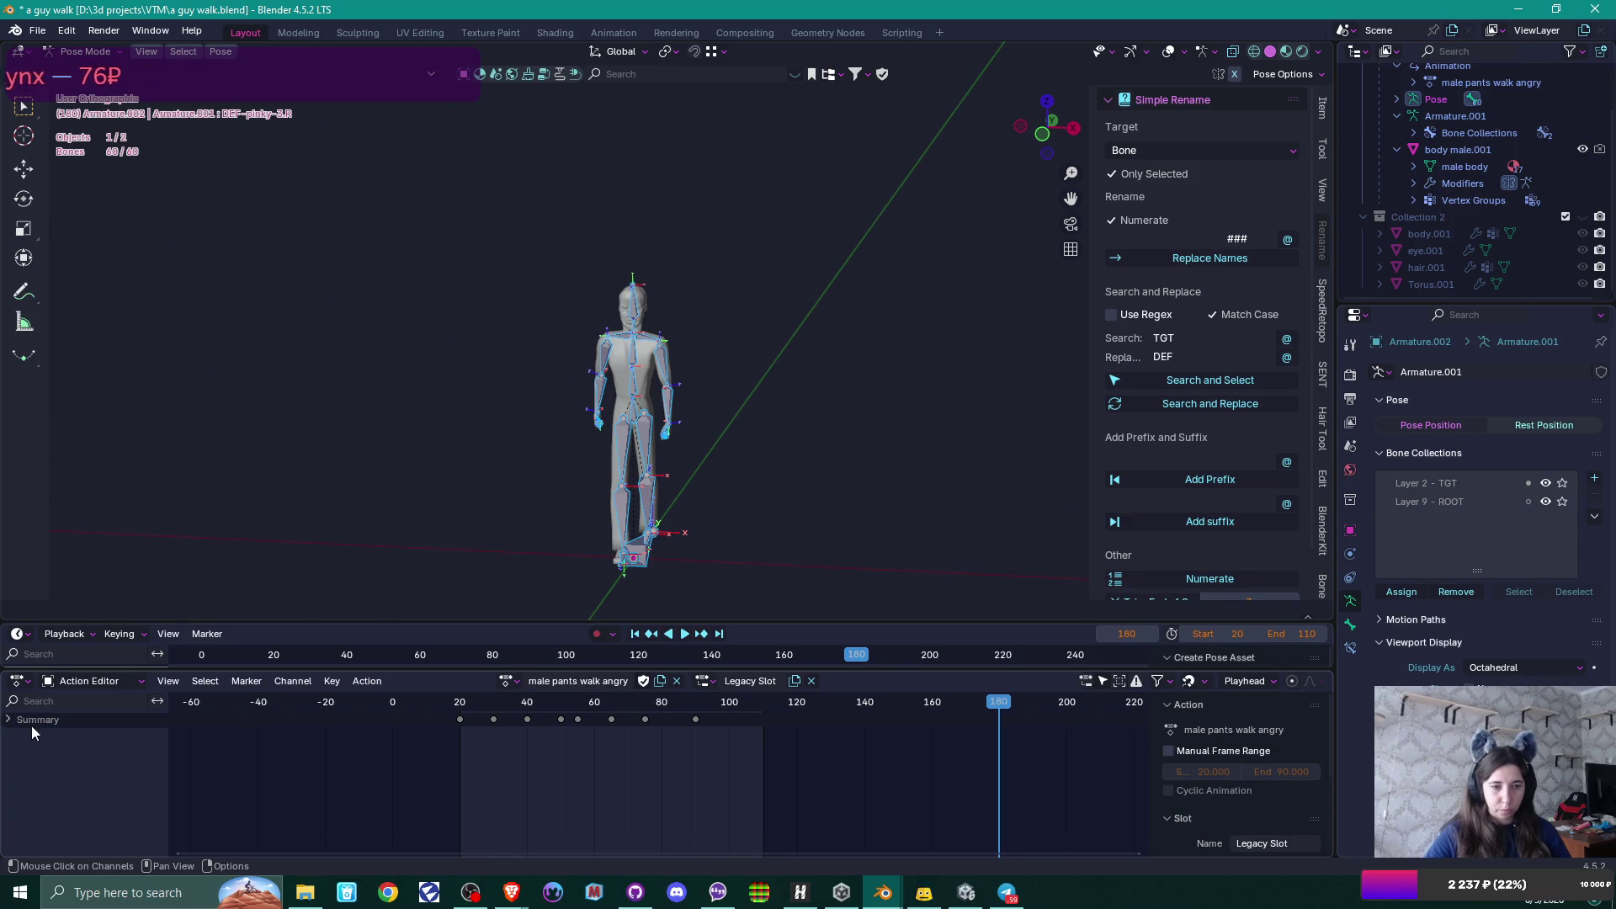
Shift all male pants walk angry keyframes 20 frames earlier so they span 0–70.
{"action": "left_click", "coordinate": [463, 722]}
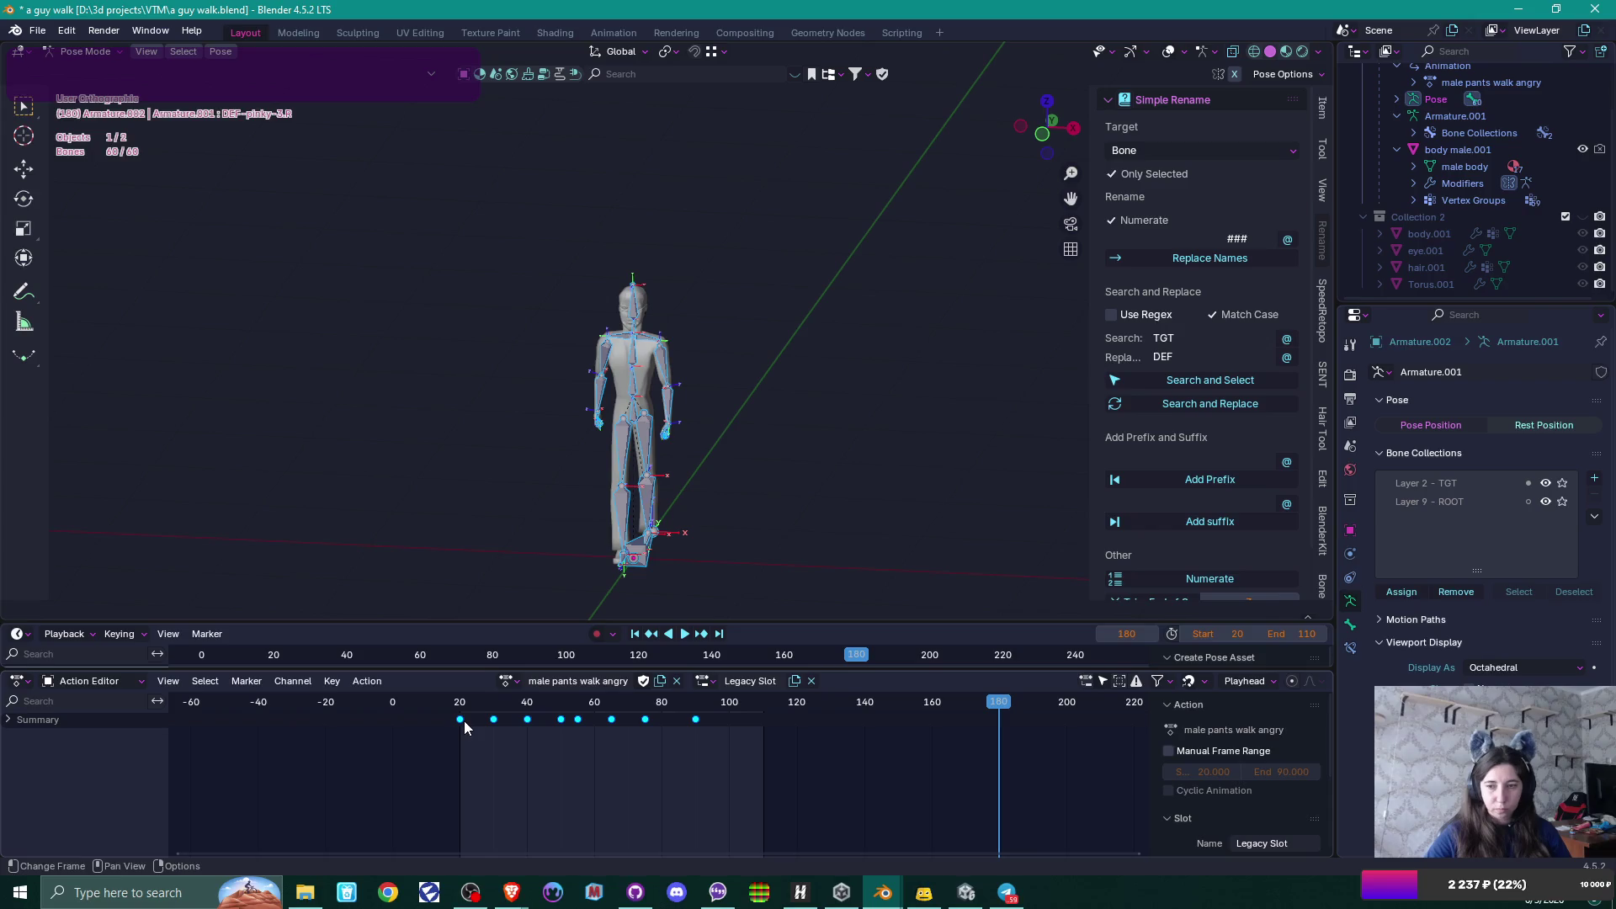
{"action": "left_click_drag", "start_coordinate": [463, 727], "coordinate": [396, 741]}
{"action": "scroll", "coordinate": [426, 751], "scroll_direction": "up", "scroll_amount": 3}
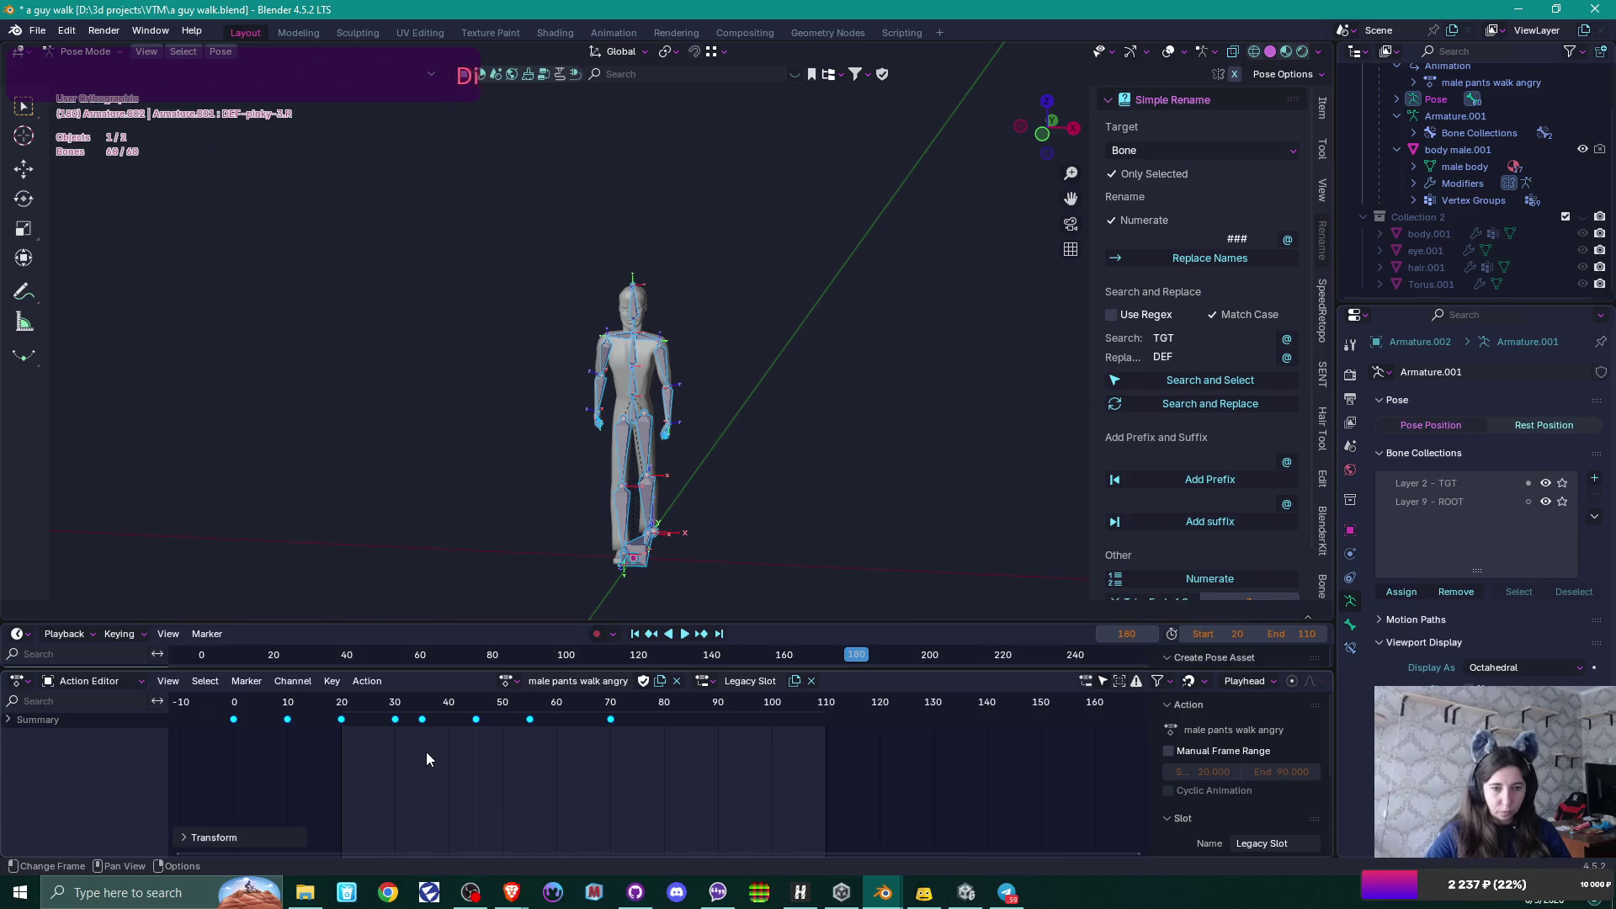
{"action": "scroll", "coordinate": [653, 784], "scroll_direction": "up", "scroll_amount": 3}
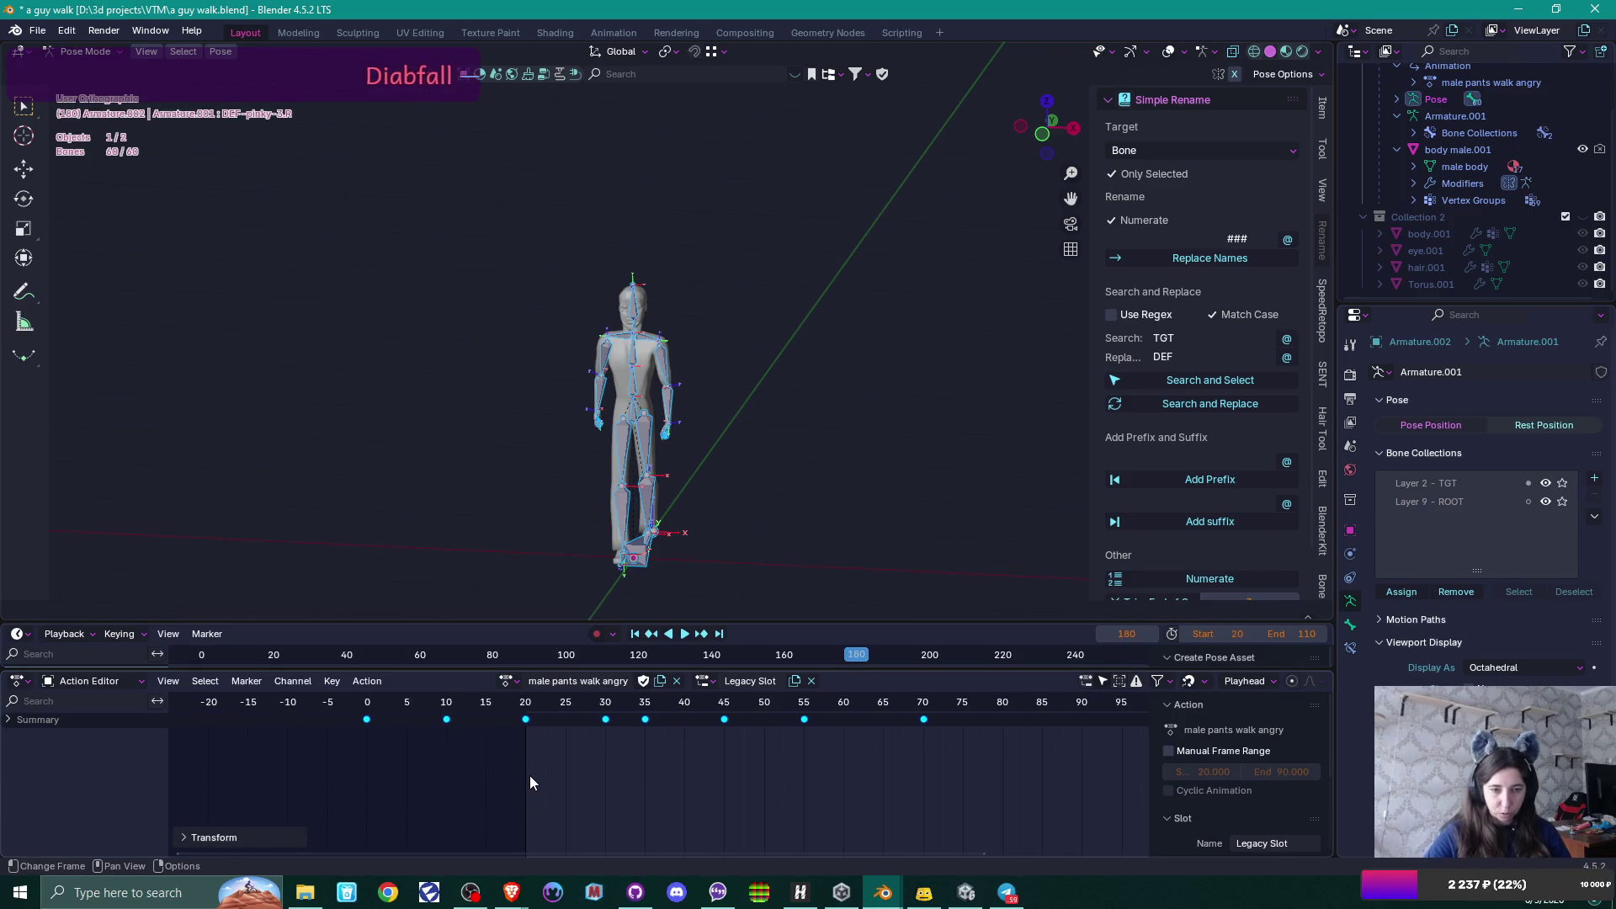
{"action": "left_click_drag", "start_coordinate": [529, 775], "coordinate": [666, 787]}
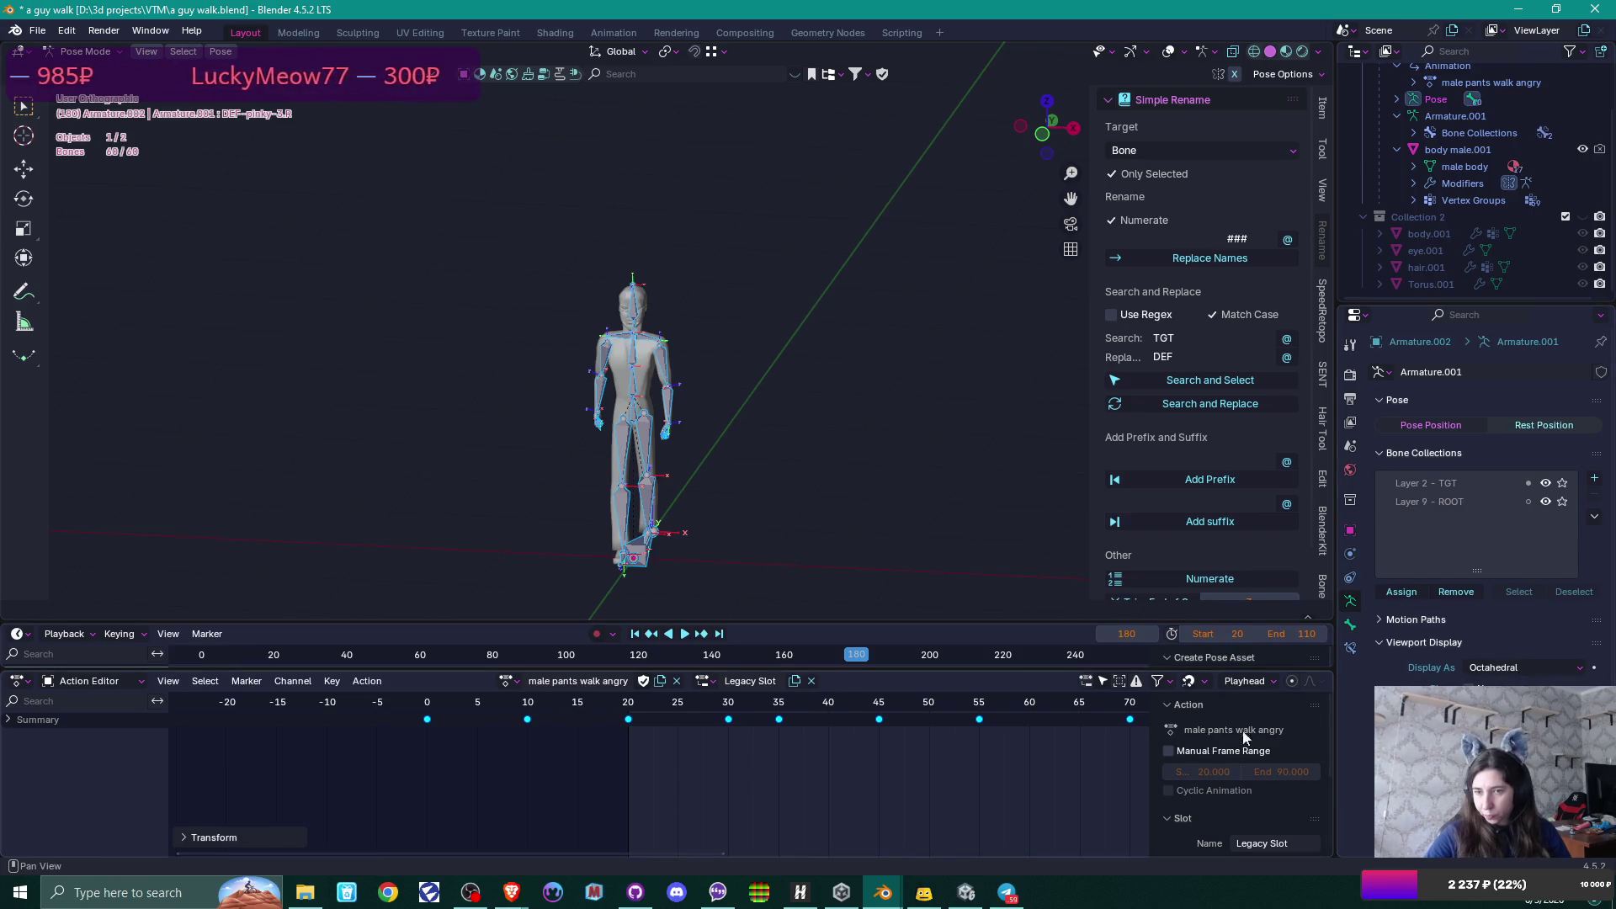
{"action": "scroll", "coordinate": [1222, 795], "scroll_direction": "down", "scroll_amount": 2}
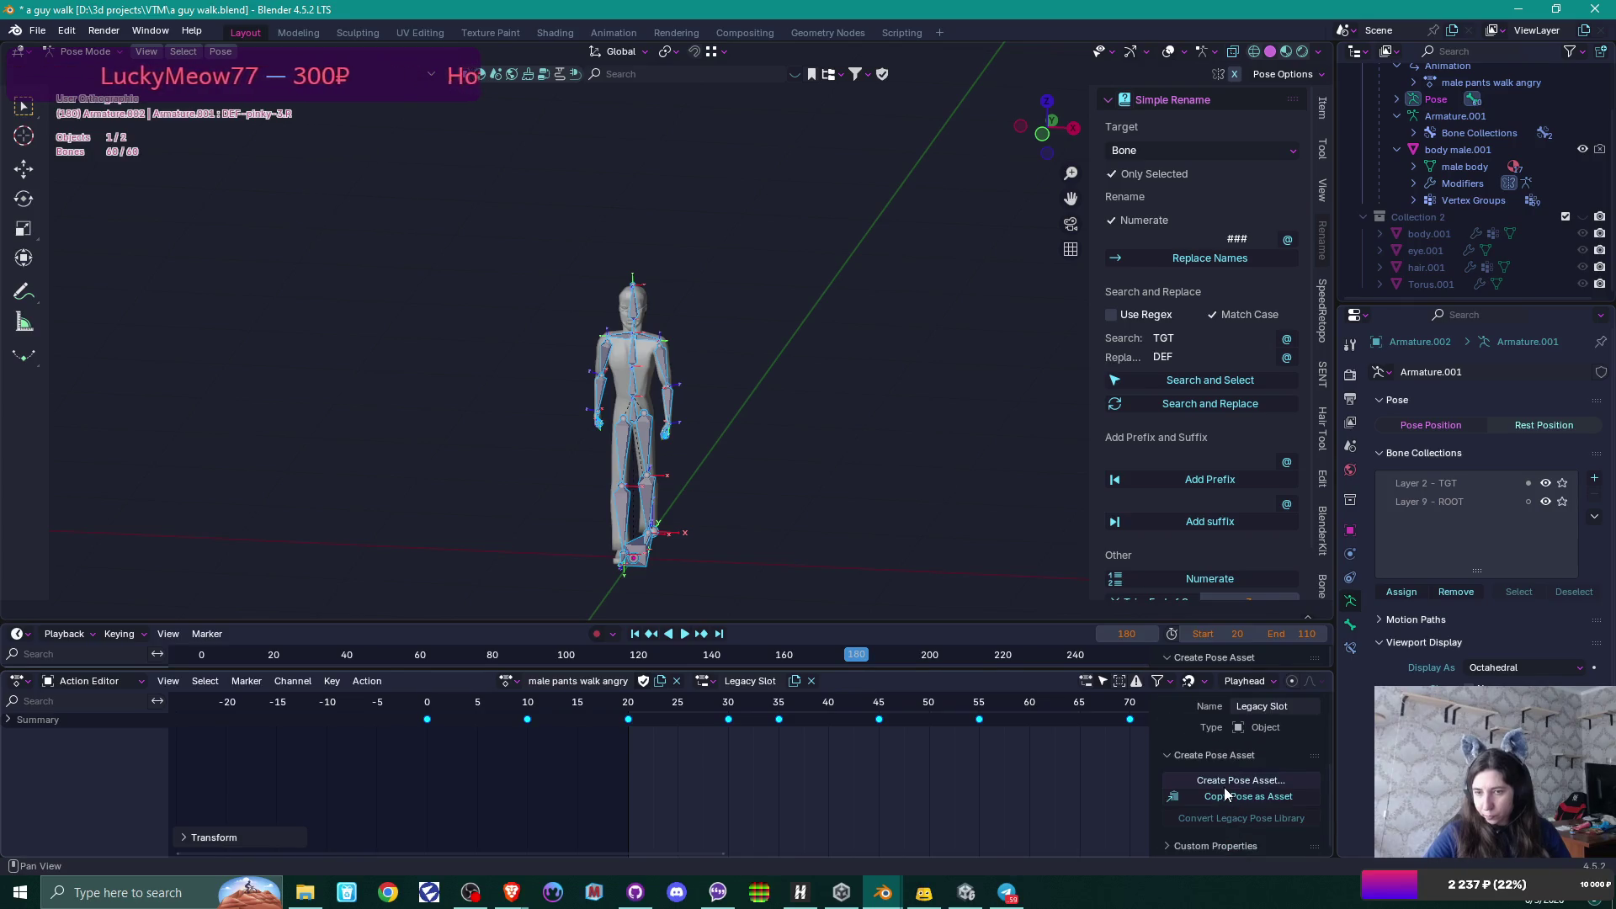
{"action": "scroll", "coordinate": [1224, 786], "scroll_direction": "up", "scroll_amount": 2}
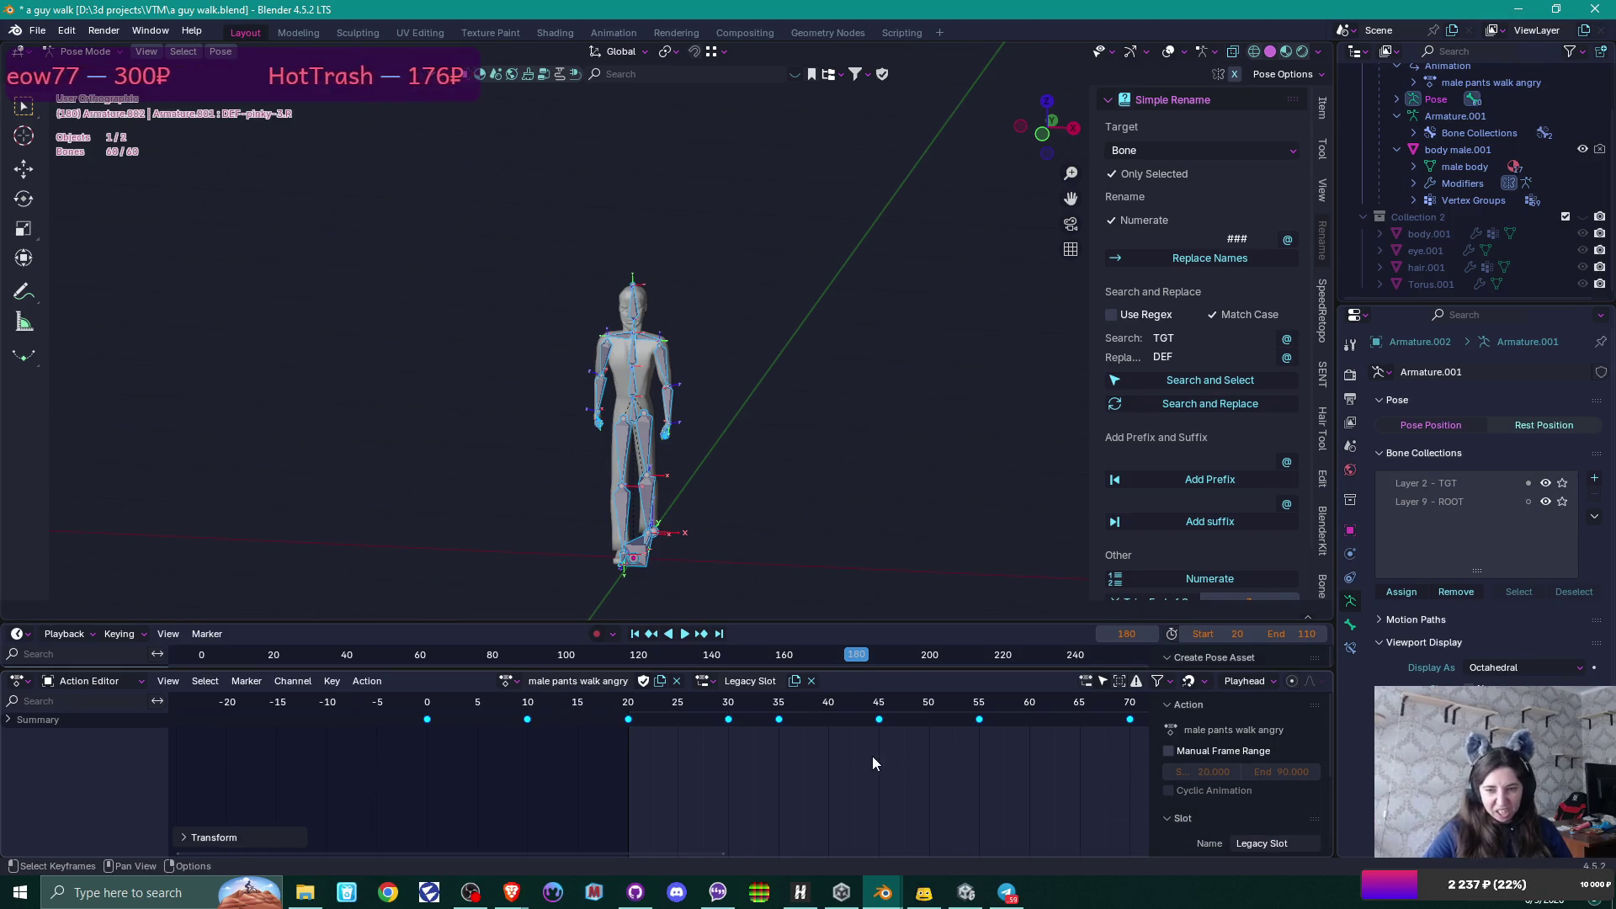
{"action": "scroll", "coordinate": [872, 756], "scroll_direction": "down", "scroll_amount": 1}
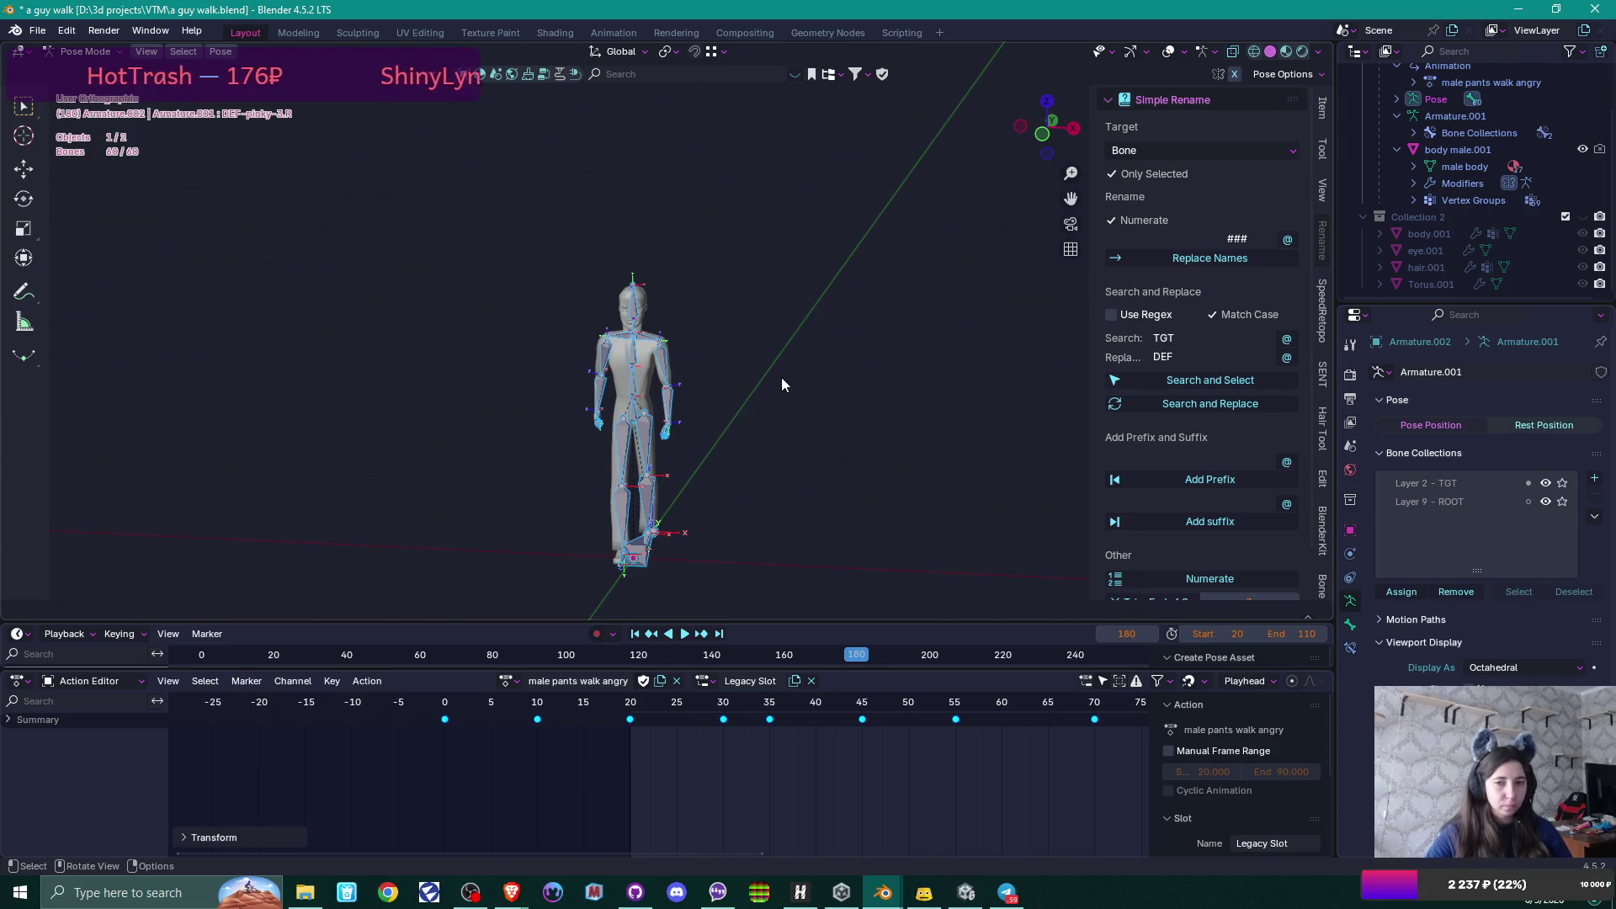
{"action": "key", "text": "ctrl+Tab"}
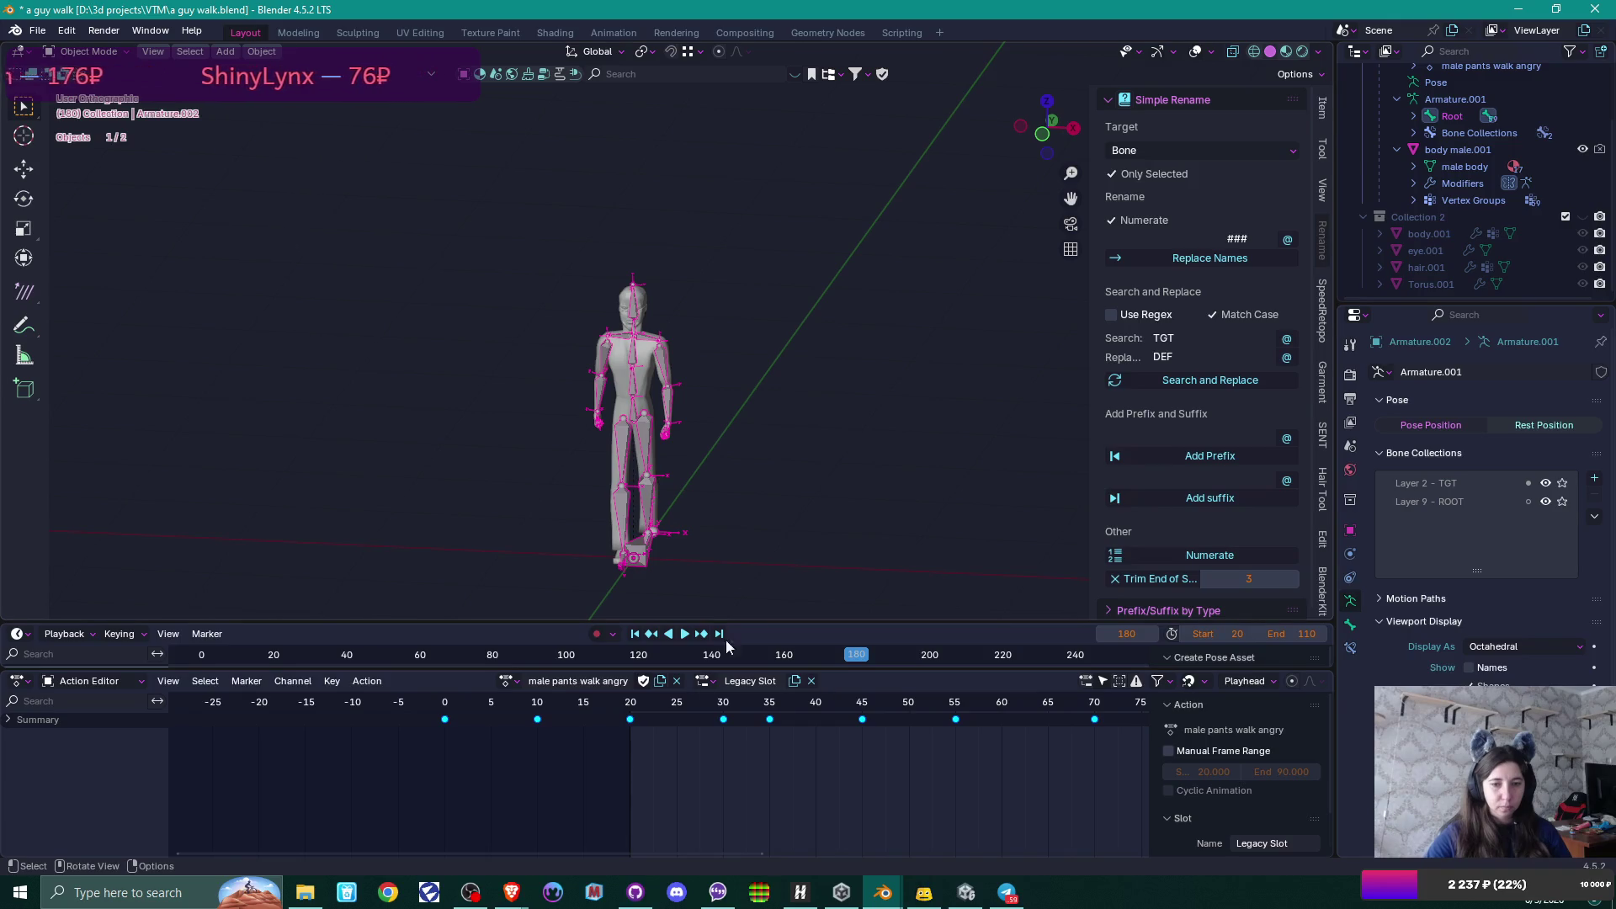
Turn off auto-keying, preview the walk playback, and return to frame 0.
{"action": "left_click", "coordinate": [628, 766]}
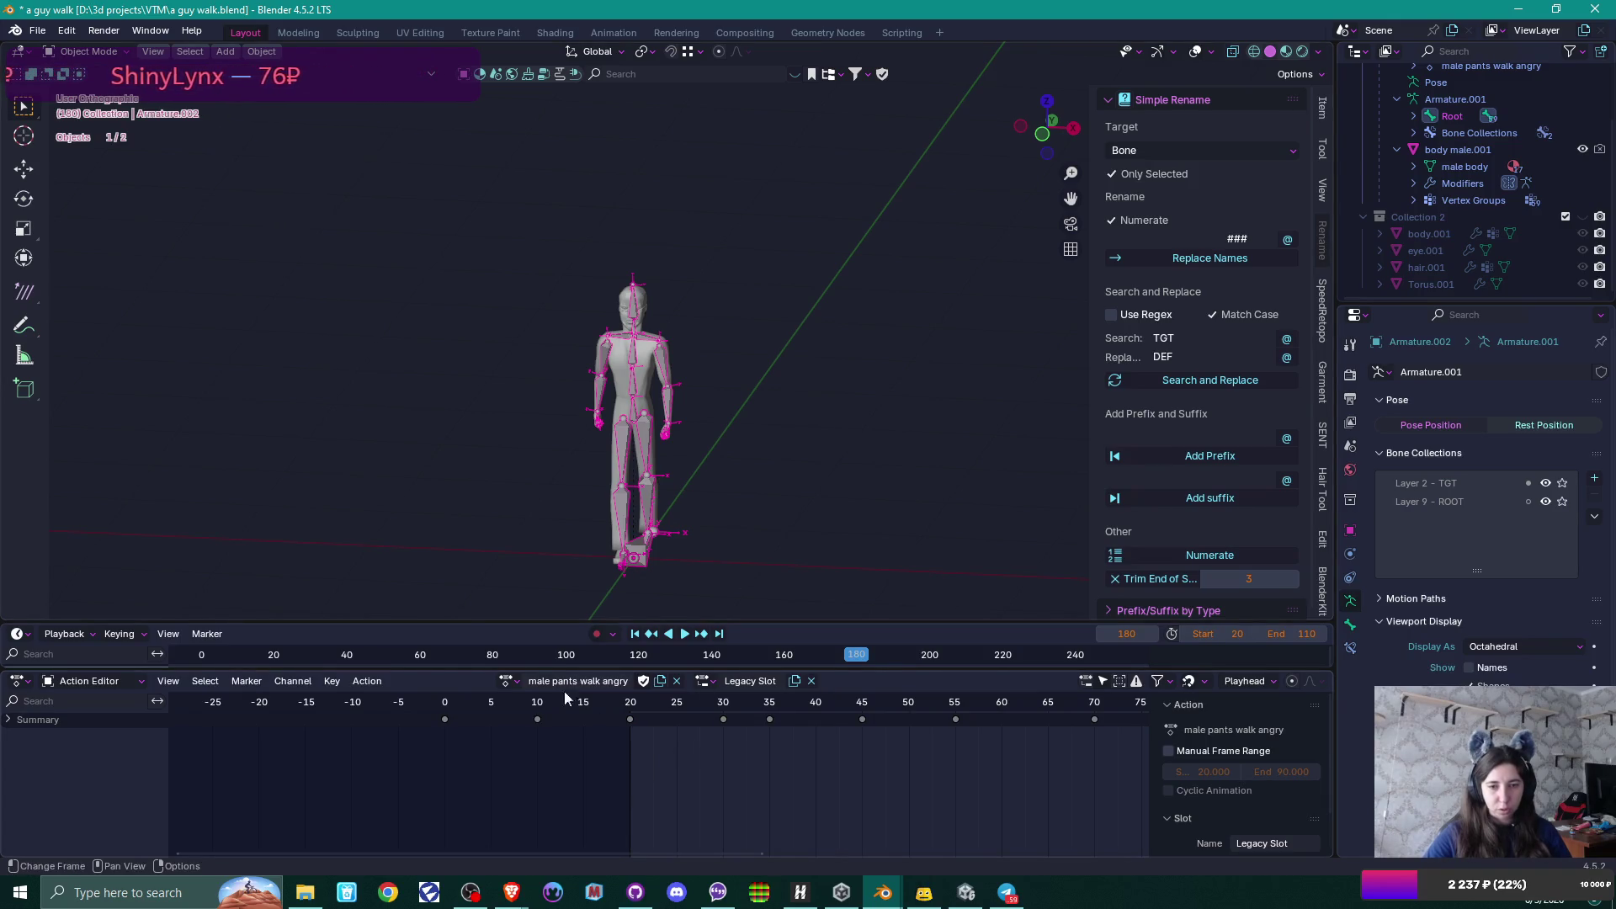
{"action": "left_click", "coordinate": [508, 681]}
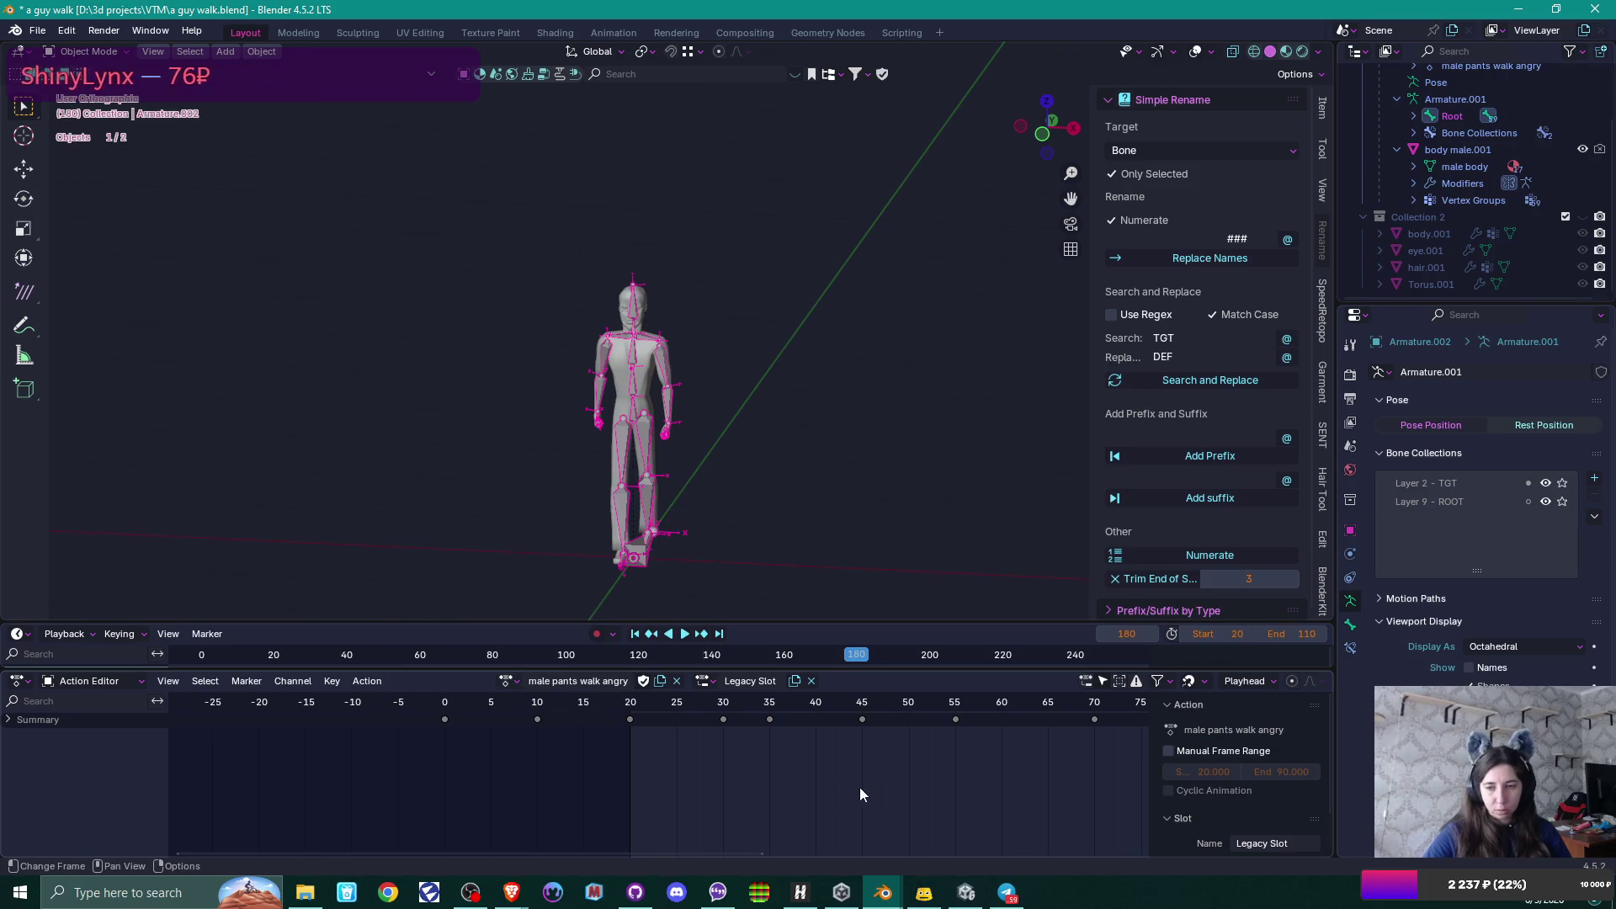
{"action": "scroll", "coordinate": [879, 790], "scroll_direction": "down", "scroll_amount": 4}
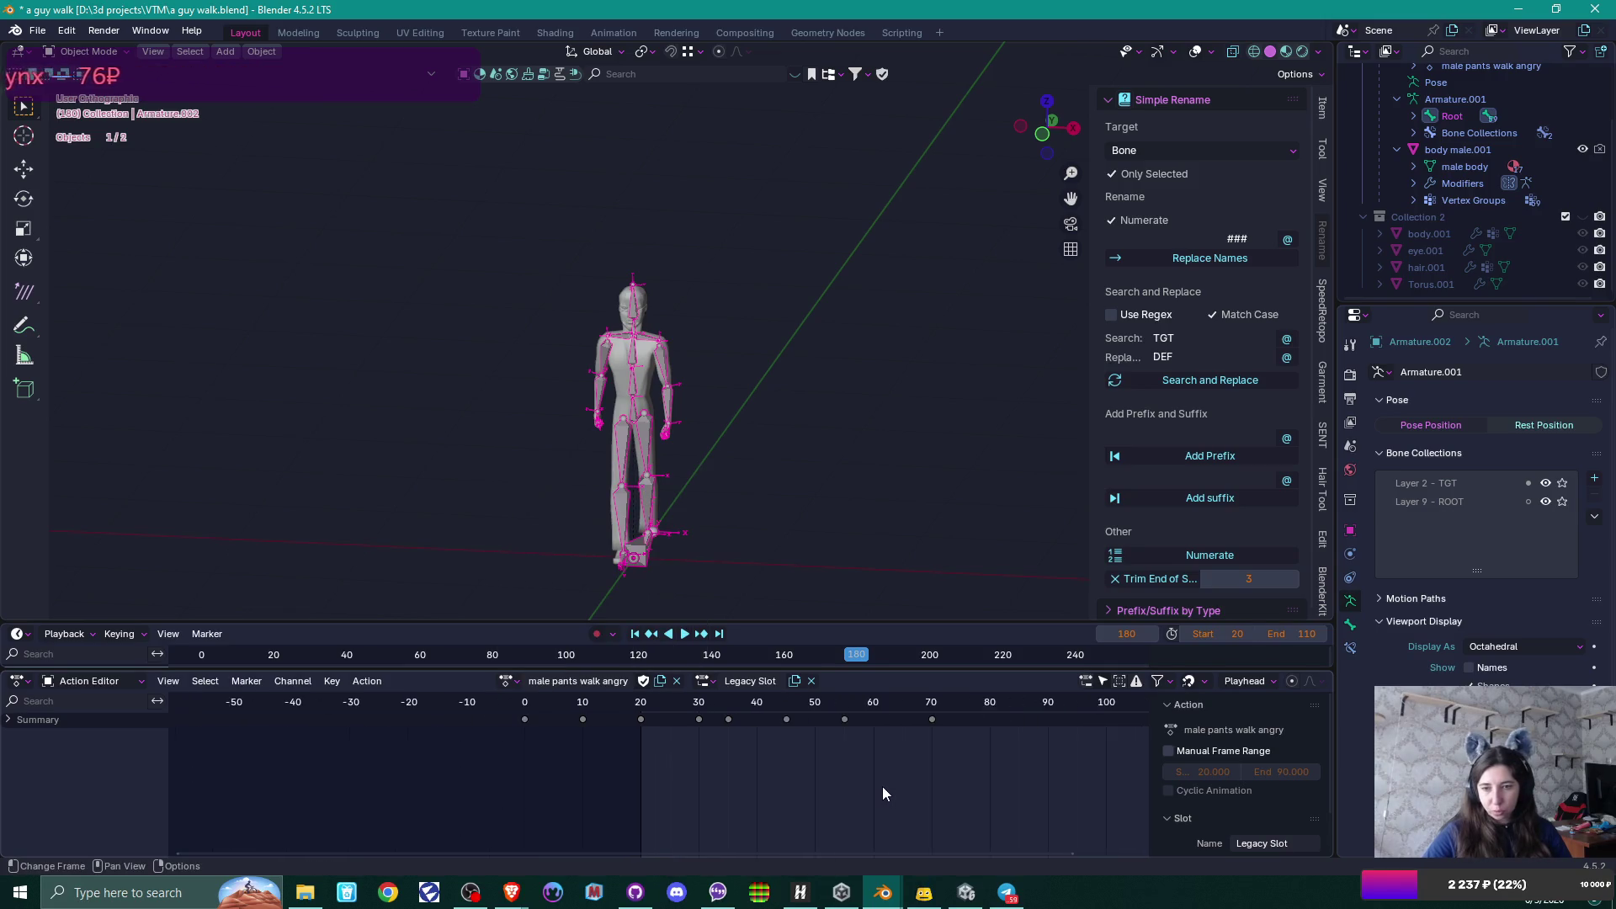
{"action": "scroll", "coordinate": [882, 785], "scroll_direction": "right", "scroll_amount": 5}
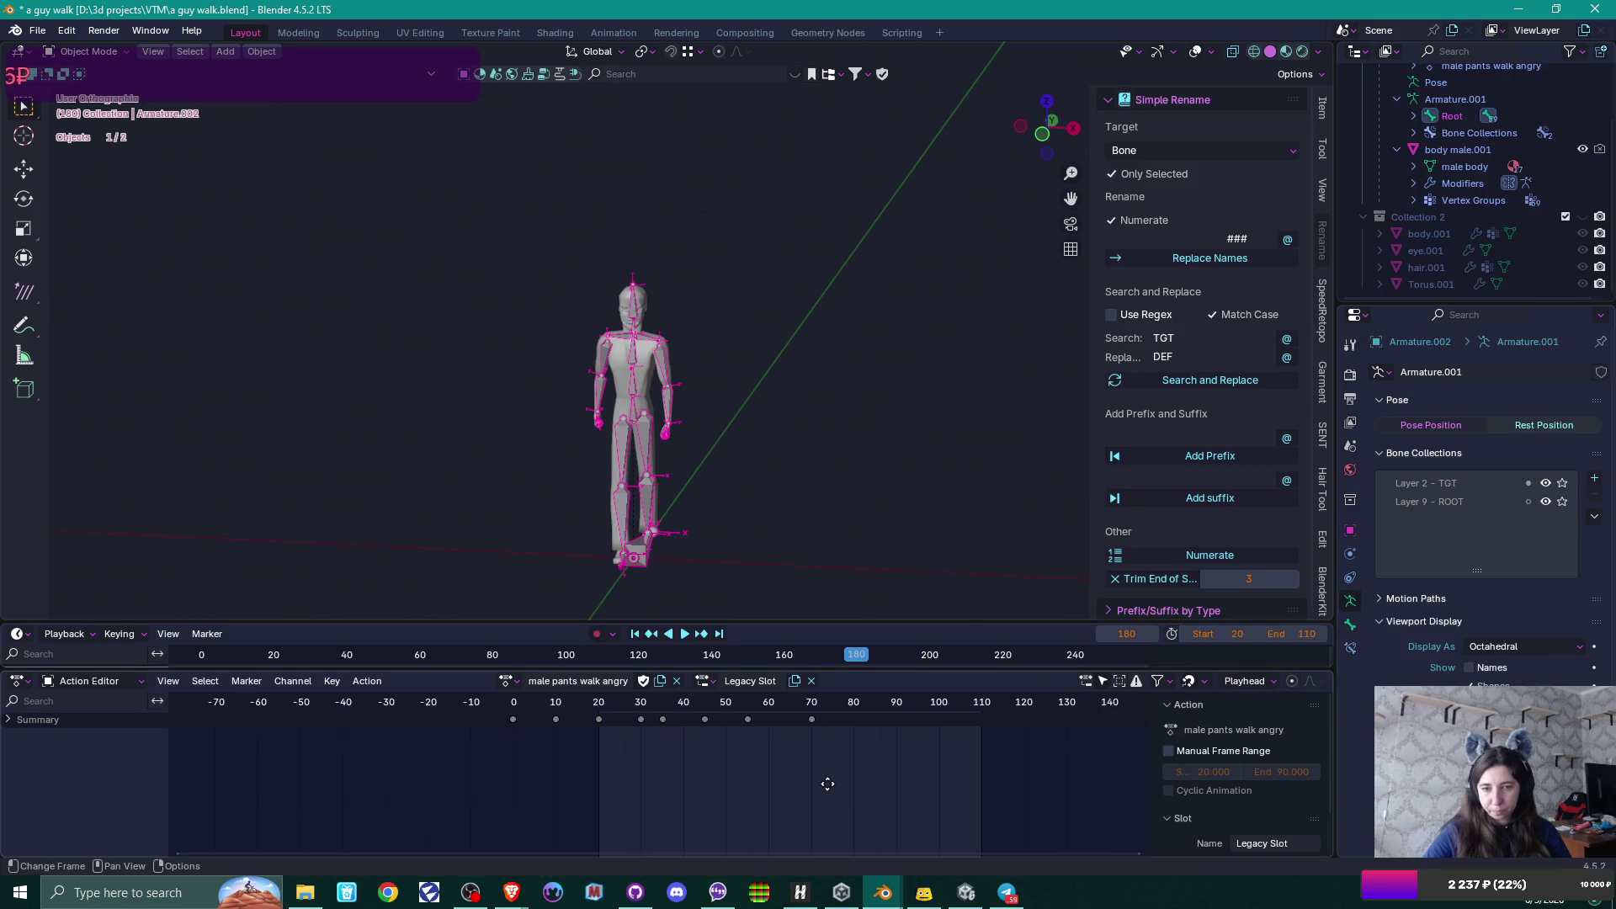
{"action": "left_click", "coordinate": [597, 633]}
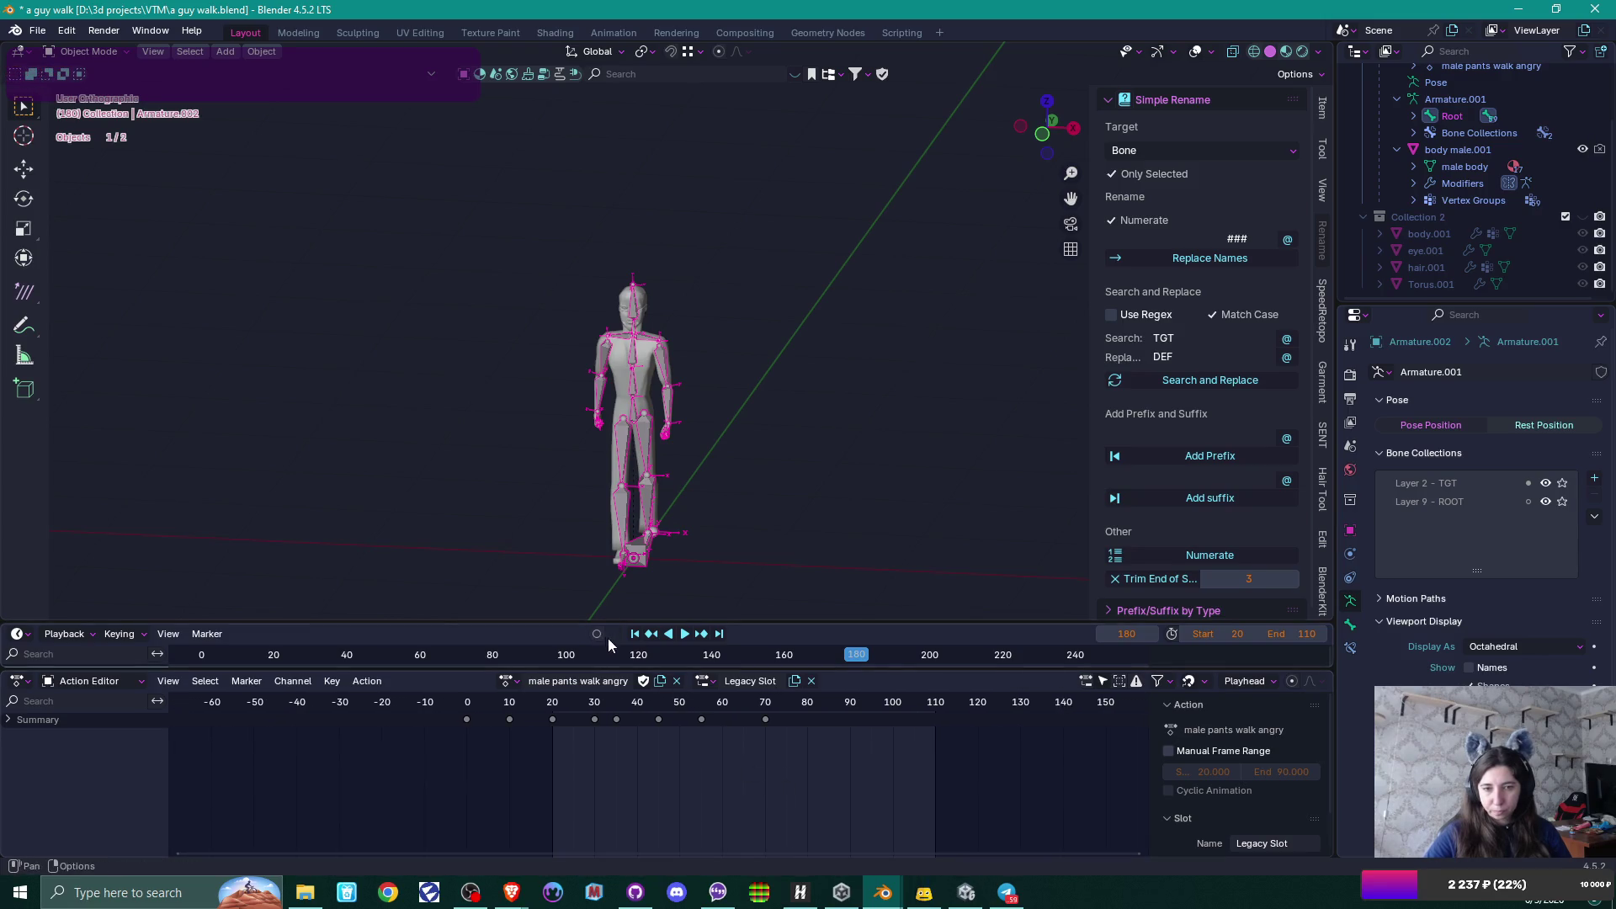
{"action": "left_click", "coordinate": [686, 633]}
{"action": "key", "text": "space"}
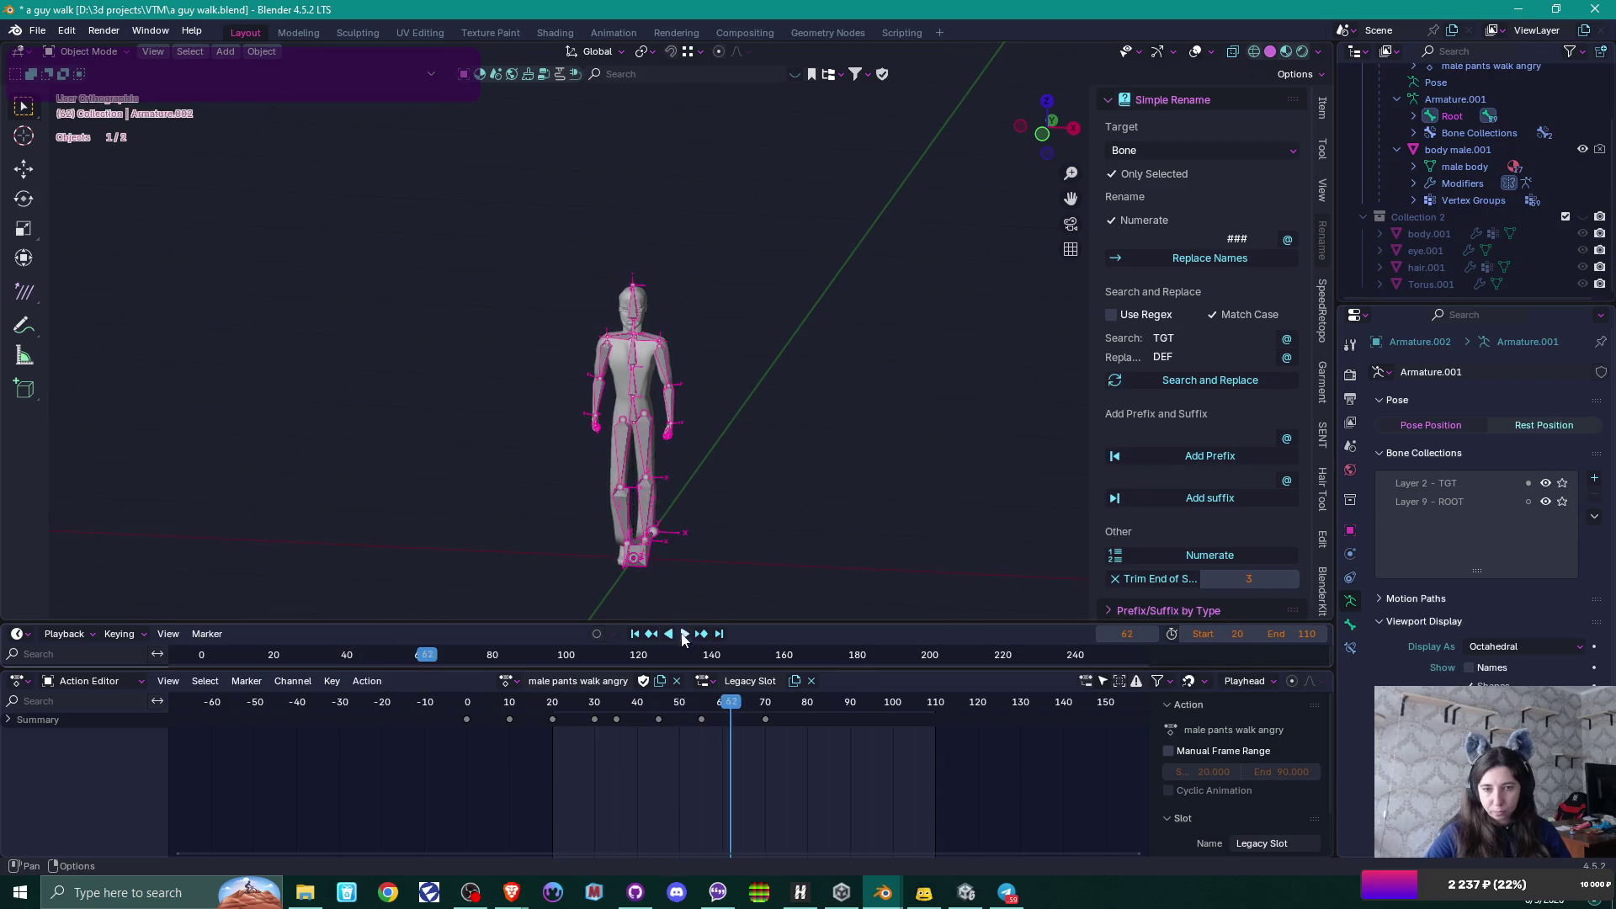
{"action": "left_click_drag", "start_coordinate": [734, 709], "coordinate": [467, 709]}
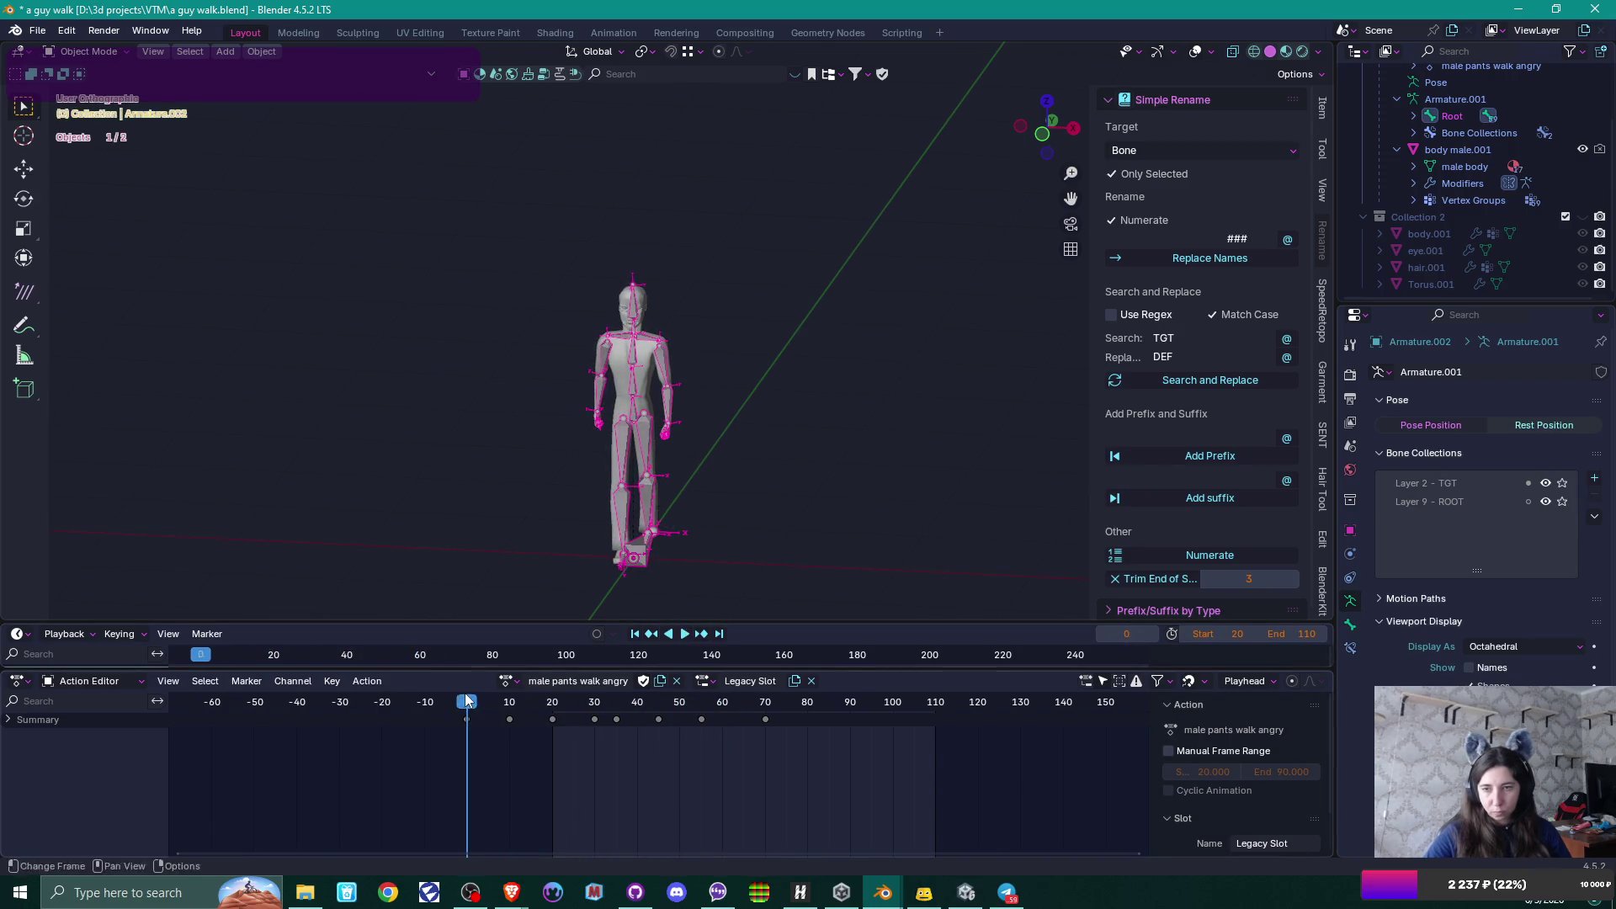
Set the scene frame range to start 0 and end 70, then play it back to check.
{"action": "left_click", "coordinate": [1351, 399]}
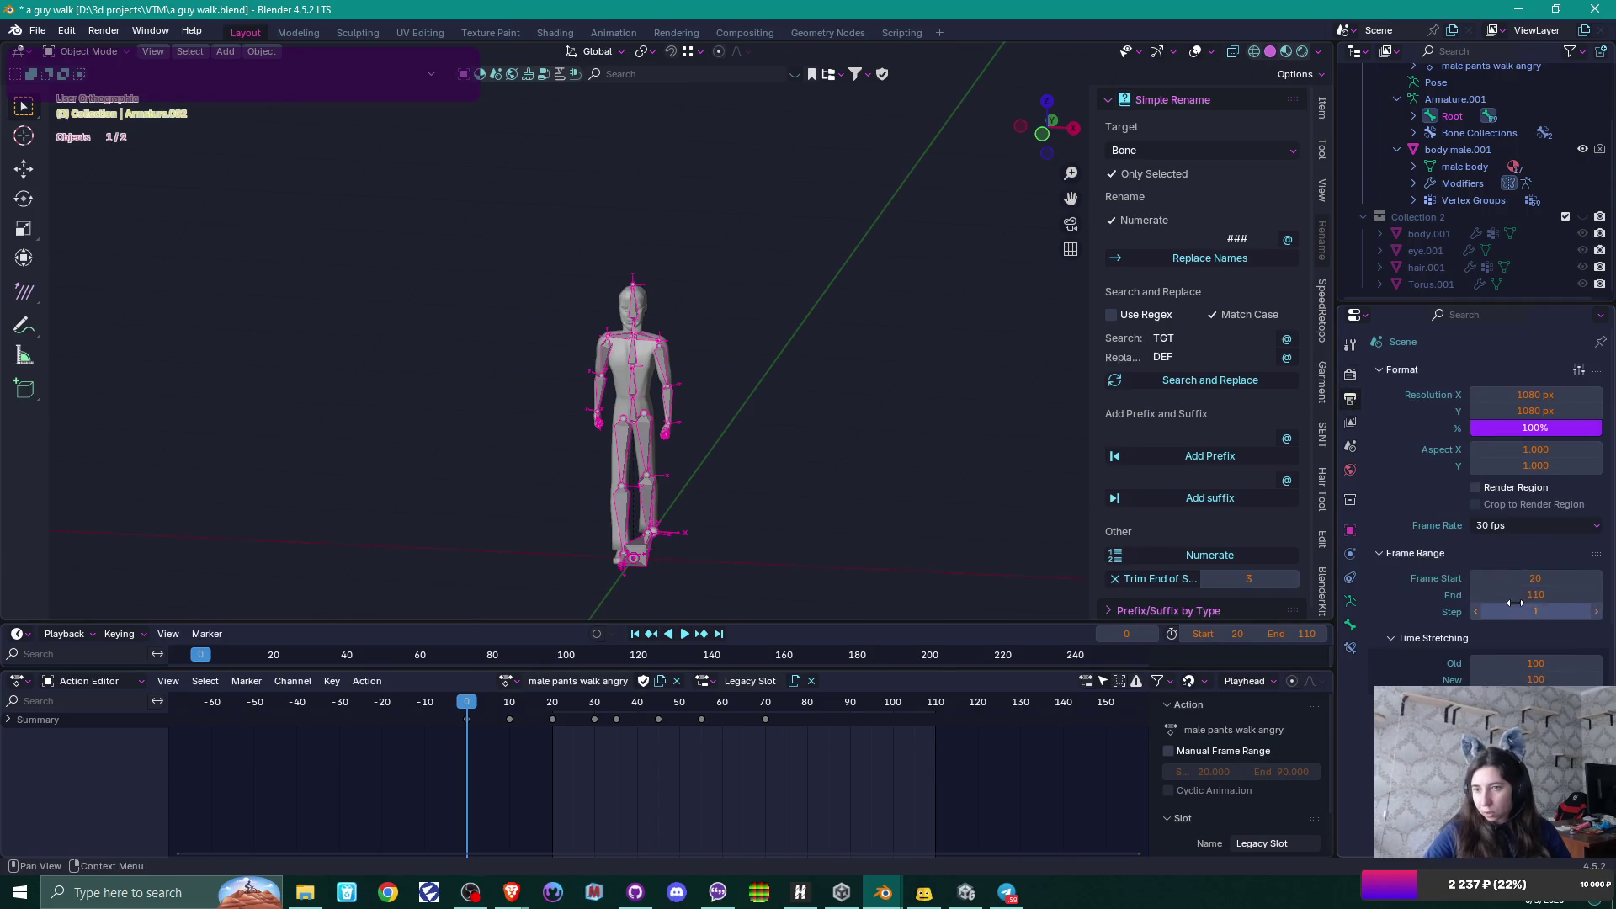
{"action": "left_click", "coordinate": [1535, 578]}
{"action": "type", "text": "0"}
{"action": "key", "text": "Return"}
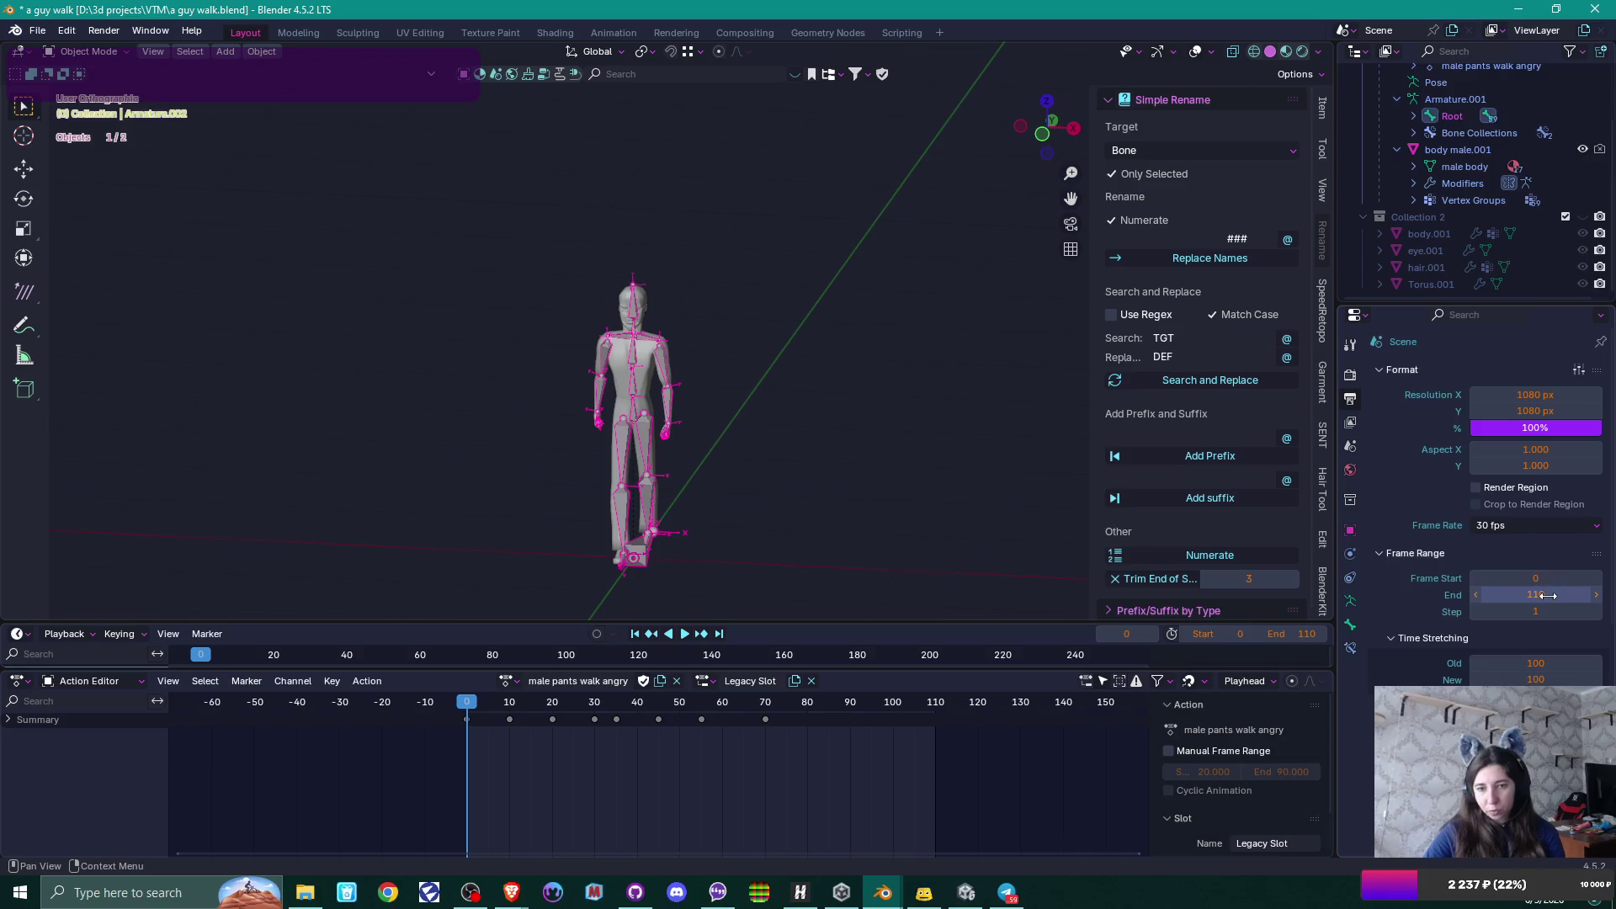
{"action": "left_click", "coordinate": [1551, 597]}
{"action": "type", "text": "70"}
{"action": "key", "text": "Return"}
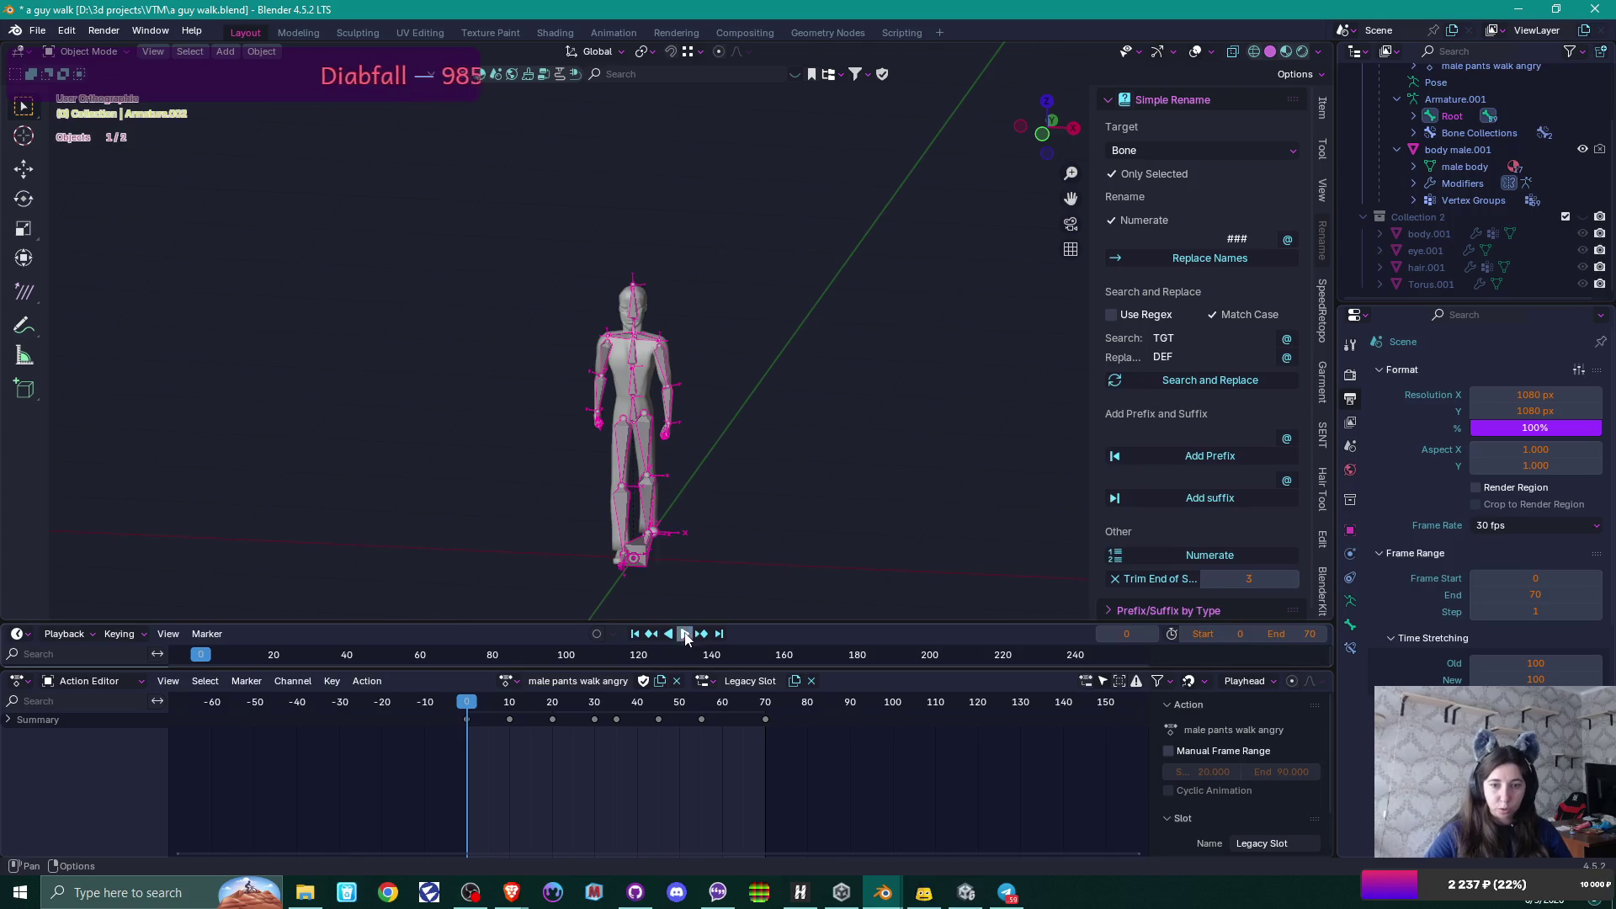
{"action": "left_click", "coordinate": [684, 638]}
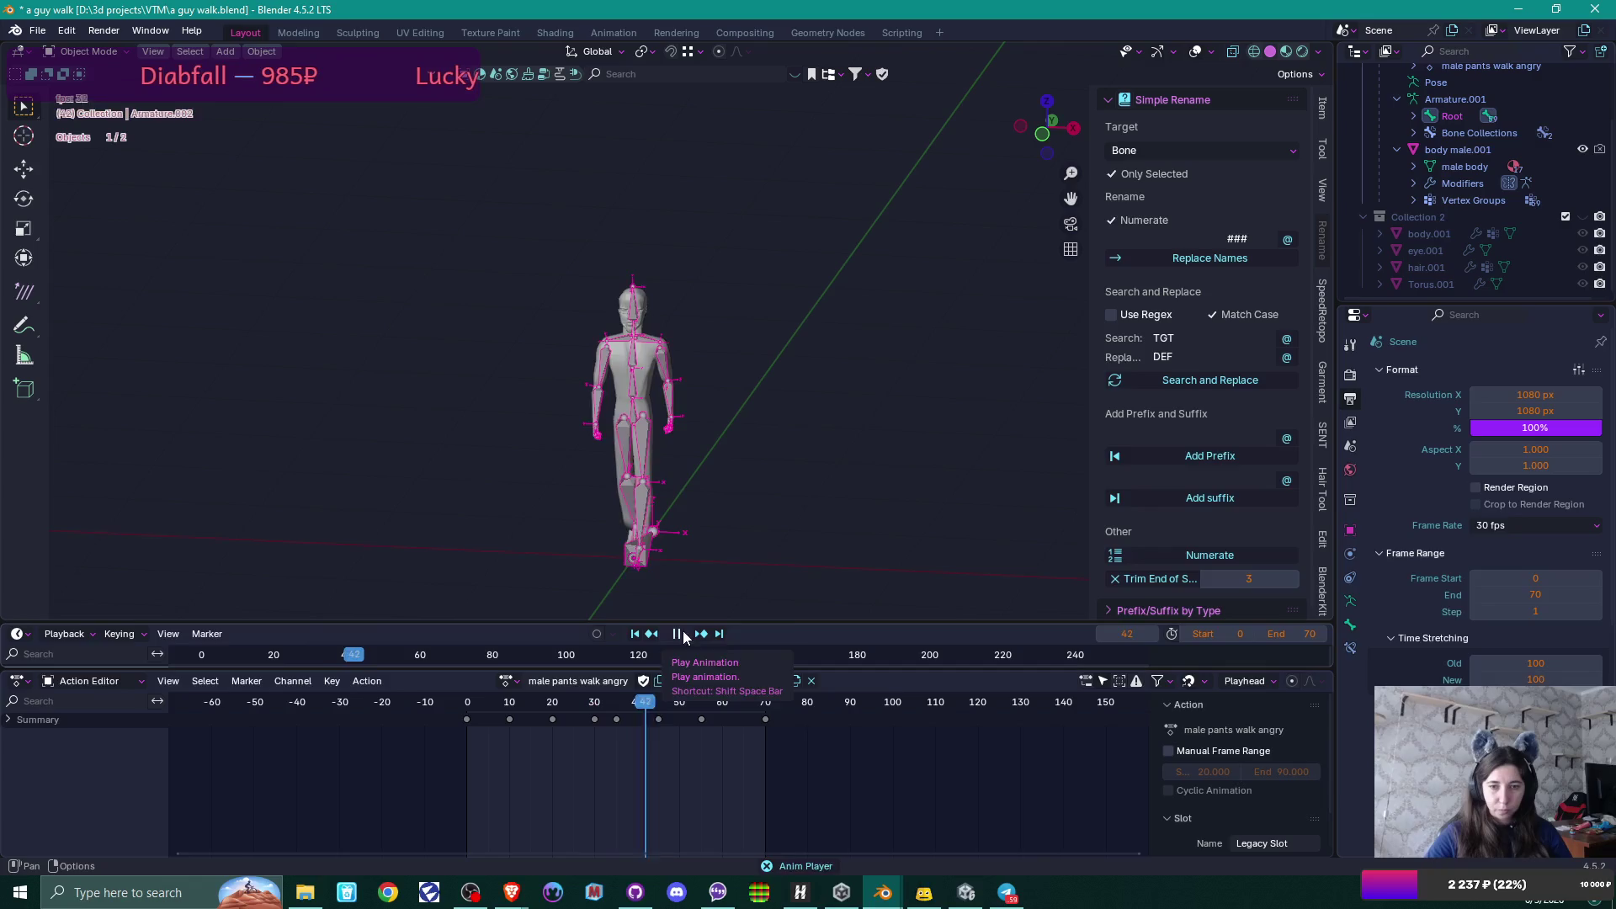
{"action": "key", "text": "Escape"}
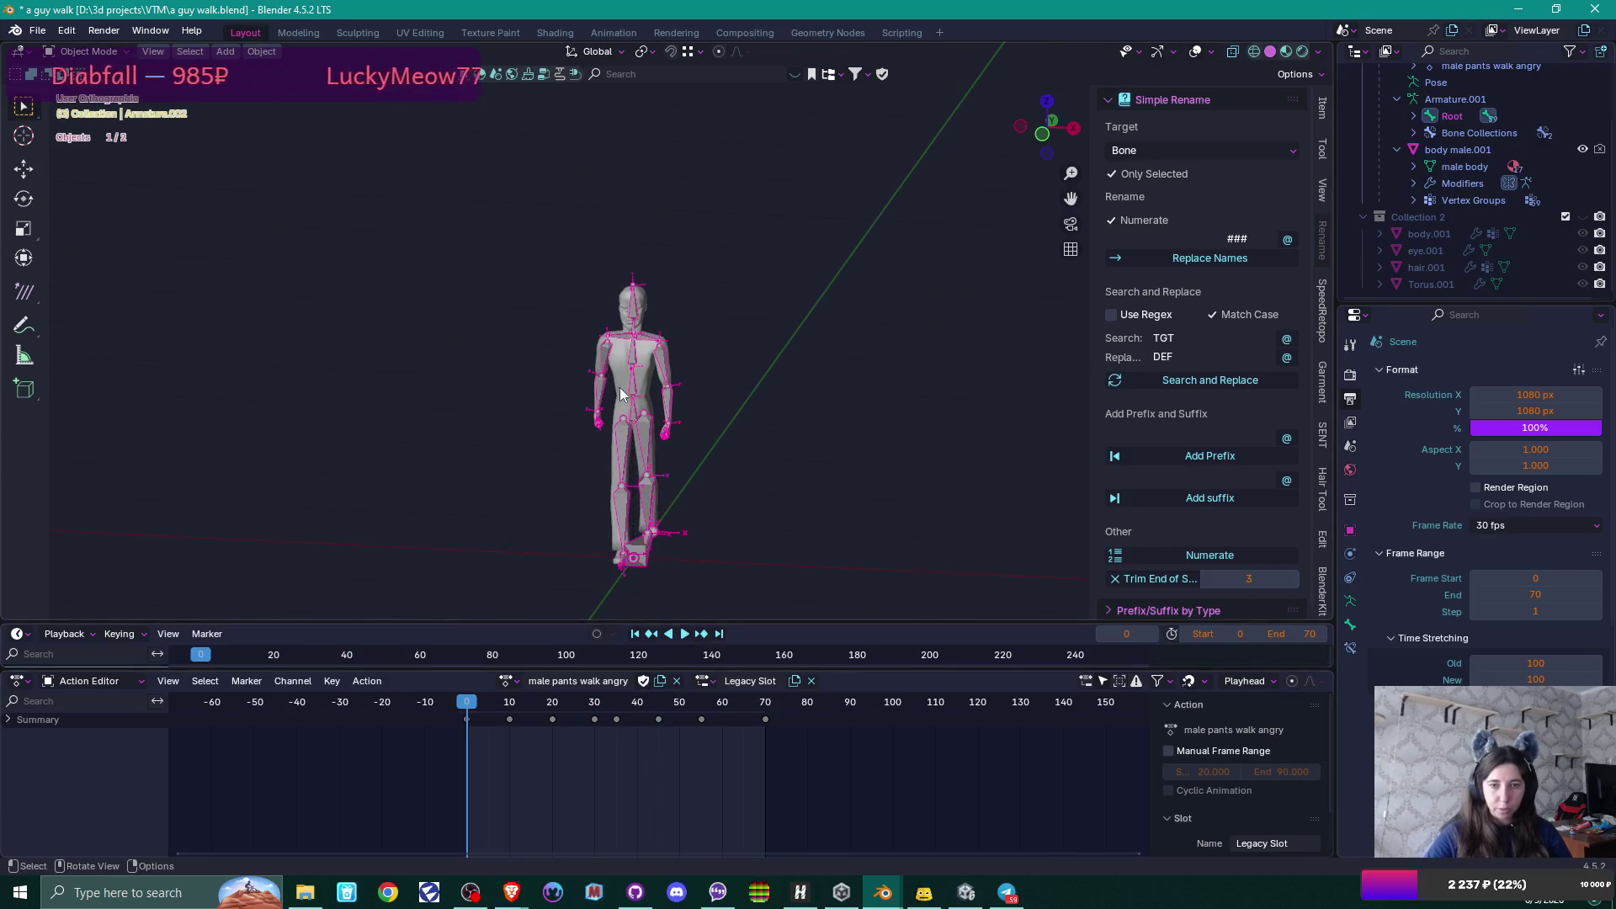
{"action": "left_click", "coordinate": [37, 30]}
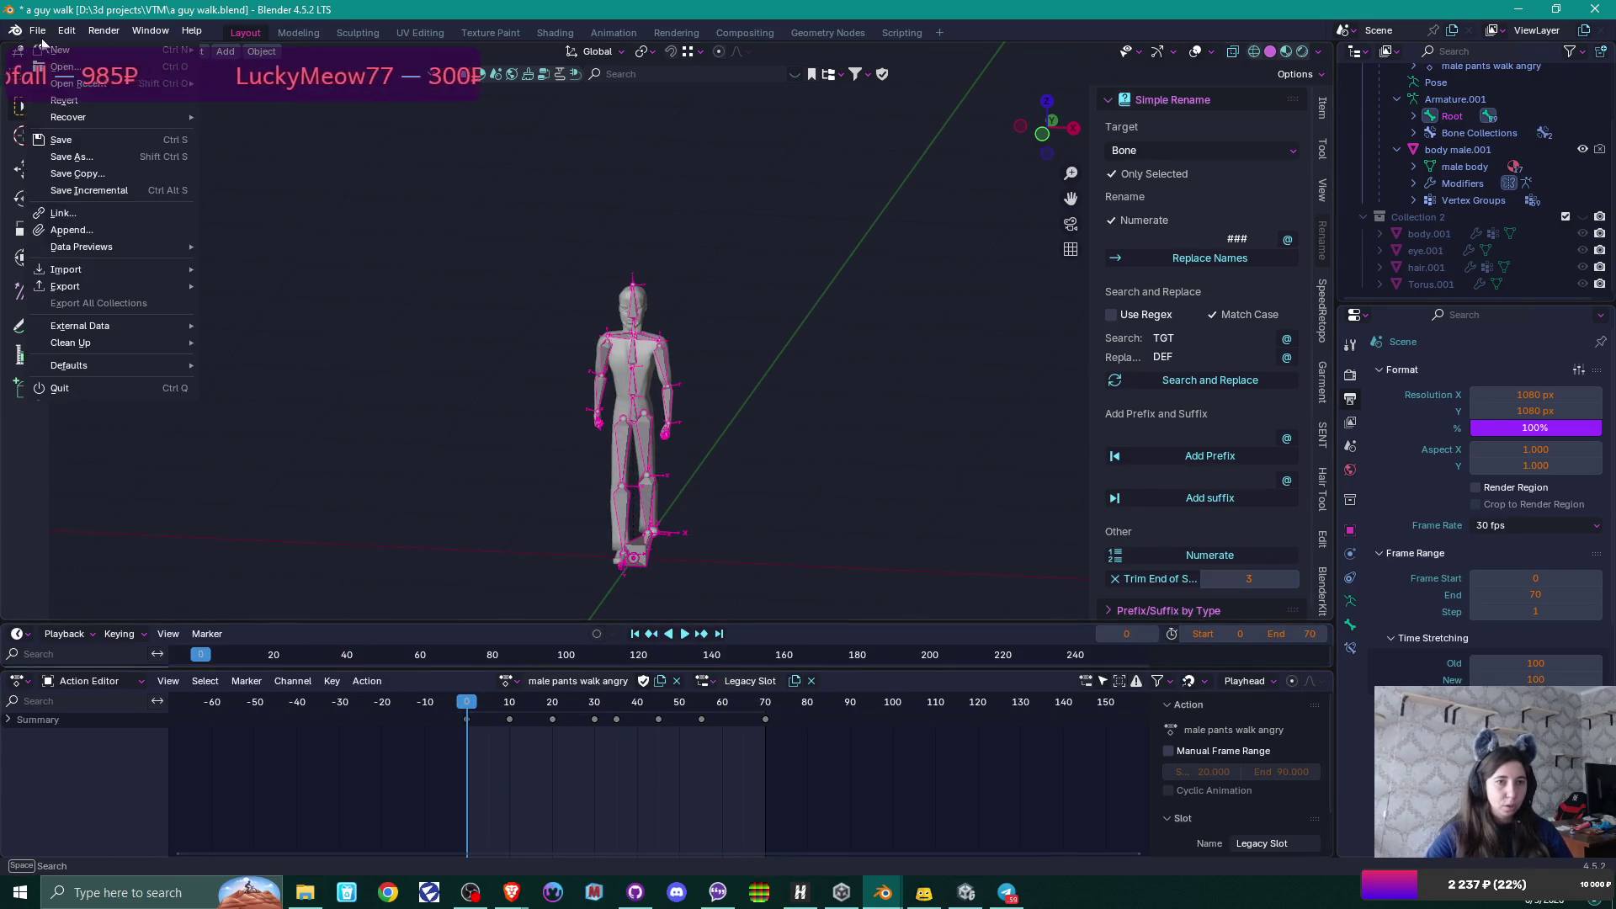
Start an FBX export with the saved preset and name the file 'walk anim.fbx'.
{"action": "mouse_move", "coordinate": [124, 285]}
{"action": "left_click", "coordinate": [244, 421]}
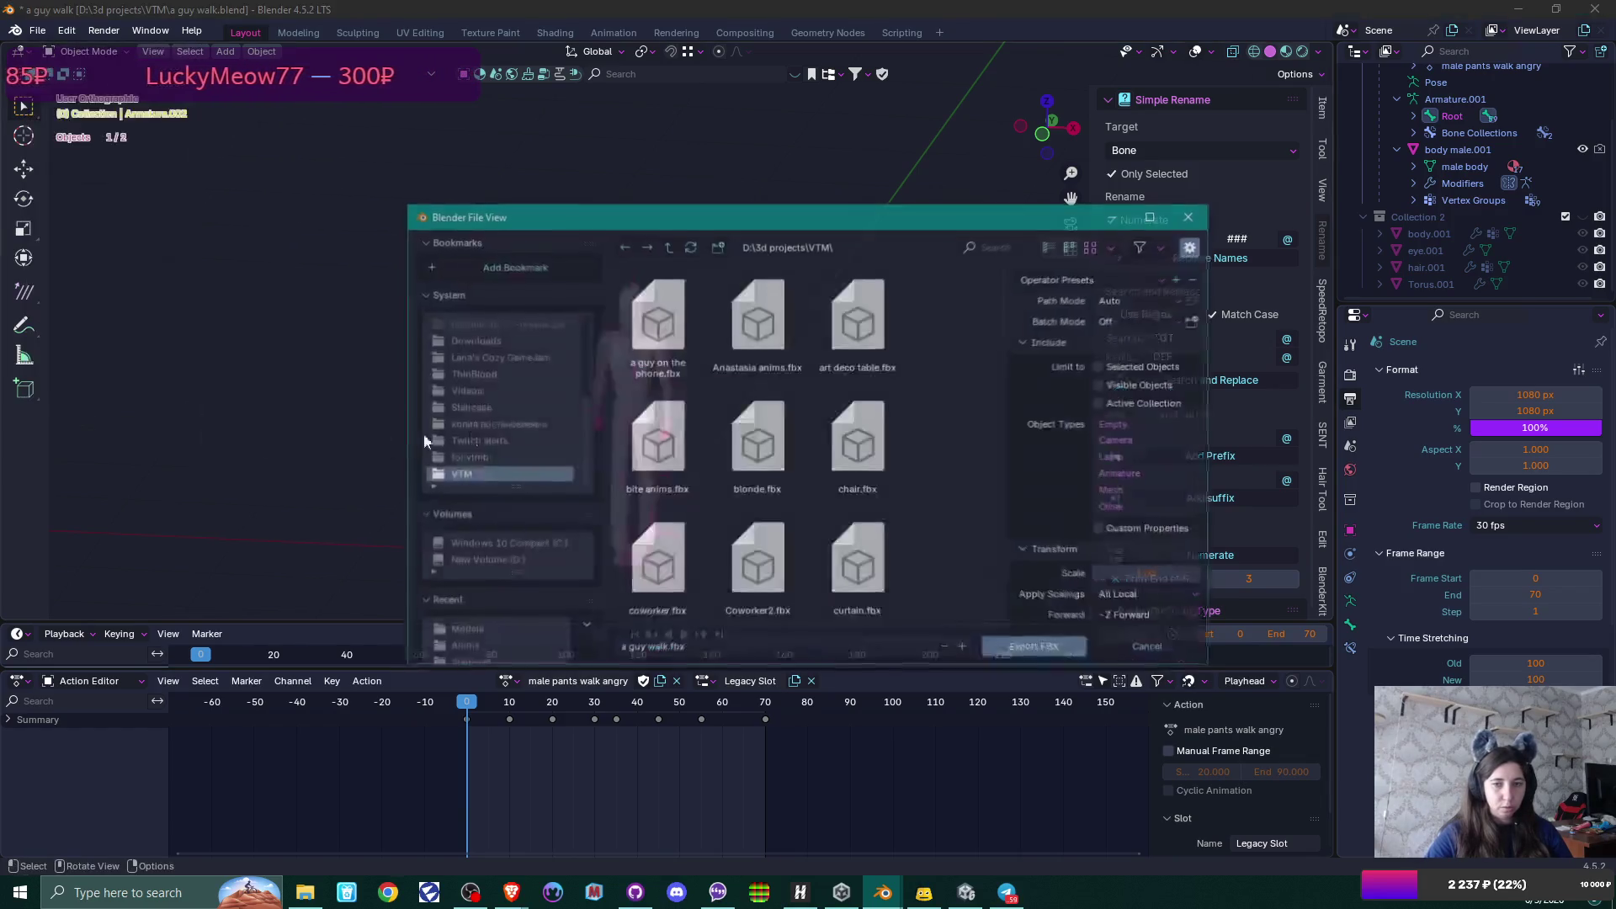
{"action": "left_click", "coordinate": [1094, 279]}
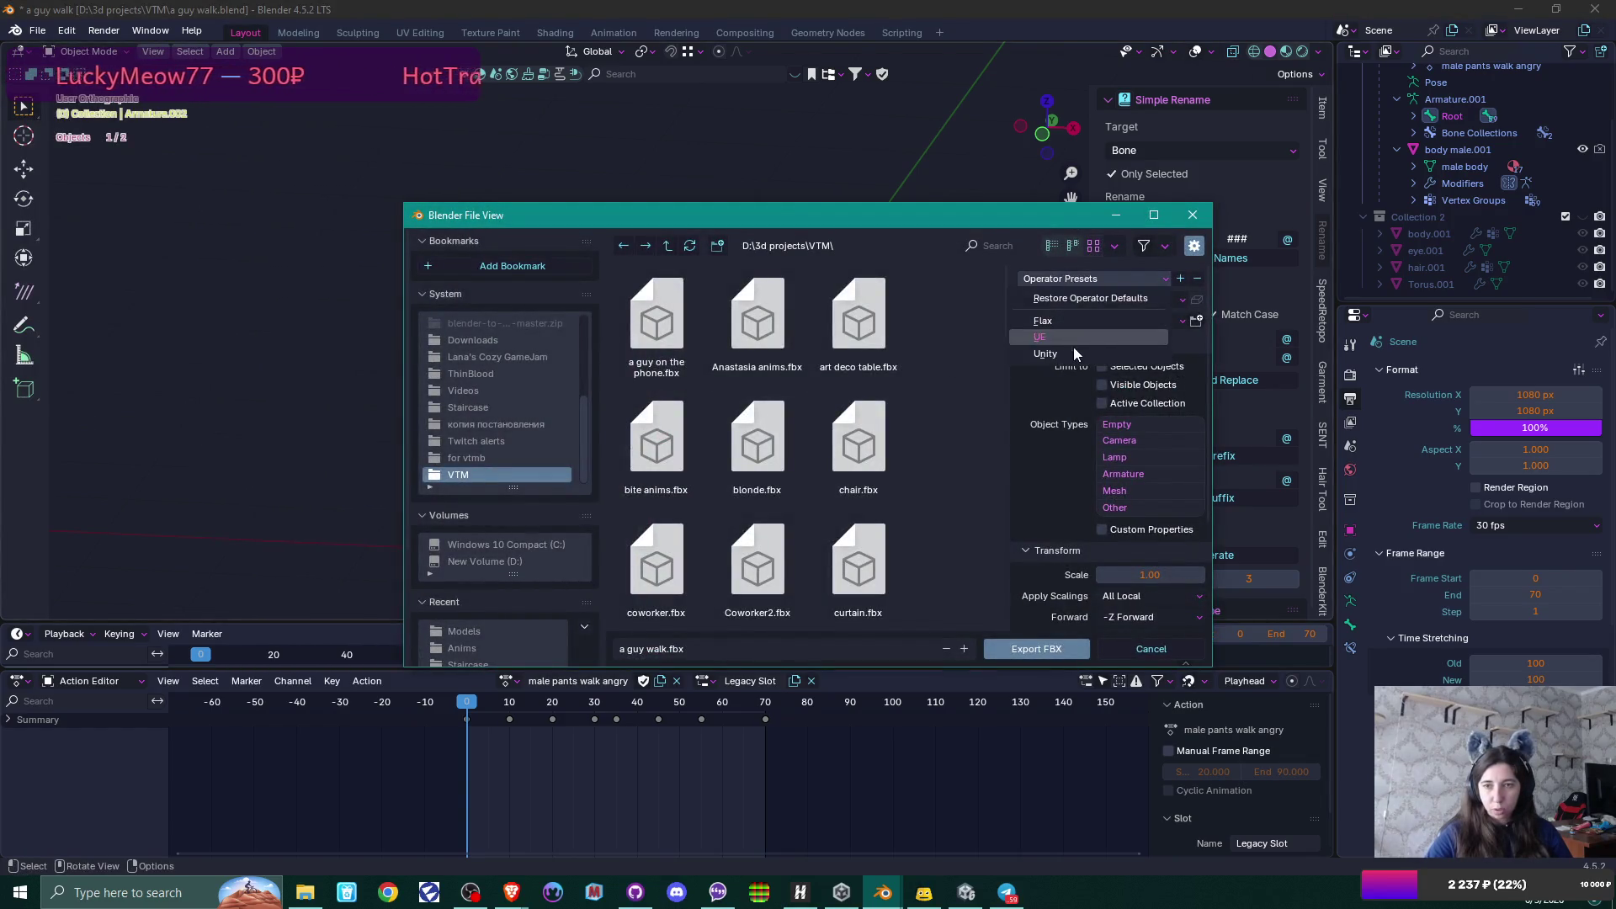
{"action": "left_click", "coordinate": [1073, 347]}
{"action": "scroll", "coordinate": [1153, 377], "scroll_direction": "down", "scroll_amount": 4}
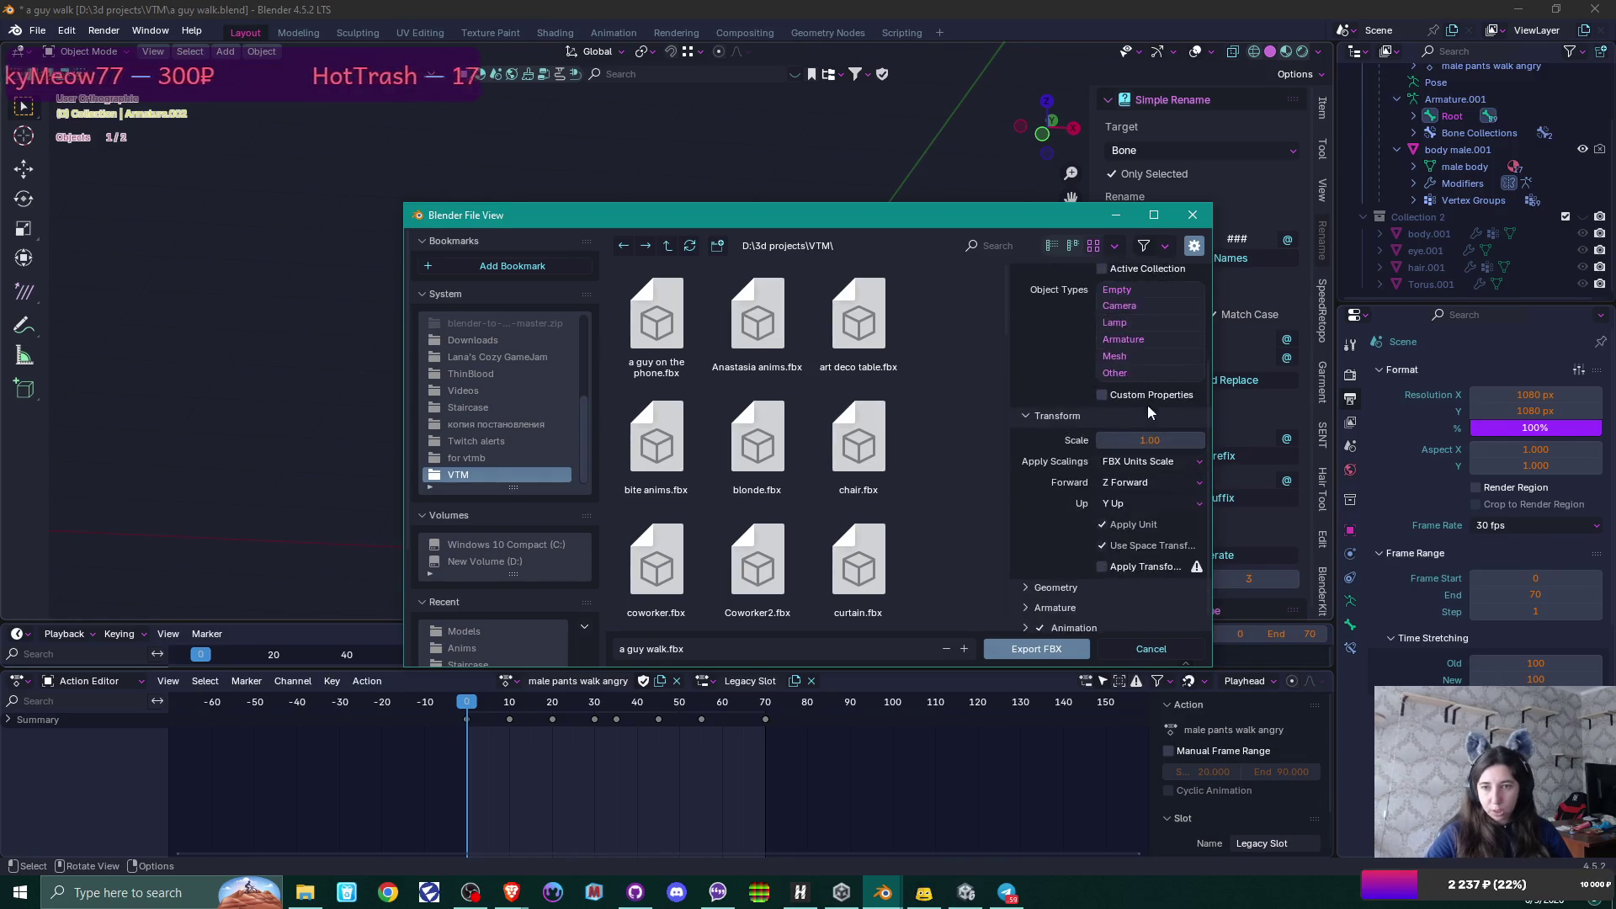
{"action": "scroll", "coordinate": [1148, 476], "scroll_direction": "down", "scroll_amount": 1}
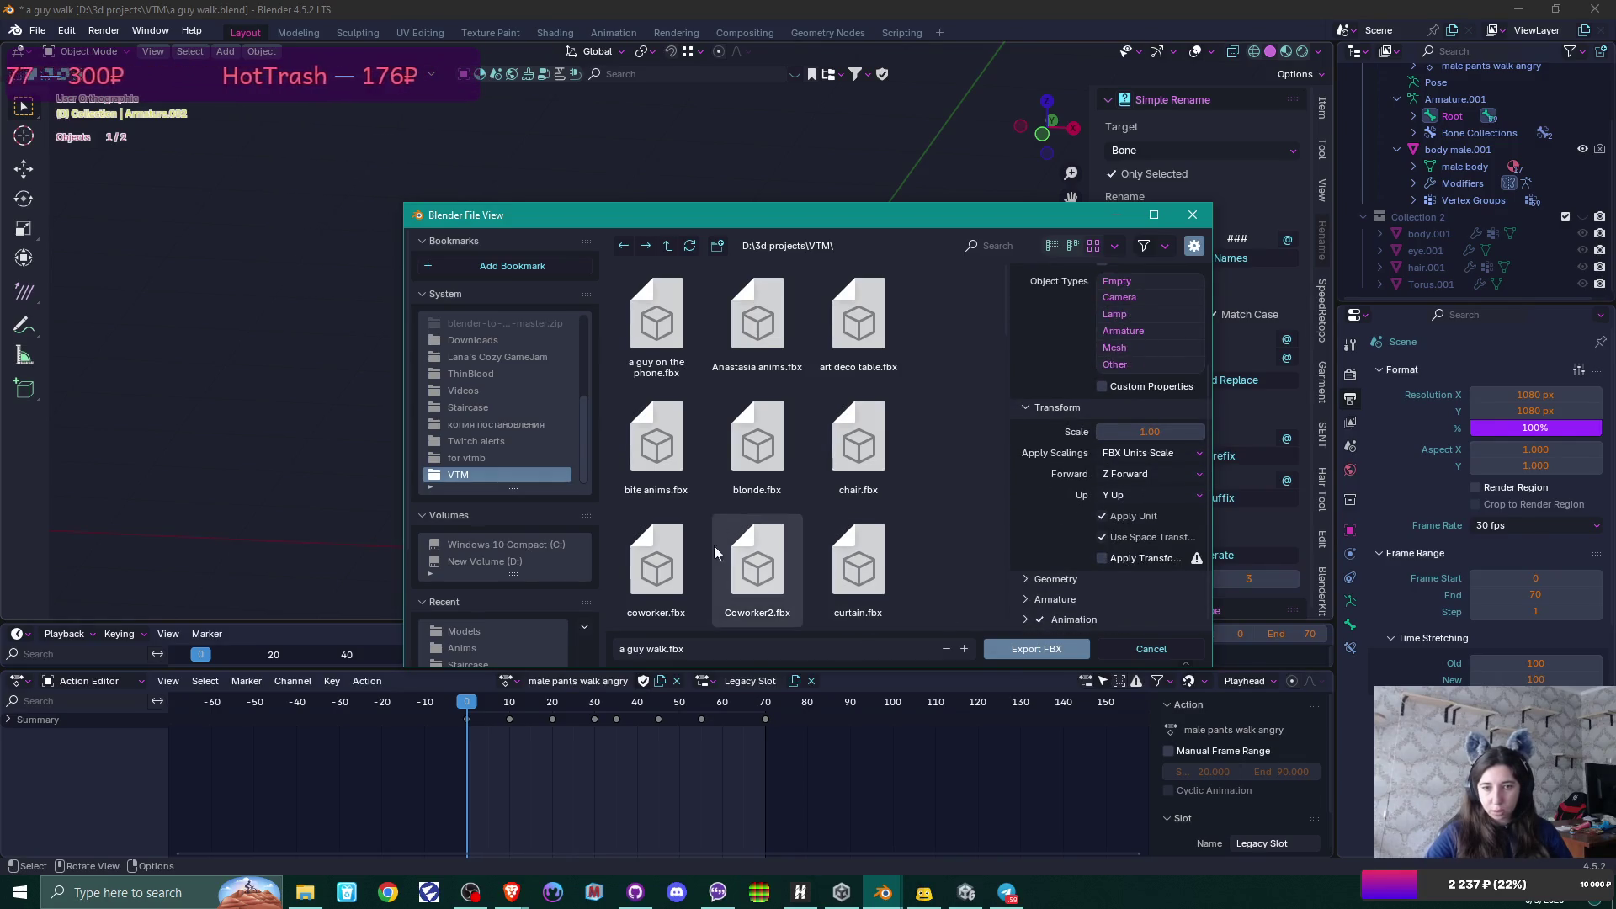
{"action": "left_click", "coordinate": [649, 655]}
{"action": "key", "text": "Delete"}
{"action": "key", "text": "Delete"}
{"action": "key", "text": "Delete"}
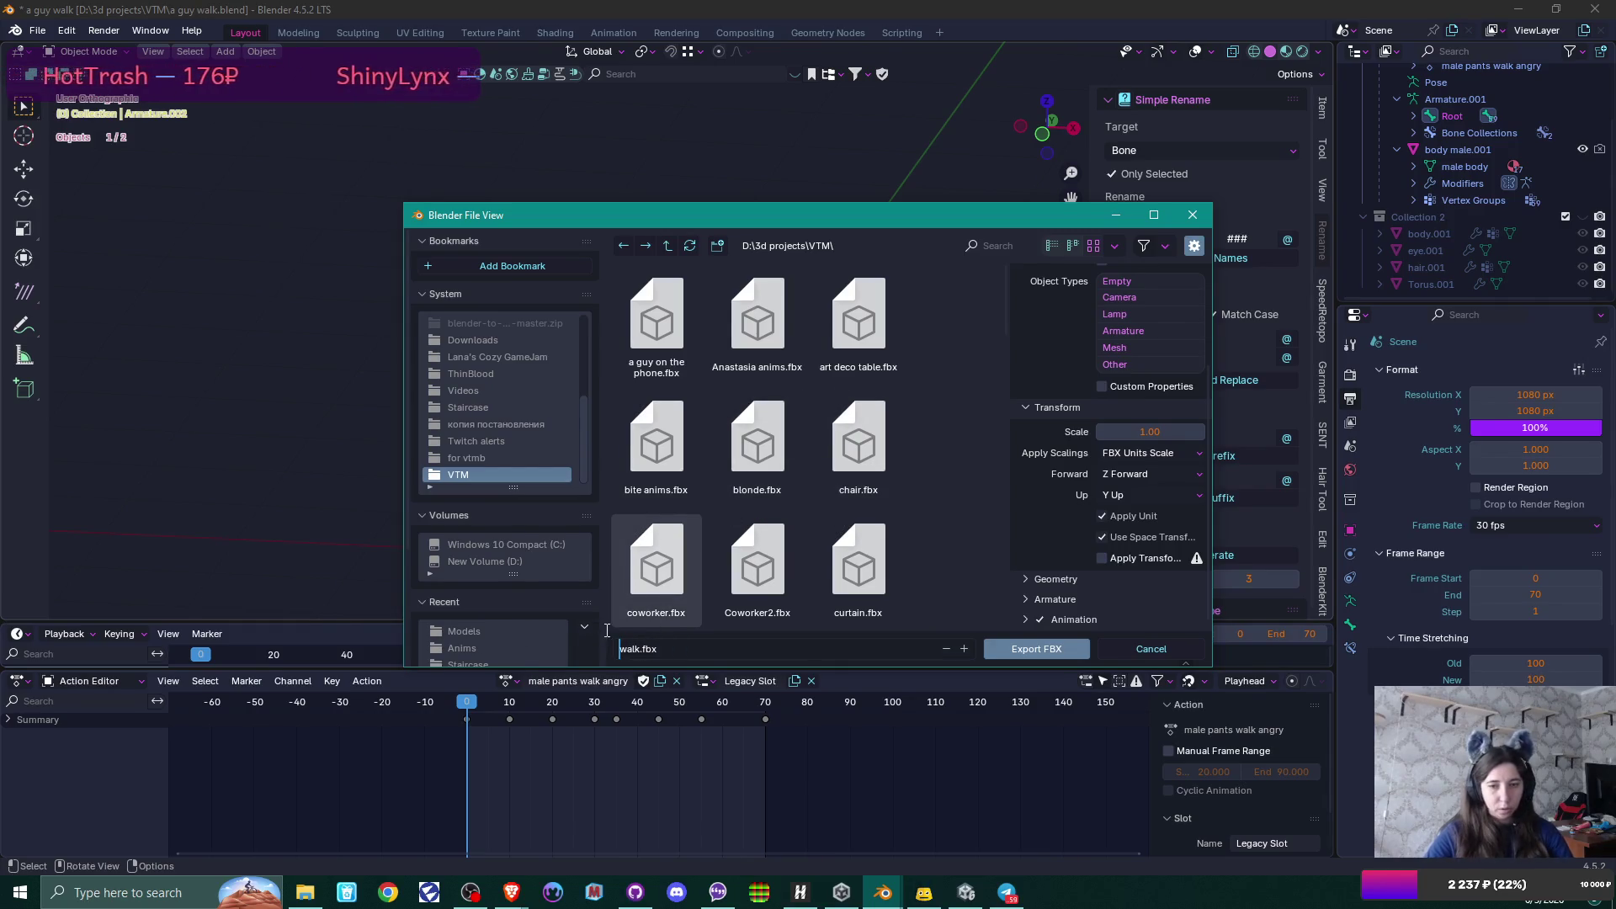
{"action": "left_click", "coordinate": [640, 648]}
{"action": "type", "text": "ф"}
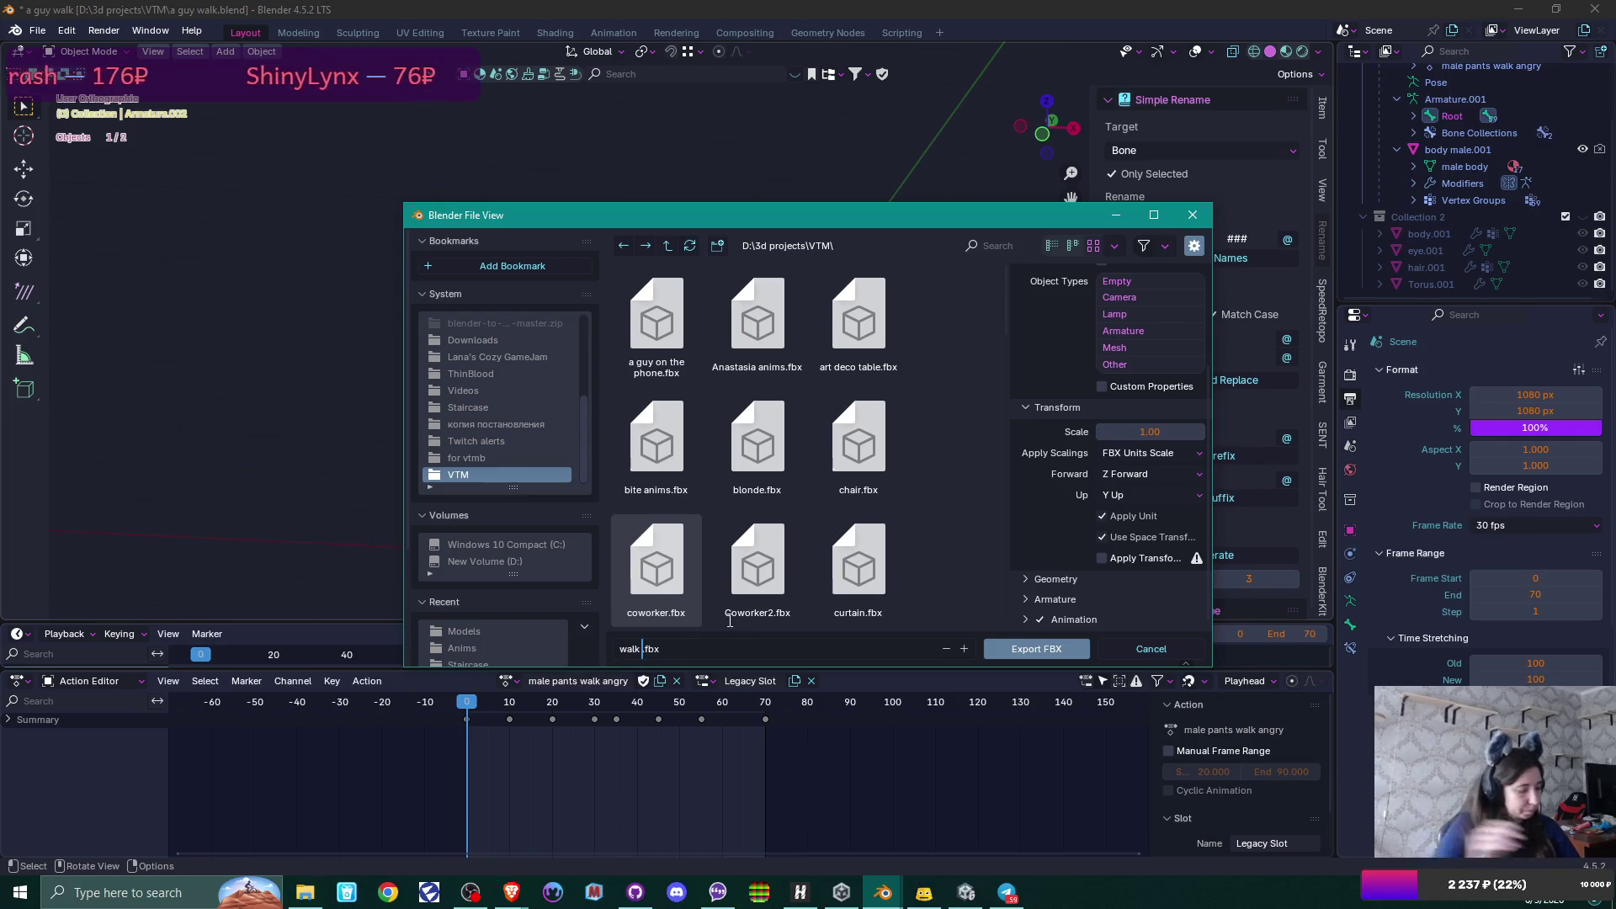
{"action": "key", "text": "BackSpace"}
{"action": "type", "text": "anim"}
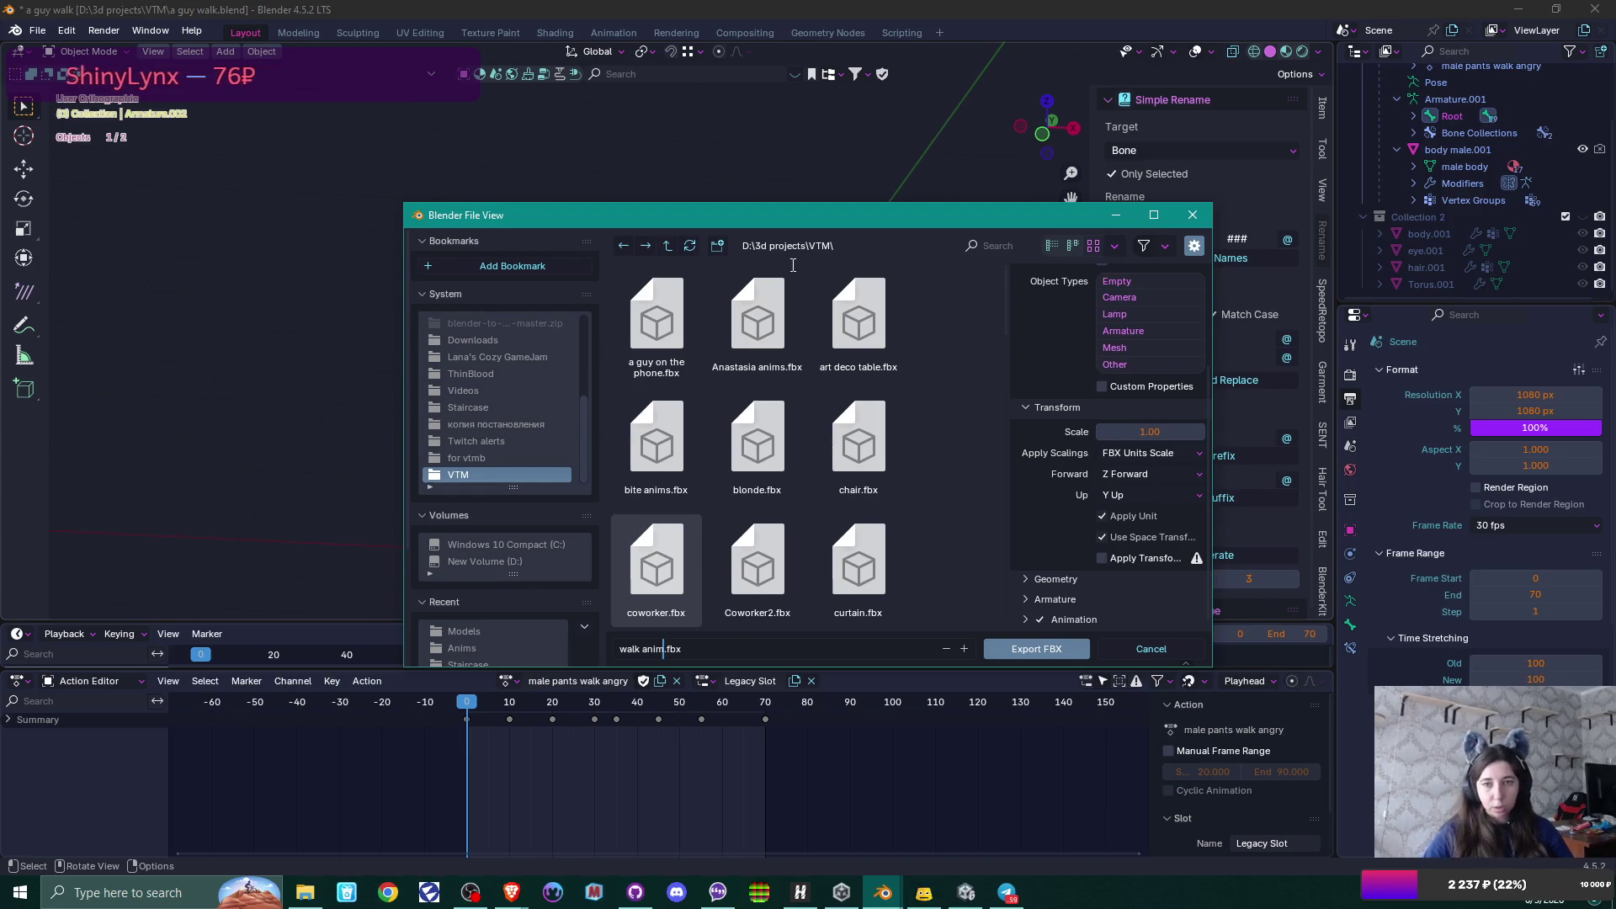
{"action": "key", "text": "Return"}
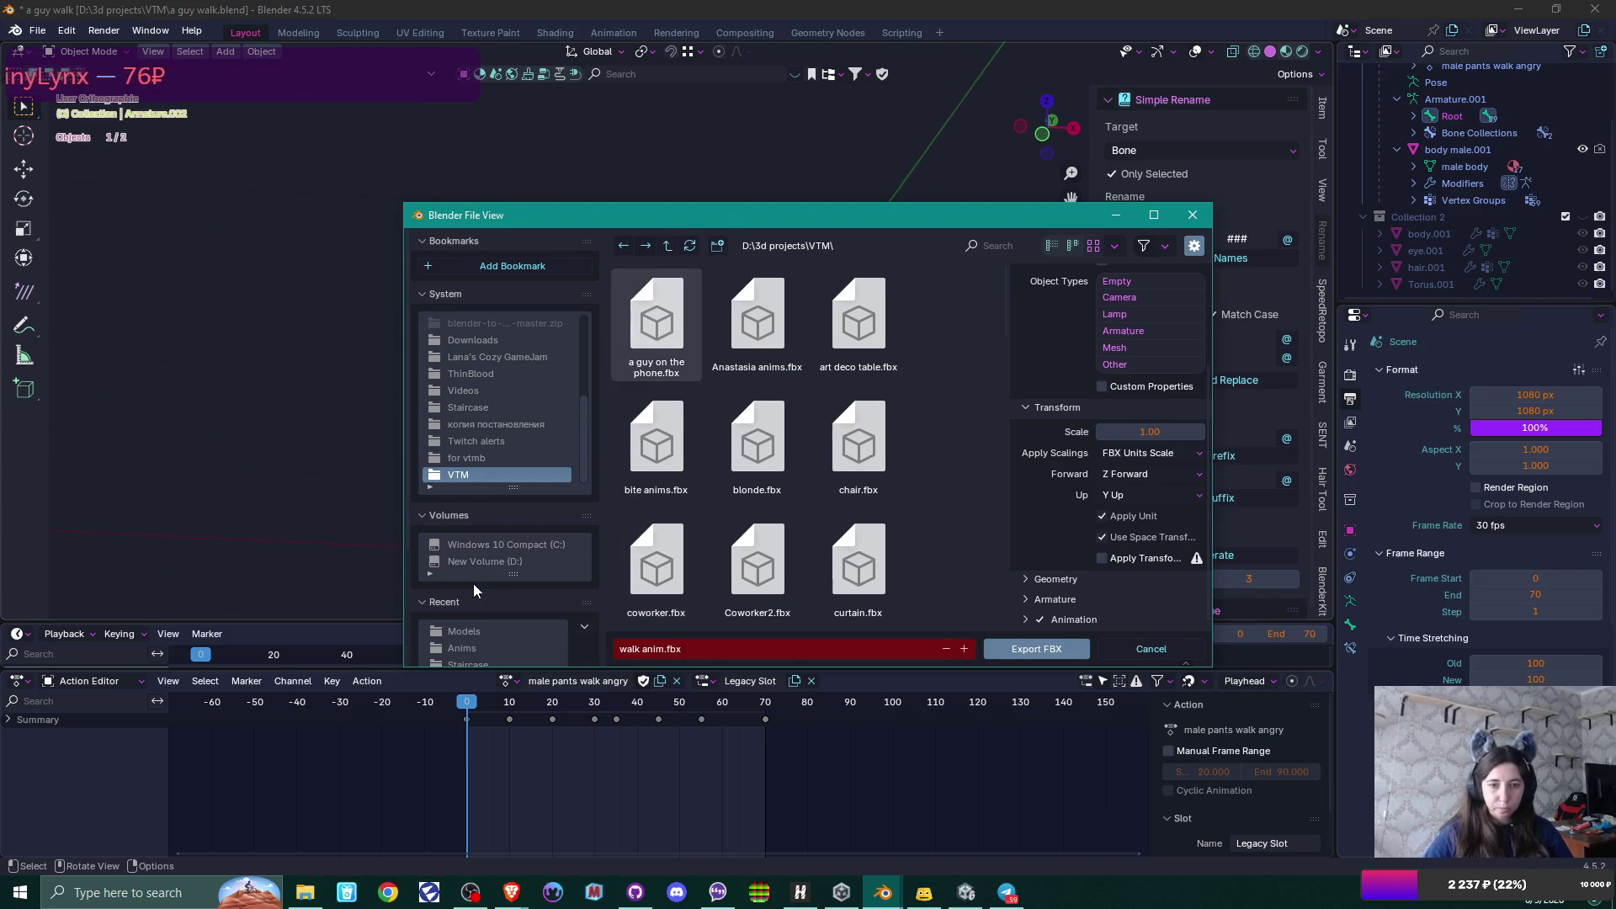
Export it into D:\UnityProjects\4MonthsHorror\Assets\Client\Content\Anims.
{"action": "left_click", "coordinate": [505, 560]}
{"action": "scroll", "coordinate": [807, 524], "scroll_direction": "down", "scroll_amount": 5}
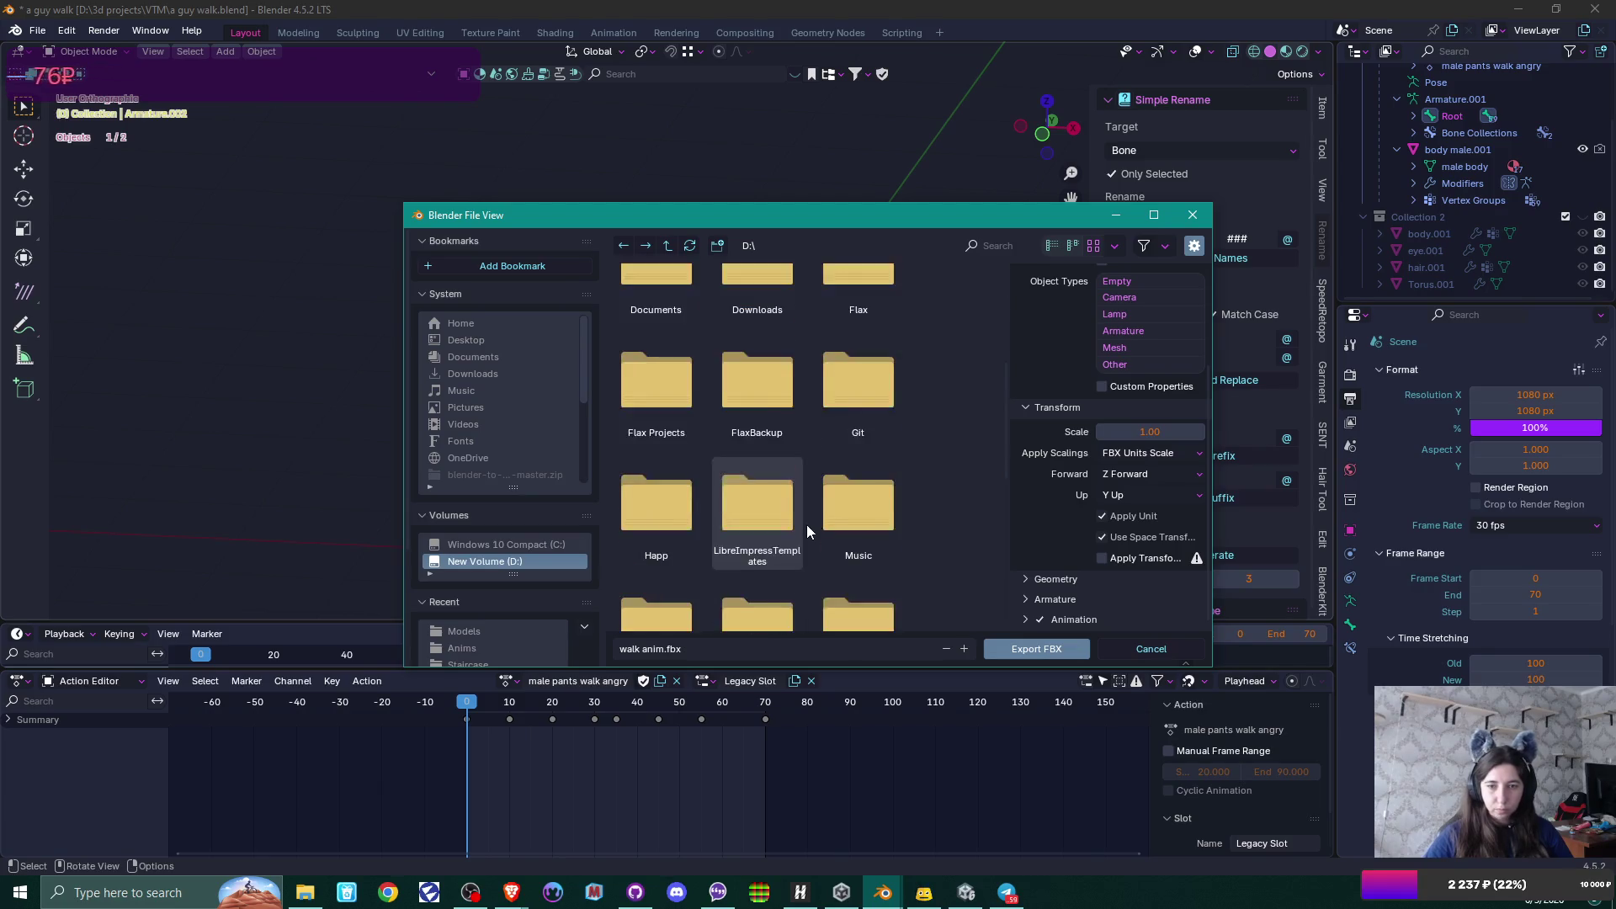
{"action": "scroll", "coordinate": [807, 524], "scroll_direction": "down", "scroll_amount": 5}
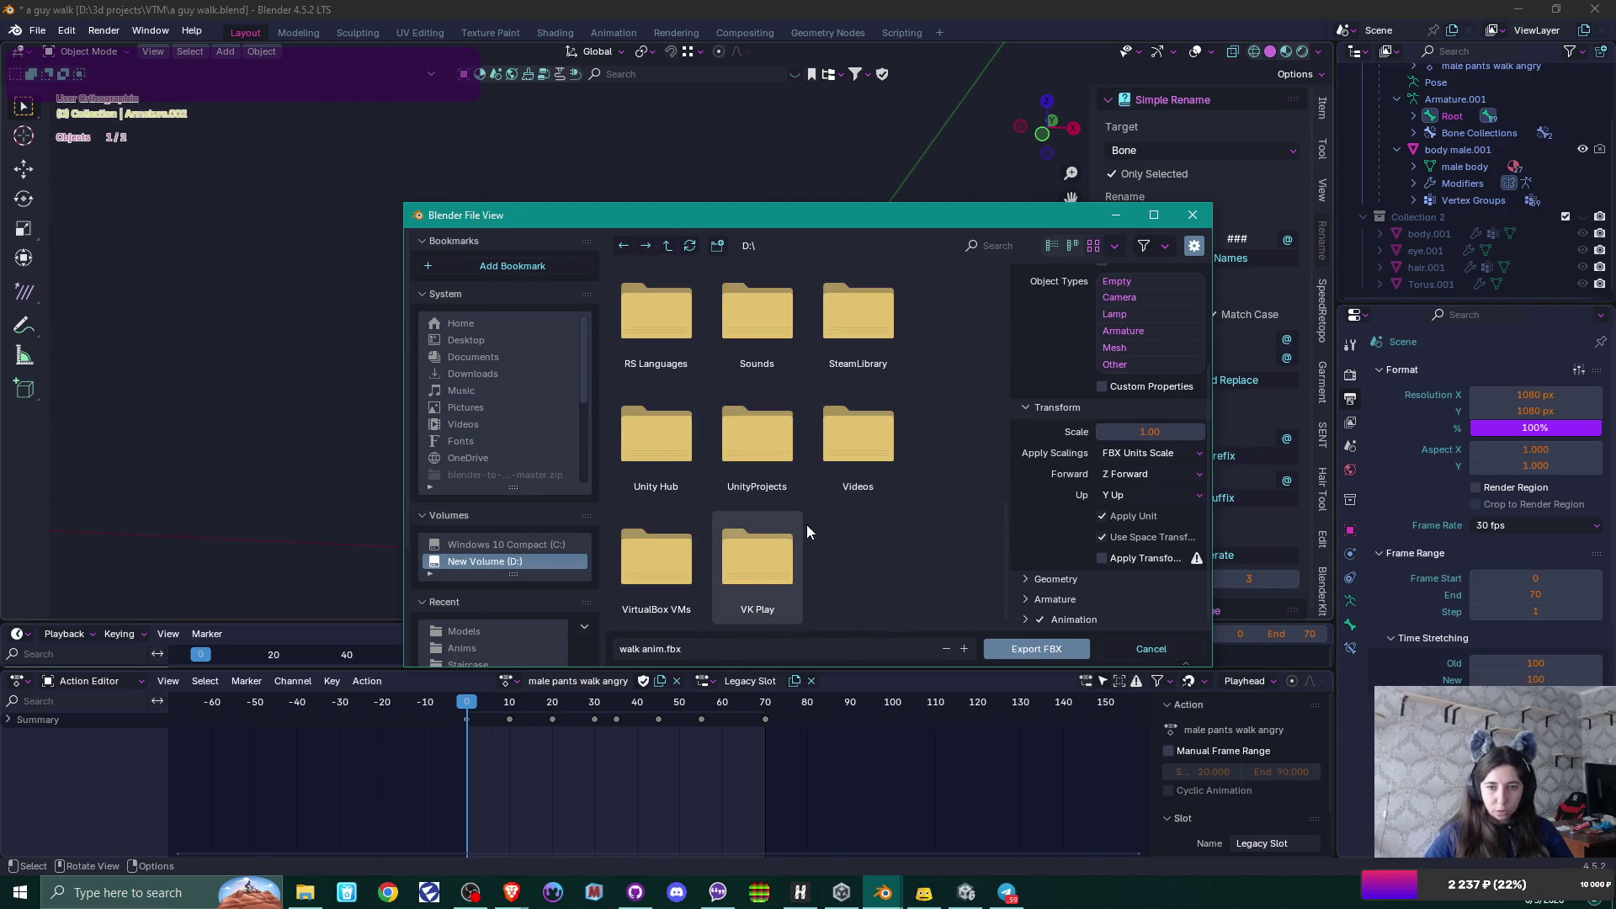
{"action": "double_click", "coordinate": [755, 432]}
{"action": "double_click", "coordinate": [653, 320]}
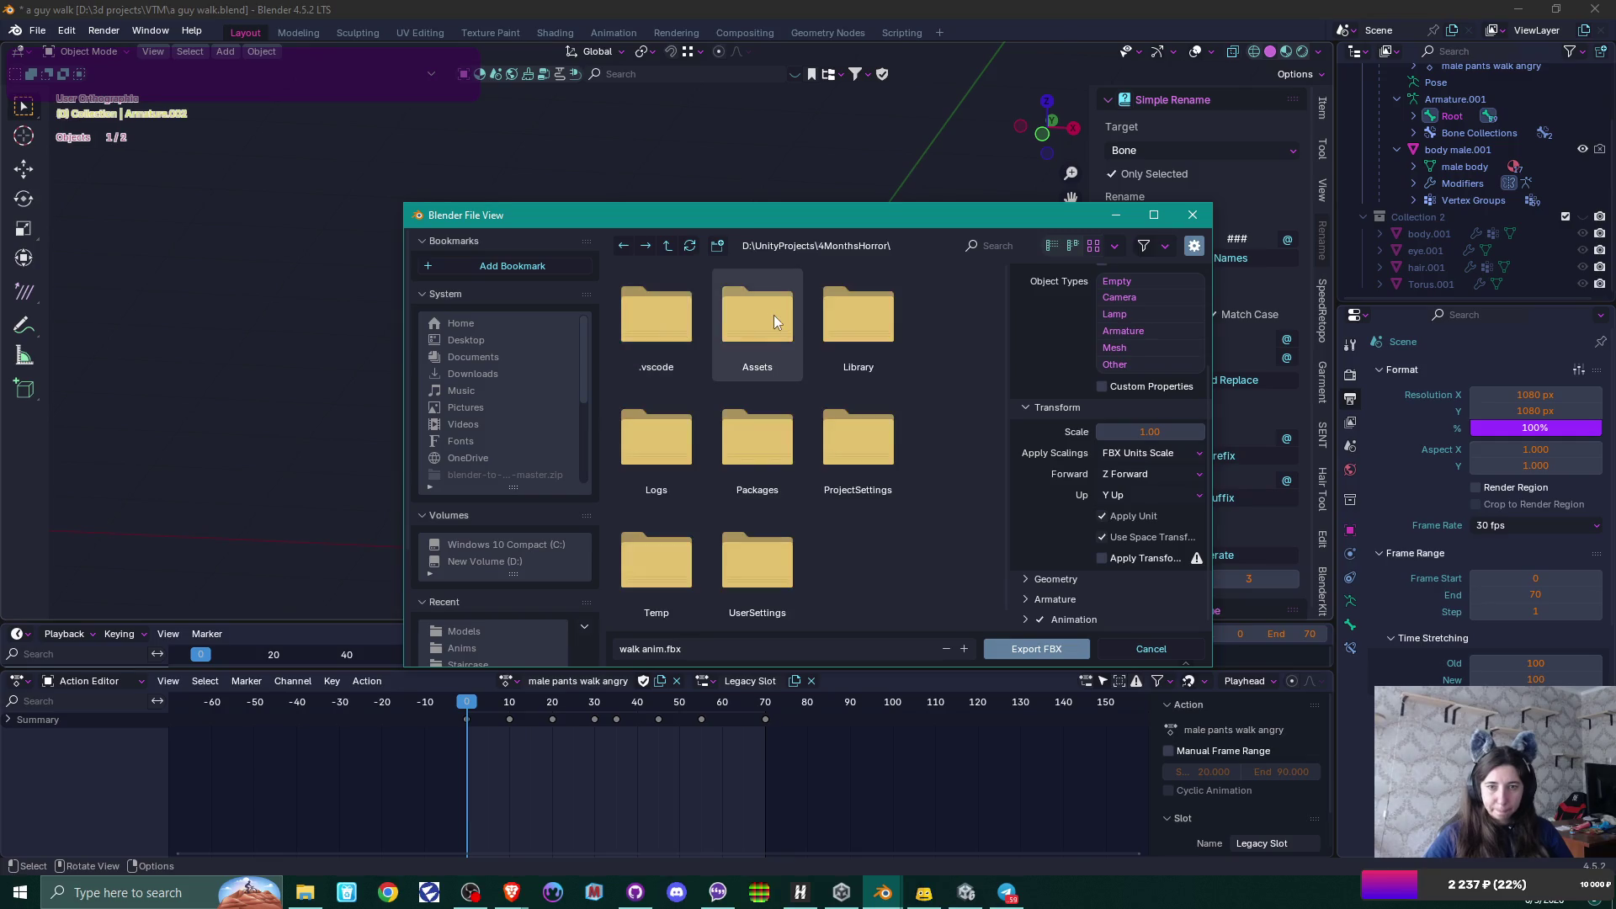
{"action": "double_click", "coordinate": [775, 315]}
{"action": "double_click", "coordinate": [763, 318]}
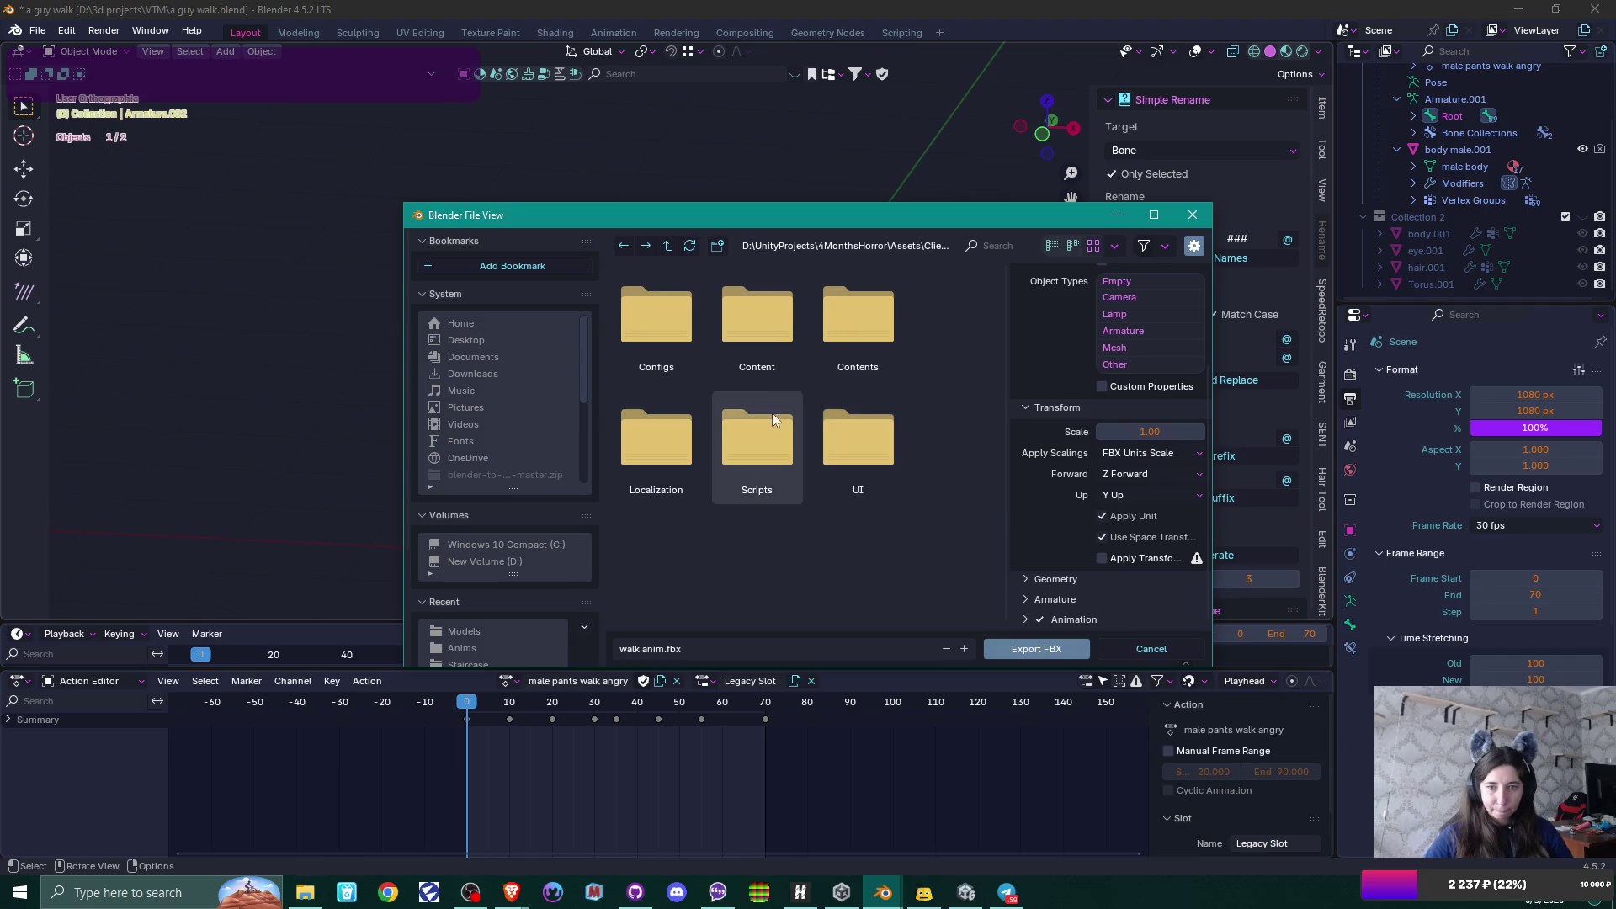
{"action": "double_click", "coordinate": [756, 321]}
{"action": "double_click", "coordinate": [670, 324]}
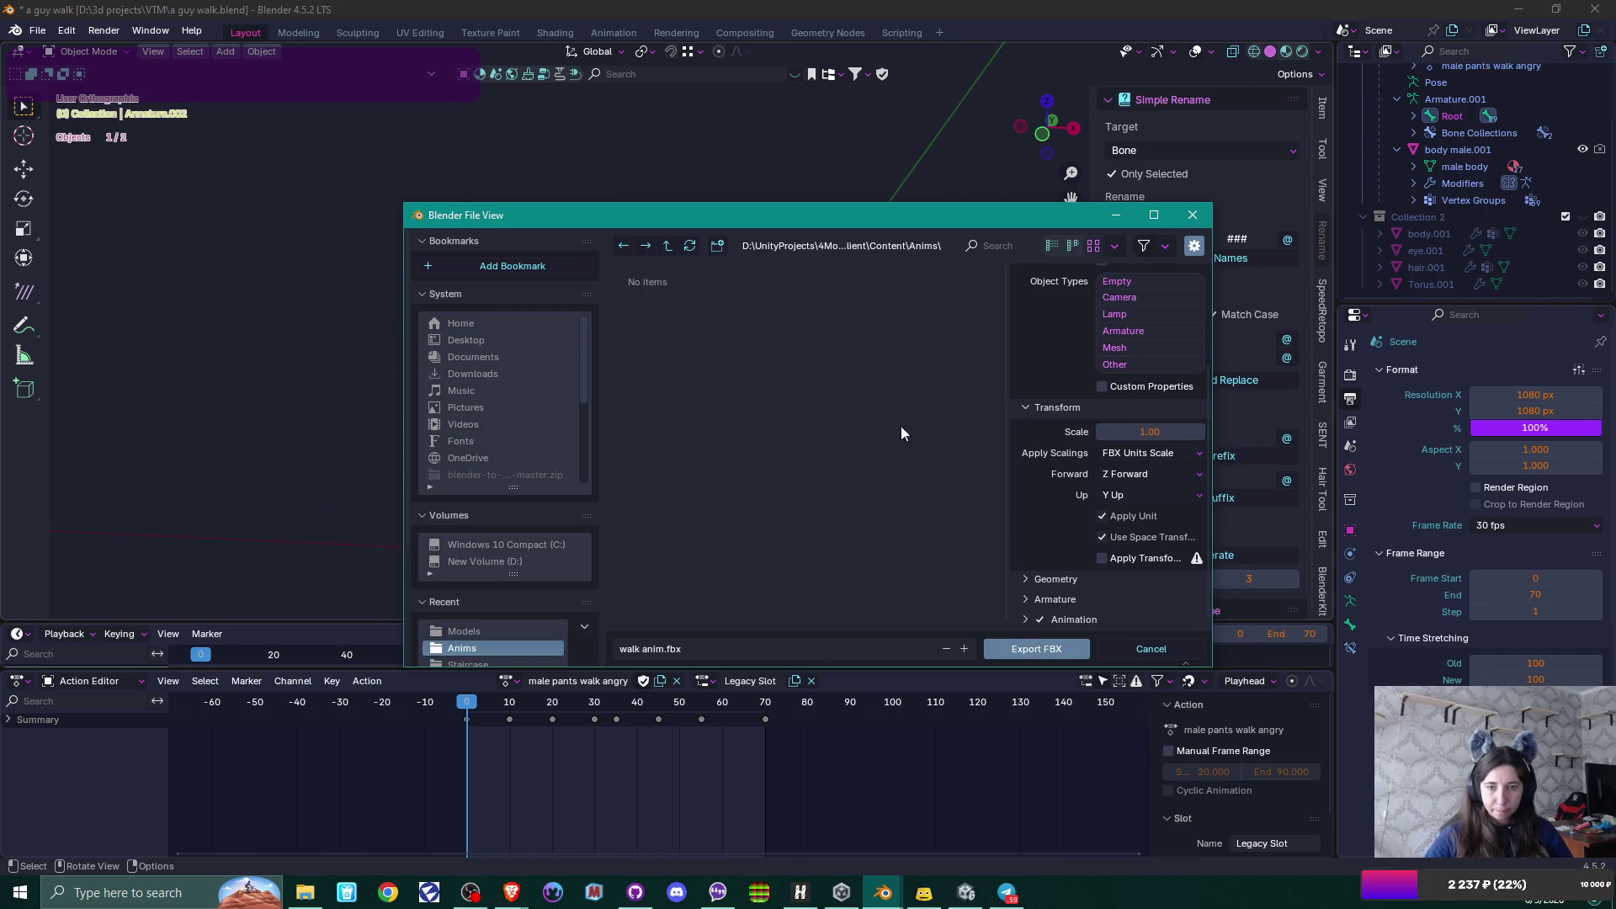
{"action": "left_click", "coordinate": [1062, 645]}
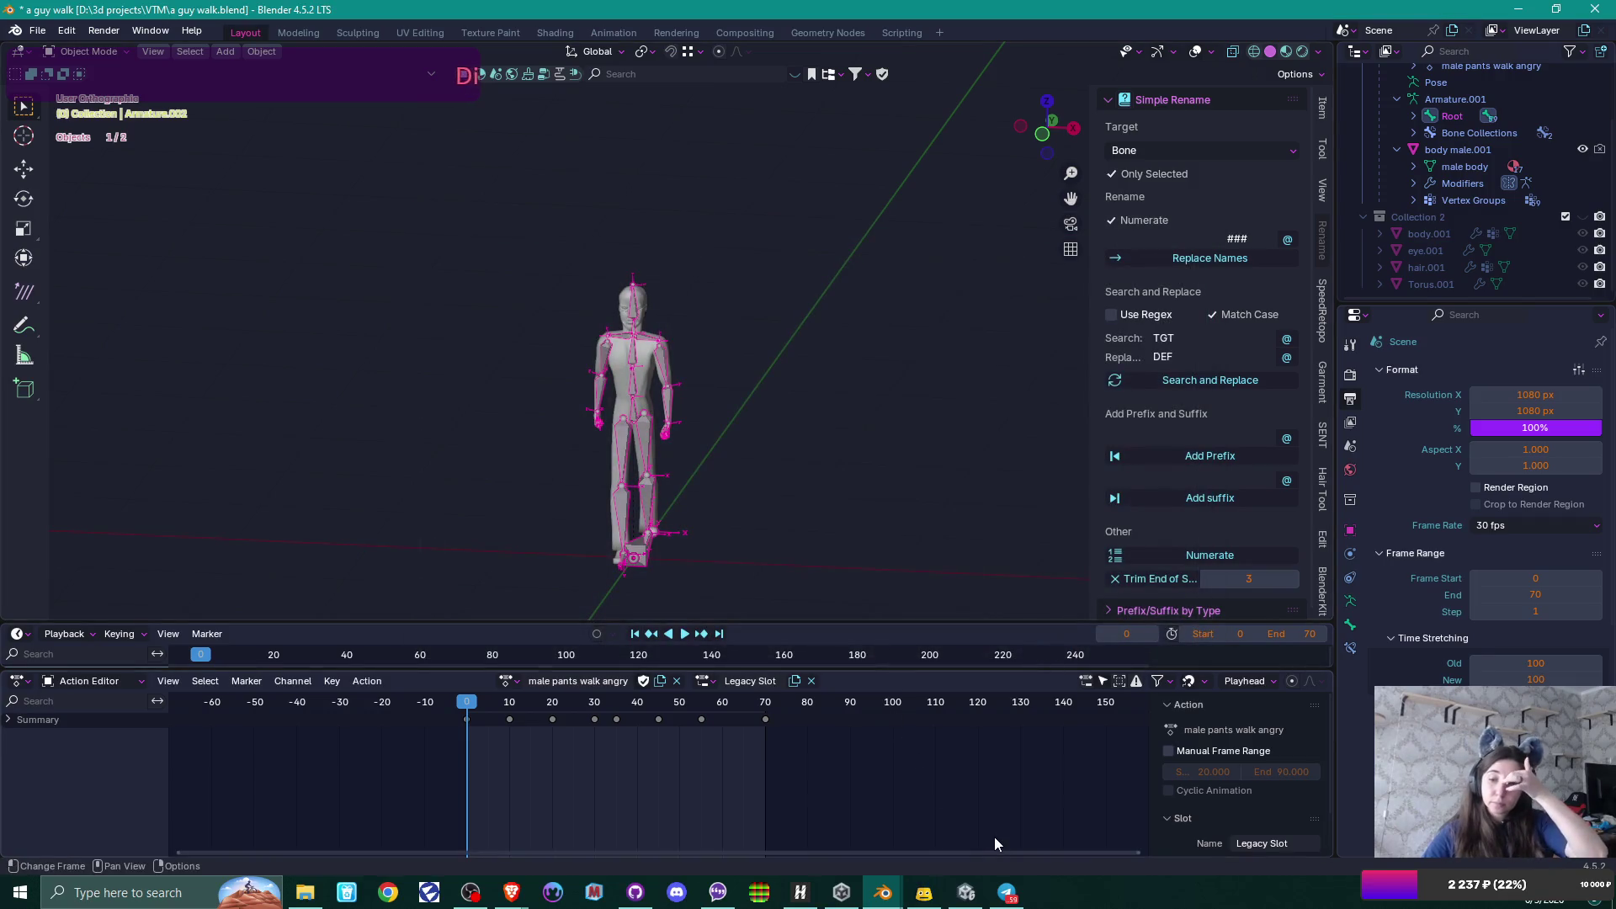
Close Unity Hub and select walk anim.fbx in Anims to view its 0–70 walk angry clip.
{"action": "left_click", "coordinate": [841, 894]}
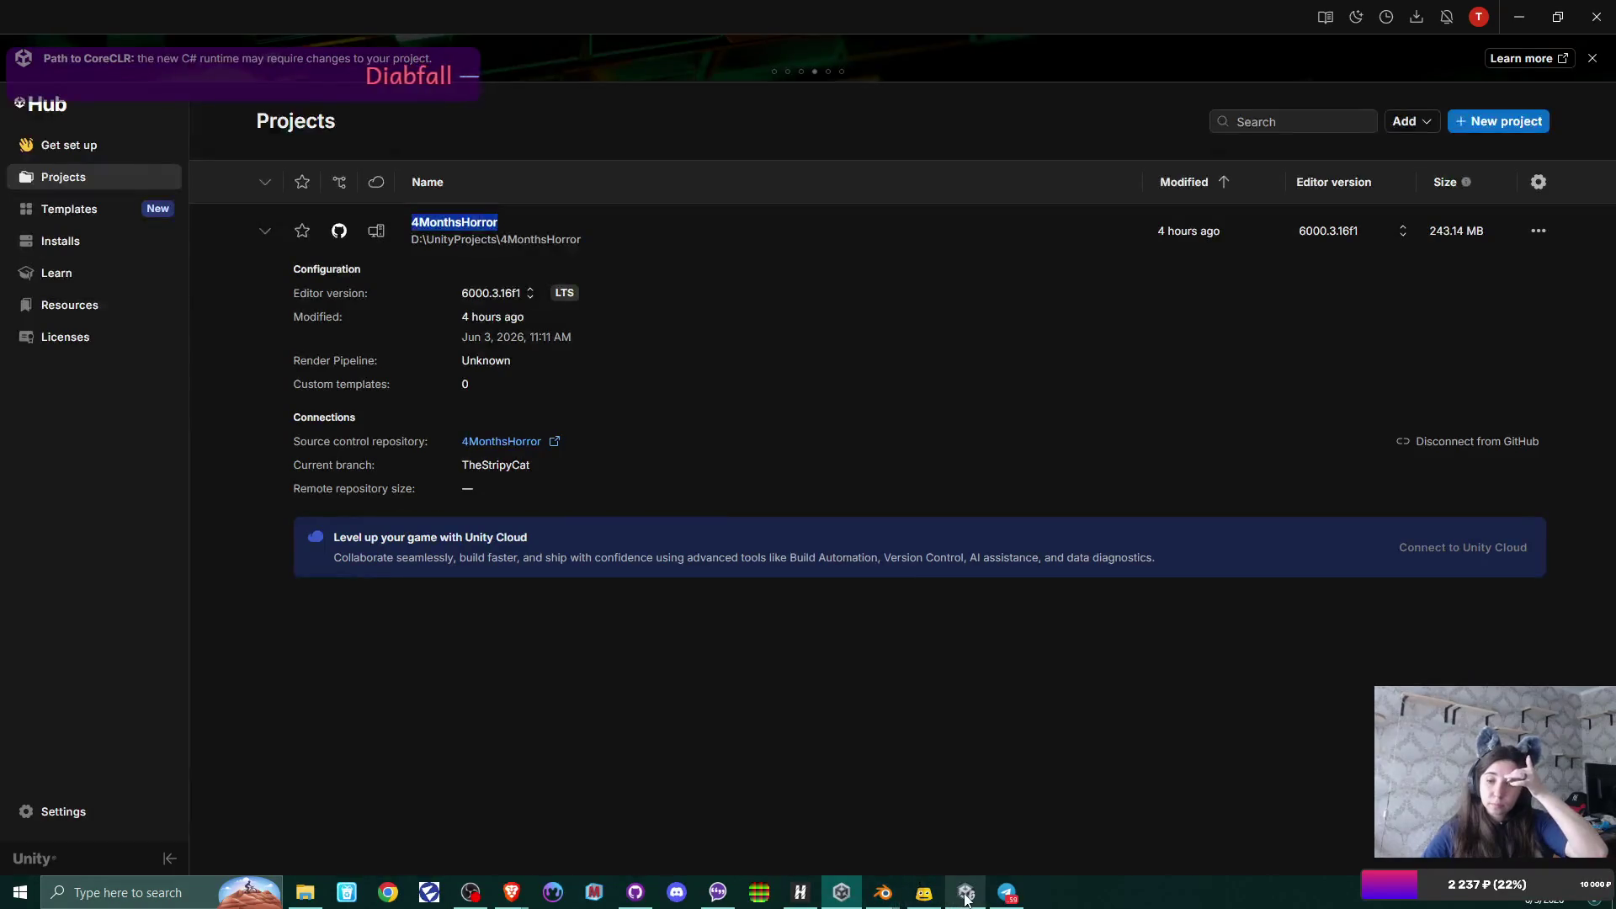
{"action": "left_click", "coordinate": [966, 893]}
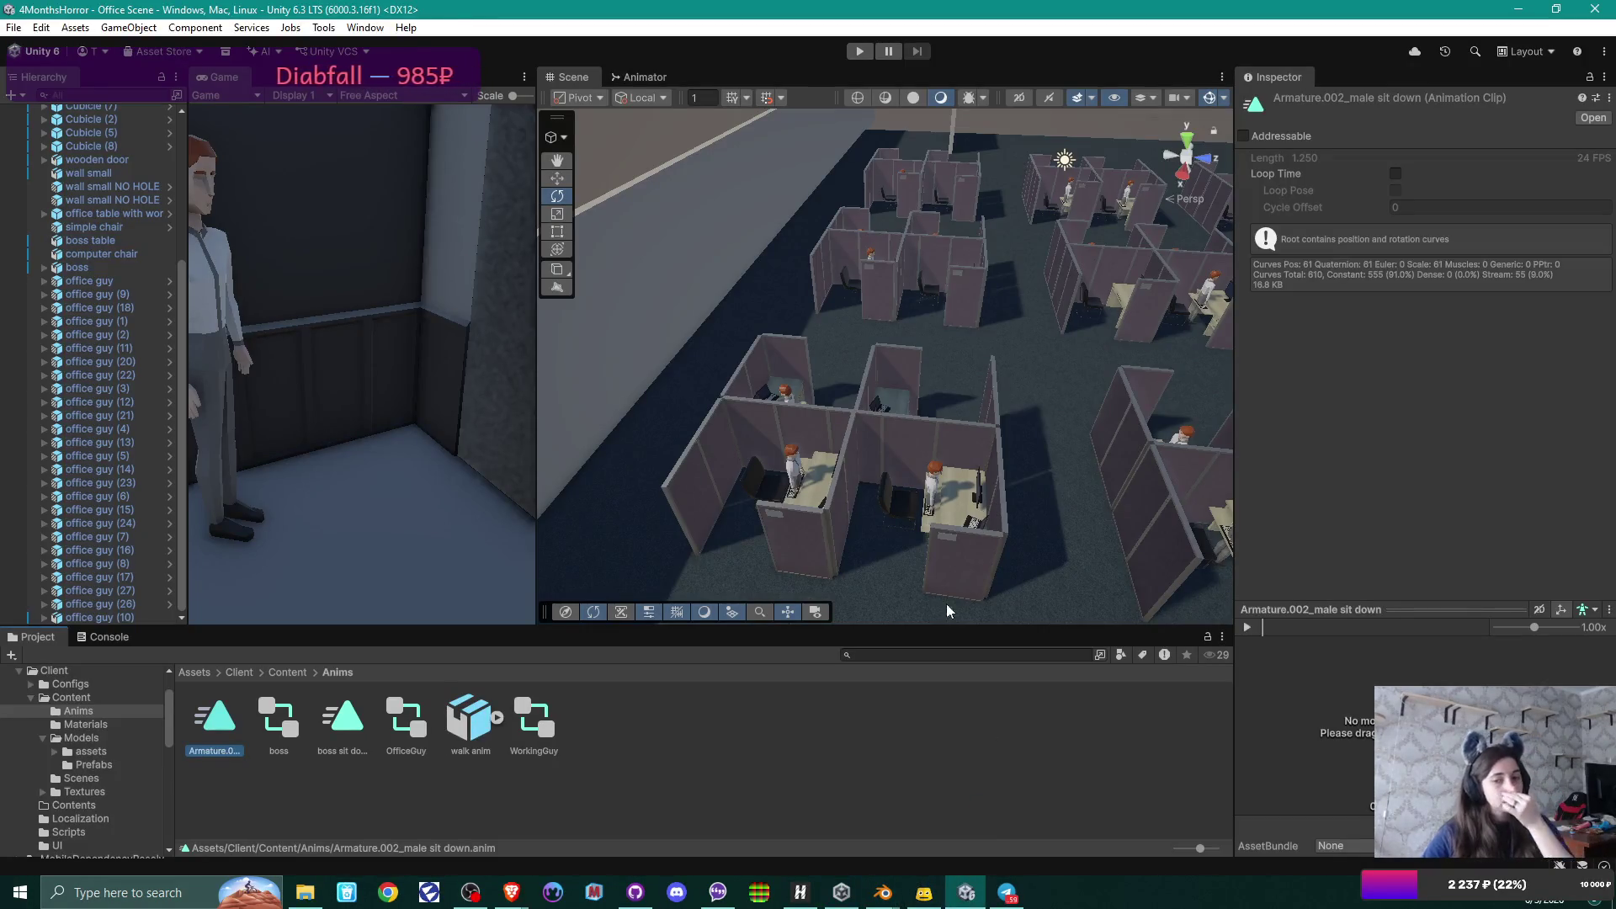
{"action": "left_click", "coordinate": [844, 898]}
{"action": "left_click", "coordinate": [1595, 10]}
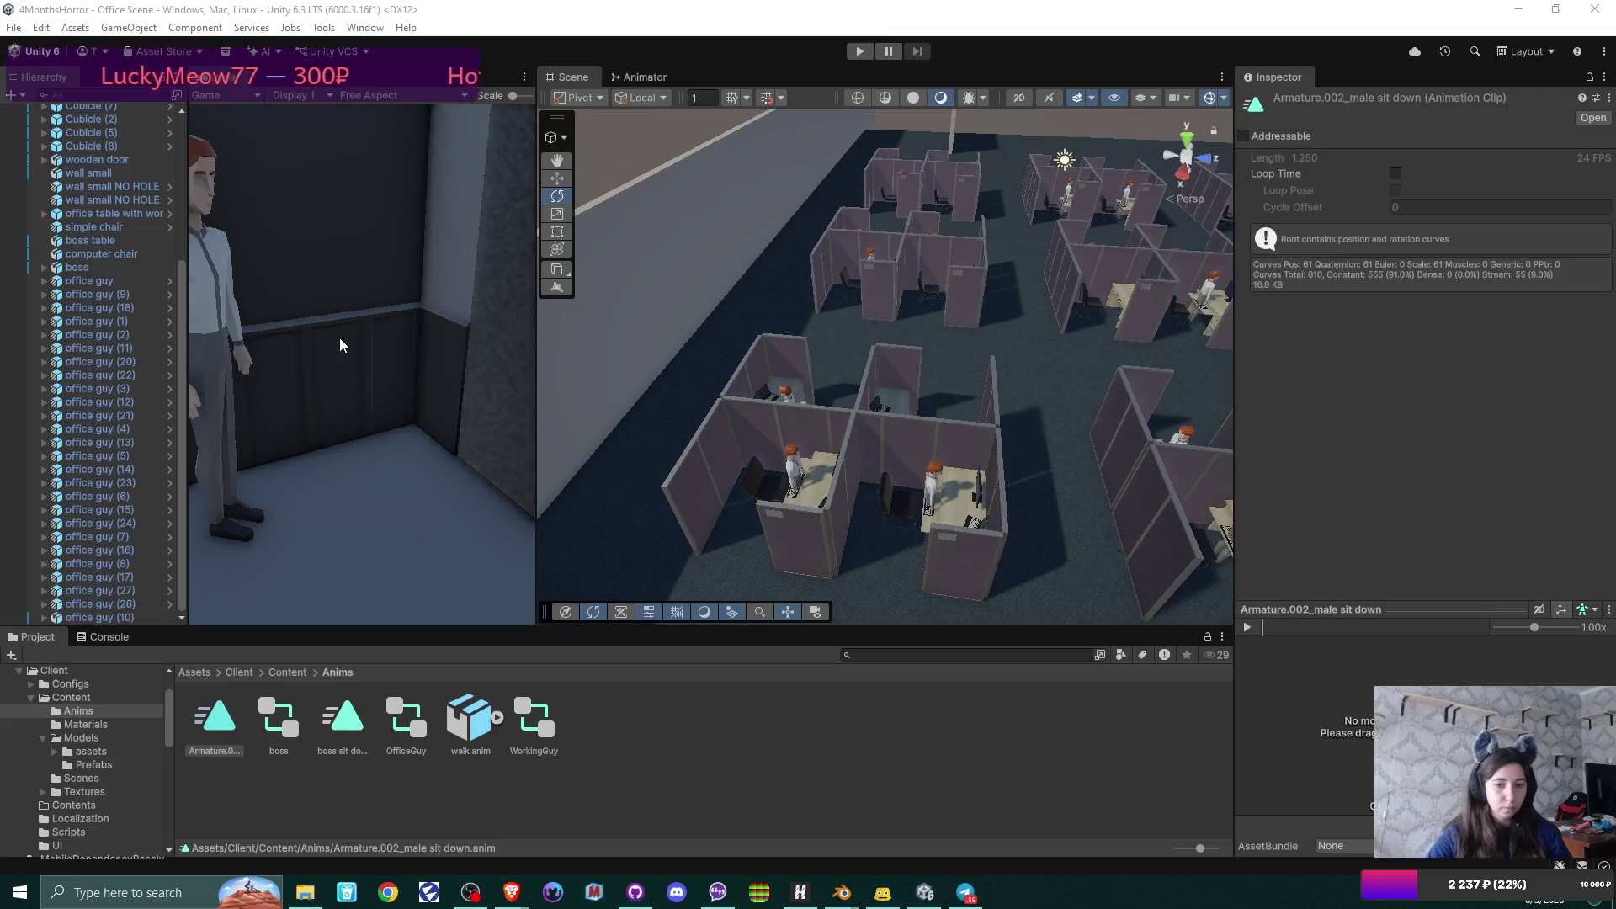
{"action": "left_click", "coordinate": [219, 738]}
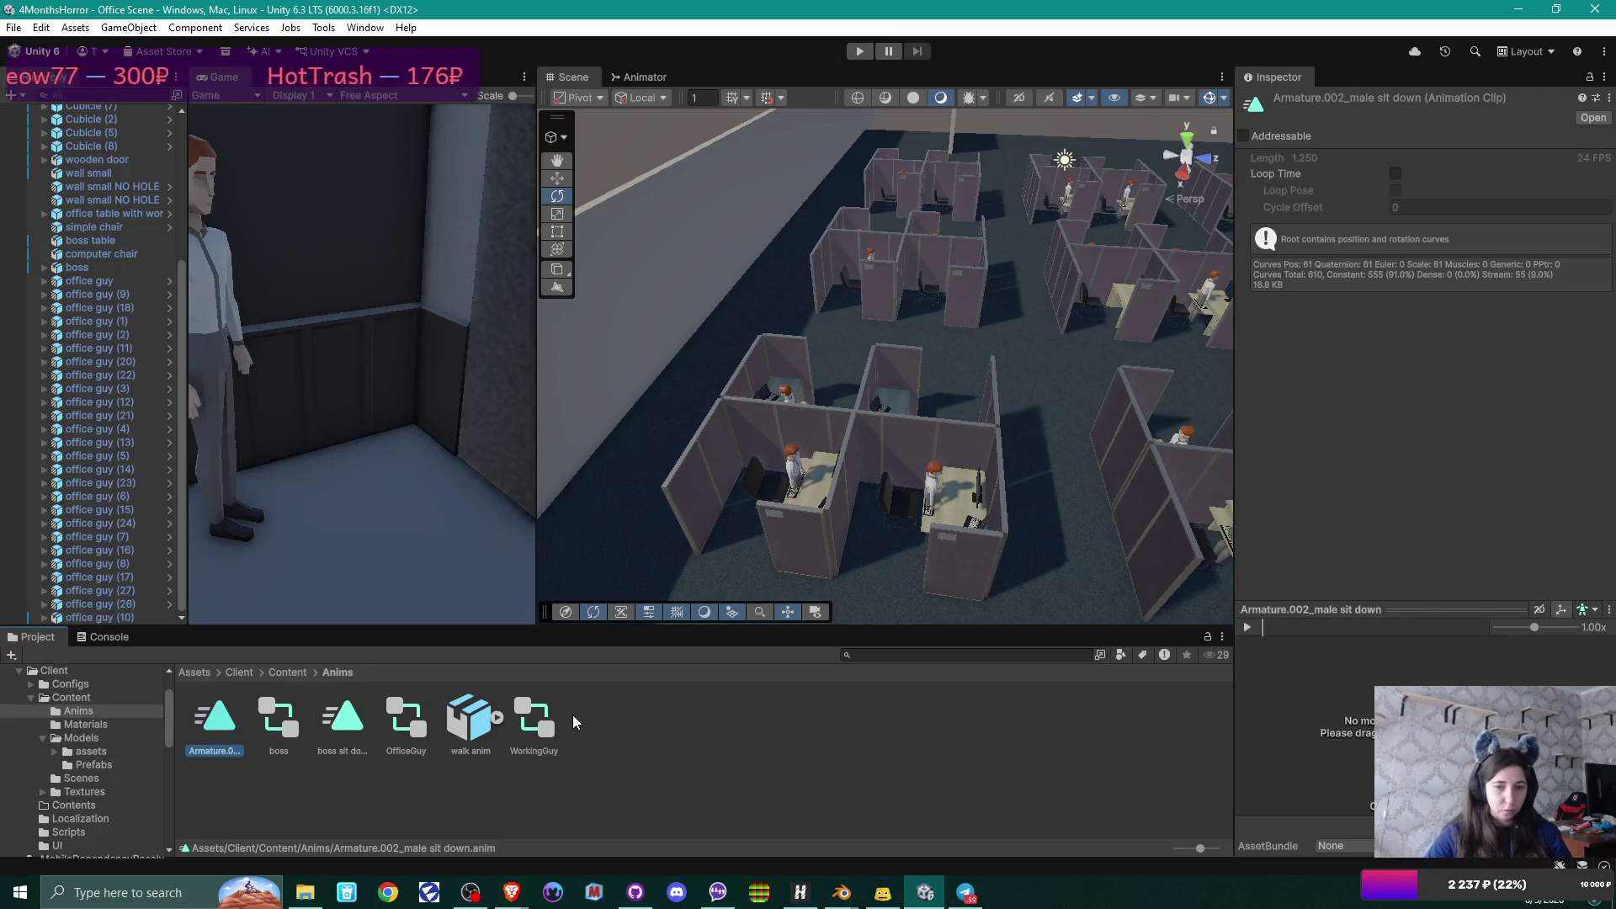
{"action": "left_click", "coordinate": [545, 719]}
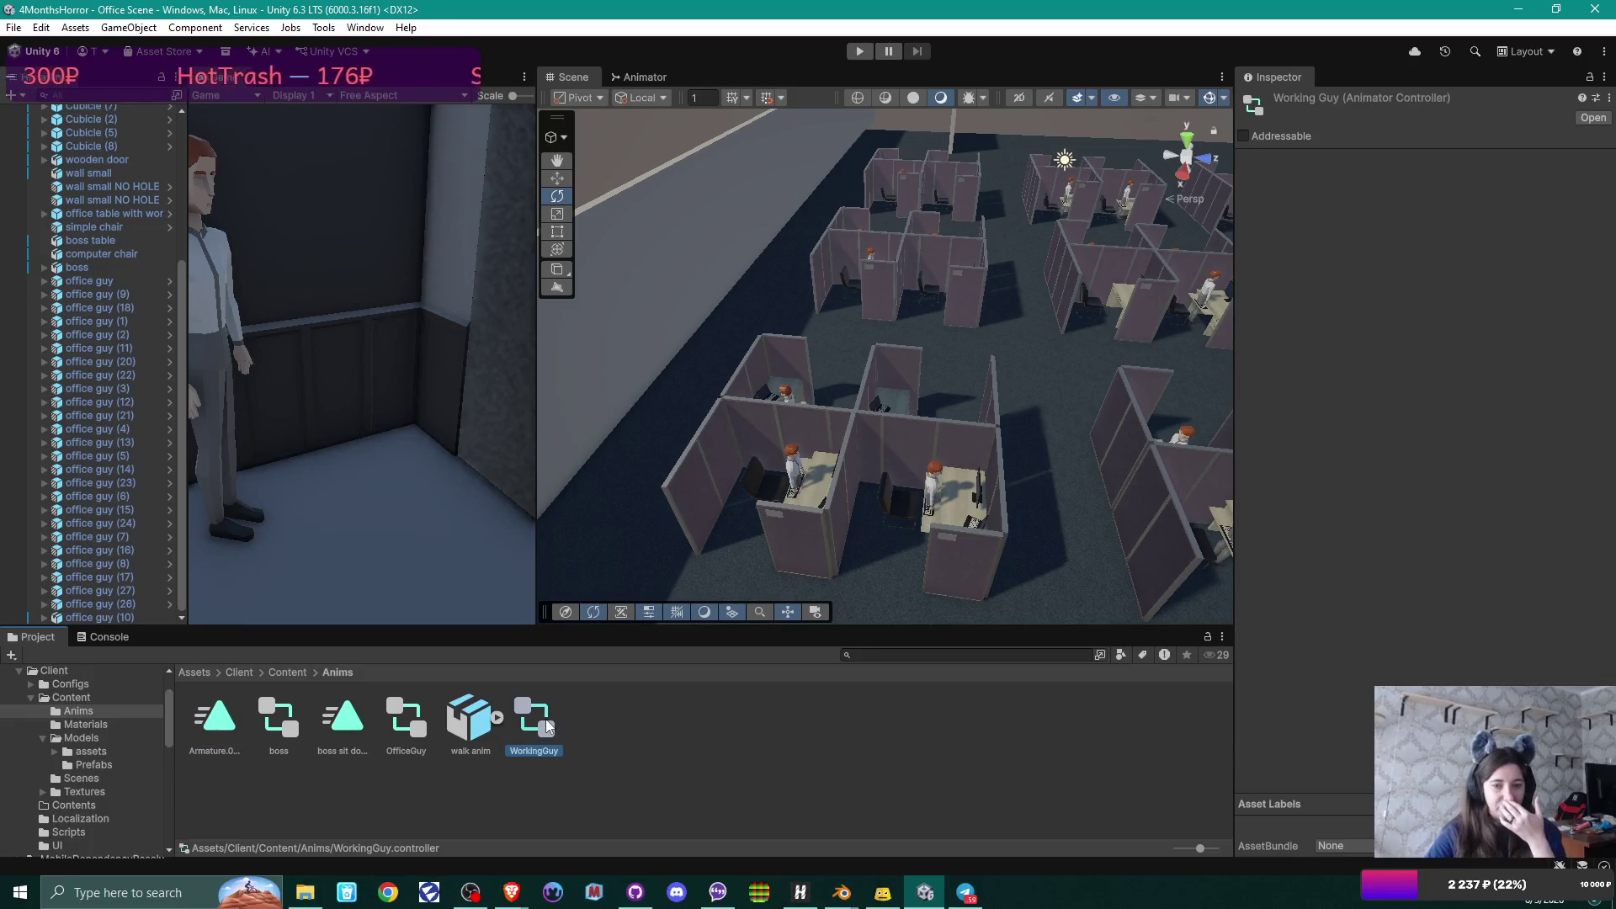
{"action": "left_click", "coordinate": [470, 717]}
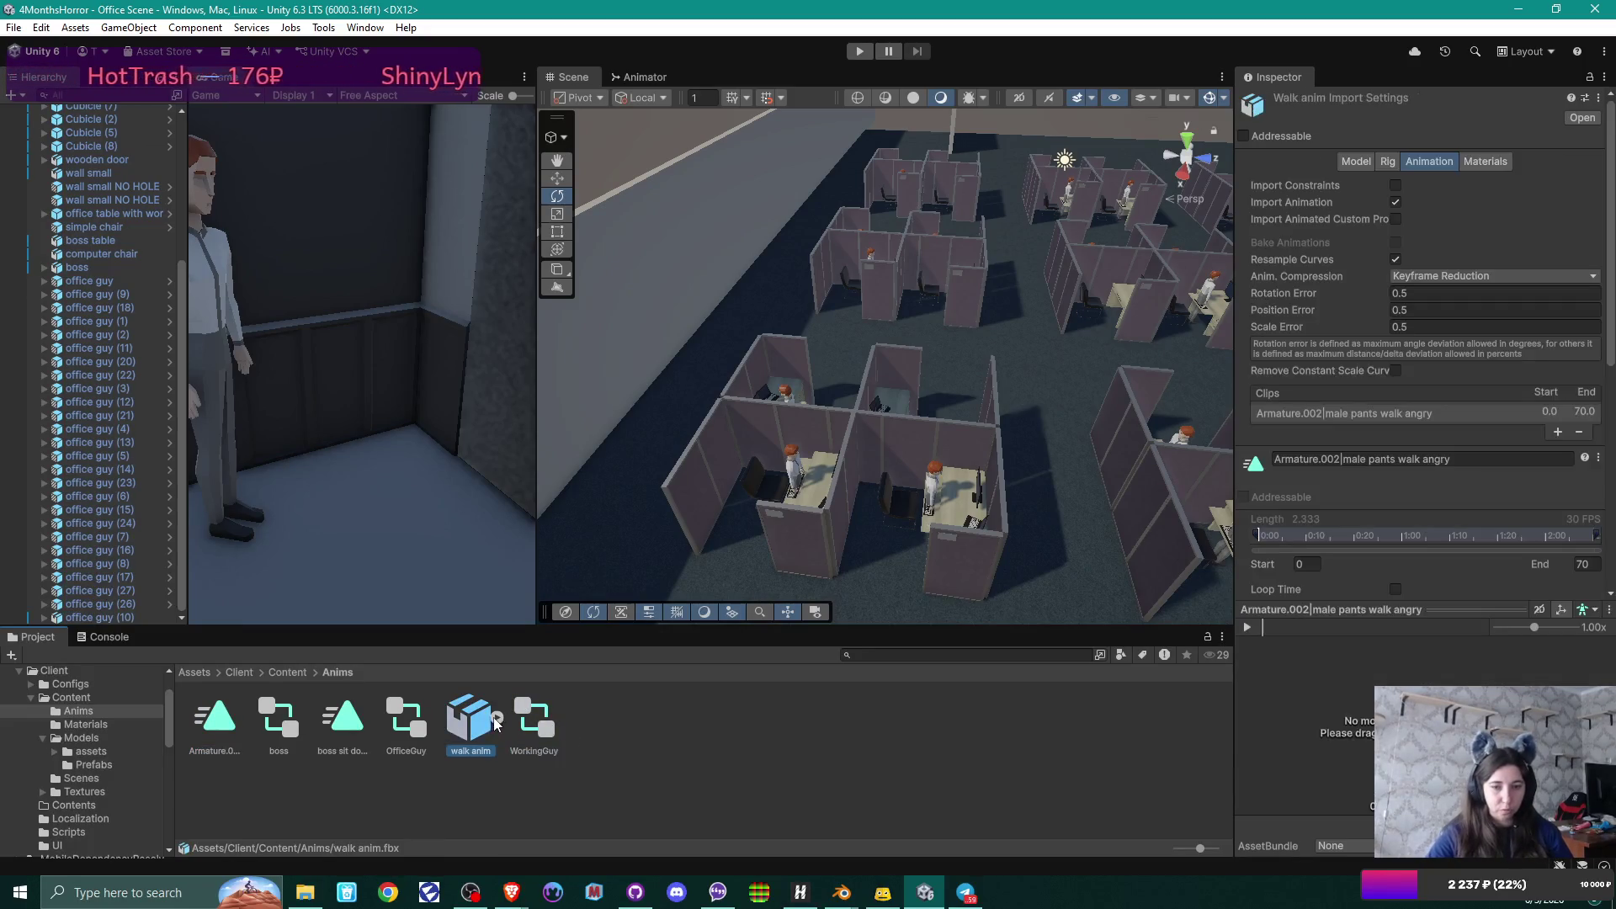
Open the OfficeGuy animator and drag the male pants walk angry clip in as a new state beside Idle.
{"action": "left_click", "coordinate": [496, 718]}
{"action": "double_click", "coordinate": [659, 715]}
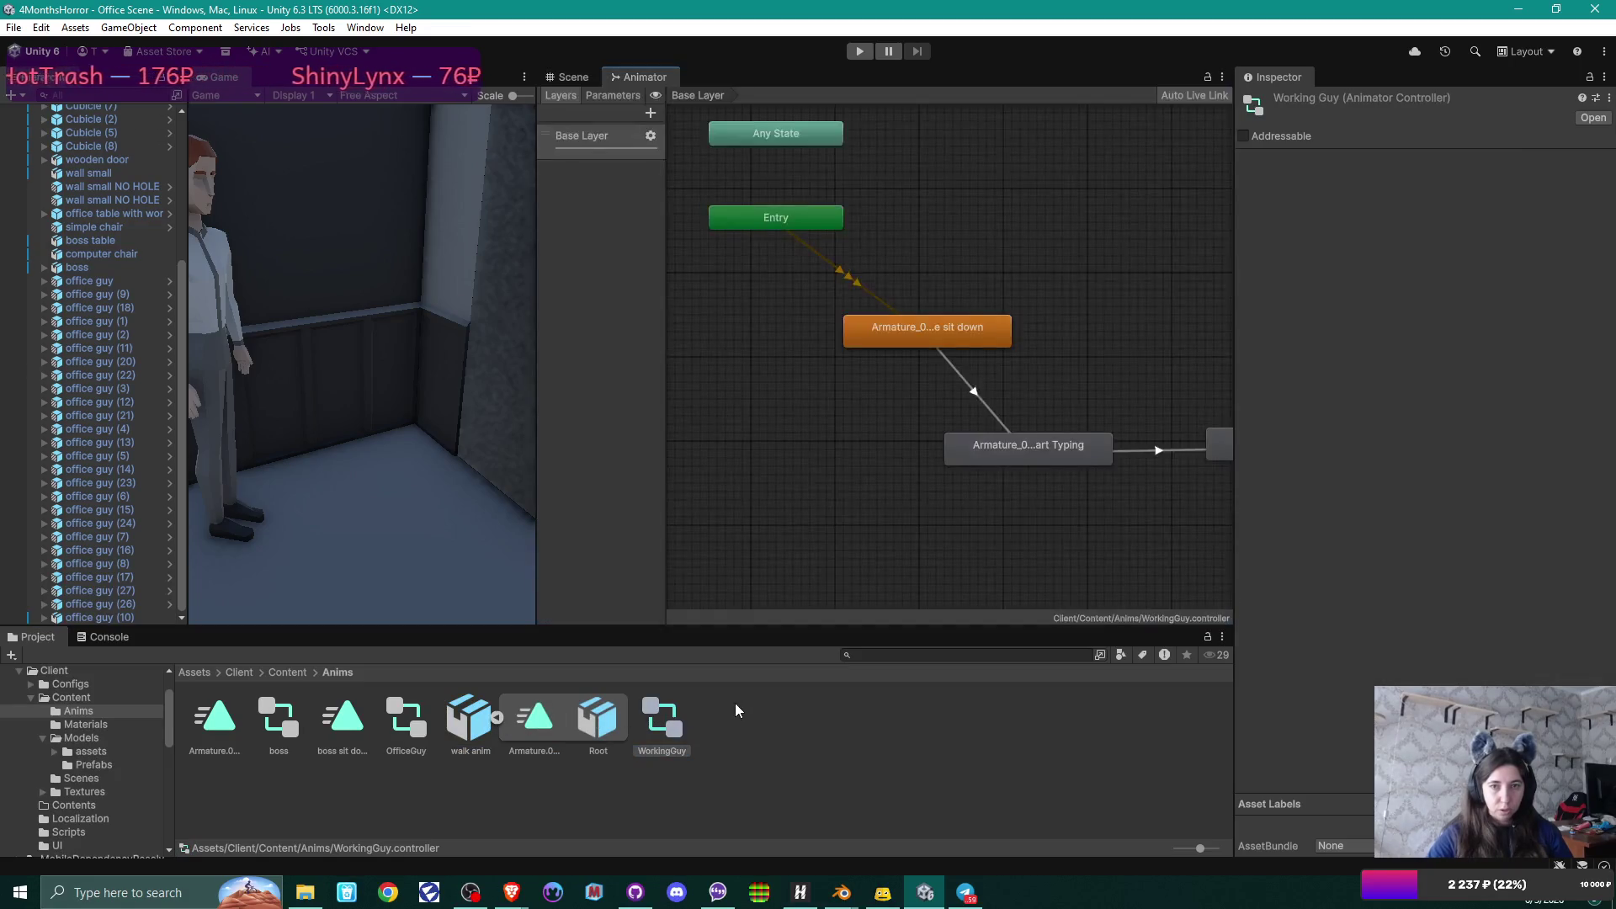
{"action": "right_click", "coordinate": [963, 501]}
{"action": "left_click", "coordinate": [1047, 439]}
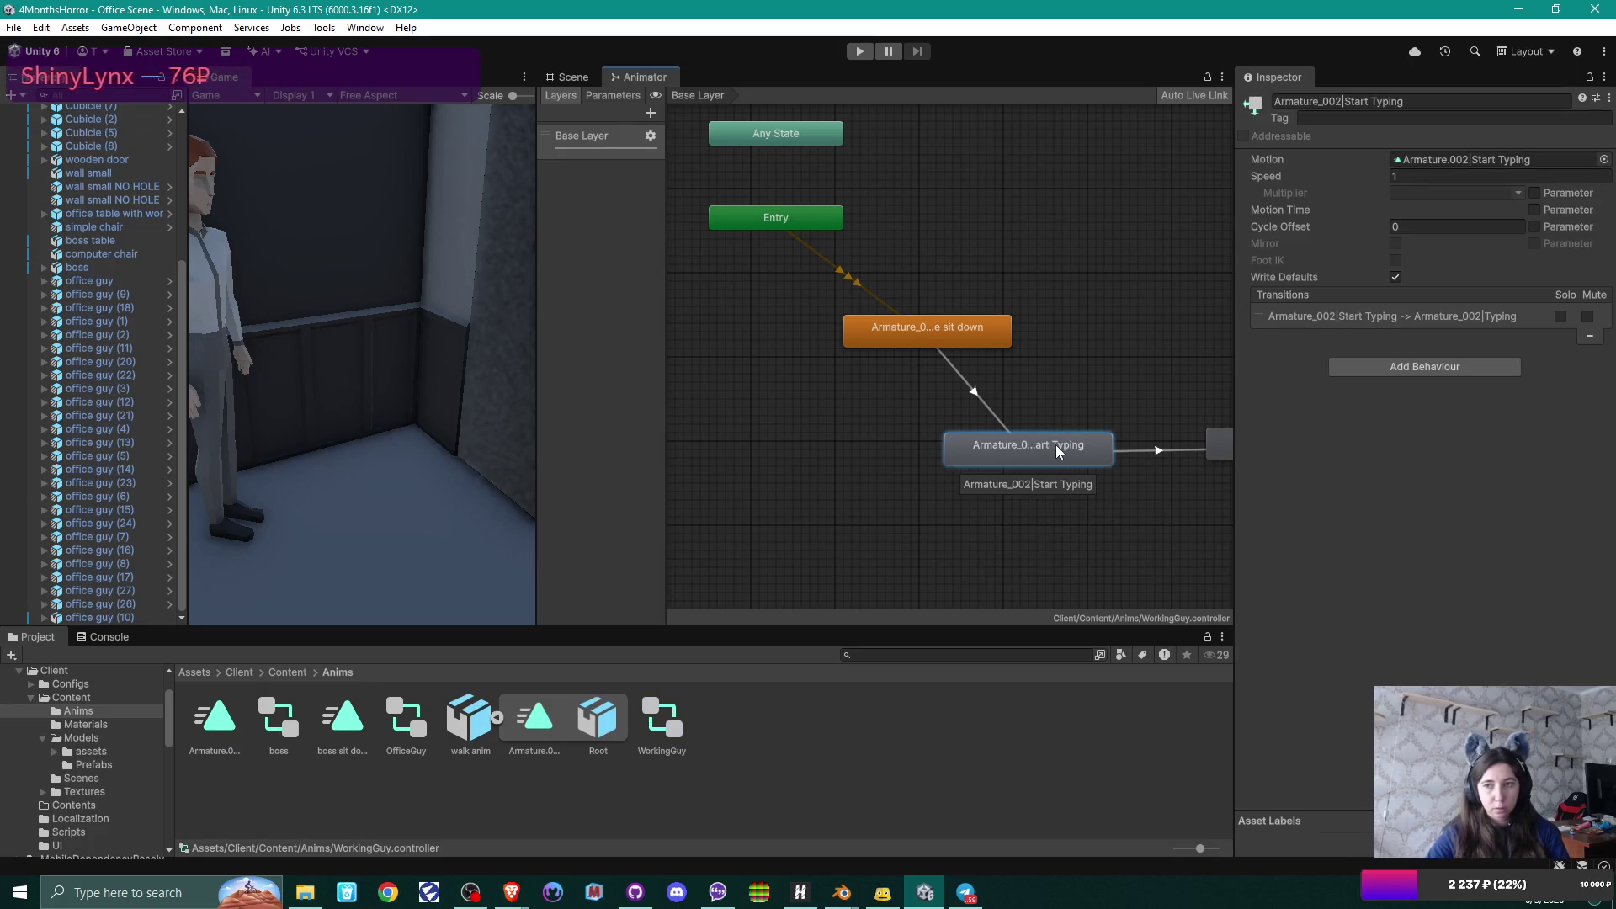
{"action": "left_click", "coordinate": [845, 733]}
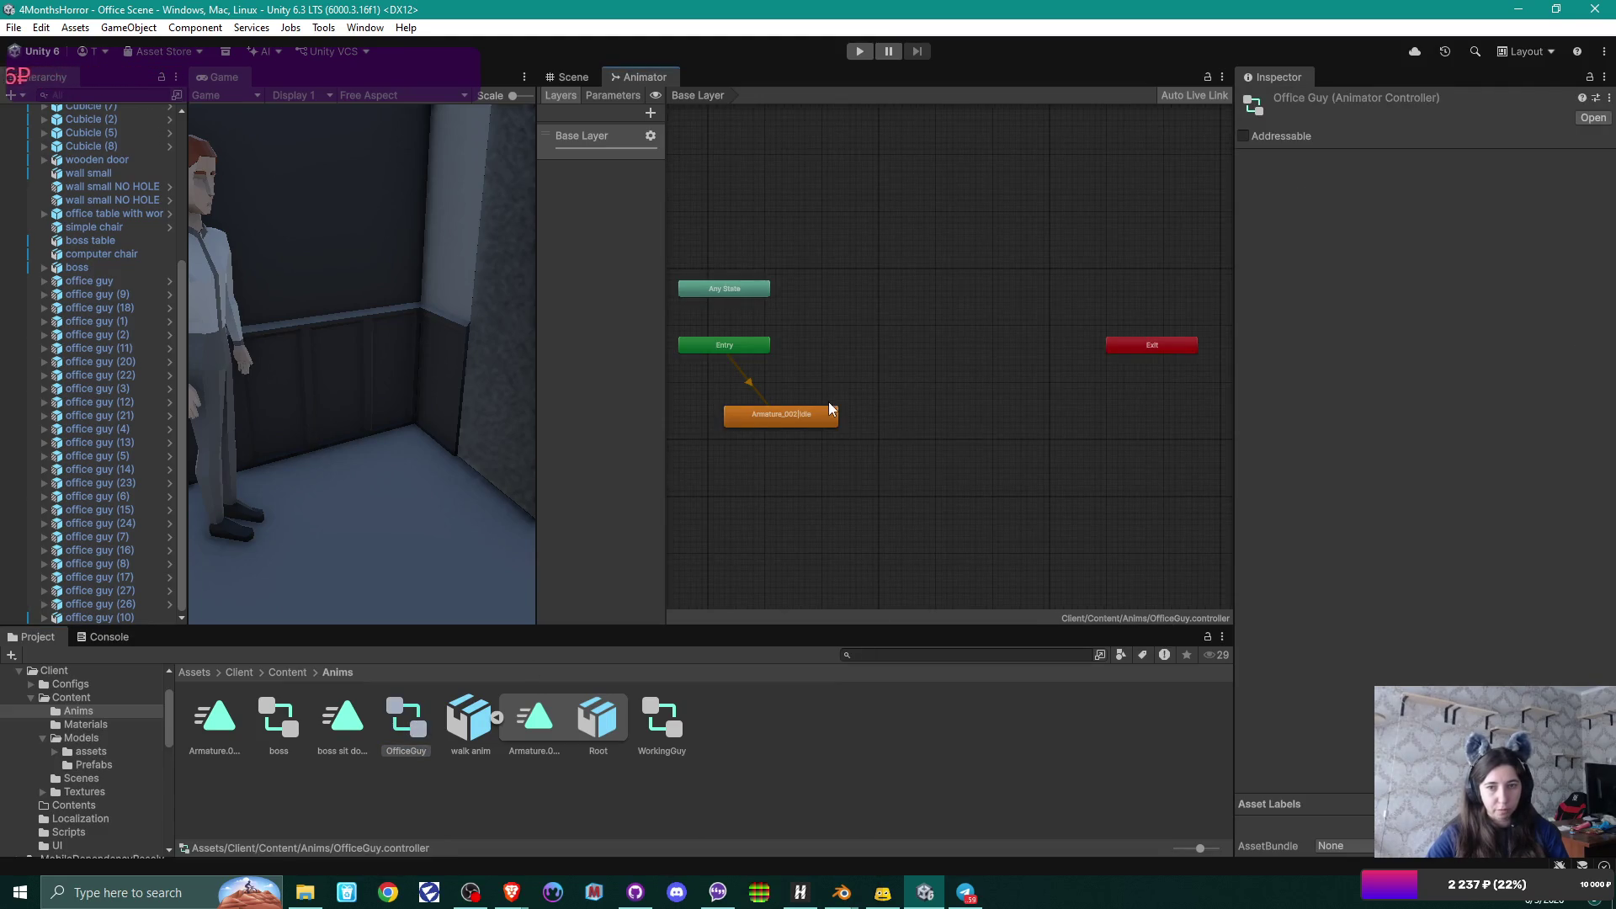
{"action": "left_click", "coordinate": [786, 421]}
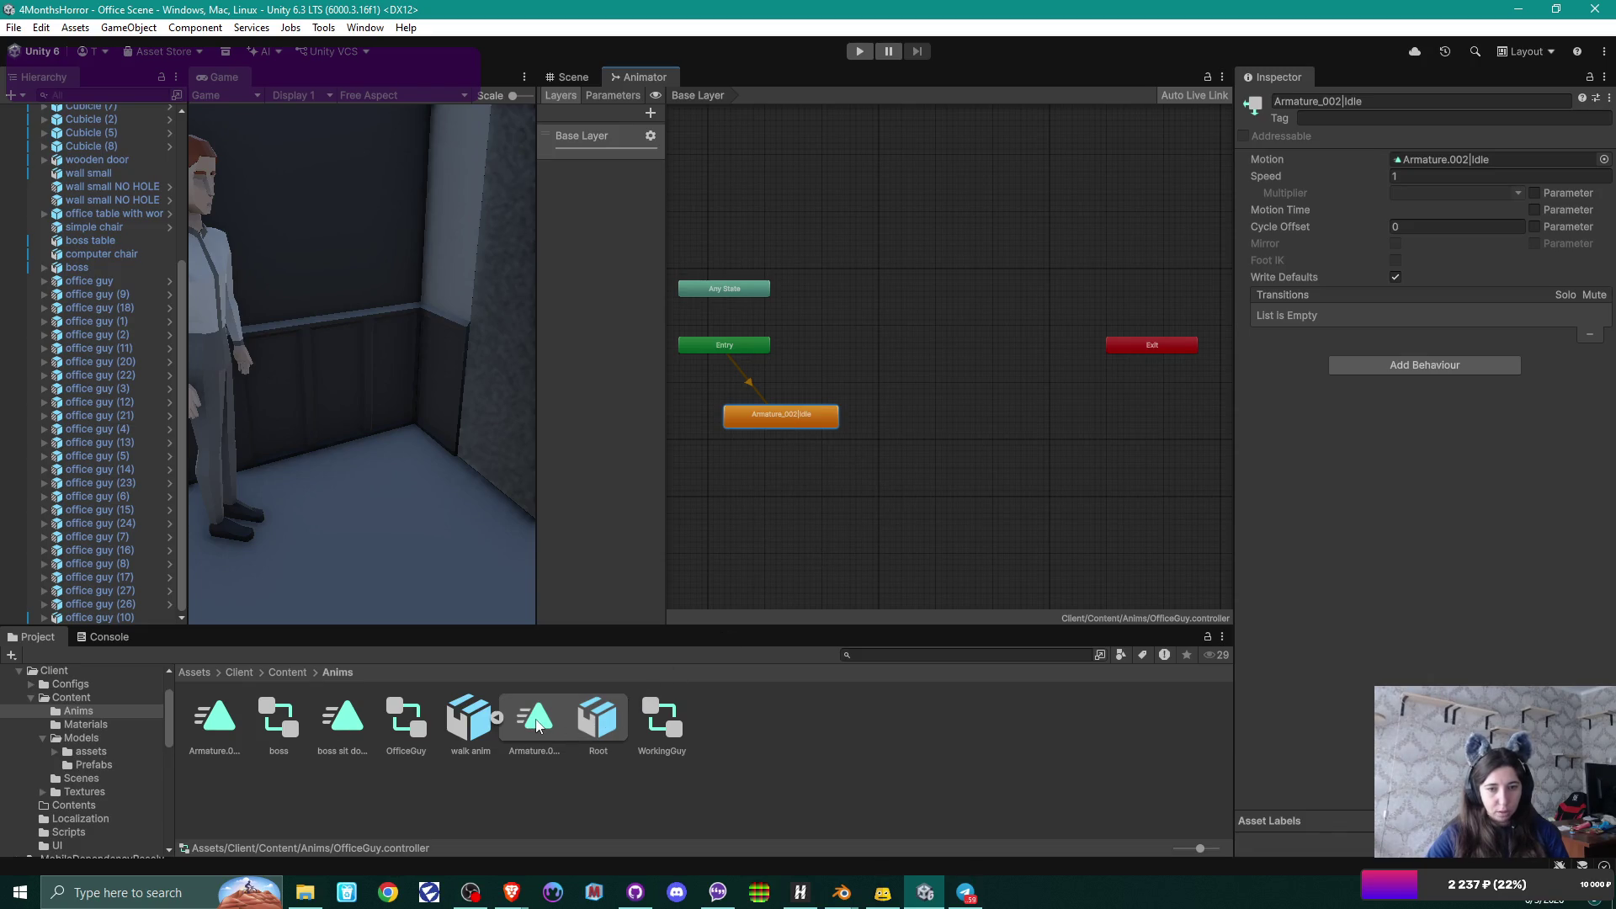
{"action": "left_click_drag", "start_coordinate": [537, 725], "coordinate": [937, 431]}
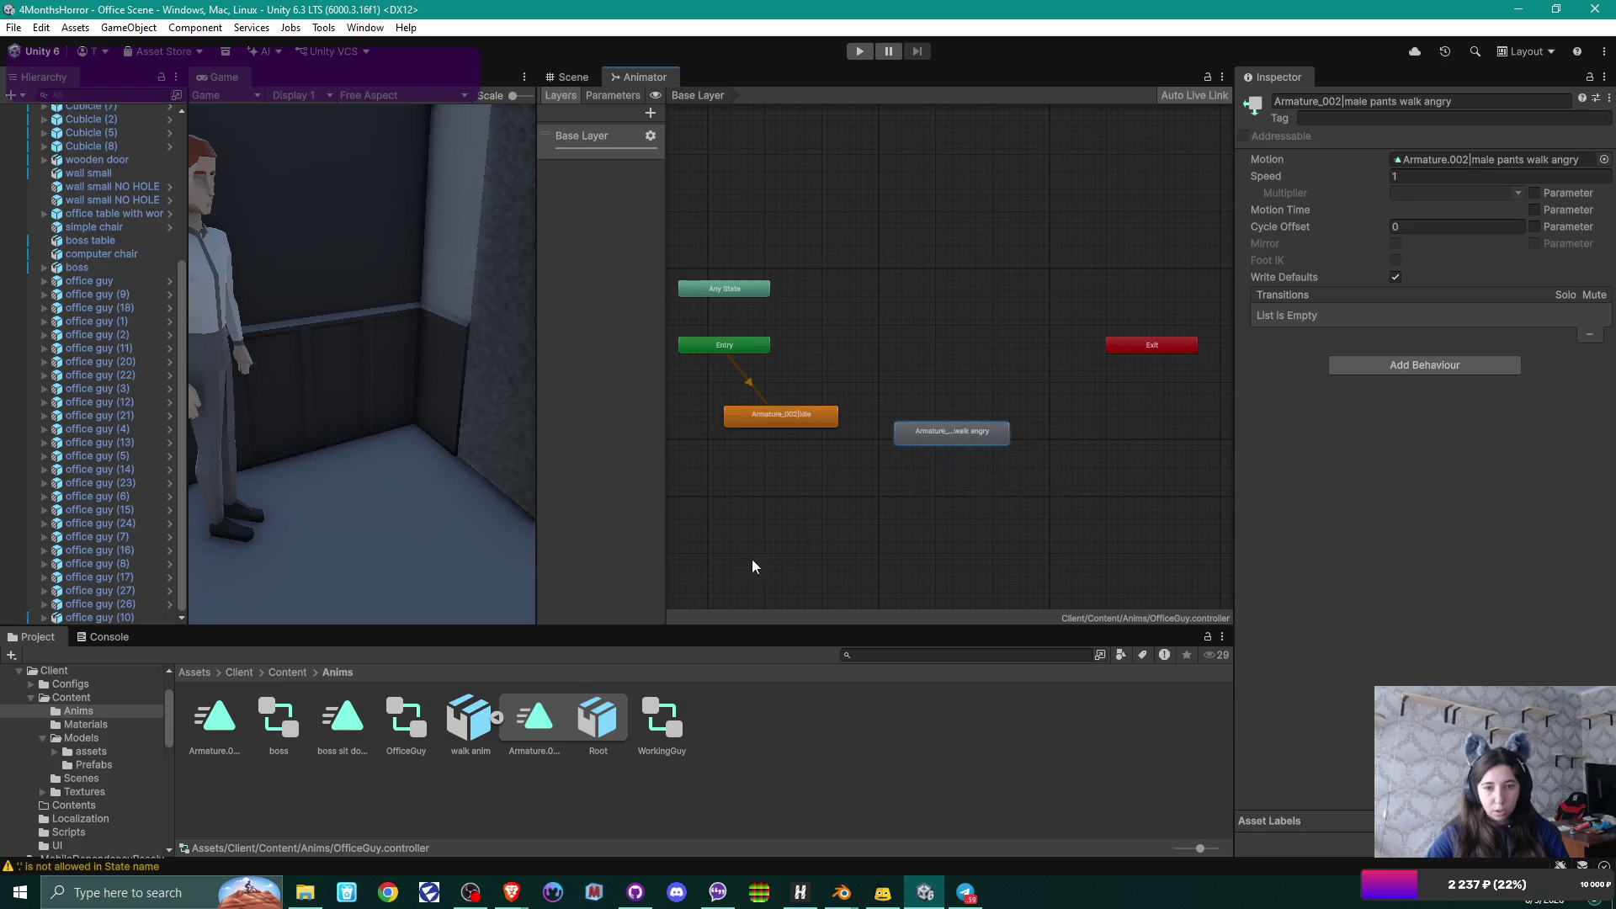
{"action": "left_click", "coordinate": [545, 729]}
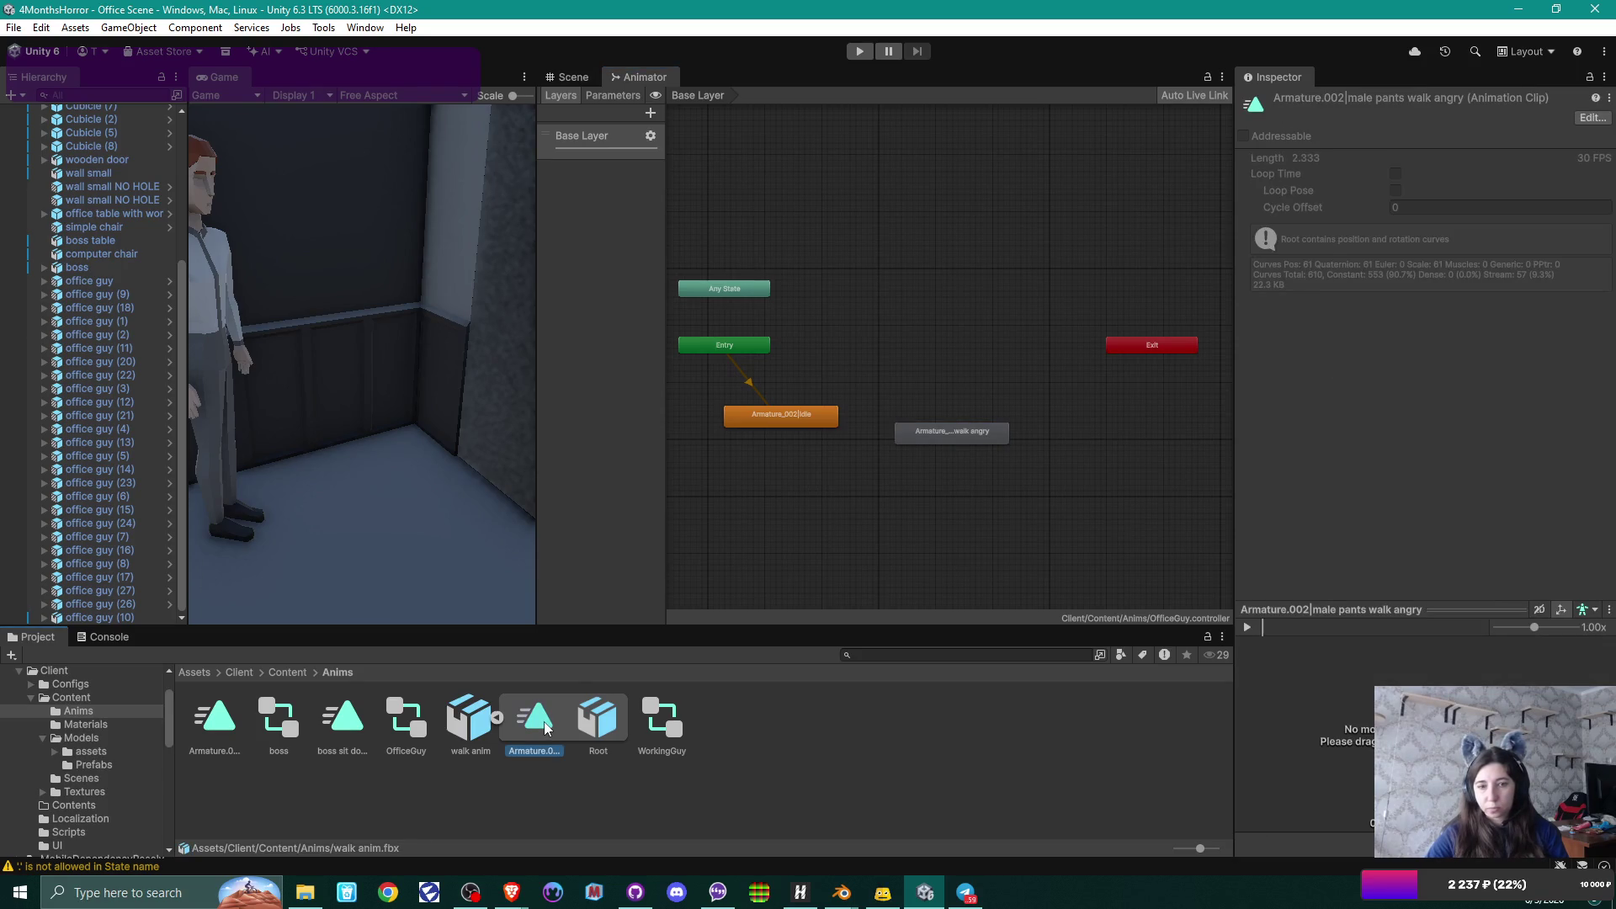
{"action": "left_click", "coordinate": [485, 722]}
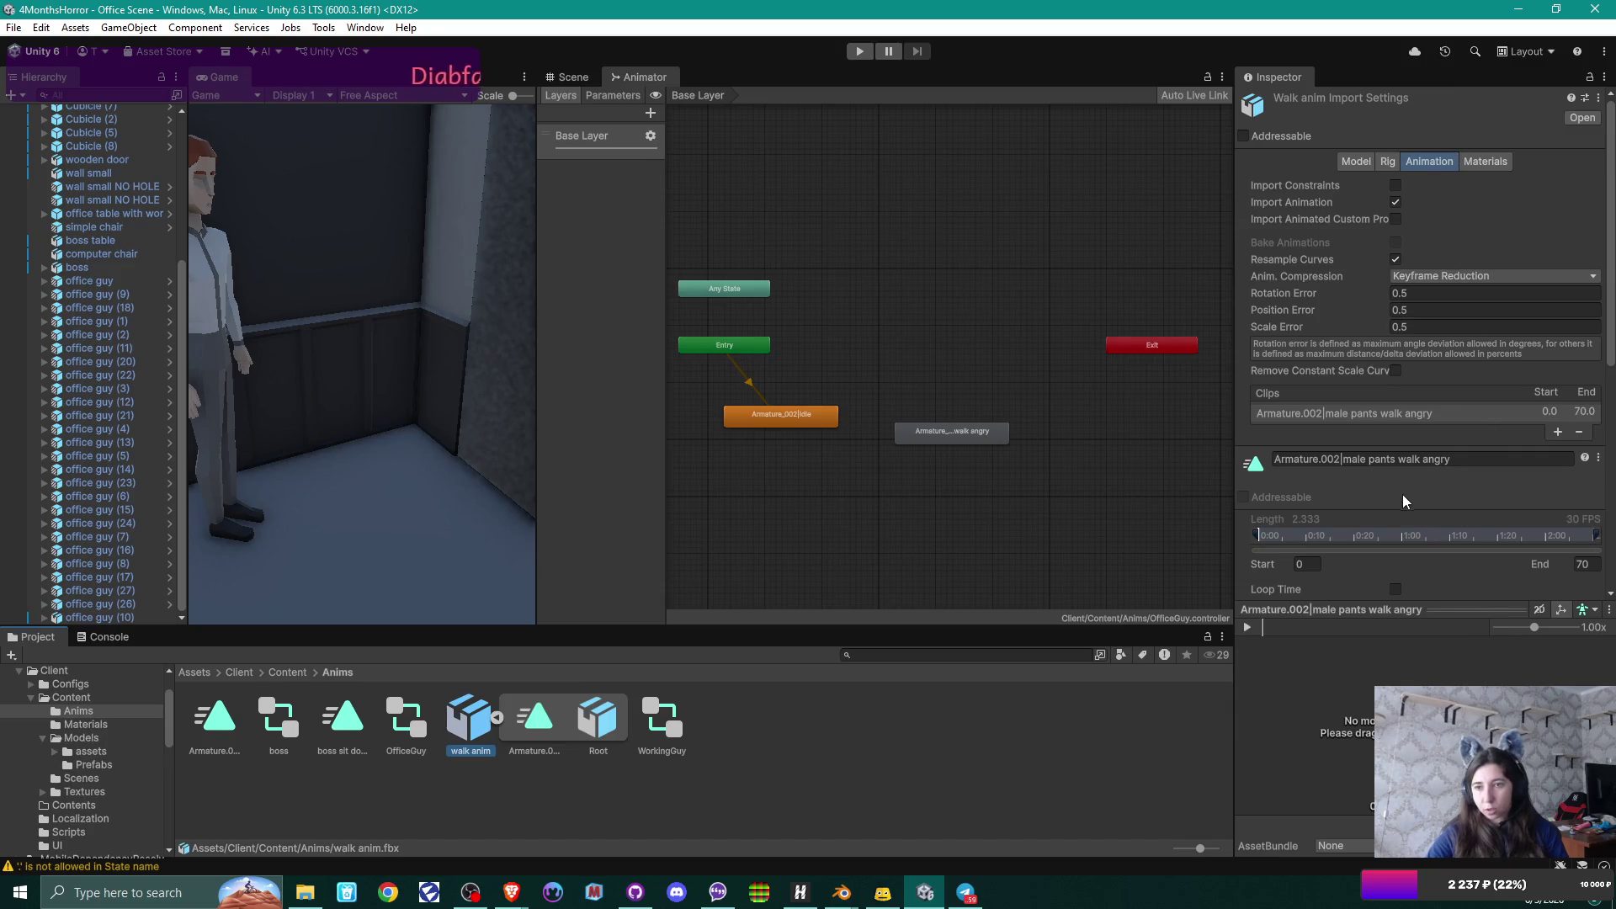
Enable Loop Time and Loop Pose on the walk angry clip and save the import changes.
{"action": "scroll", "coordinate": [1401, 493], "scroll_direction": "down", "scroll_amount": 2}
{"action": "scroll", "coordinate": [1402, 493], "scroll_direction": "down", "scroll_amount": 3}
{"action": "left_click", "coordinate": [1395, 407]}
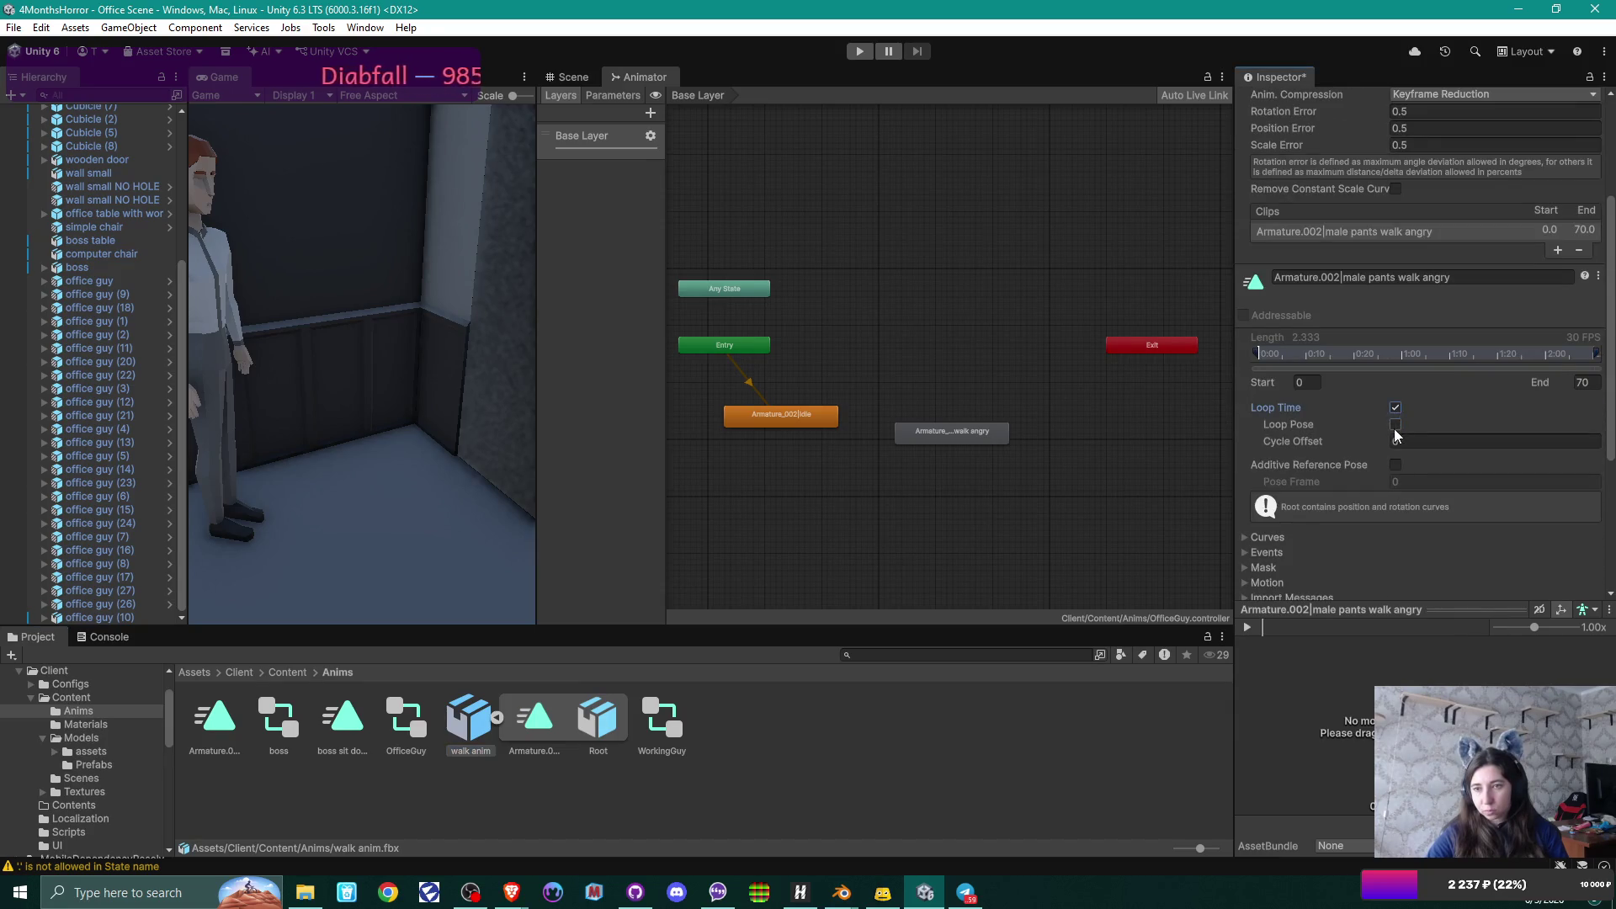
{"action": "left_click", "coordinate": [1394, 424]}
{"action": "scroll", "coordinate": [1351, 532], "scroll_direction": "down", "scroll_amount": 1}
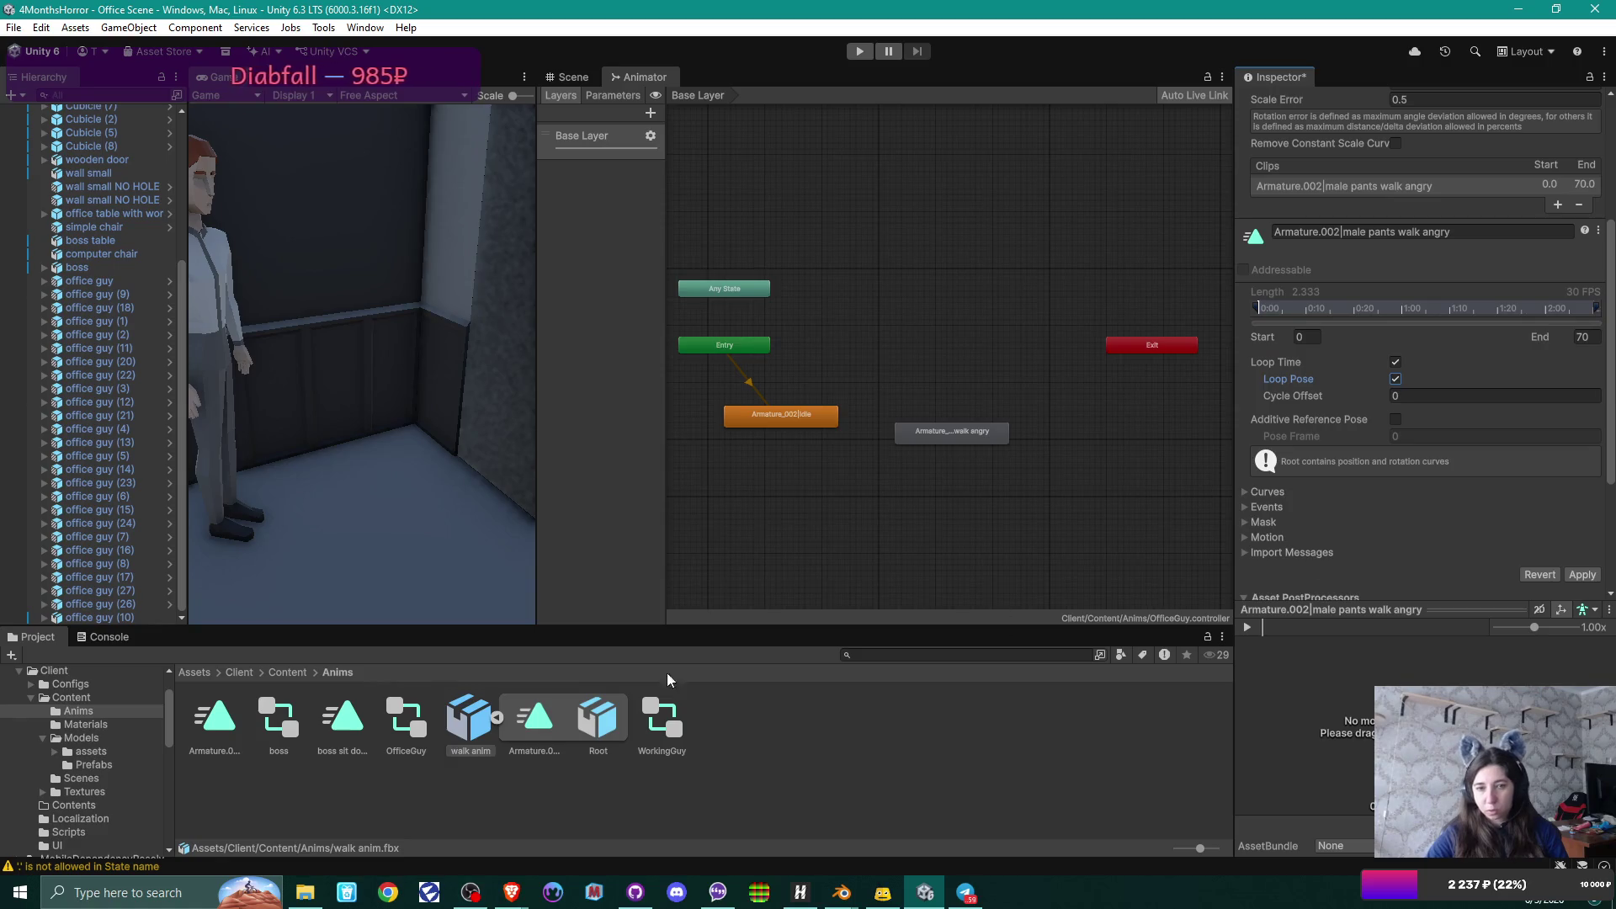
{"action": "left_click", "coordinate": [401, 718]}
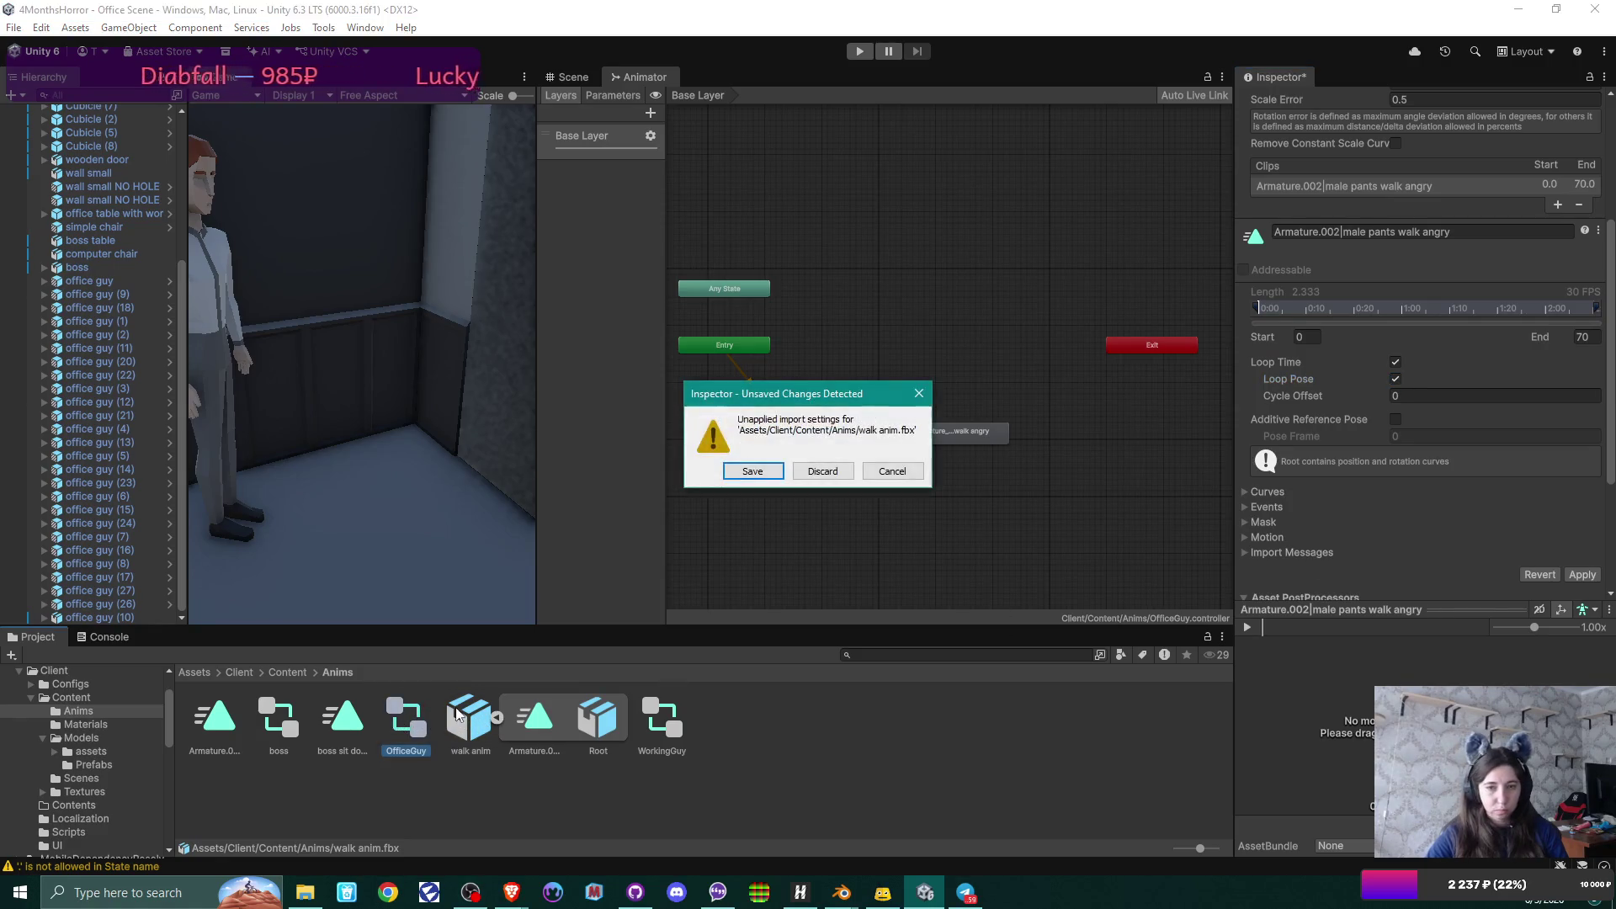
{"action": "left_click", "coordinate": [752, 472]}
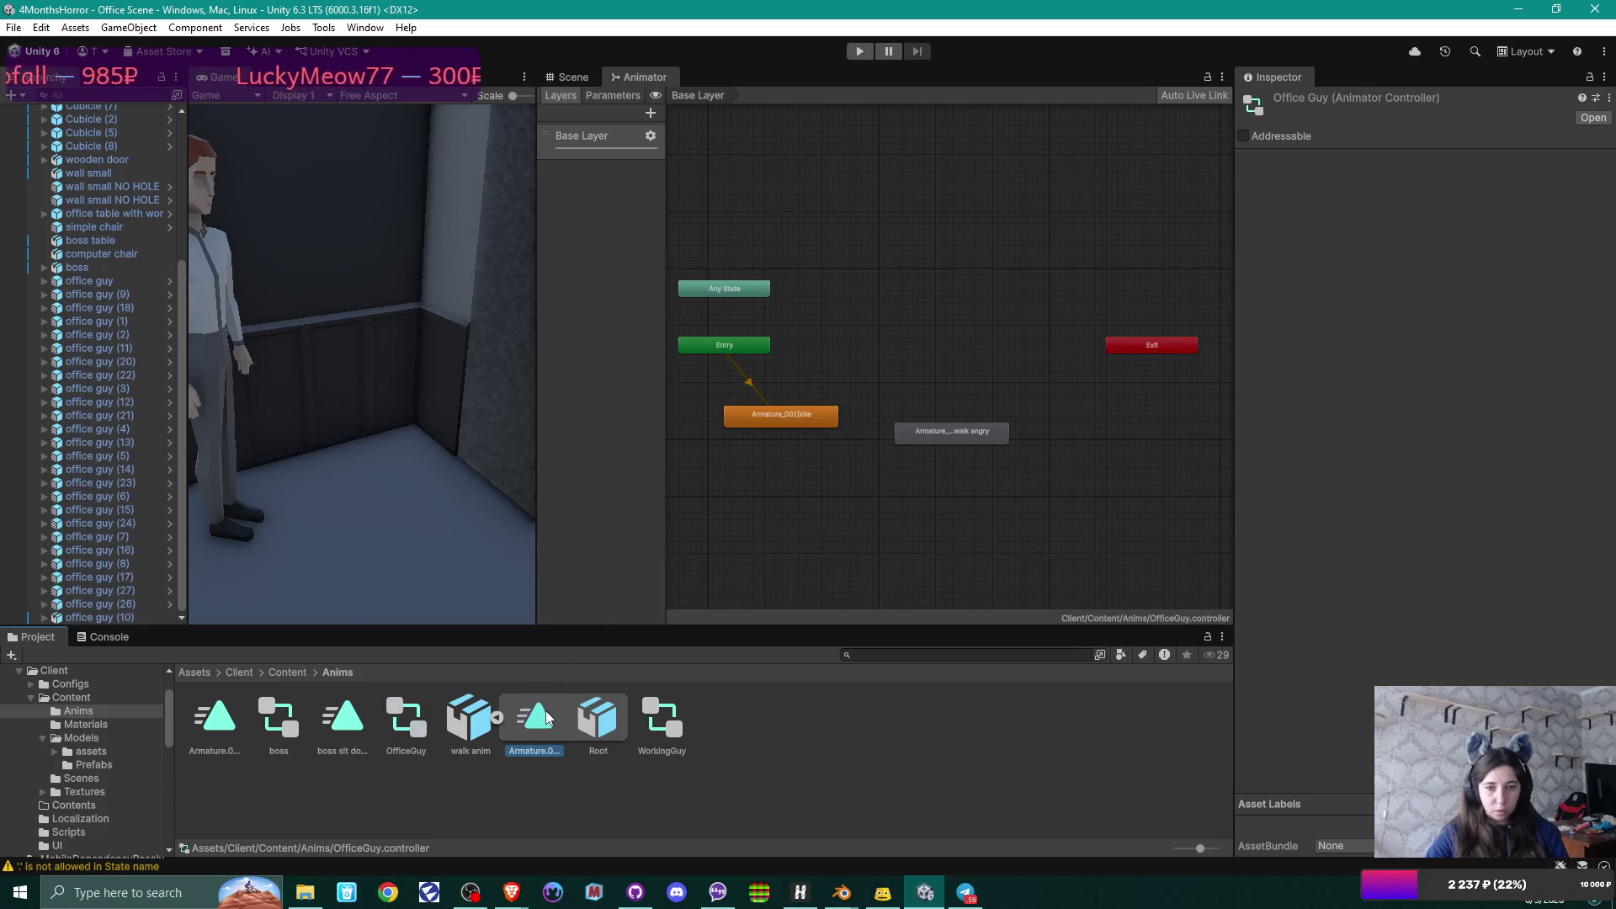
{"action": "right_click", "coordinate": [822, 418]}
Add a transition from Armature_002|Idle to the male pants walk angry state, then widen the Game view.
{"action": "left_click", "coordinate": [883, 427]}
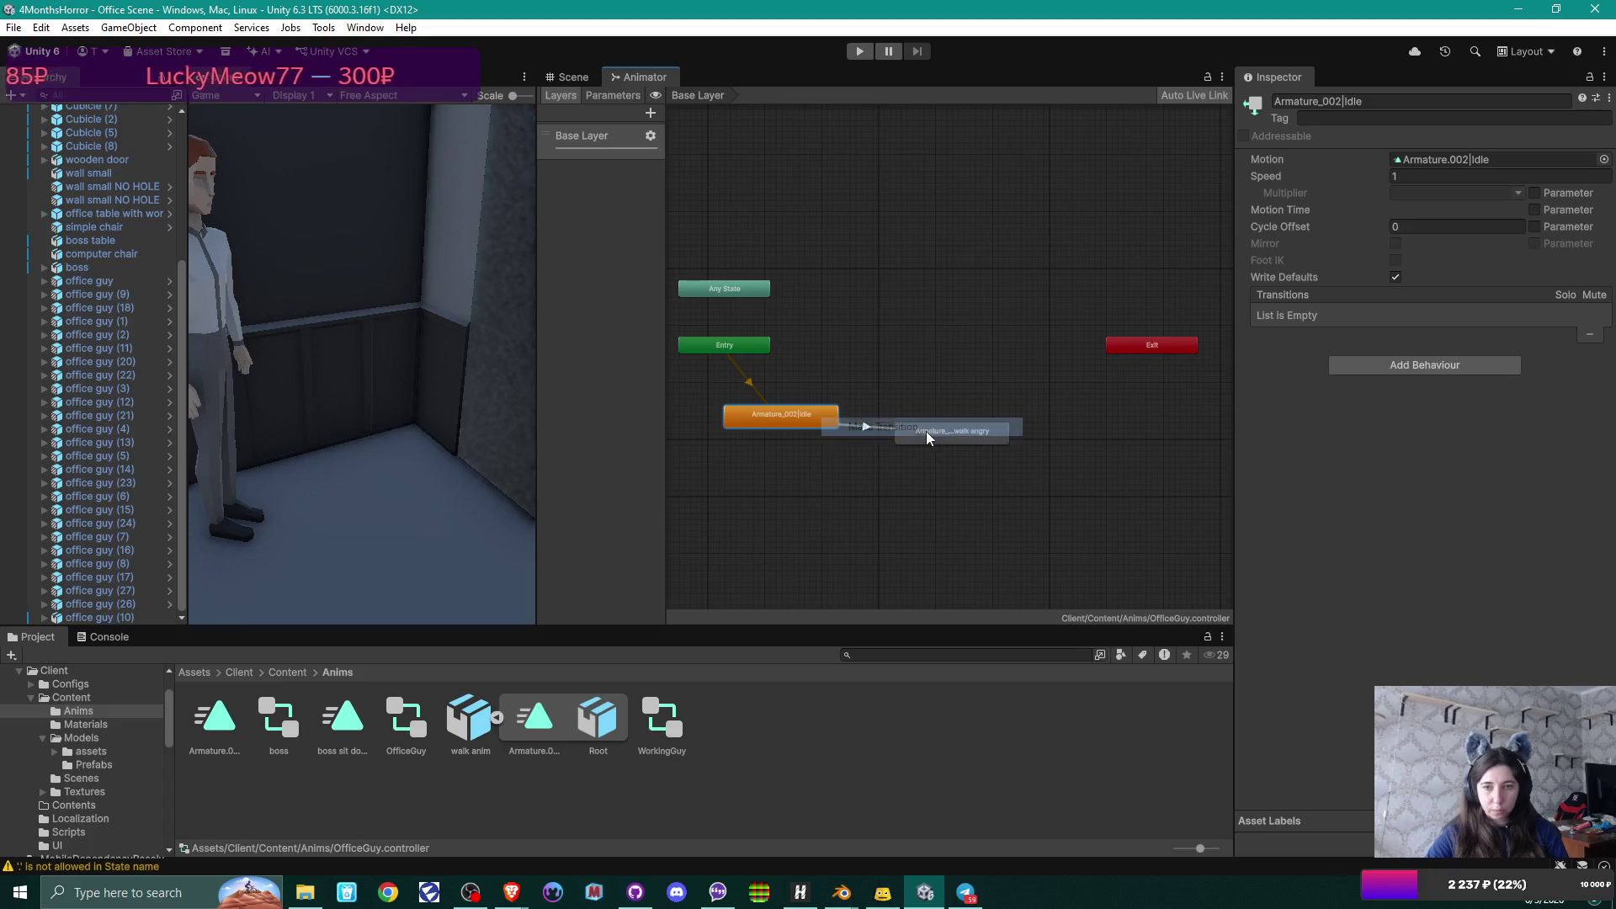
{"action": "left_click", "coordinate": [941, 431]}
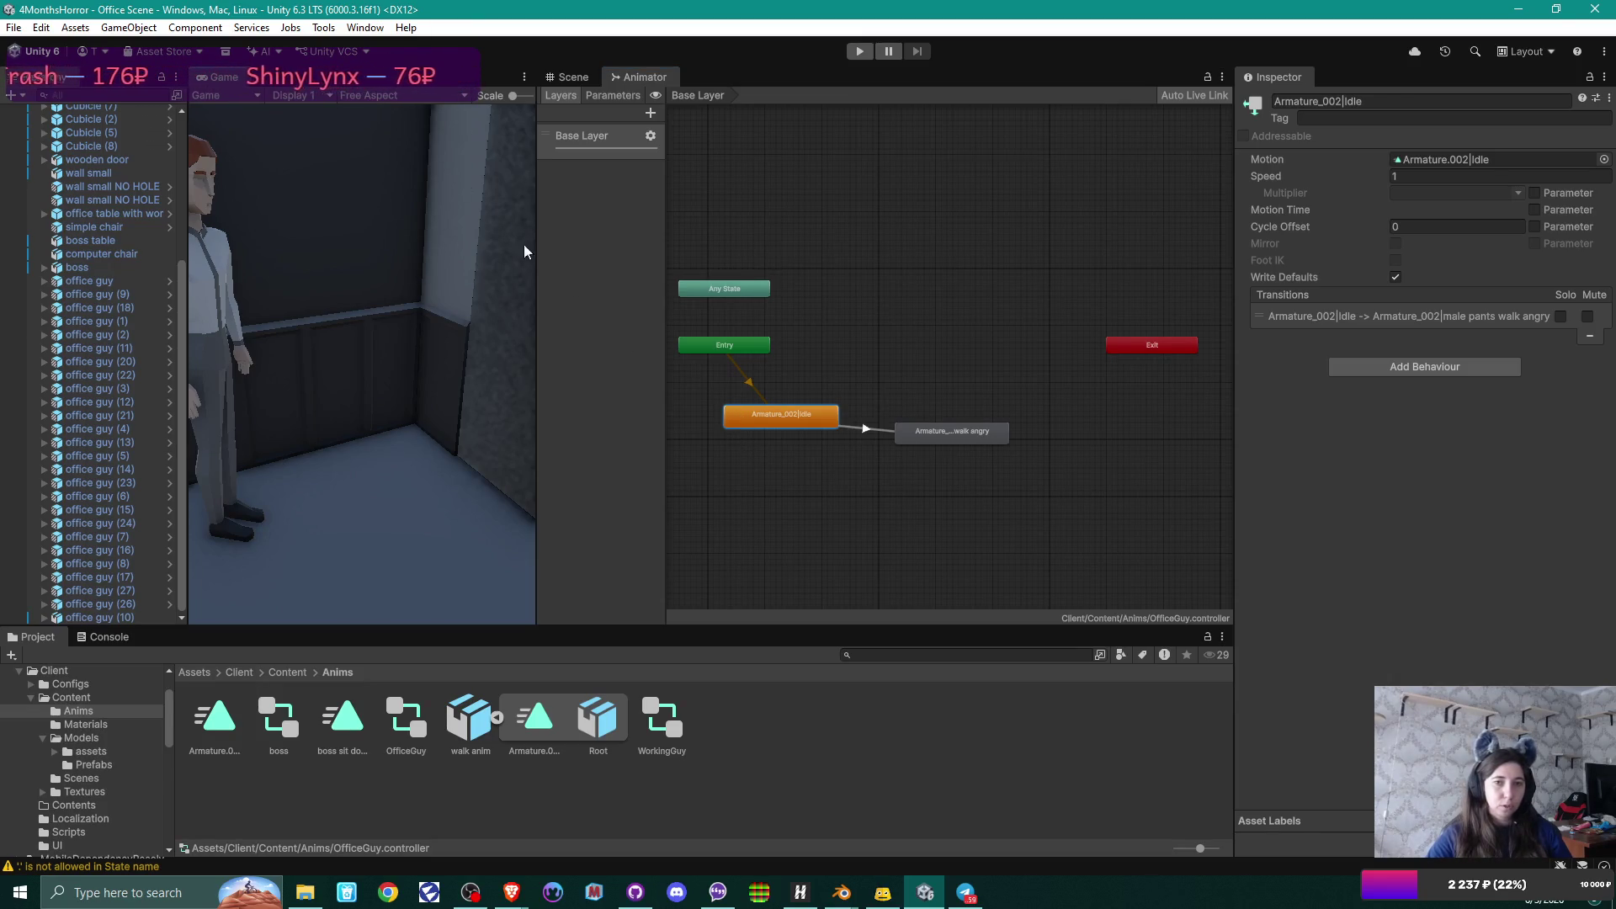
{"action": "left_click_drag", "start_coordinate": [537, 265], "coordinate": [693, 263]}
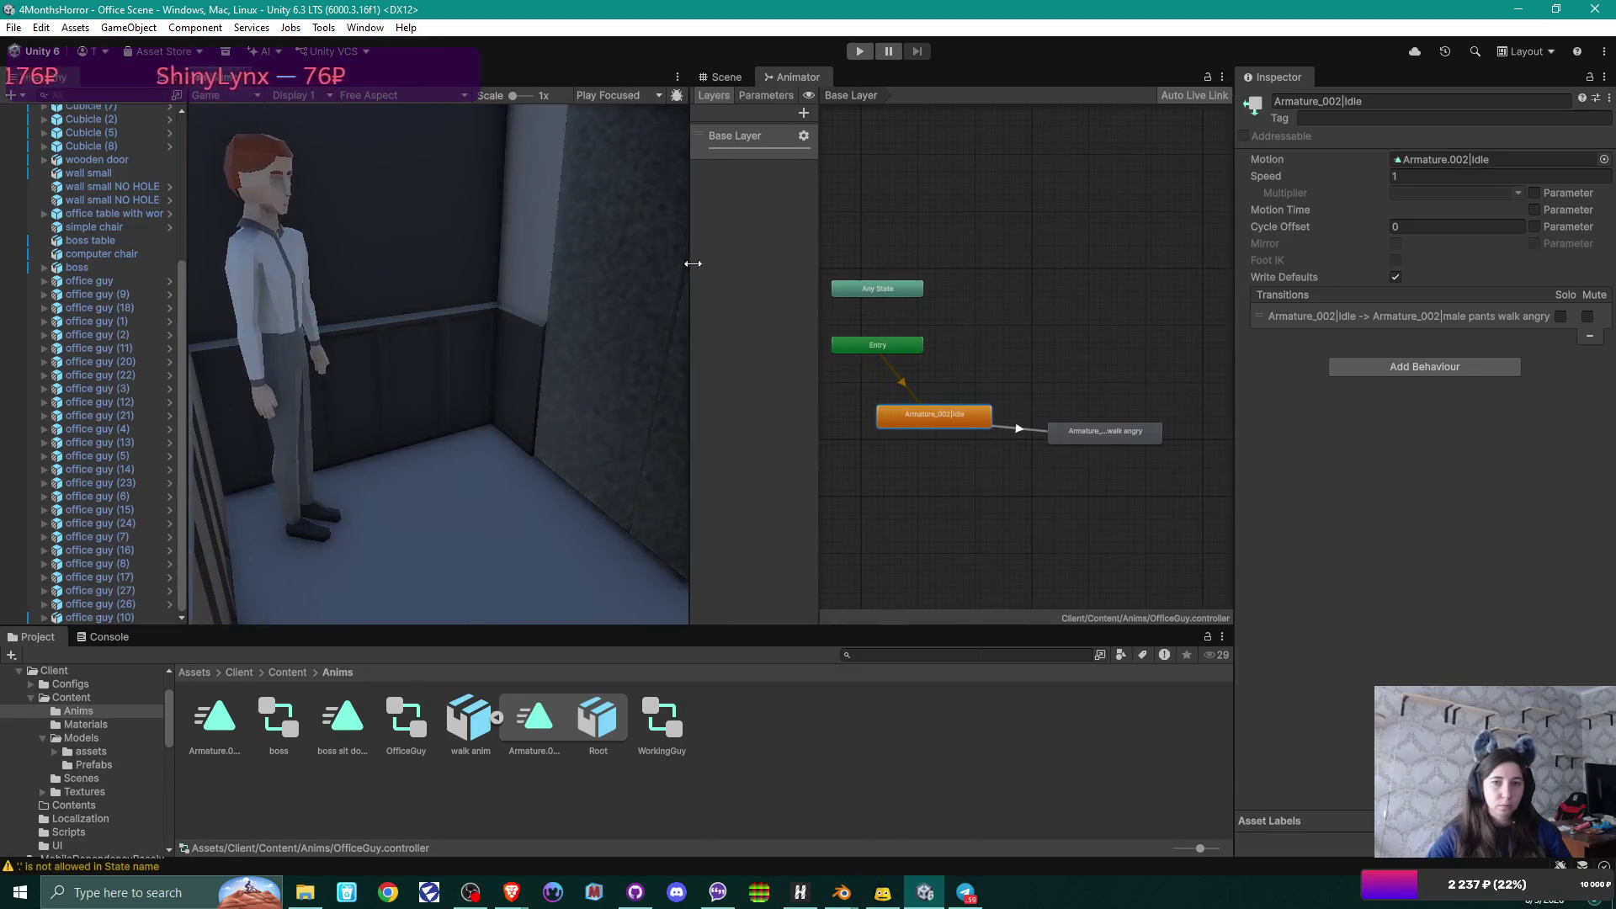
Play-test the office scene, then inspect the male pants walk angry clip.
{"action": "left_click", "coordinate": [724, 77]}
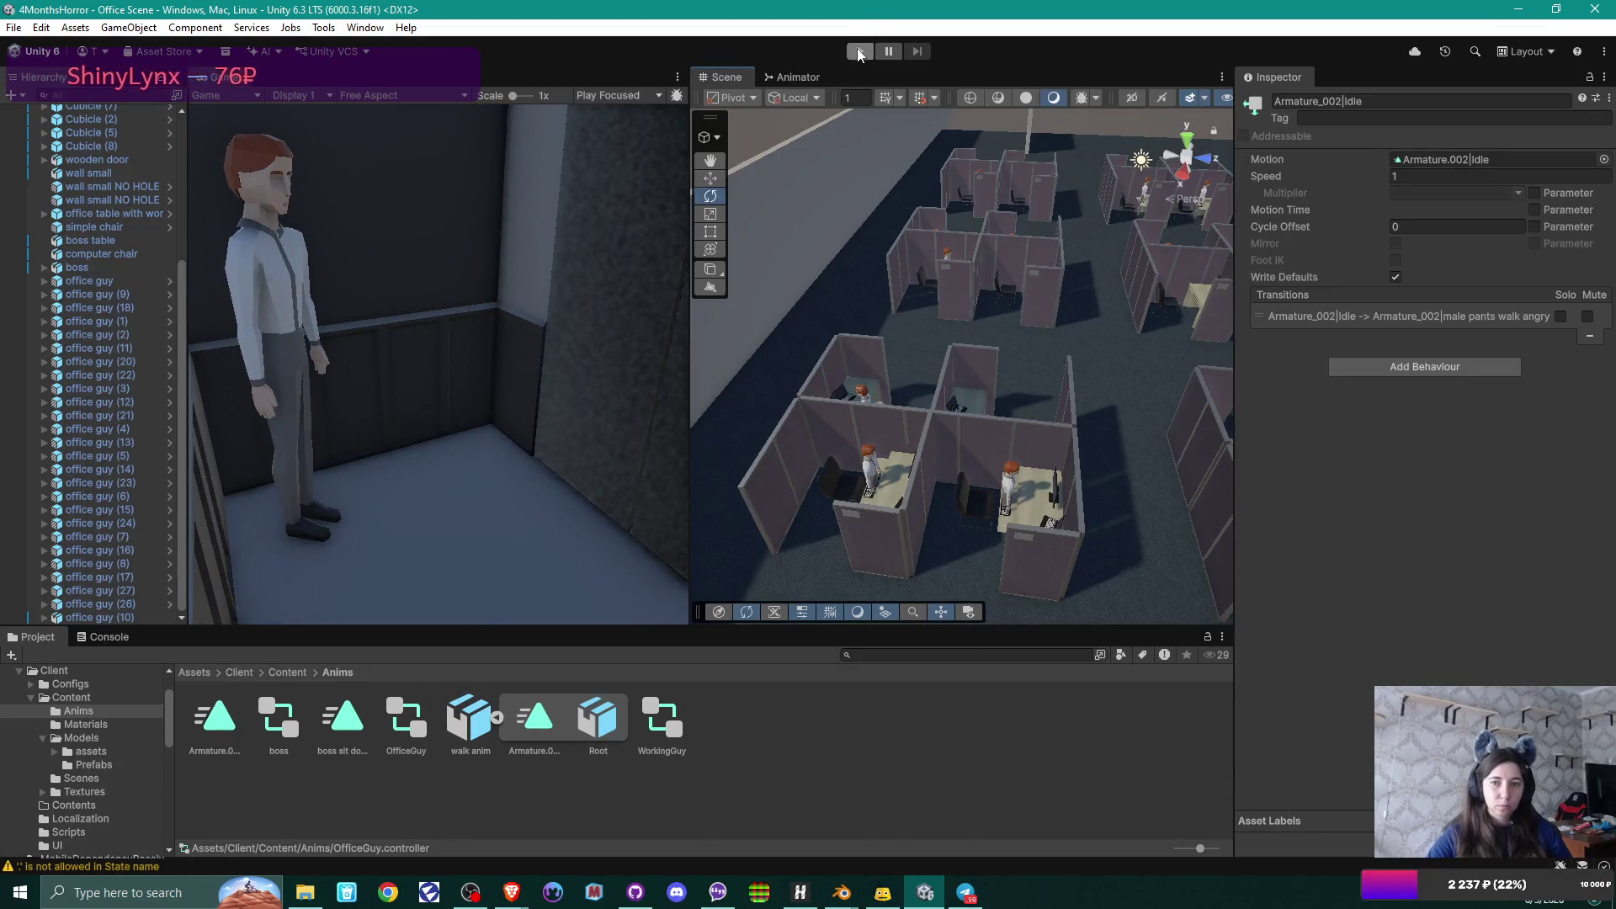
{"action": "left_click", "coordinate": [859, 52]}
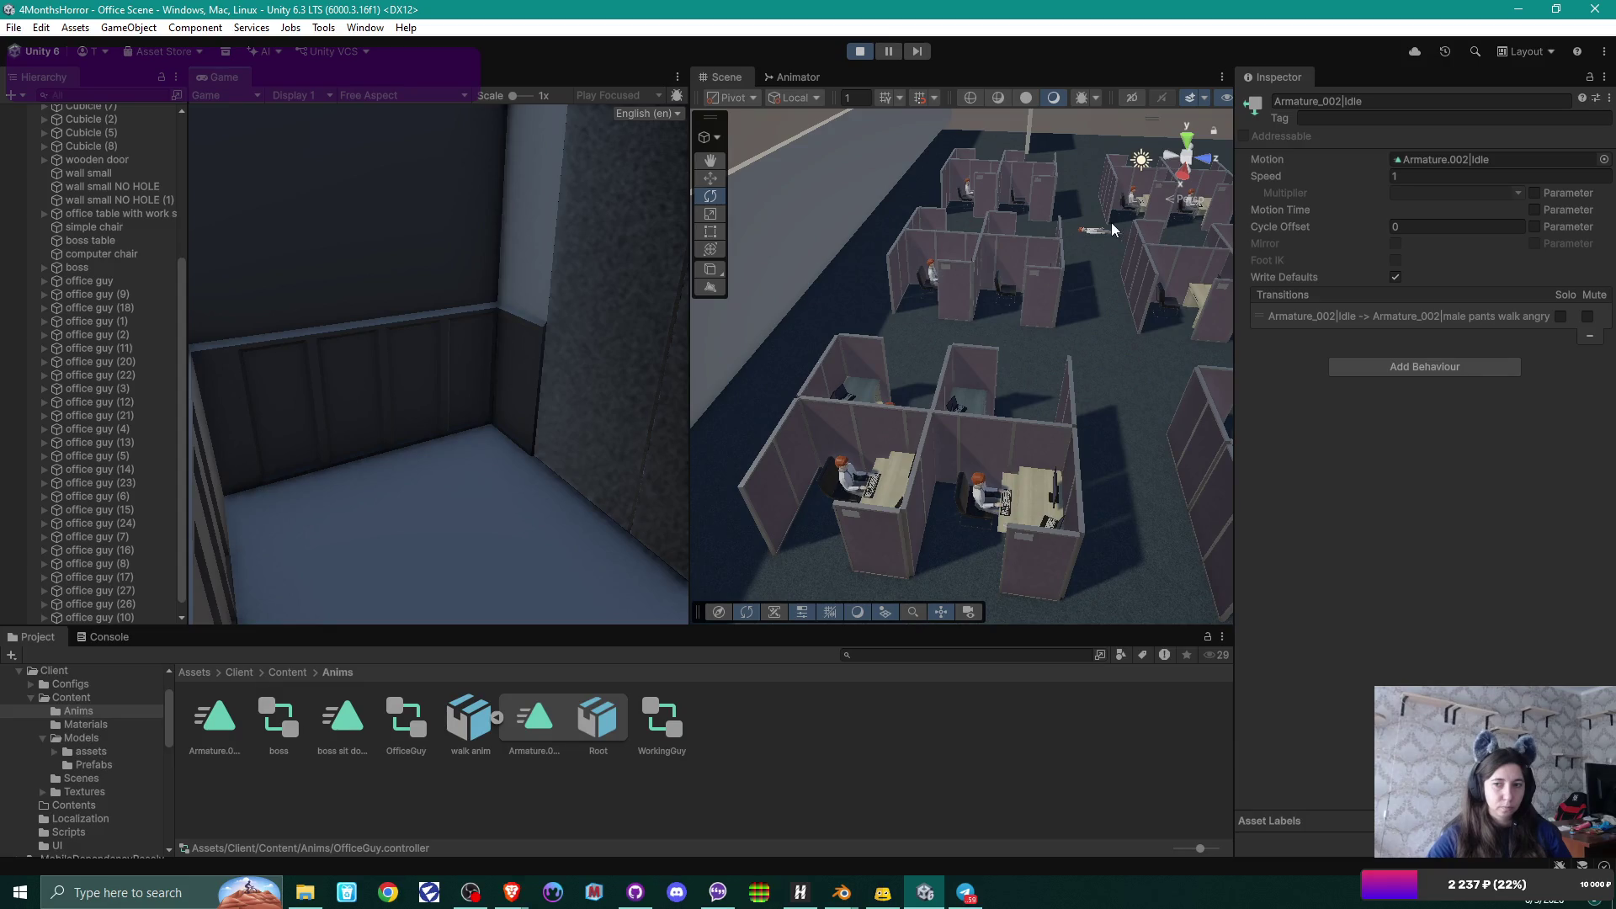
{"action": "left_click", "coordinate": [860, 51]}
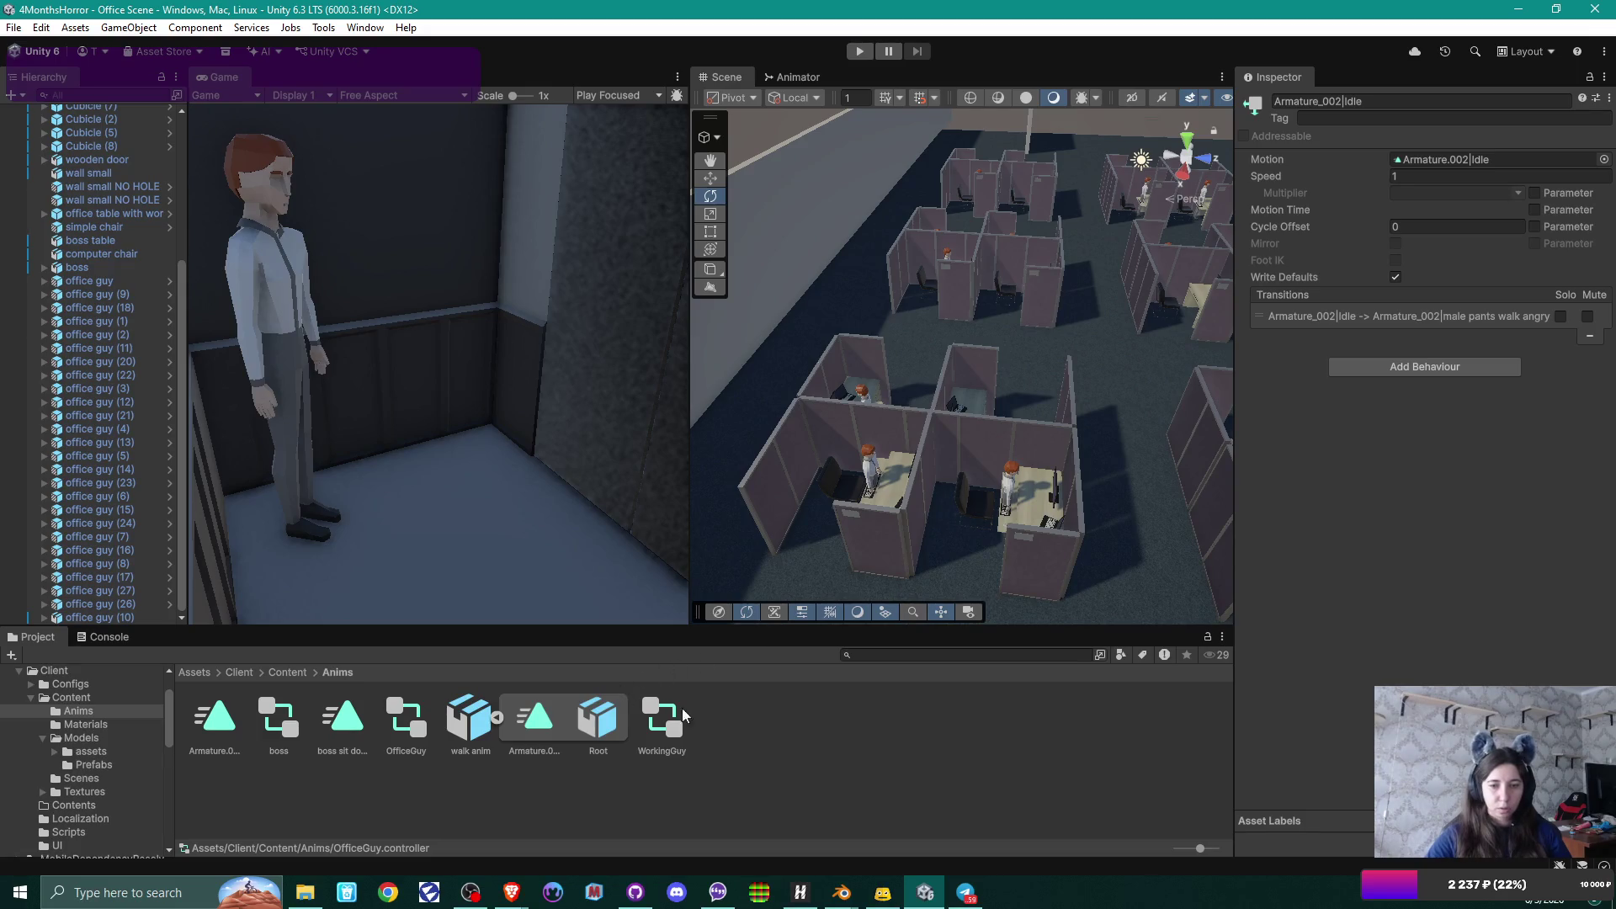
{"action": "left_click", "coordinate": [525, 726]}
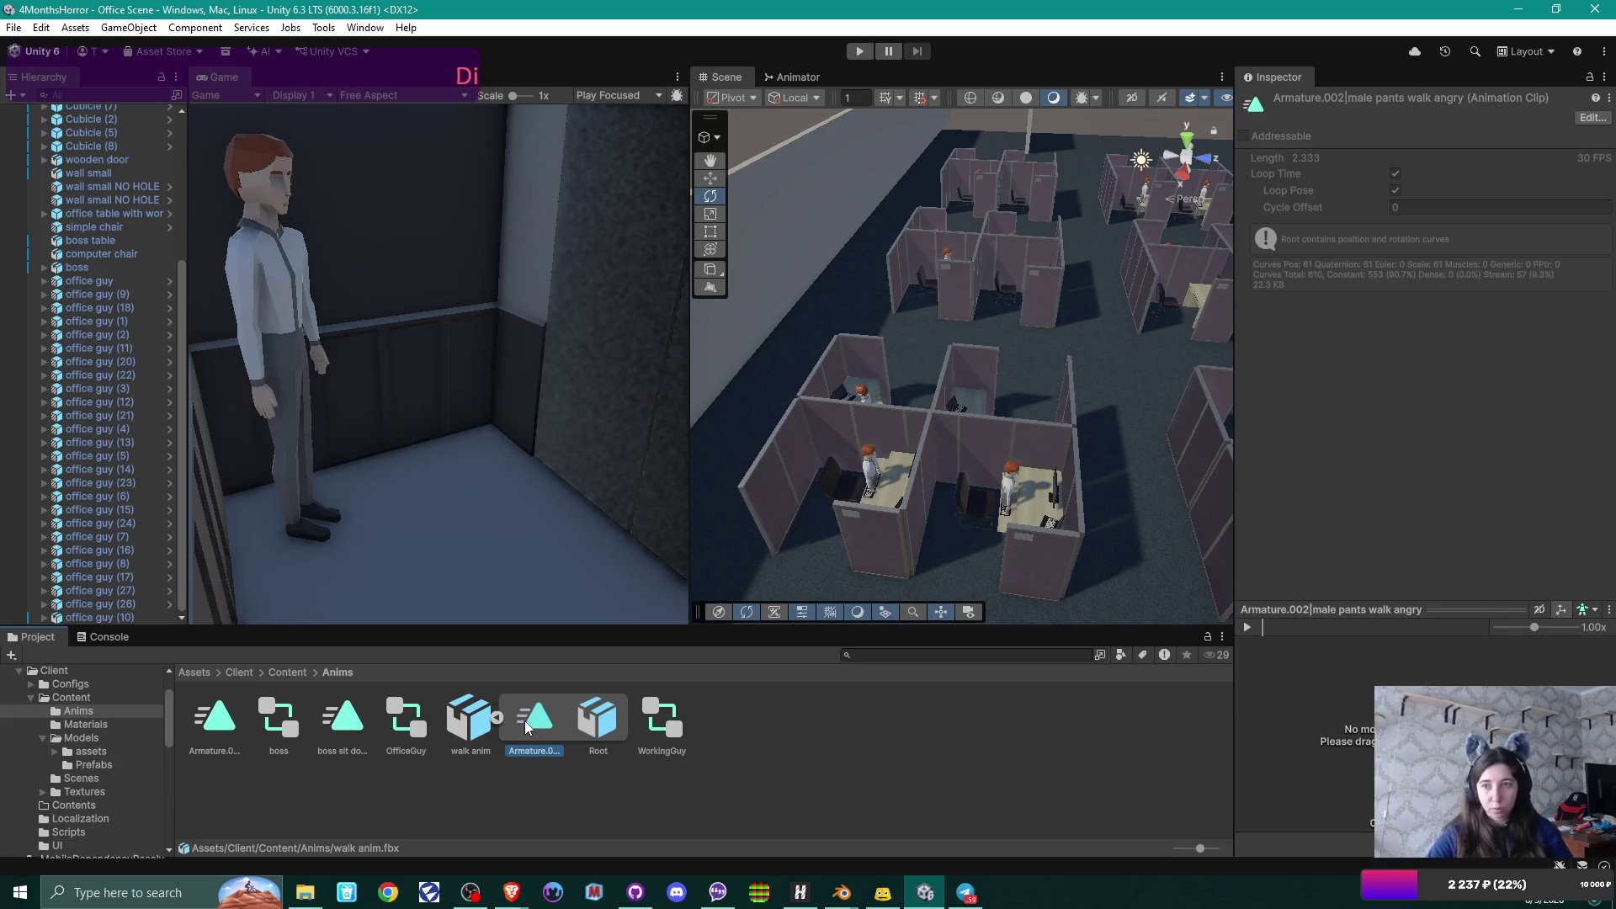
{"action": "mouse_move", "coordinate": [911, 890]}
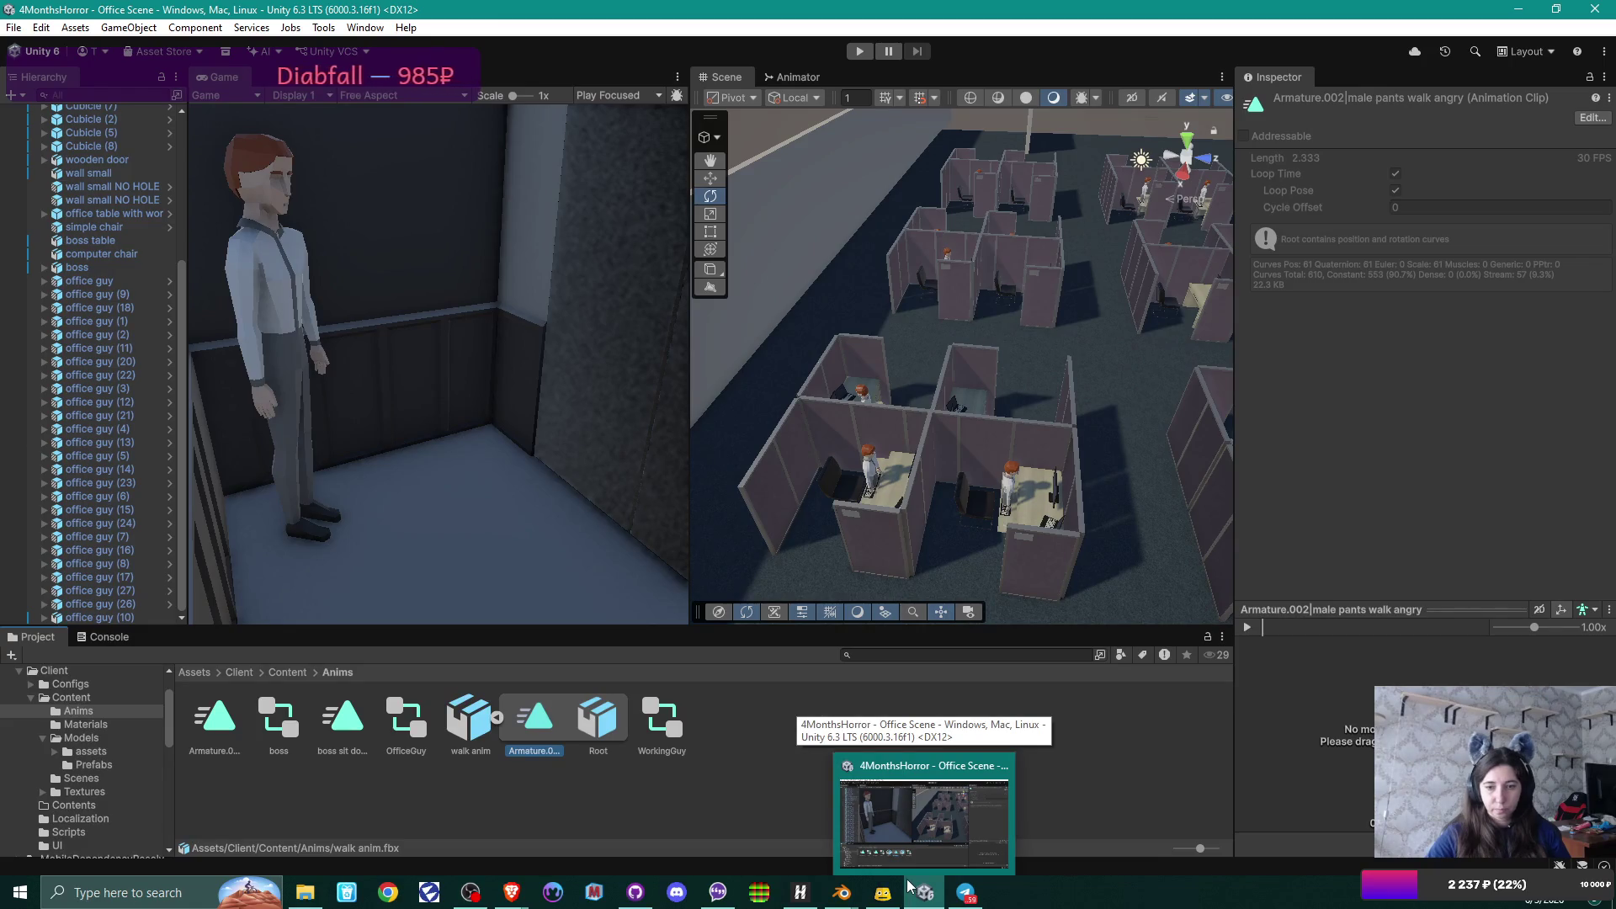
Switch to a guy walk.blend and toggle bone names in the armature's data properties.
{"action": "mouse_move", "coordinate": [842, 891]}
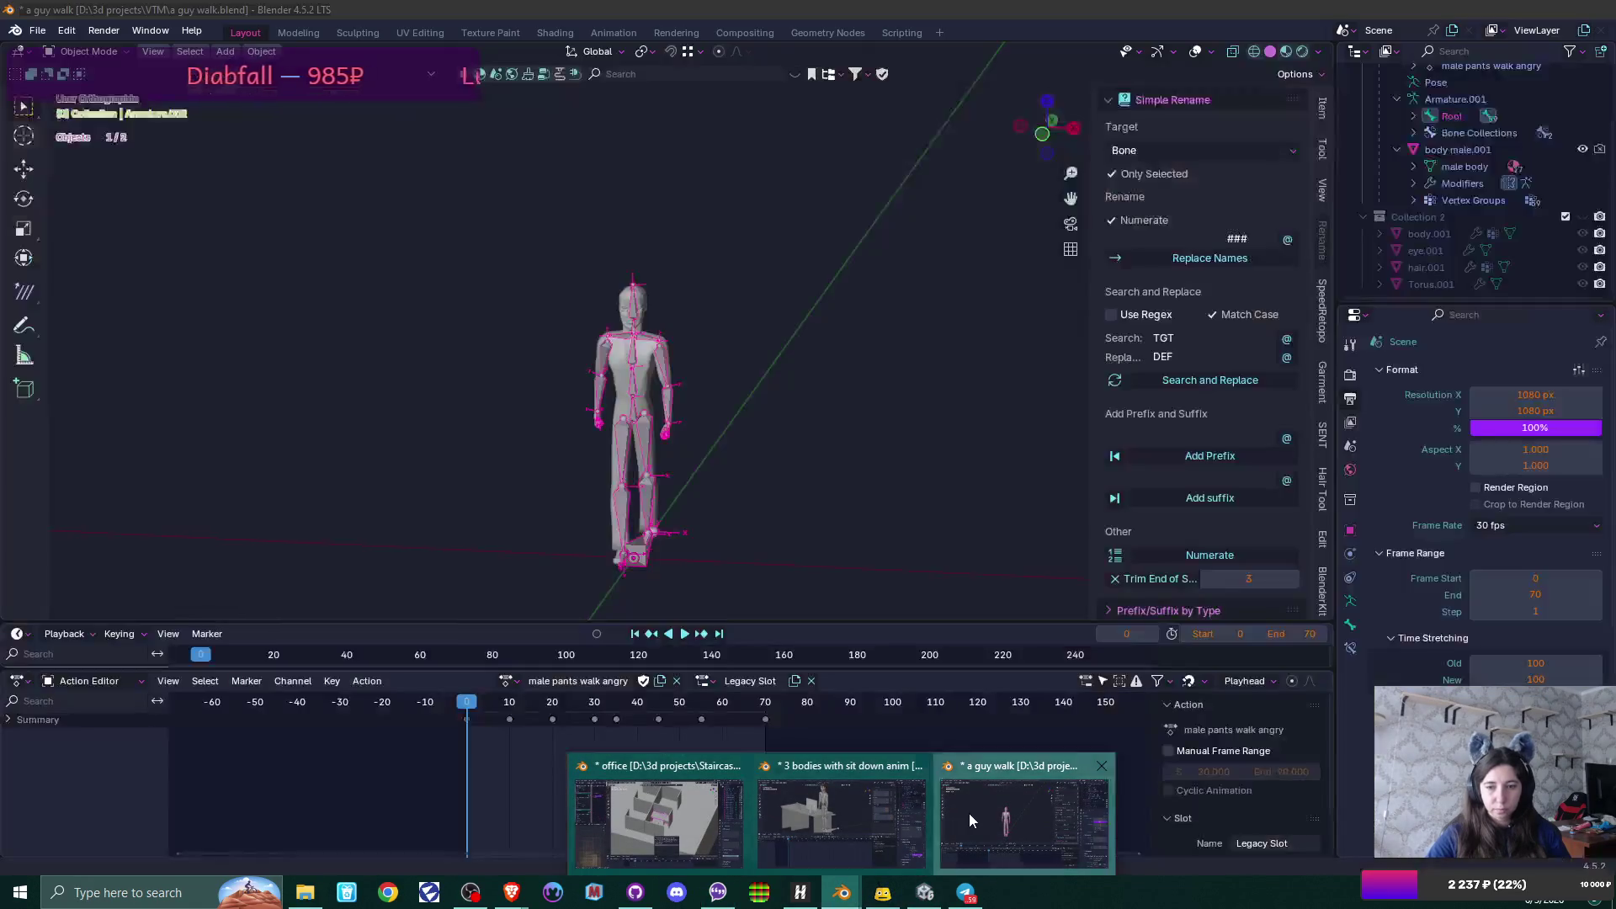
{"action": "left_click", "coordinate": [968, 813]}
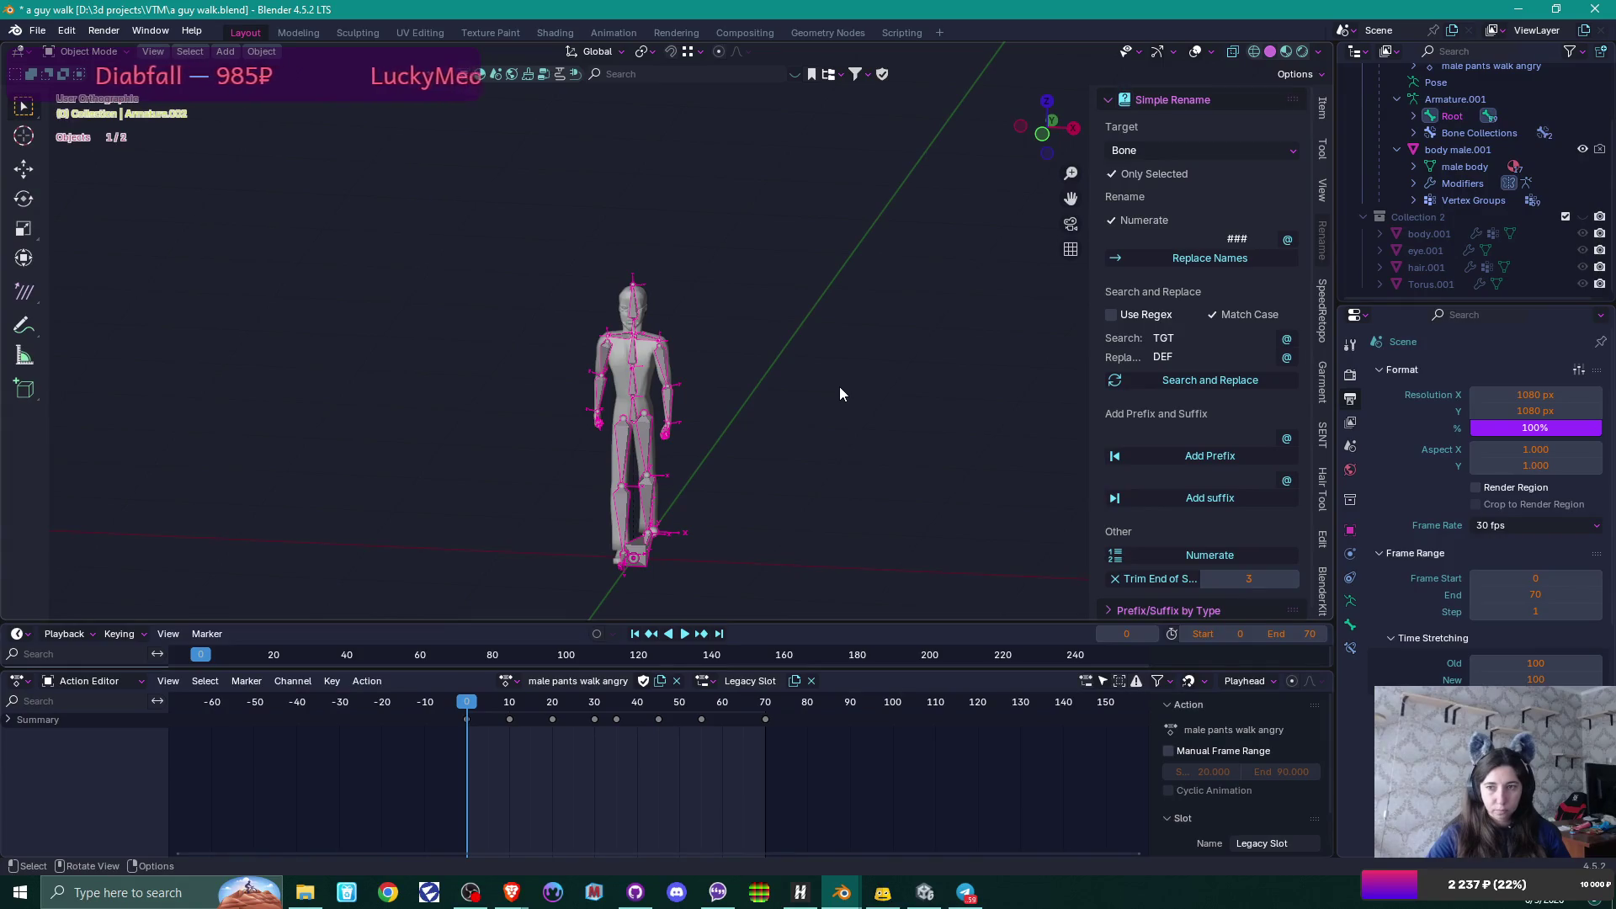
{"action": "left_click", "coordinate": [1351, 602]}
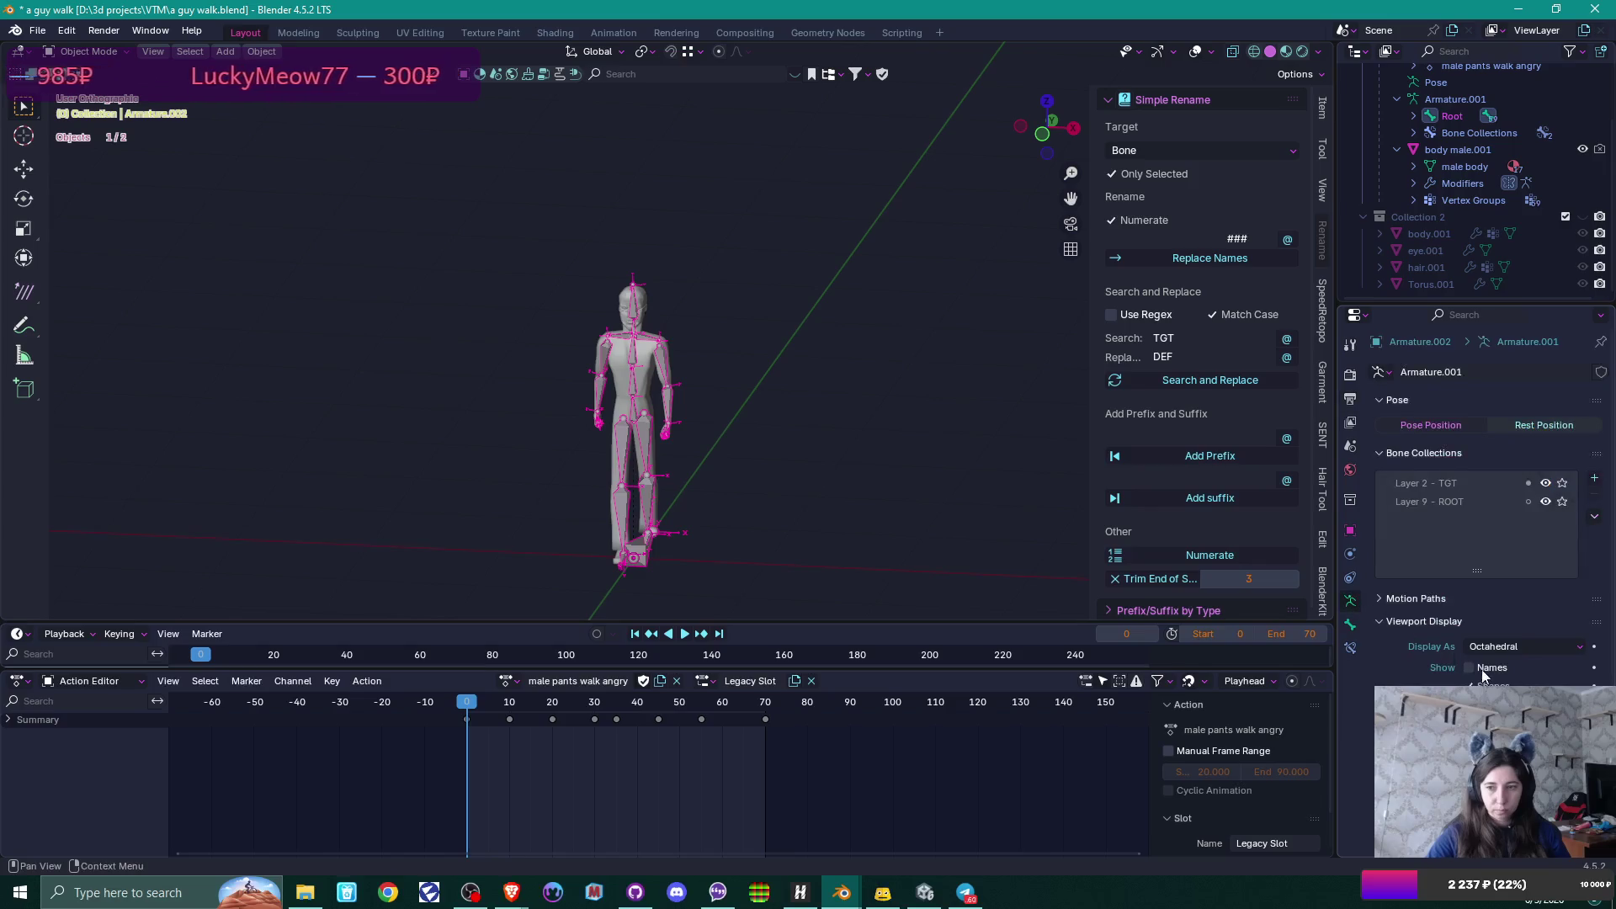
{"action": "left_click", "coordinate": [1468, 666]}
{"action": "left_click", "coordinate": [1468, 666]}
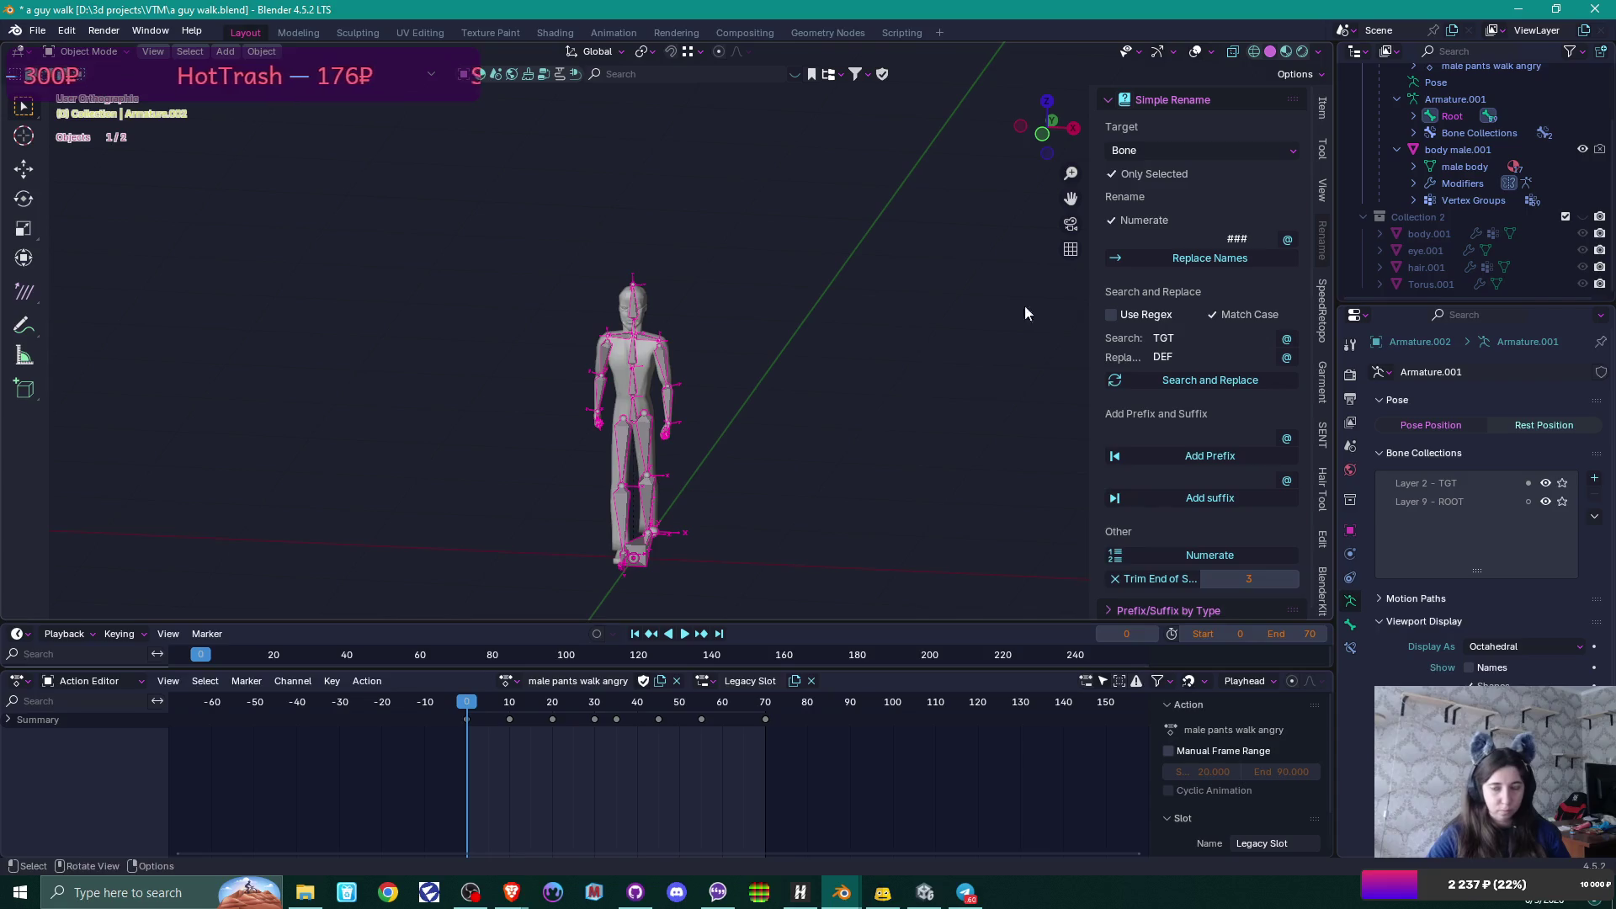
Reset the armature's scale from 1.095 to 1.000 on all three axes.
{"action": "left_click", "coordinate": [1323, 108]}
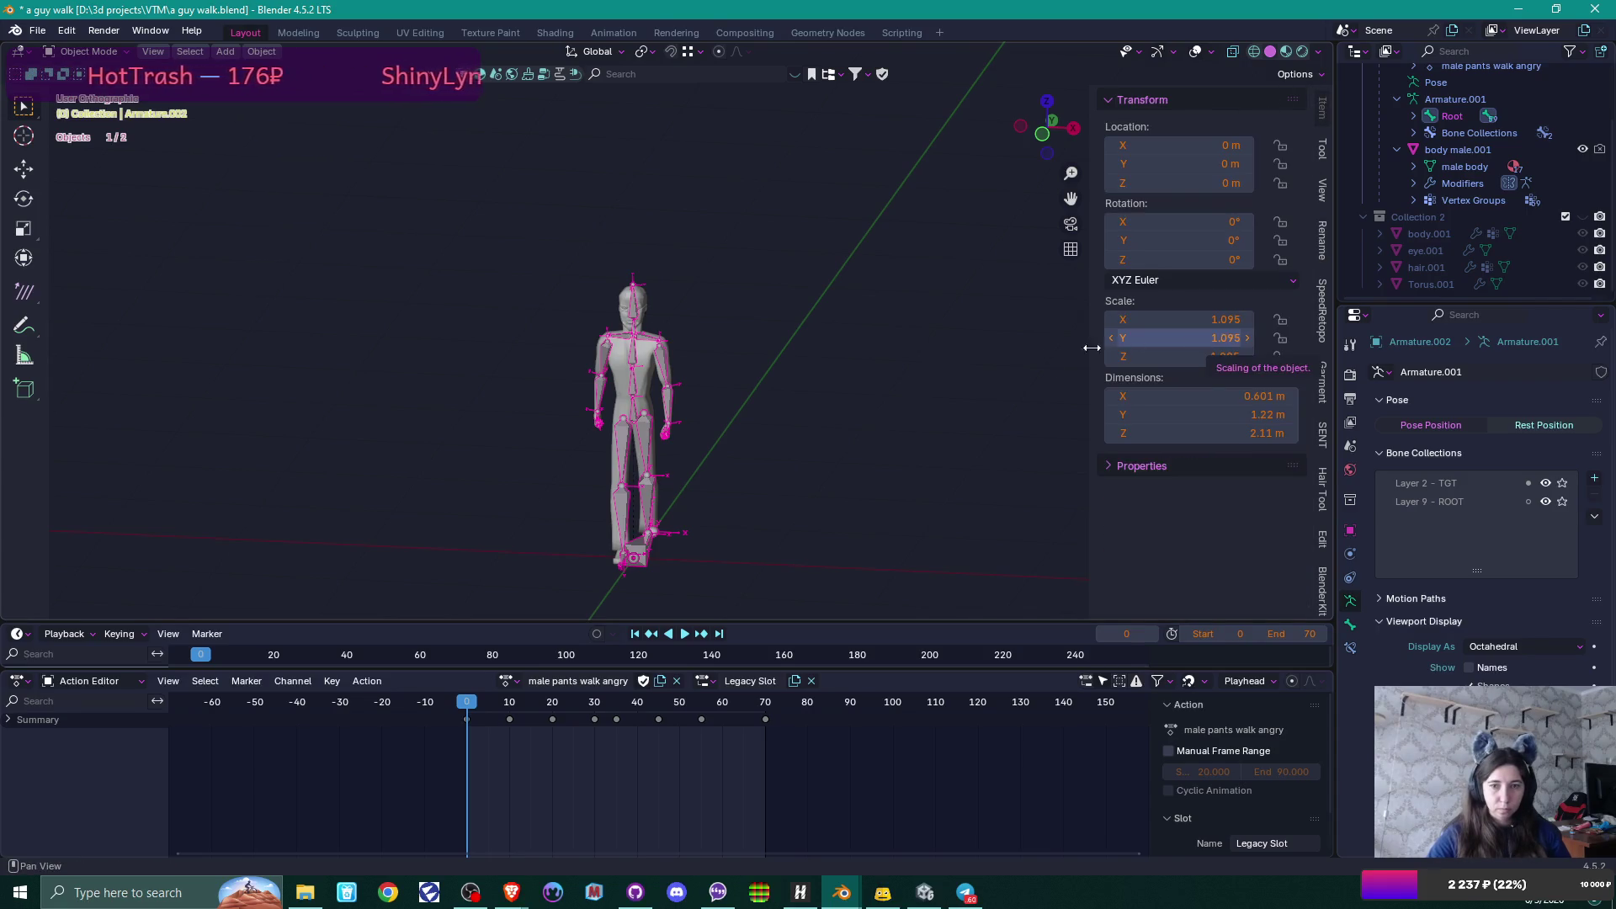
{"action": "scroll", "coordinate": [699, 386], "scroll_direction": "up", "scroll_amount": 4}
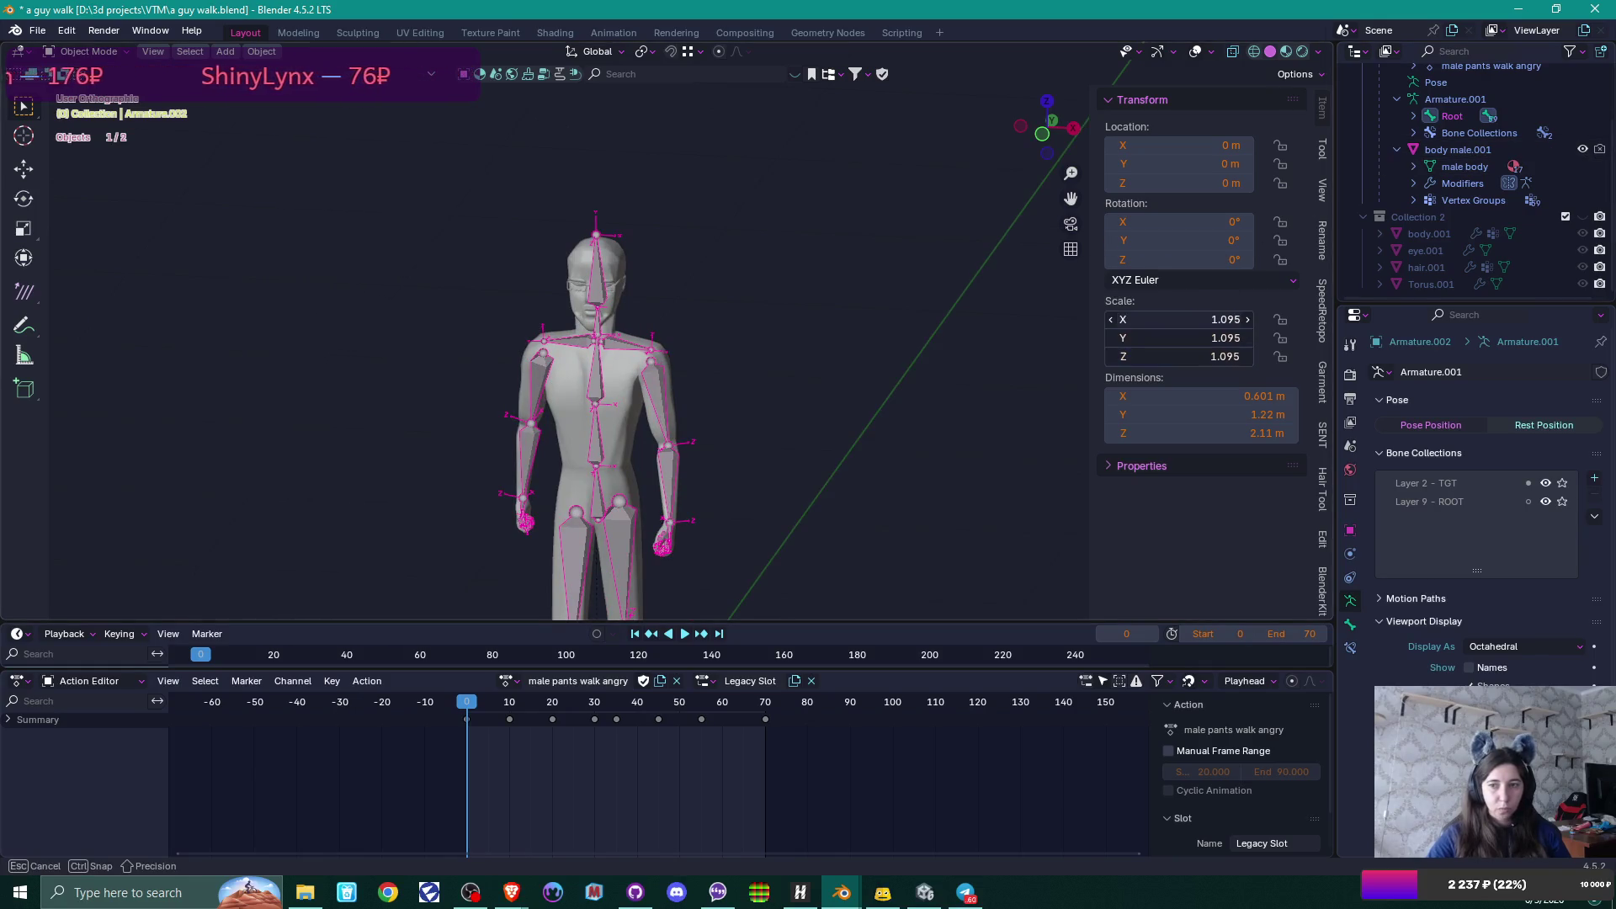
{"action": "key", "text": "BackSpace"}
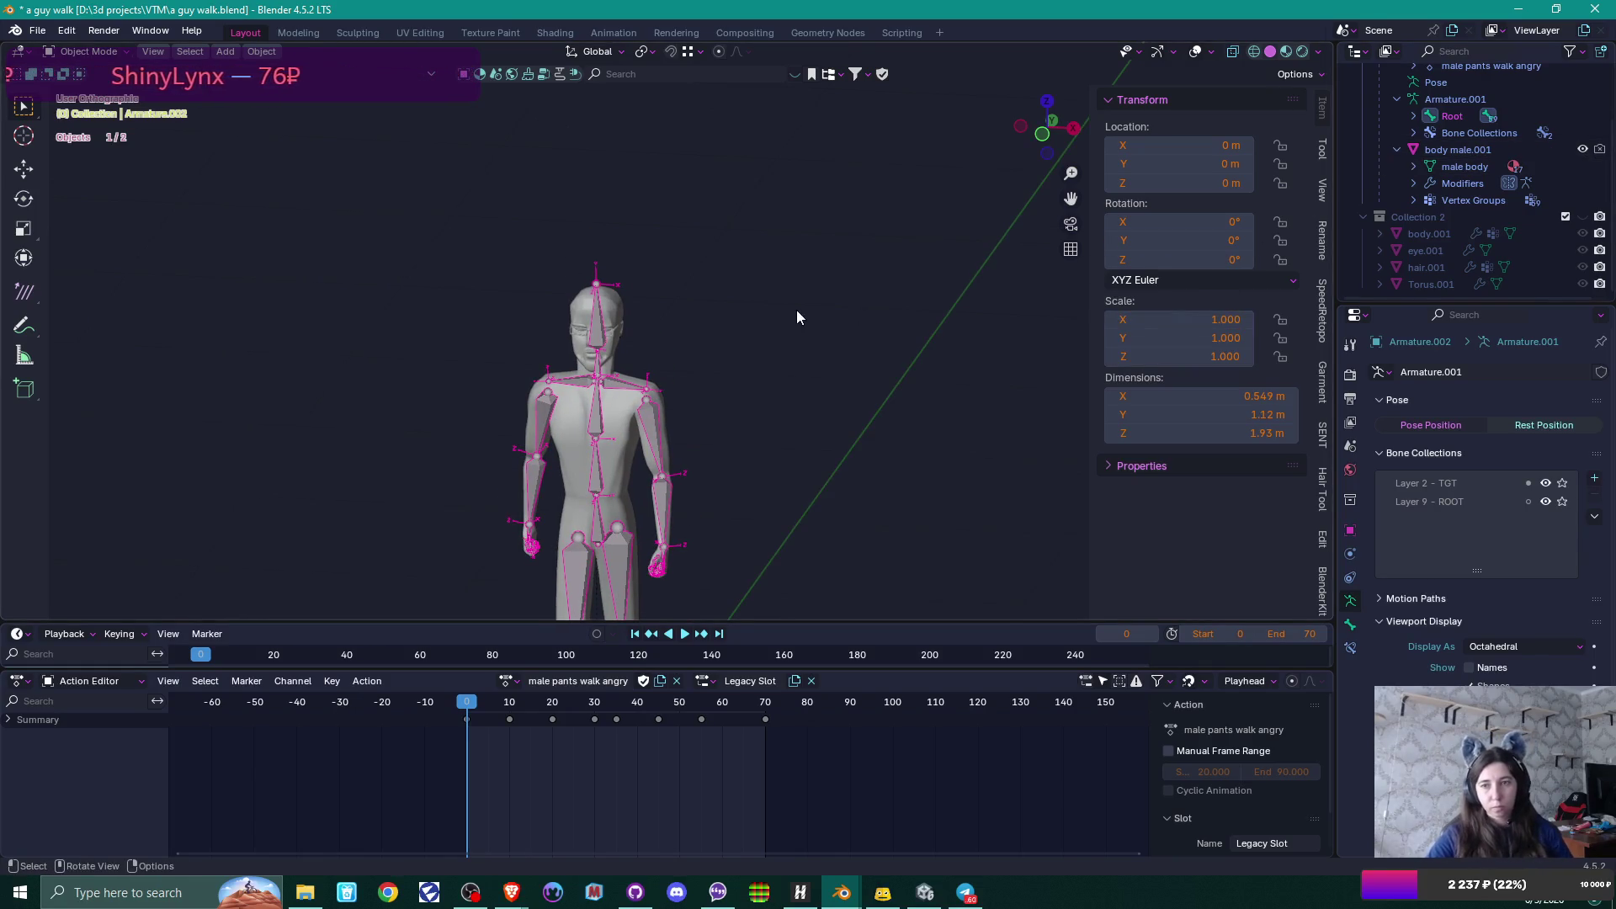
Apply all transforms to the armature and to the body male.001 mesh.
{"action": "scroll", "coordinate": [749, 402], "scroll_direction": "down", "scroll_amount": 3}
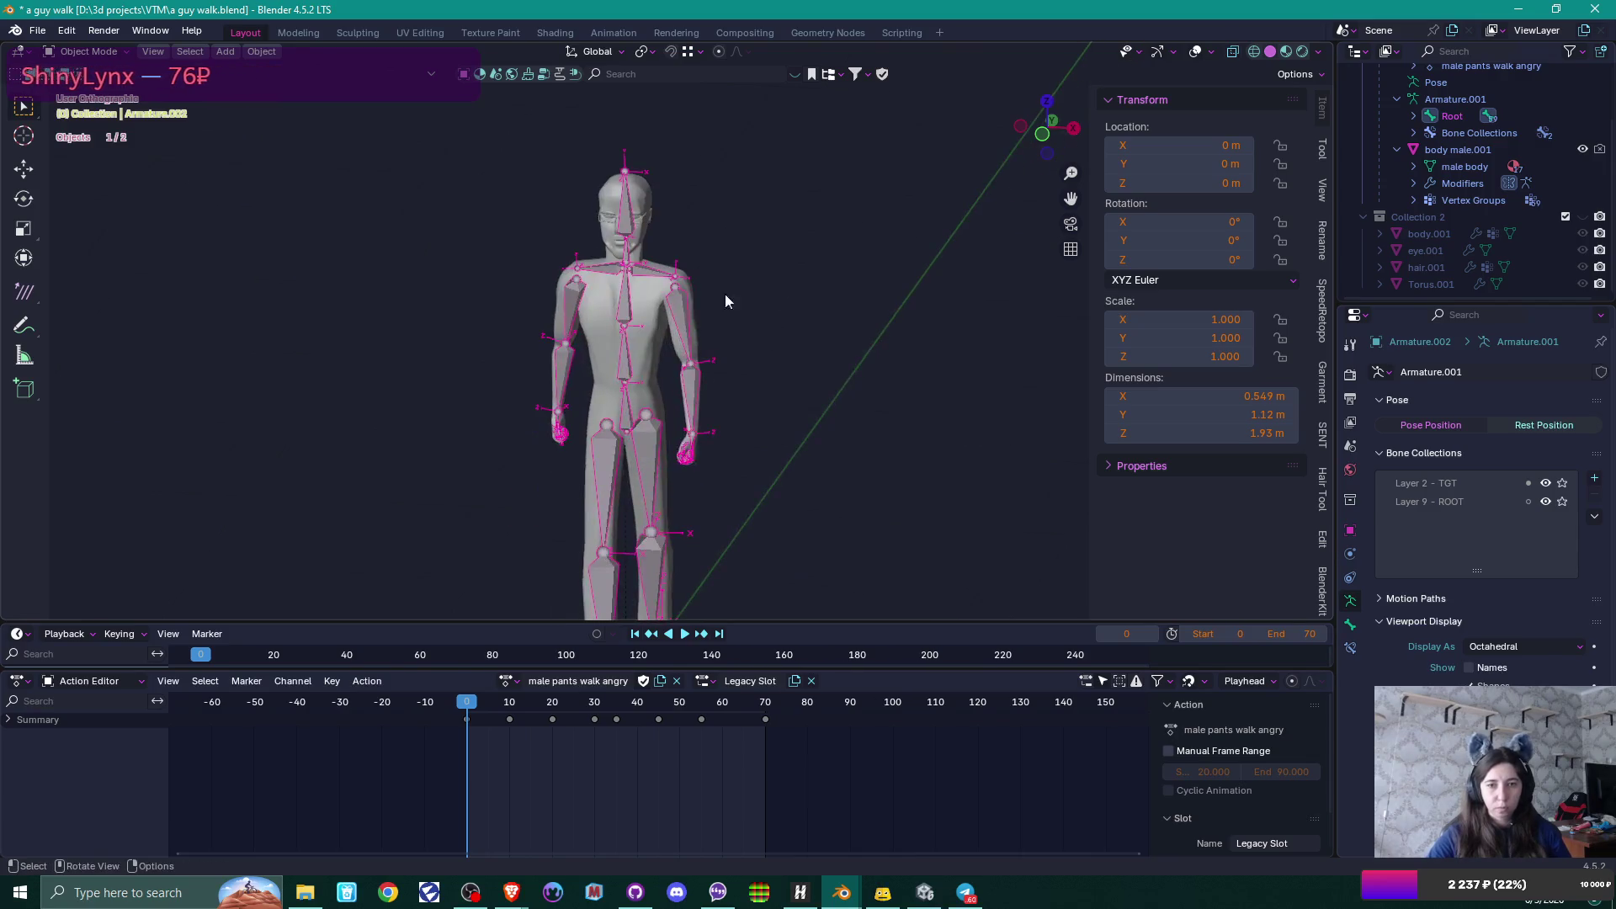
{"action": "key", "text": "ctrl+a"}
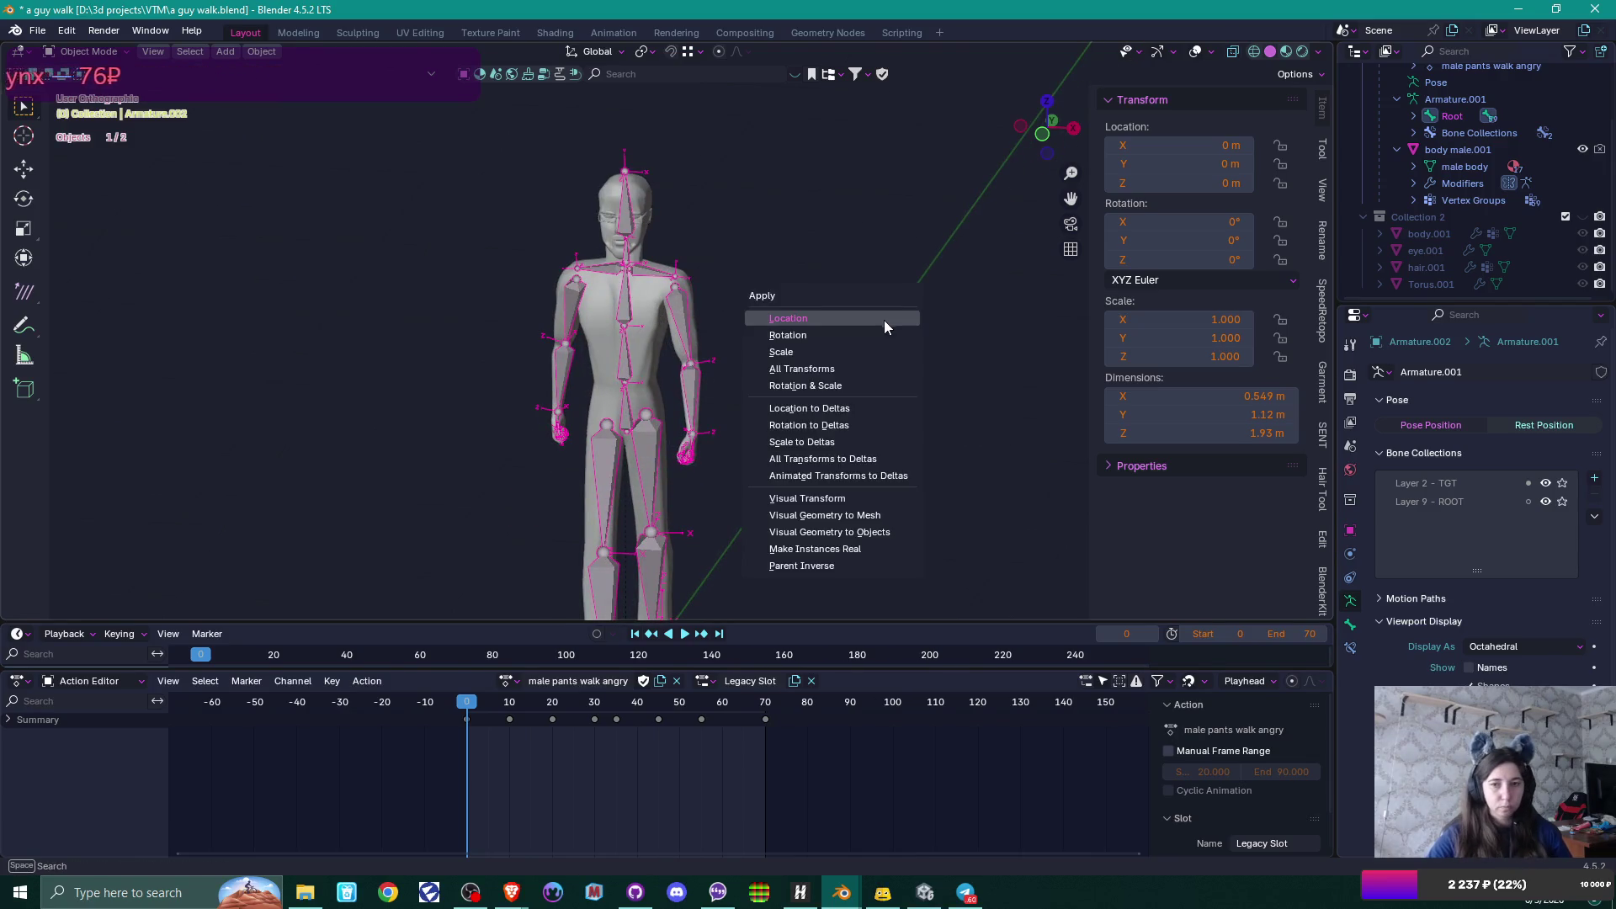
{"action": "left_click", "coordinate": [841, 367]}
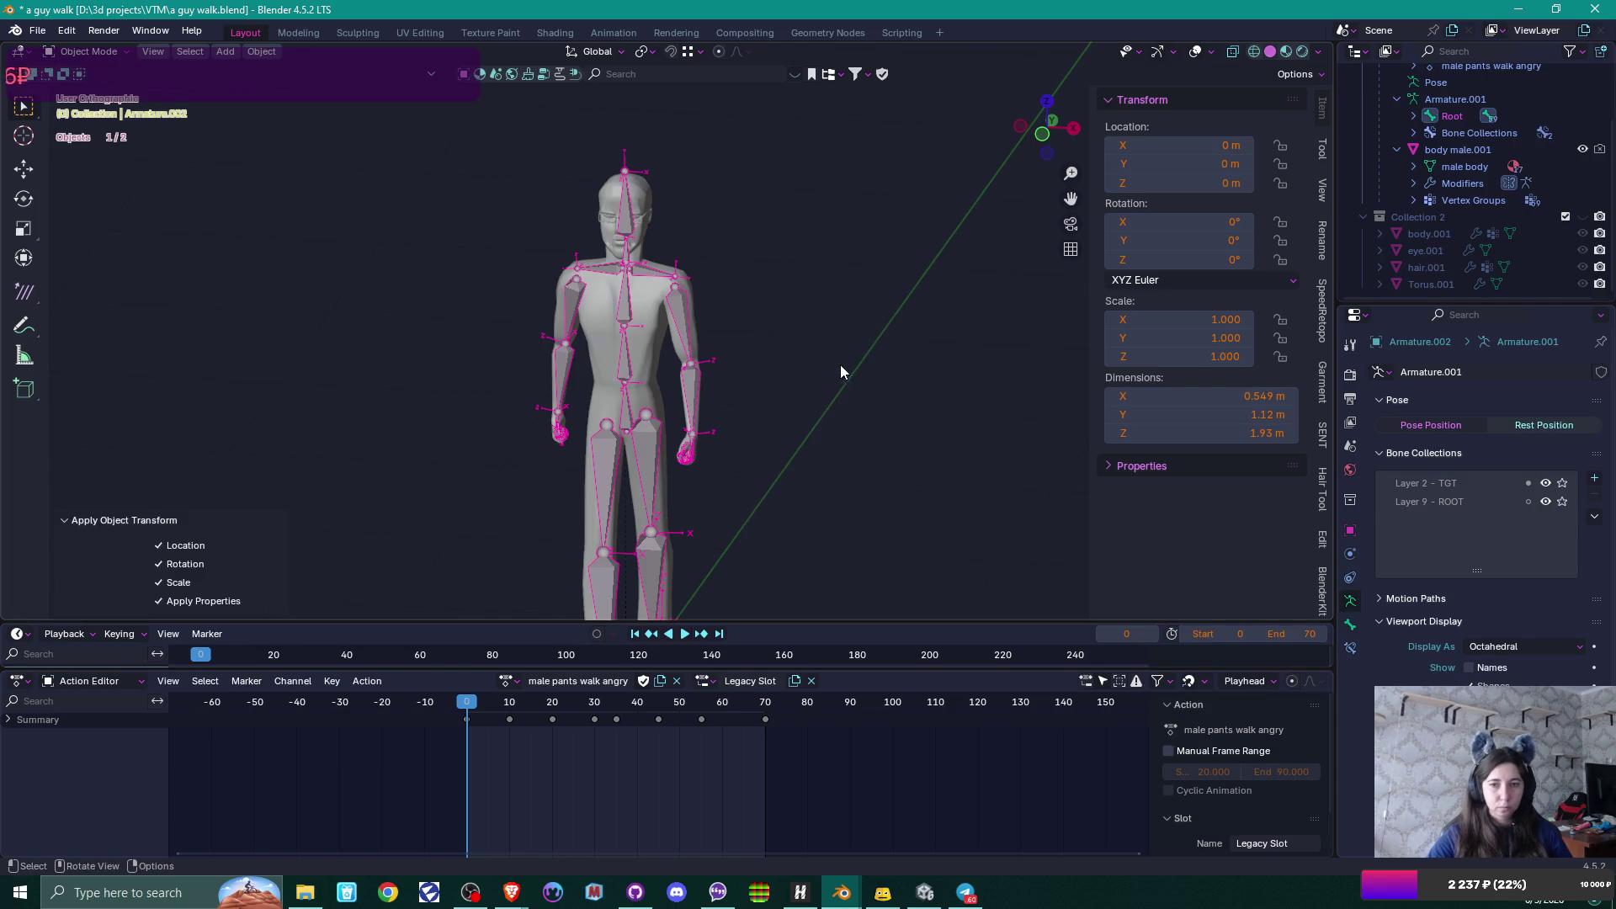
{"action": "left_click", "coordinate": [652, 316]}
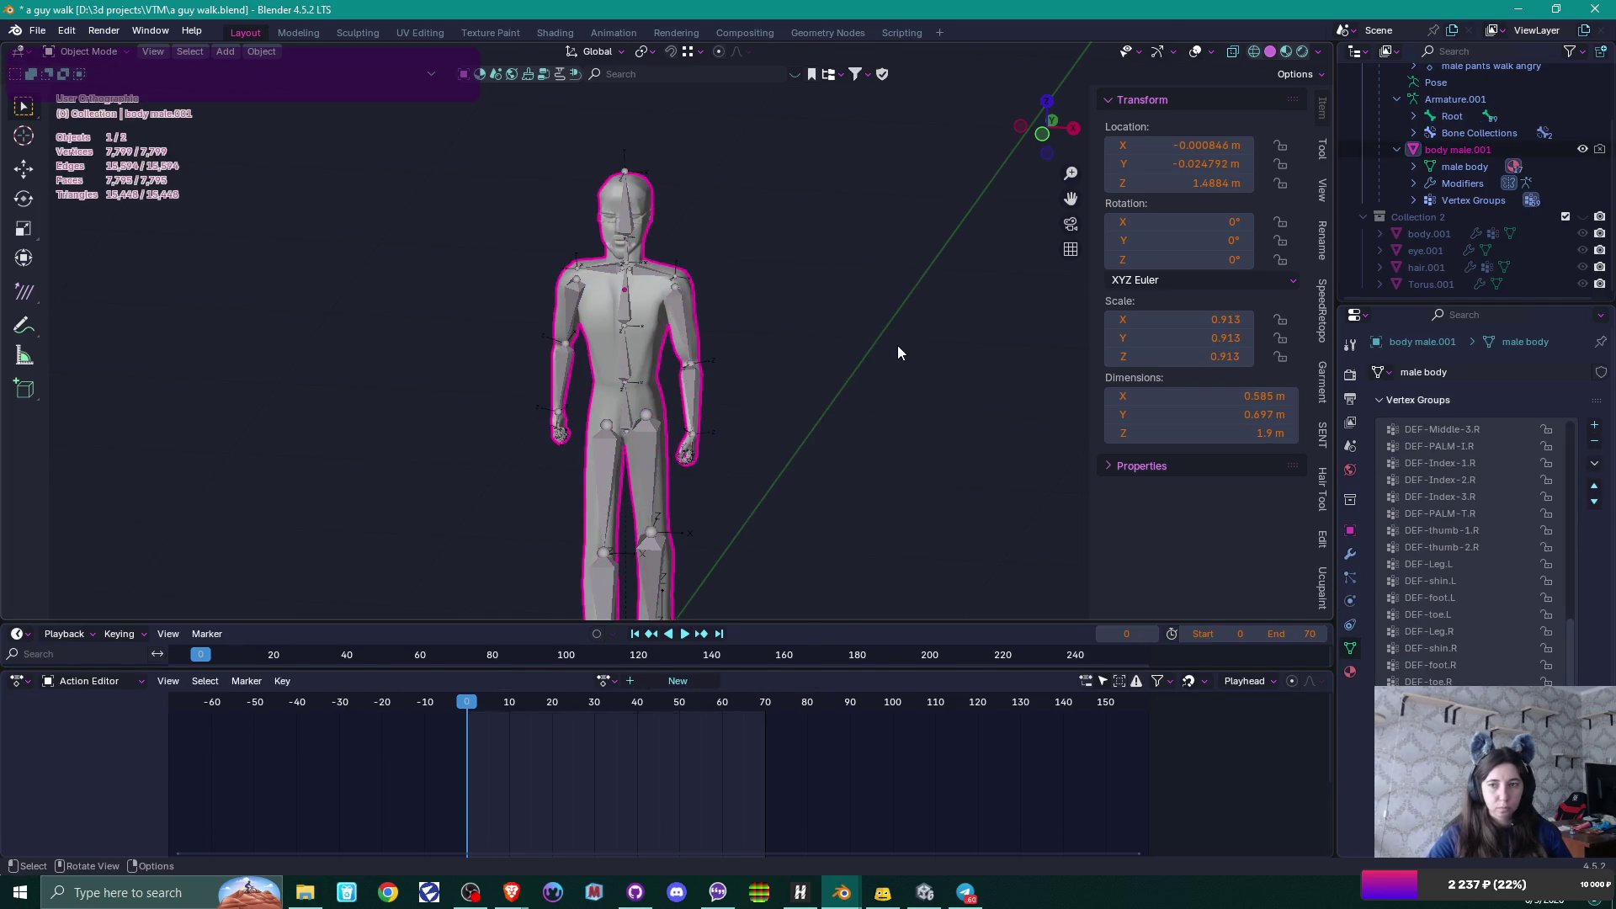
{"action": "key", "text": "ctrl+a"}
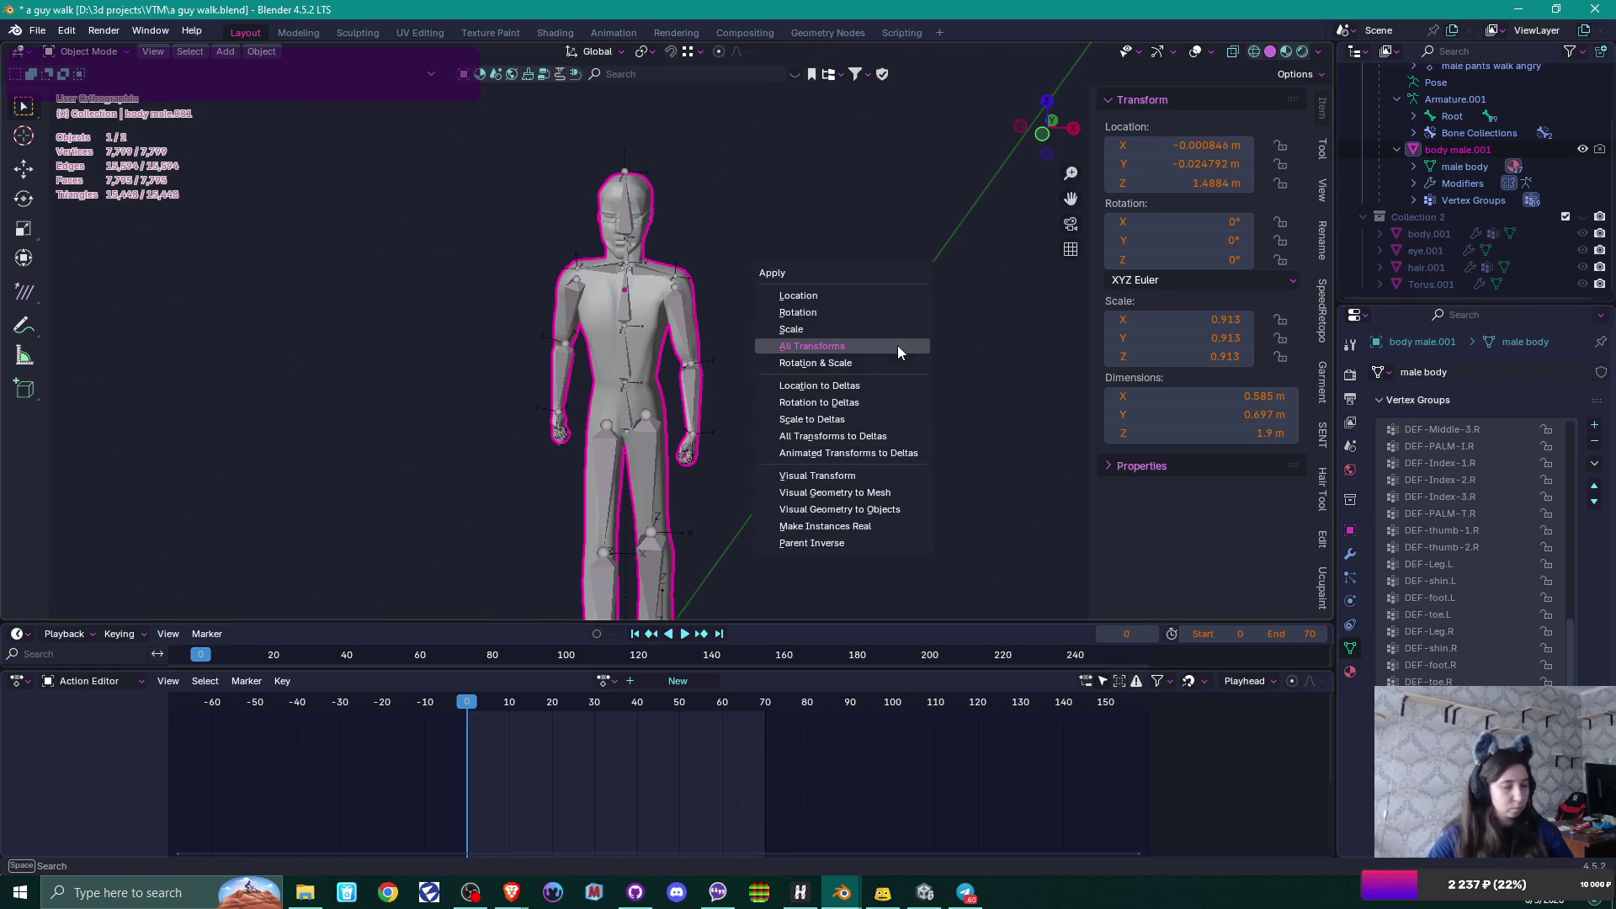
{"action": "left_click", "coordinate": [898, 346]}
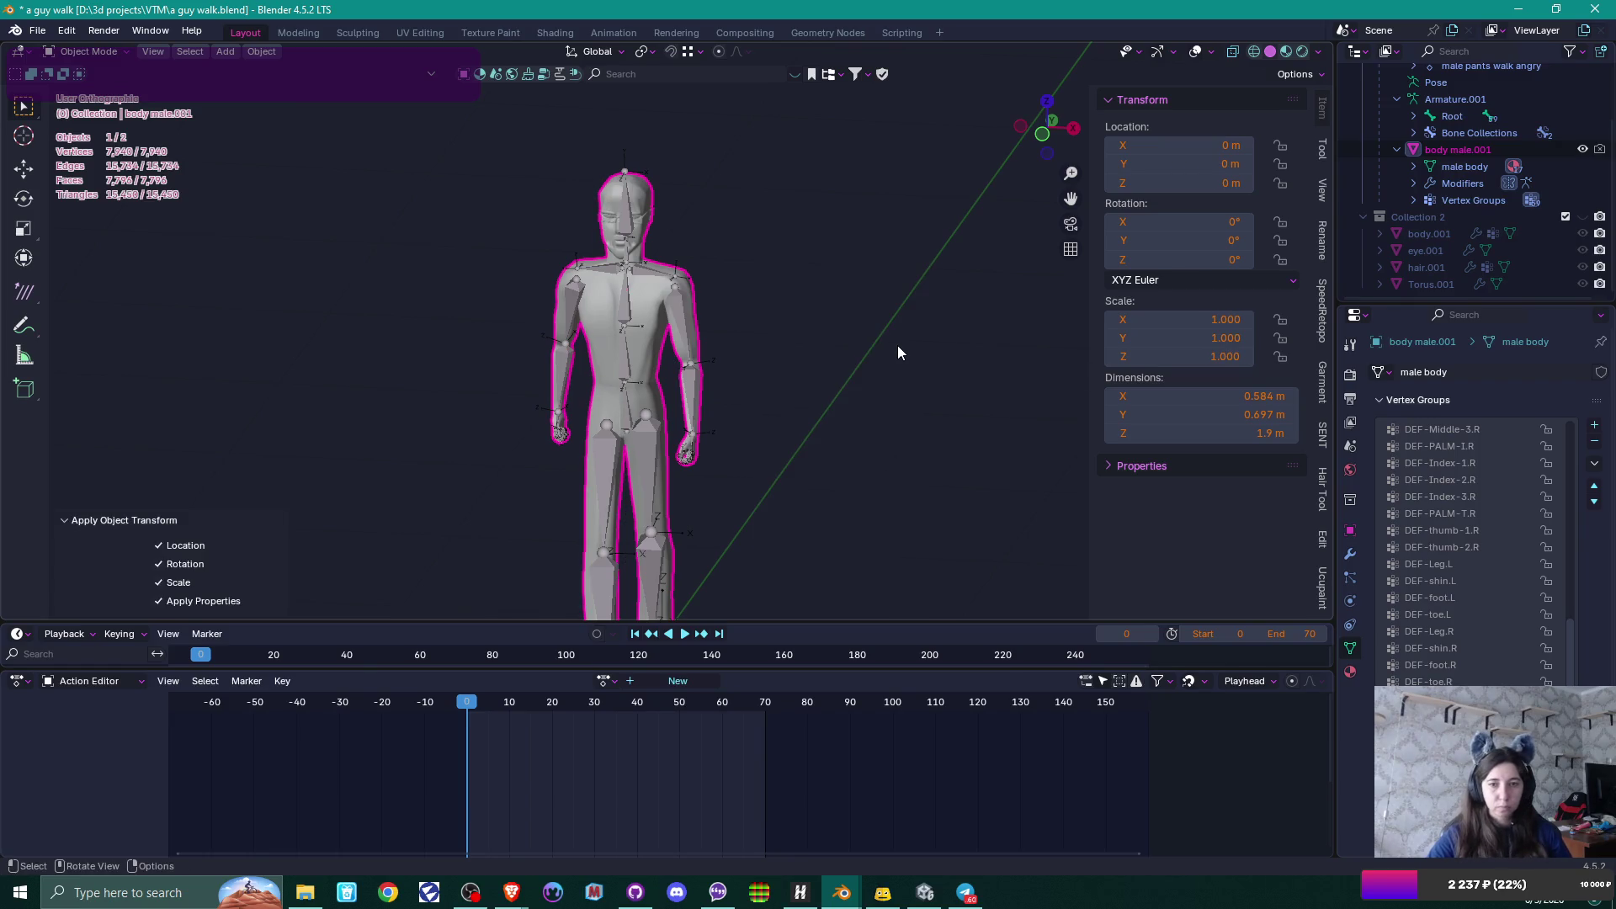
Reselect the armature and orbit to check the 1.93 m unit-scale figure.
{"action": "left_click", "coordinate": [623, 361]}
{"action": "scroll", "coordinate": [798, 362], "scroll_direction": "down", "scroll_amount": 3}
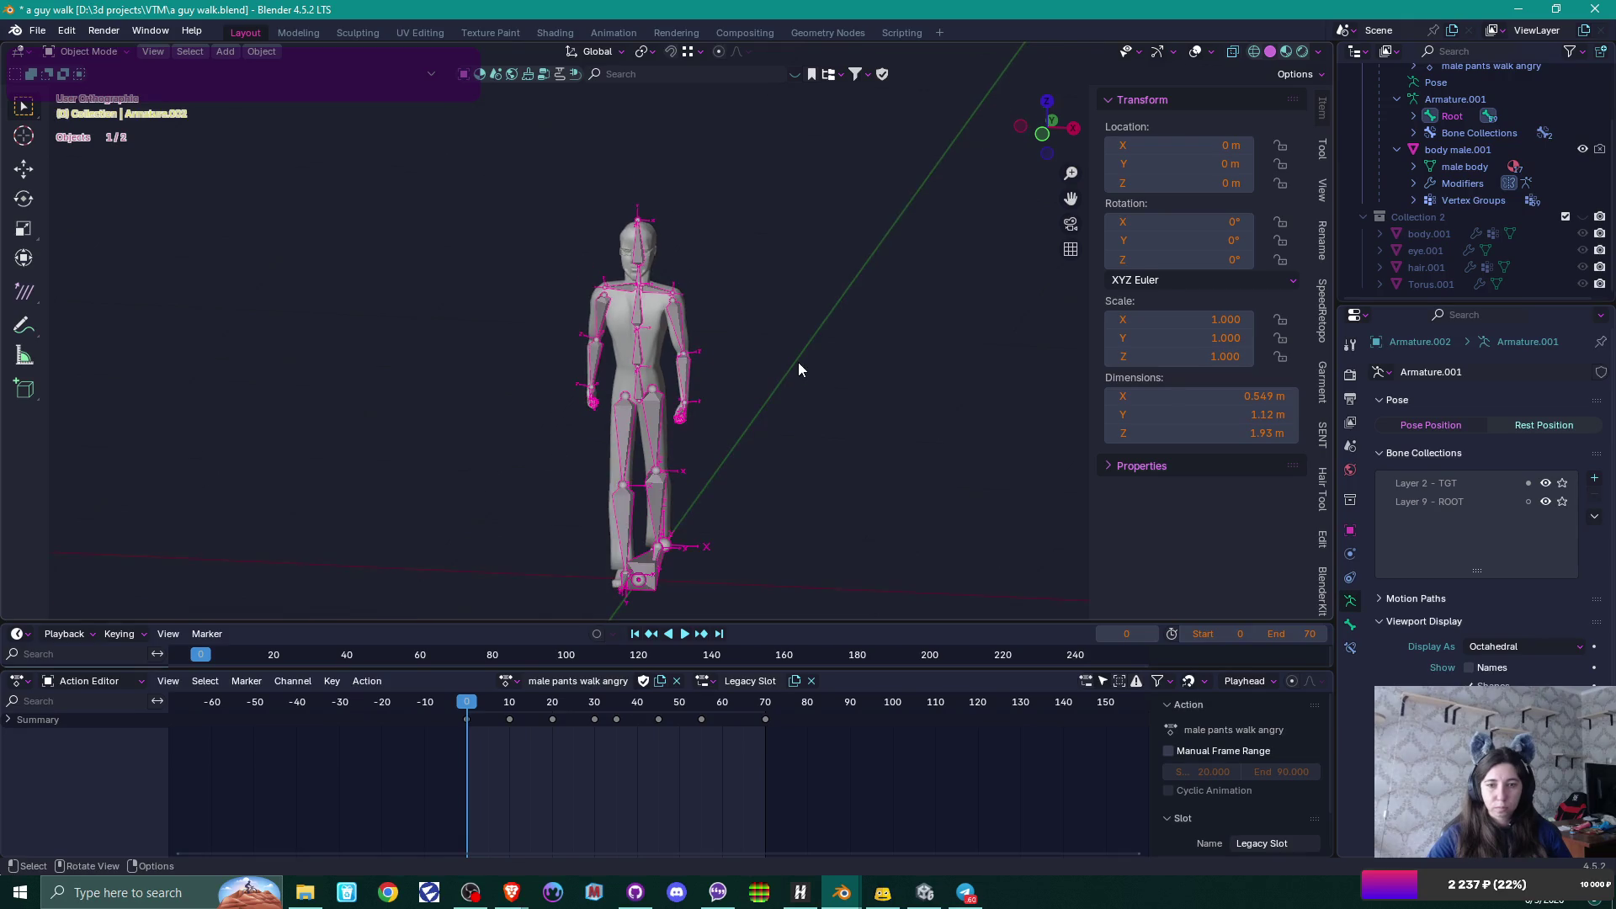
{"action": "mouse_move", "coordinate": [798, 362]}
{"action": "left_mouse_down"}
{"action": "mouse_move", "coordinate": [775, 377]}
{"action": "mouse_move", "coordinate": [873, 369]}
{"action": "mouse_move", "coordinate": [699, 379]}
{"action": "left_mouse_up"}
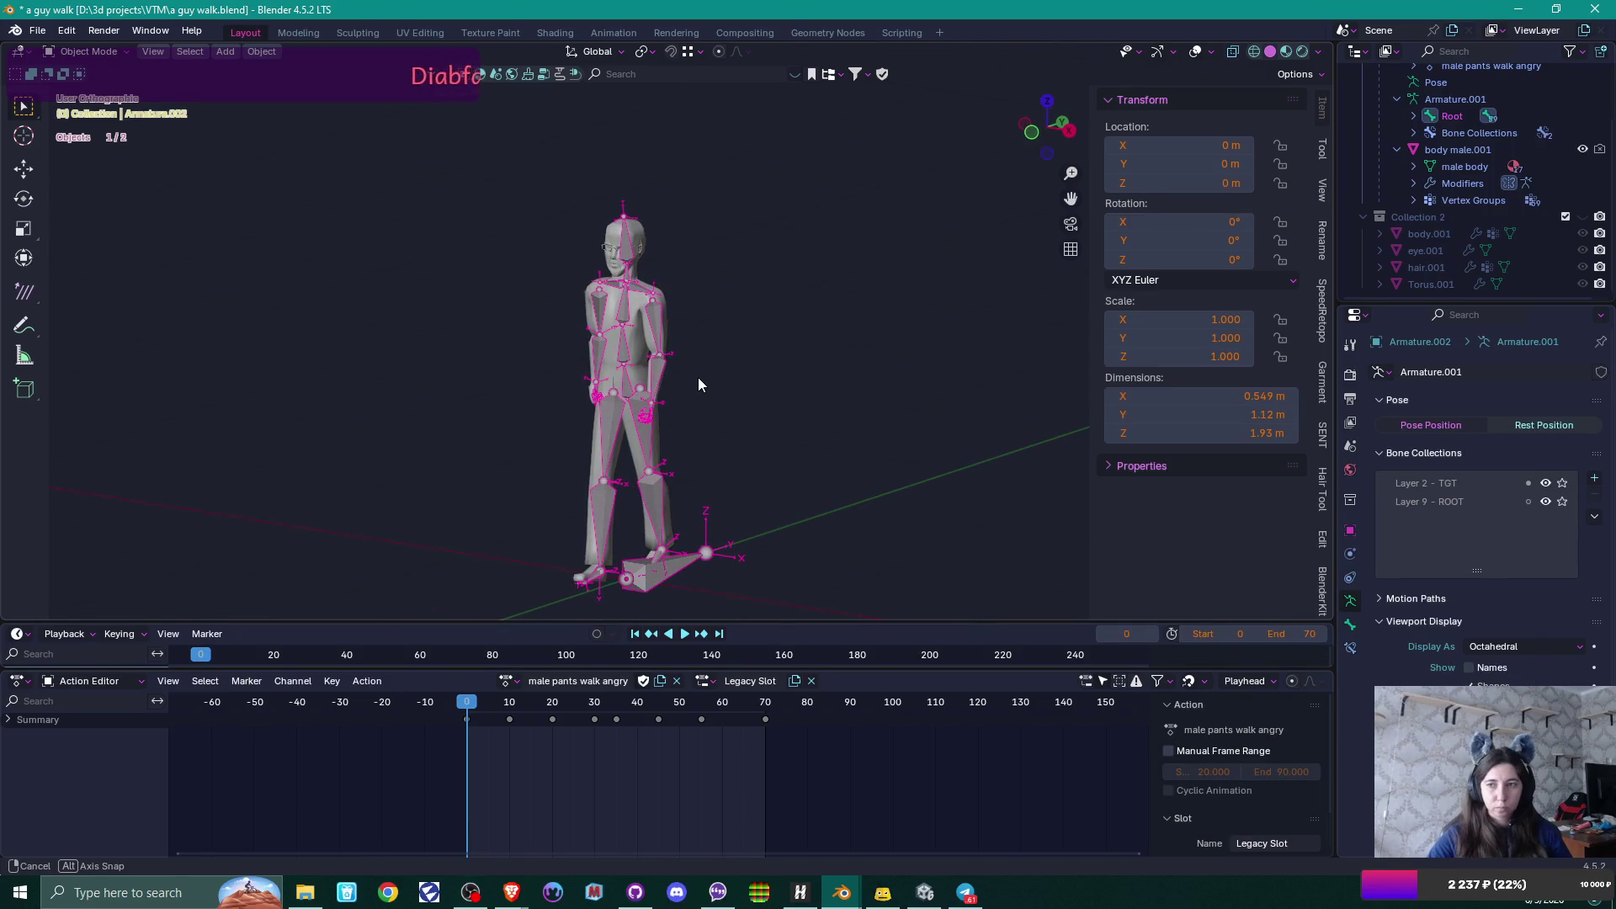
{"action": "mouse_move", "coordinate": [699, 384]}
{"action": "left_mouse_down"}
{"action": "mouse_move", "coordinate": [760, 387]}
{"action": "mouse_move", "coordinate": [759, 367]}
{"action": "left_mouse_up"}
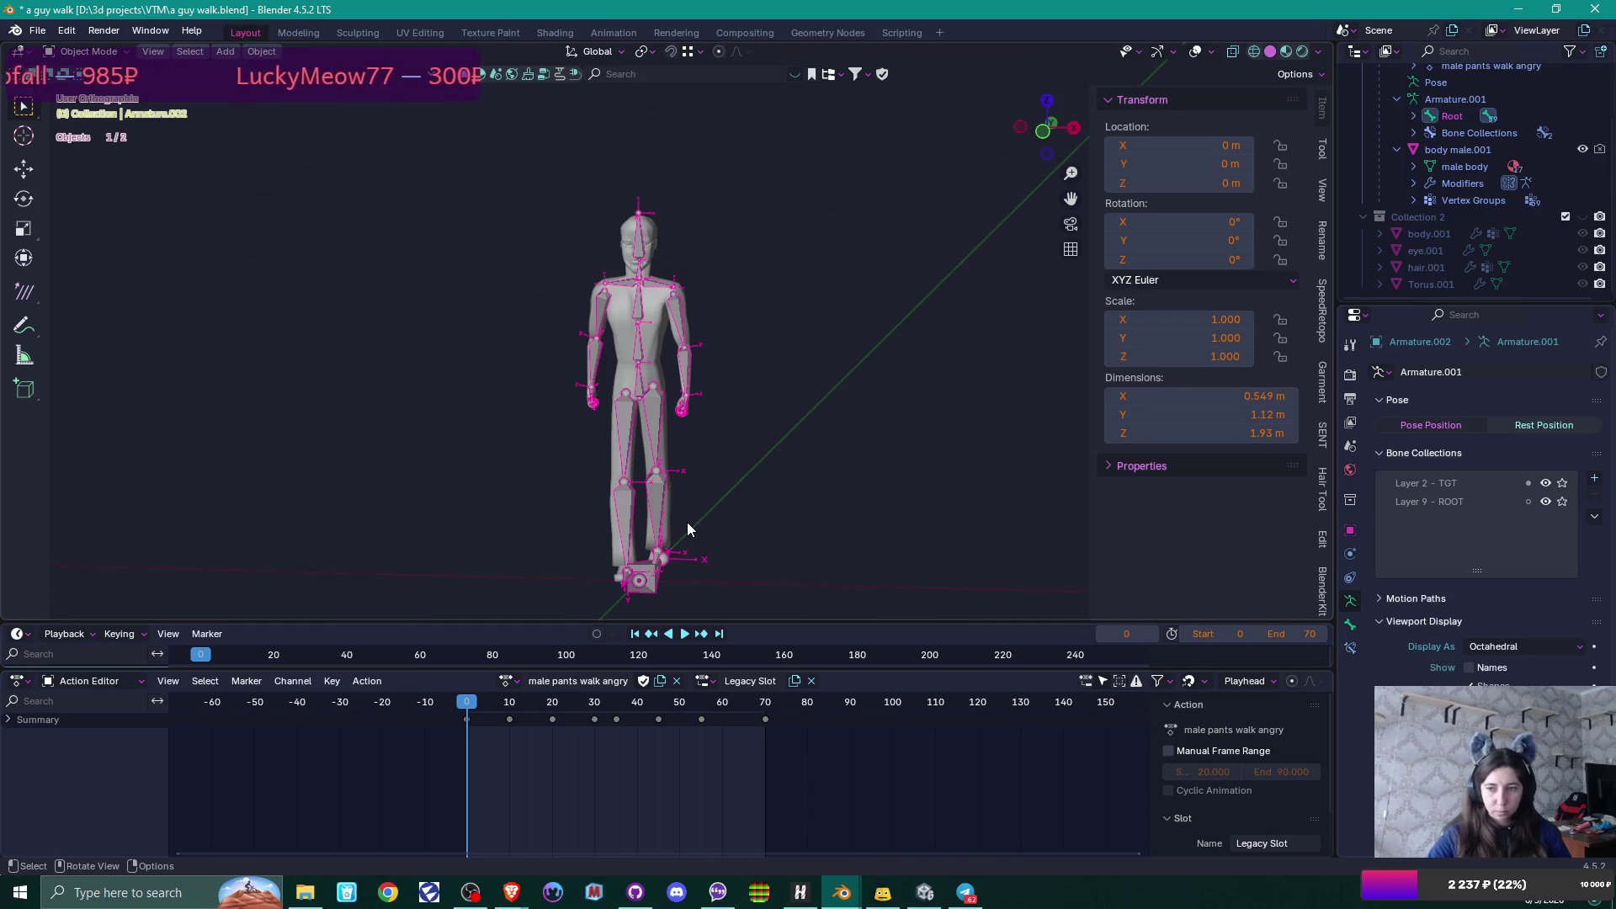
{"action": "left_click", "coordinate": [37, 31]}
Export the character as walk anim.fbx into the Unity project's Anims folder.
{"action": "mouse_move", "coordinate": [148, 288]}
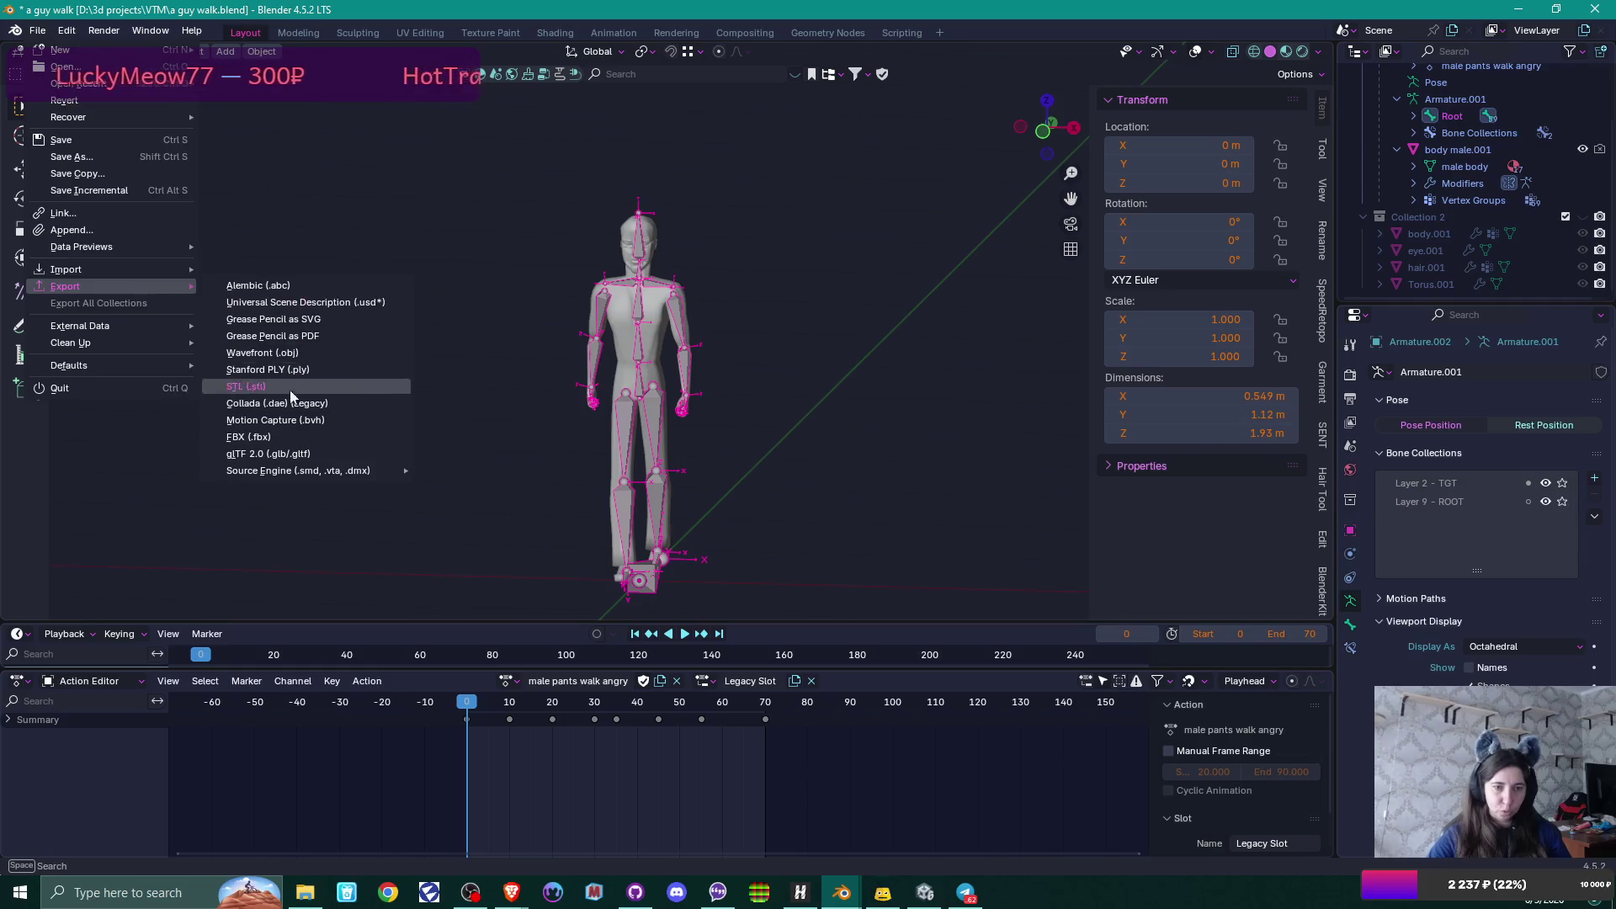
{"action": "left_click", "coordinate": [294, 437]}
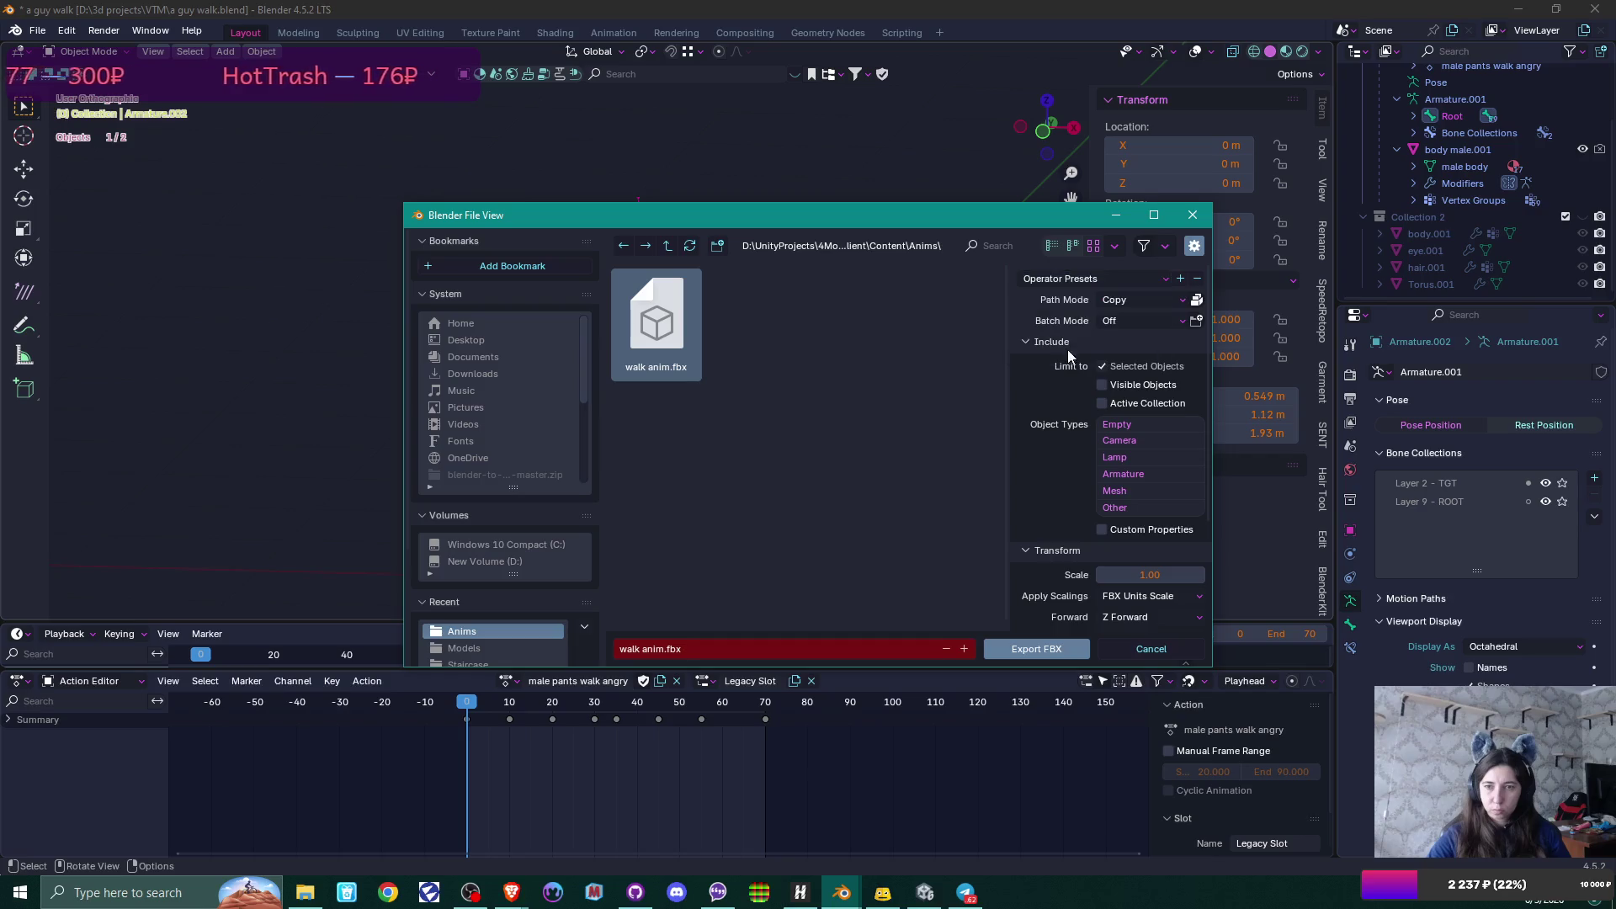
{"action": "scroll", "coordinate": [1098, 407], "scroll_direction": "down", "scroll_amount": 5}
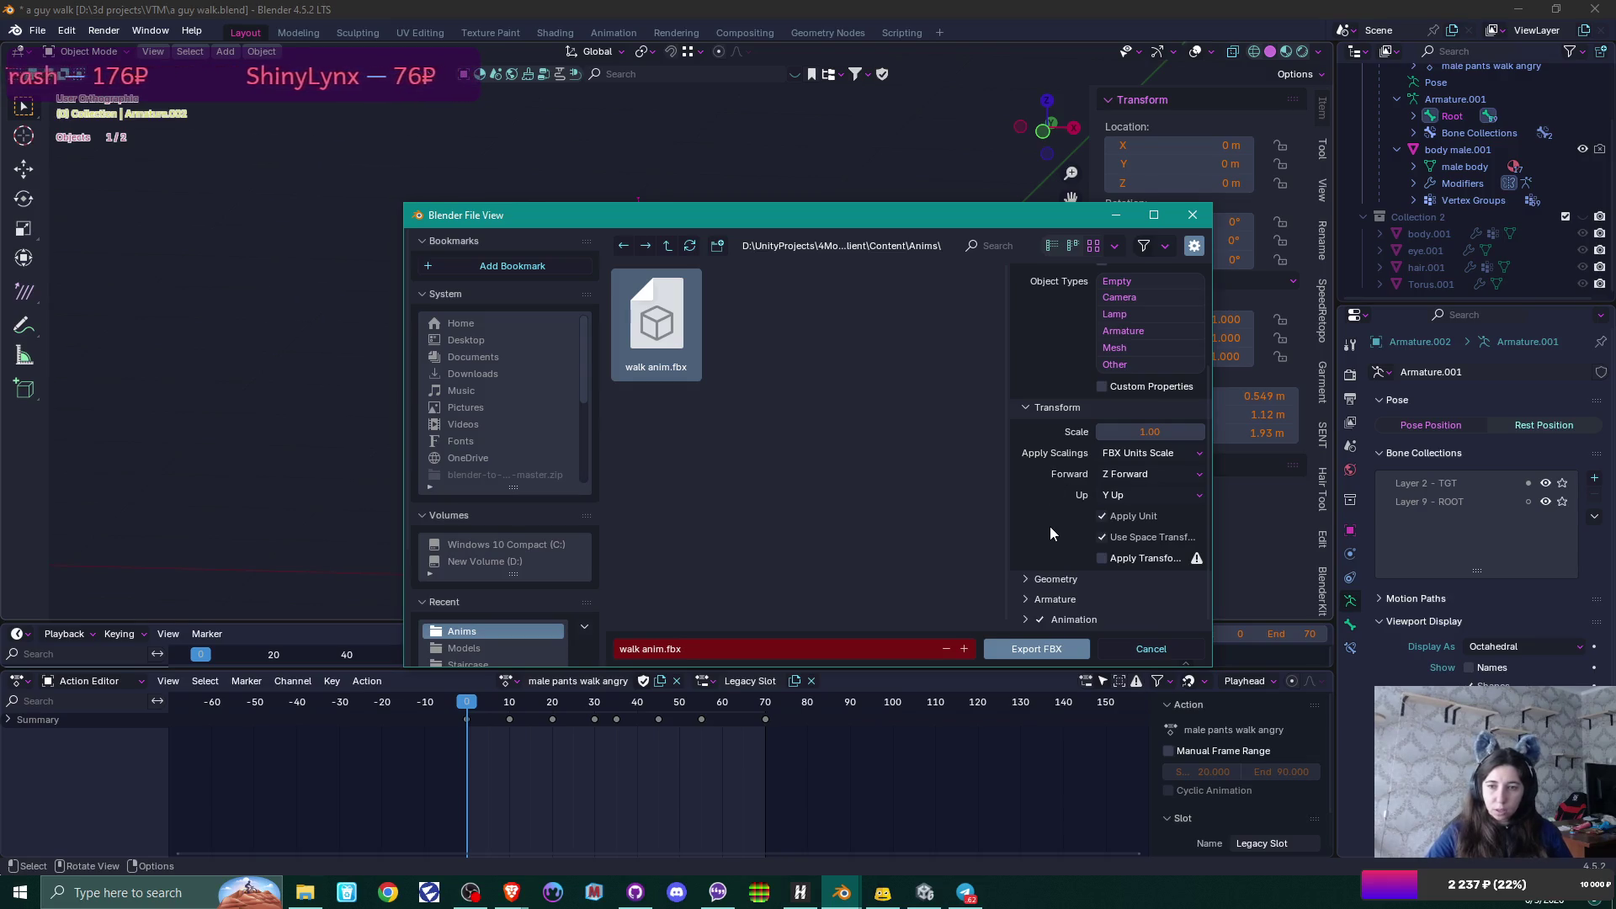
{"action": "left_click", "coordinate": [1039, 647]}
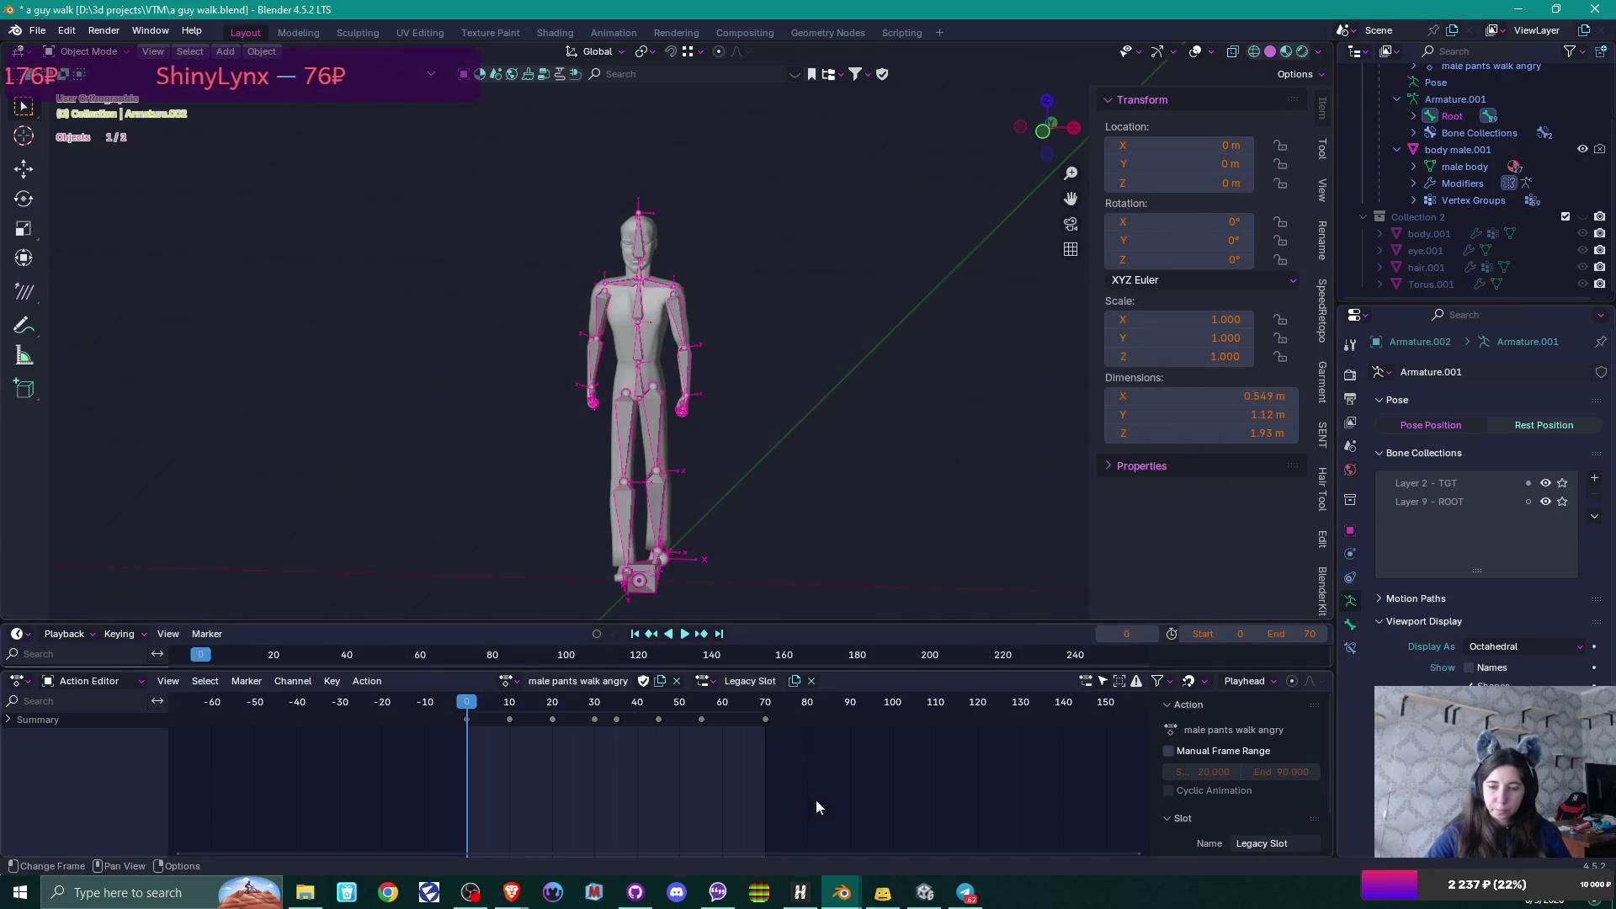
{"action": "left_click", "coordinate": [926, 892]}
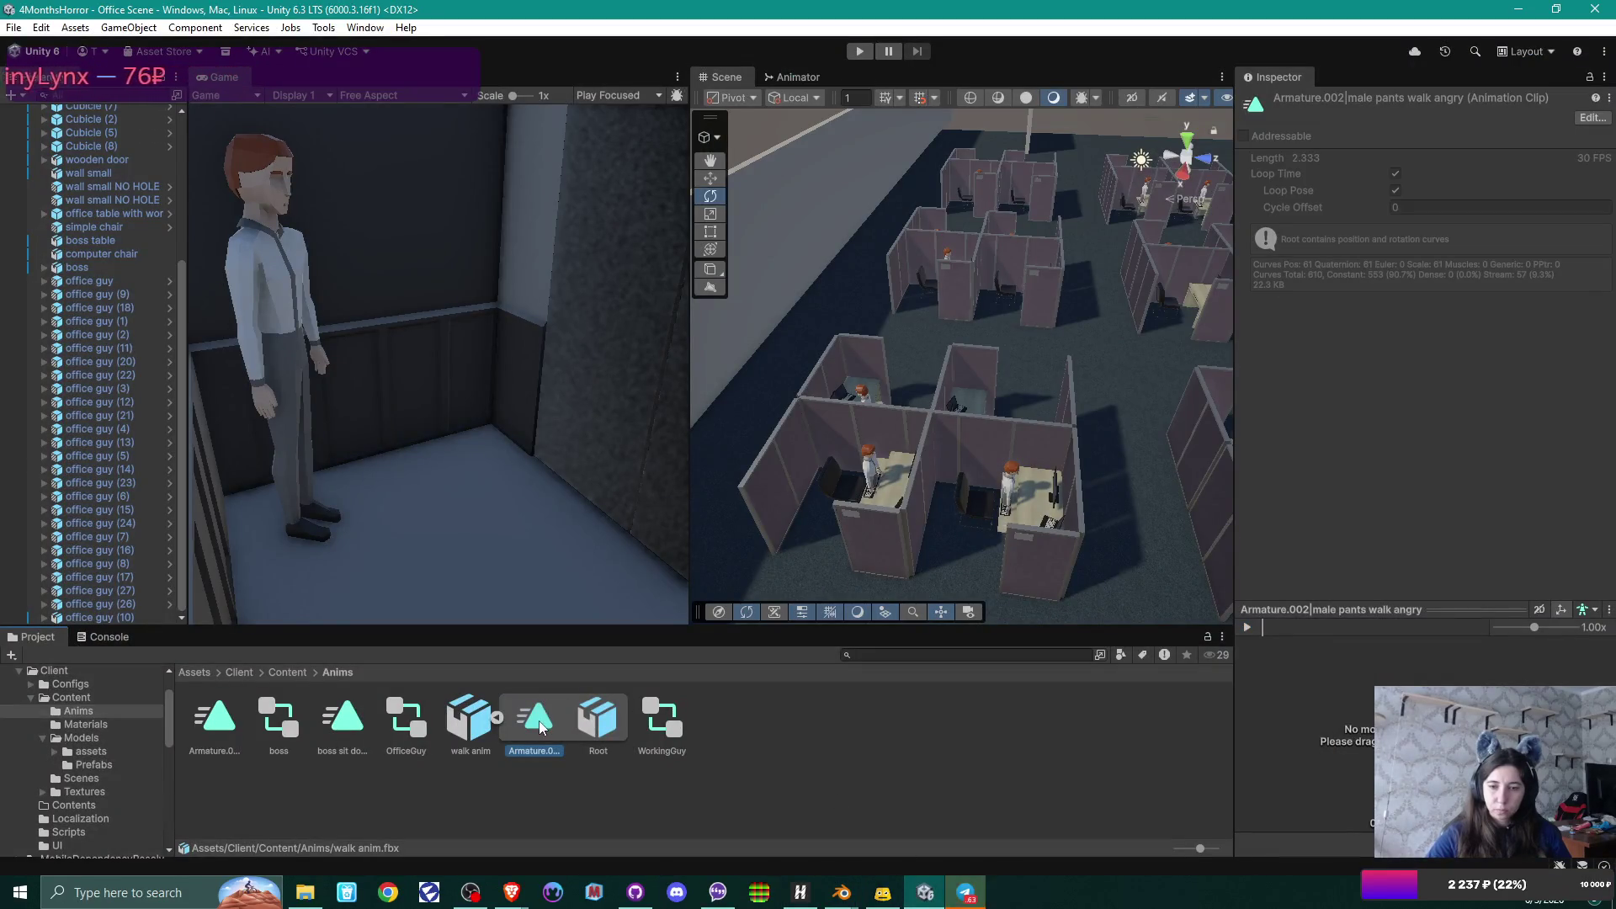
{"action": "left_click", "coordinate": [473, 718]}
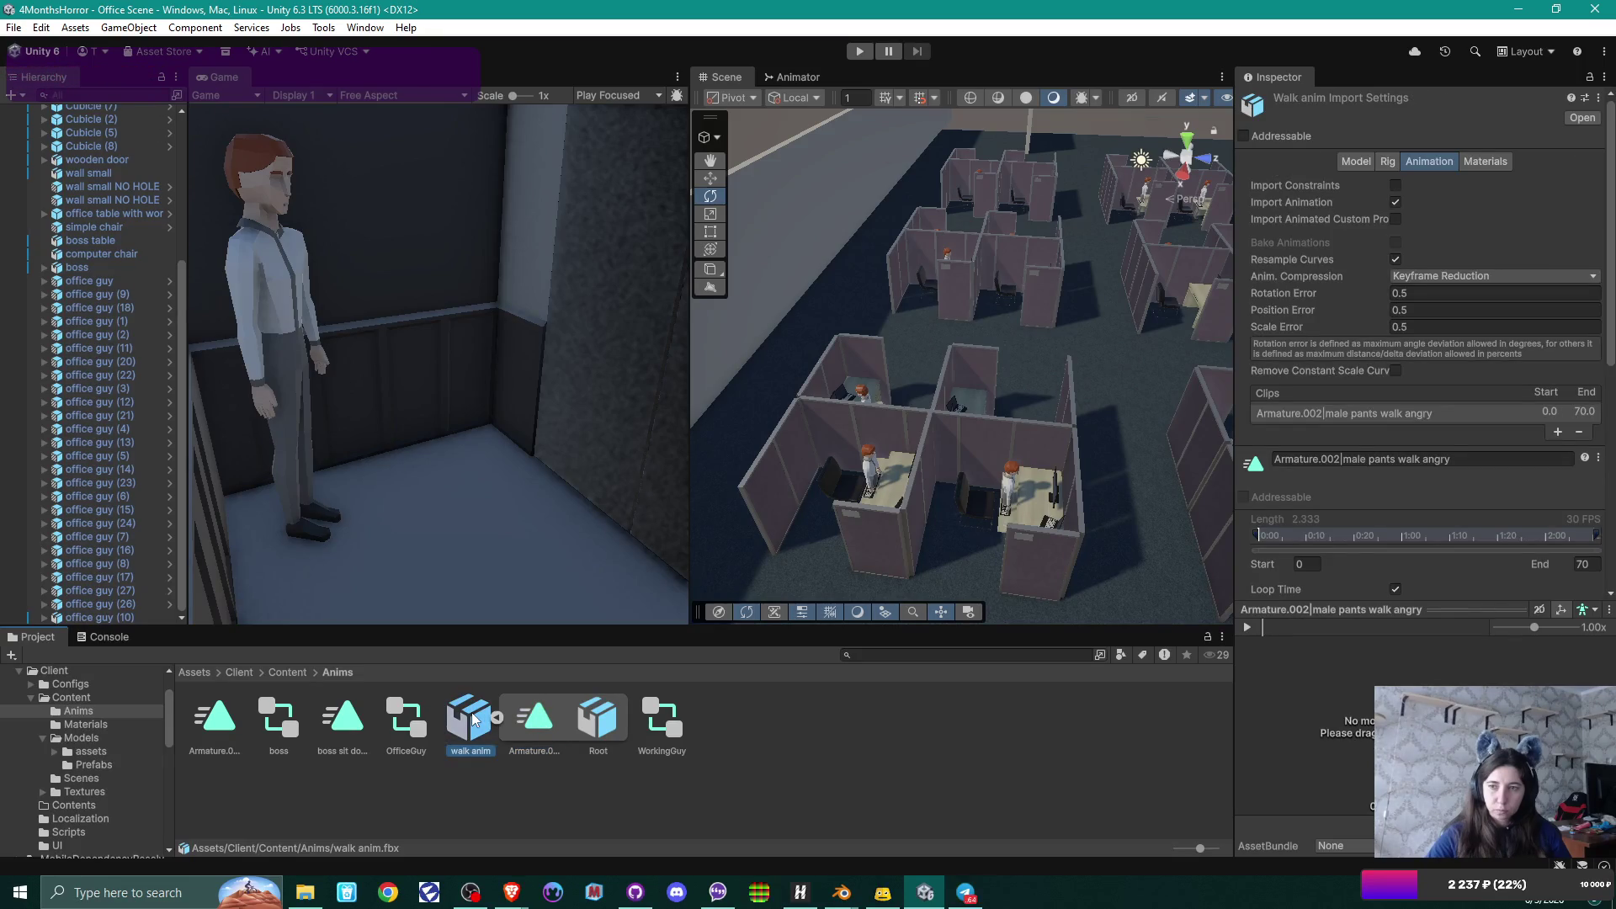
{"action": "left_click", "coordinate": [1350, 160]}
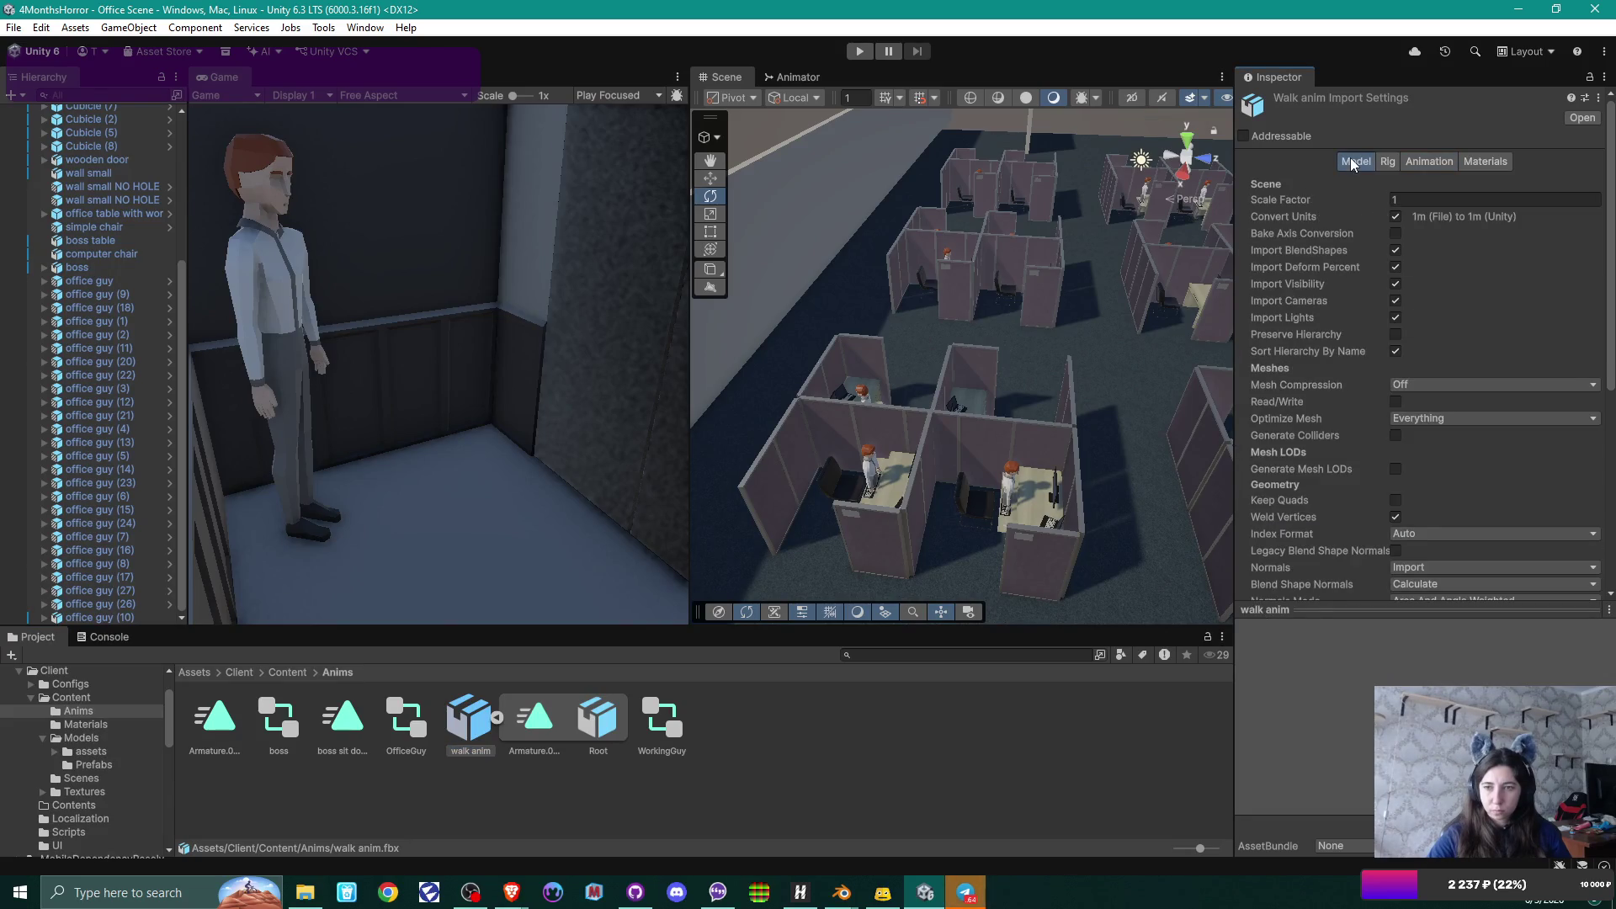
{"action": "left_click", "coordinate": [966, 894]}
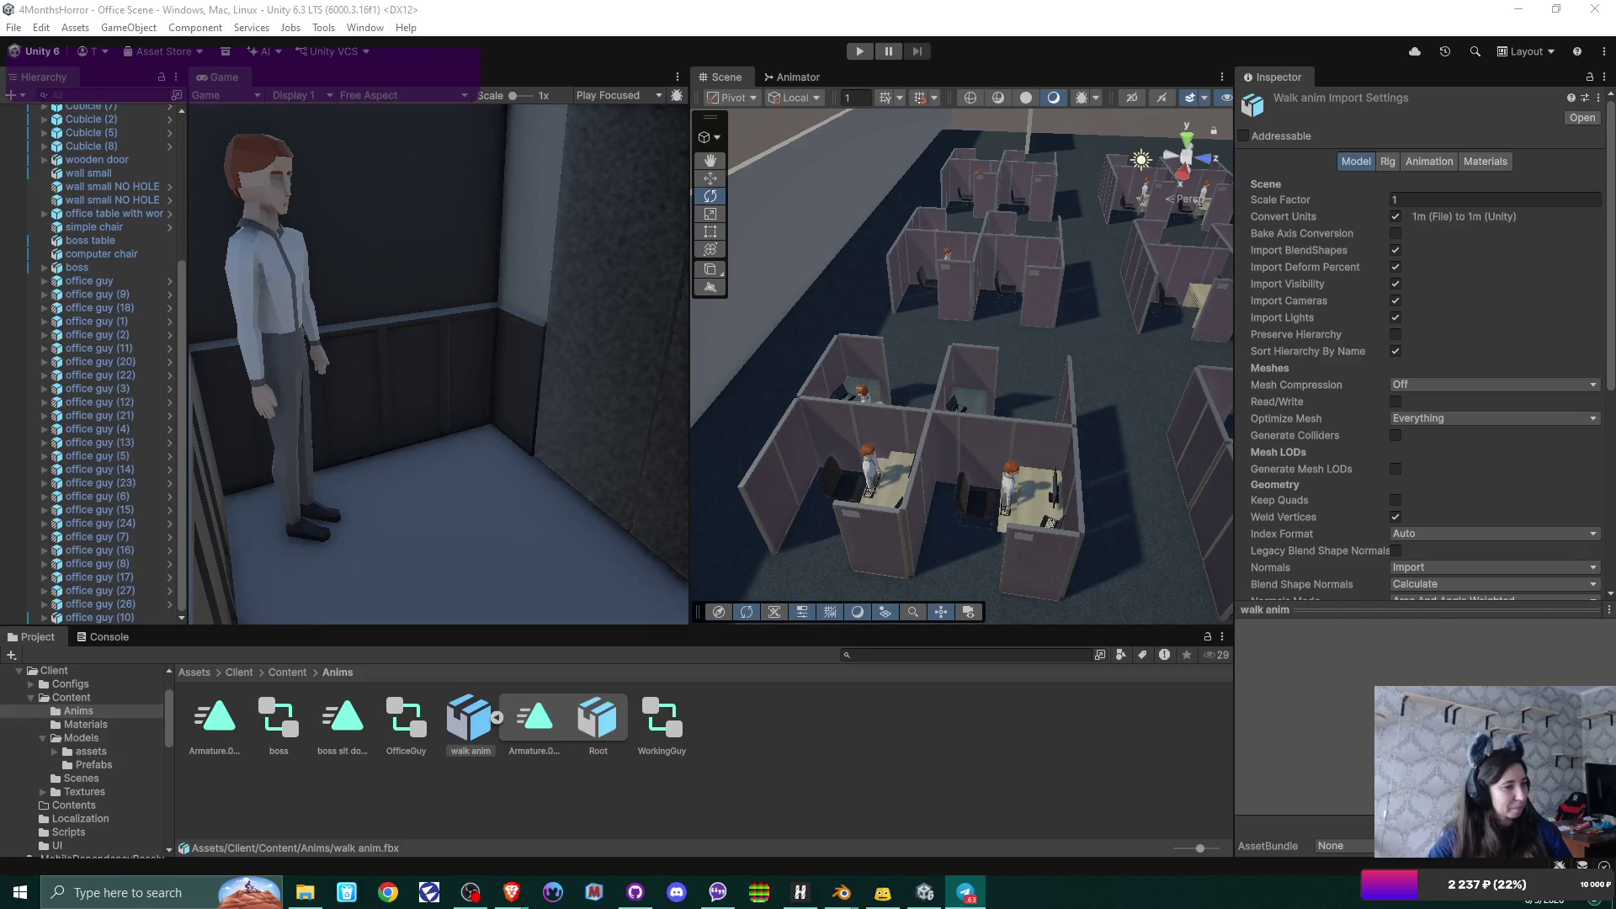
{"action": "key", "text": "alt+Tab"}
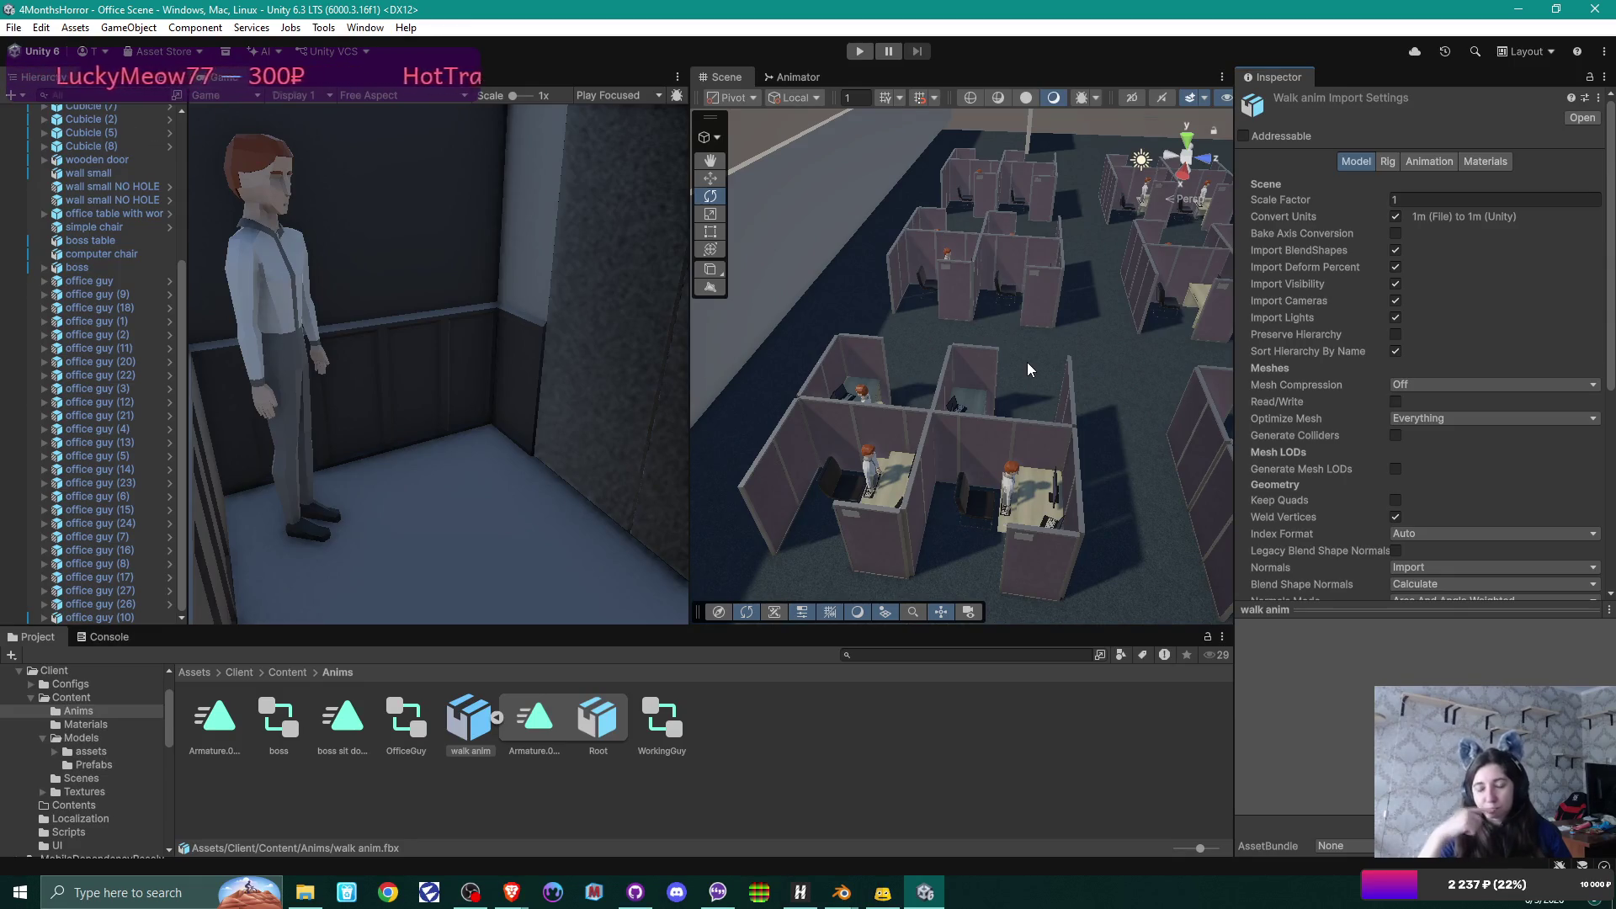
{"action": "mouse_move", "coordinate": [854, 895]}
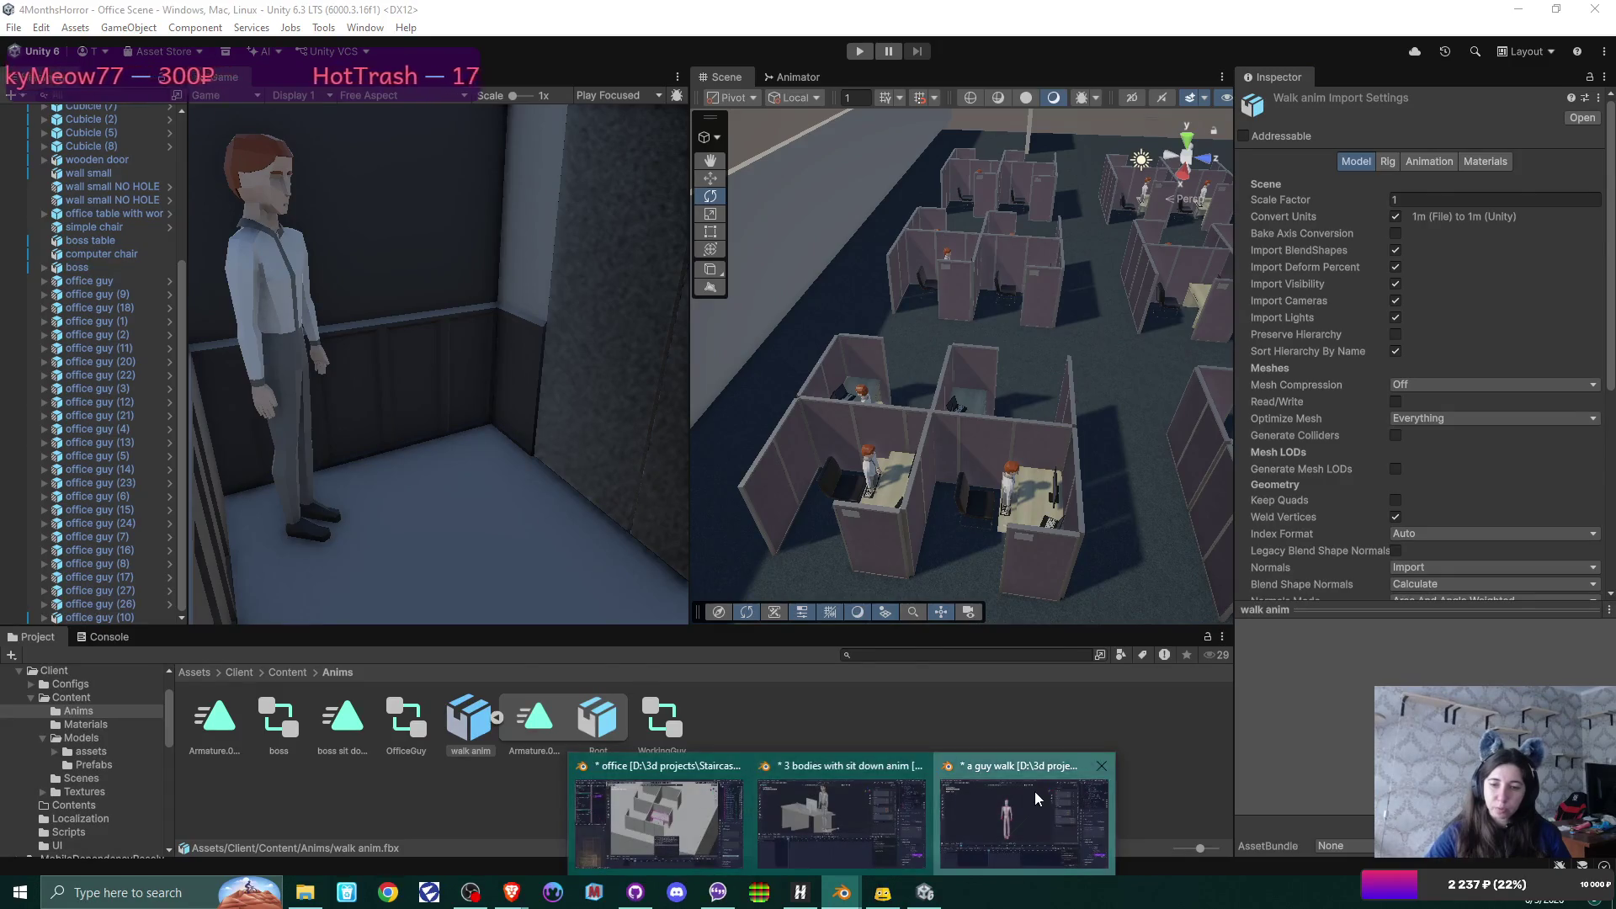
Copy the armature from a guy walk.blend and move to the 3 bodies with sit down anim file.
{"action": "left_click", "coordinate": [1034, 796]}
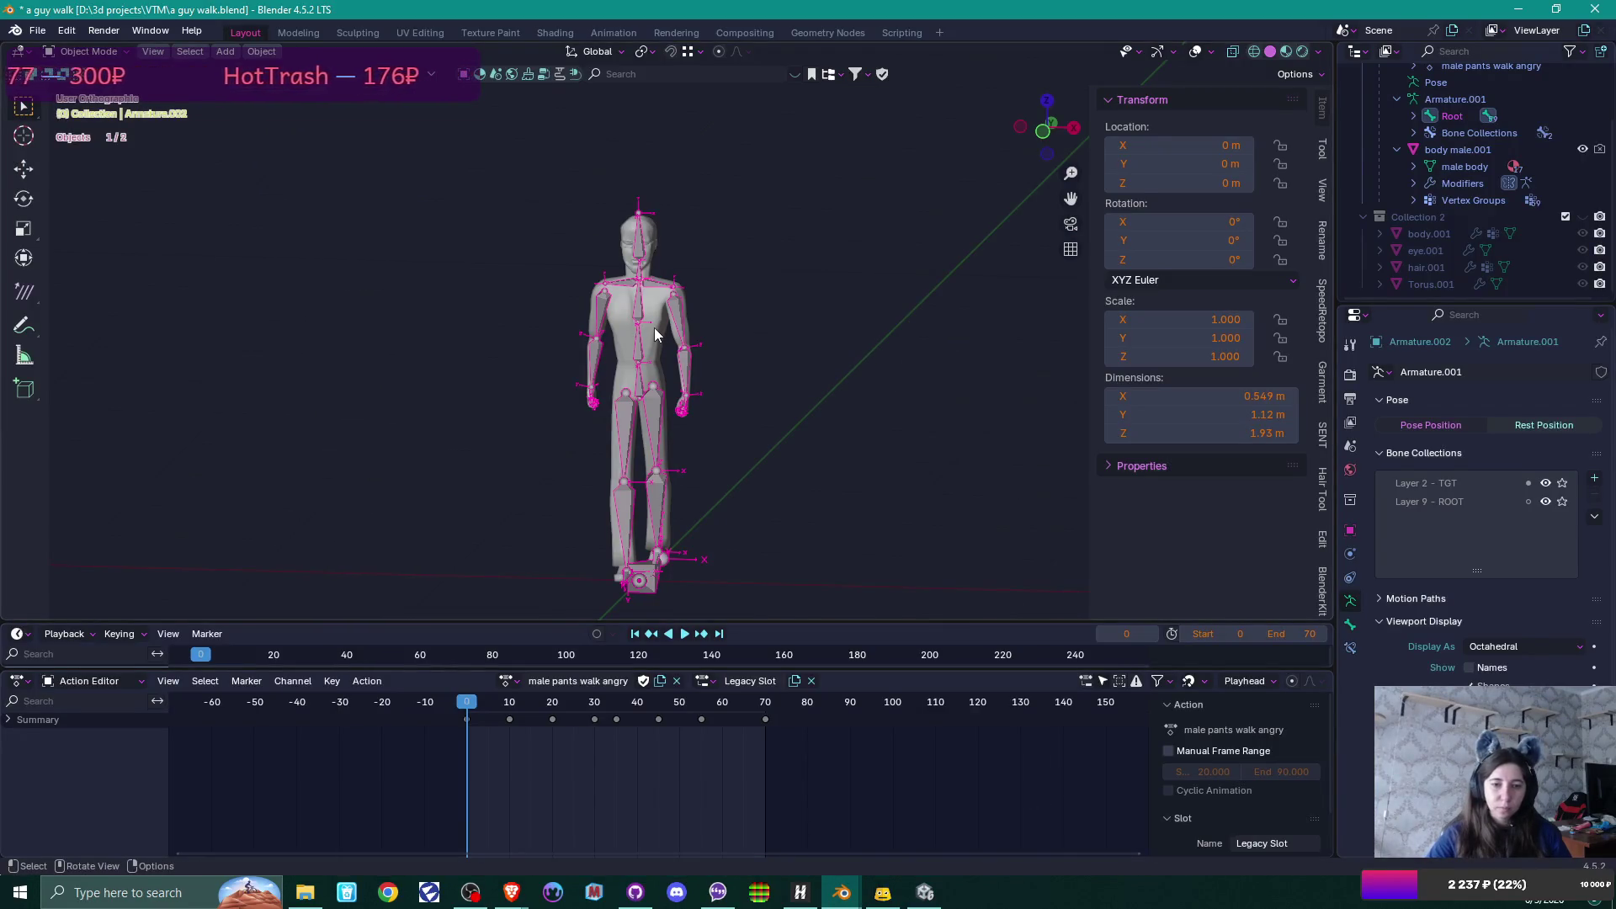
{"action": "key", "text": "ctrl+c"}
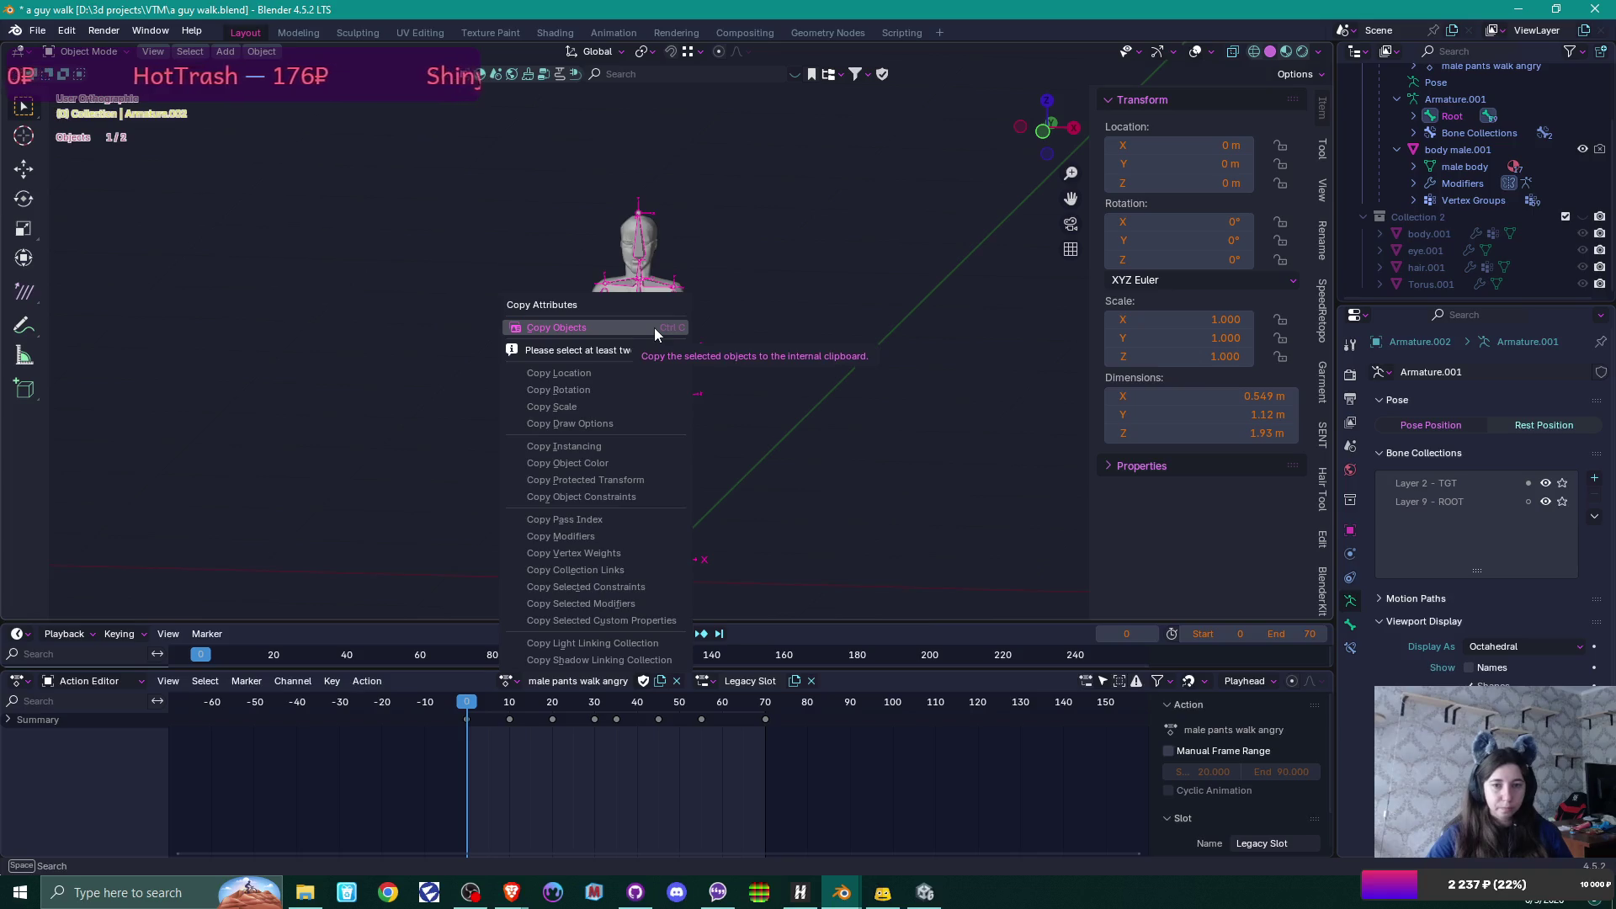
{"action": "left_click", "coordinate": [654, 328]}
{"action": "mouse_move", "coordinate": [841, 892]}
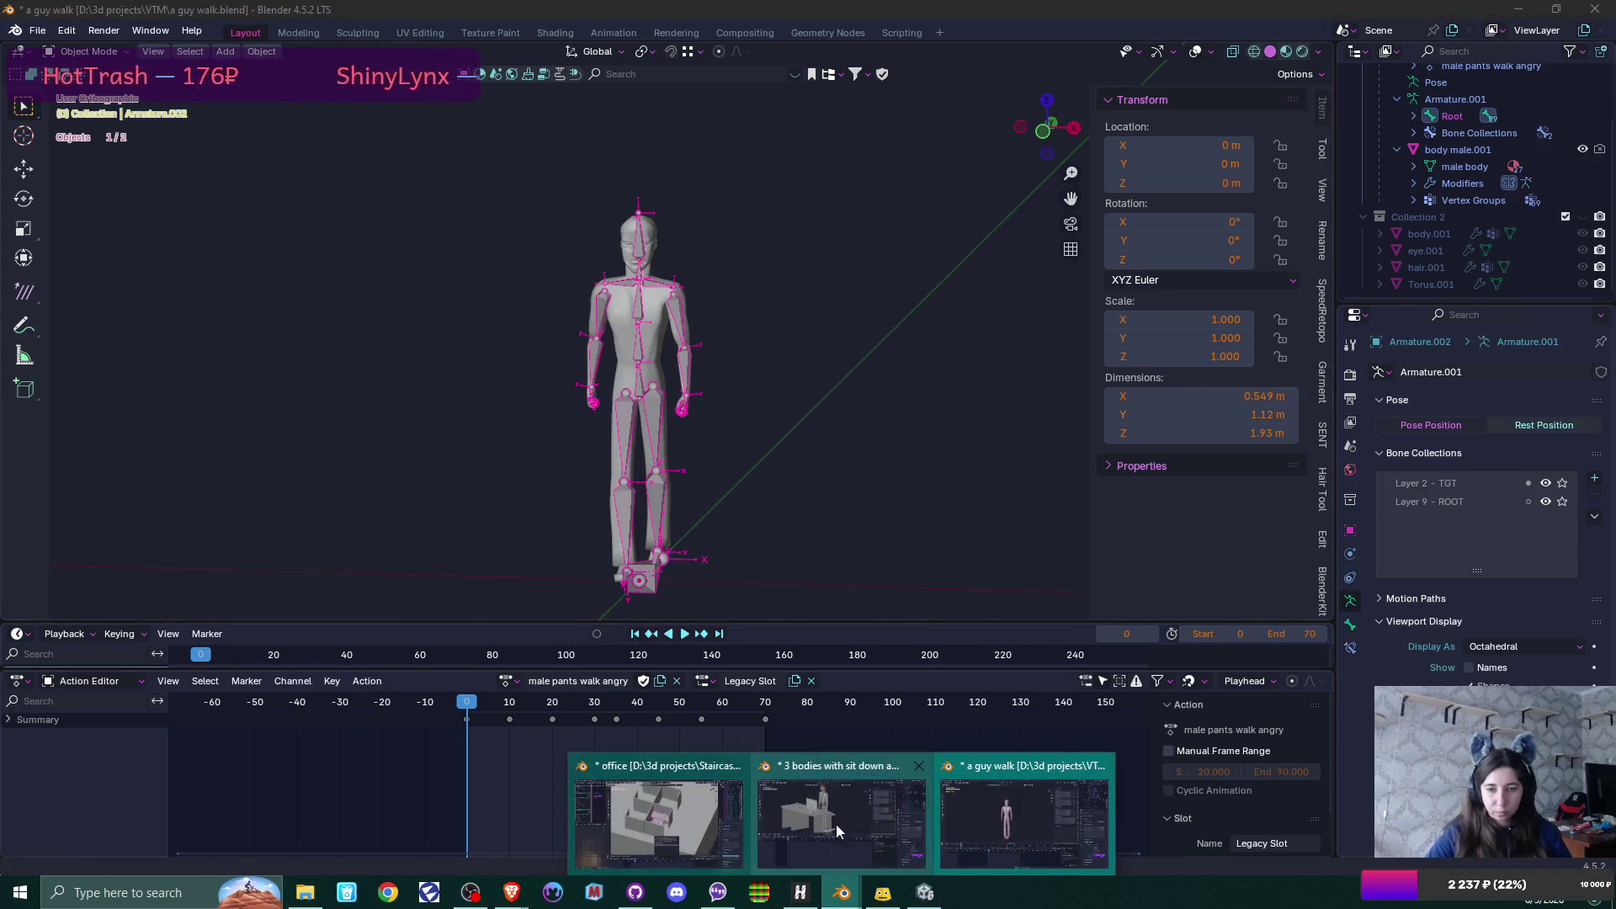
{"action": "left_click", "coordinate": [835, 825]}
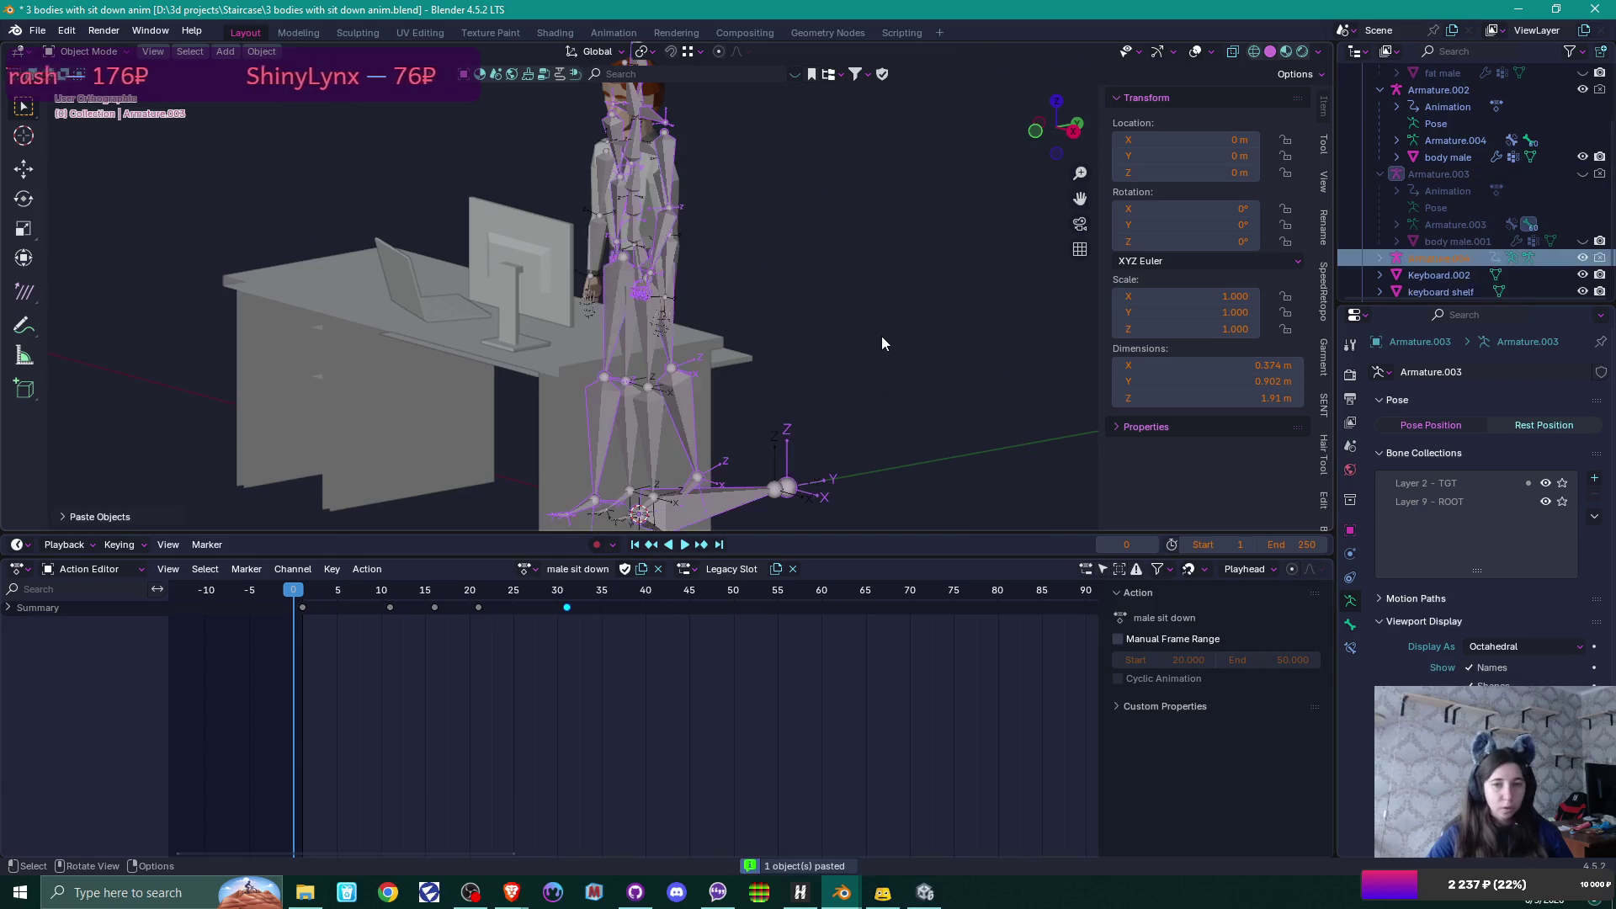
Paste the walk armature, assign it the male pants walk angry action, and hide the copy.
{"action": "key", "text": "ctrl+v"}
{"action": "left_click_drag", "start_coordinate": [818, 350], "coordinate": [884, 357]}
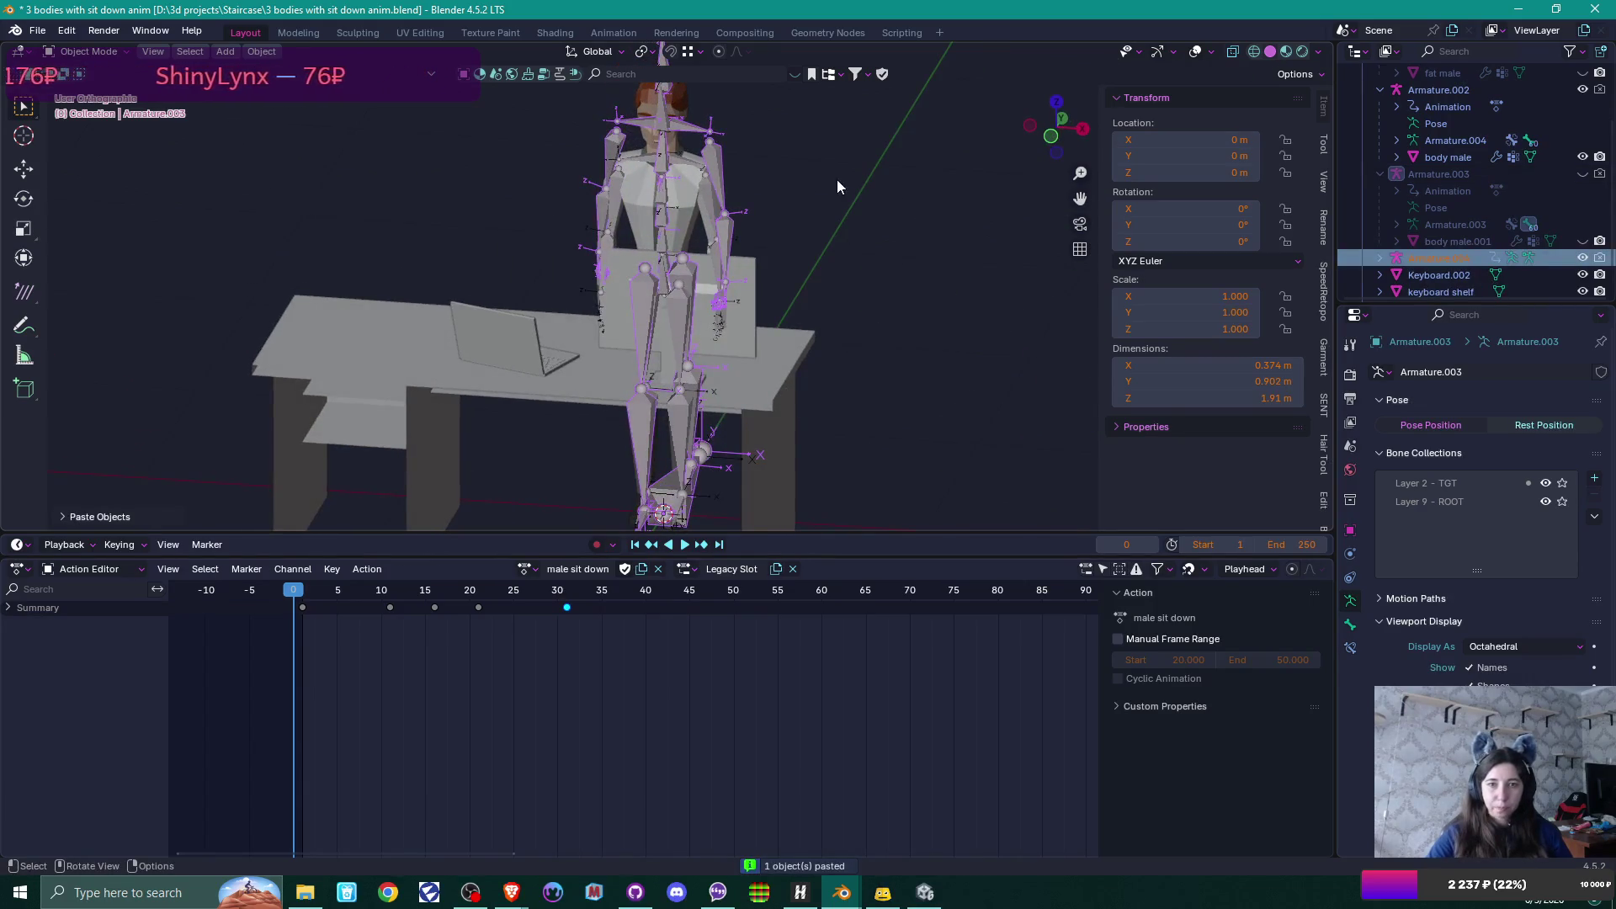
{"action": "left_click", "coordinate": [671, 183]}
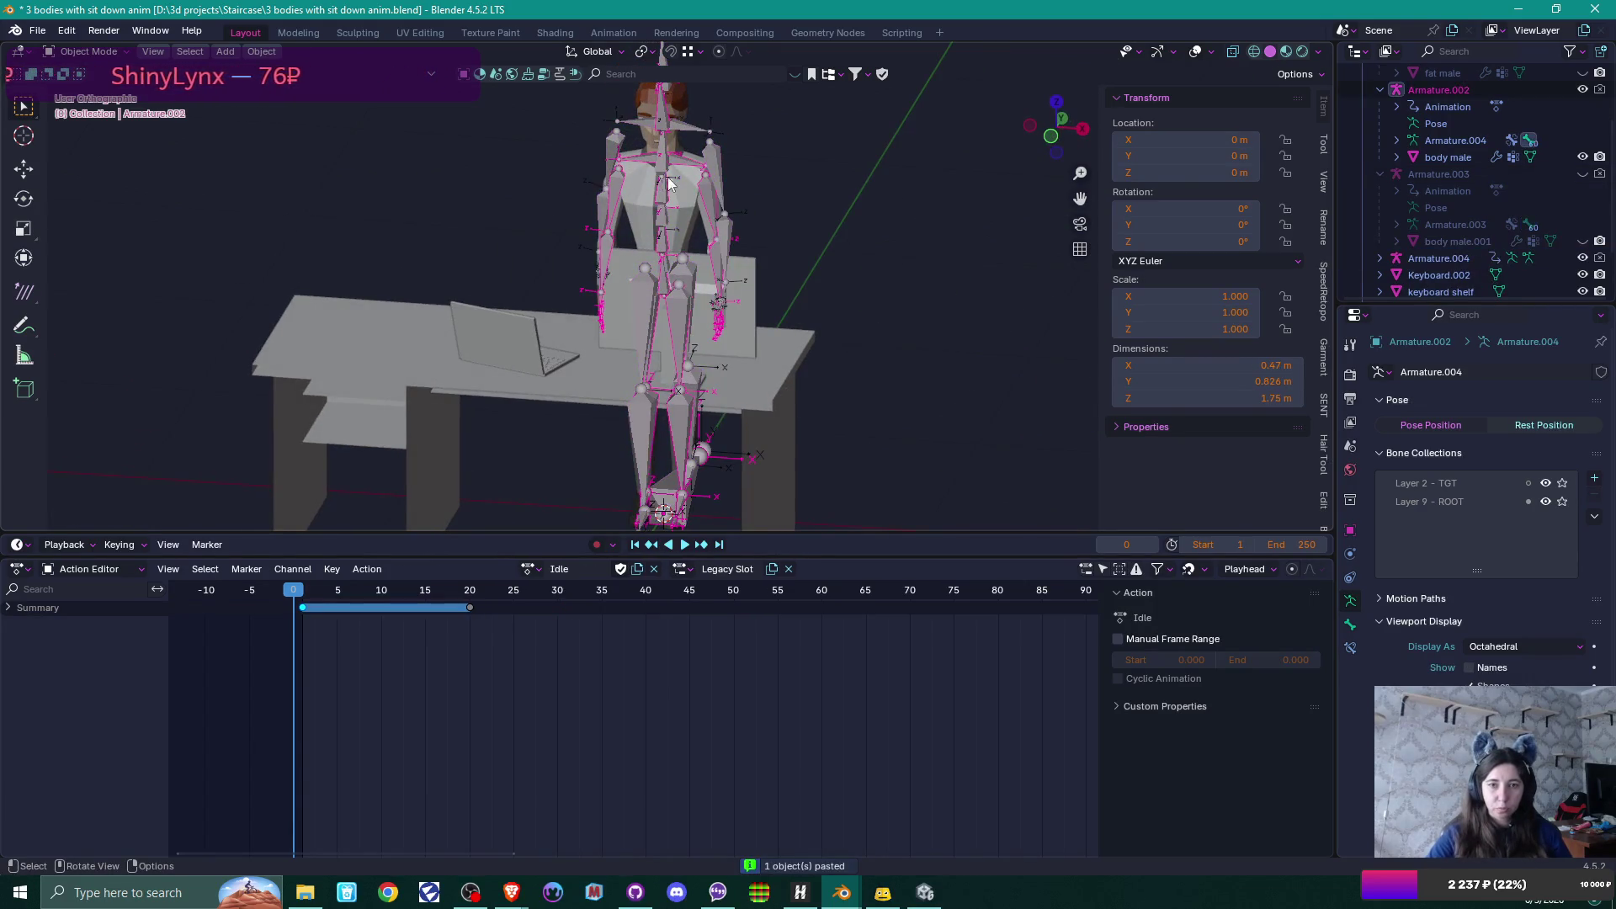
{"action": "left_click", "coordinate": [530, 569]}
{"action": "left_click", "coordinate": [571, 618]}
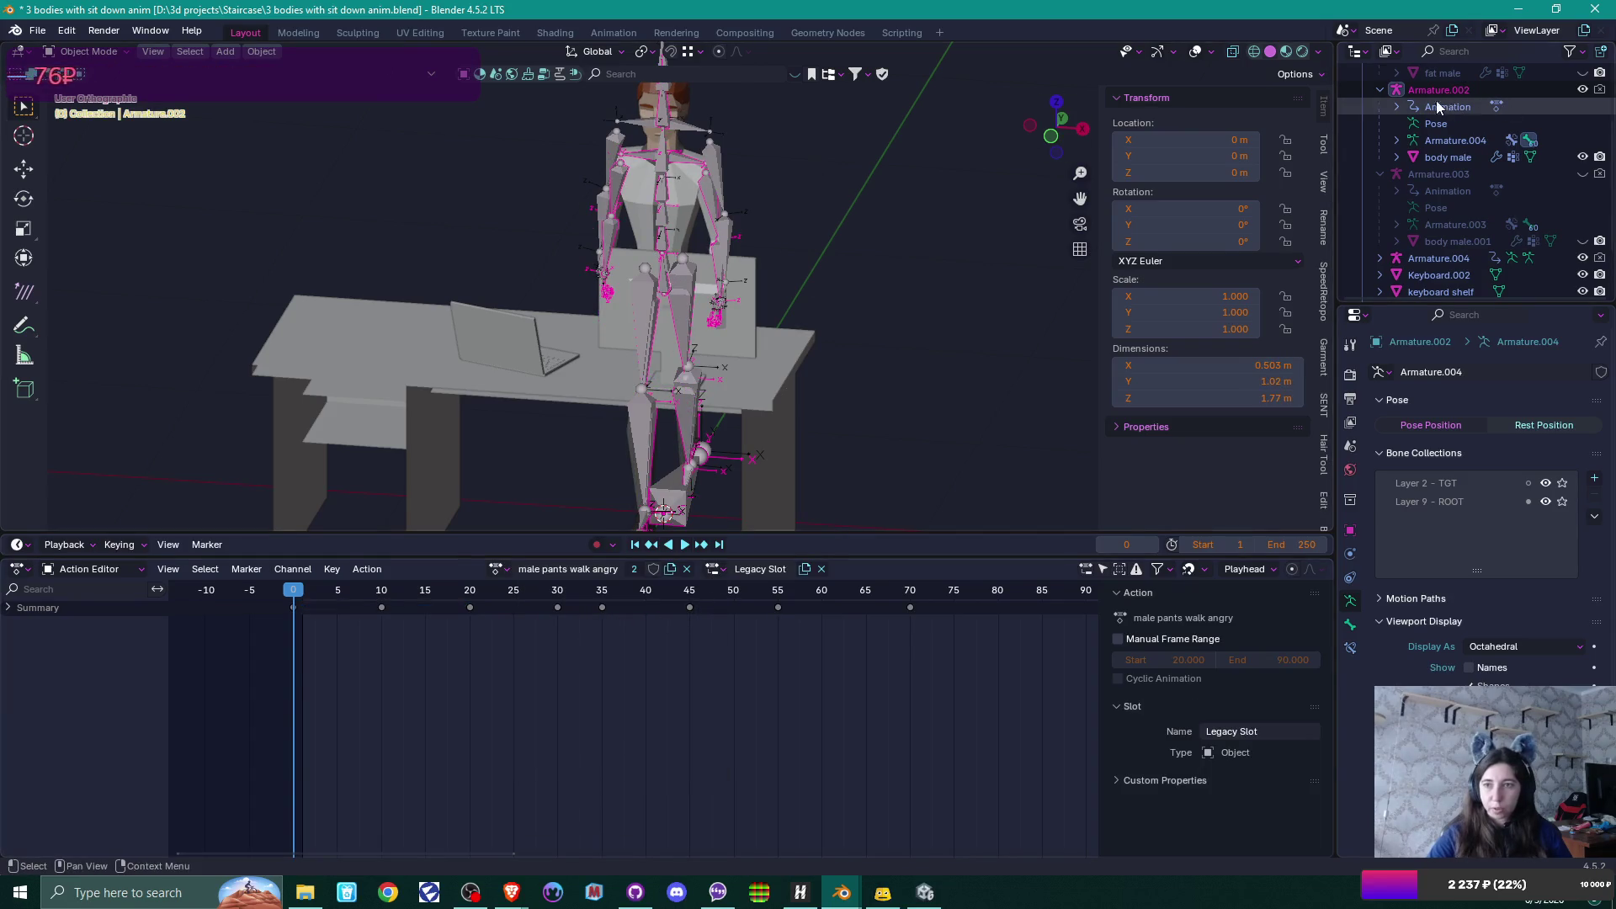
{"action": "left_click", "coordinate": [716, 137]}
{"action": "key", "text": "h"}
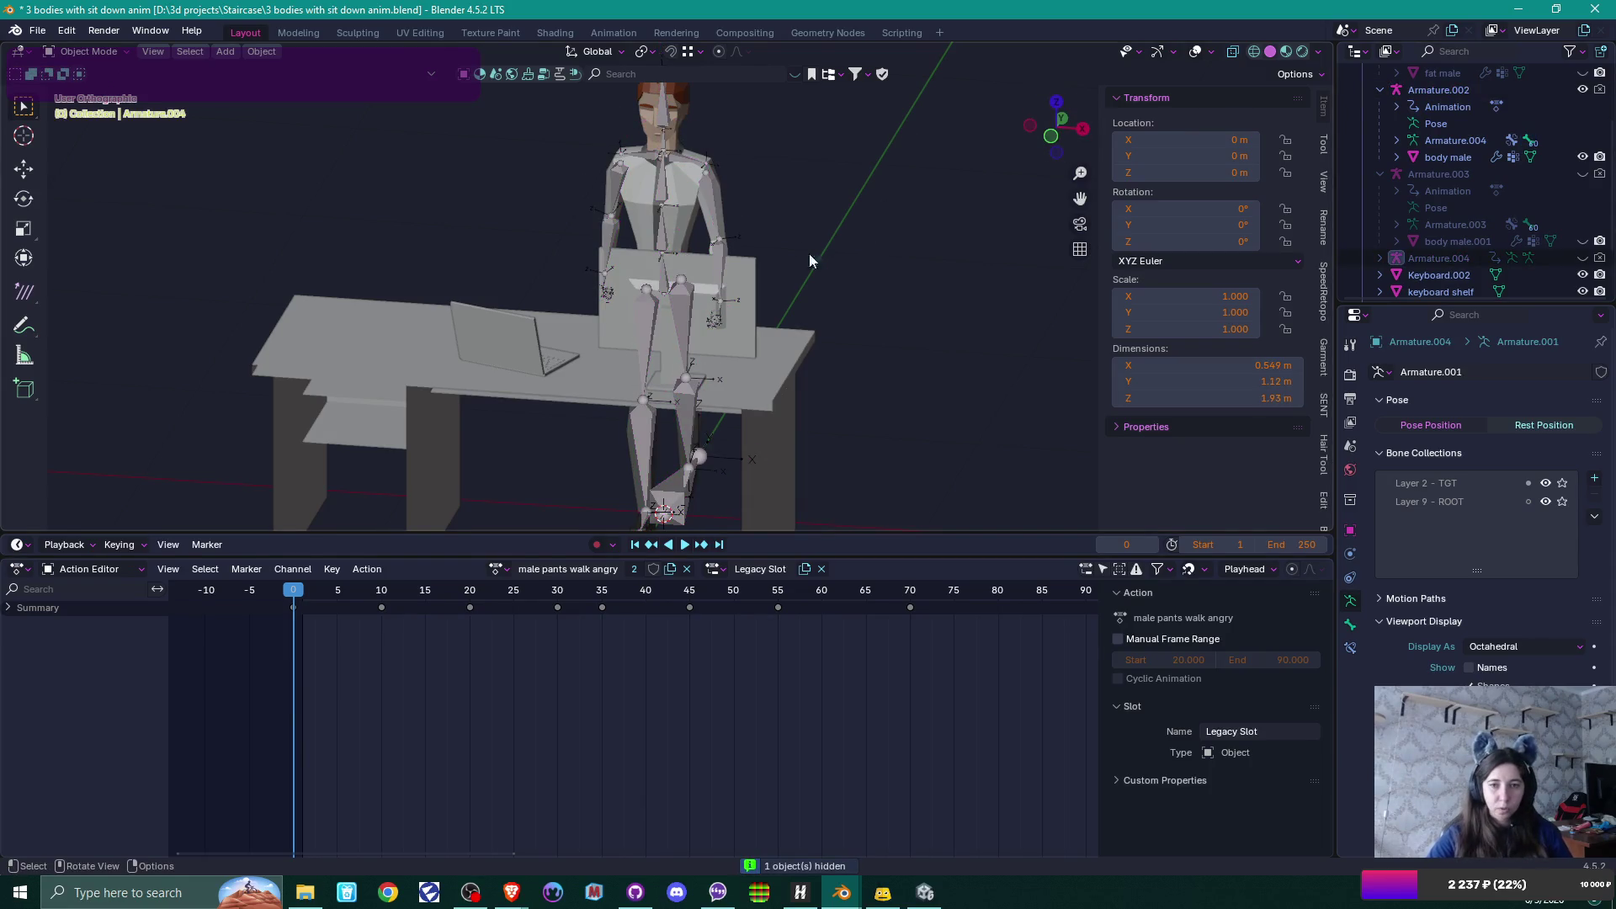
On the desk guy's armature, shift the first walk keyframe in pose mode and preview playback.
{"action": "left_click", "coordinate": [661, 189]}
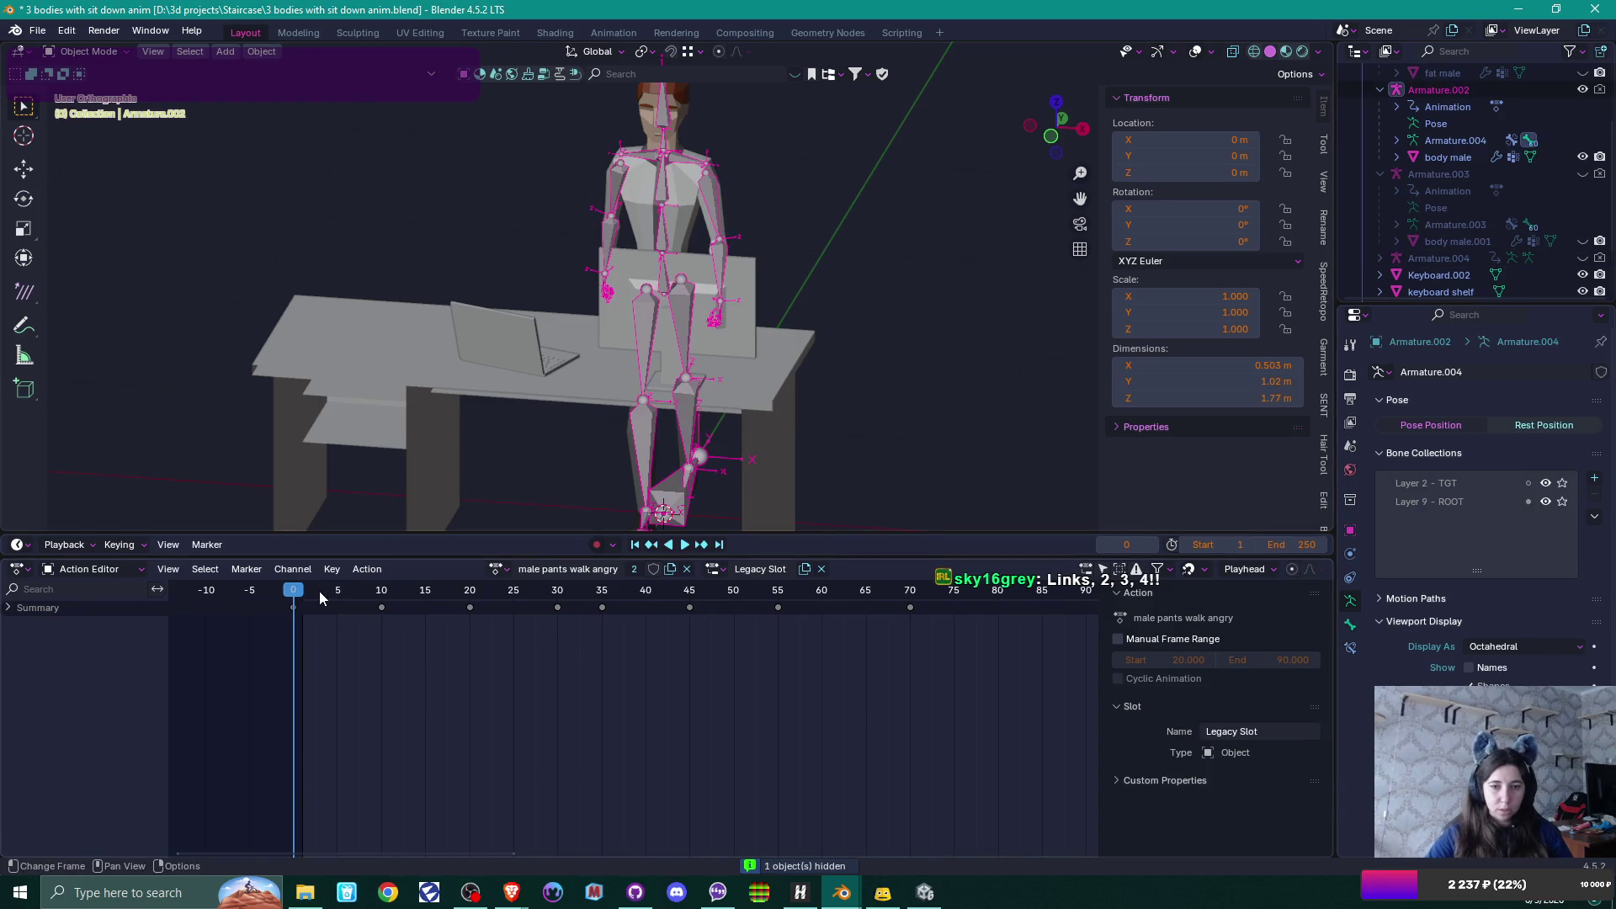
{"action": "mouse_move", "coordinate": [296, 594]}
{"action": "left_mouse_down"}
{"action": "mouse_move", "coordinate": [1048, 592]}
{"action": "mouse_move", "coordinate": [293, 592]}
{"action": "left_mouse_up"}
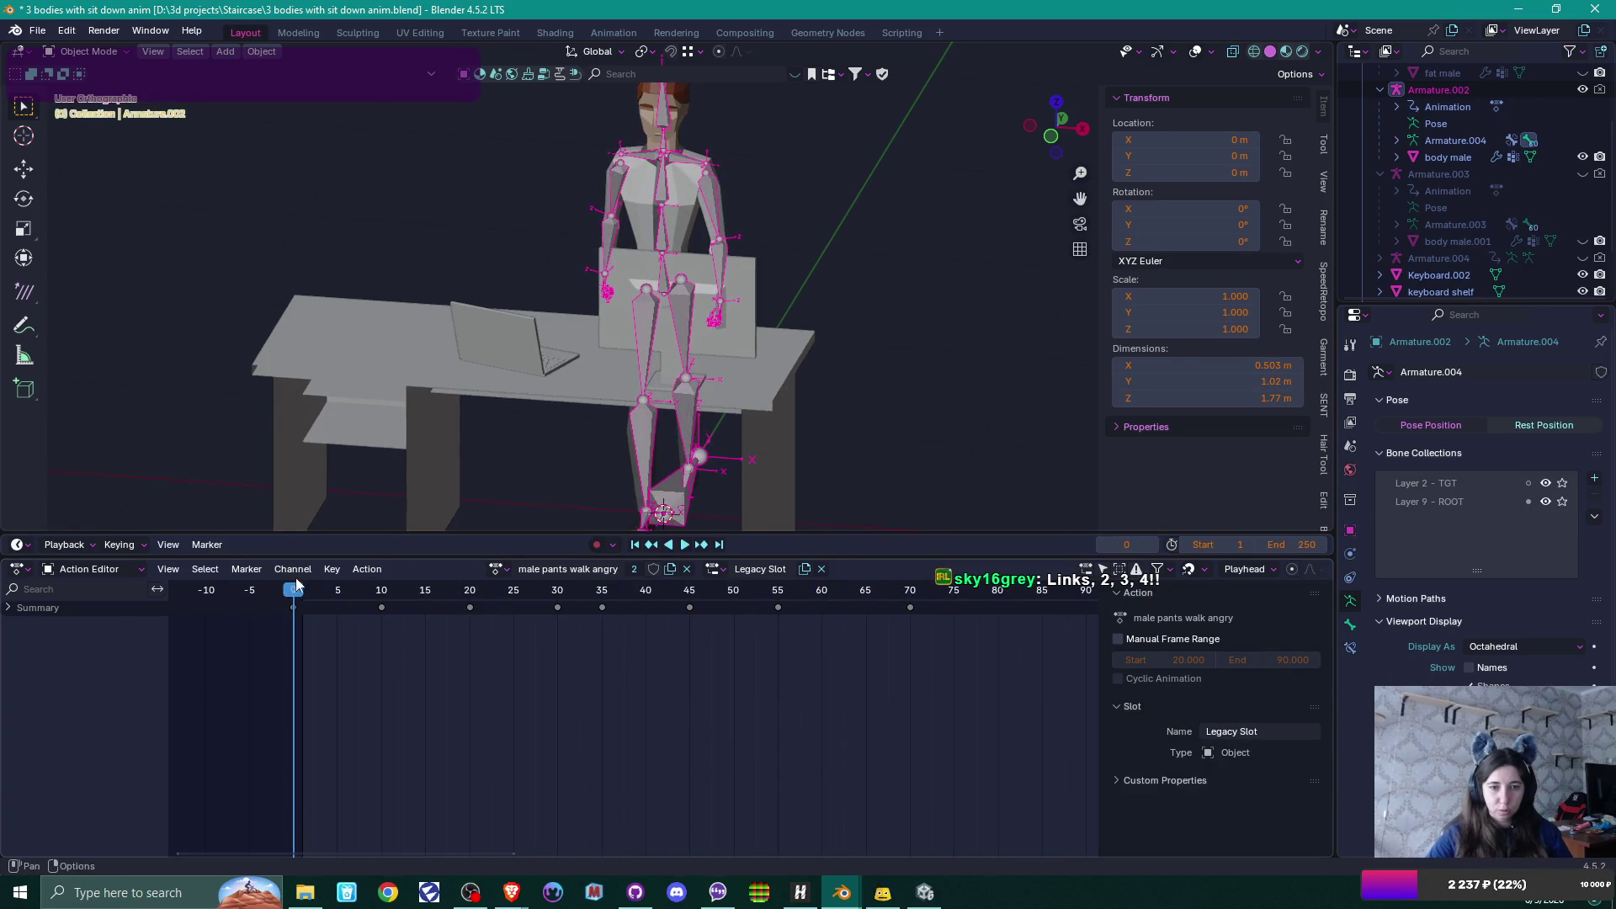
{"action": "key", "text": "Tab"}
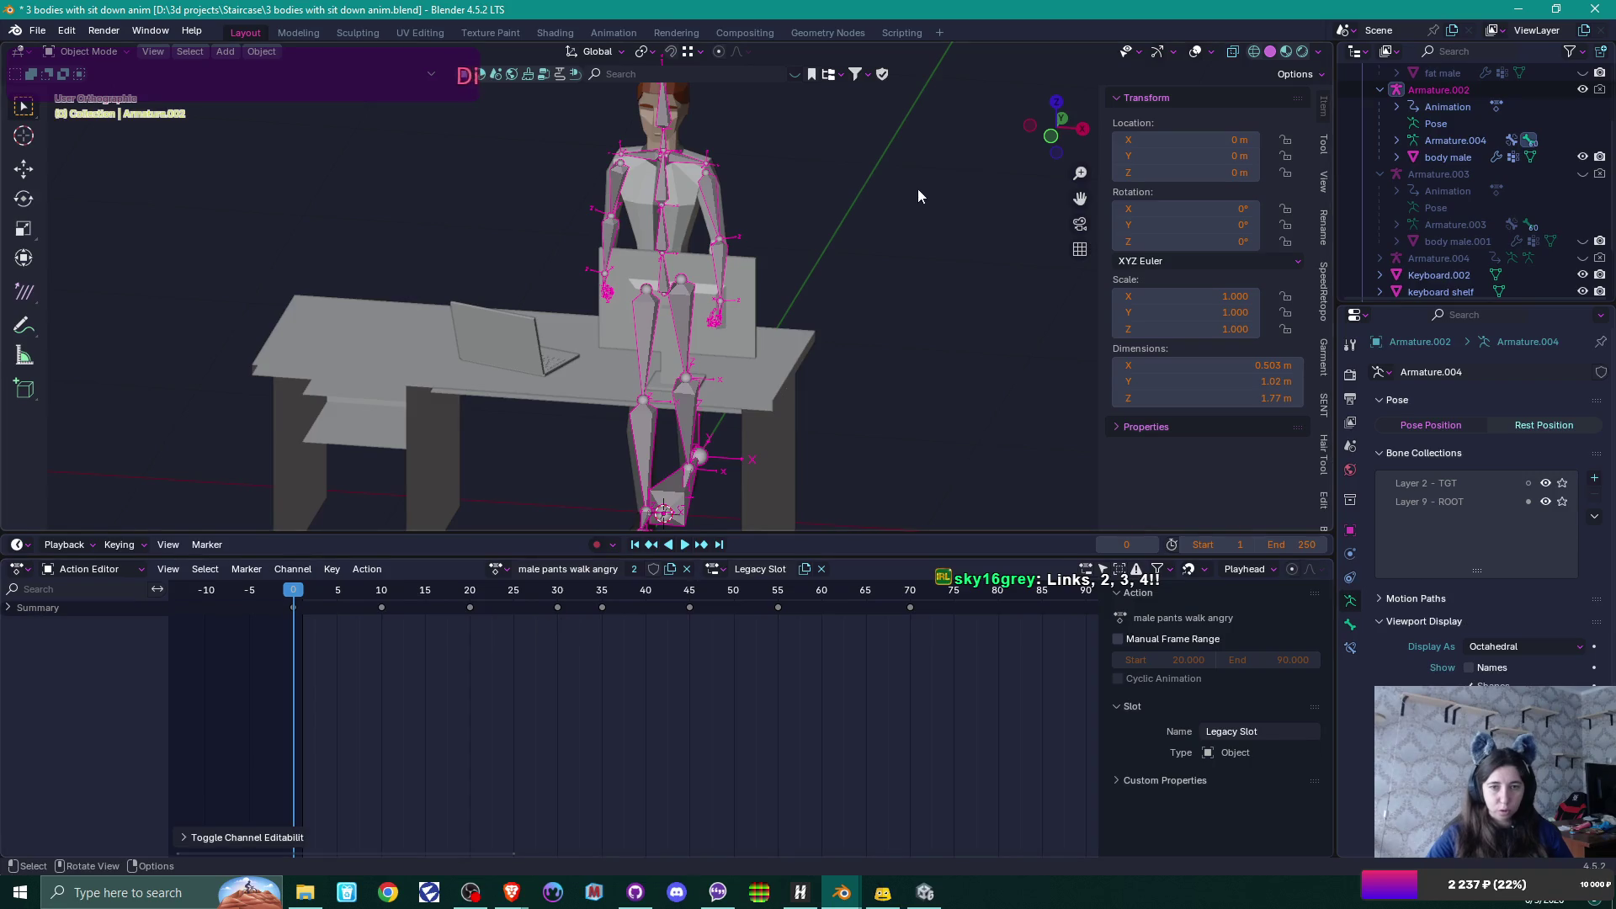
{"action": "key", "text": "ctrl+Tab"}
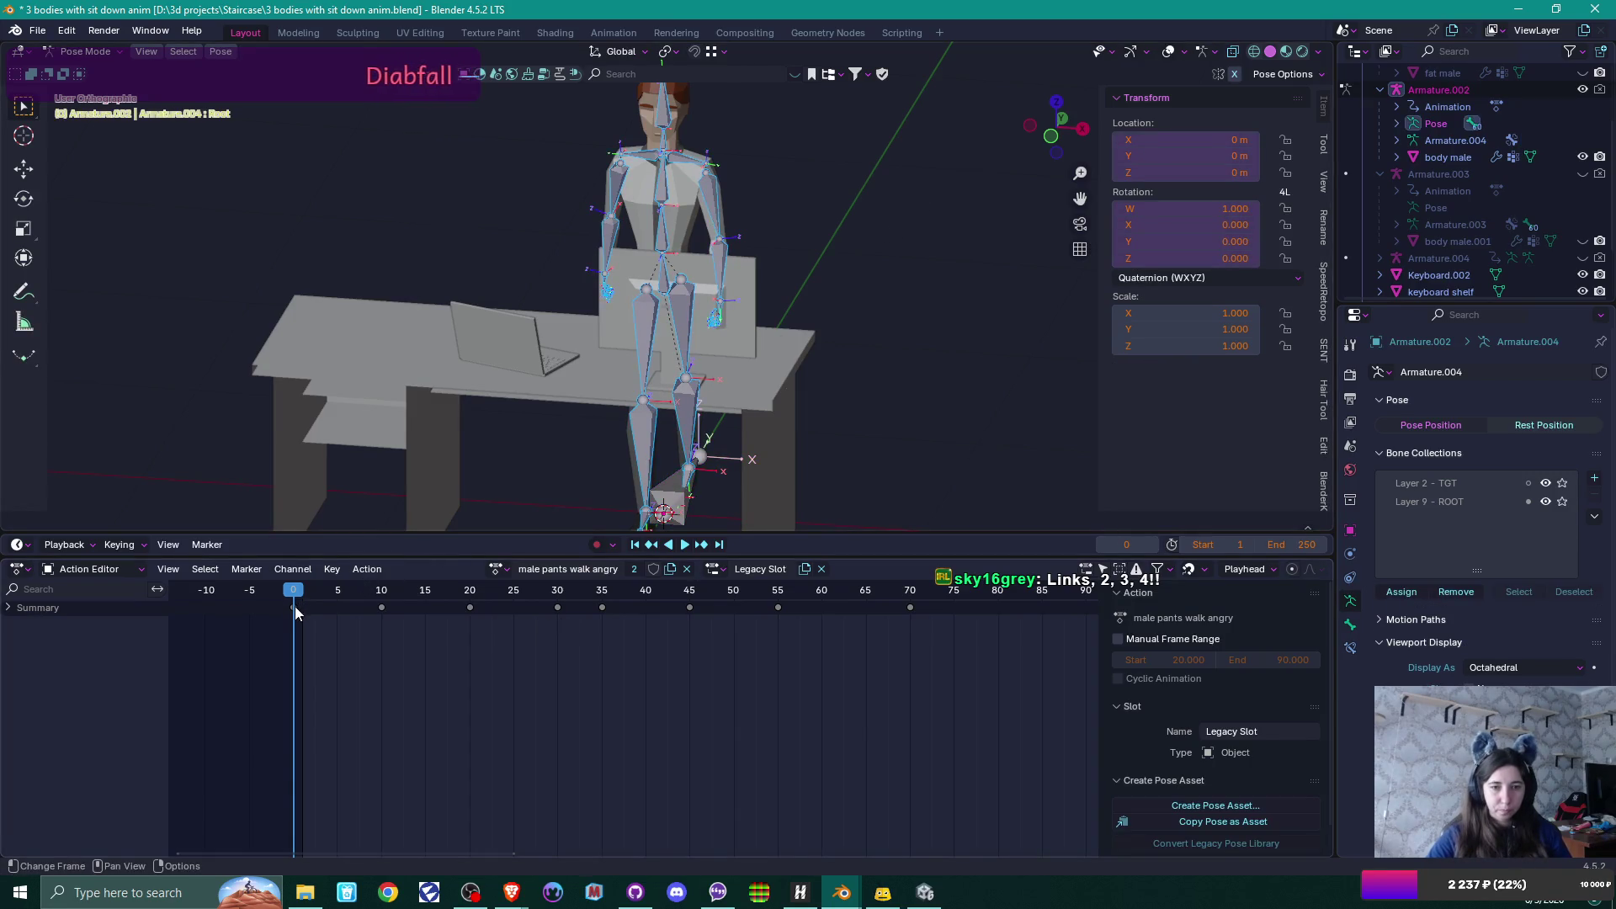
{"action": "scroll", "coordinate": [446, 661], "scroll_direction": "down", "scroll_amount": 3}
{"action": "scroll", "coordinate": [497, 652], "scroll_direction": "down", "scroll_amount": 2}
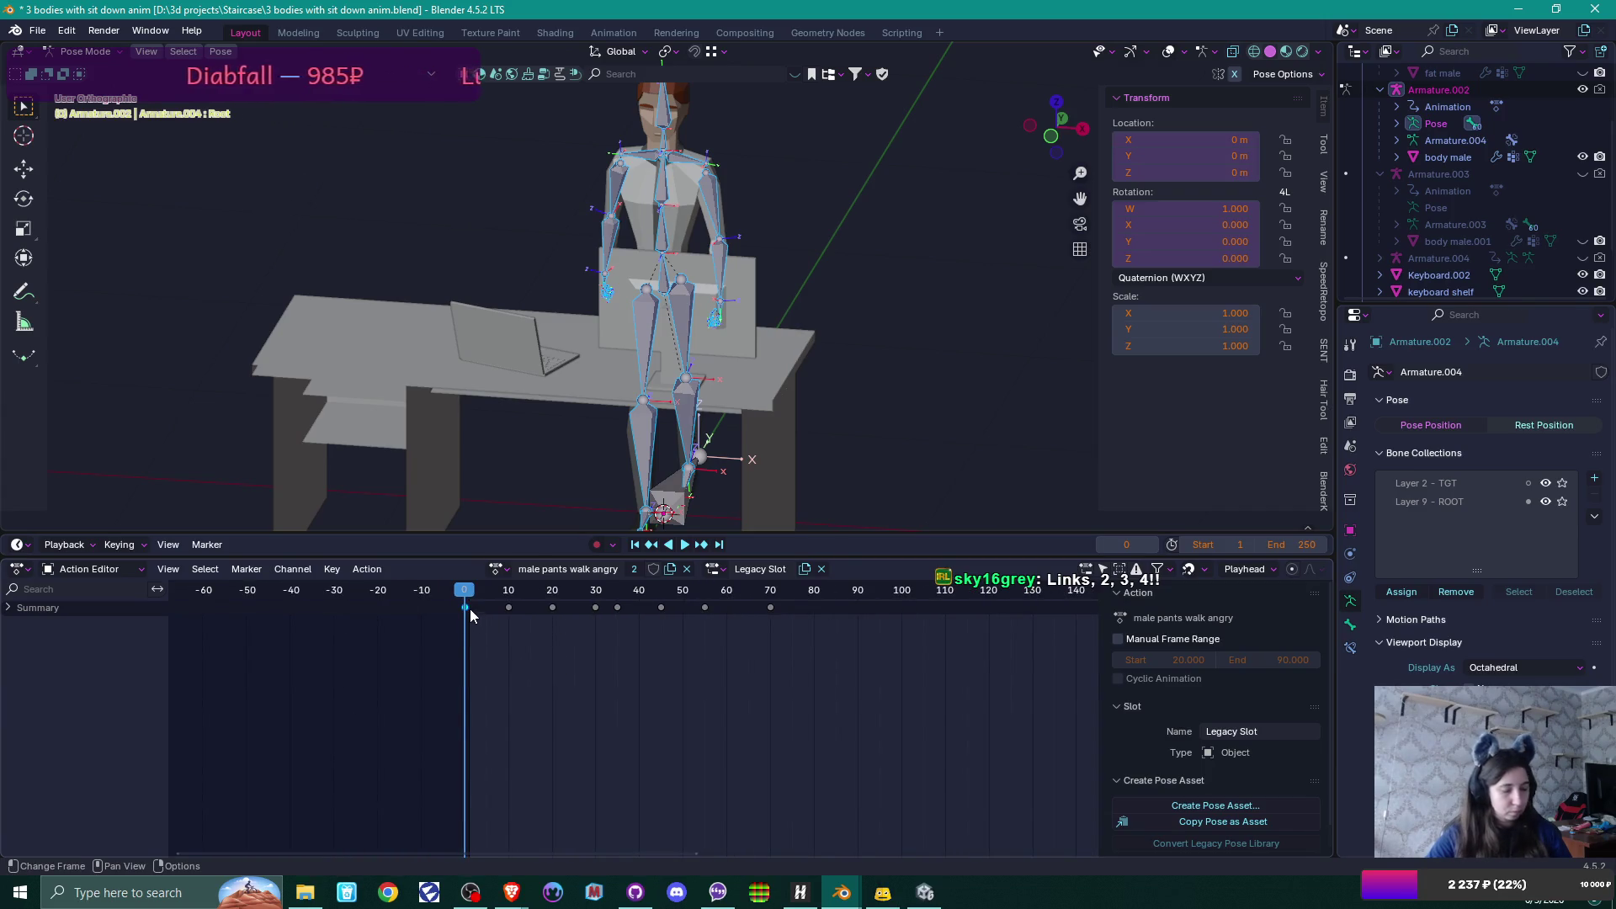
{"action": "left_click_drag", "start_coordinate": [466, 607], "coordinate": [473, 606]}
{"action": "key", "text": "space"}
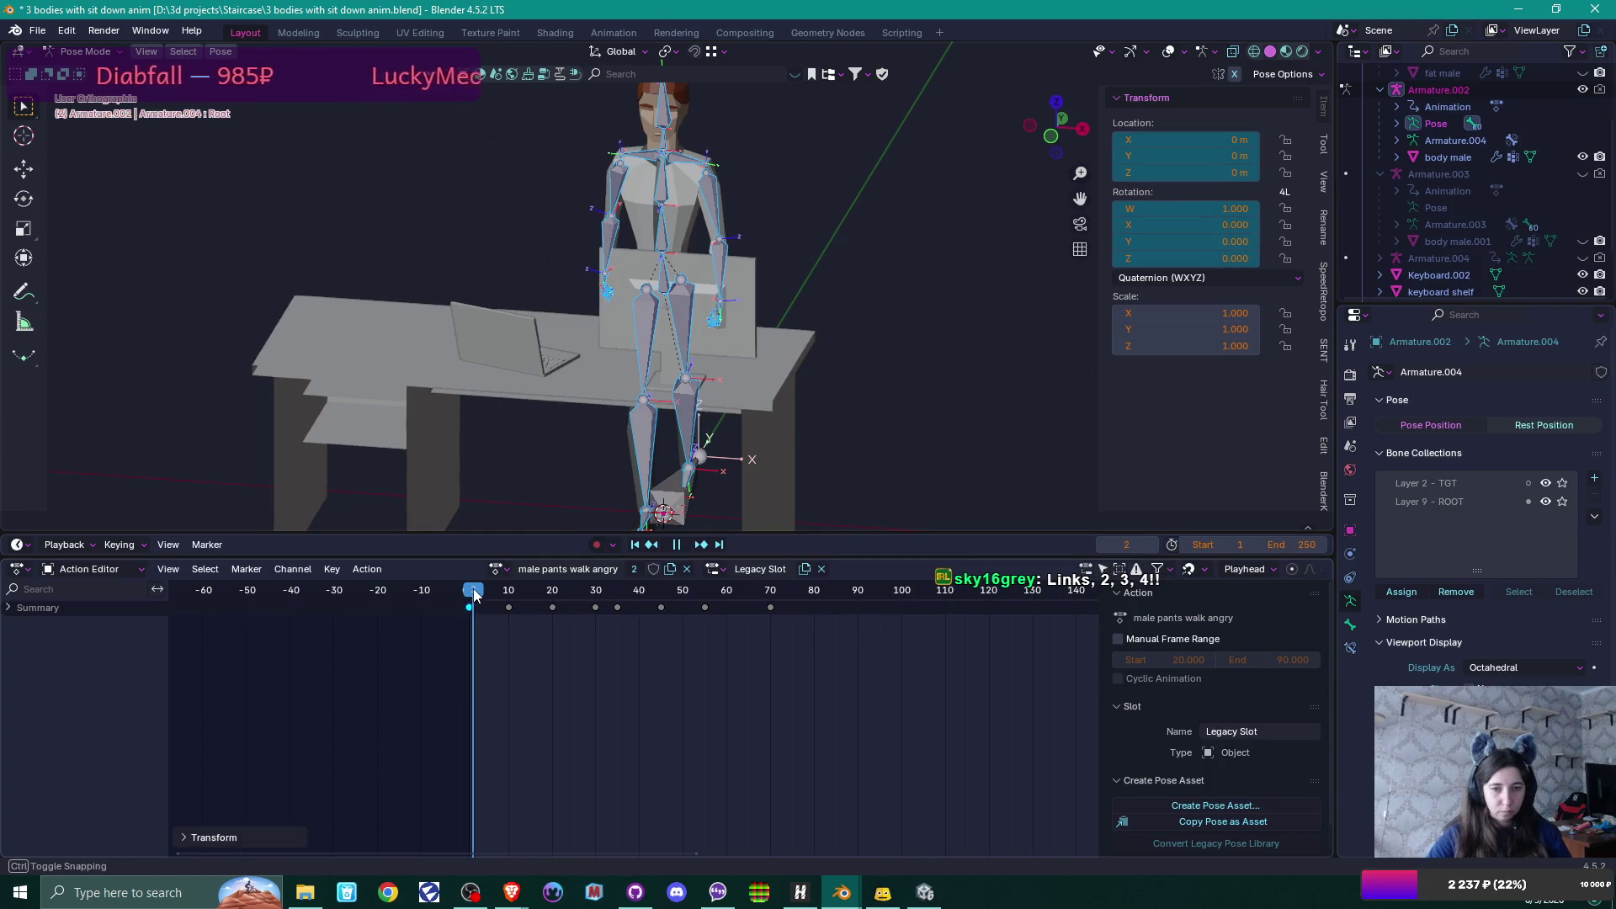
{"action": "key", "text": "Escape"}
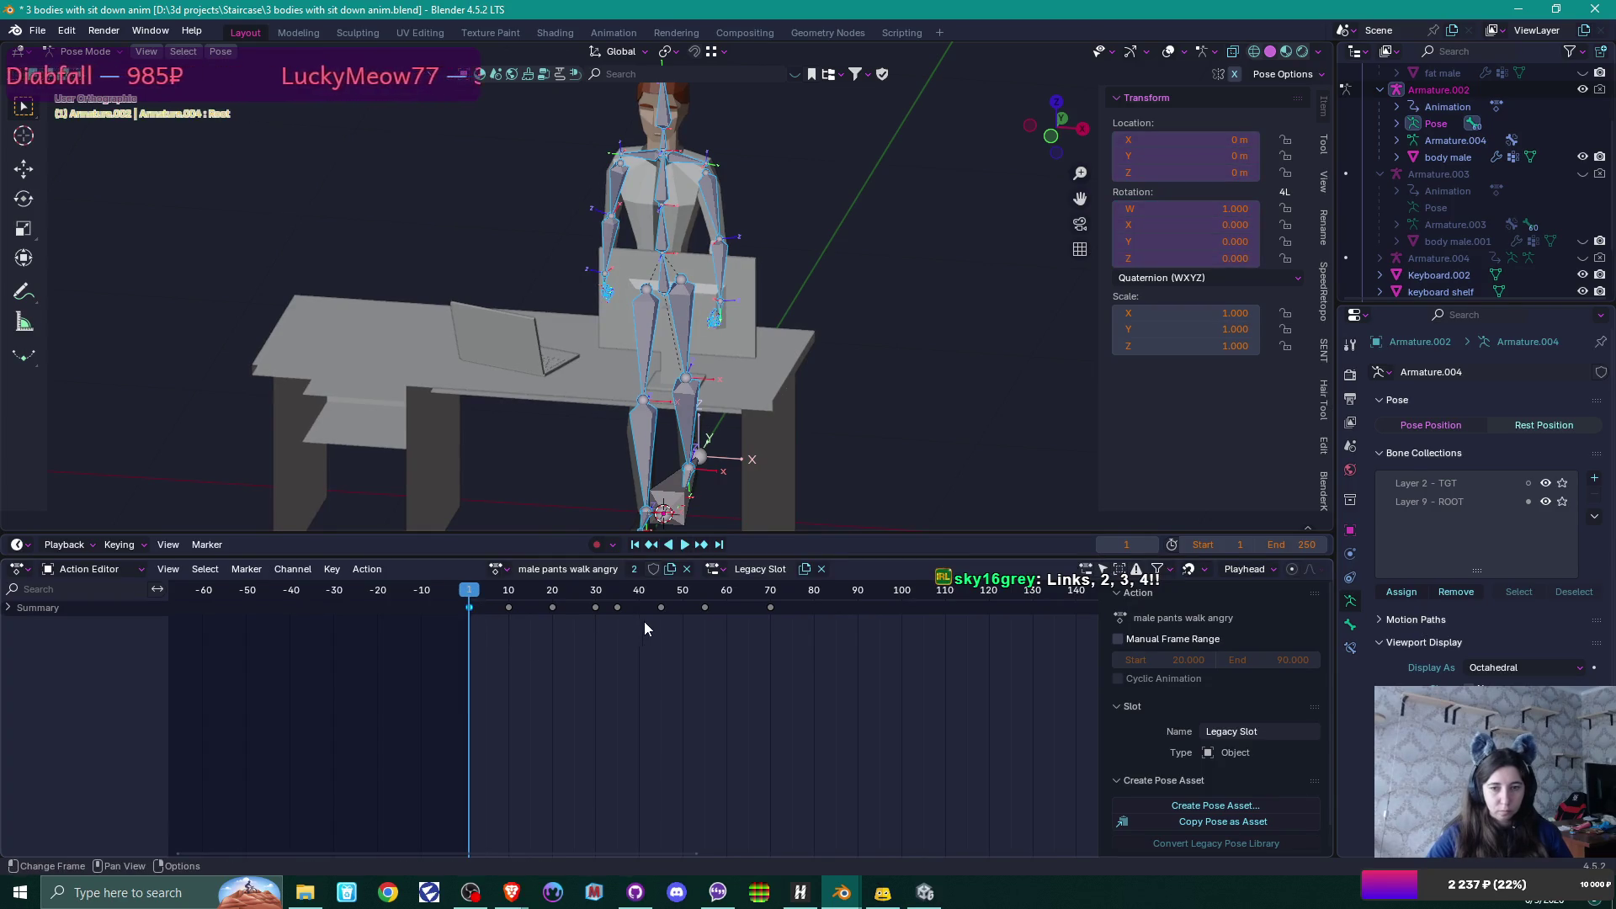
{"action": "key", "text": "ctrl+Tab"}
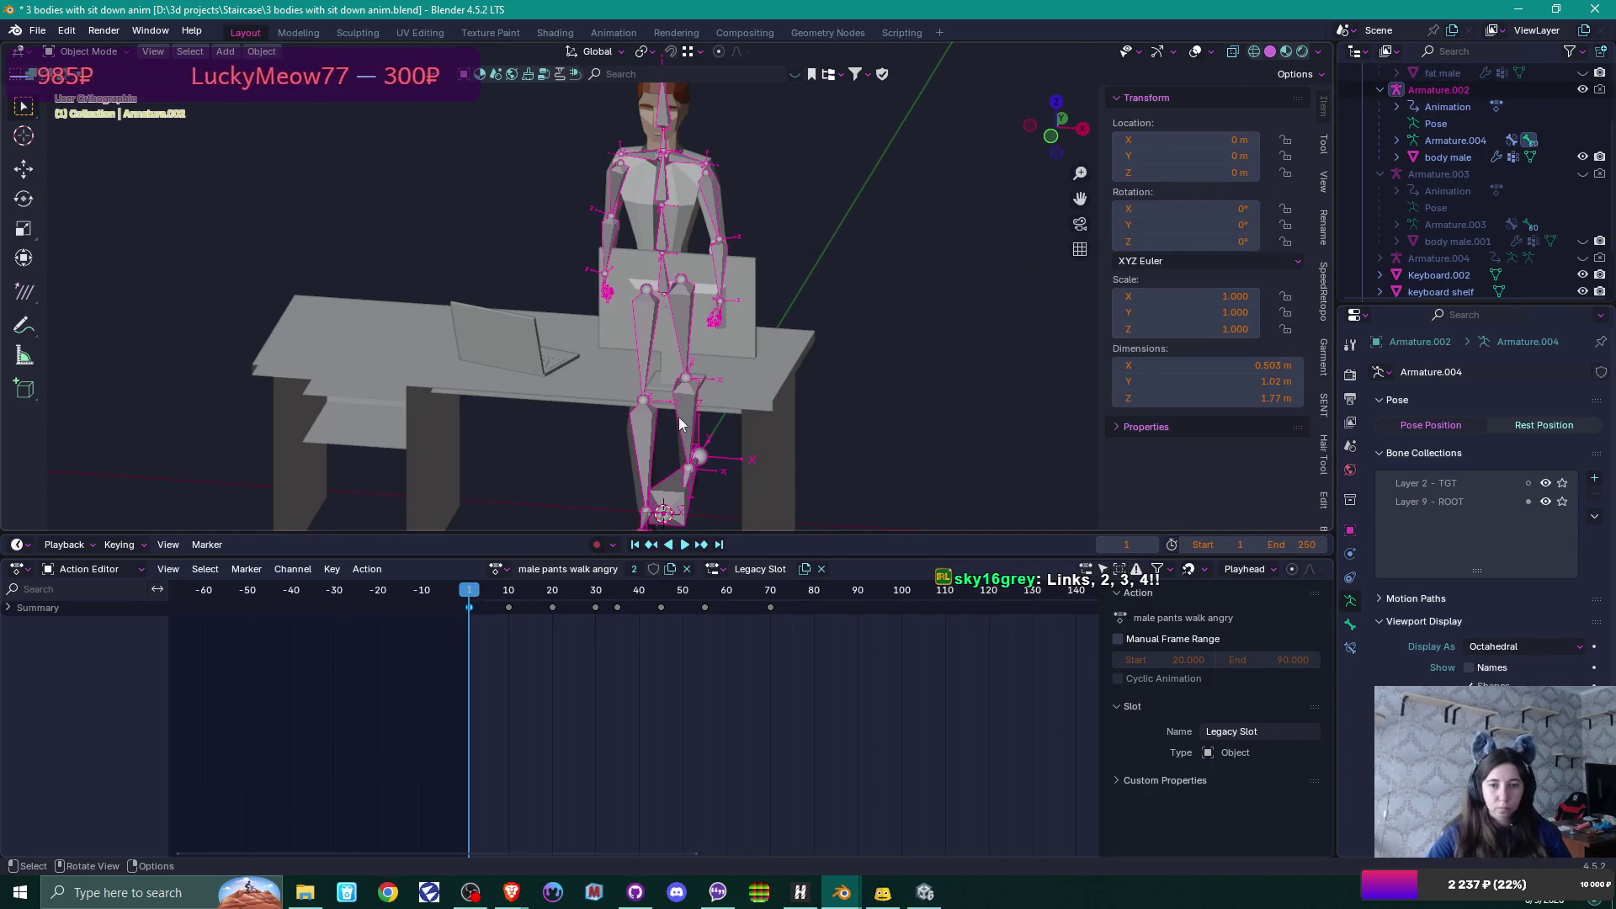
Enable Fake User on the walk action and switch the armature back to Idle.
{"action": "mouse_move", "coordinate": [806, 315]}
{"action": "left_mouse_down"}
{"action": "mouse_move", "coordinate": [790, 402]}
{"action": "mouse_move", "coordinate": [750, 406]}
{"action": "mouse_move", "coordinate": [579, 503]}
{"action": "left_mouse_up"}
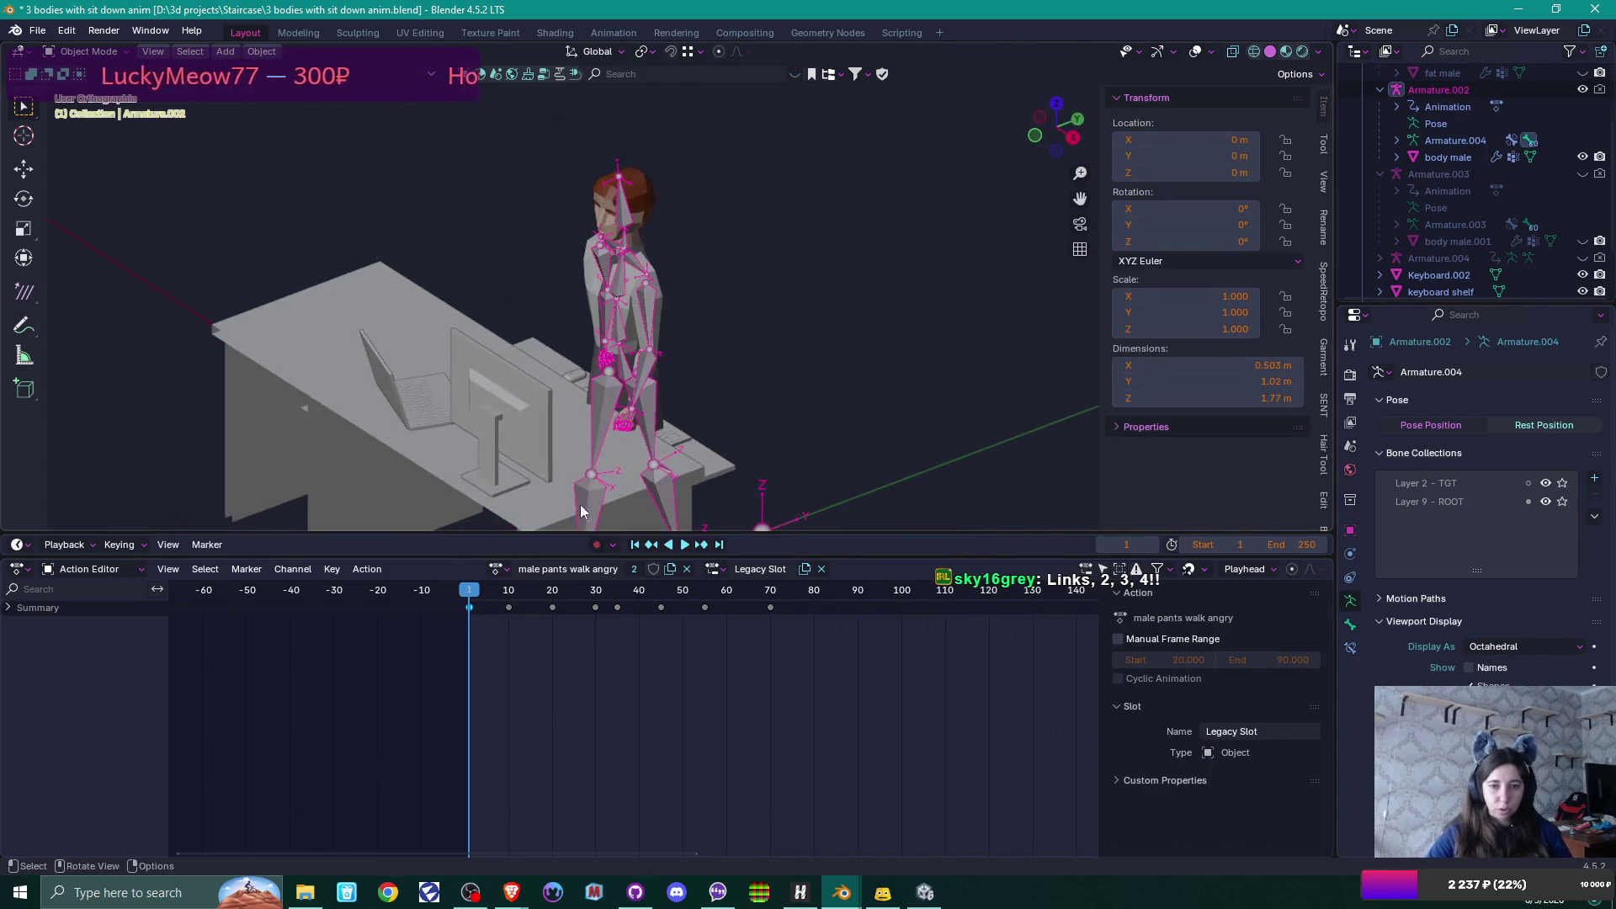
{"action": "left_click", "coordinate": [653, 570]}
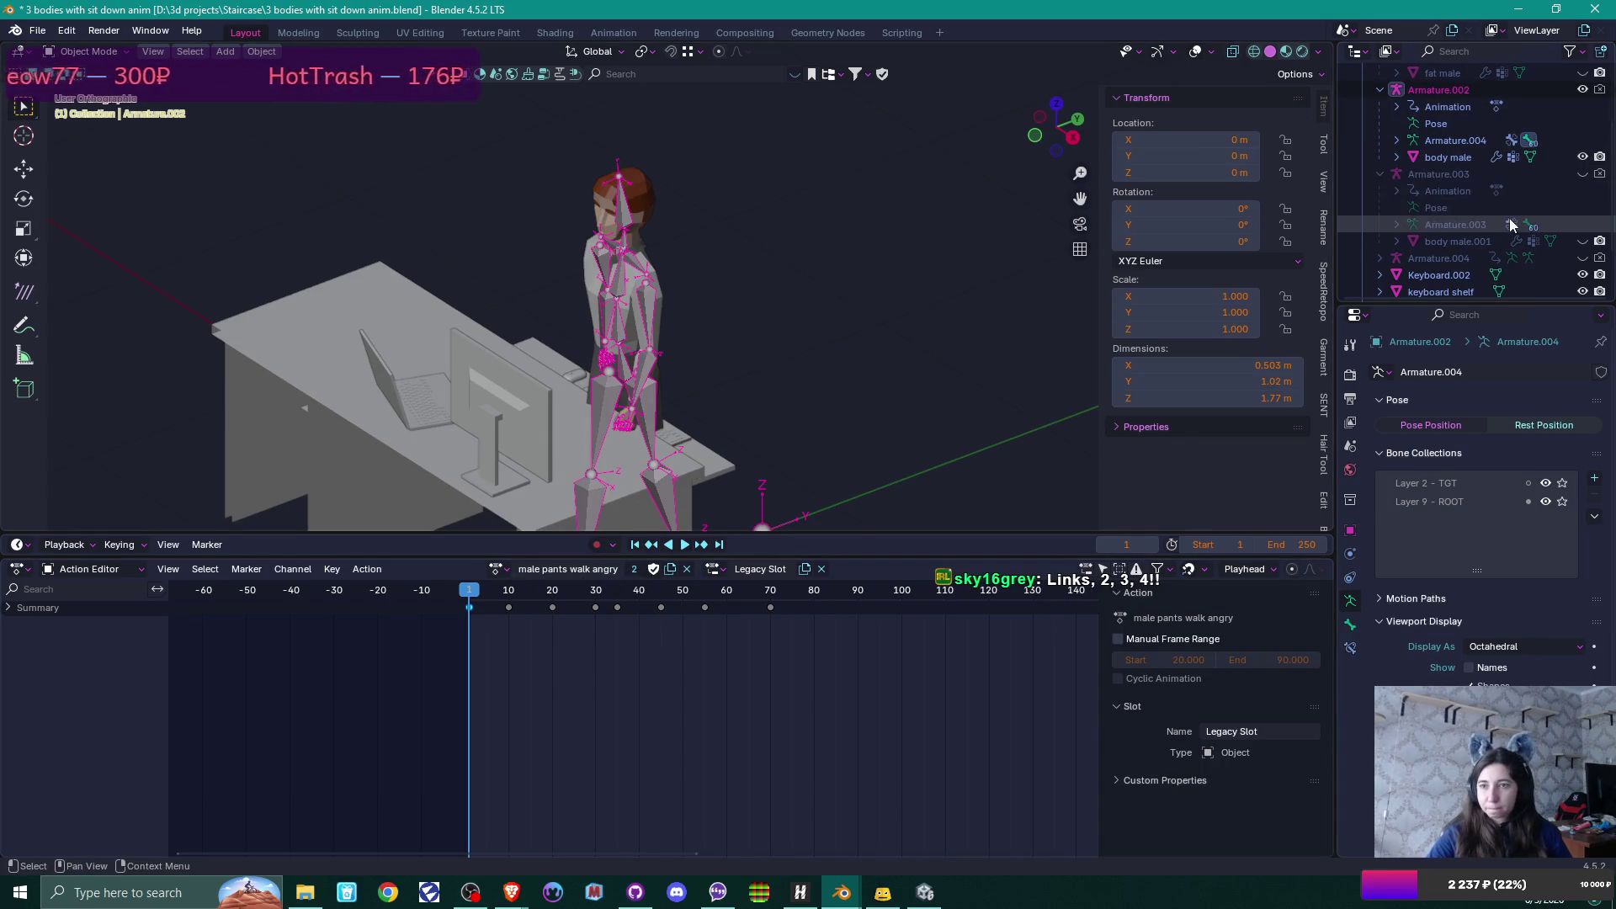
{"action": "left_click_drag", "start_coordinate": [876, 253], "coordinate": [791, 257]}
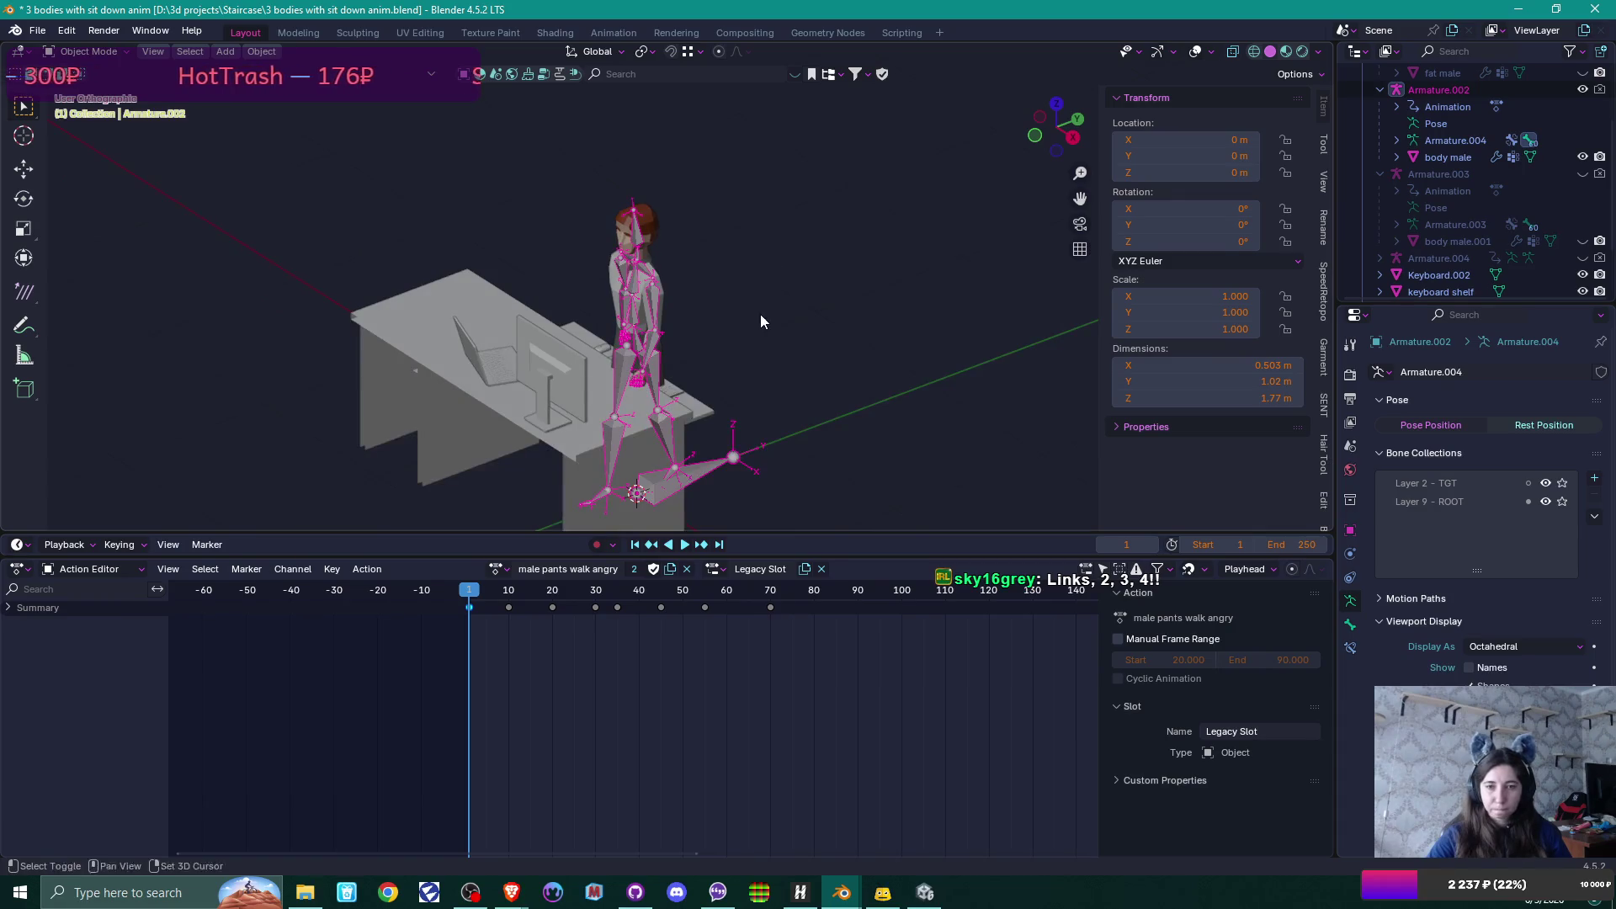
{"action": "mouse_move", "coordinate": [761, 317]}
{"action": "left_mouse_down"}
{"action": "mouse_move", "coordinate": [653, 314]}
{"action": "mouse_move", "coordinate": [746, 315]}
{"action": "left_mouse_up"}
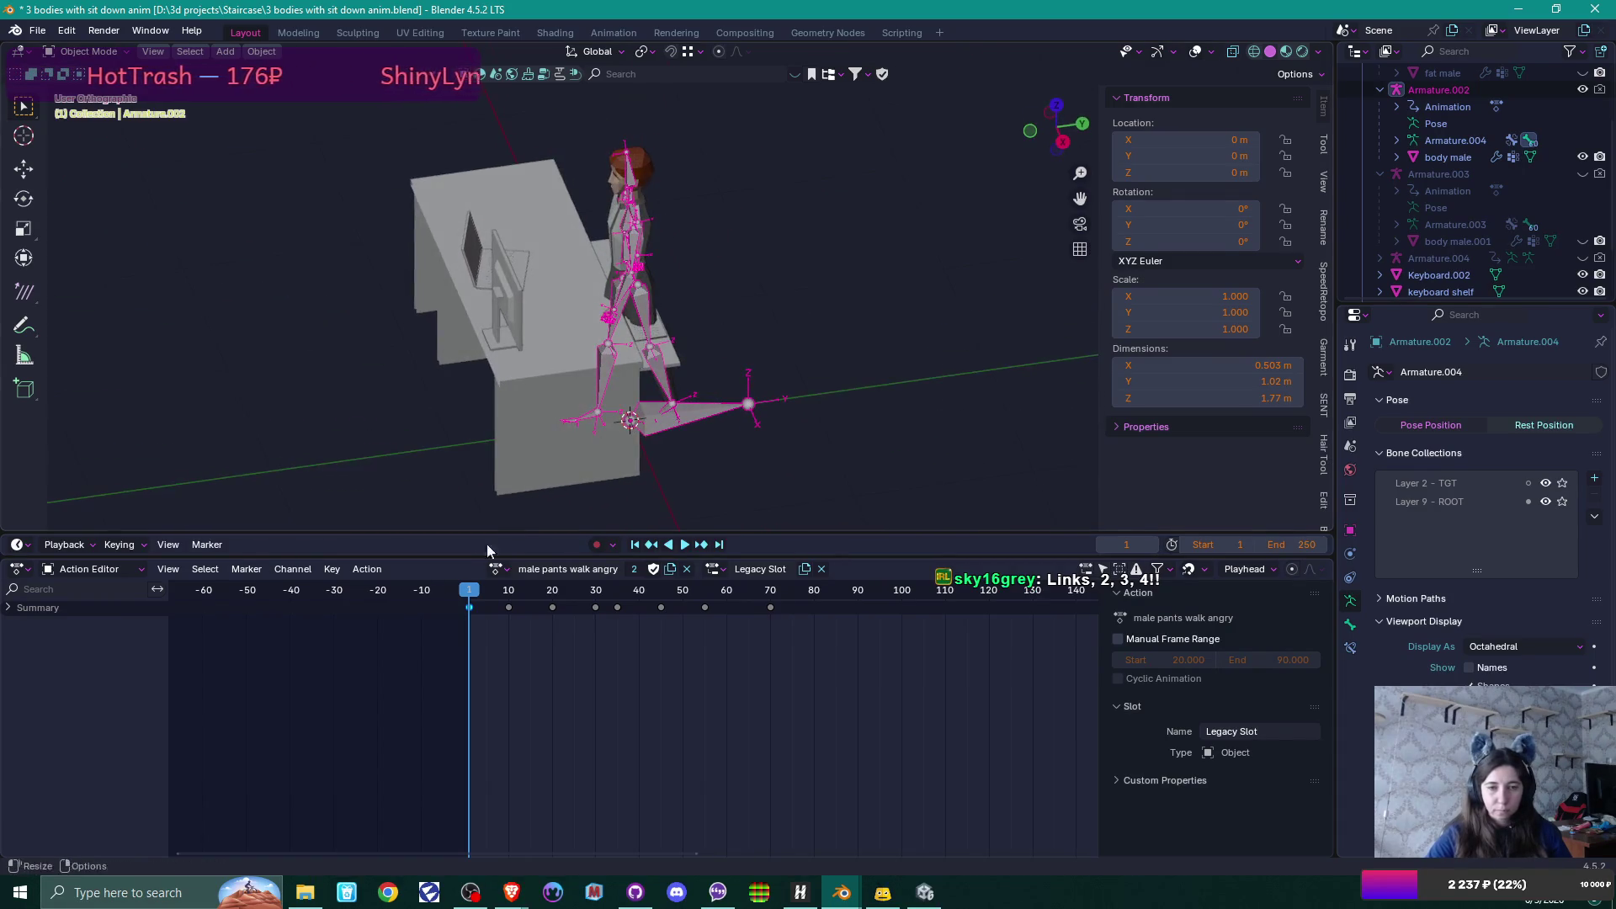
{"action": "left_click", "coordinate": [503, 570]}
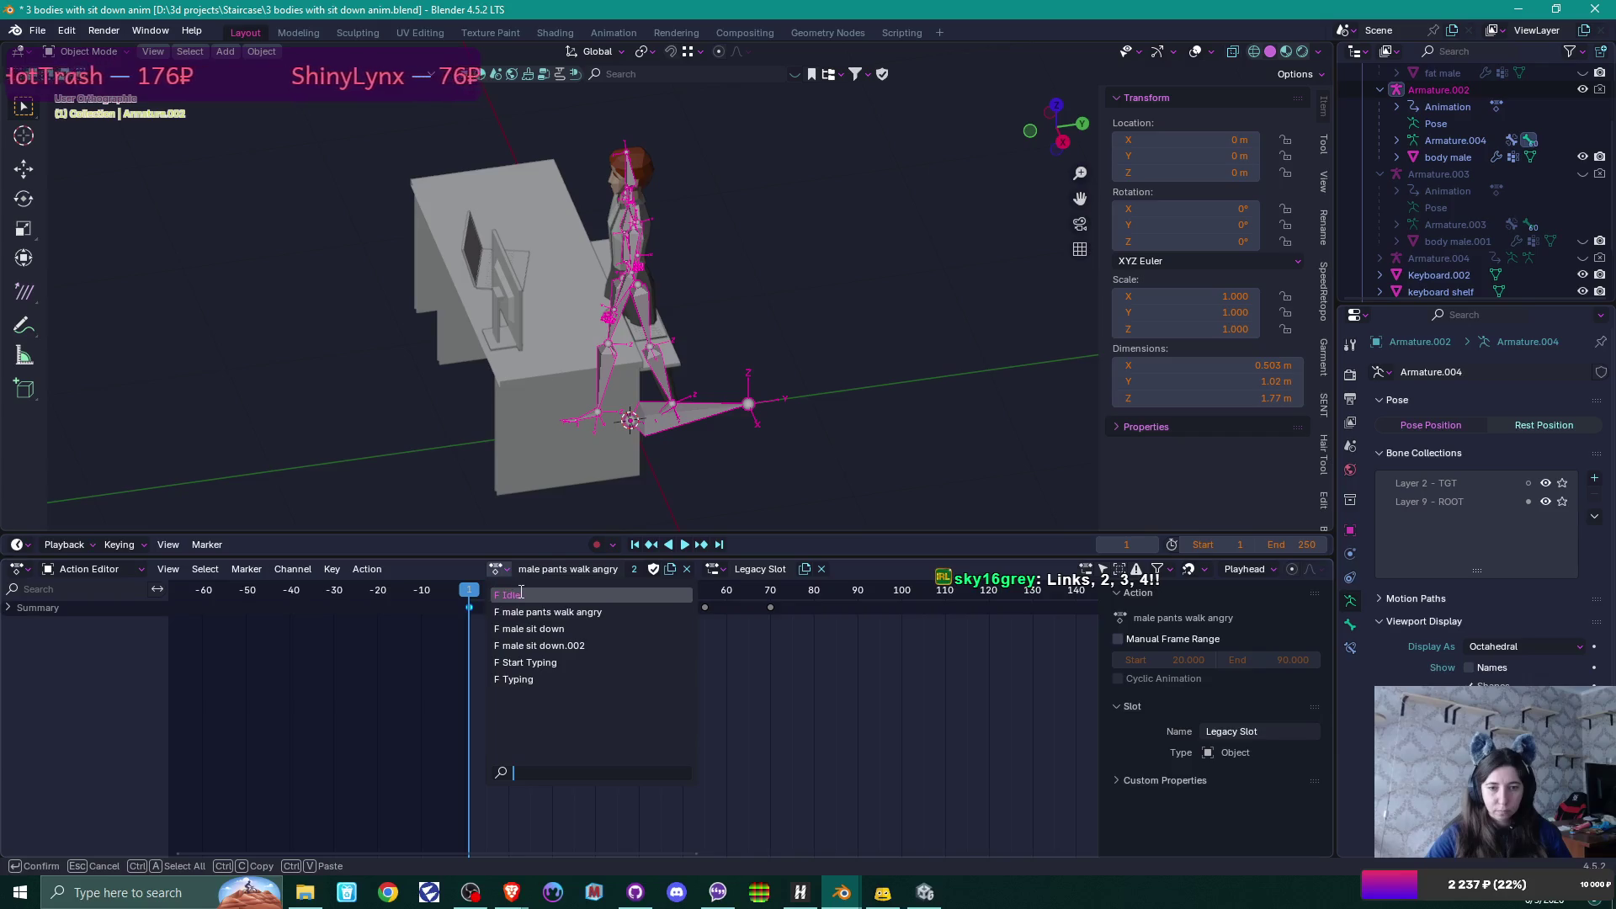
{"action": "left_click", "coordinate": [510, 595]}
{"action": "mouse_move", "coordinate": [799, 268]}
{"action": "left_mouse_down"}
{"action": "mouse_move", "coordinate": [879, 275]}
{"action": "mouse_move", "coordinate": [849, 288]}
{"action": "left_mouse_up"}
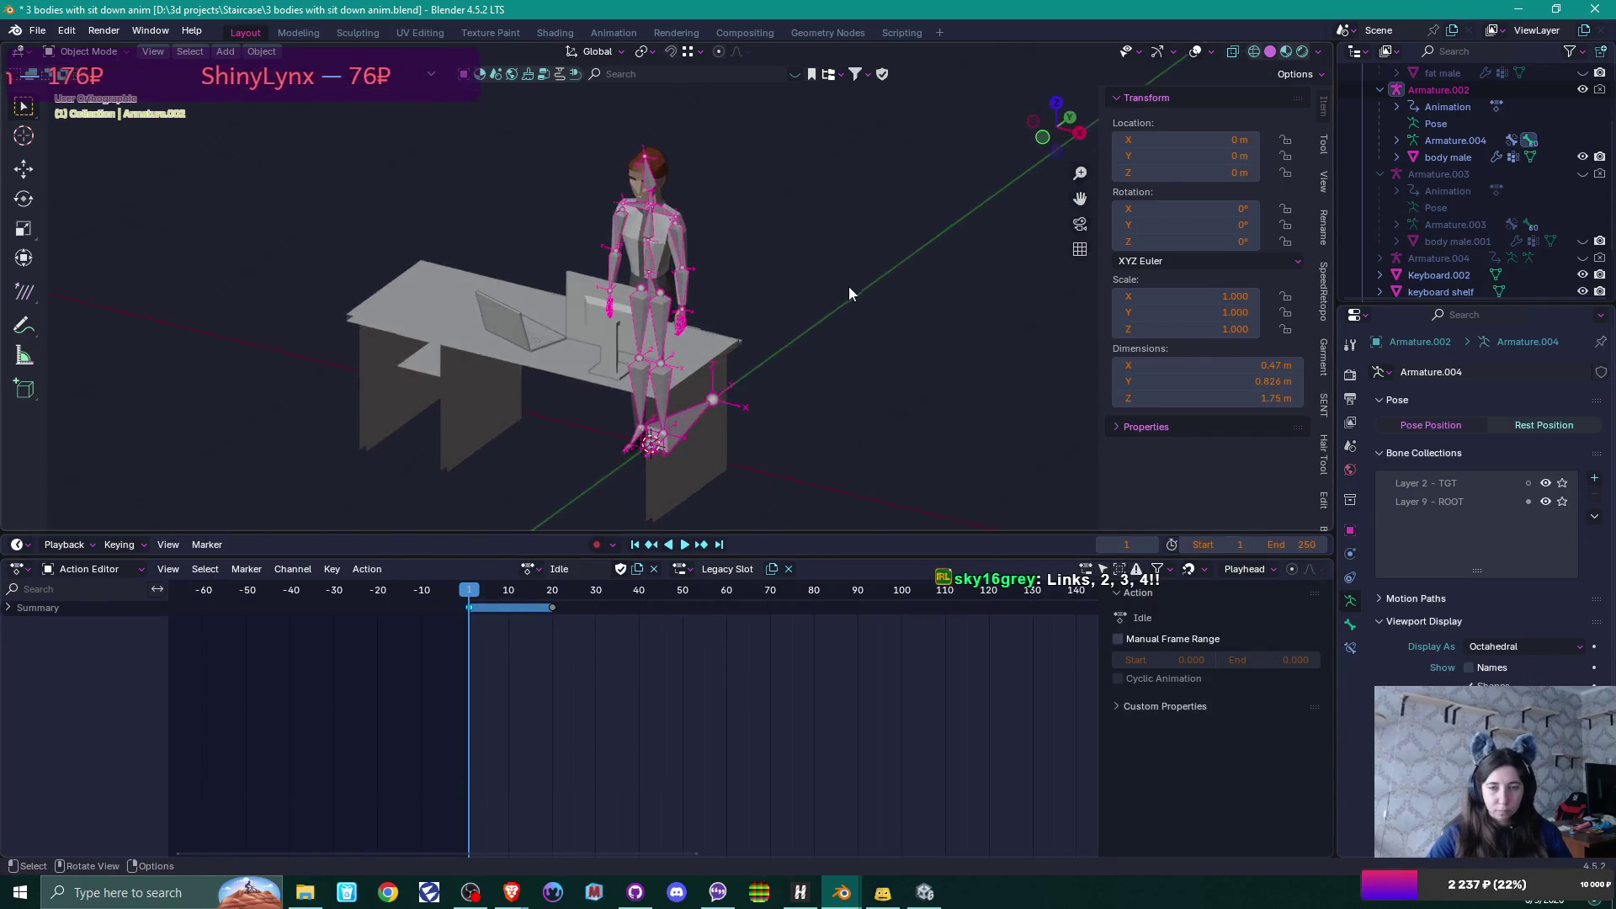
{"action": "scroll", "coordinate": [842, 290], "scroll_direction": "up", "scroll_amount": 4}
{"action": "left_click", "coordinate": [670, 207]}
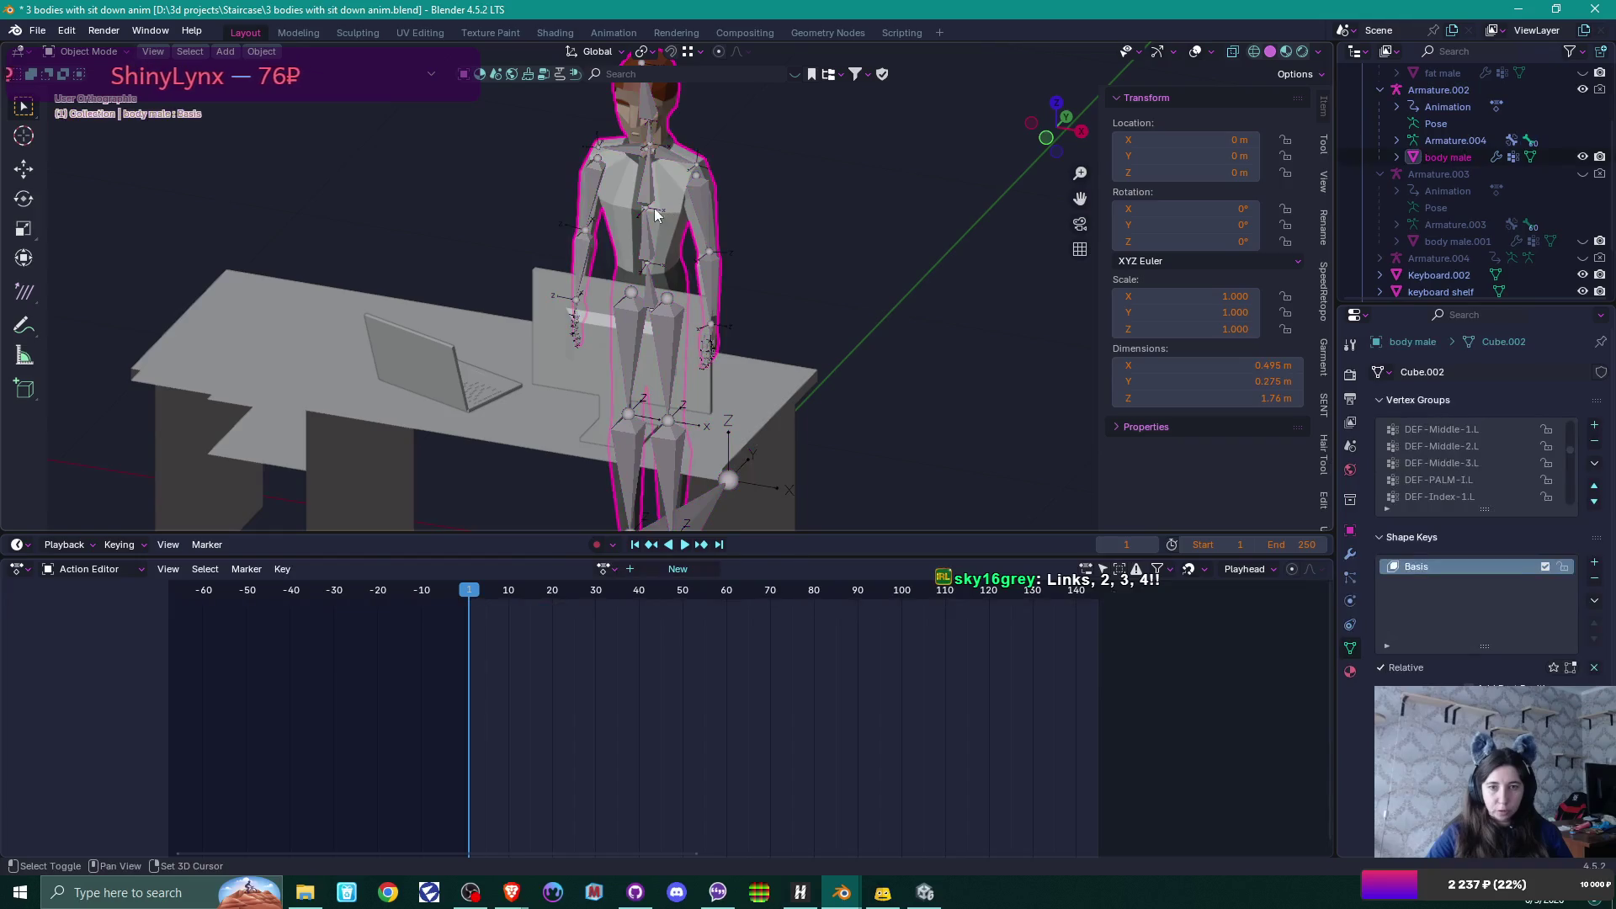
Export the figure as office guy.fbx to Content\Models and save the .blend file.
{"action": "left_click", "coordinate": [37, 30]}
{"action": "mouse_move", "coordinate": [113, 286]}
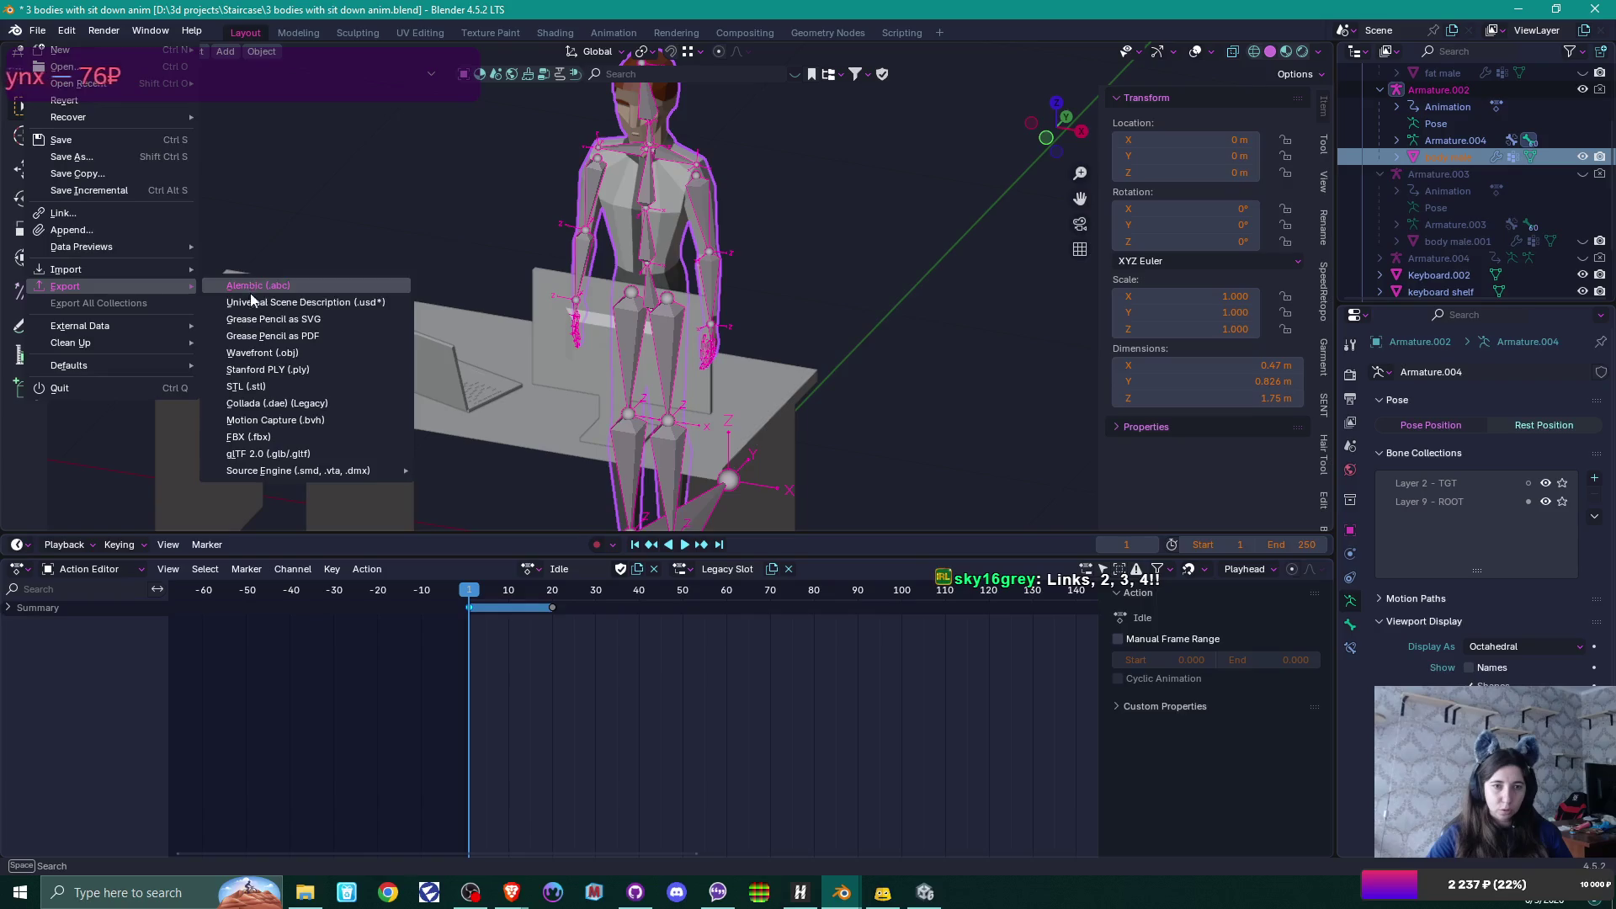
{"action": "left_click", "coordinate": [270, 437]}
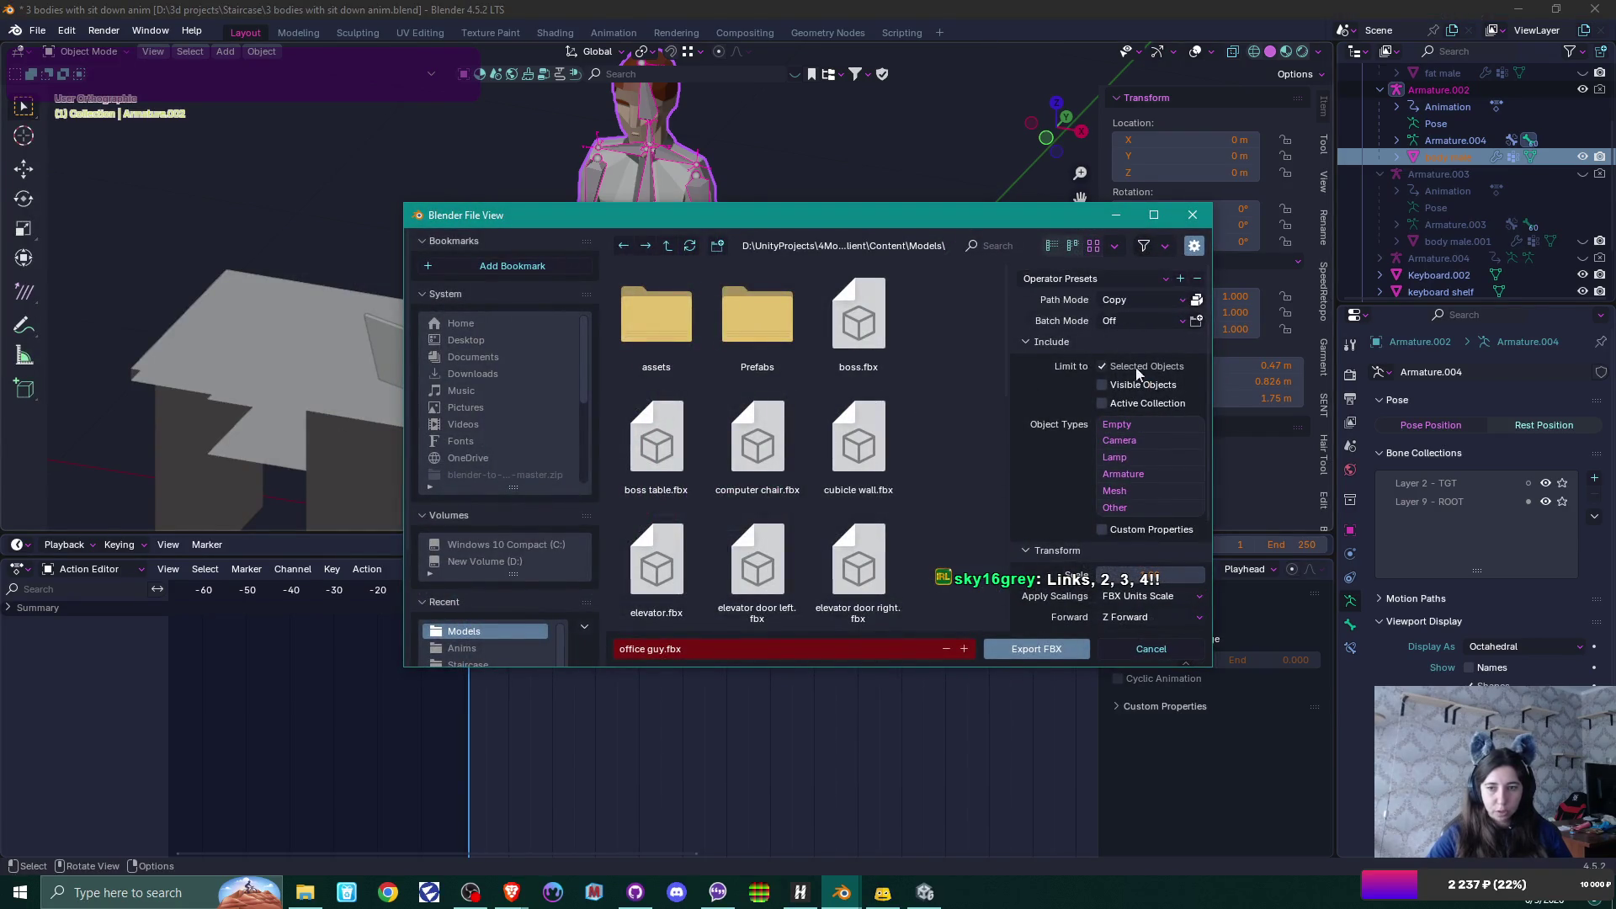
{"action": "scroll", "coordinate": [1138, 373], "scroll_direction": "down", "scroll_amount": 4}
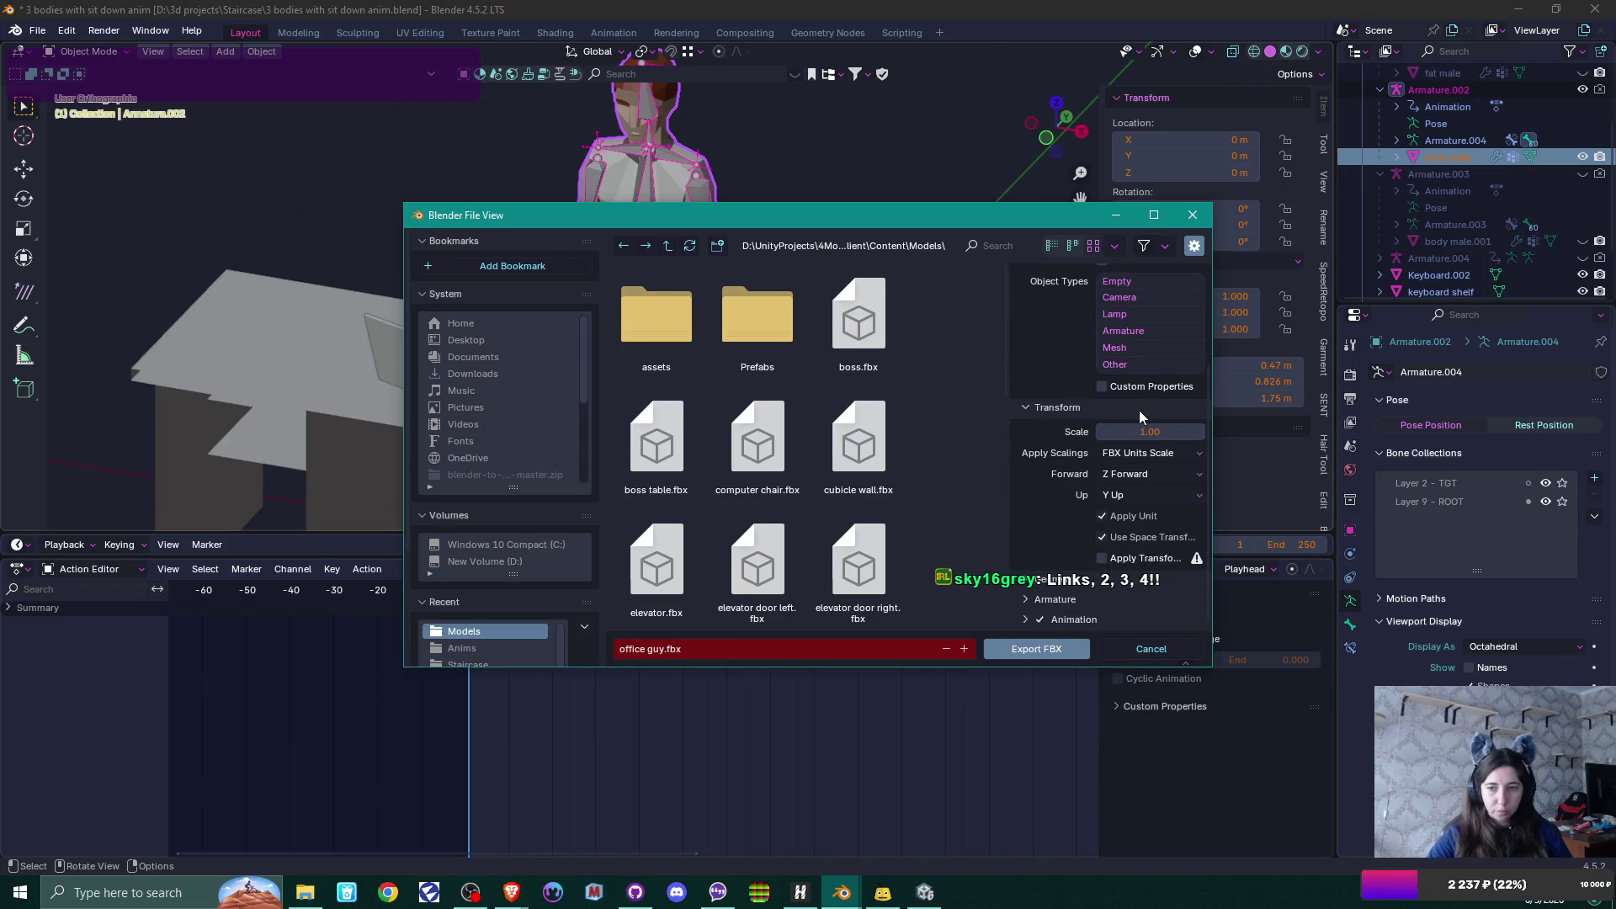
{"action": "scroll", "coordinate": [1139, 411], "scroll_direction": "up", "scroll_amount": 4}
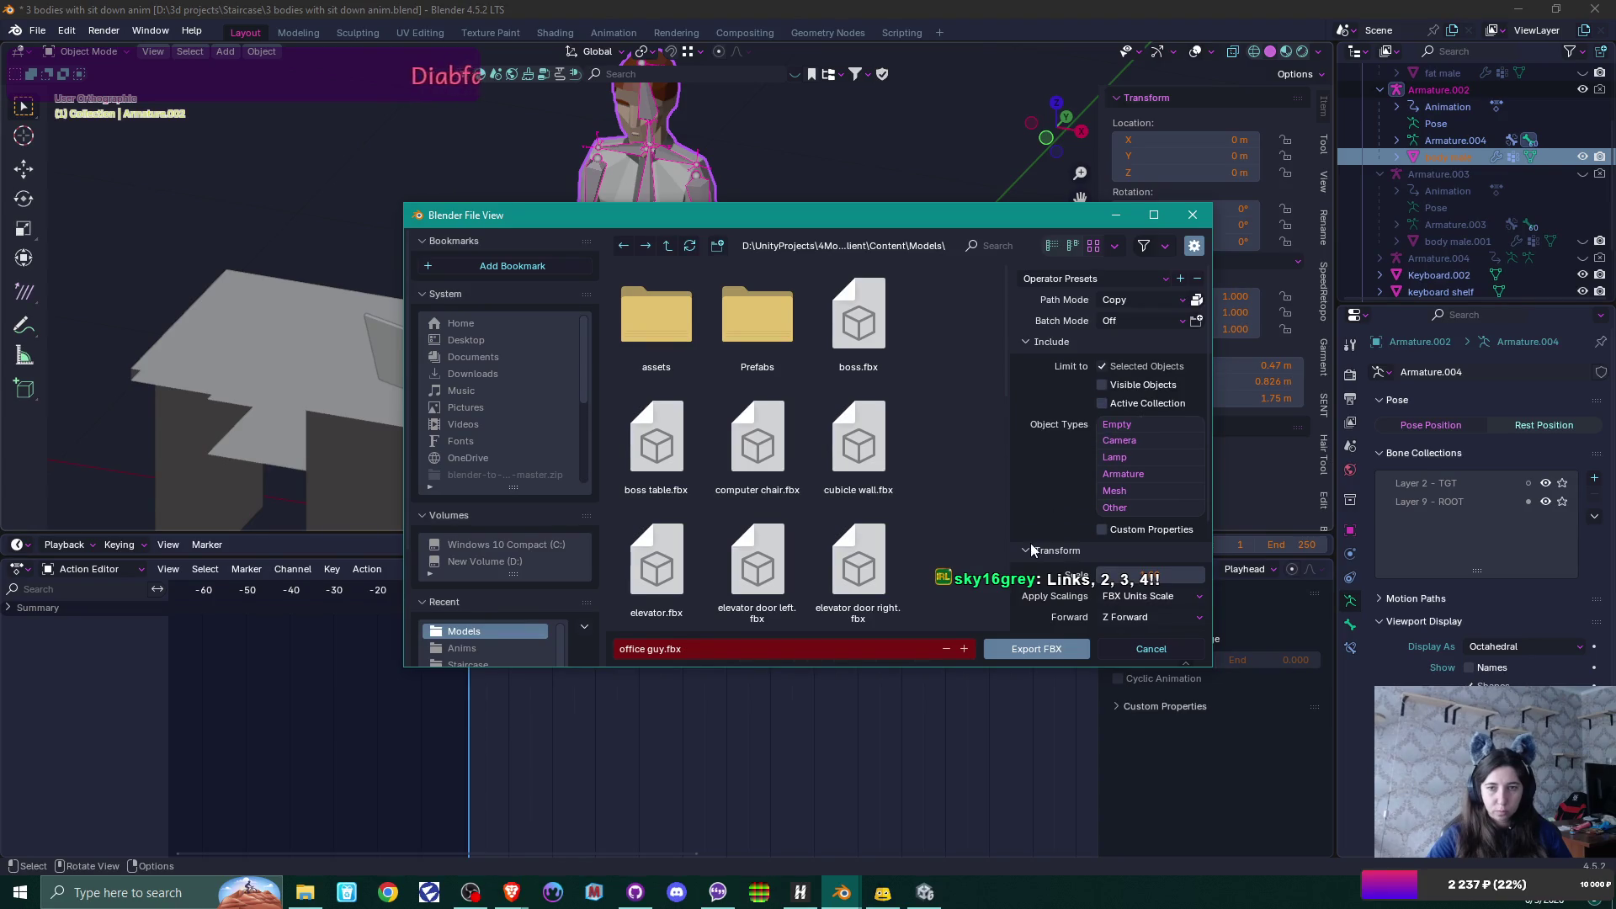
{"action": "left_click", "coordinate": [997, 653]}
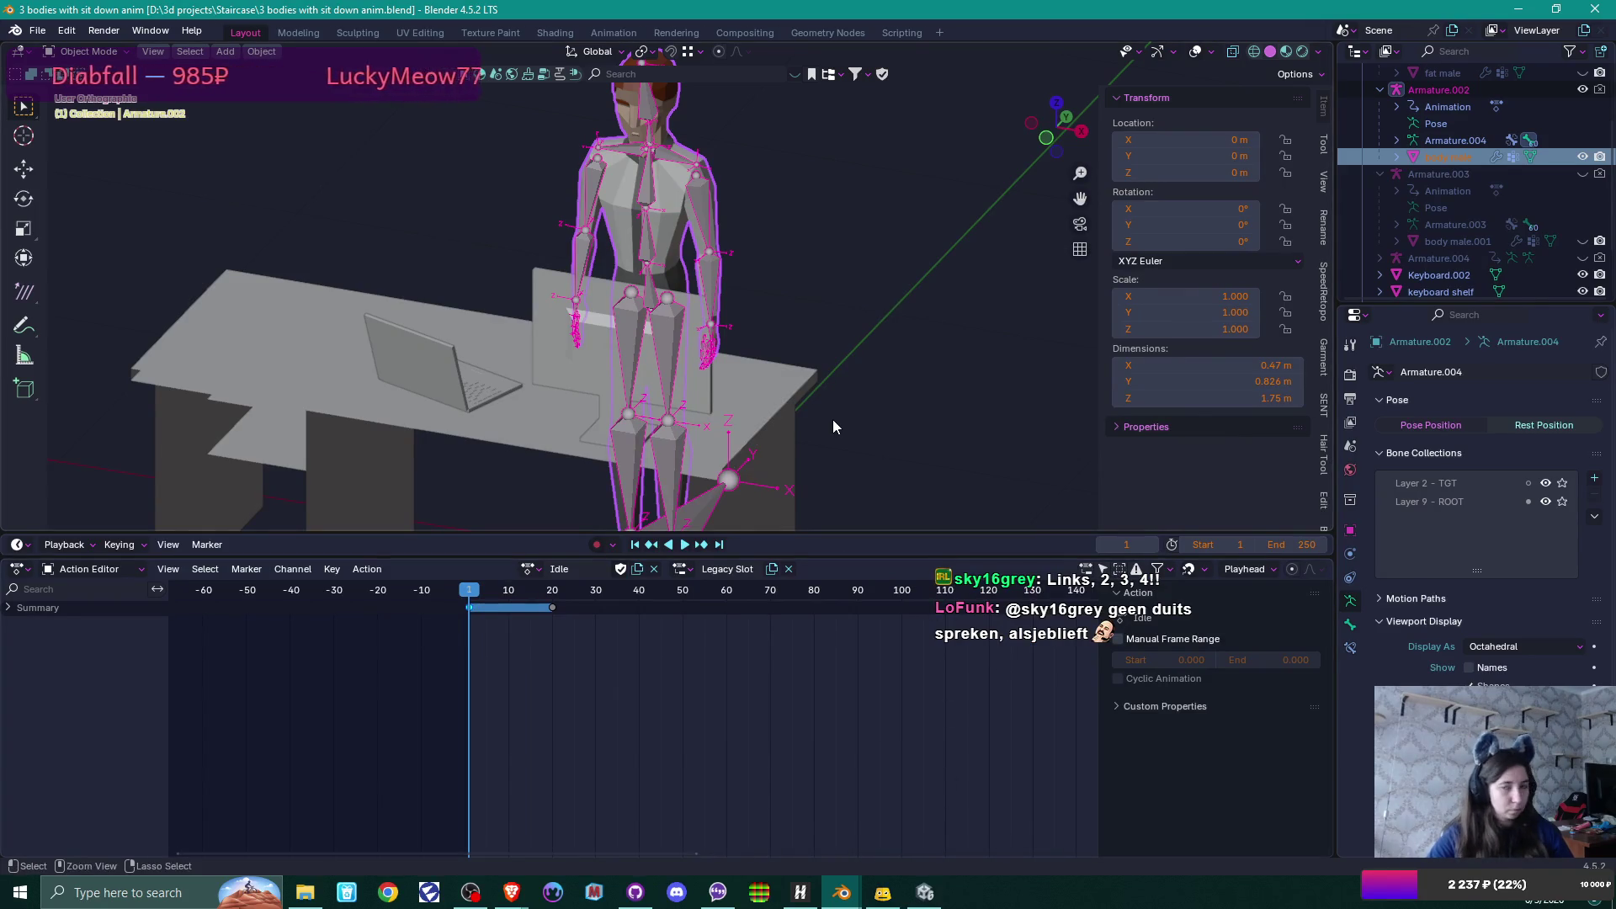
{"action": "key", "text": "ctrl+s"}
Delete the walk anim asset and remove the old walk angry and idle states from OfficeGuy.
{"action": "left_click", "coordinate": [929, 894]}
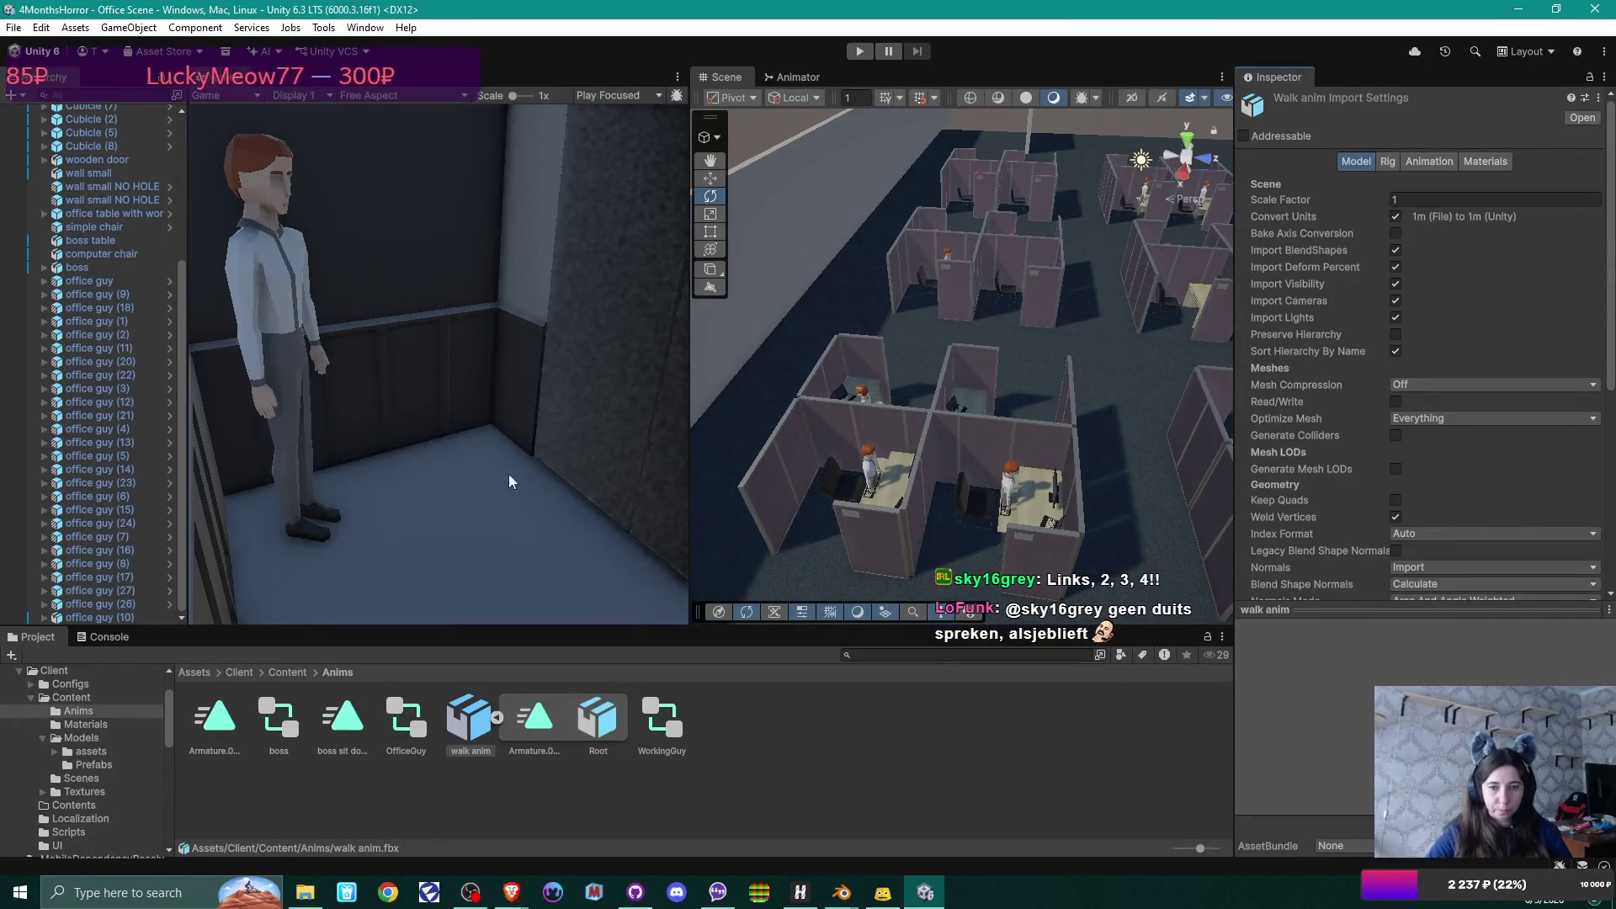
{"action": "key", "text": "Delete"}
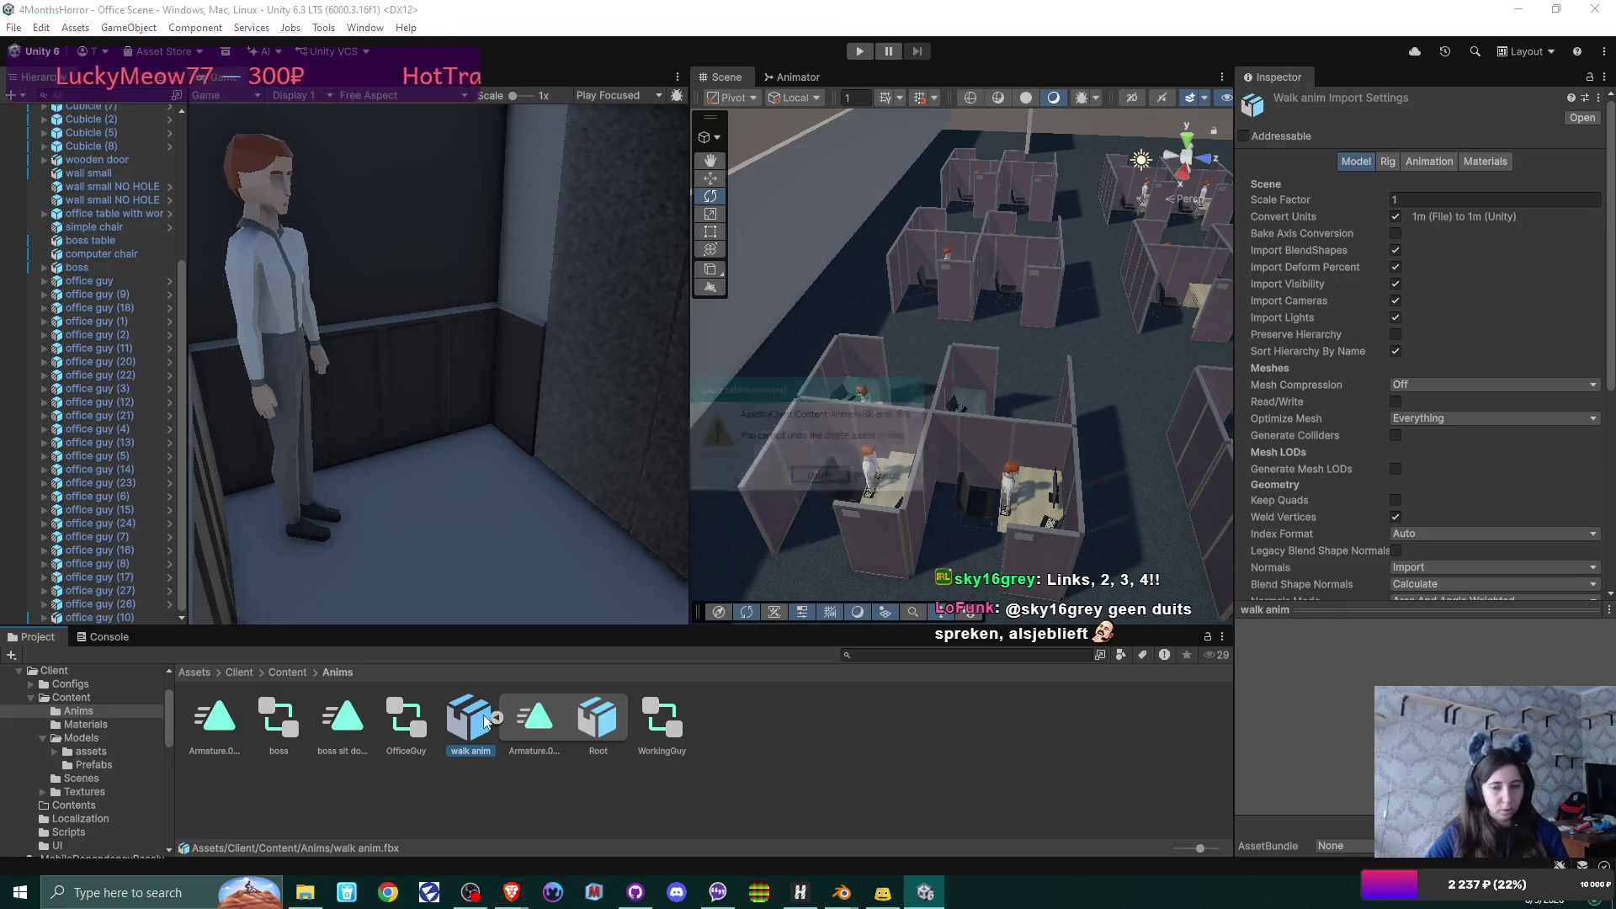
{"action": "key", "text": "Return"}
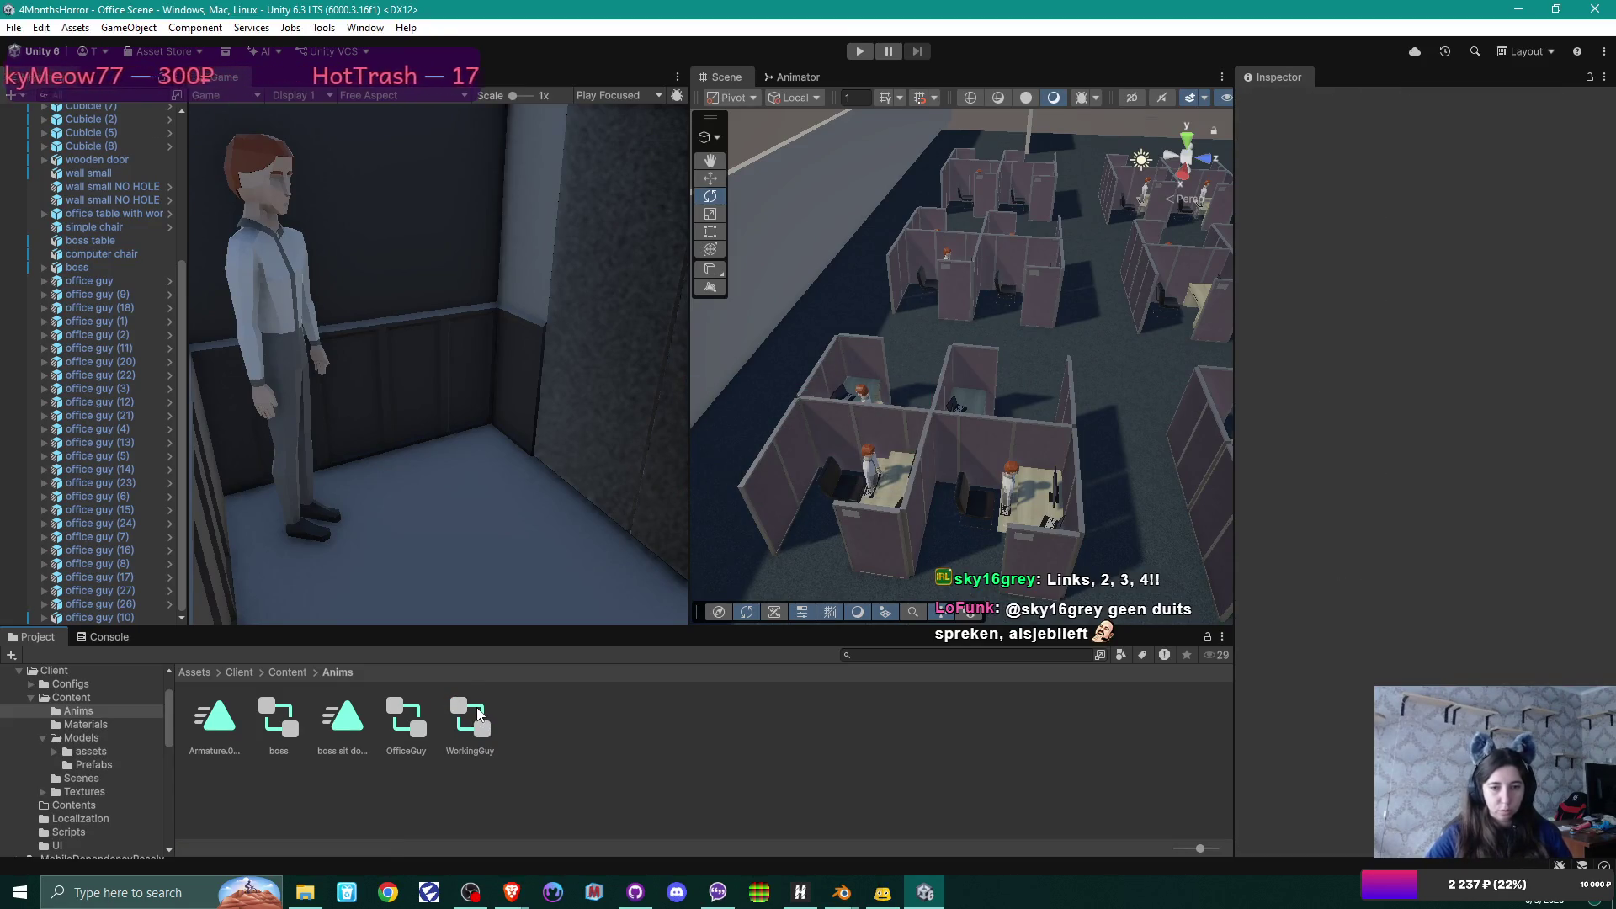
{"action": "left_click", "coordinate": [418, 718]}
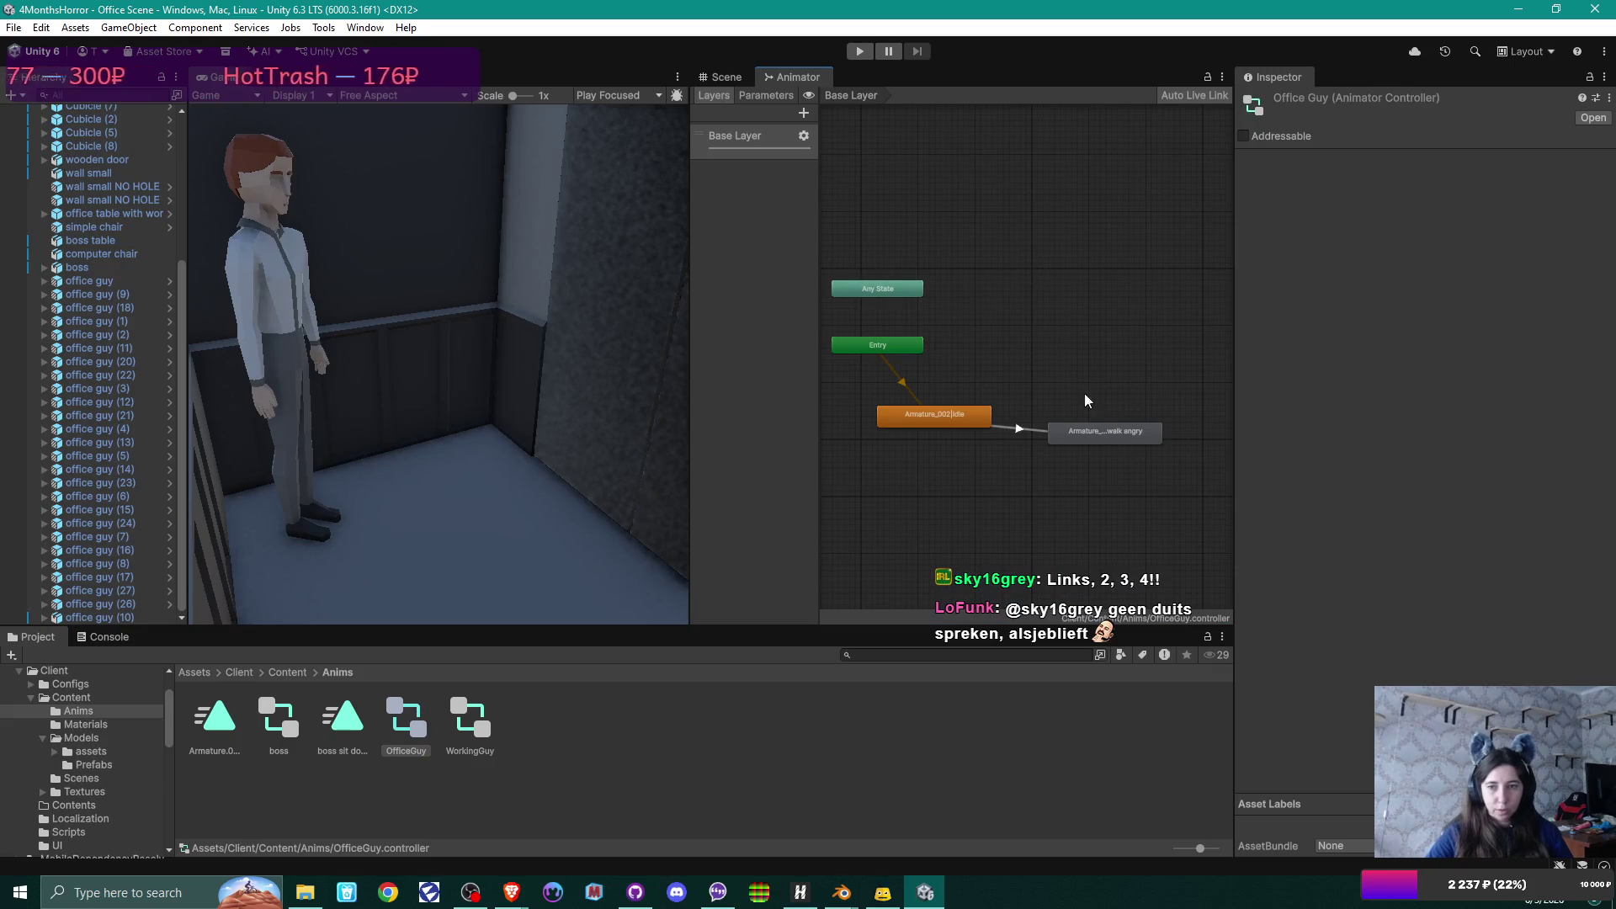
{"action": "left_click", "coordinate": [1110, 437]}
{"action": "key", "text": "Delete"}
{"action": "left_click", "coordinate": [955, 416]}
{"action": "key", "text": "Delete"}
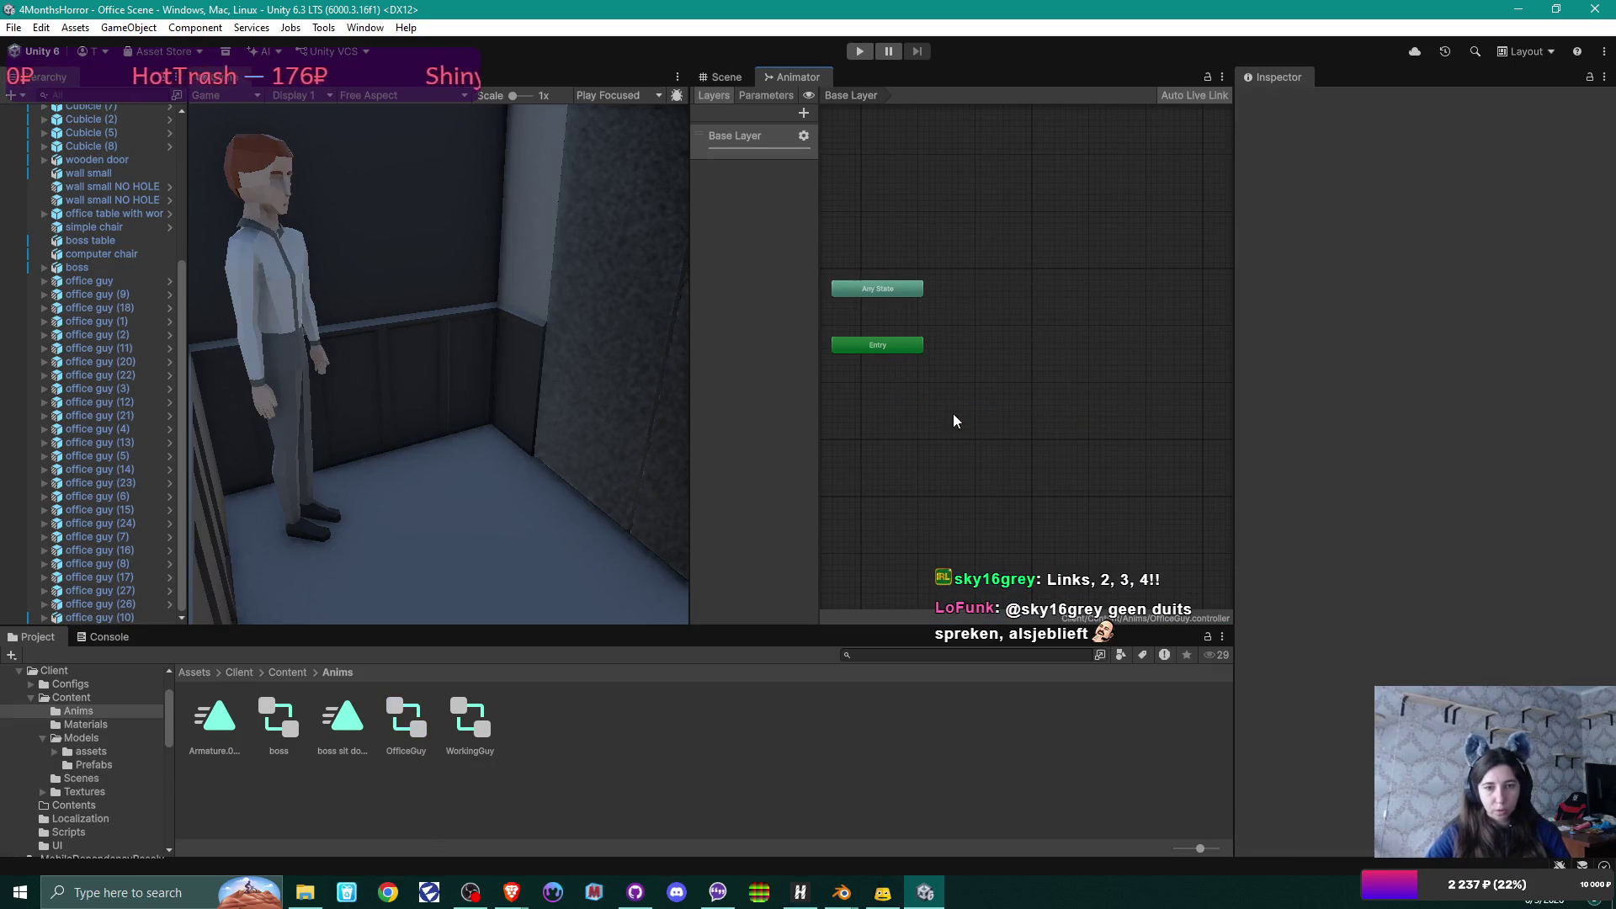
Add office guy's Idle clip from Models as the controller's starting state.
{"action": "left_click", "coordinate": [287, 671]}
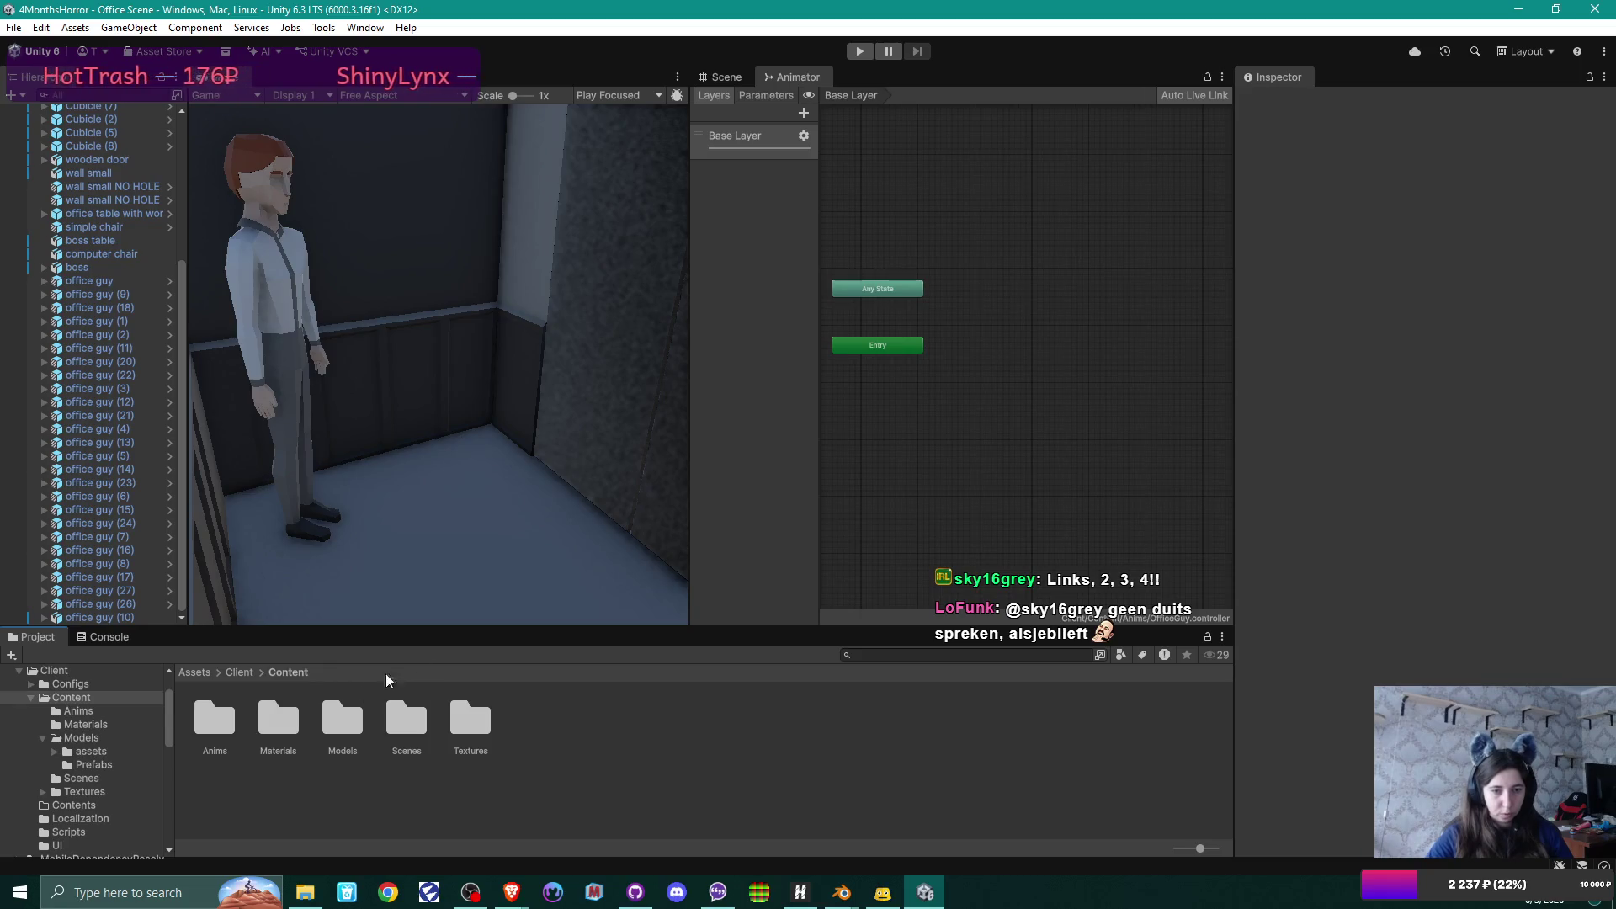
{"action": "double_click", "coordinate": [342, 719]}
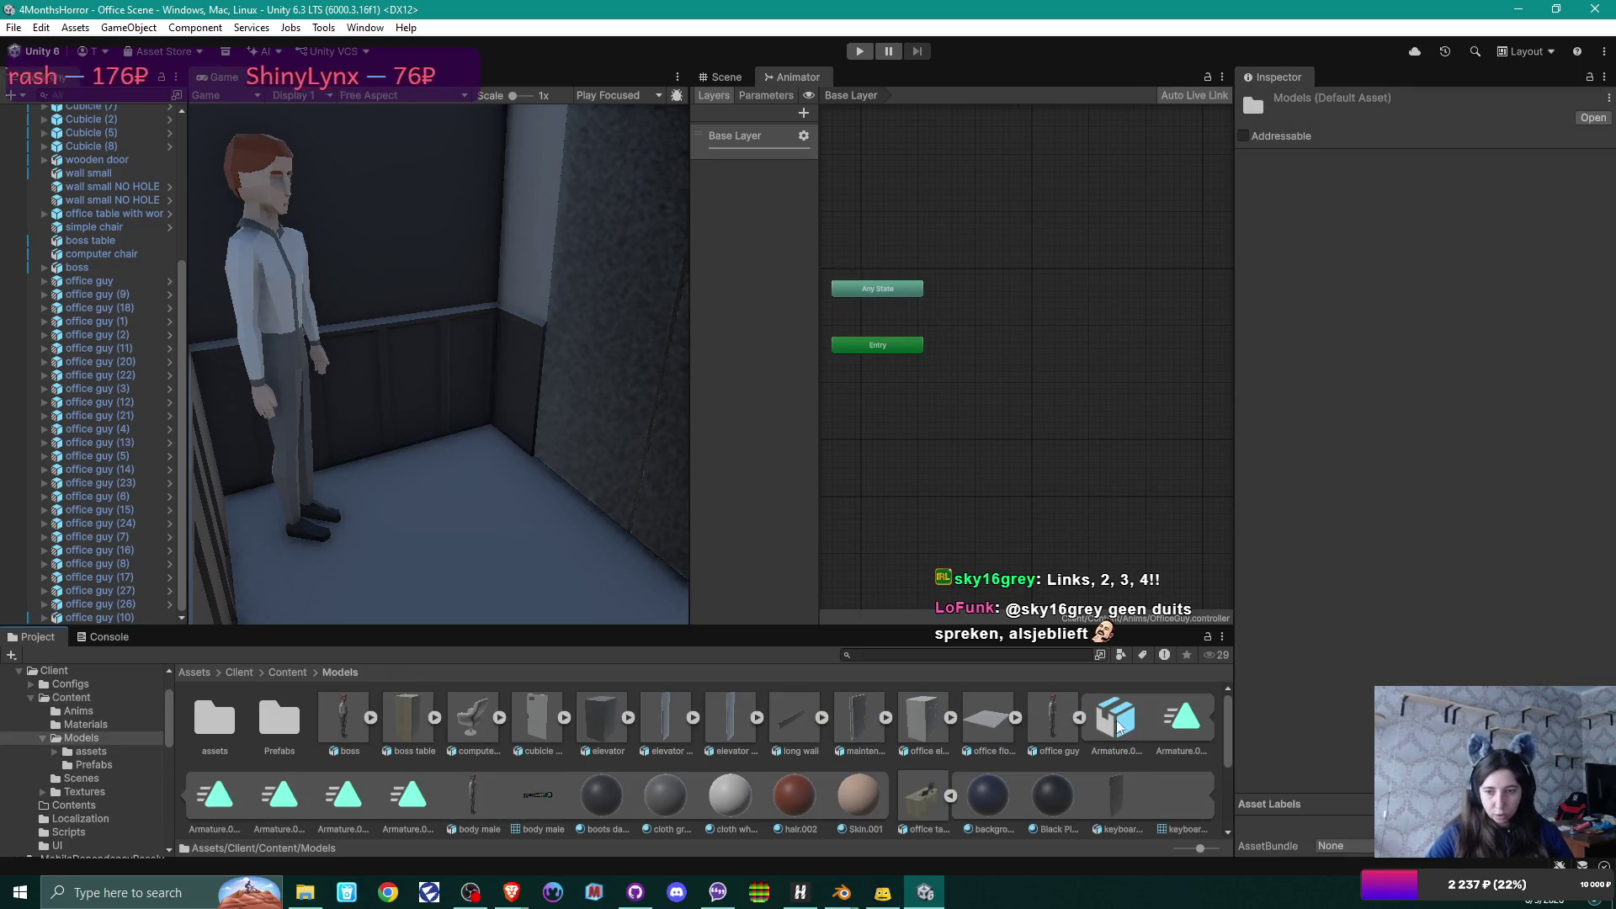
{"action": "left_click", "coordinate": [1187, 722]}
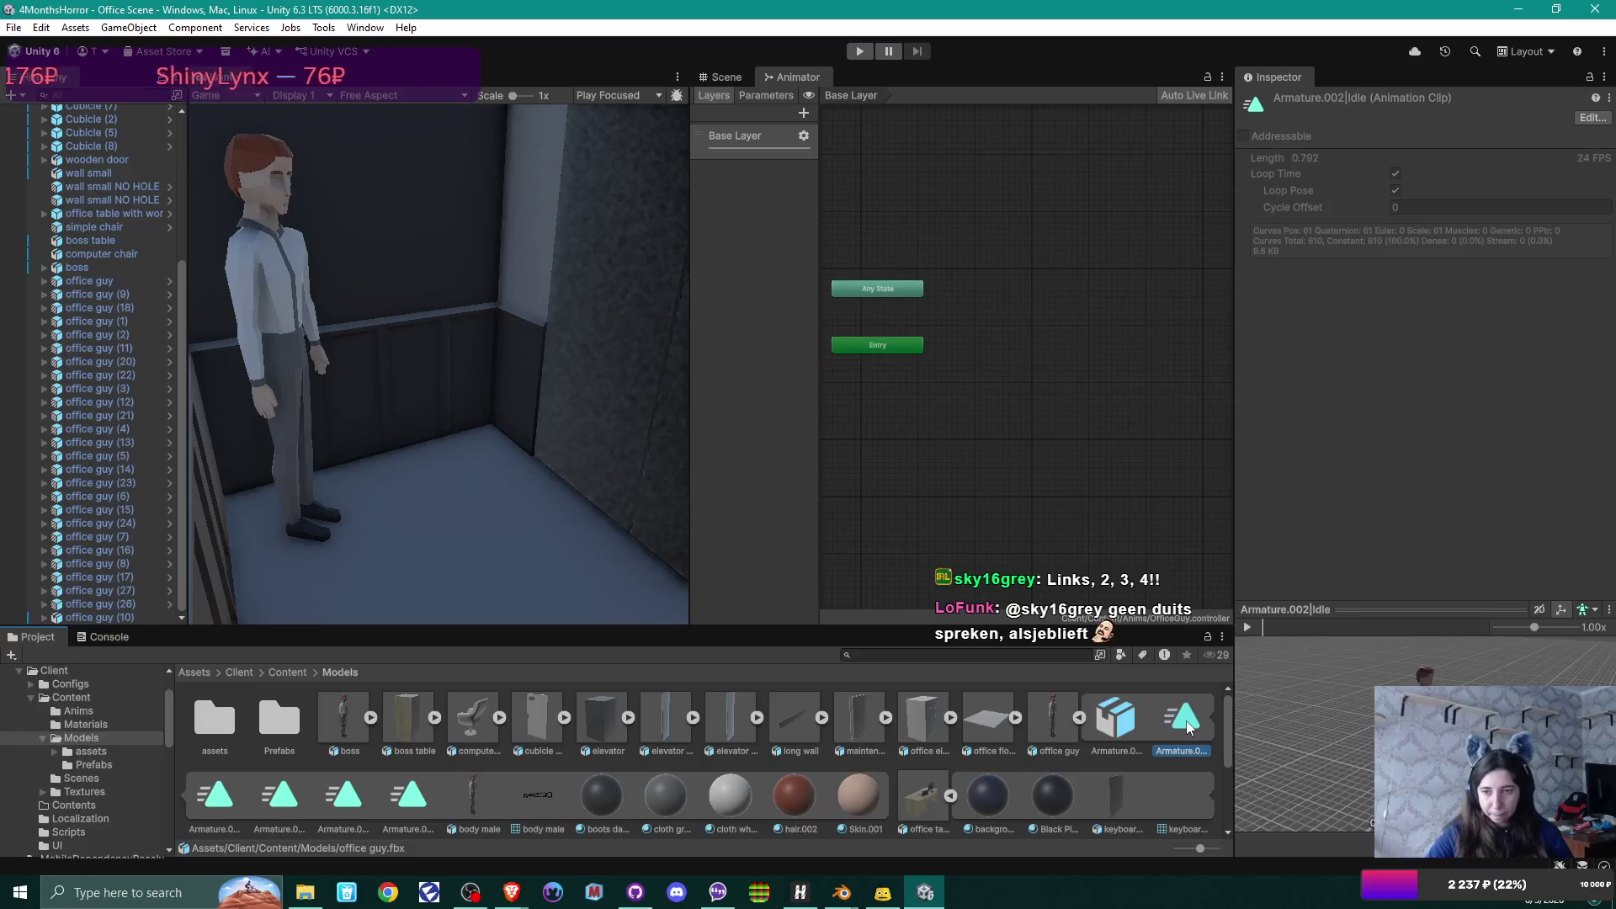
{"action": "left_click_drag", "start_coordinate": [1187, 726], "coordinate": [956, 395]}
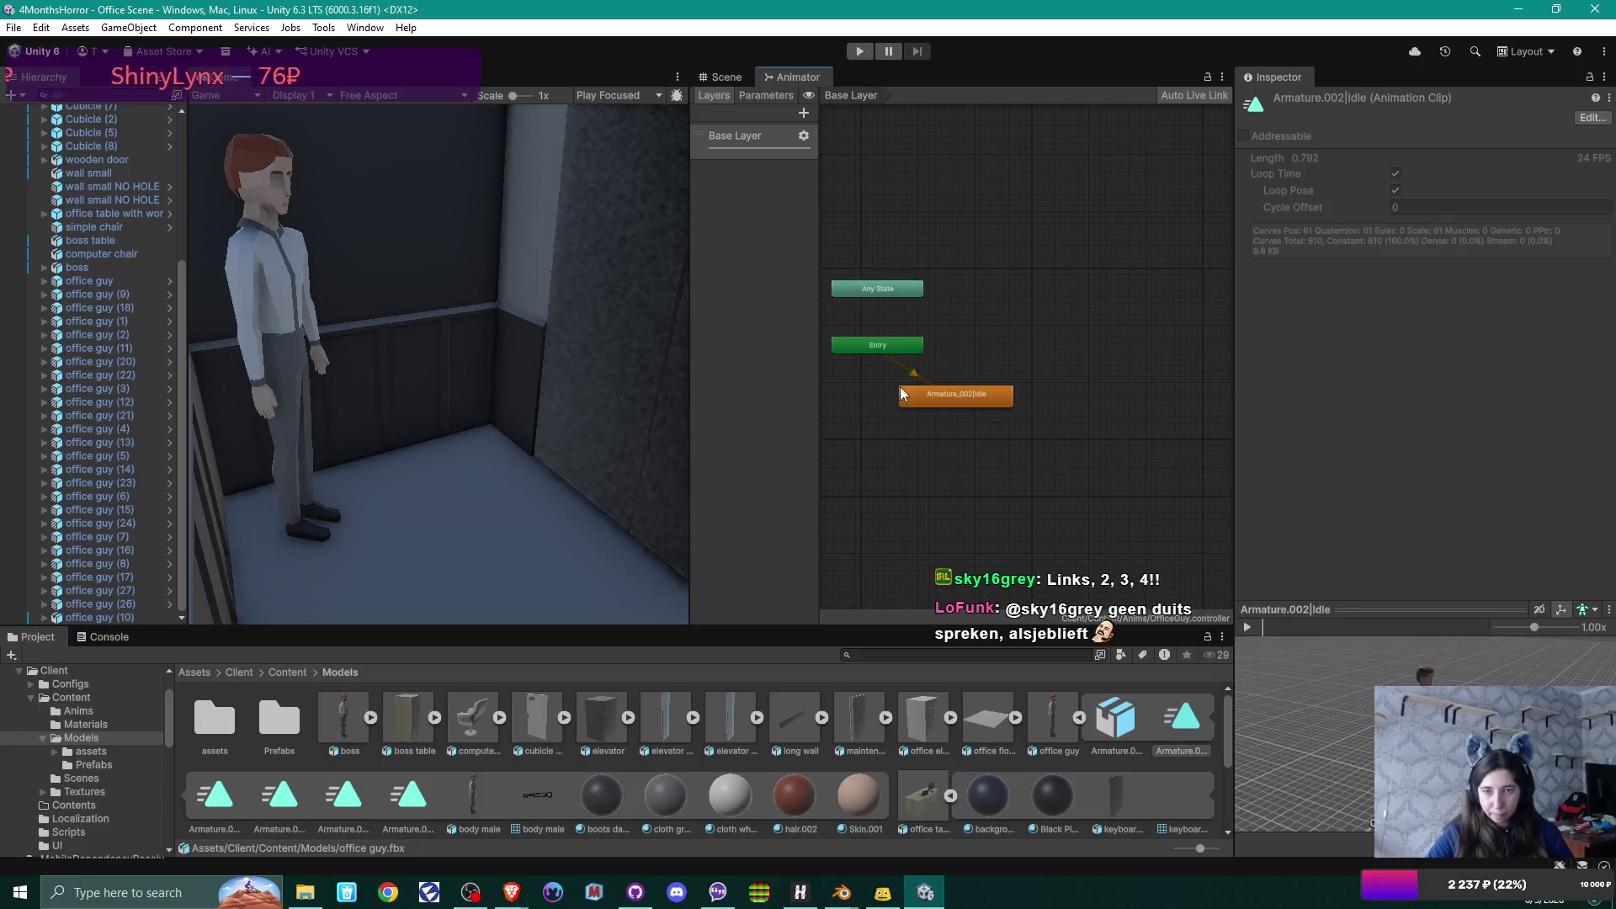
Reimport office guy and check its Idle, Typing and male sit down clips.
{"action": "left_click", "coordinate": [209, 806]}
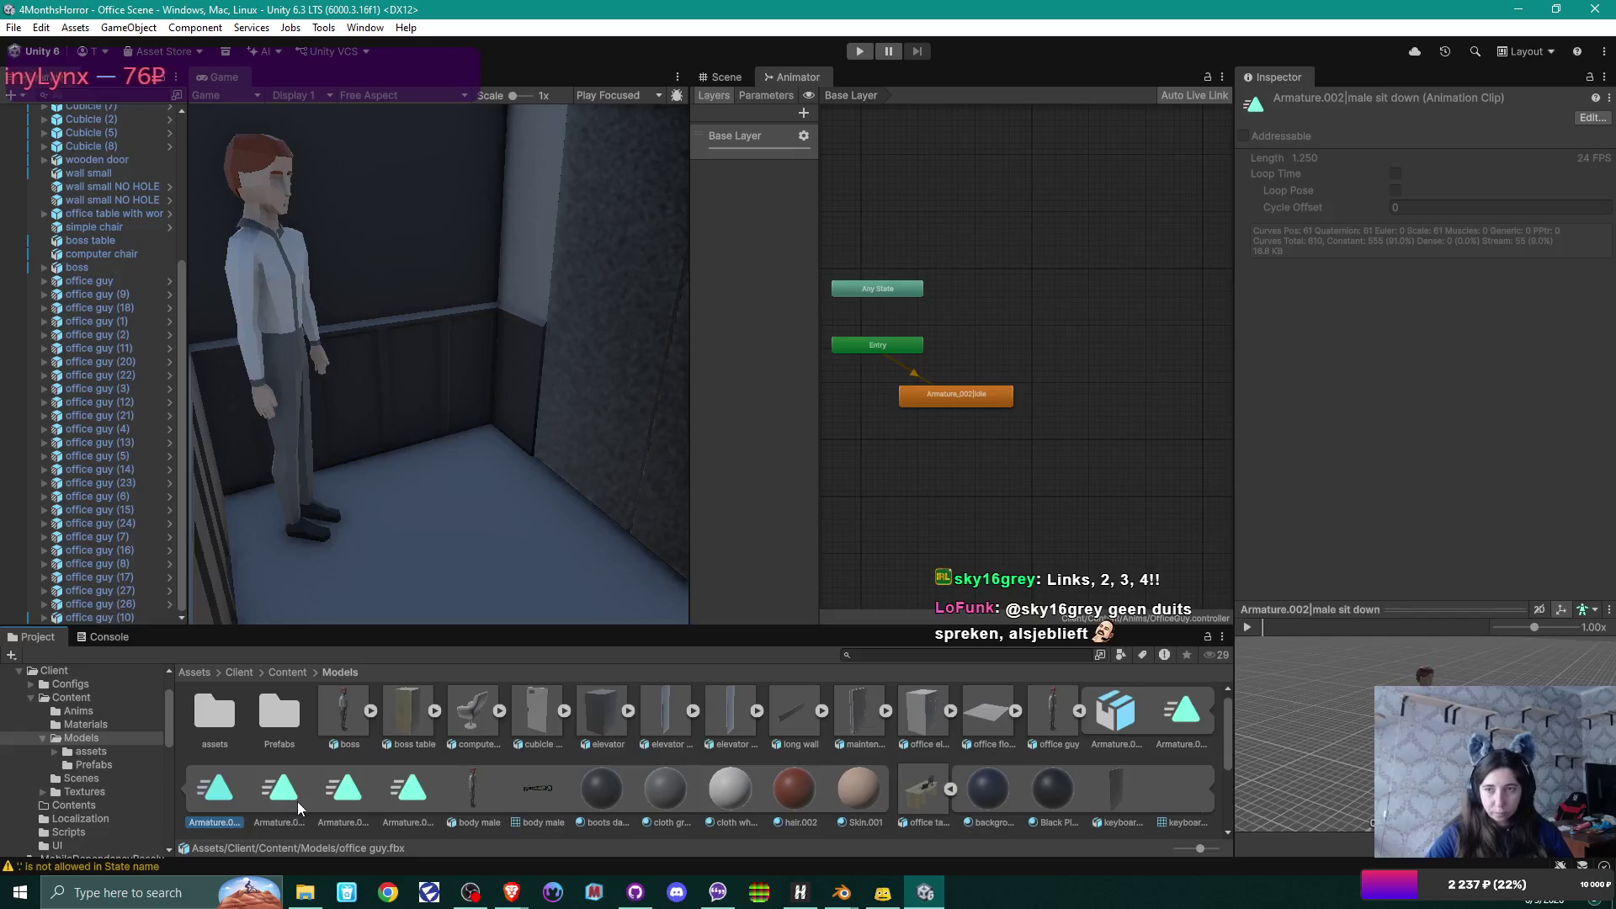
{"action": "left_click", "coordinate": [343, 795]}
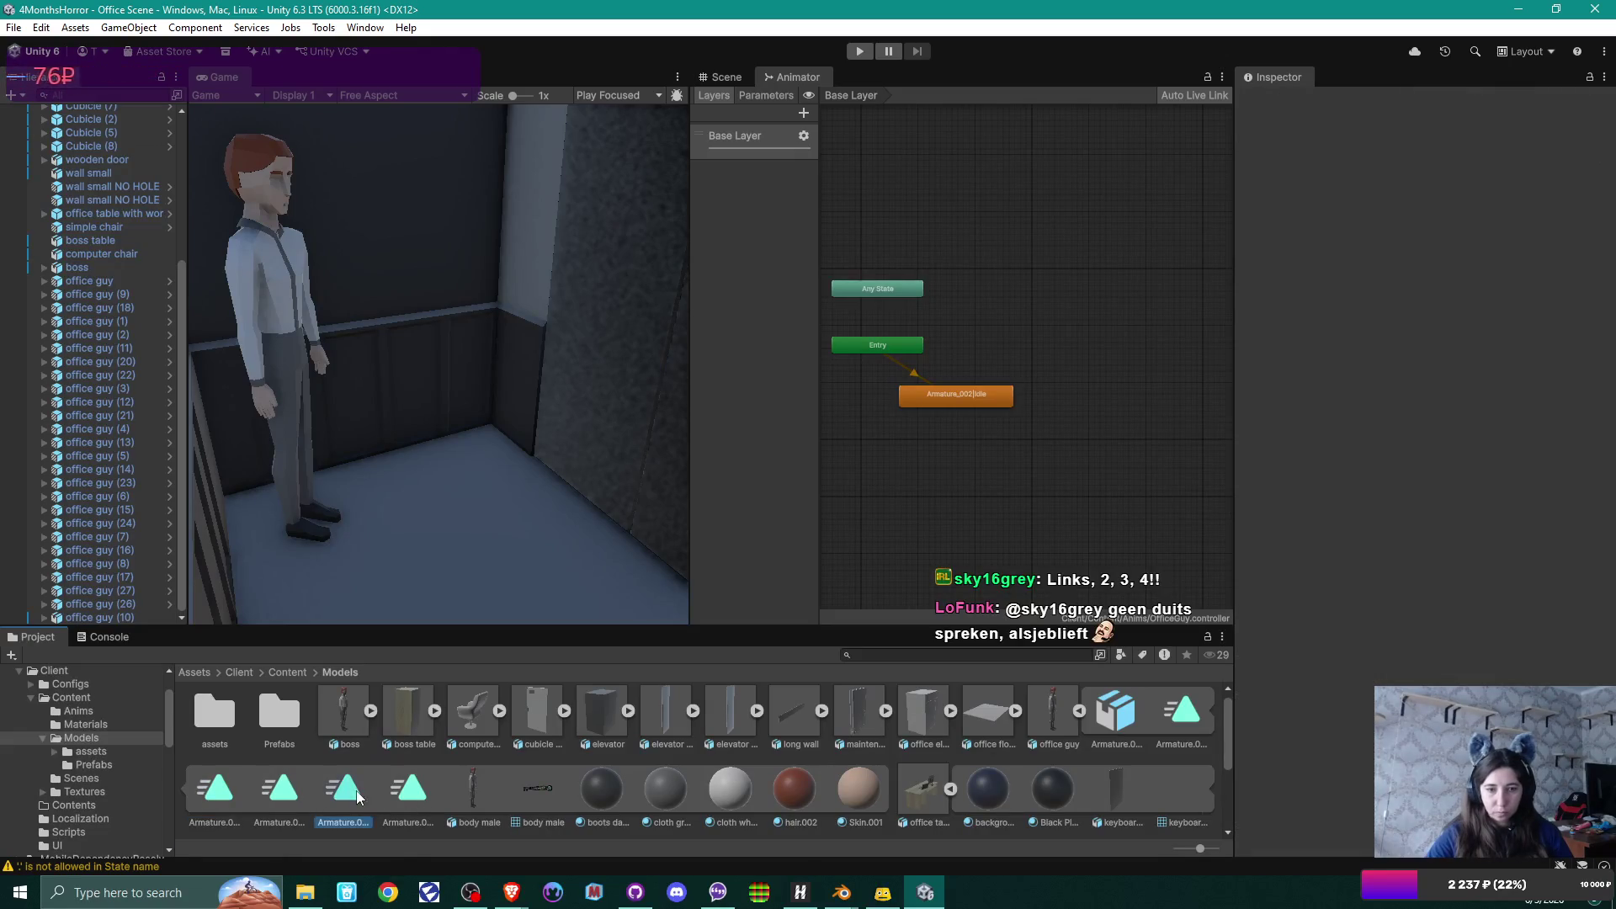
{"action": "left_click", "coordinate": [421, 786]}
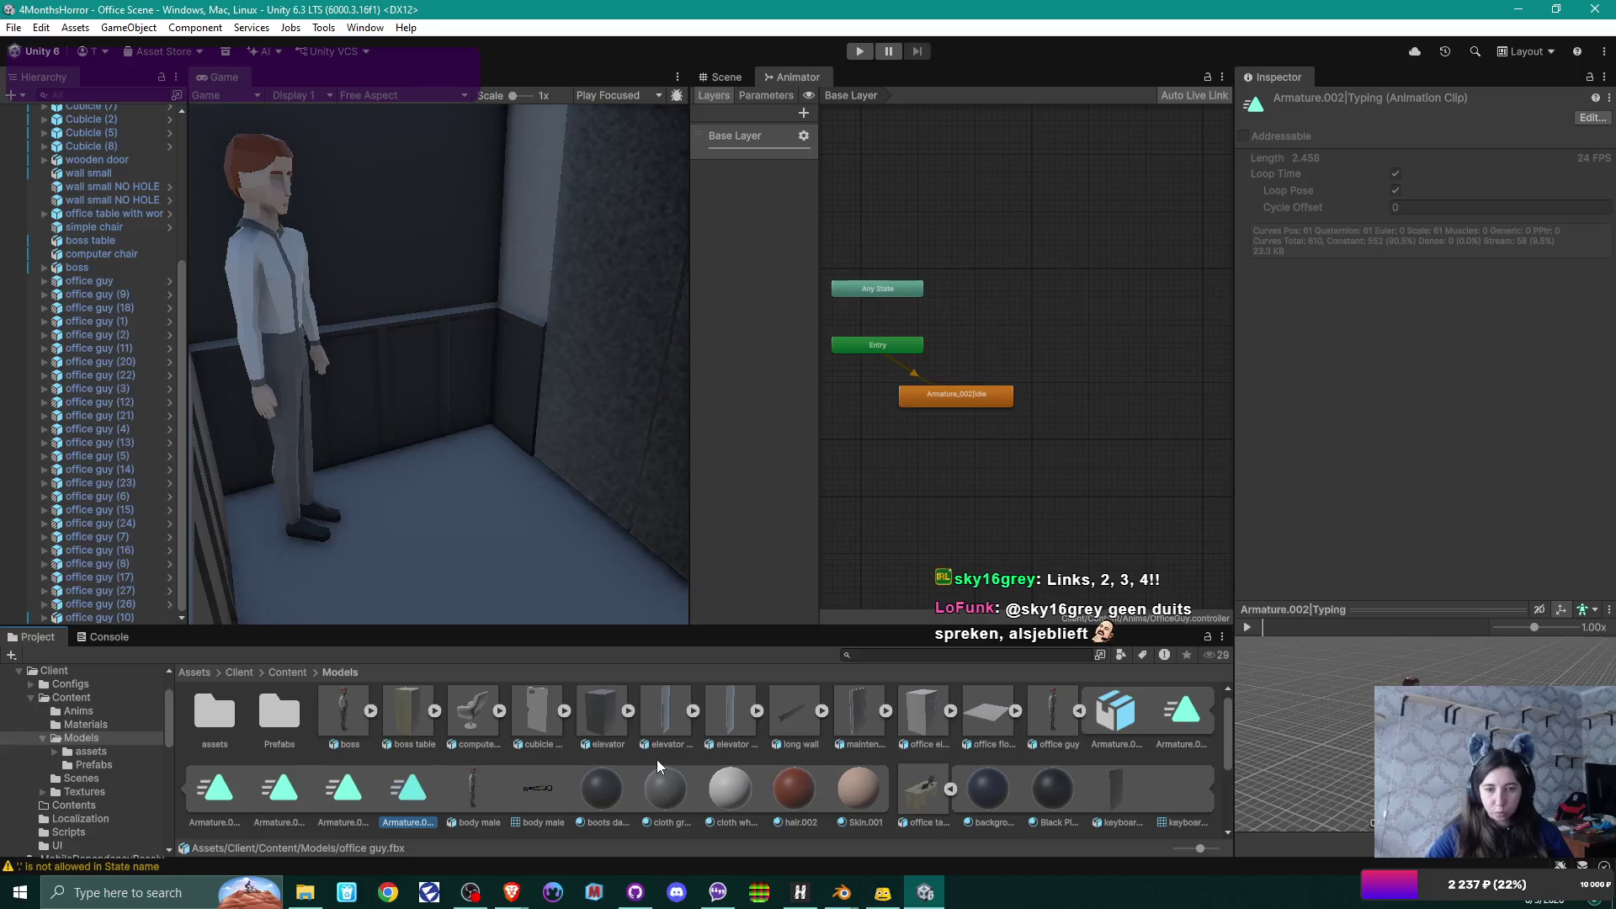
{"action": "right_click", "coordinate": [1052, 711]}
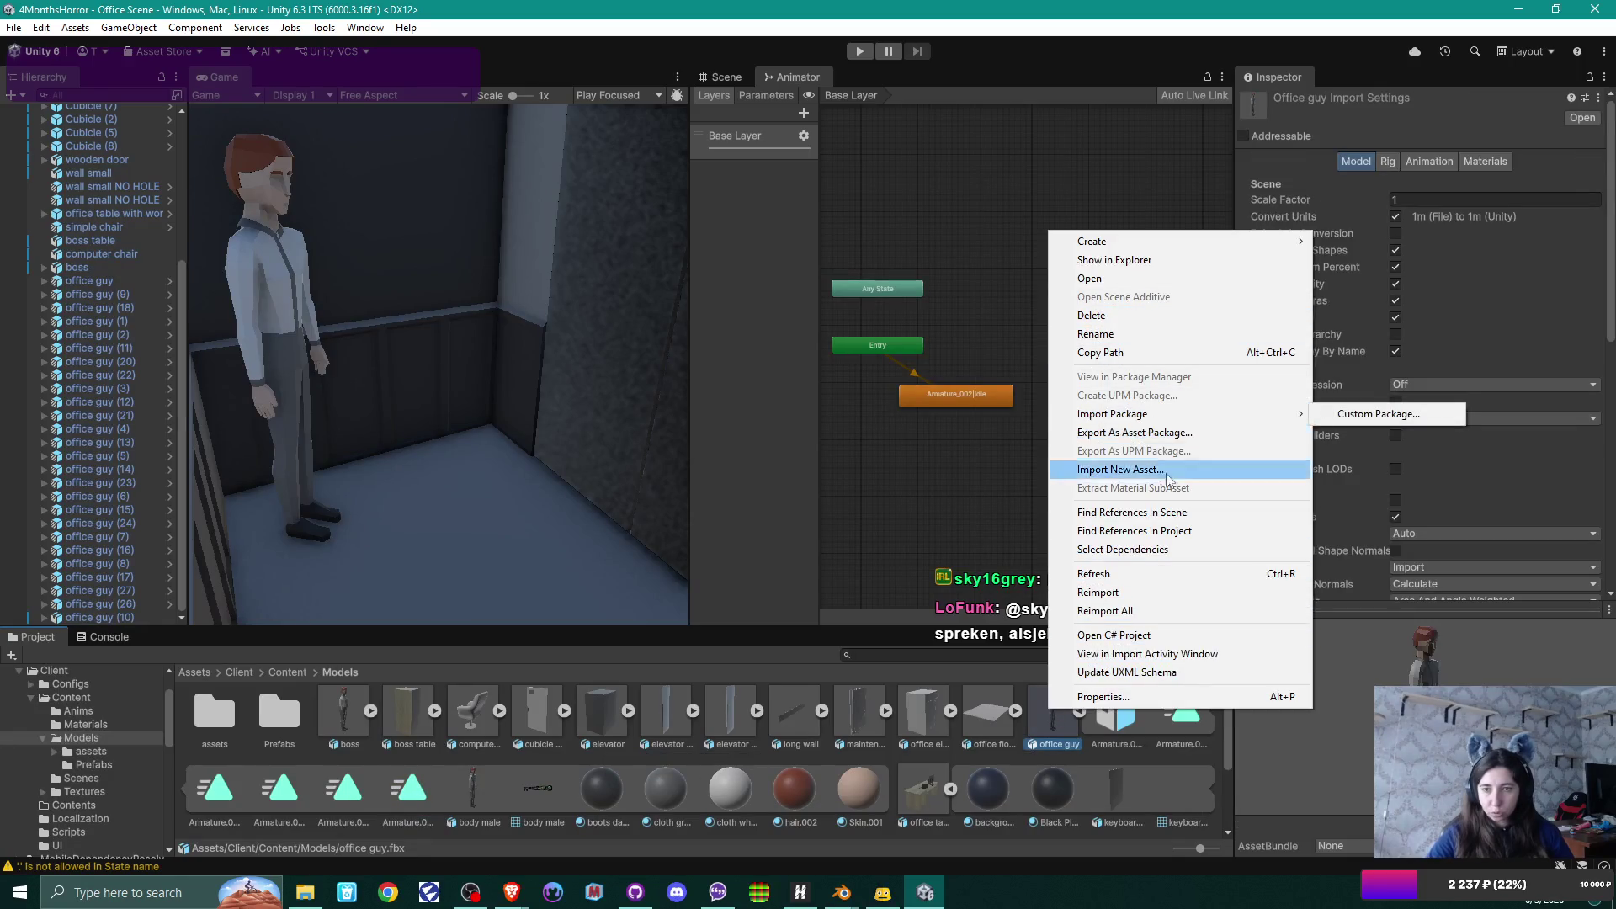
{"action": "left_click", "coordinate": [1153, 591]}
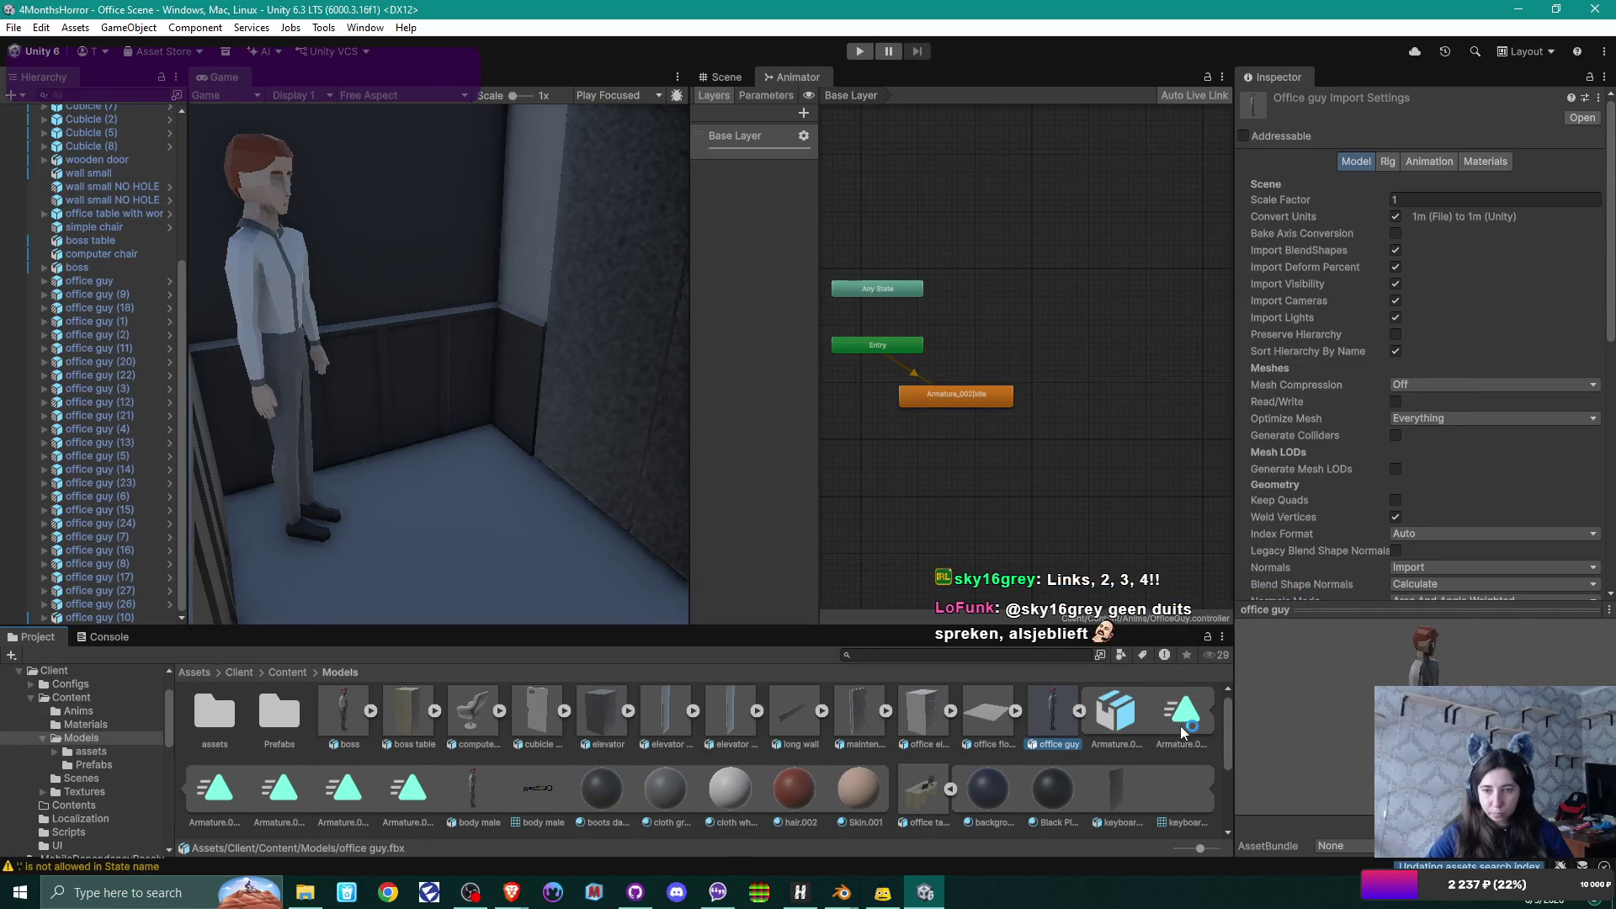
{"action": "left_click", "coordinate": [359, 798]}
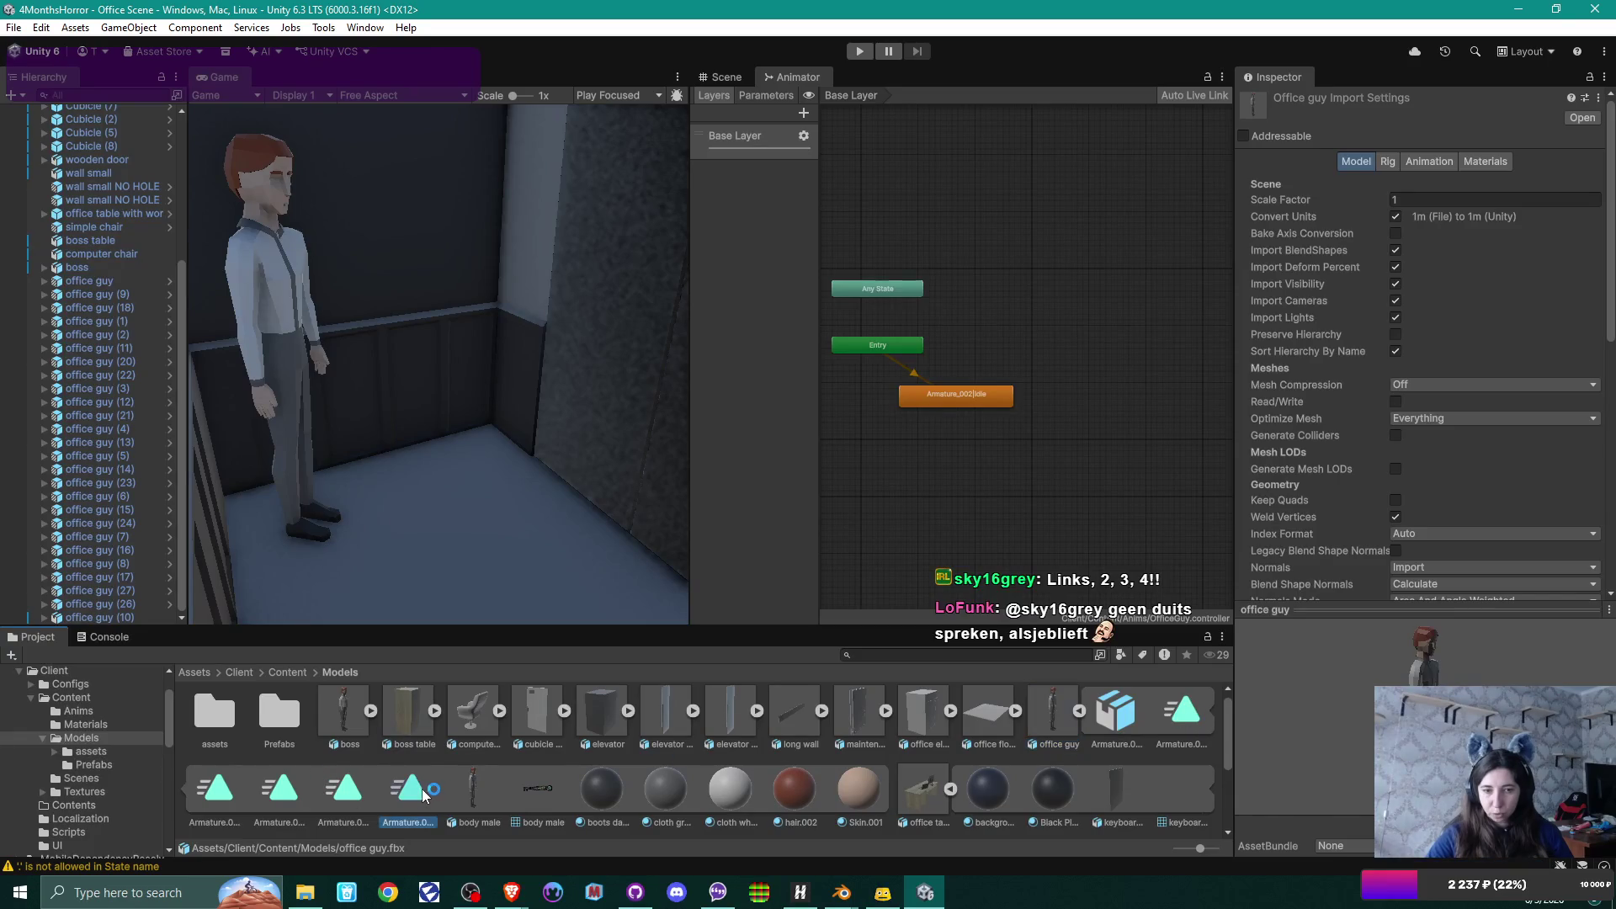
{"action": "key", "text": "Left"}
{"action": "key", "text": "Left"}
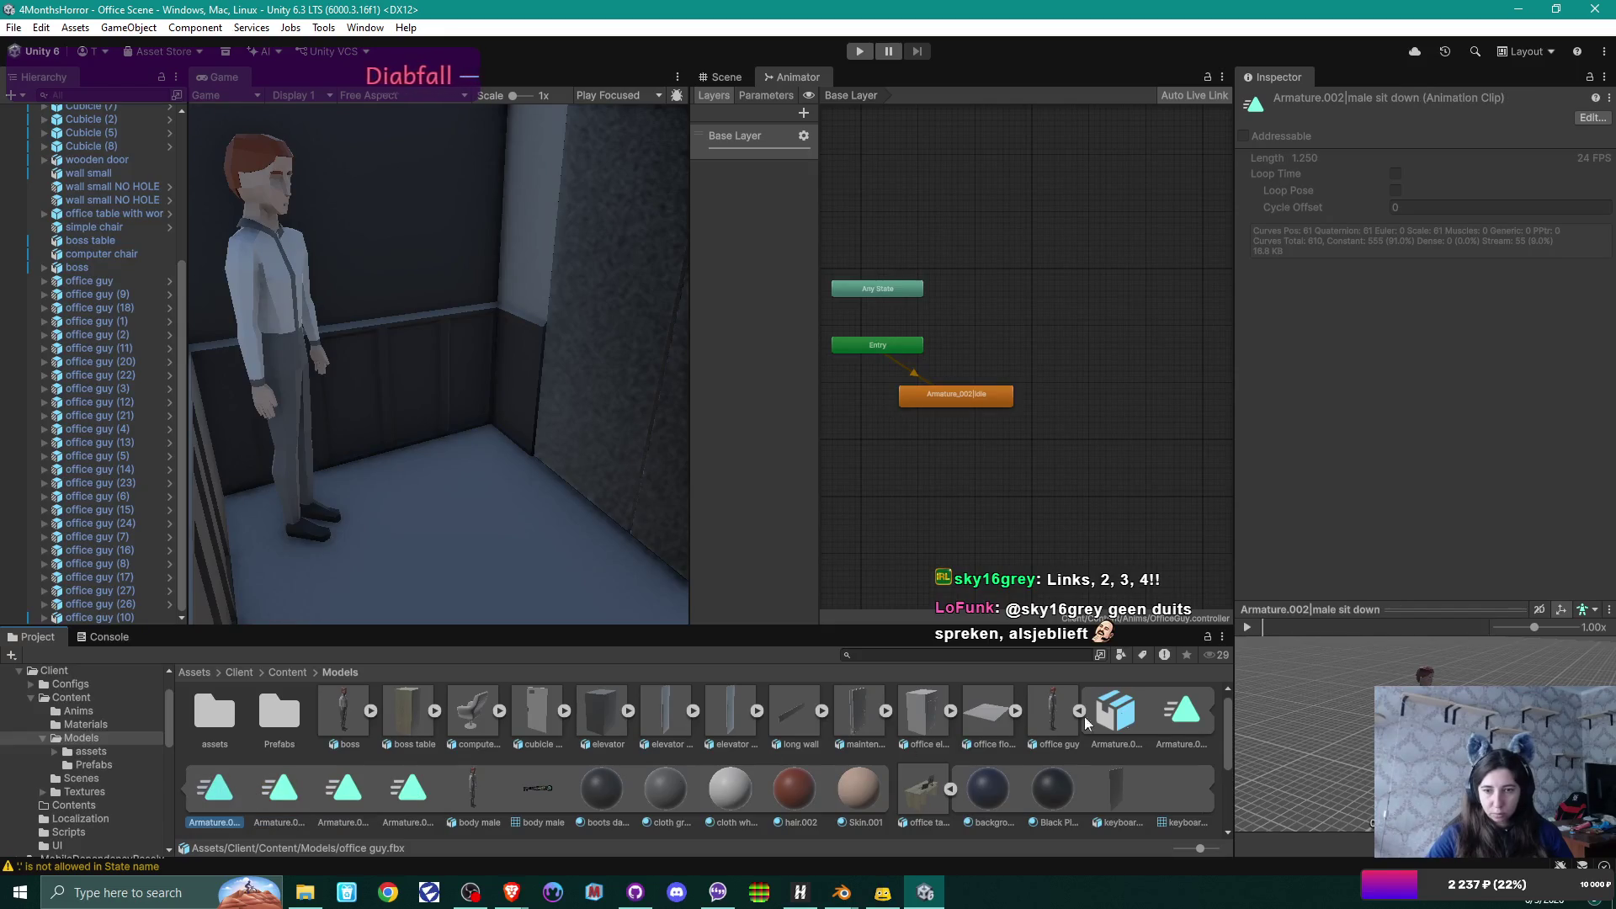
{"action": "key", "text": "Left"}
{"action": "scroll", "coordinate": [1035, 756], "scroll_direction": "down", "scroll_amount": 2}
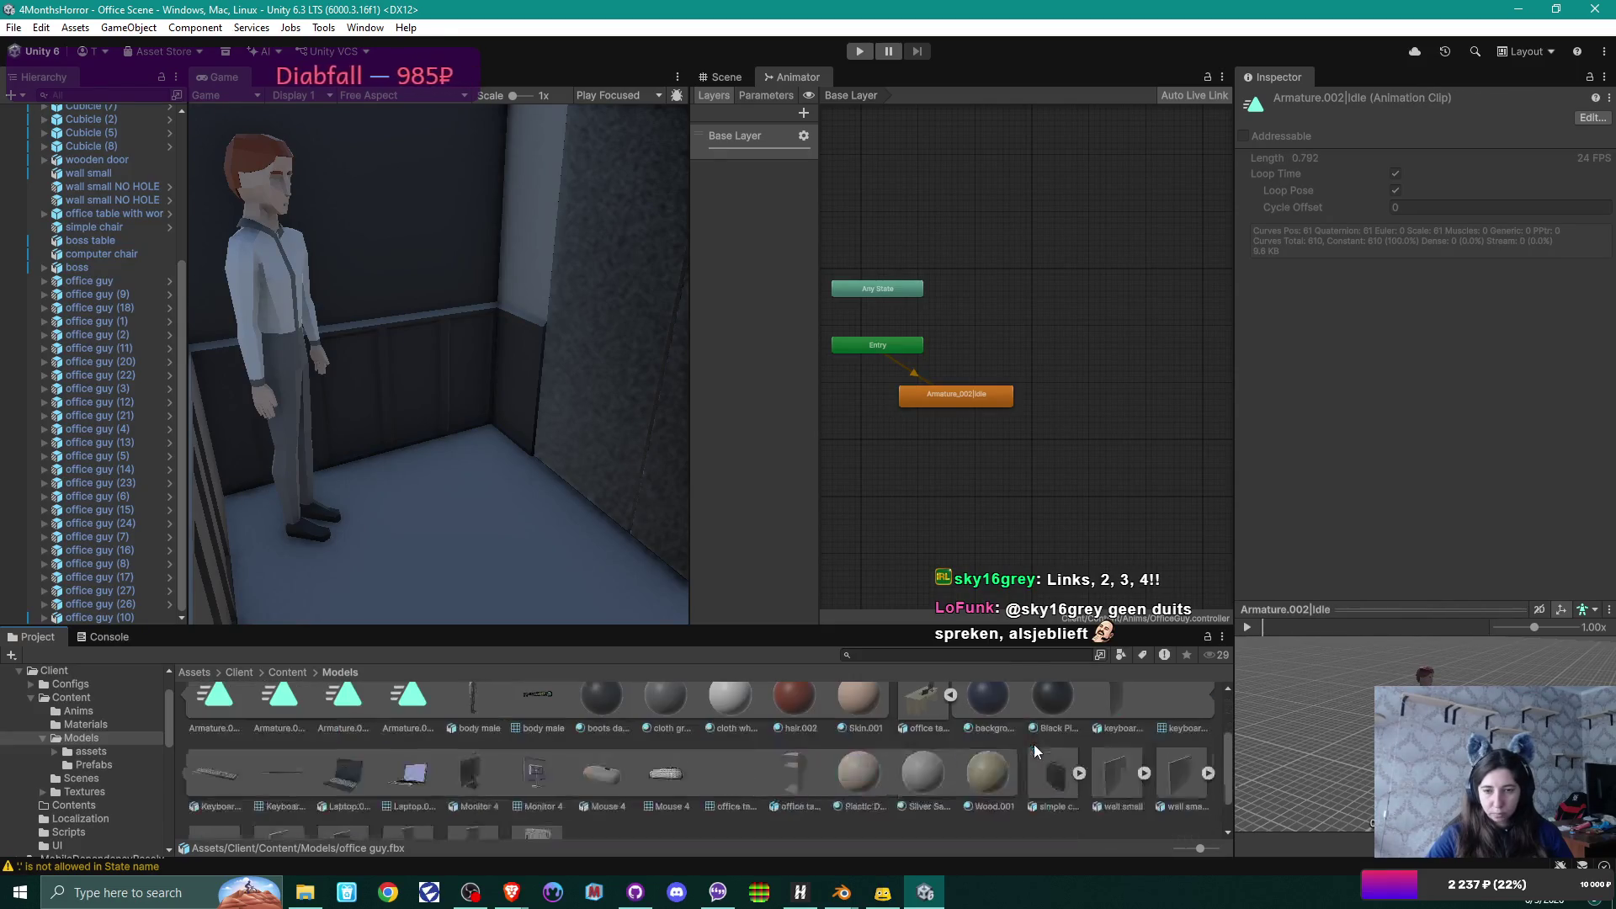
{"action": "scroll", "coordinate": [1034, 744], "scroll_direction": "up", "scroll_amount": 3}
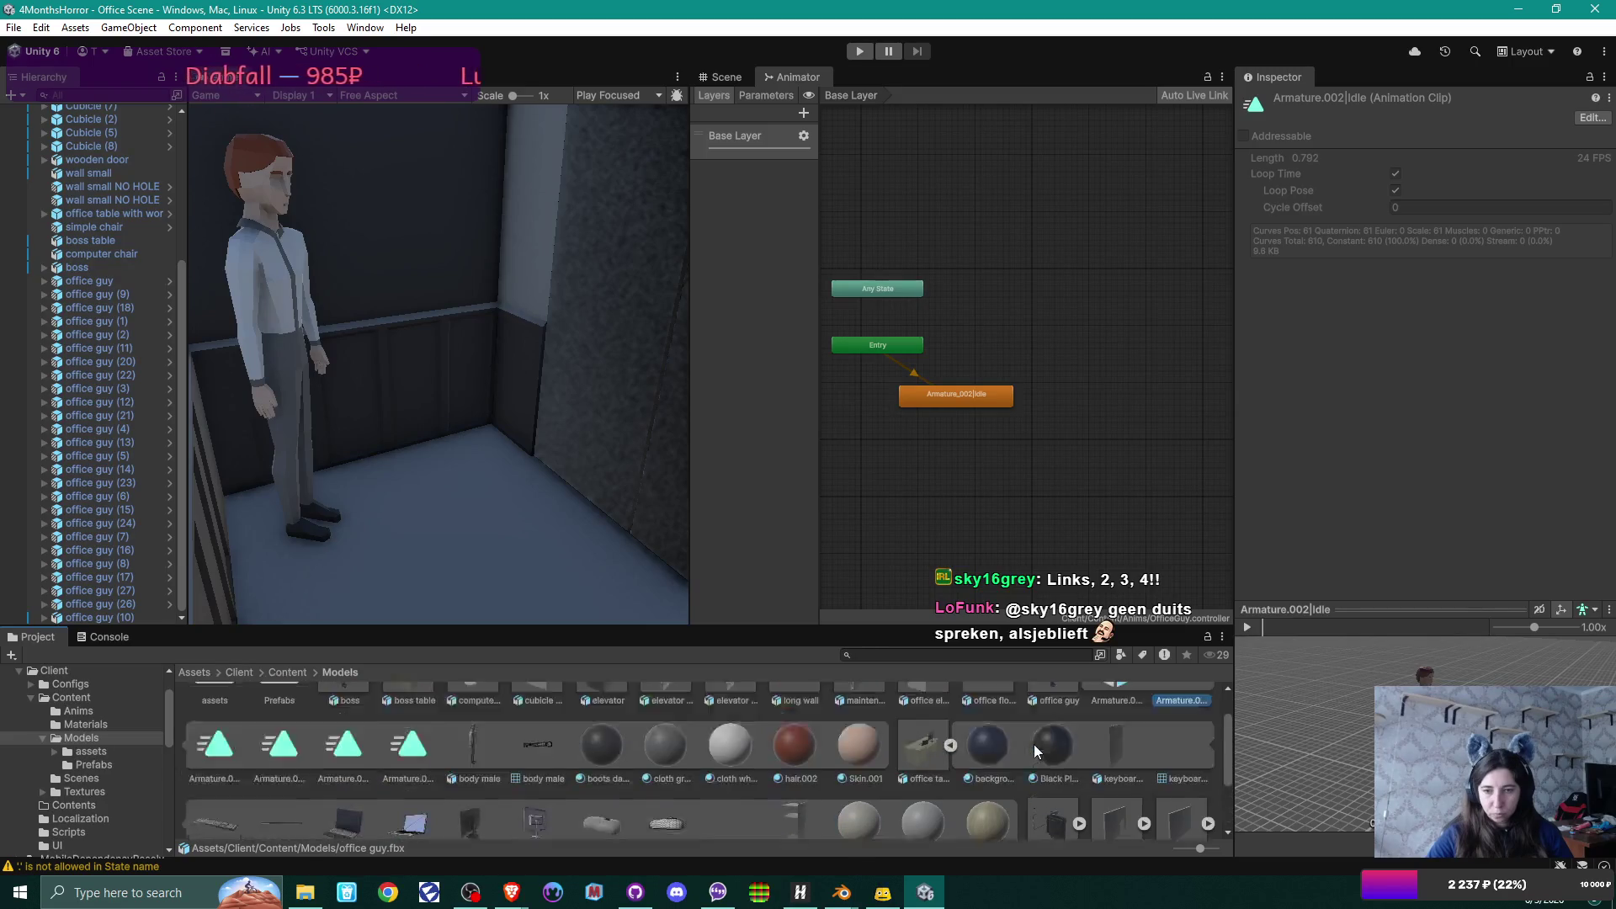
{"action": "left_click", "coordinate": [1062, 709]}
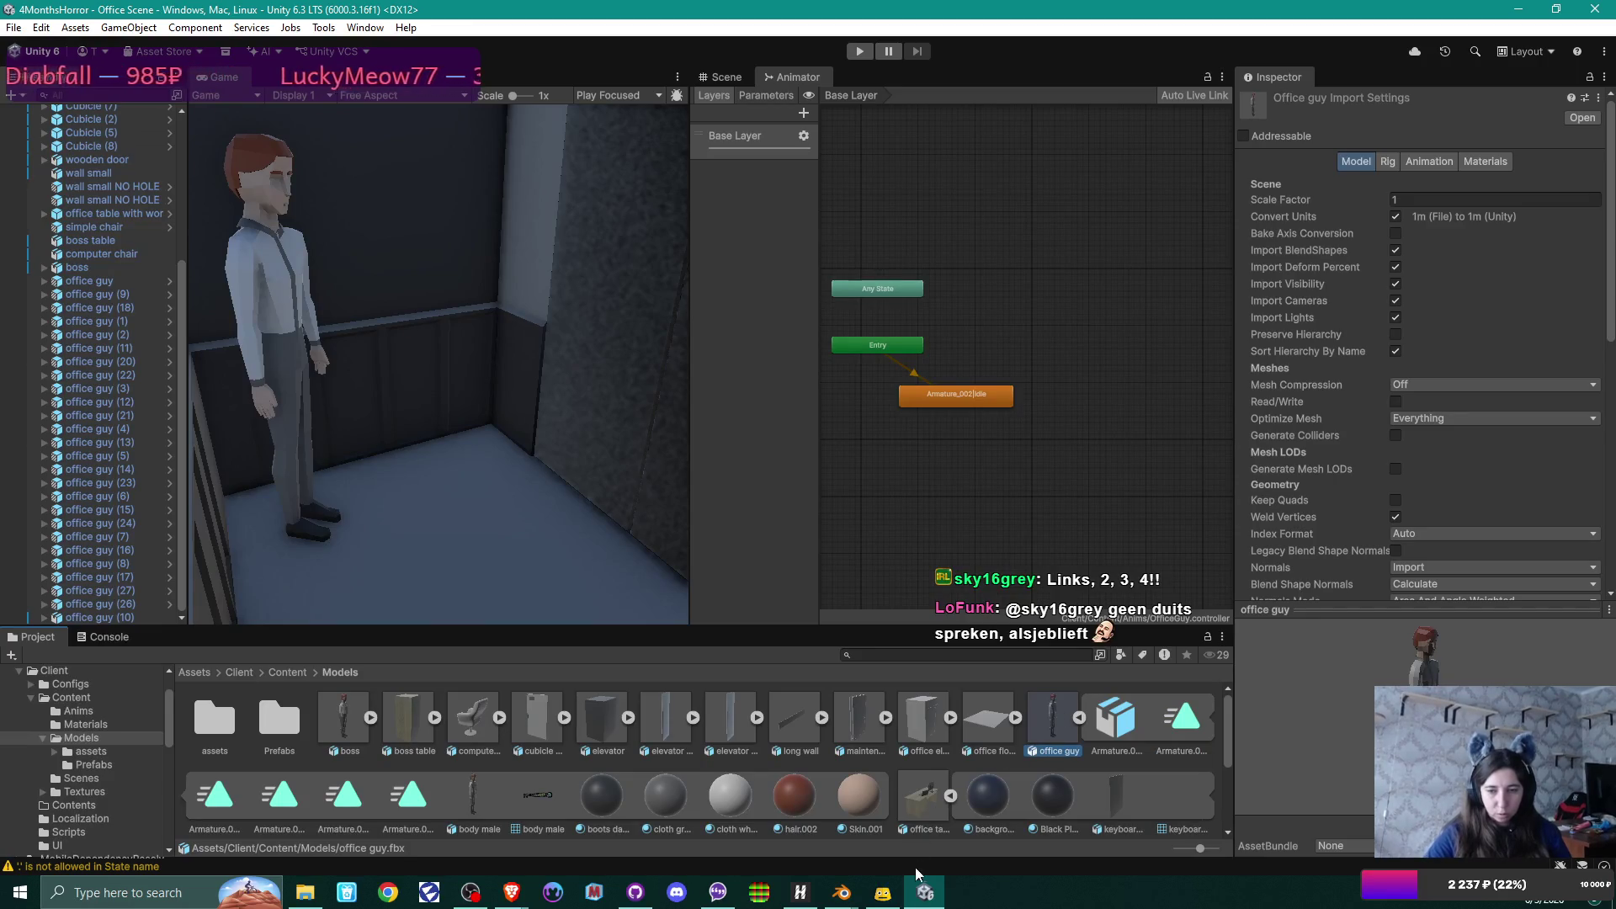
{"action": "left_click", "coordinate": [841, 892]}
{"action": "left_click", "coordinate": [850, 833]}
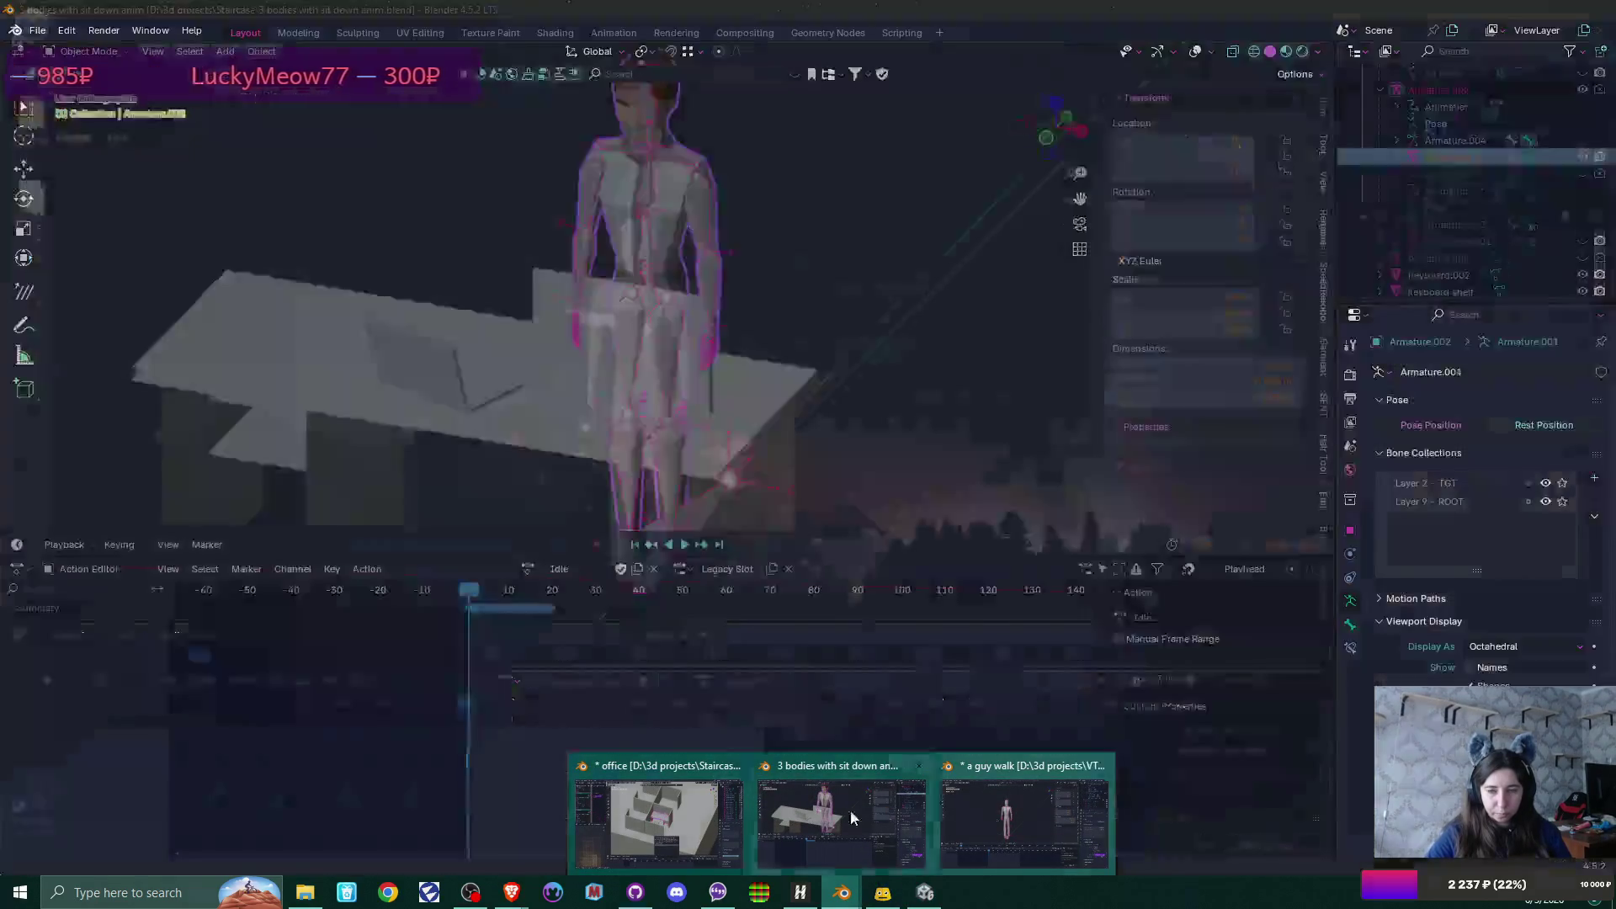
Set Armature.004's action in the Action Editor back to male pants walk angry.
{"action": "left_click", "coordinate": [541, 570]}
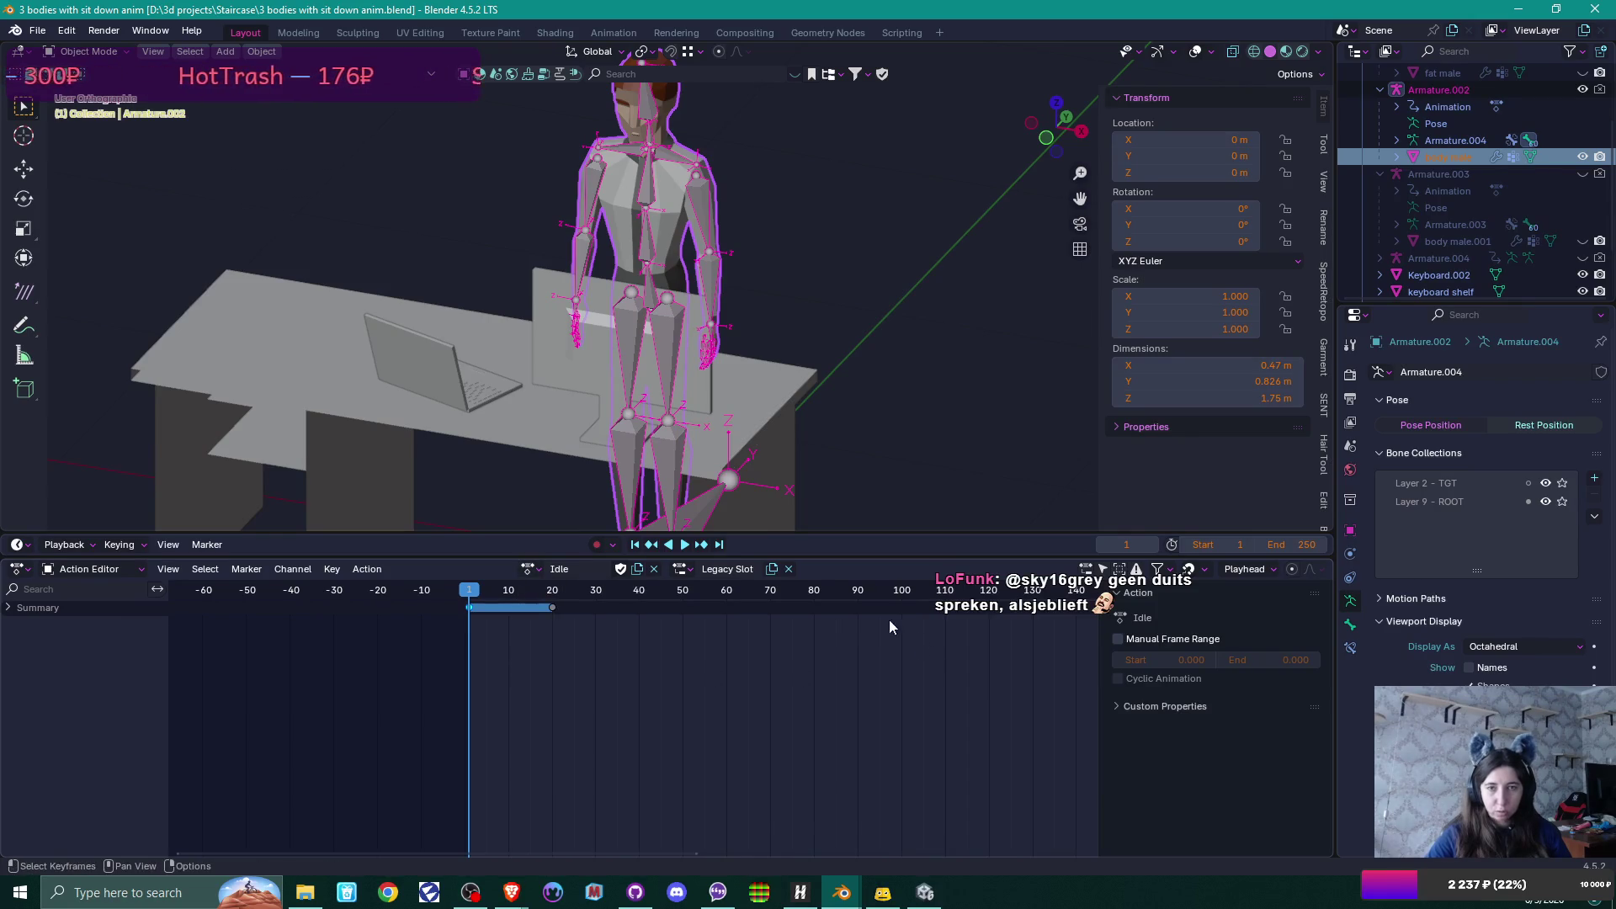
{"action": "left_click_drag", "start_coordinate": [902, 289], "coordinate": [899, 375]}
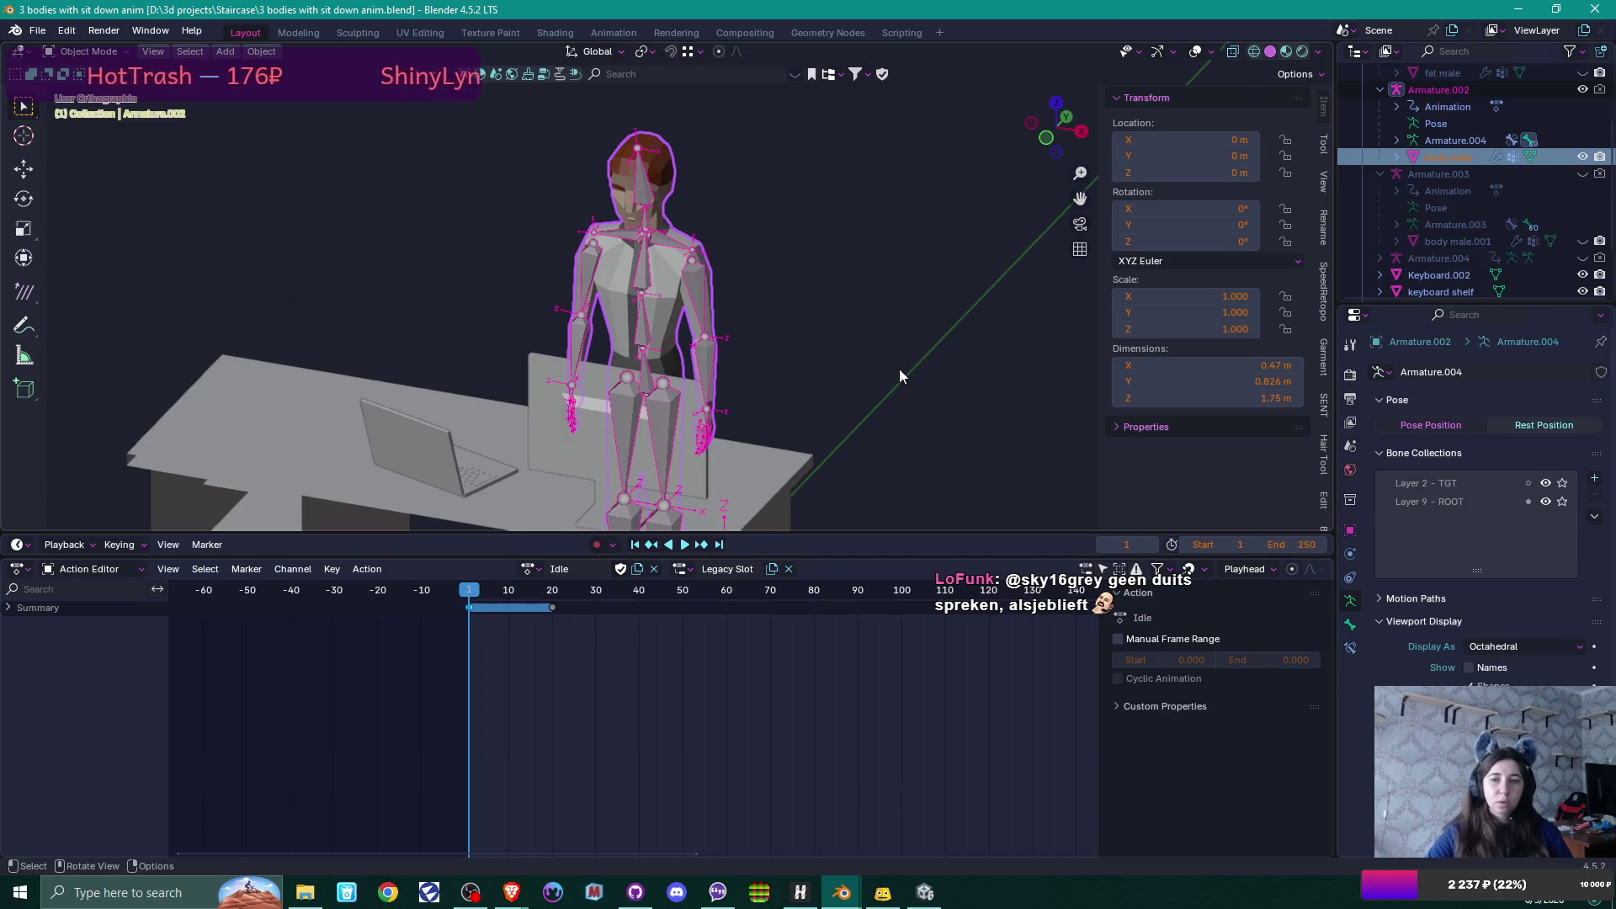
{"action": "left_click", "coordinate": [530, 569]}
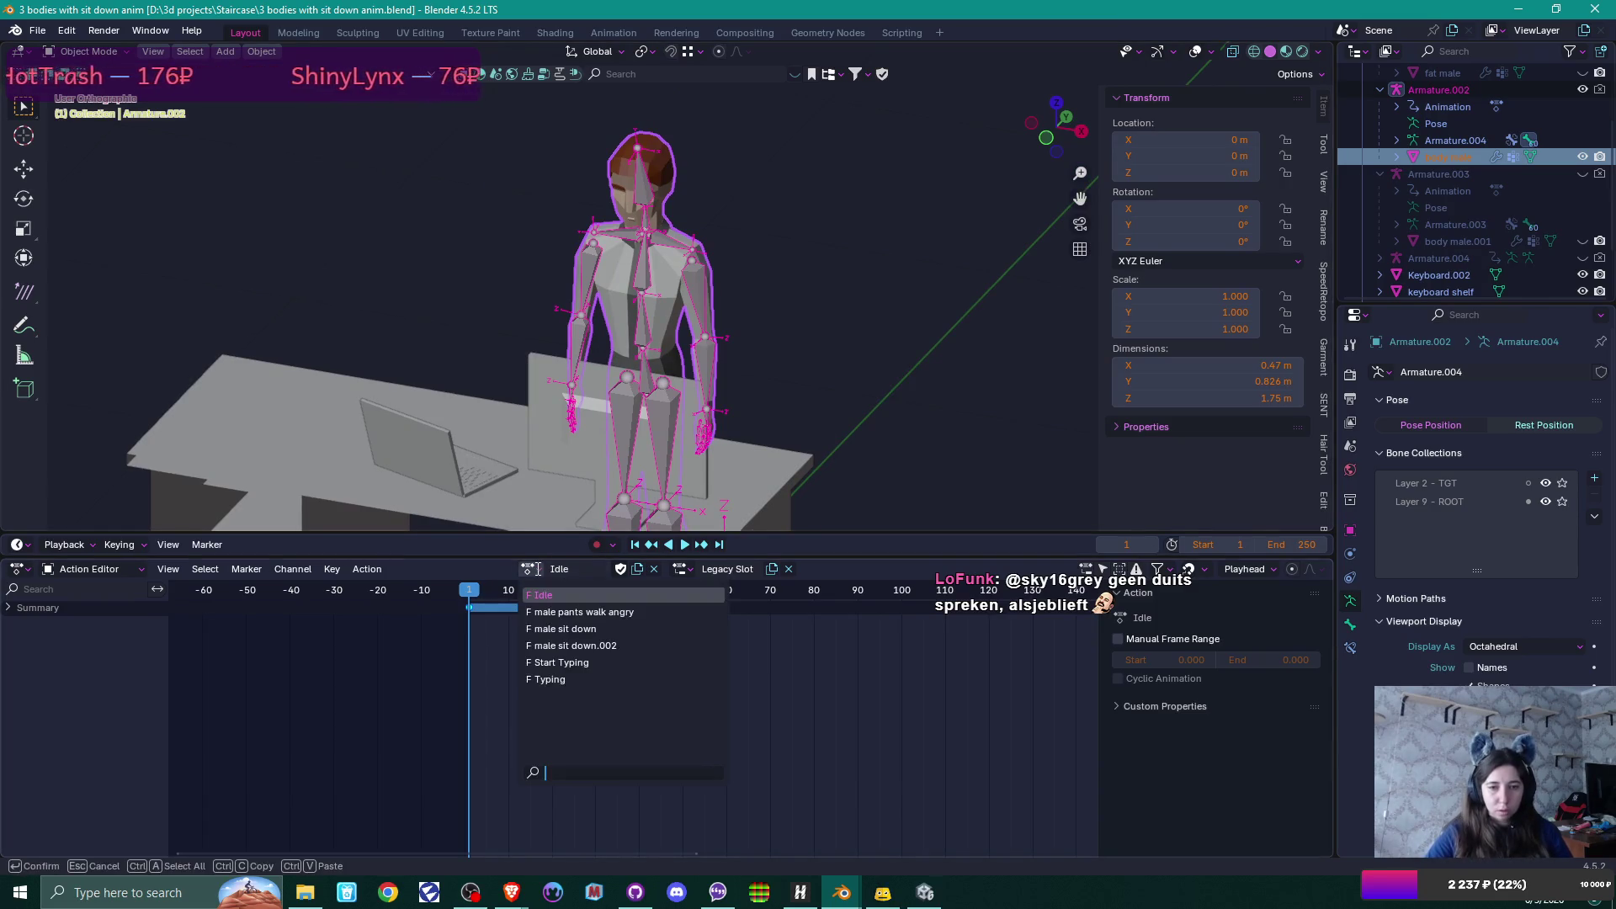
{"action": "left_click", "coordinate": [562, 613]}
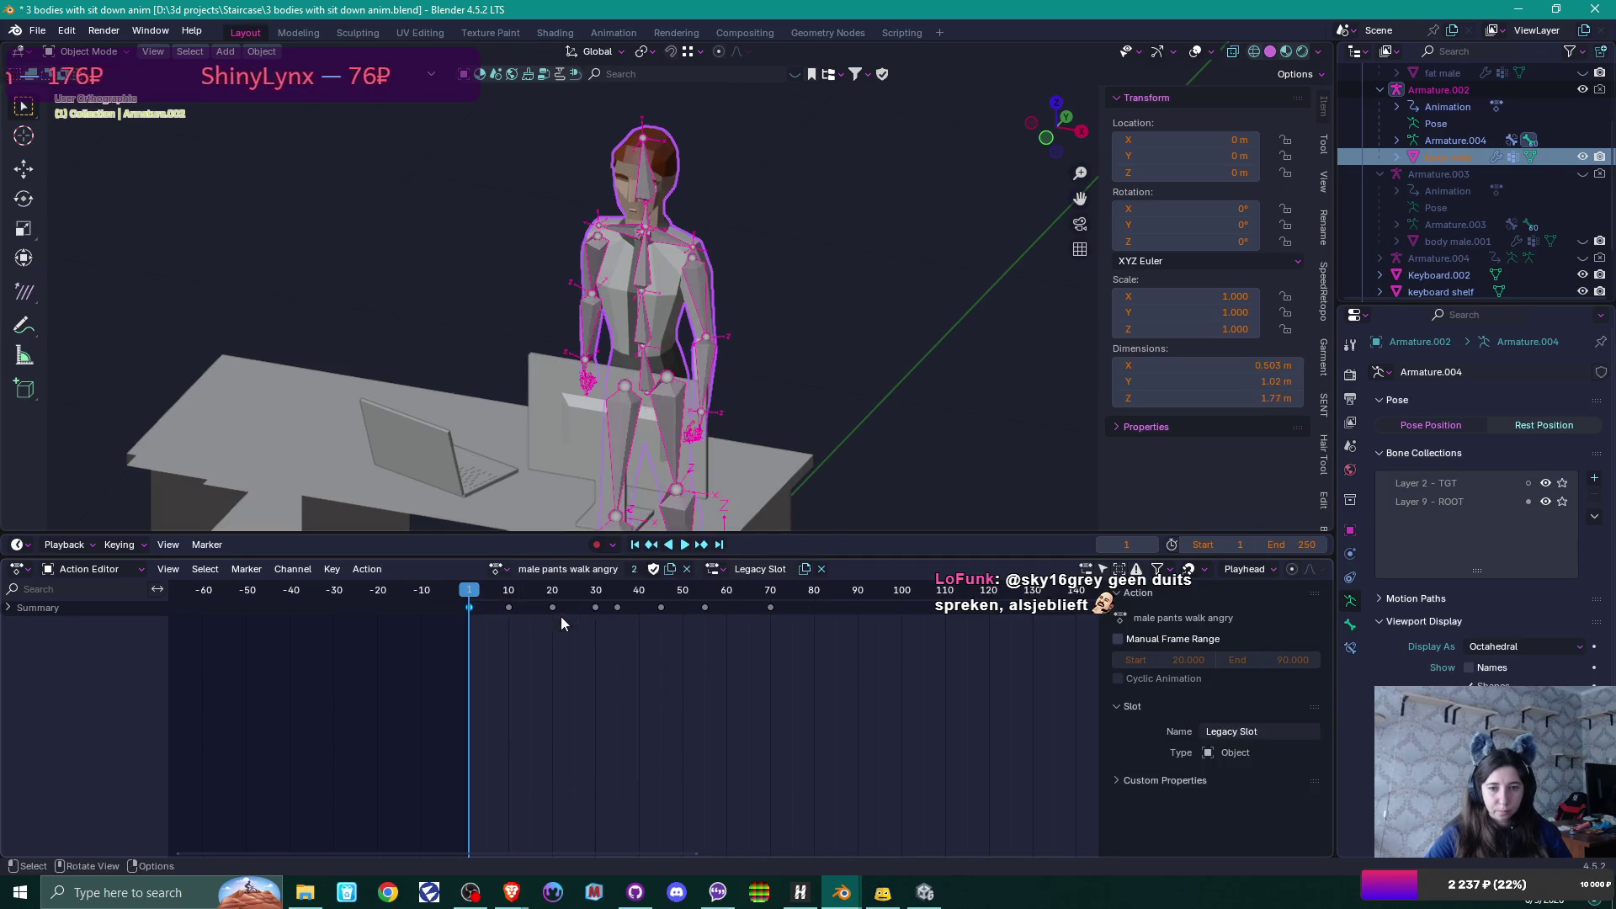
{"action": "scroll", "coordinate": [781, 303], "scroll_direction": "up", "scroll_amount": 3}
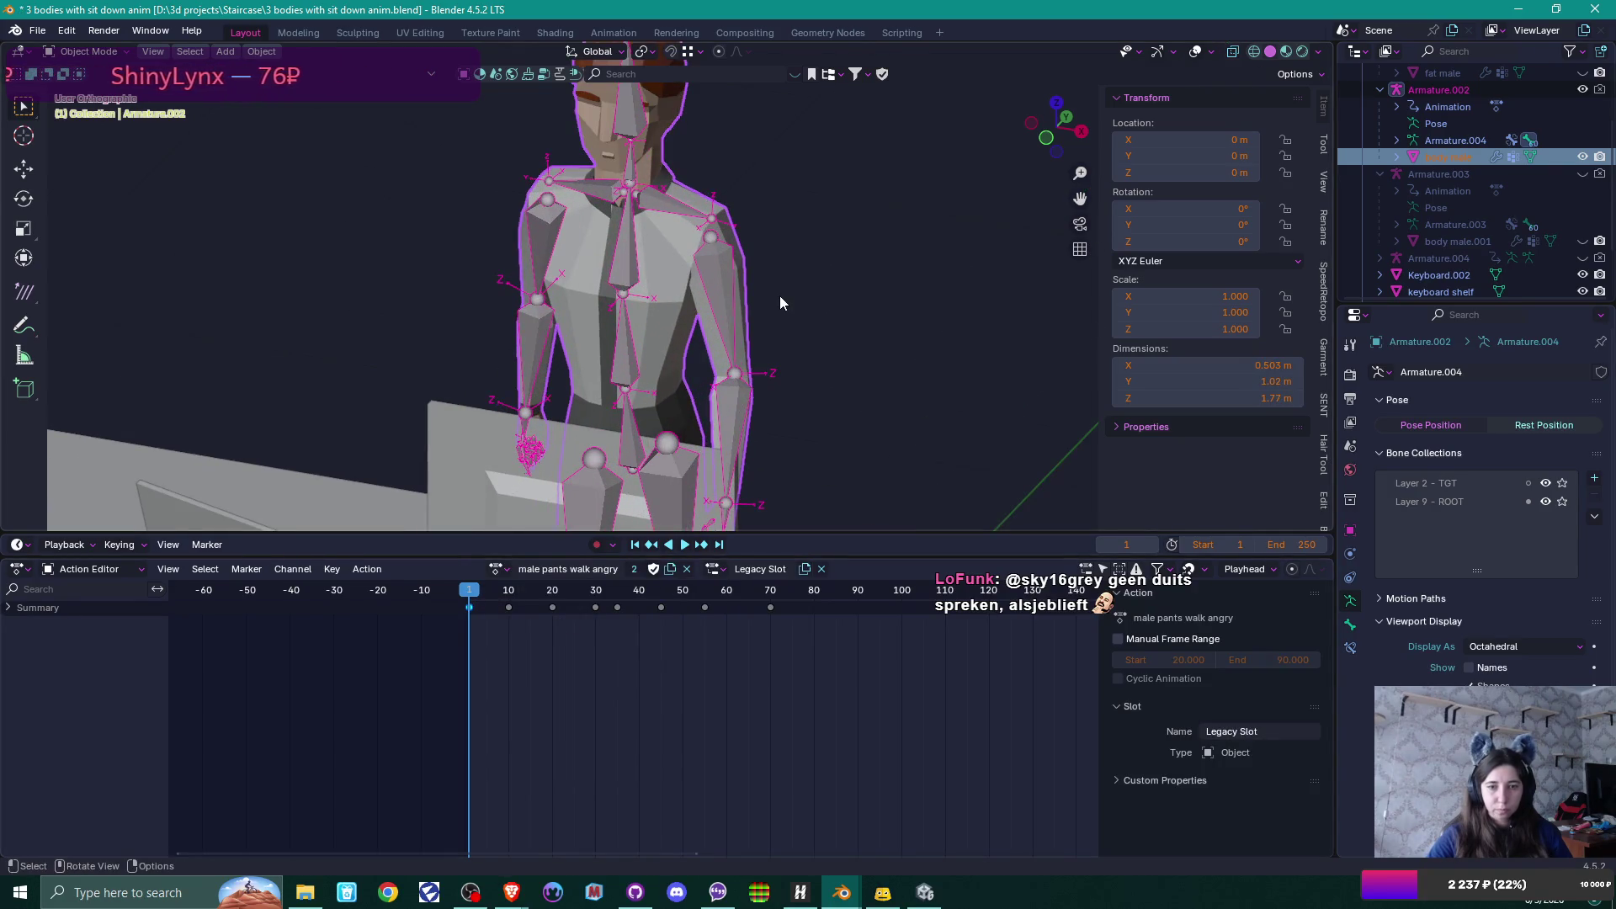